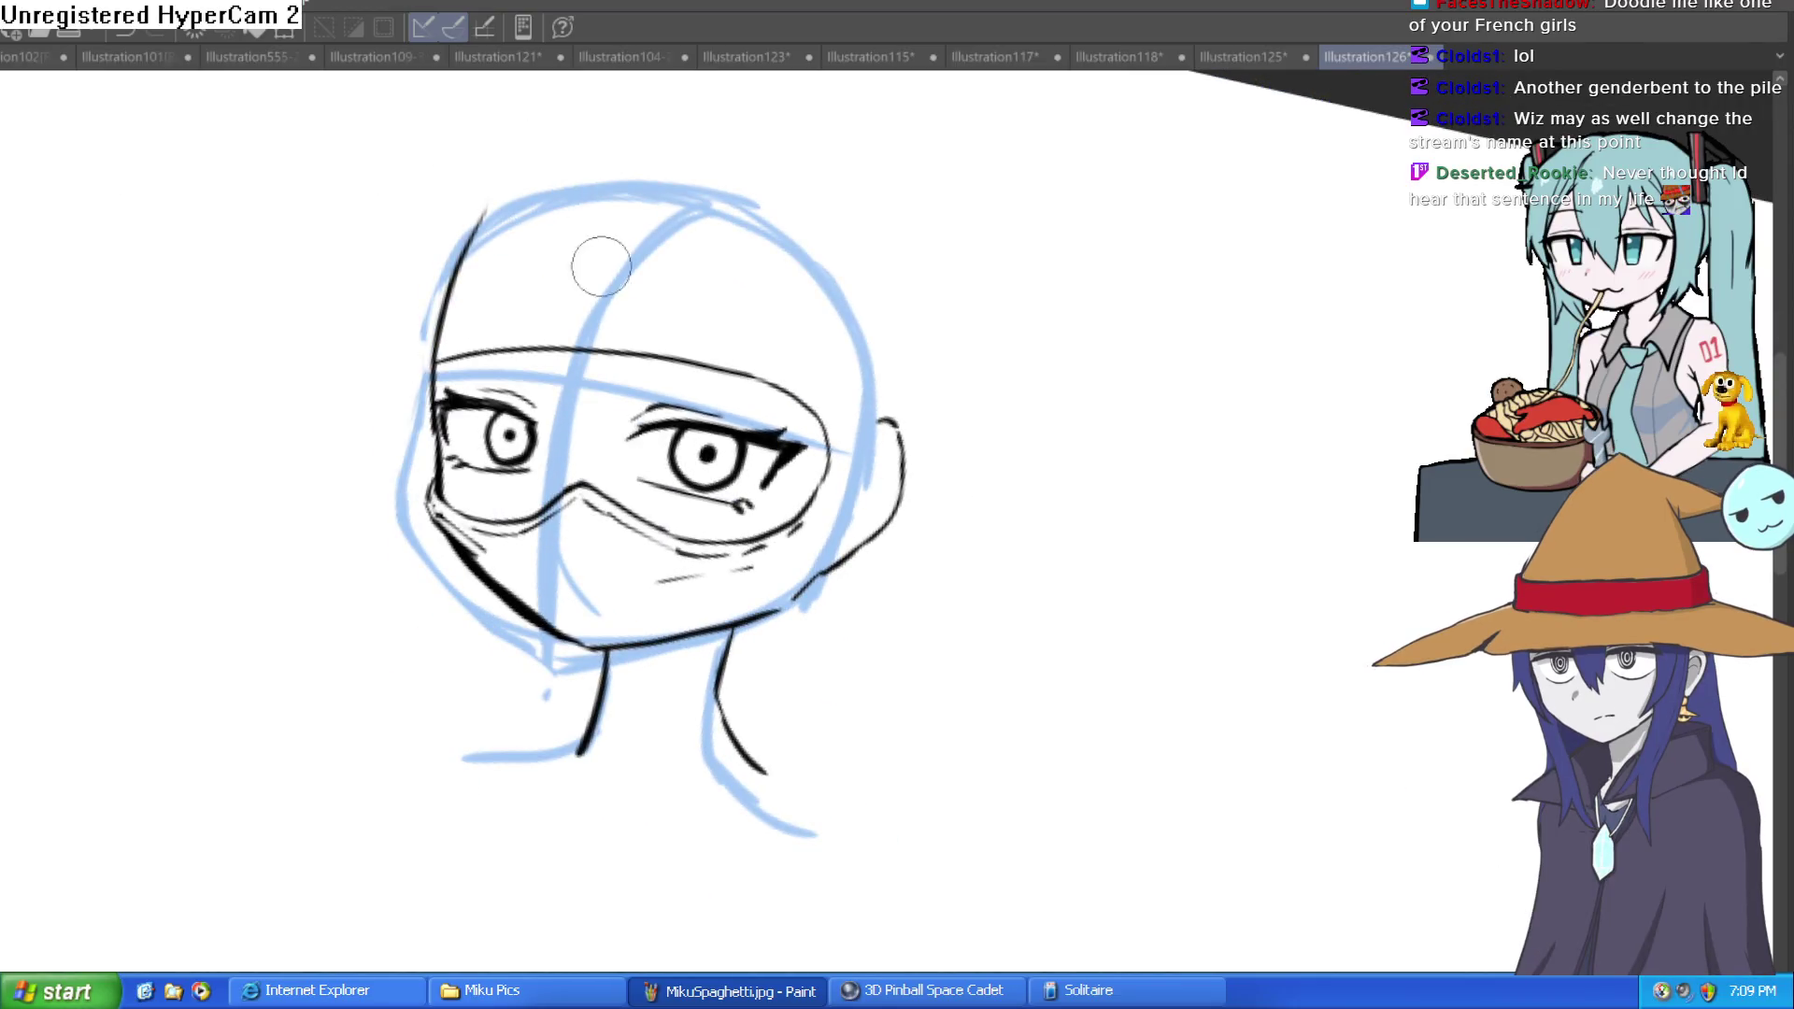
Step: Add a short diagonal ink stroke near the left brow
scroll(505, 315, "up", 5)
left_click_drag(397, 281, 327, 347)
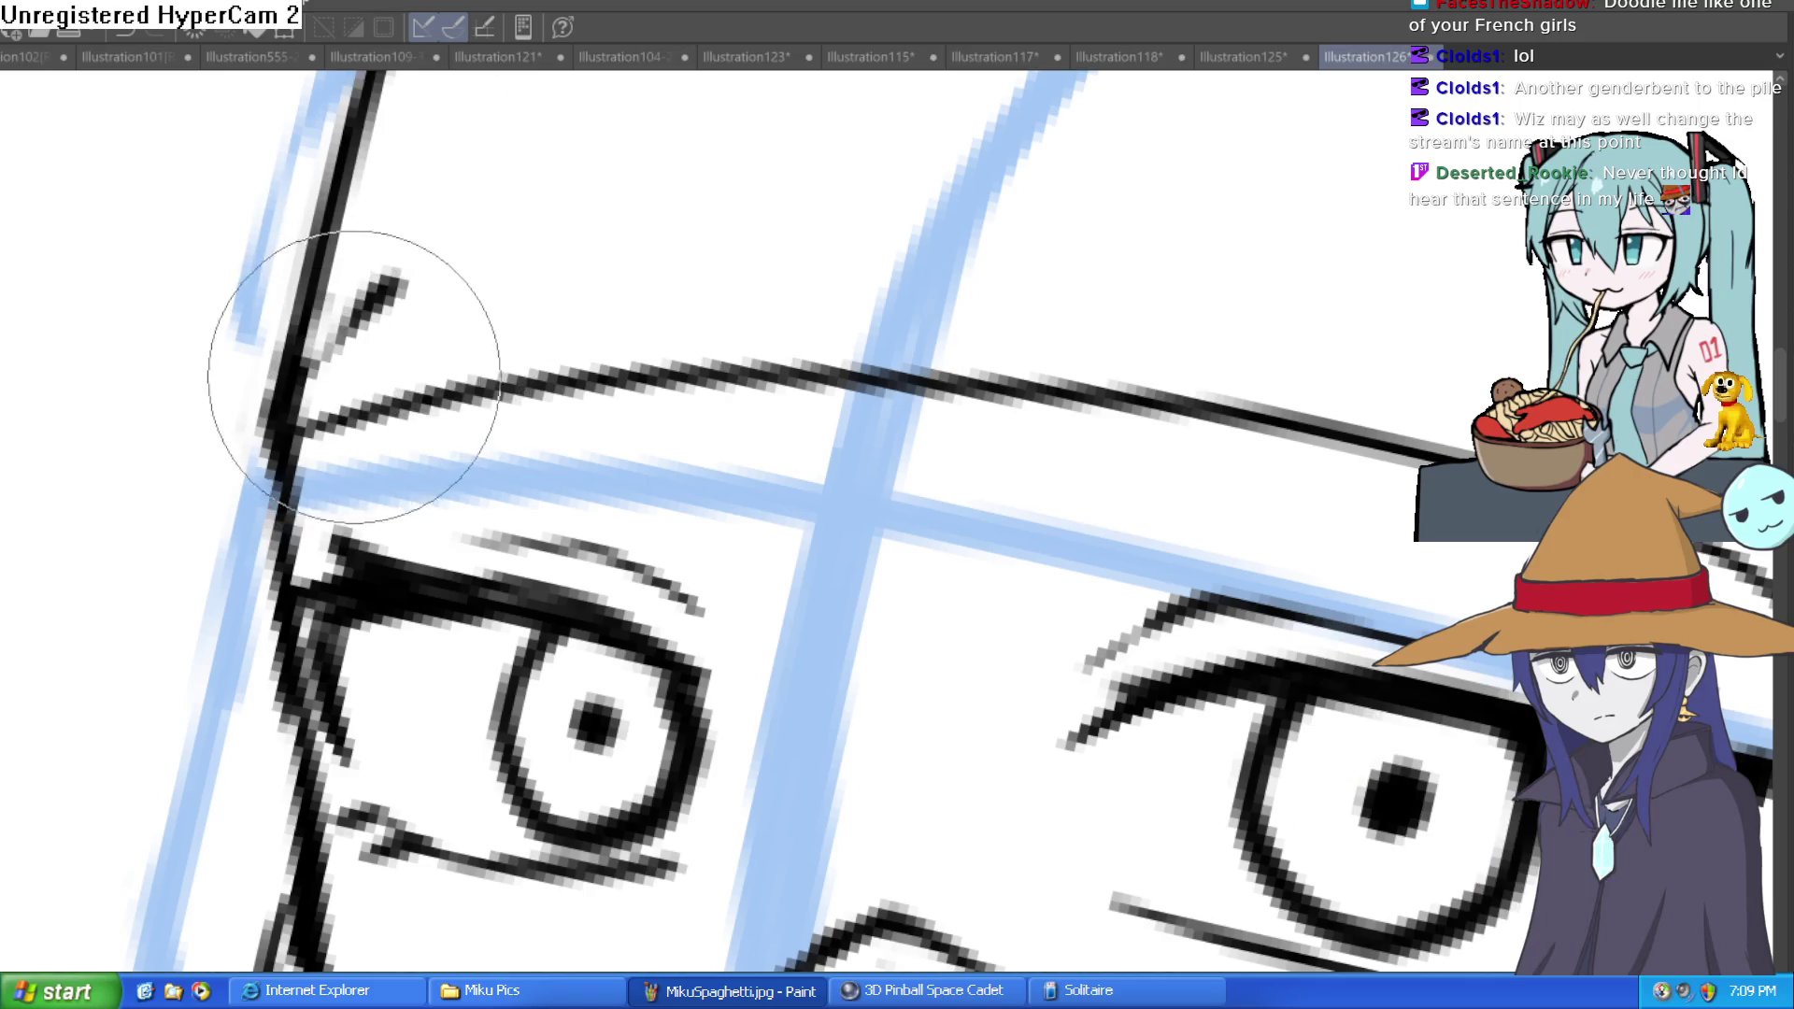
scroll(1105, 340, "down", 5)
mouse_move(1104, 340)
left_mouse_down()
mouse_move(1177, 400)
mouse_move(1106, 365)
mouse_move(1093, 408)
mouse_move(741, 343)
left_mouse_up()
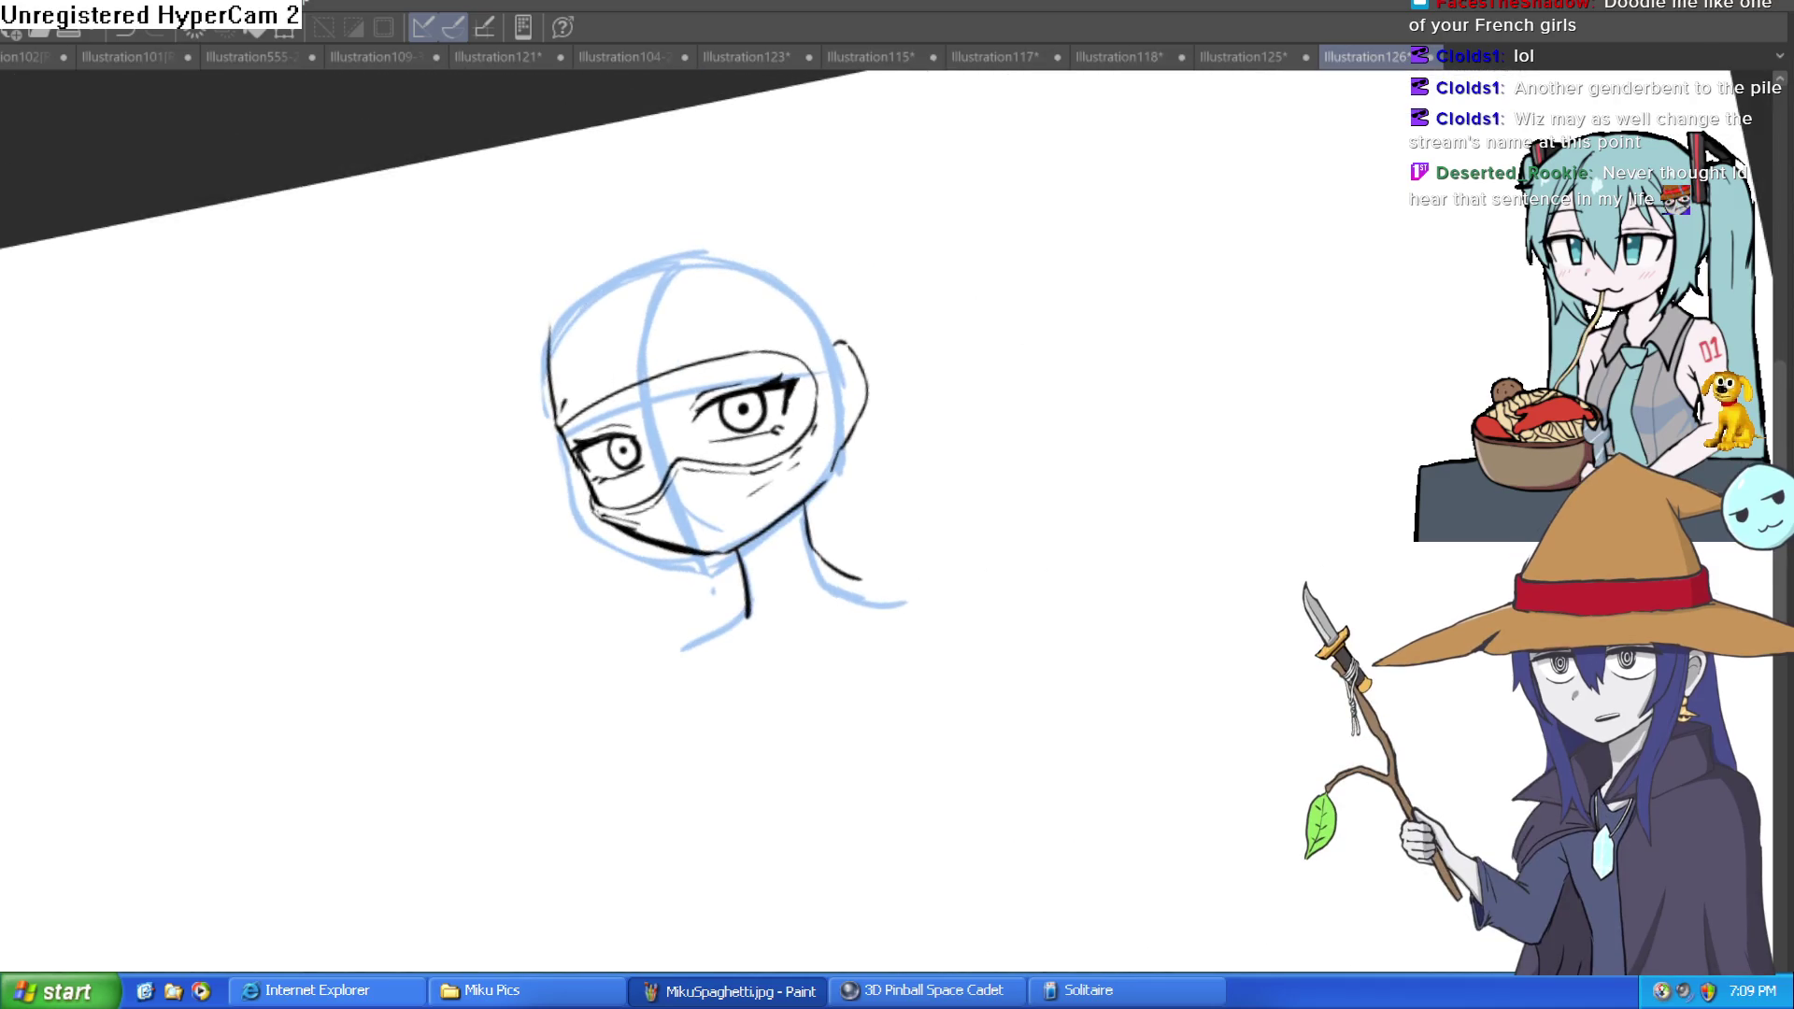
Step: Ink a thick dark line along the mask's nose ridge, then straighten and recentre the view
scroll(733, 240, "up", 5)
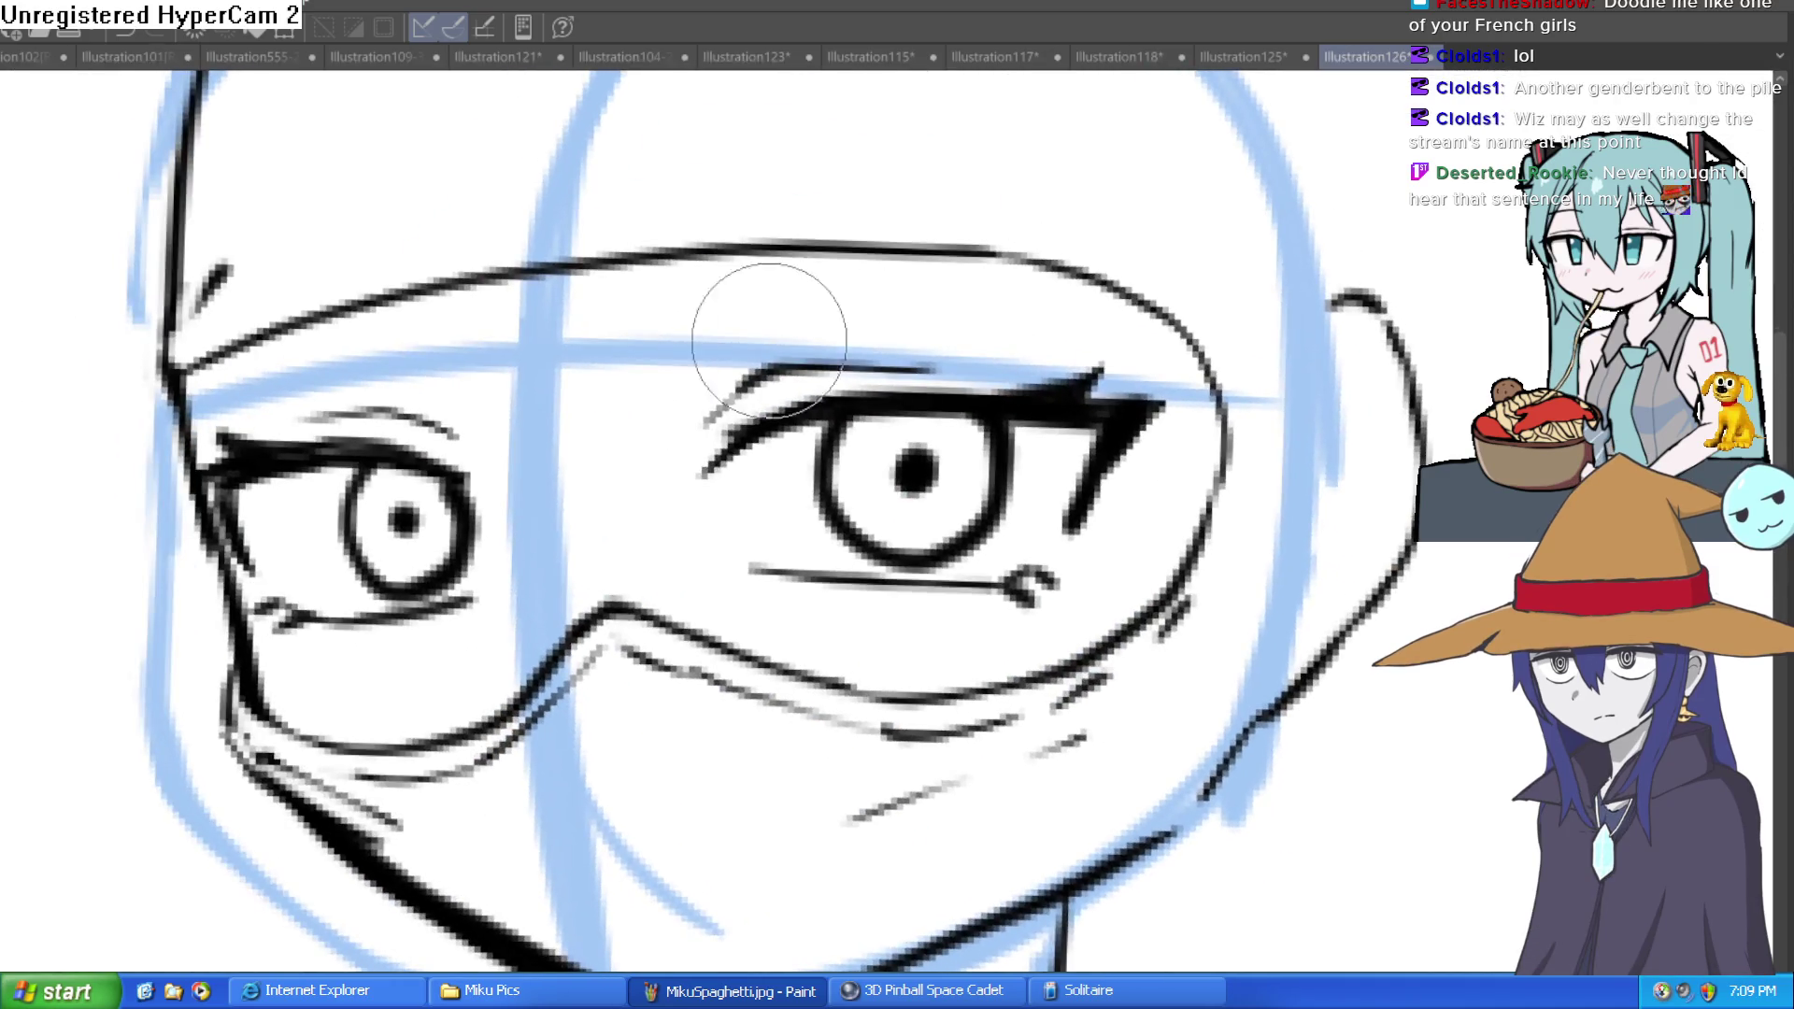
mouse_move(1196, 269)
left_mouse_down()
mouse_move(1053, 408)
mouse_move(720, 300)
left_mouse_up()
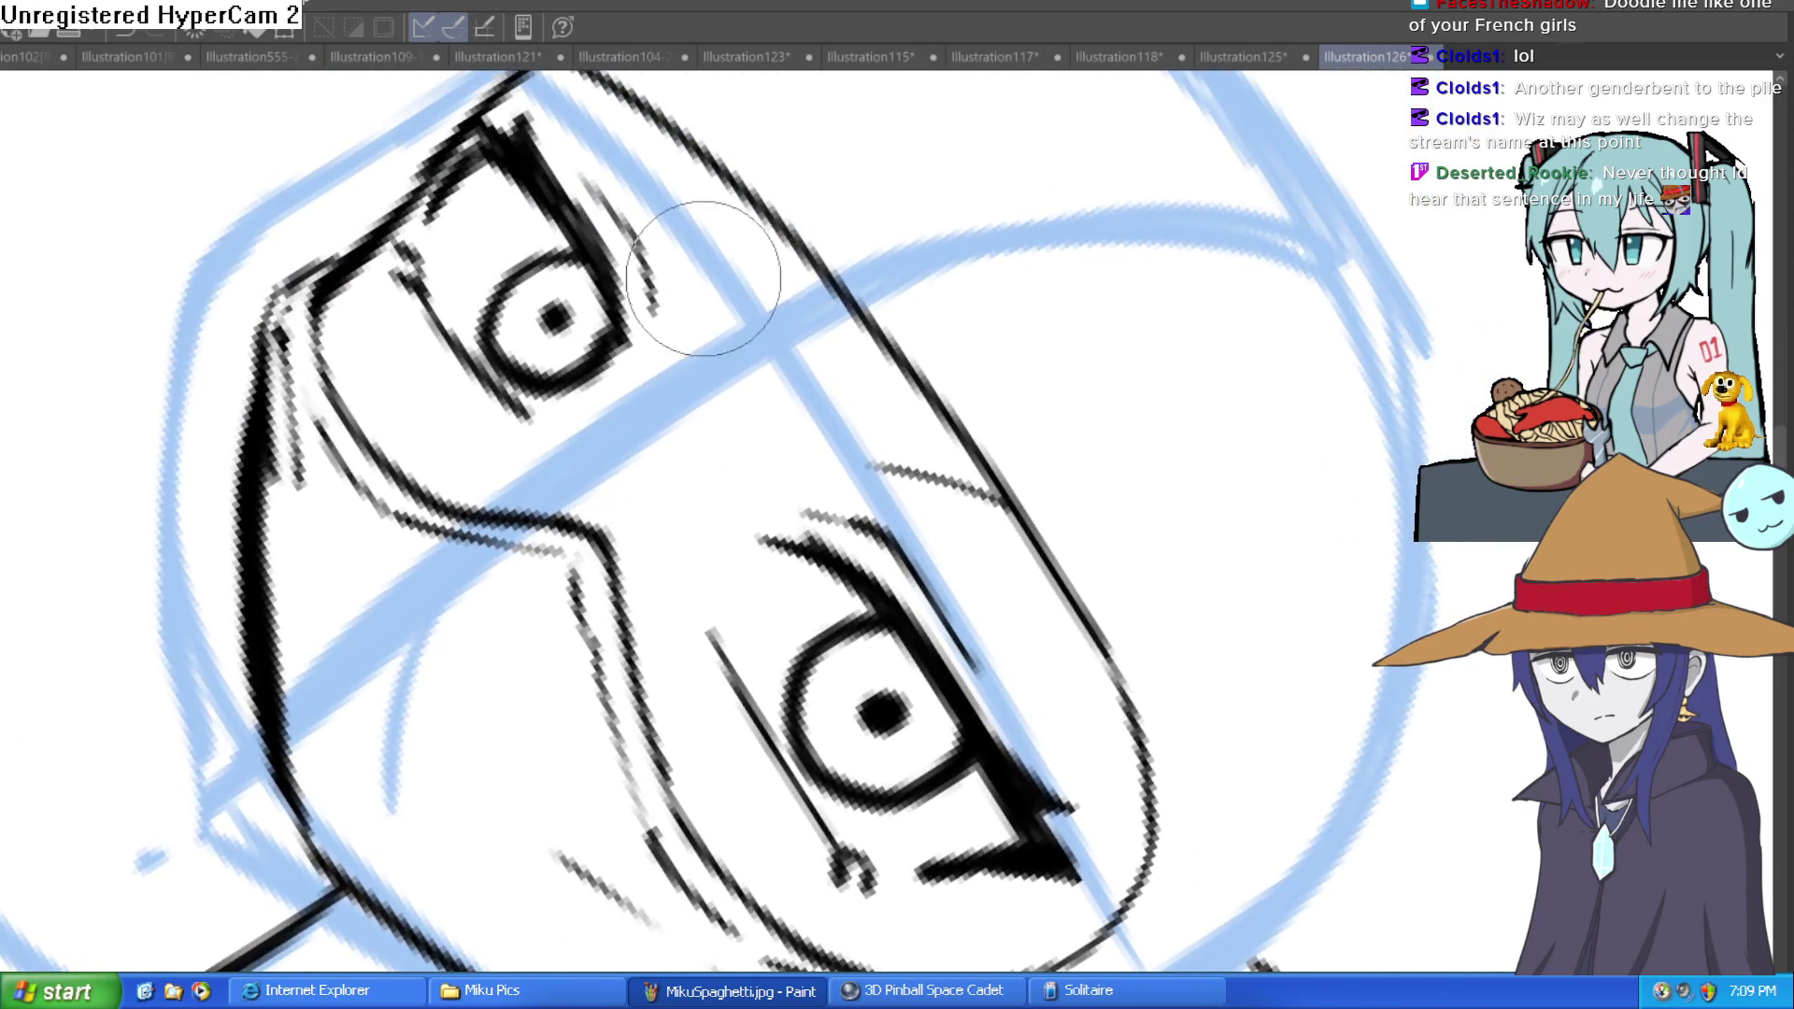
mouse_move(740, 184)
left_mouse_down()
mouse_move(841, 240)
mouse_move(833, 218)
left_mouse_up()
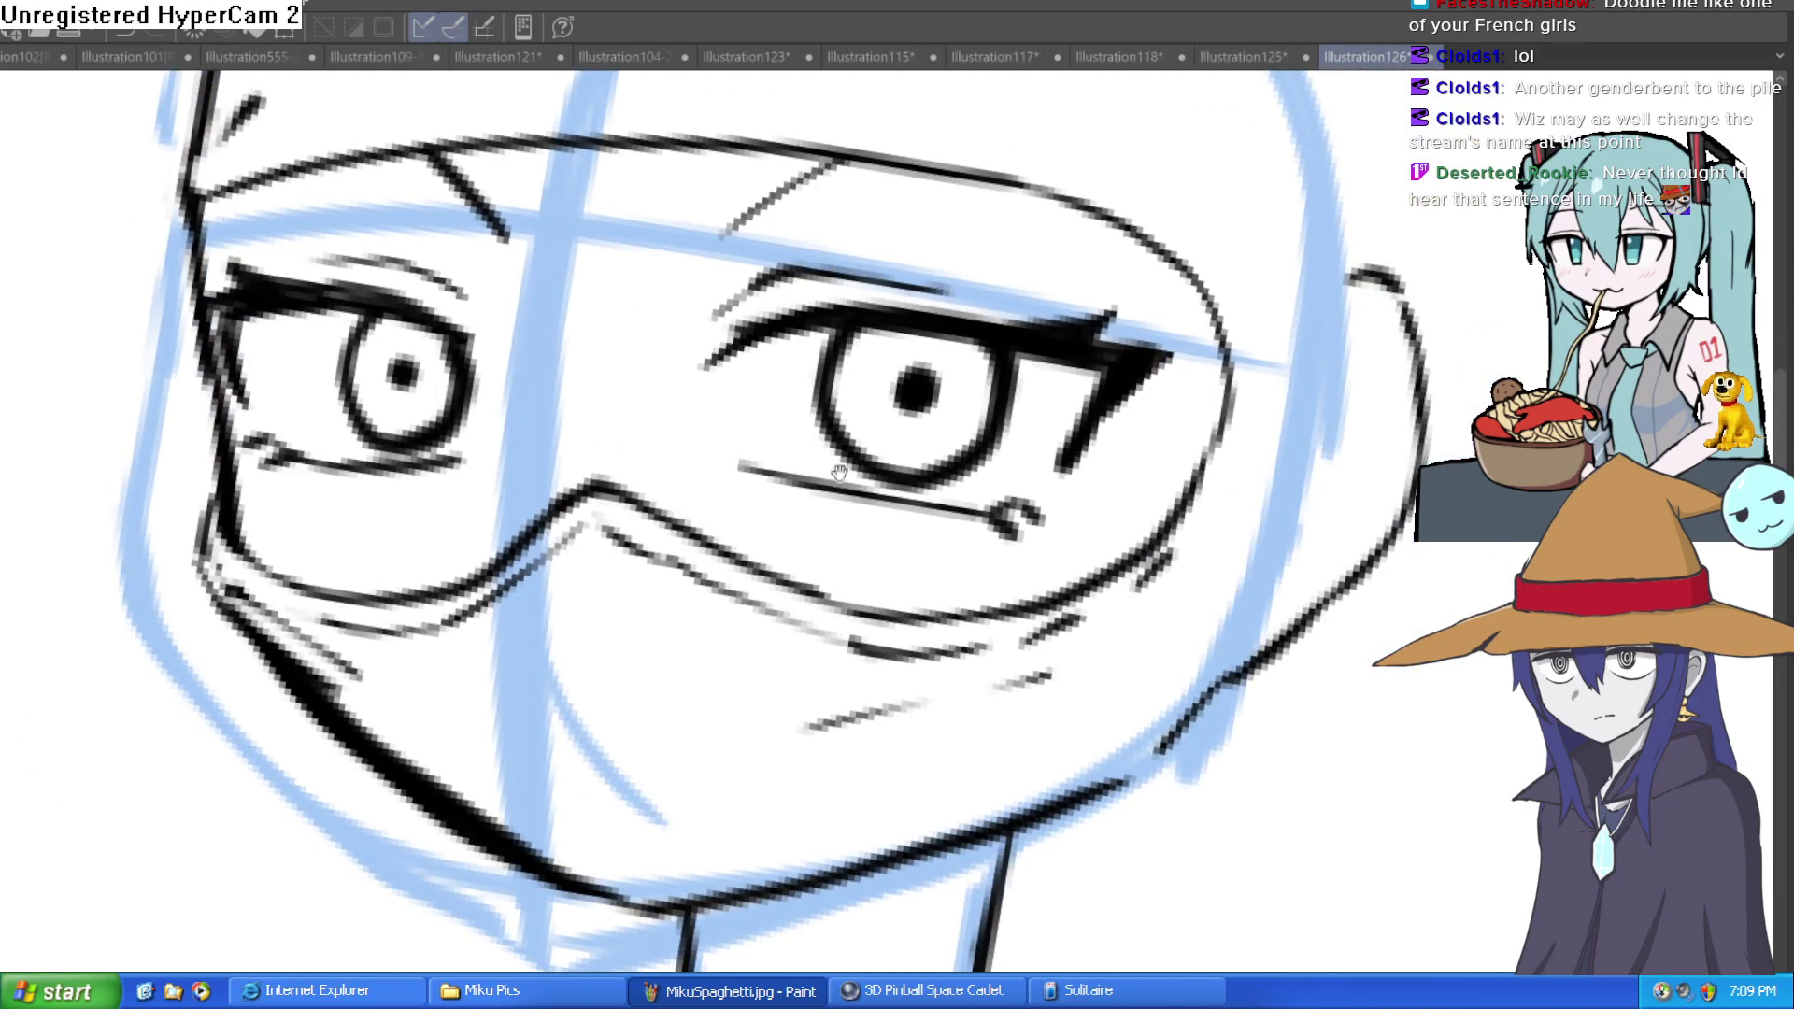
mouse_move(645, 498)
left_mouse_down()
mouse_move(567, 459)
mouse_move(759, 408)
mouse_move(720, 285)
mouse_move(741, 284)
mouse_move(713, 288)
mouse_move(713, 365)
mouse_move(729, 348)
mouse_move(761, 384)
mouse_move(729, 250)
left_mouse_up()
mouse_move(829, 313)
left_mouse_down()
mouse_move(708, 250)
mouse_move(1138, 409)
left_mouse_up()
scroll(708, 248, "down", 10)
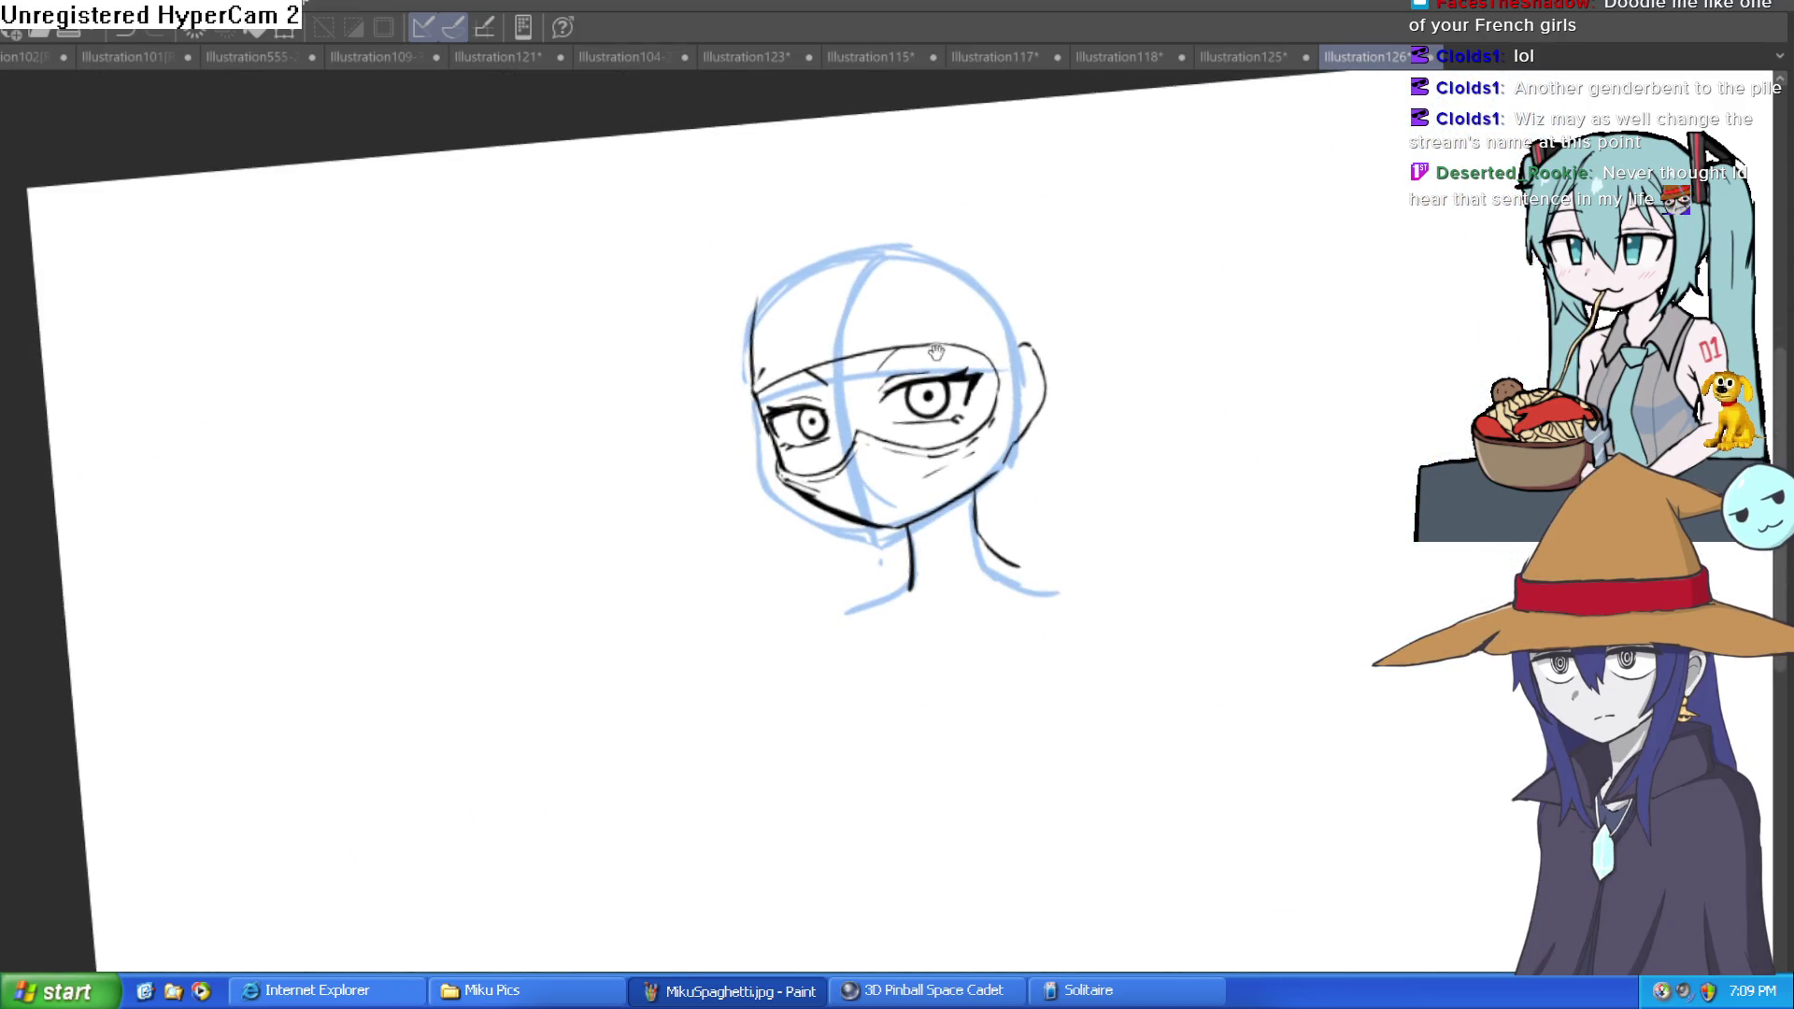
mouse_move(1237, 361)
left_mouse_down()
mouse_move(1126, 400)
mouse_move(1157, 413)
mouse_move(1176, 347)
left_mouse_up()
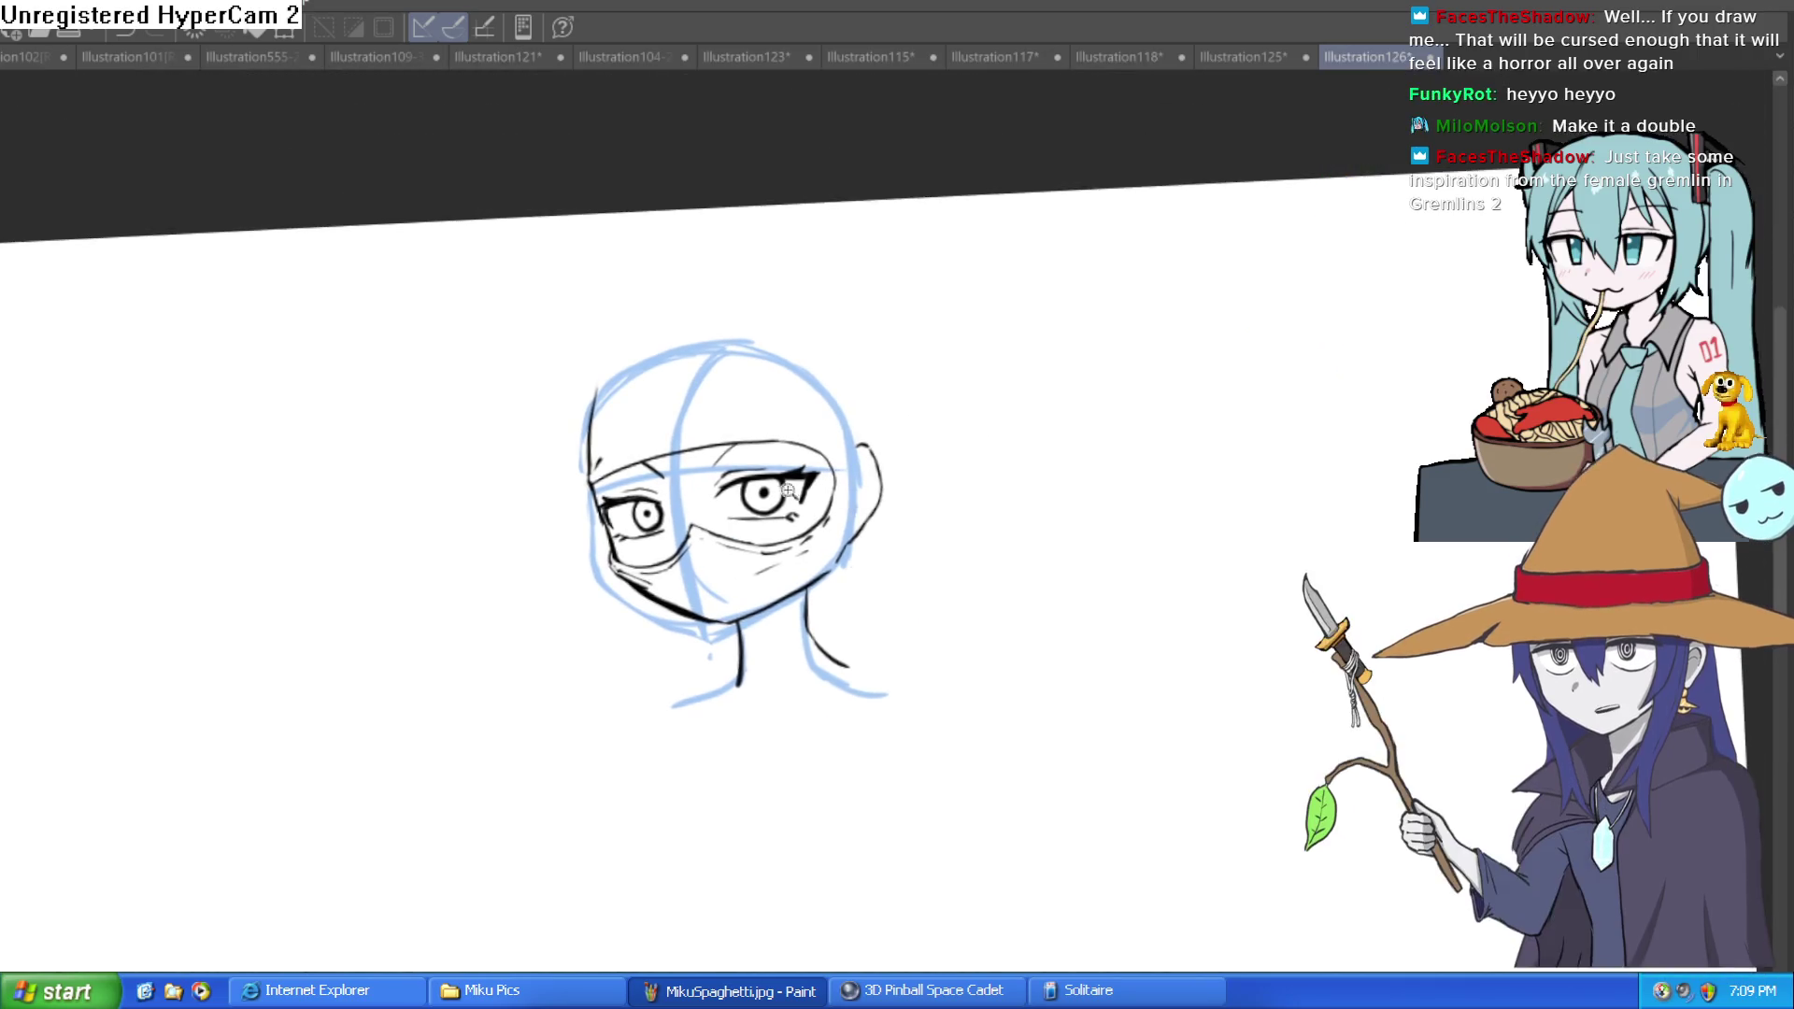
Step: Flip the canvas view horizontally so the larger eye sits on the left
scroll(781, 513, "up", 5)
scroll(781, 512, "down", 2)
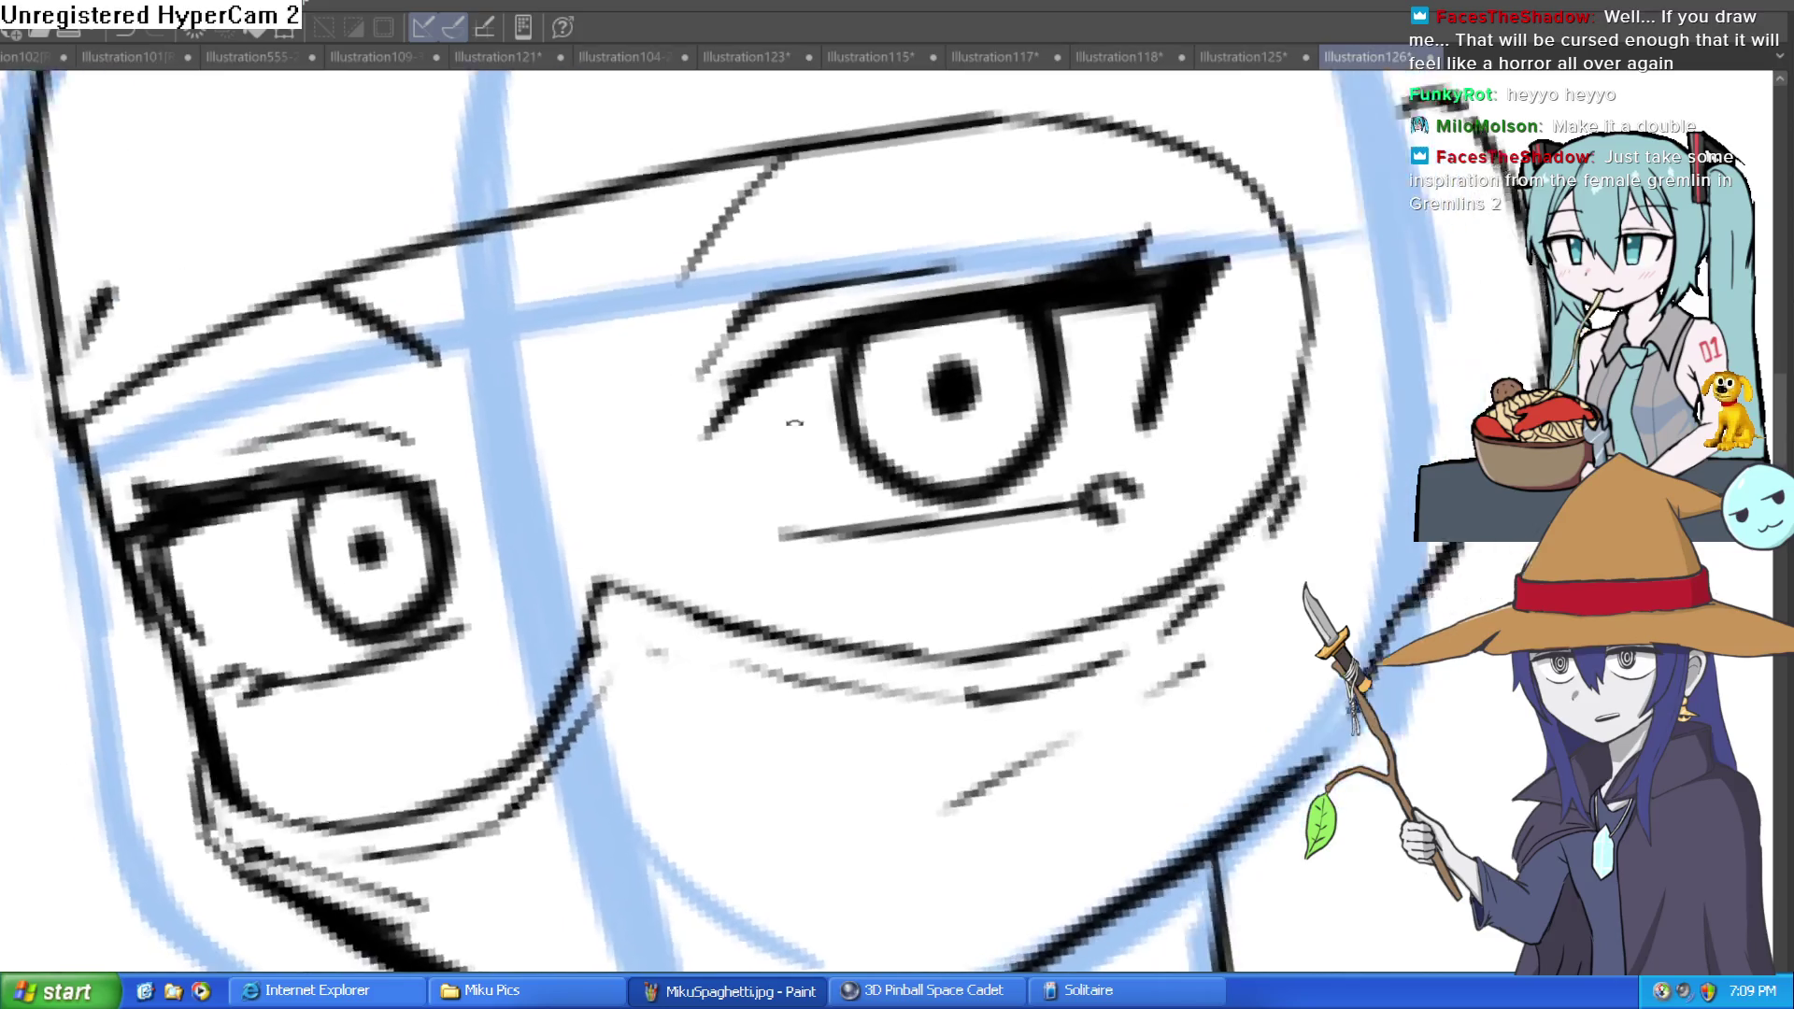
scroll(780, 512, "up", 2)
key("h")
key("h")
key("h")
scroll(1028, 393, "down", 2)
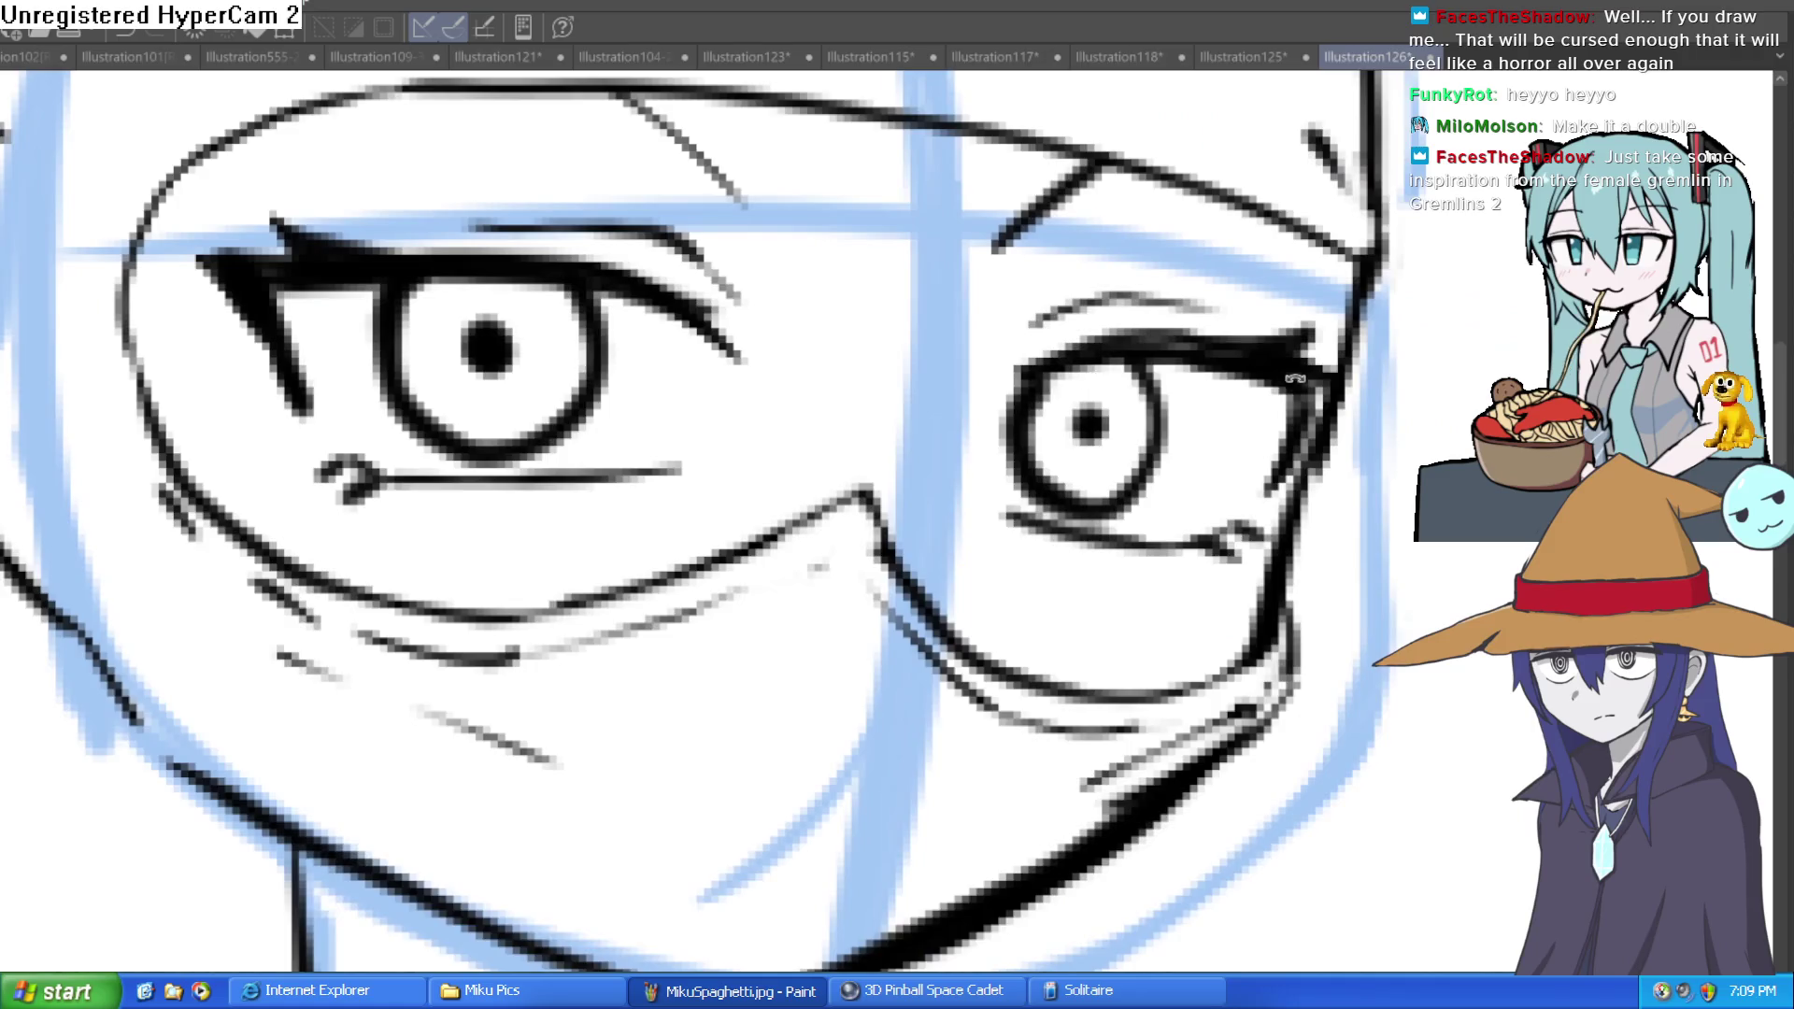
scroll(1062, 321, "up", 2)
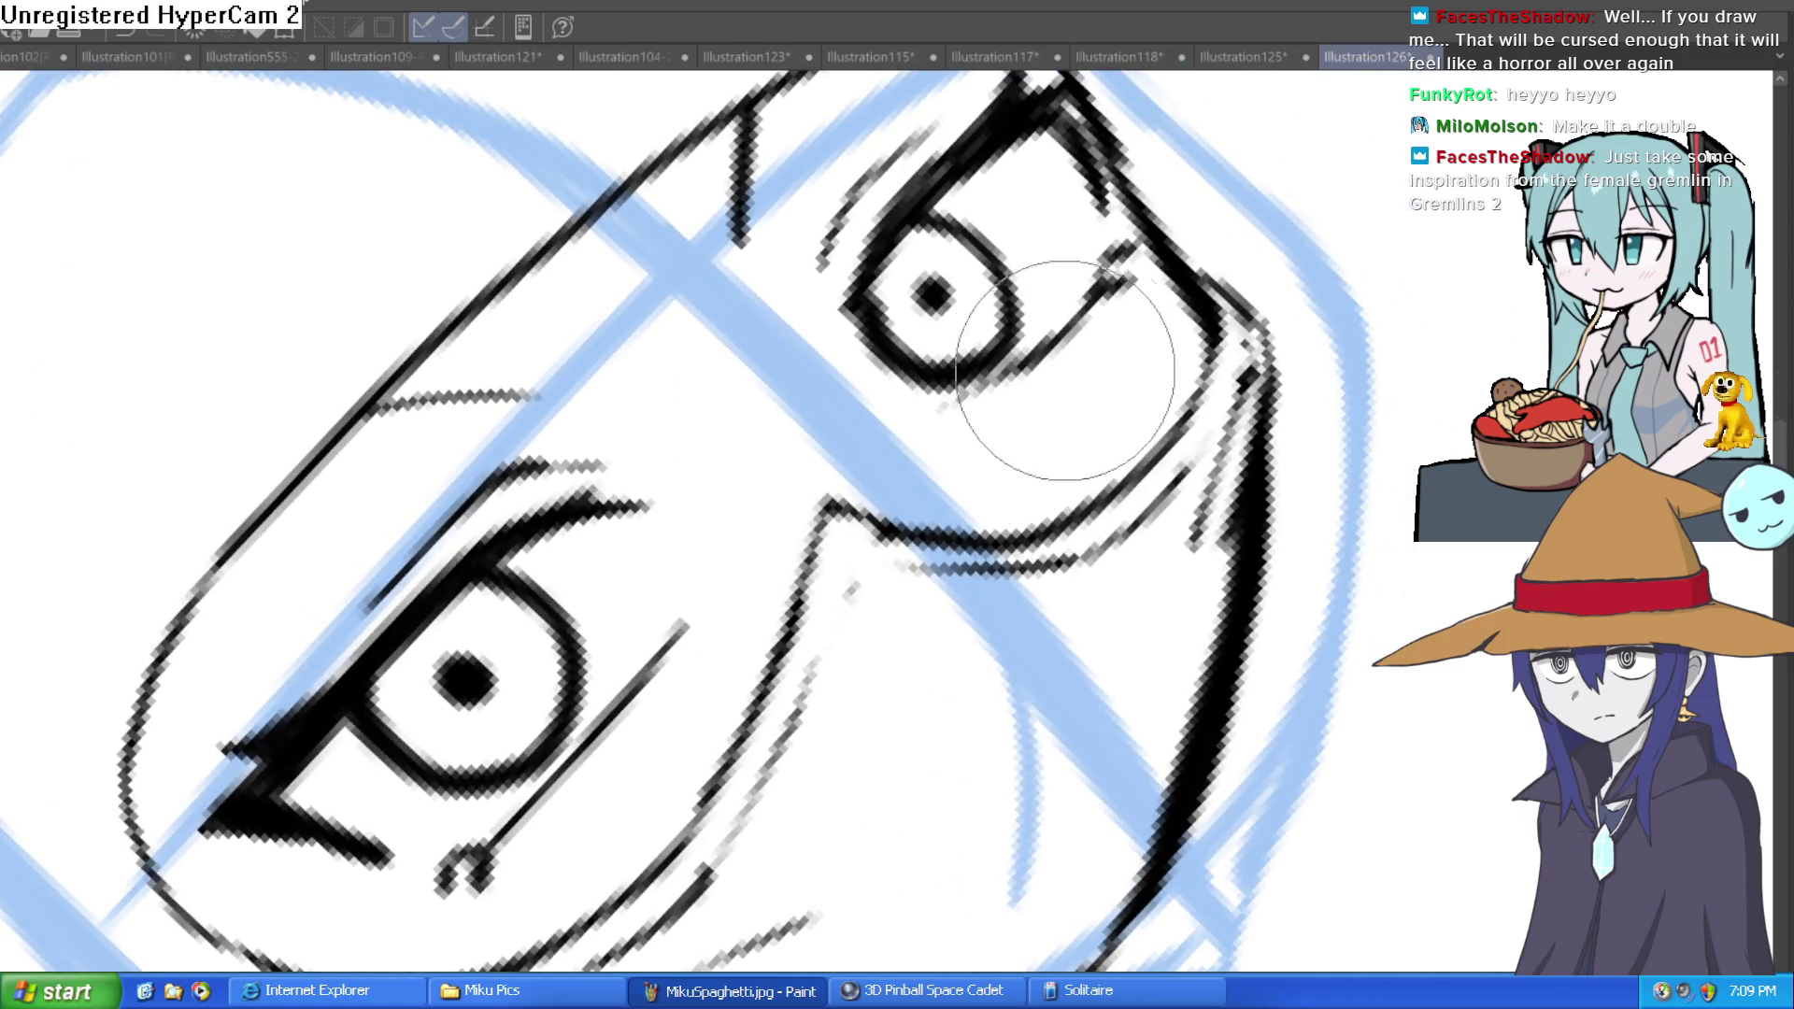
Step: Rotate and recentre the view to inspect the mirrored eyes and mask, ending upright
left_click_drag(1062, 340, 1084, 522)
left_click_drag(1285, 402, 1279, 496)
scroll(1236, 498, "down", 2)
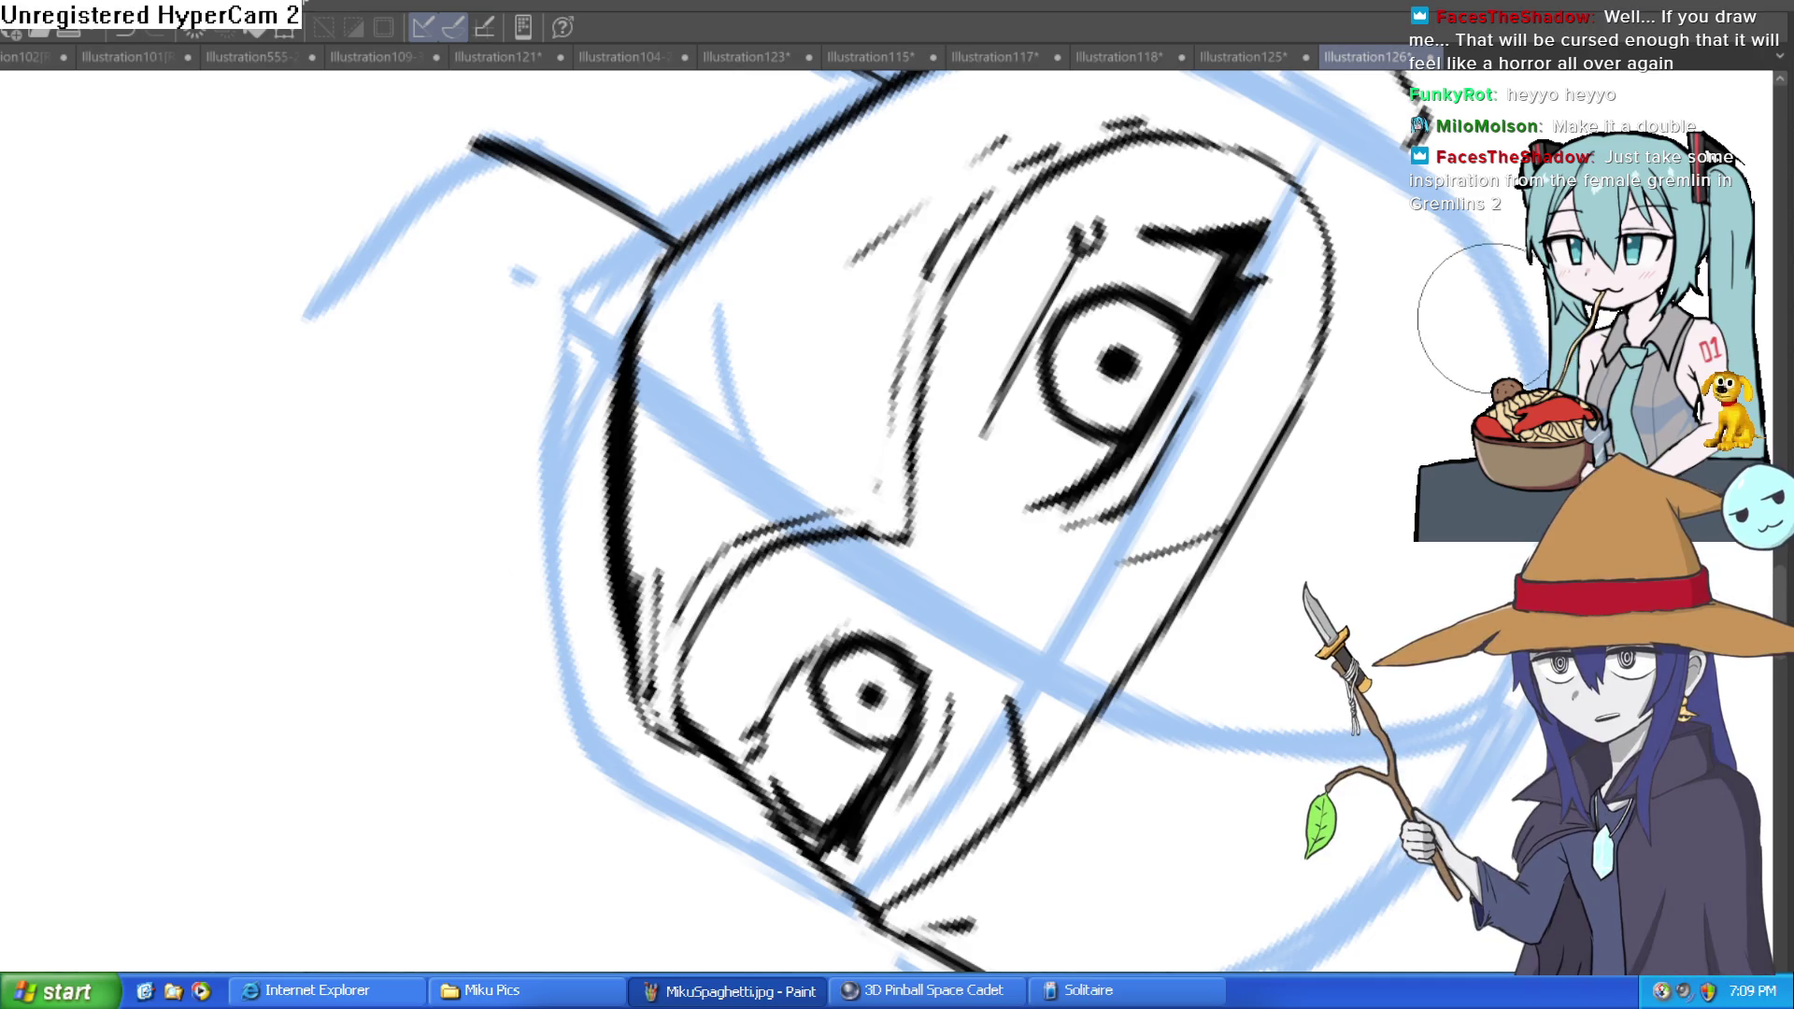
mouse_move(1458, 318)
left_mouse_down()
mouse_move(1331, 301)
mouse_move(1303, 266)
left_mouse_up()
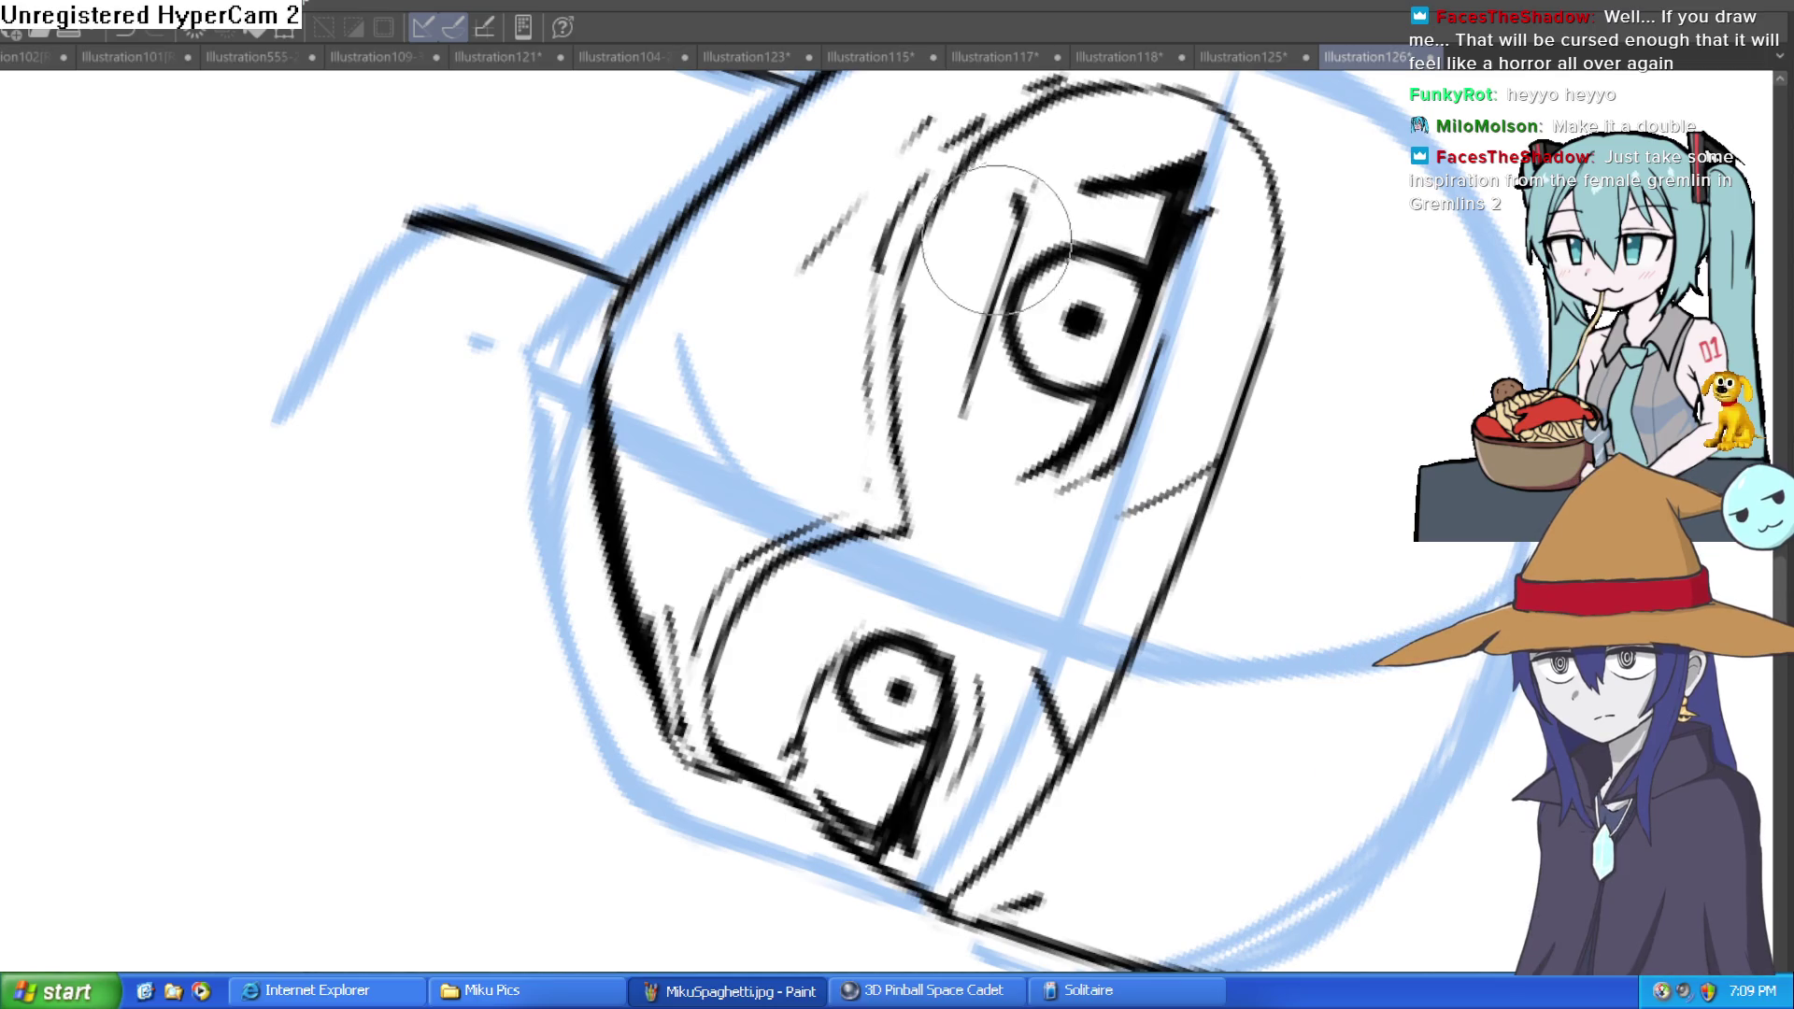
left_click_drag(1101, 119, 561, 505)
mouse_move(430, 320)
left_mouse_down()
mouse_move(654, 233)
mouse_move(897, 336)
left_mouse_up()
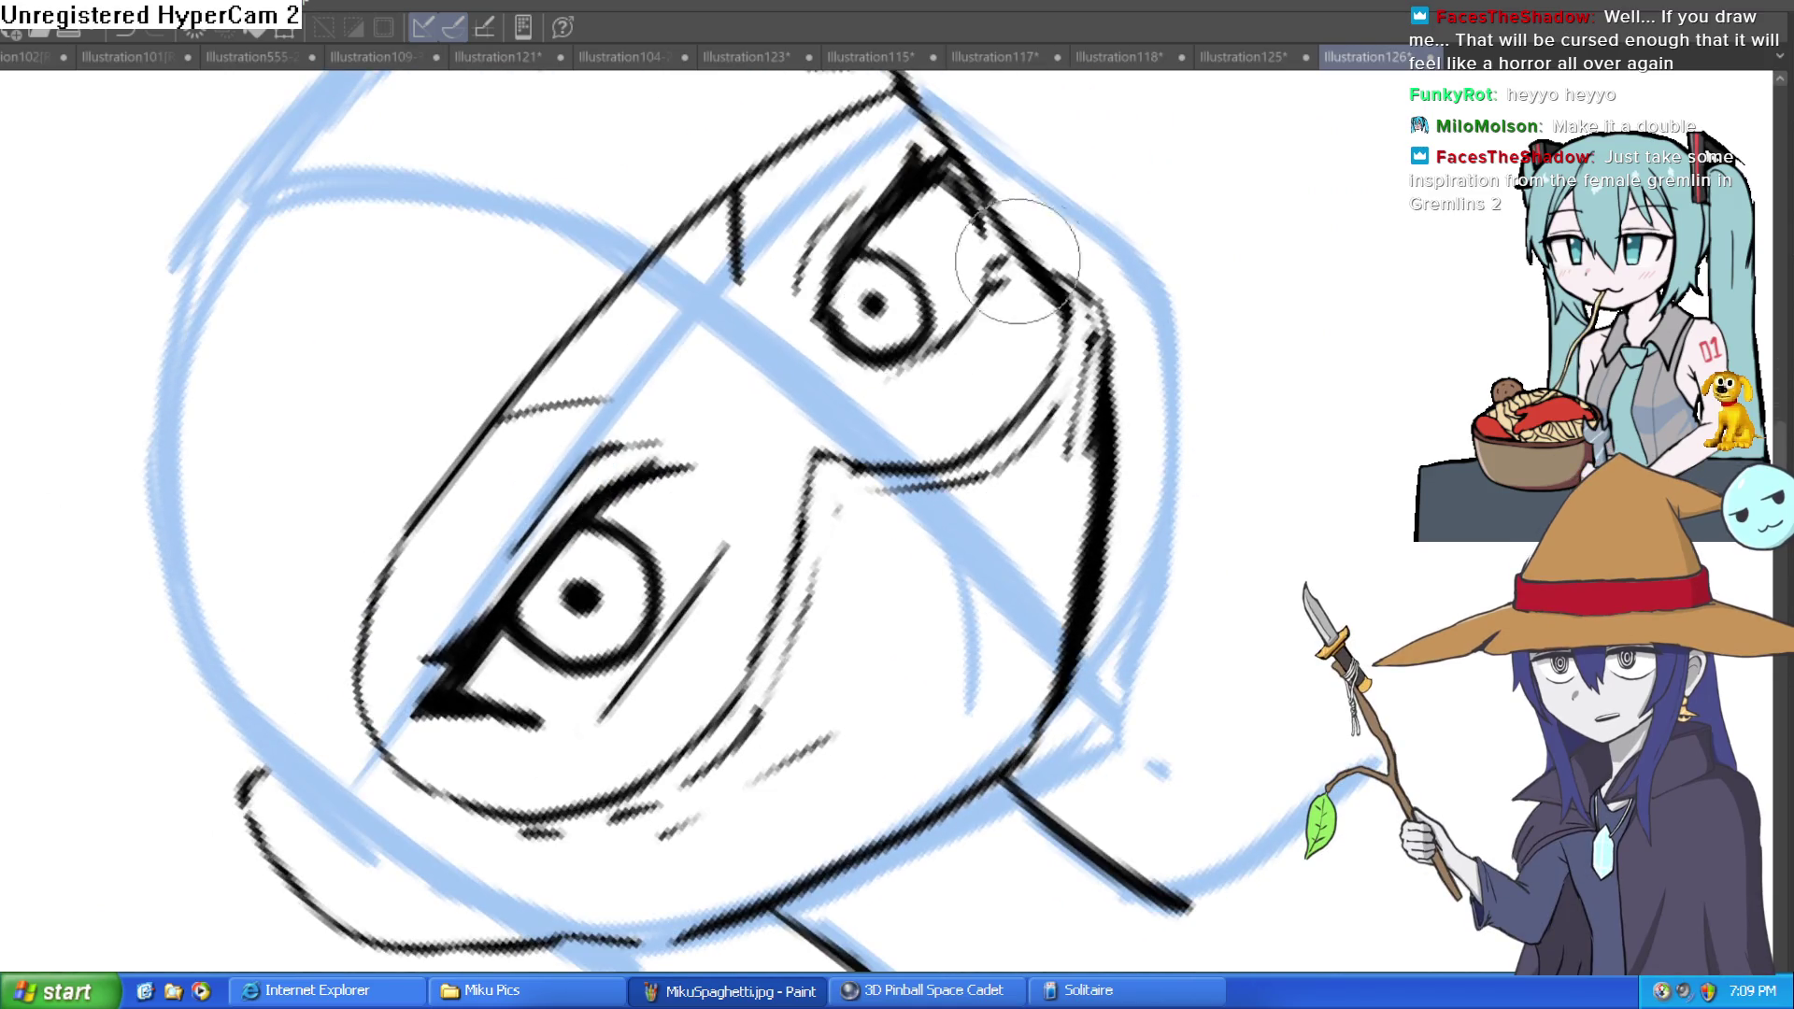
left_click_drag(1150, 266, 1365, 340)
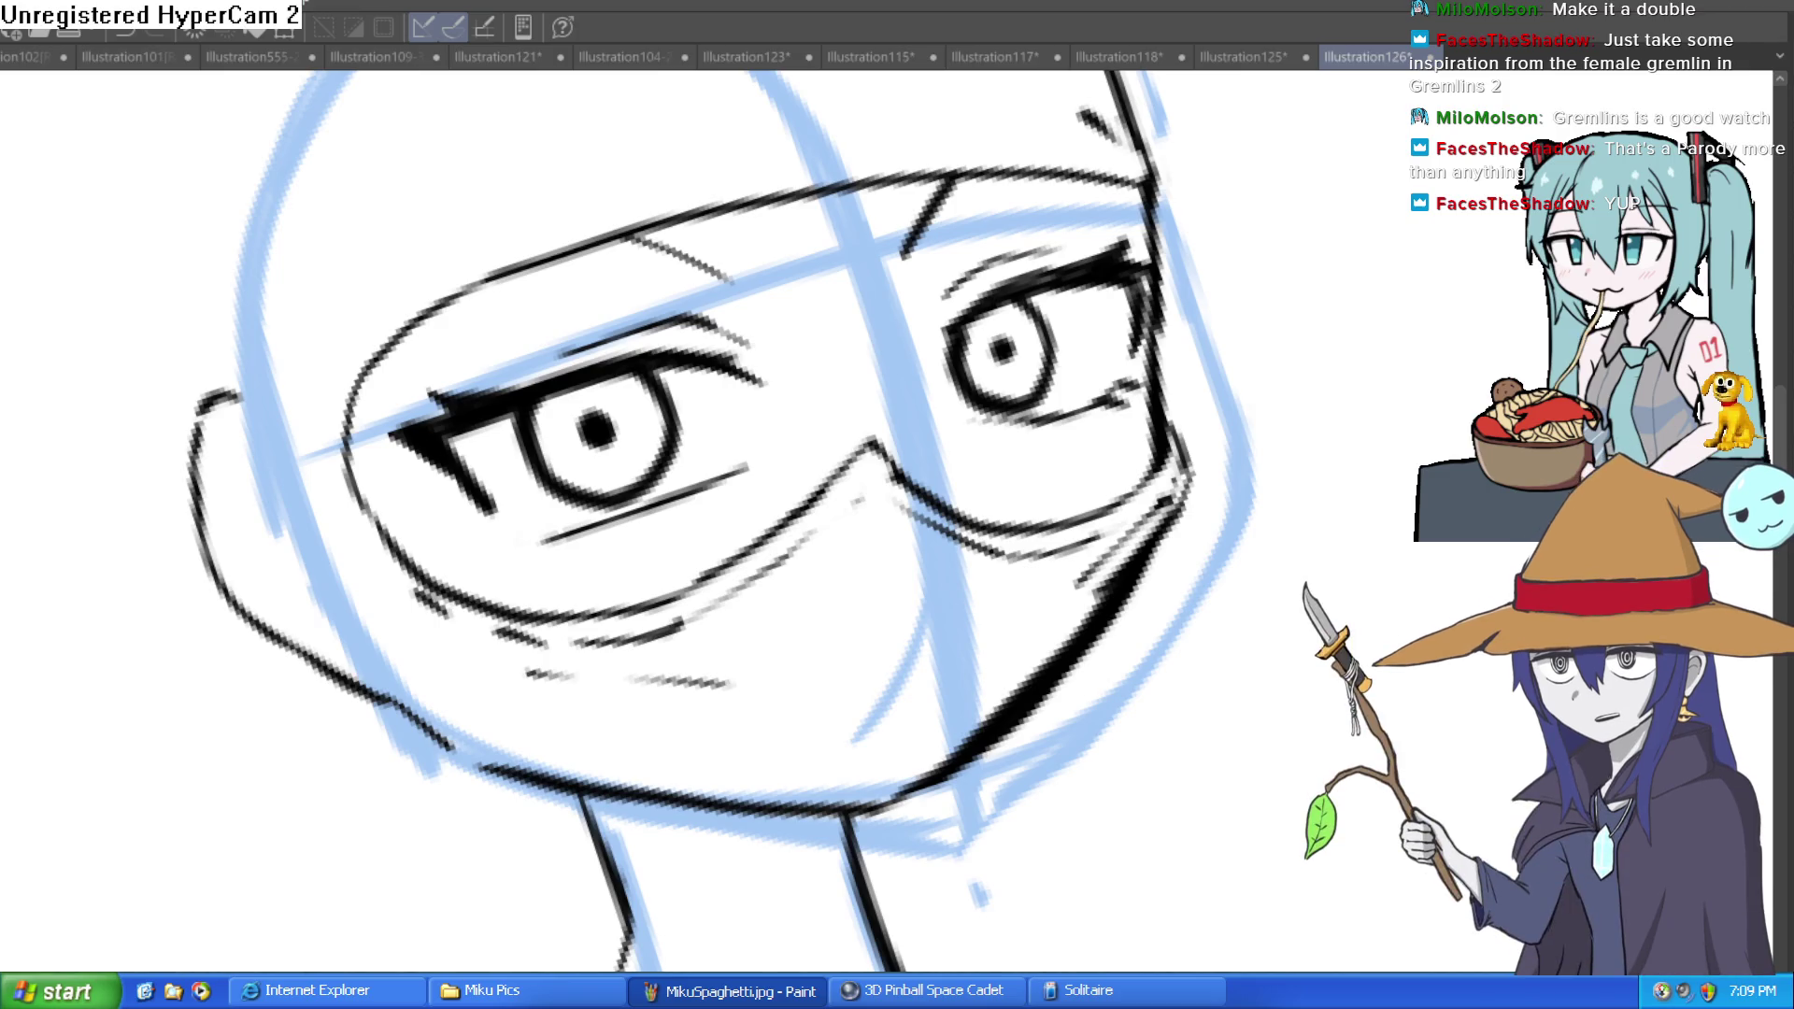
Step: Undo the stray stroke beside the face and zoom in on the eyes
left_click_drag(1213, 680, 1322, 575)
mouse_move(1257, 715)
left_mouse_down()
mouse_move(1314, 610)
mouse_move(1421, 621)
mouse_move(1390, 565)
mouse_move(1397, 506)
mouse_move(1322, 380)
mouse_move(1308, 392)
left_mouse_up()
key("ctrl+z")
scroll(1025, 340, "up", 5)
left_click_drag(1025, 340, 1245, 256)
scroll(1245, 256, "down", 5)
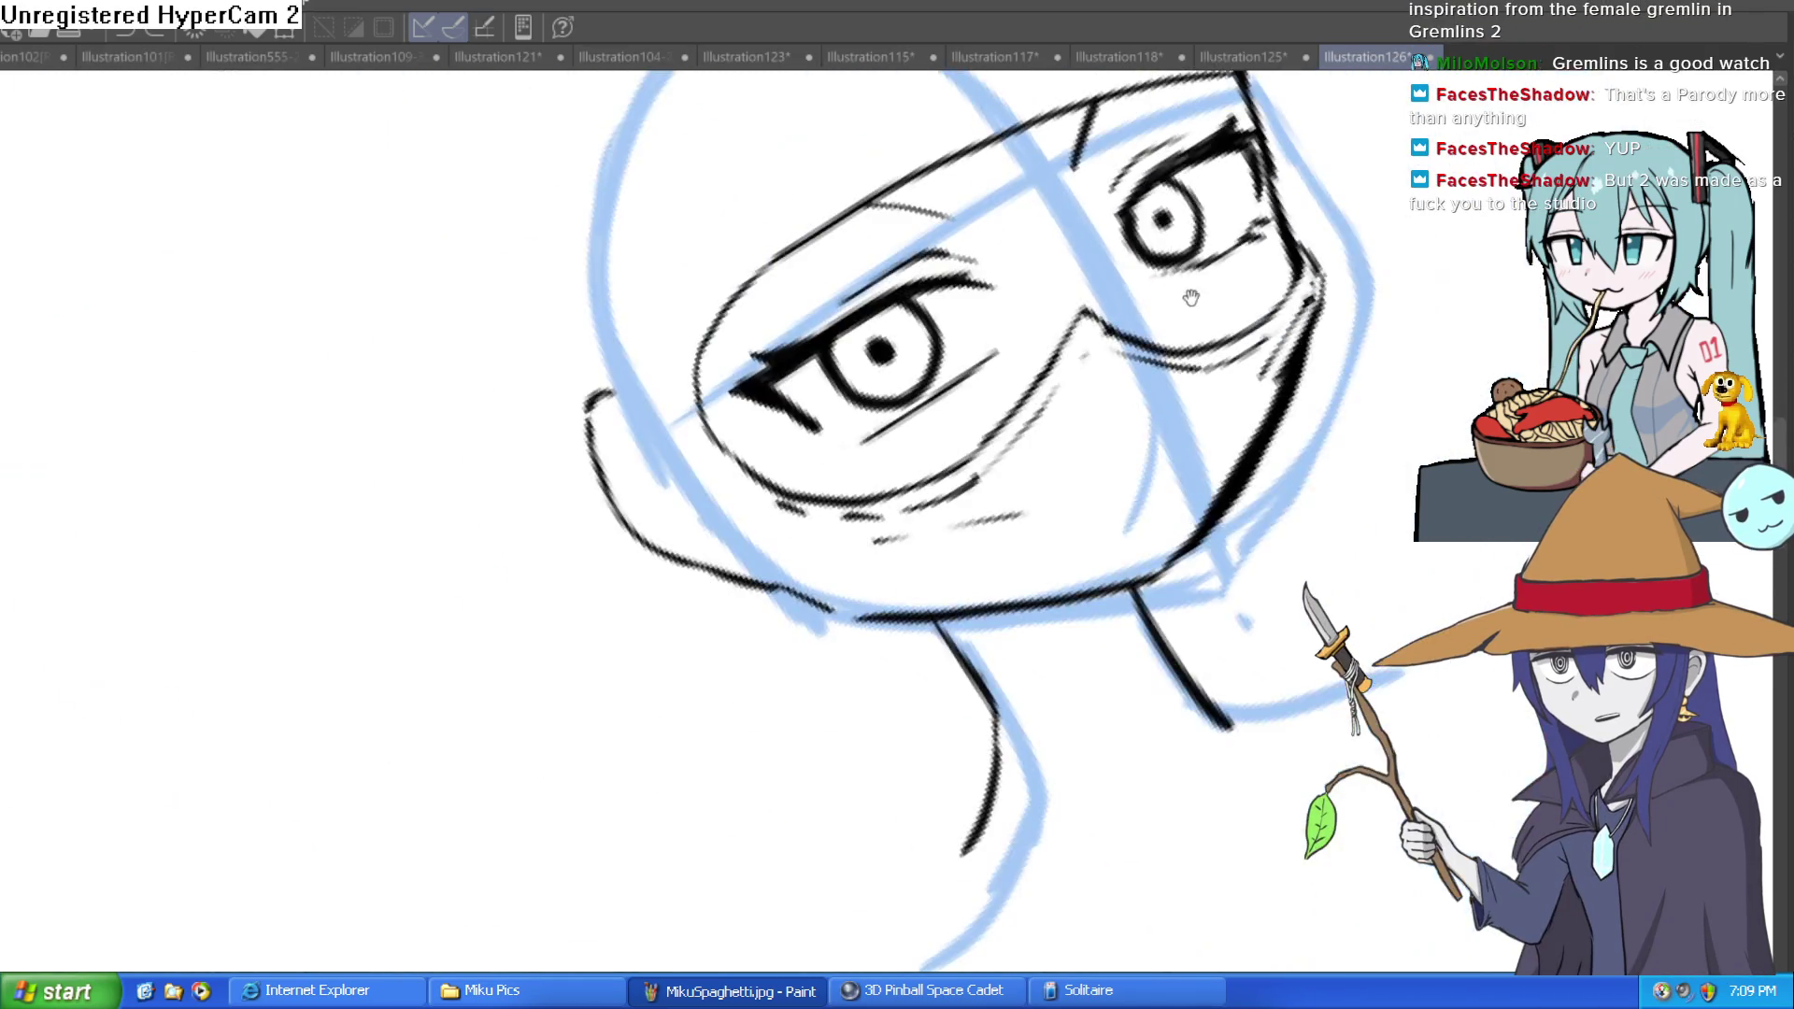
scroll(1245, 256, "up", 6)
scroll(1261, 575, "down", 2)
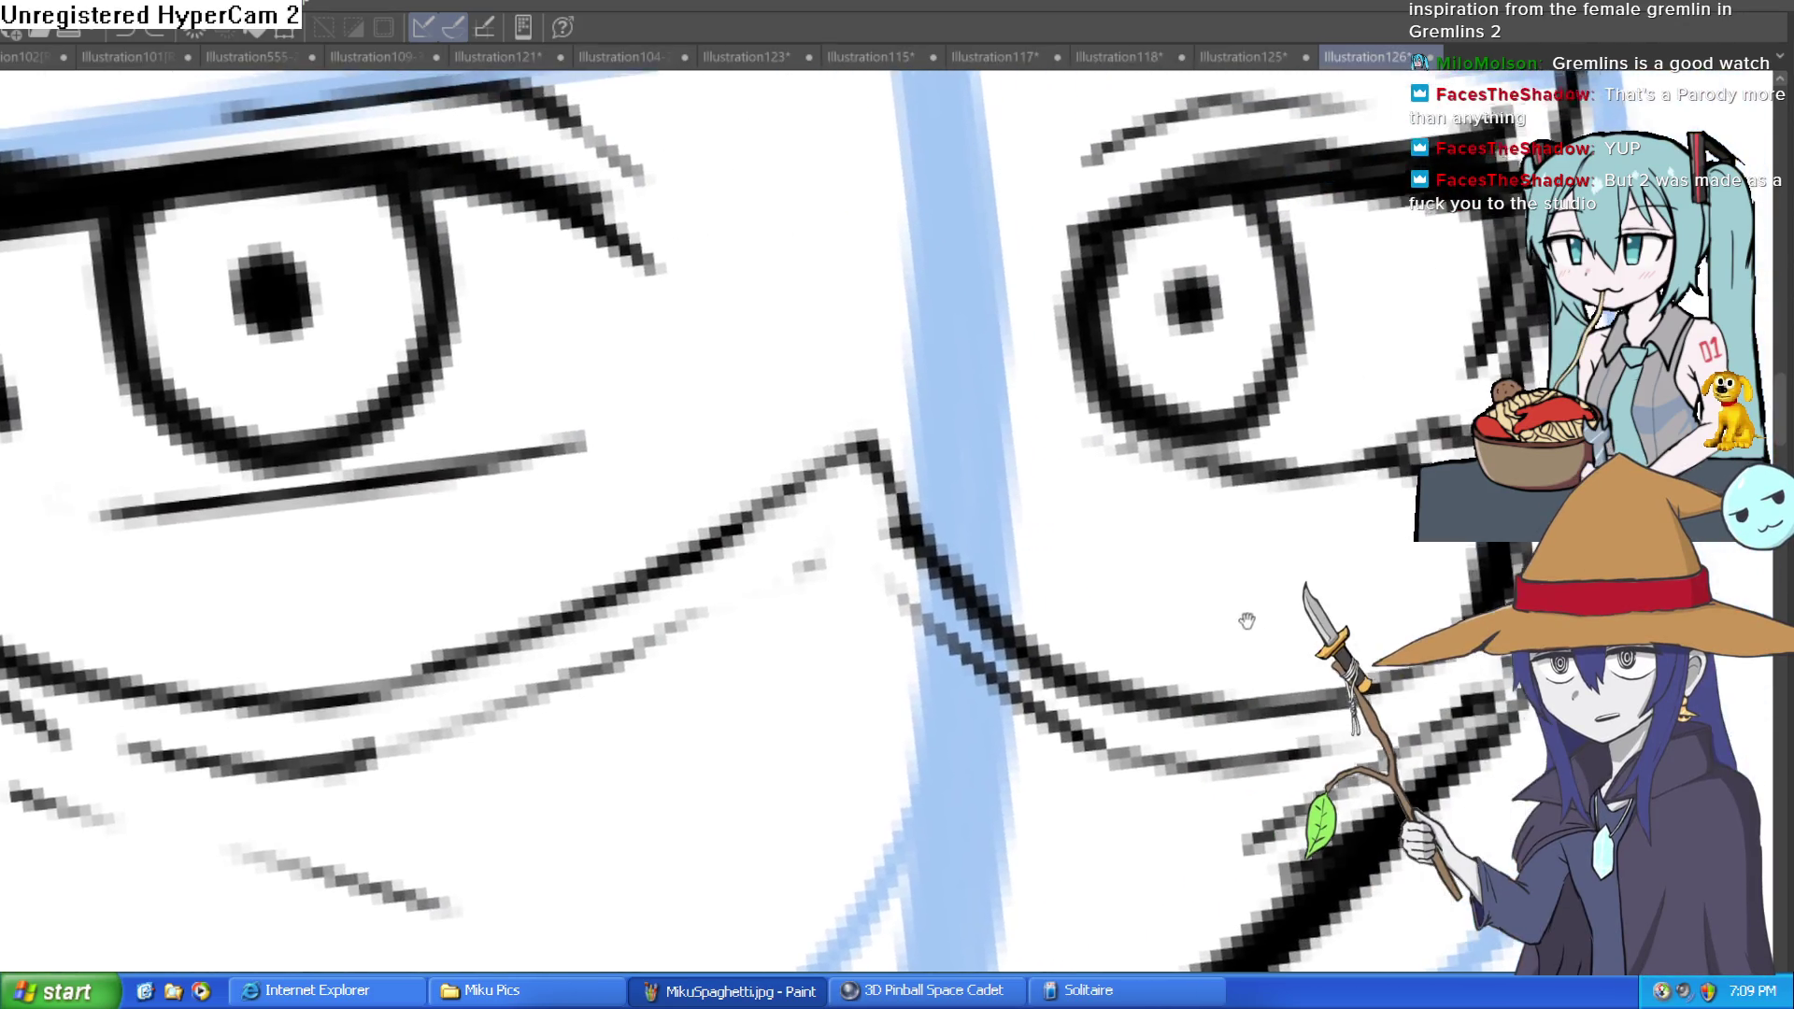
left_click_drag(1262, 577, 1167, 584)
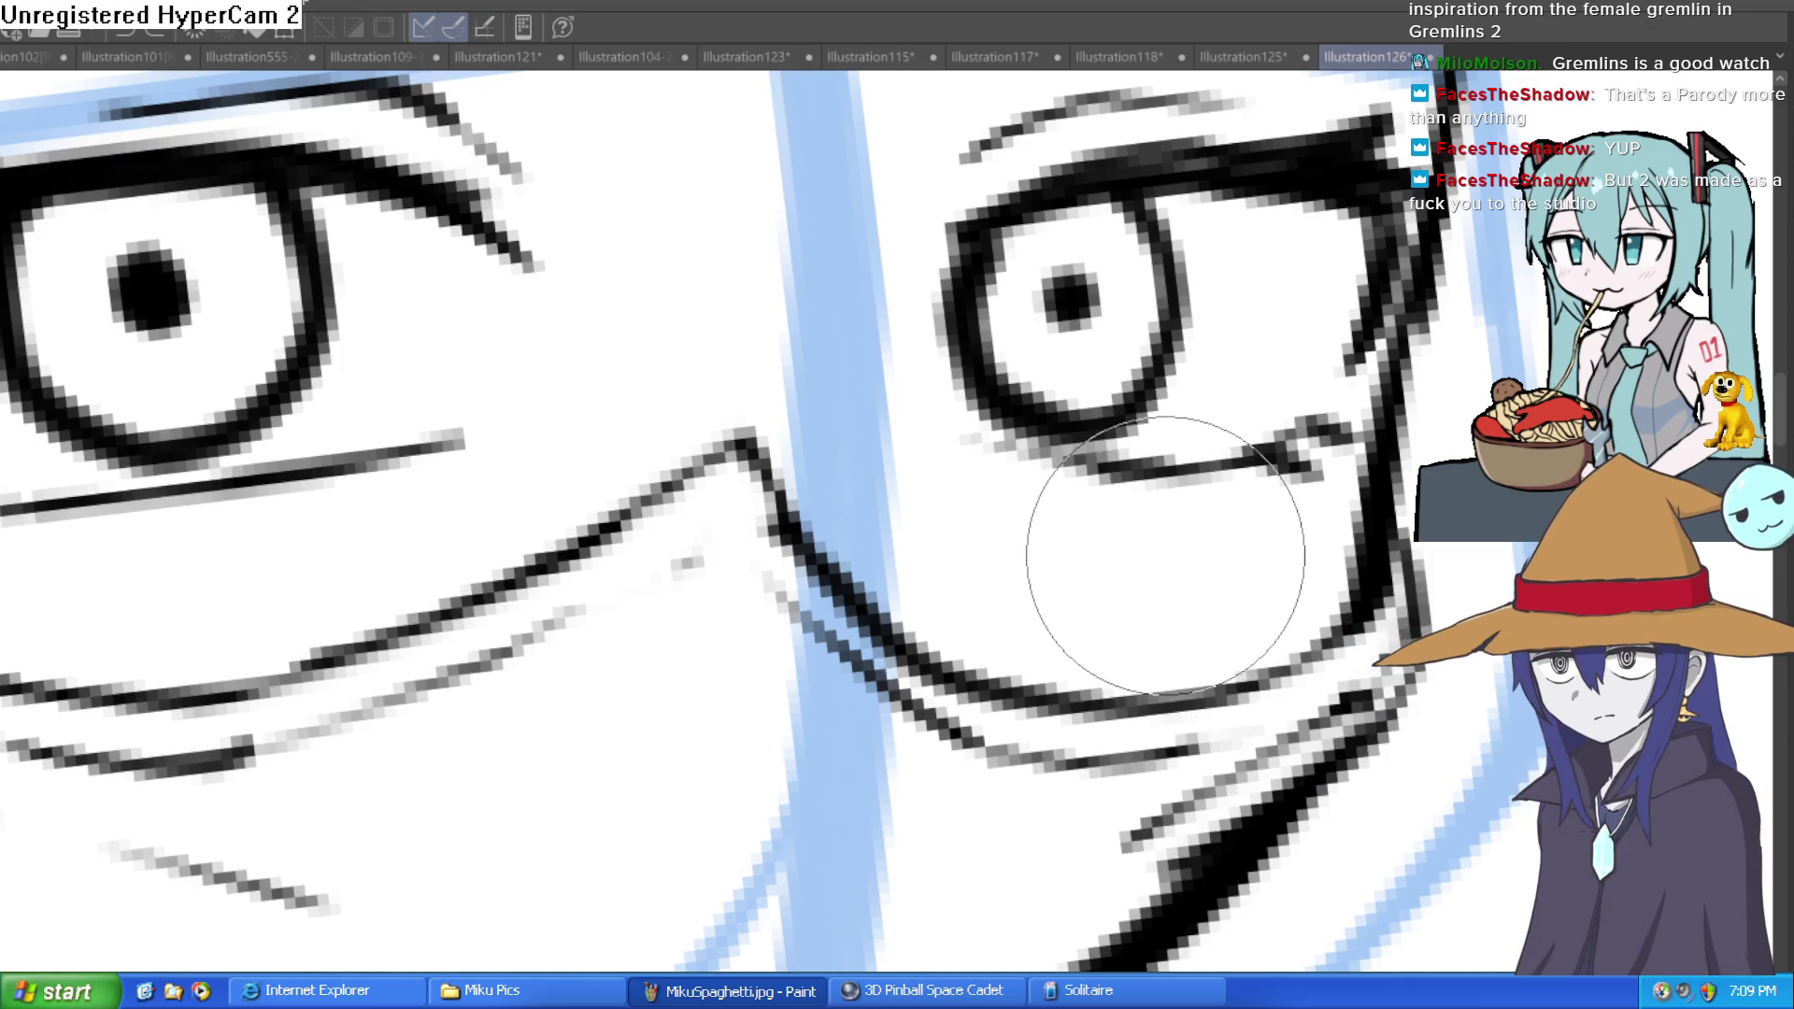
key("minus")
Step: Erase the faint grey marks under the smaller eye and draw one clean line below it
mouse_move(1147, 349)
left_mouse_down()
mouse_move(921, 380)
mouse_move(878, 240)
mouse_move(897, 299)
left_mouse_up()
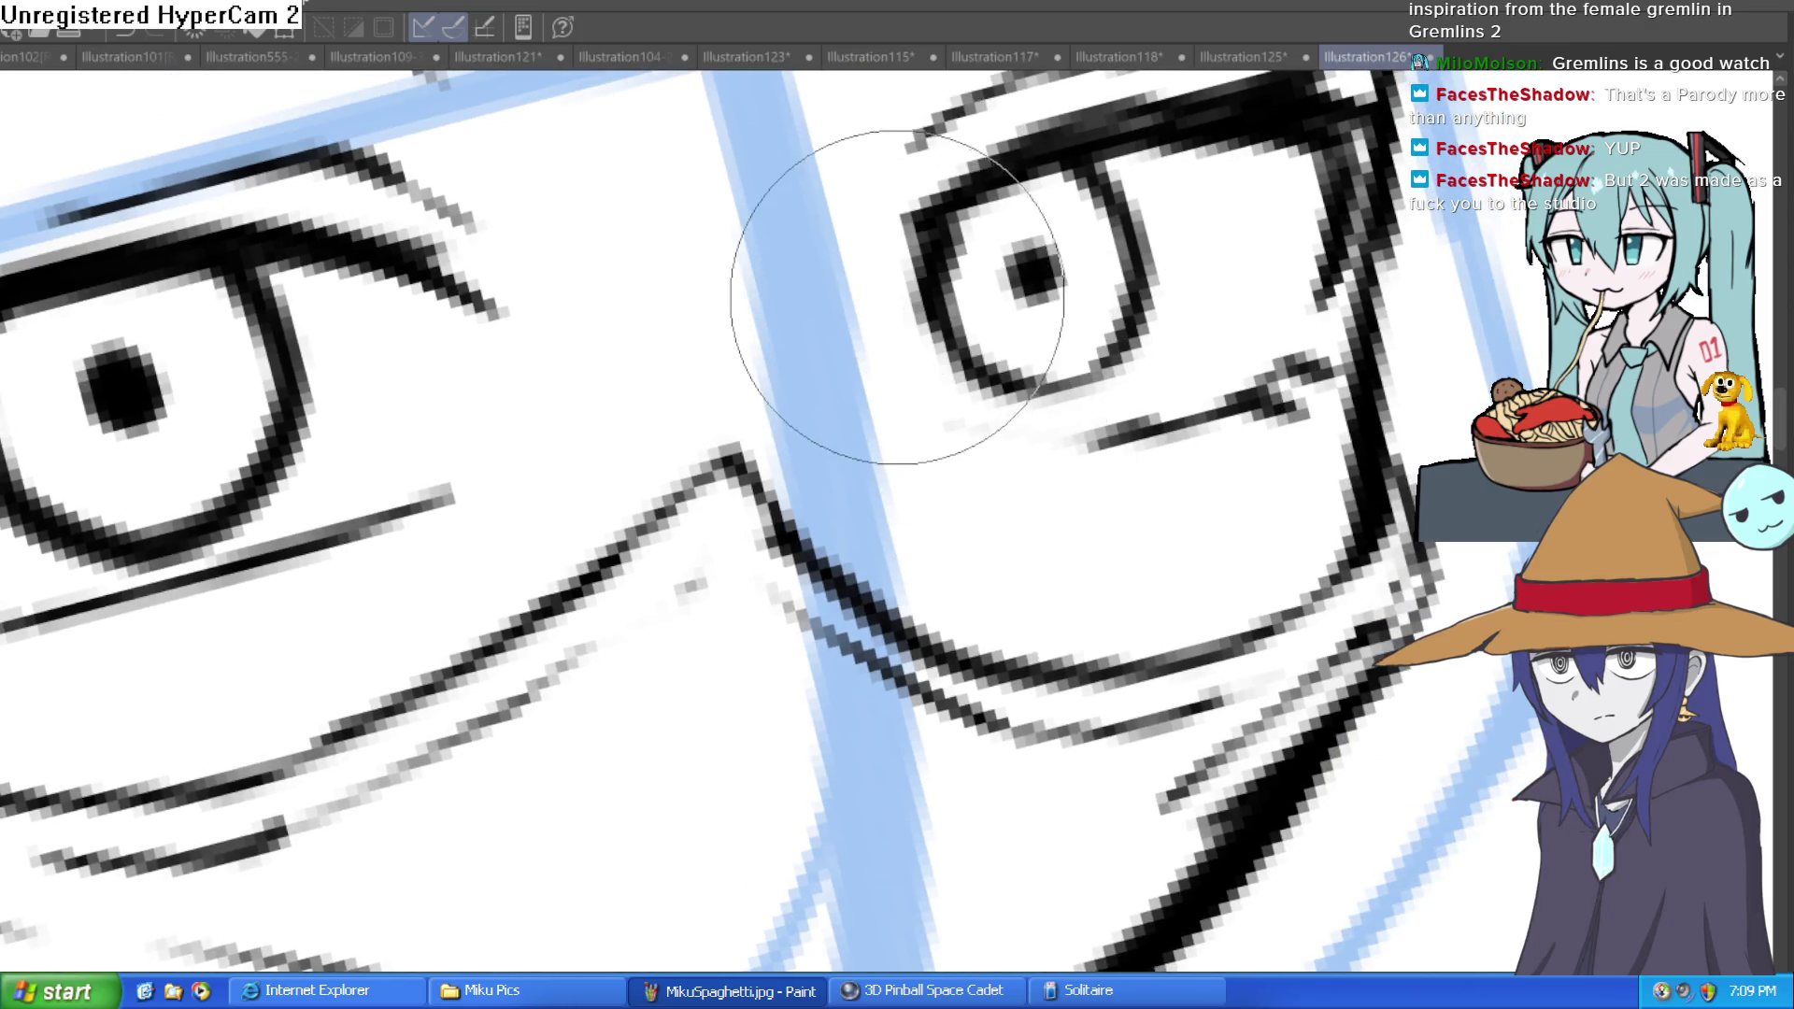
scroll(1141, 300, "down", 3)
mouse_move(1141, 300)
left_mouse_down()
mouse_move(1238, 322)
mouse_move(1189, 379)
left_mouse_up()
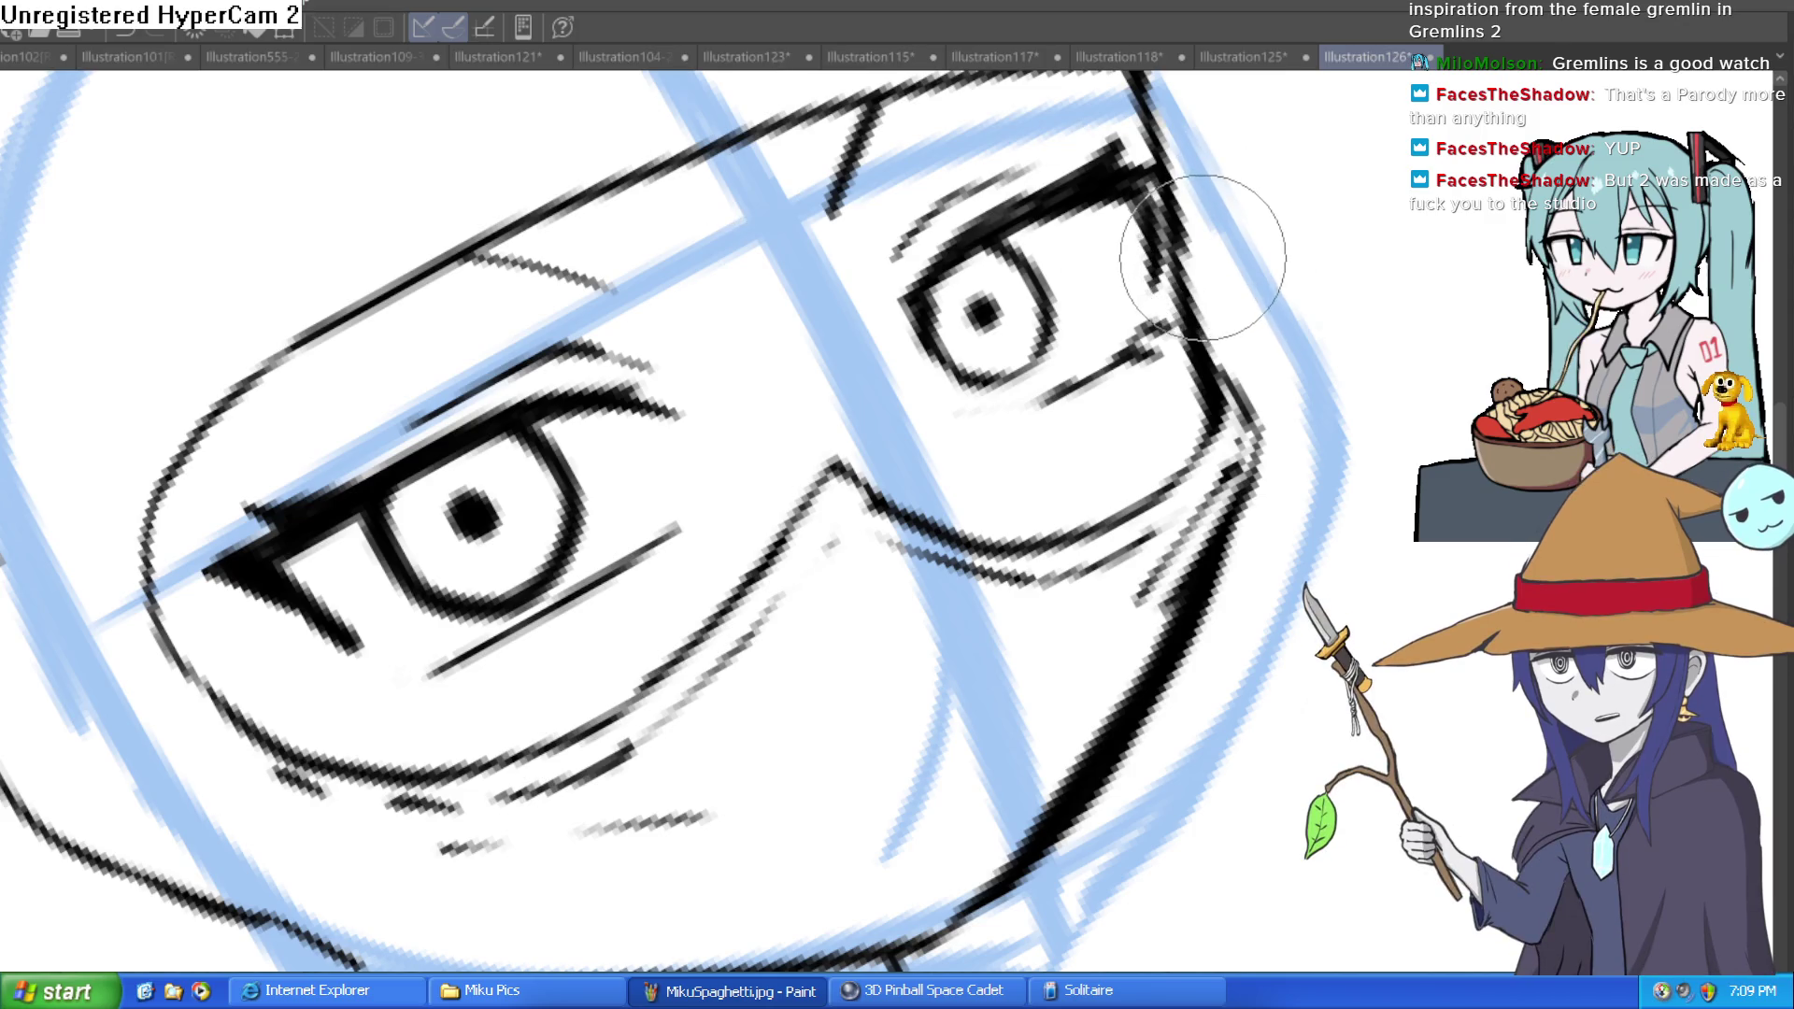
scroll(991, 416, "up", 2)
key("ctrl+z")
left_click_drag(1082, 360, 1243, 281)
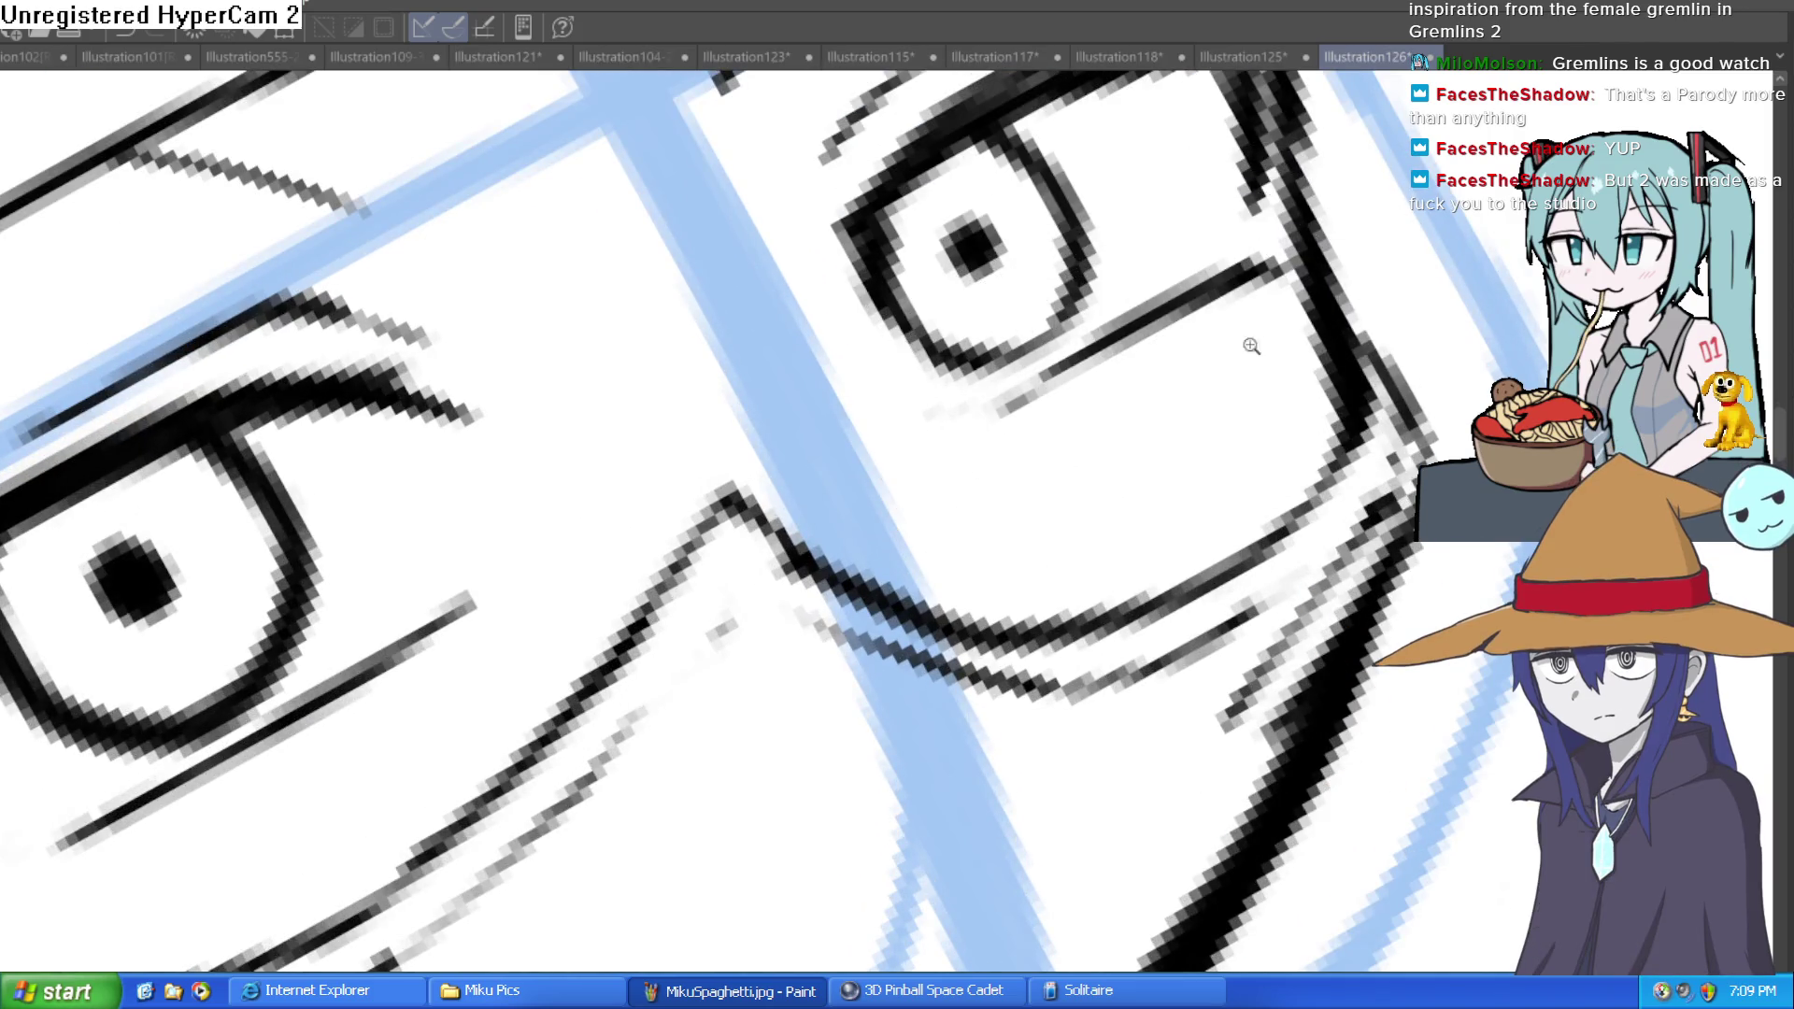
Step: Darken and thicken the smaller eye's lower lid line
scroll(1219, 345, "down", 5)
scroll(1369, 444, "up", 7)
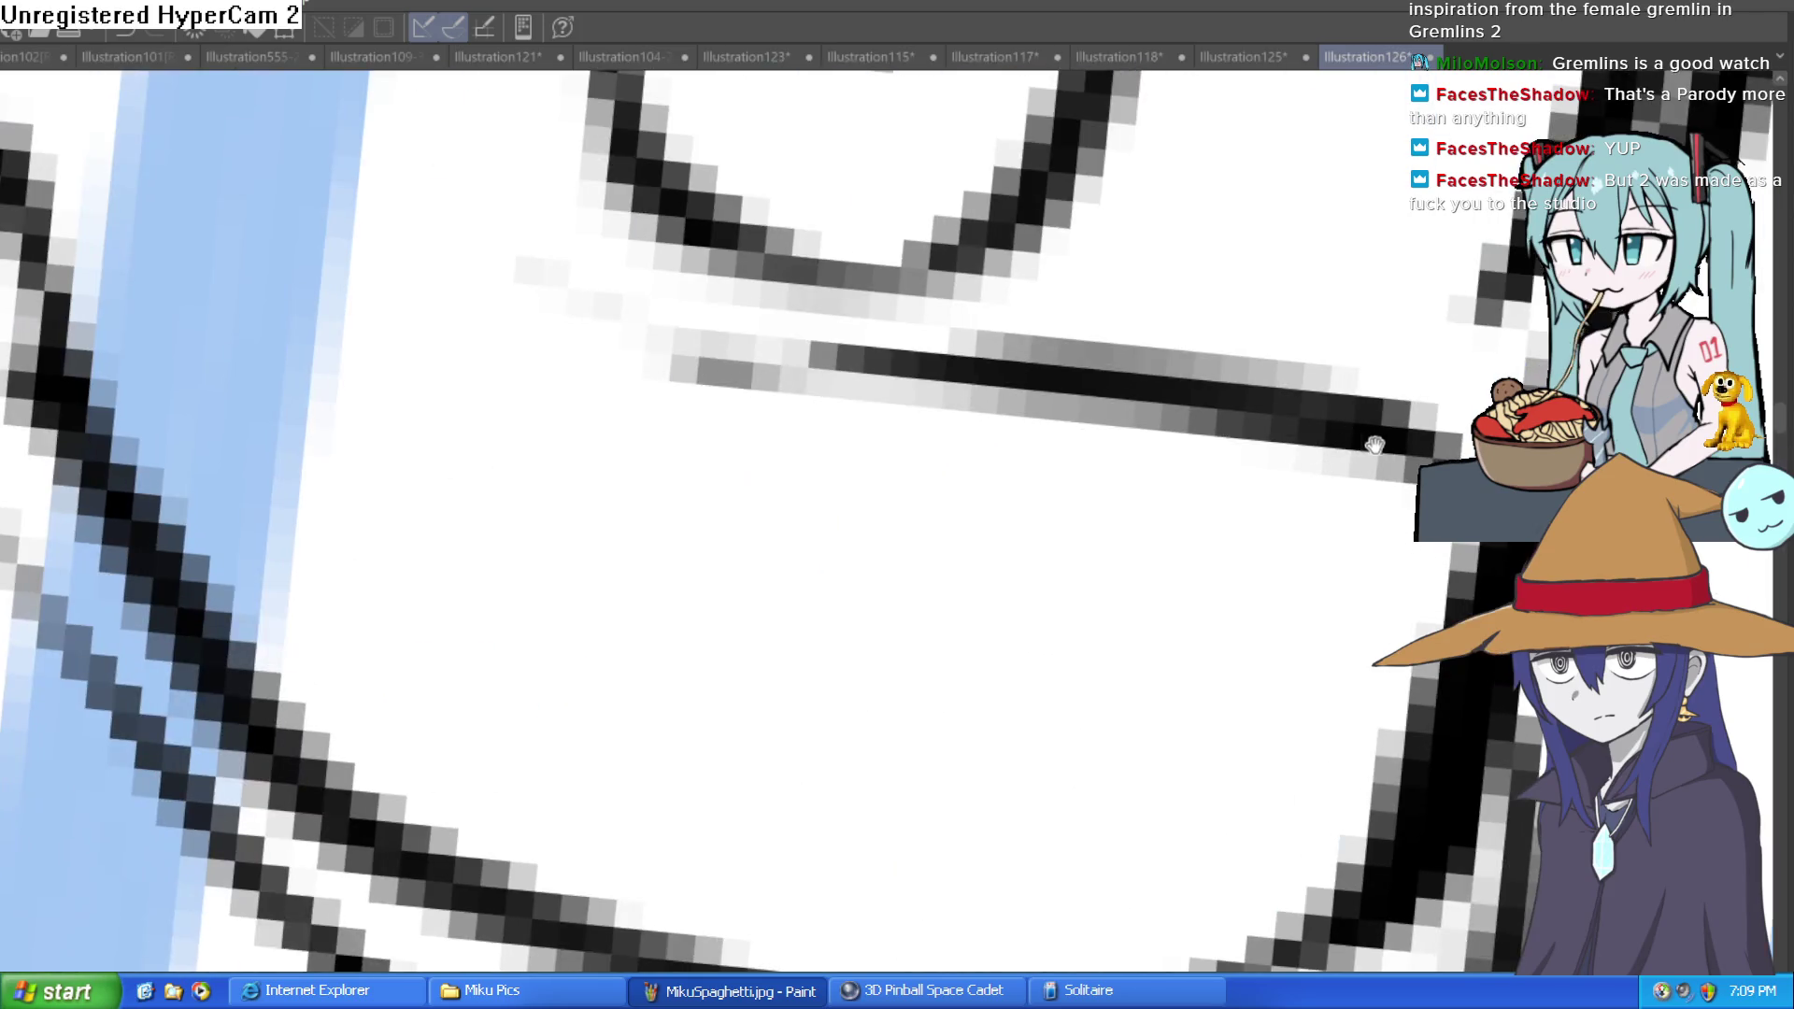
scroll(1369, 444, "down", 3)
scroll(1421, 283, "down", 3)
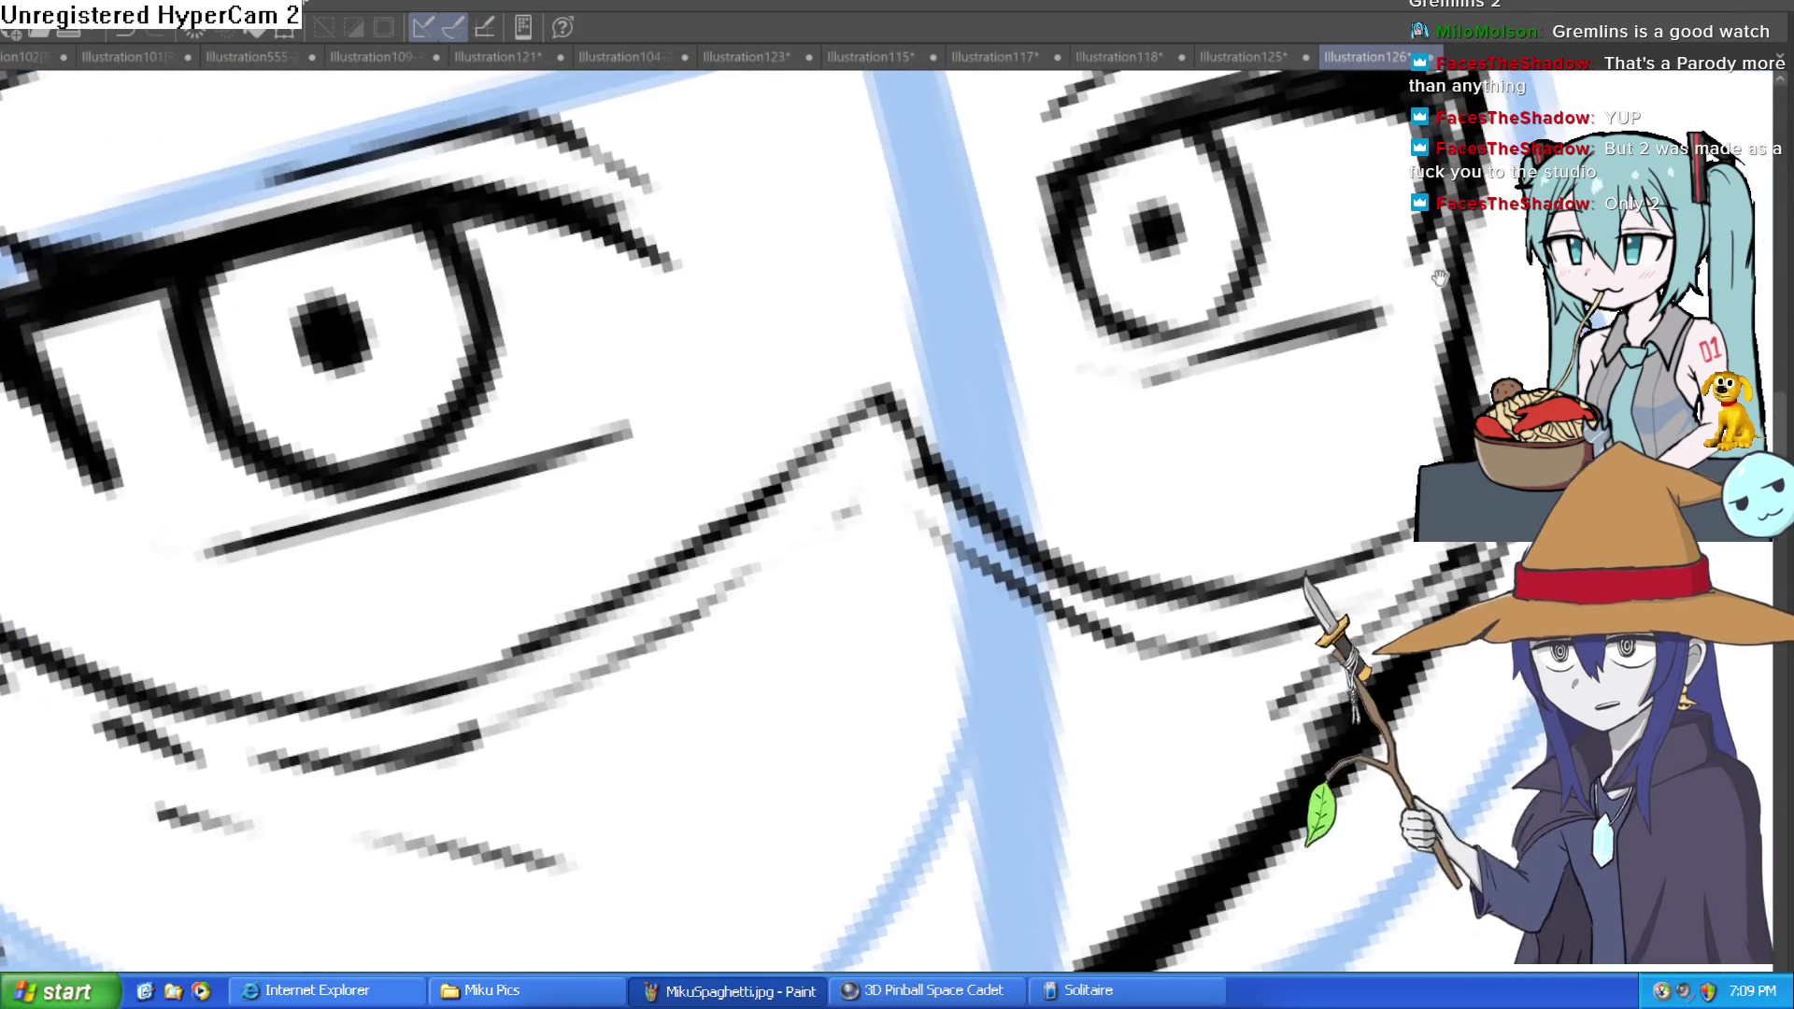
scroll(1422, 283, "down", 4)
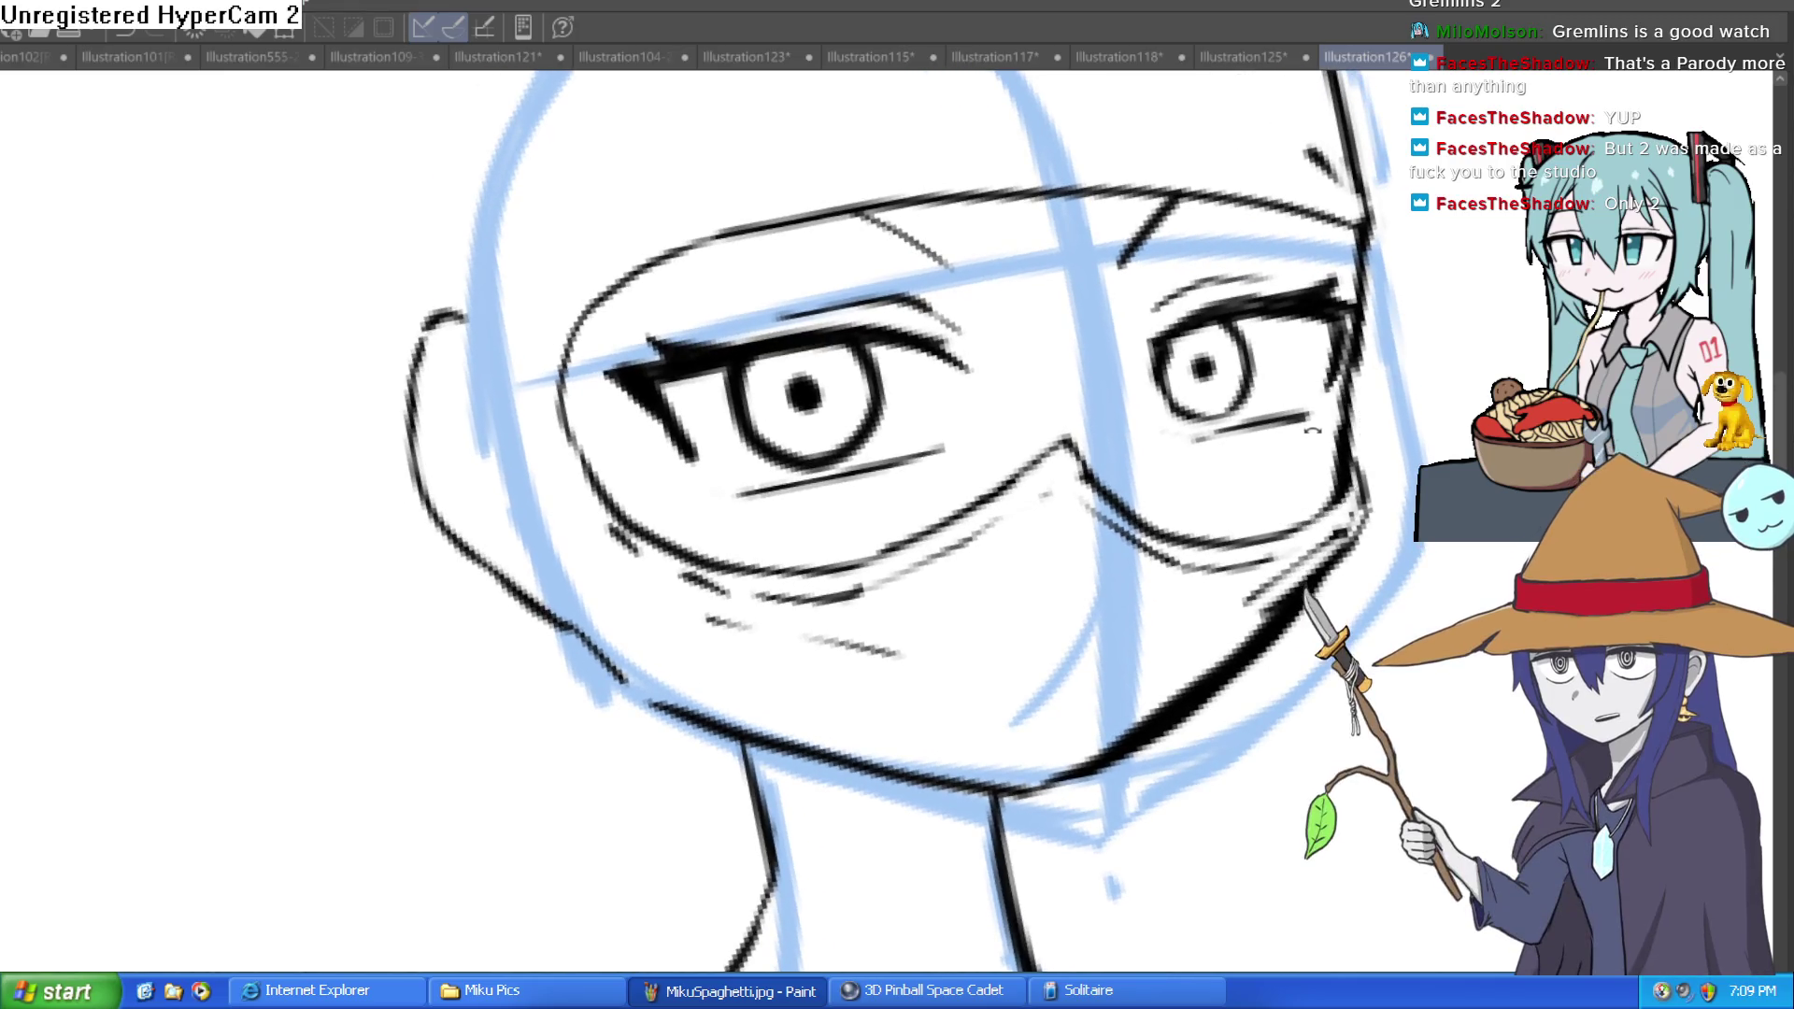
left_click_drag(1249, 368, 923, 343)
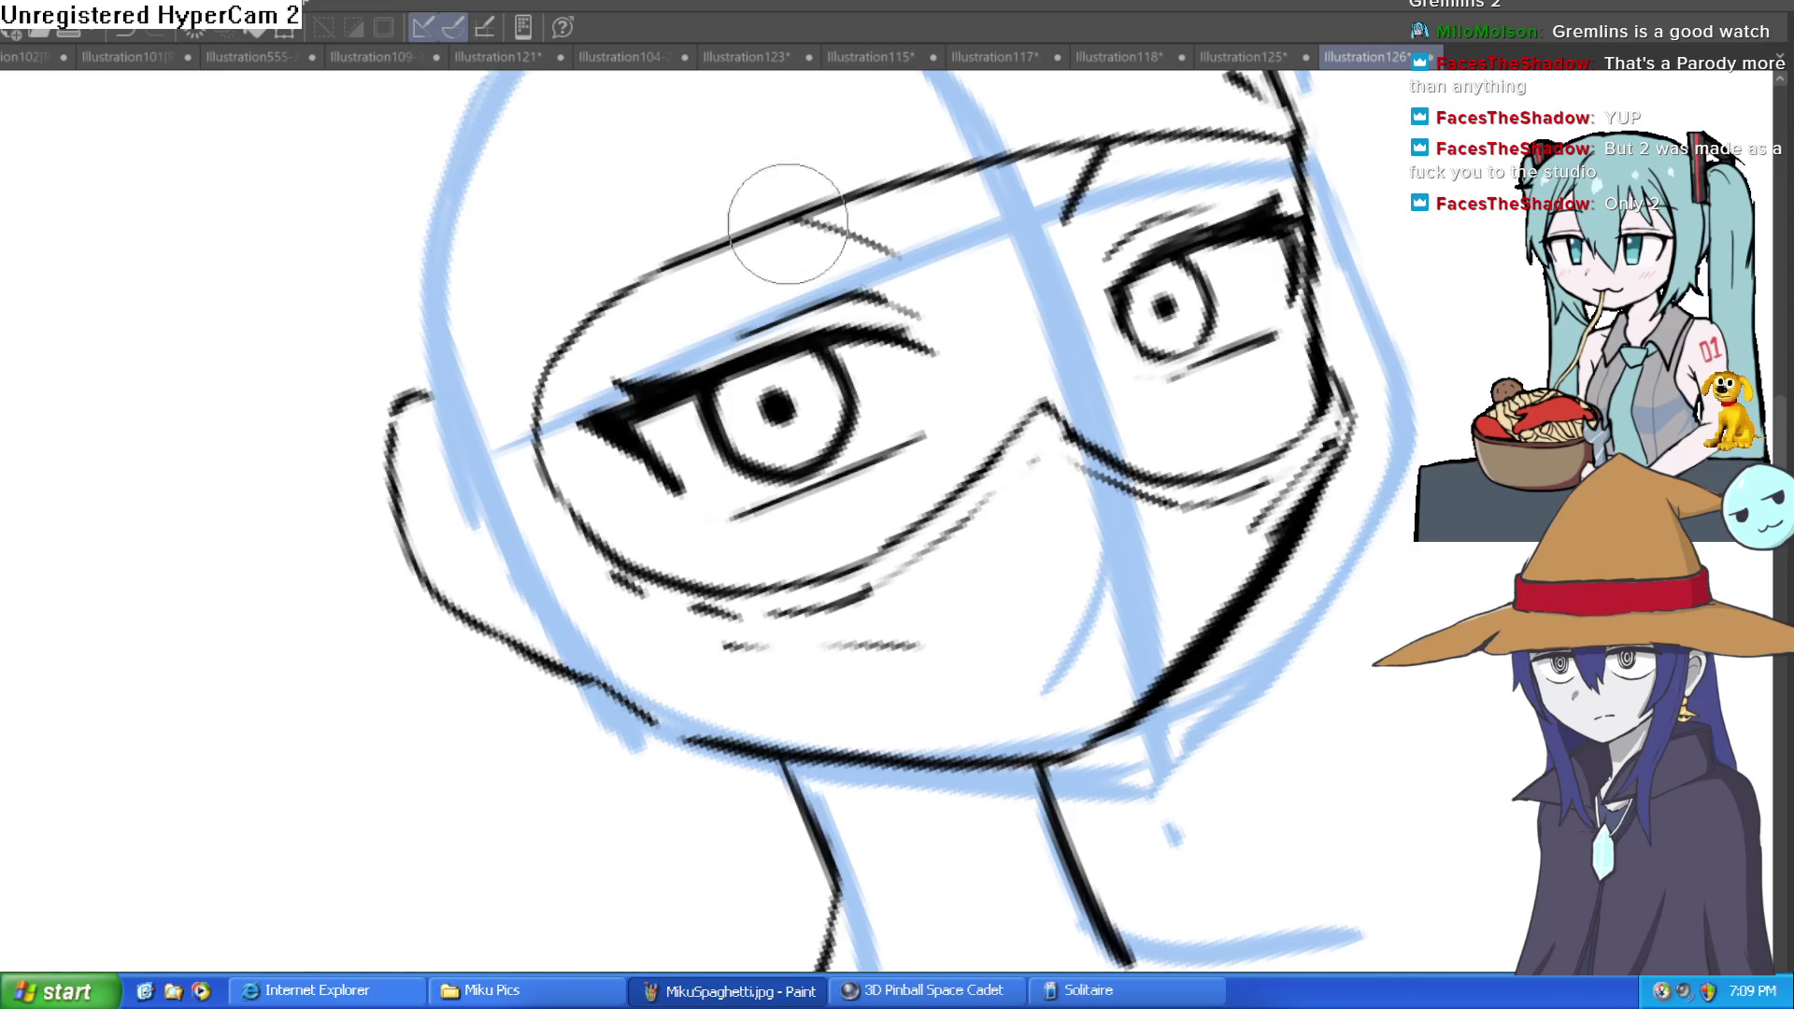
scroll(1355, 334, "up", 4)
left_click_drag(1075, 257, 1206, 166)
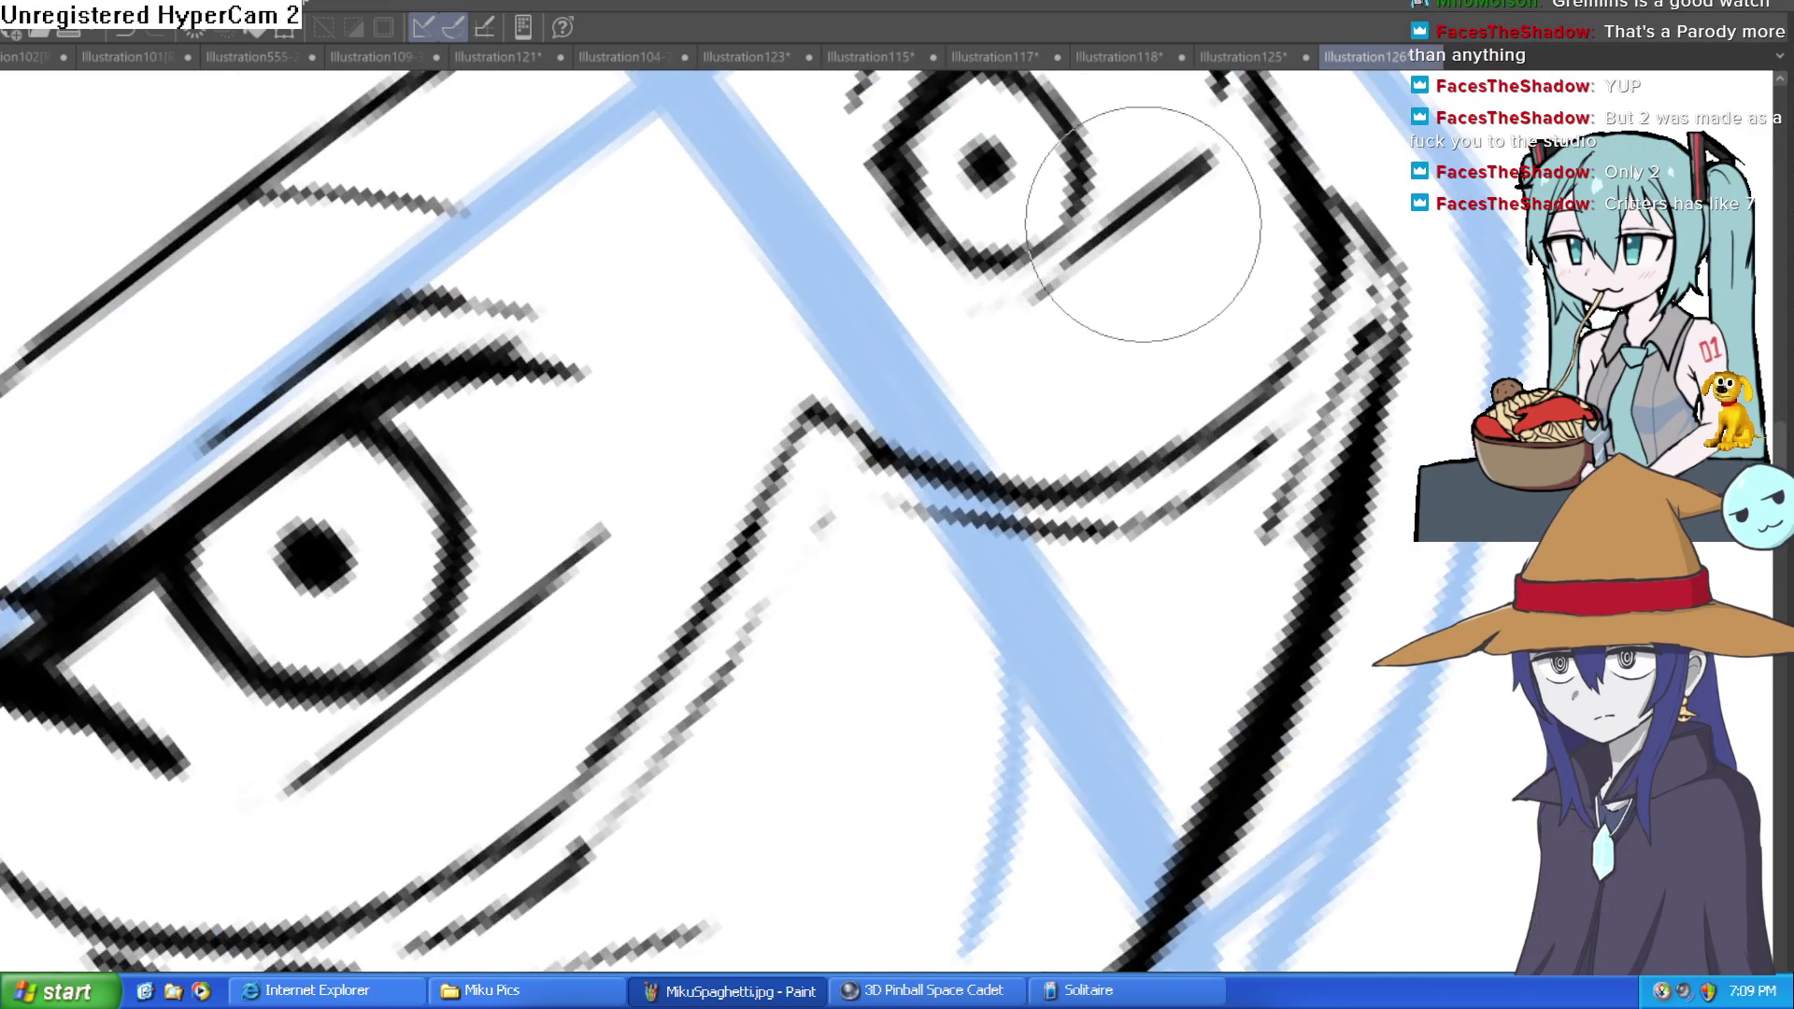
left_click_drag(1121, 224, 1213, 168)
Step: Add short ink strokes beneath the larger eye and view the whole upright head
left_click_drag(653, 593, 747, 461)
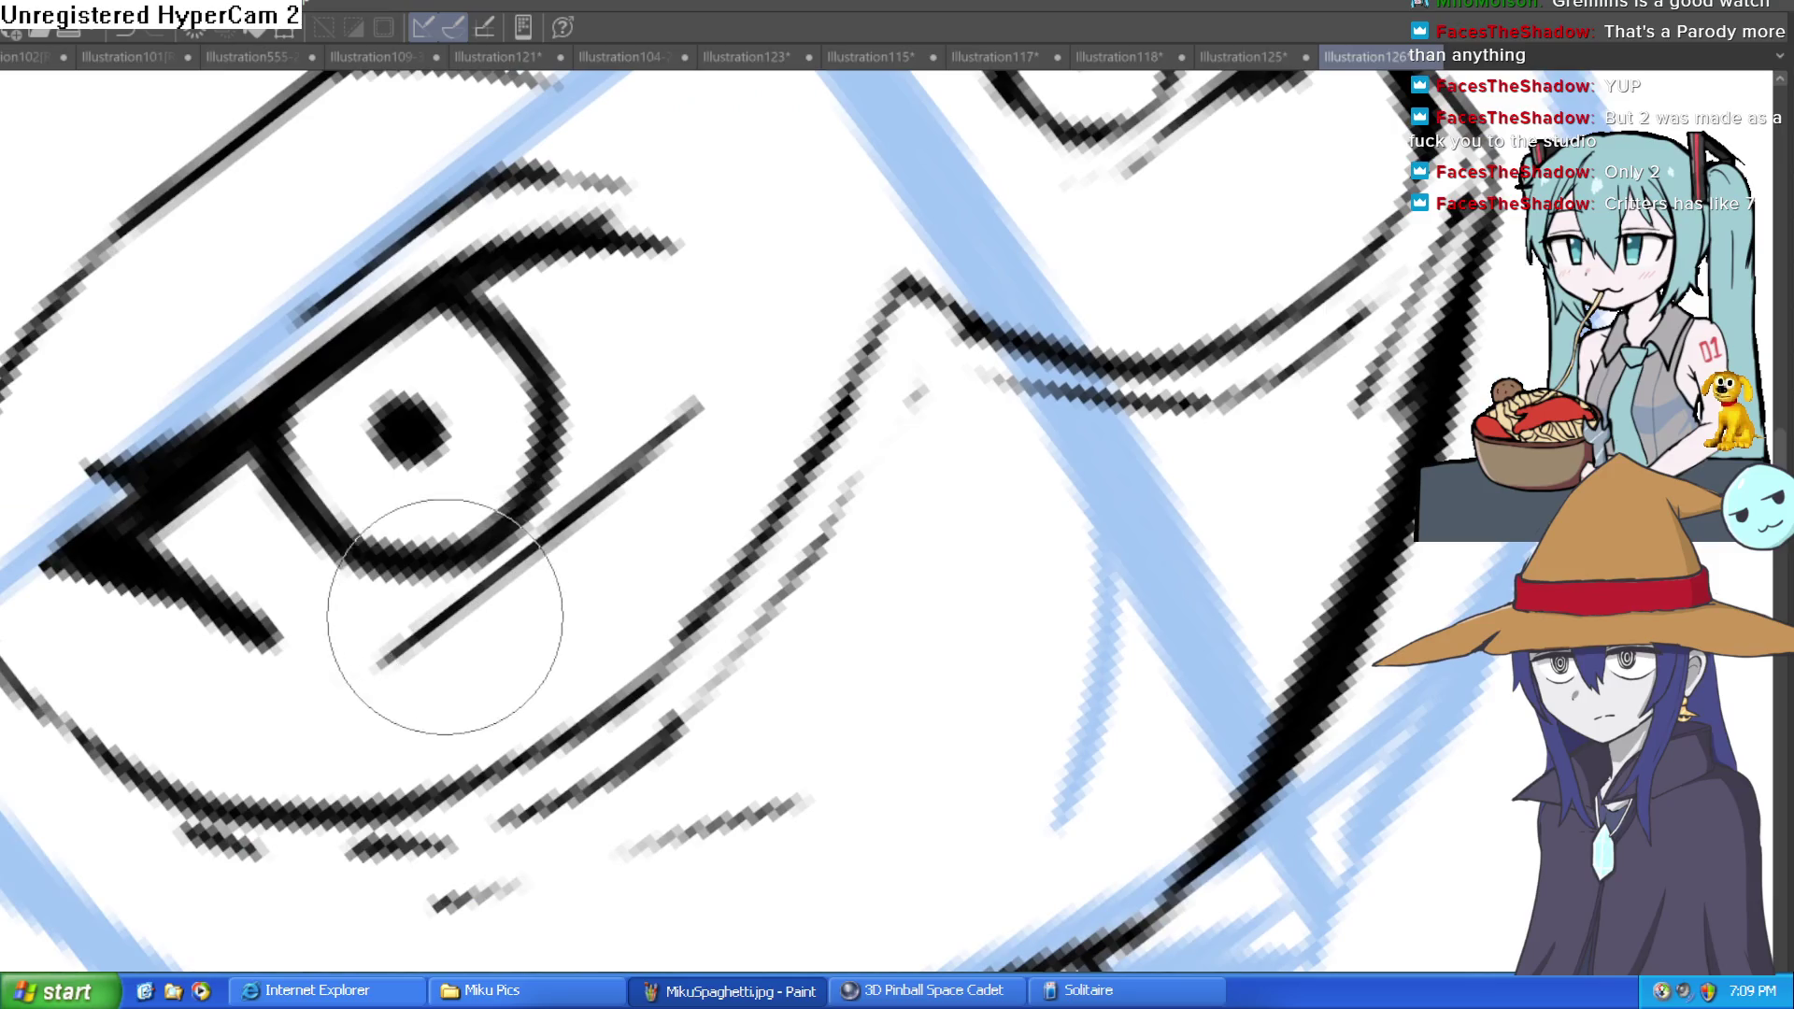
mouse_move(462, 612)
left_mouse_down()
mouse_move(400, 641)
mouse_move(374, 692)
left_mouse_up()
key("ctrl+0")
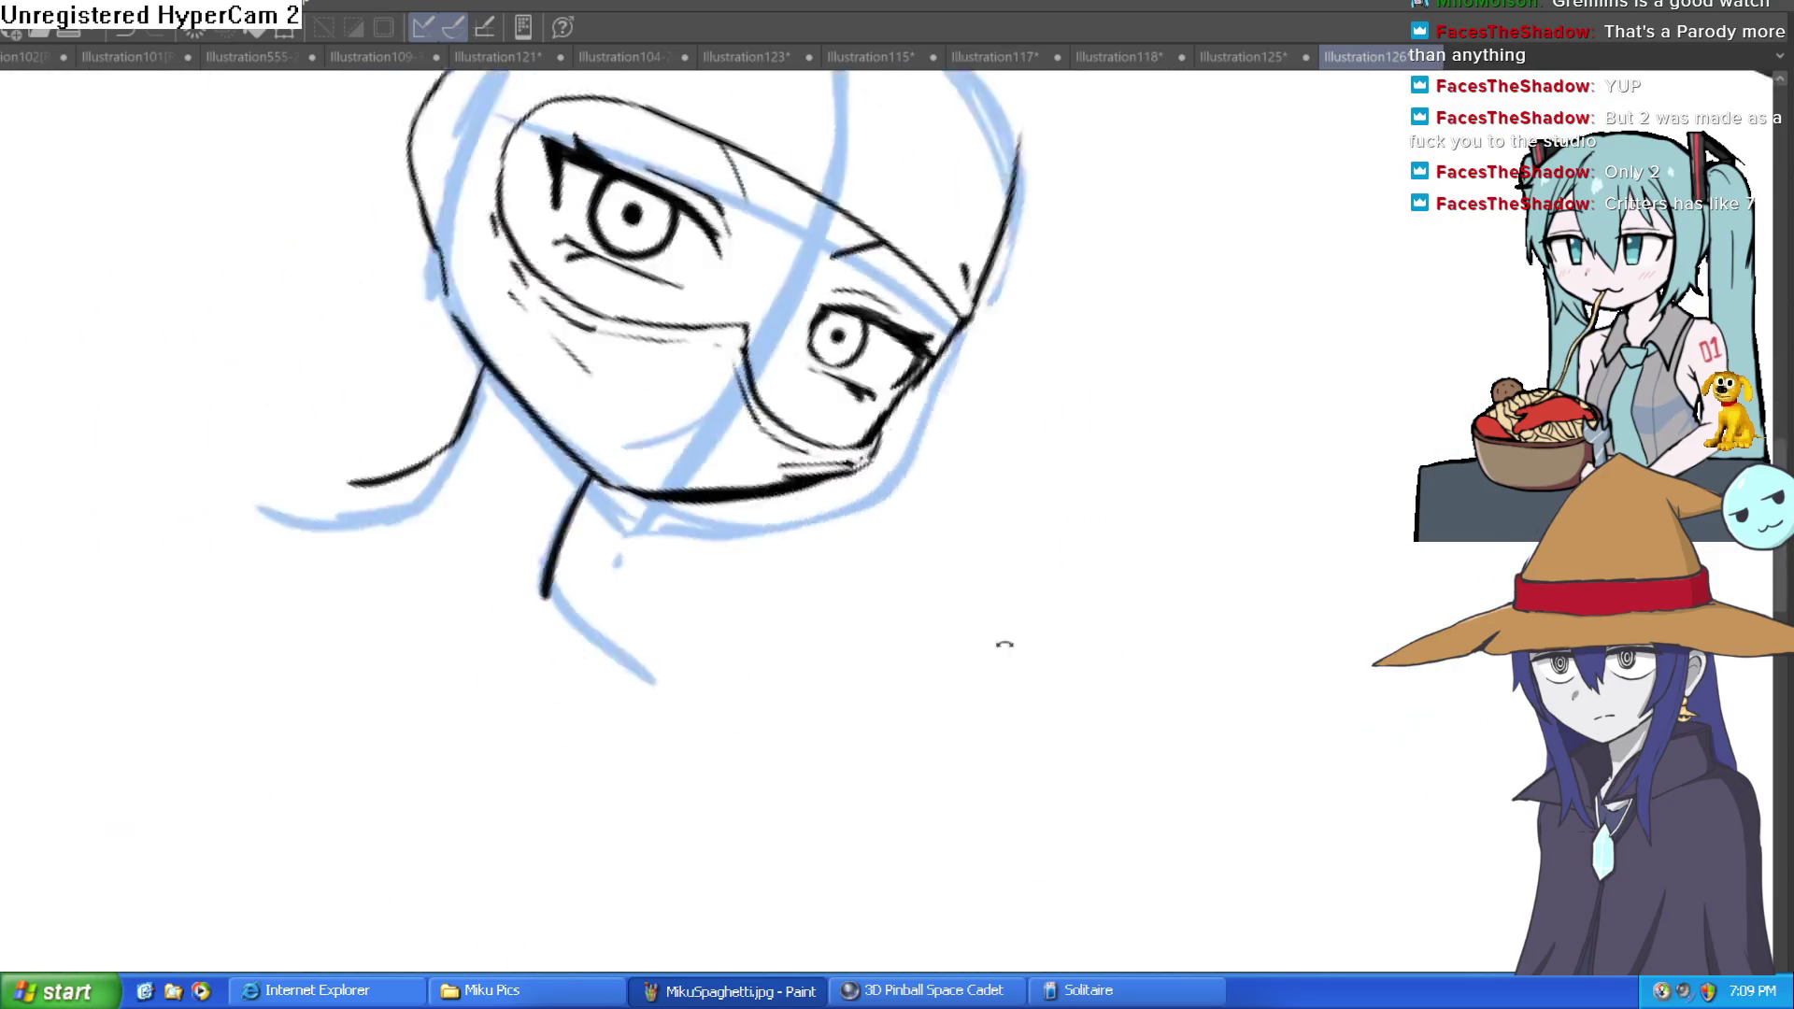
scroll(765, 366, "up", 5)
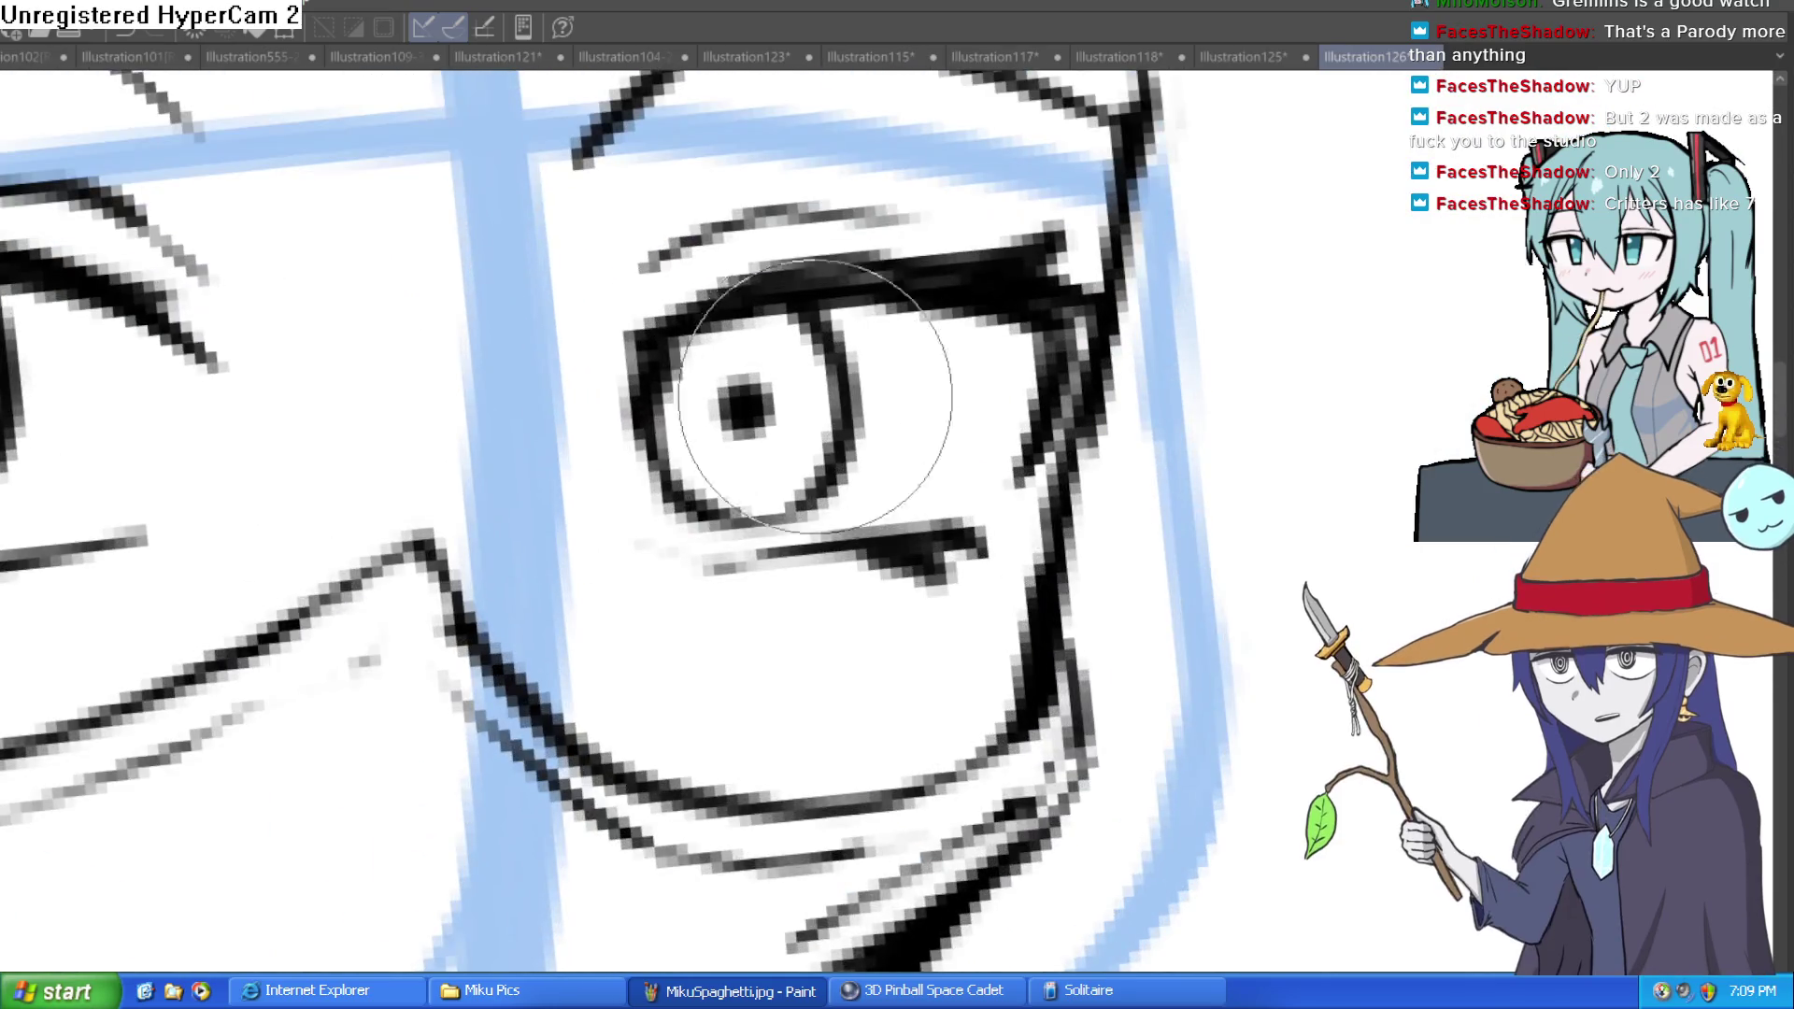
scroll(761, 392, "down", 5)
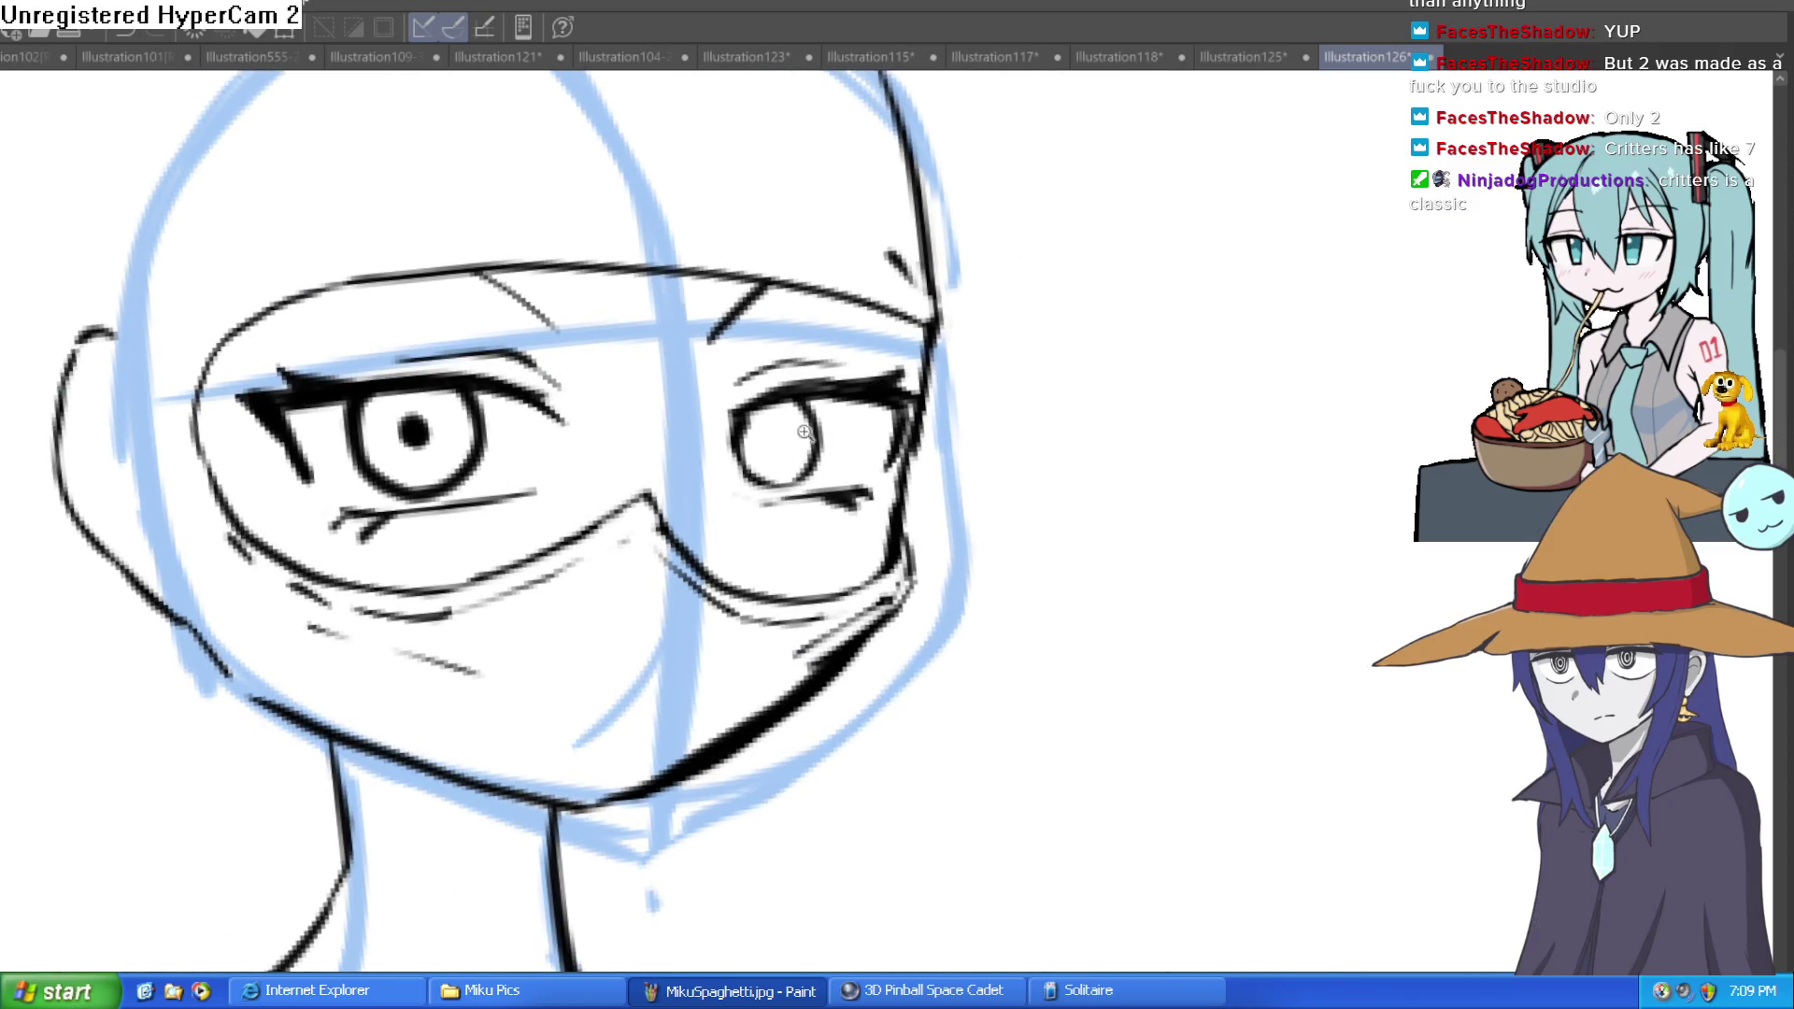
scroll(811, 427, "up", 3)
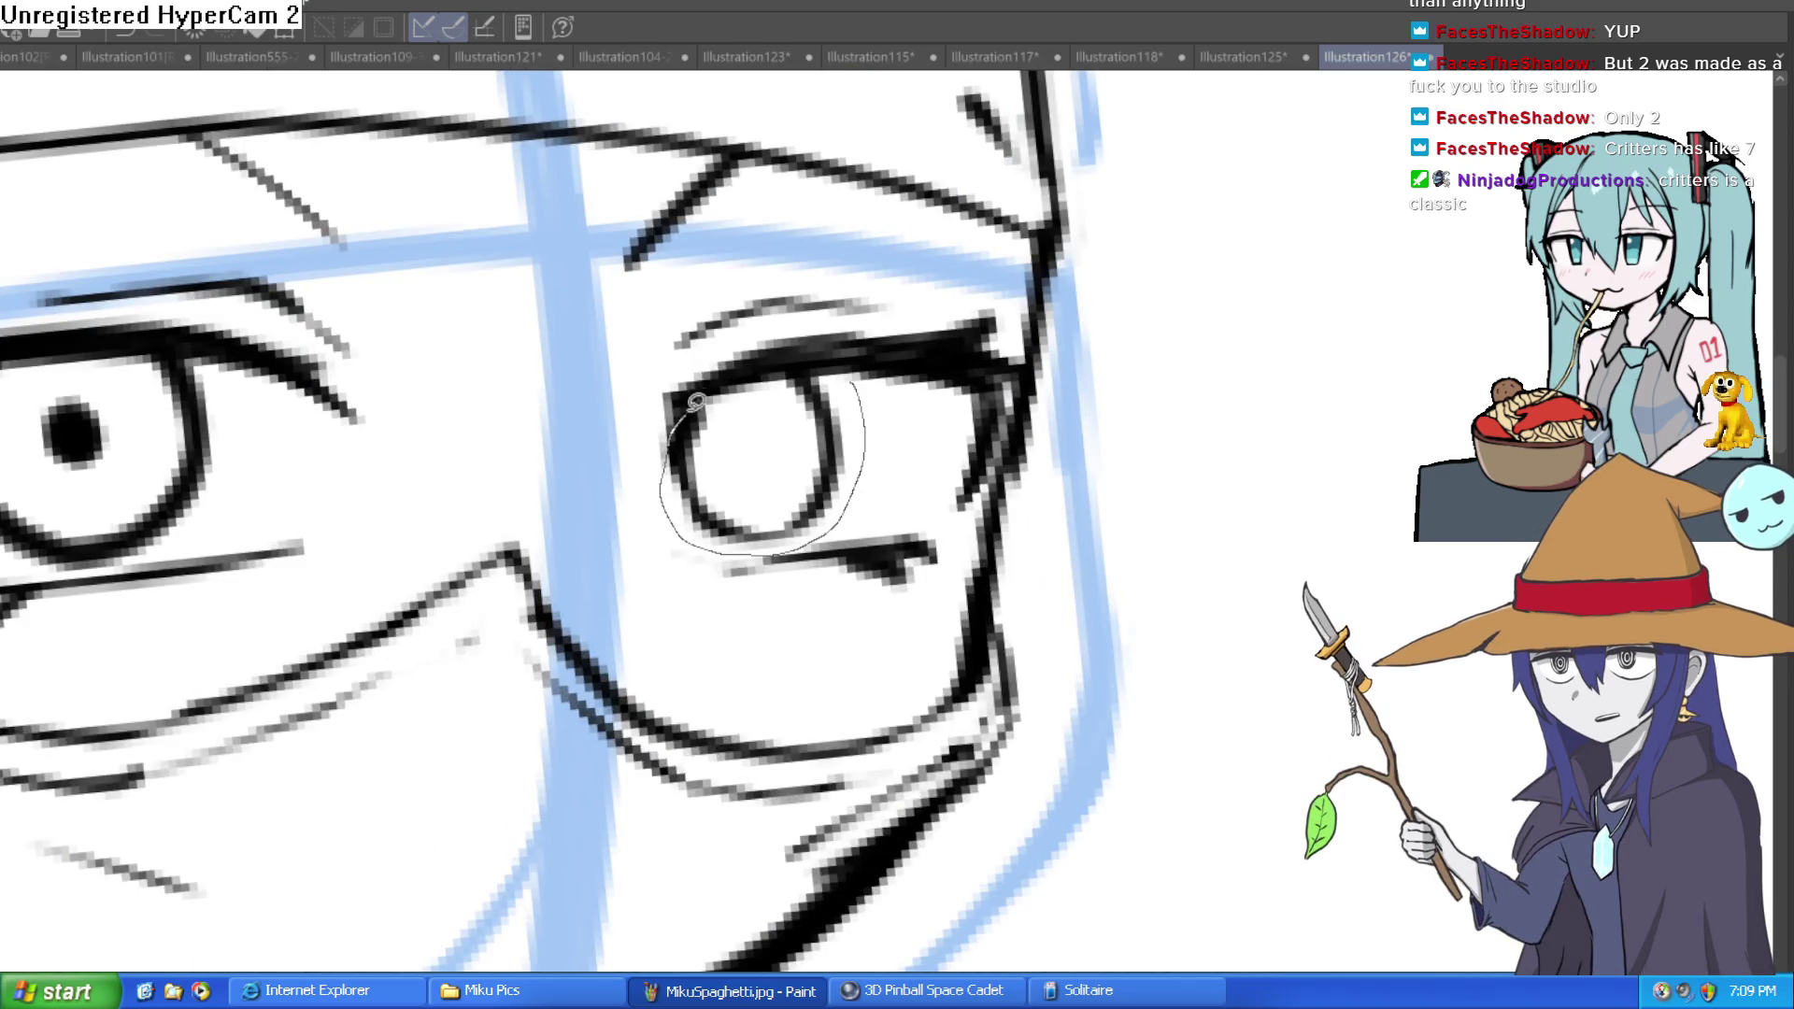
Step: Skew the lassoed smaller eye so its bottom leans left and its right side straightens
left_click_drag(856, 388, 824, 399)
key("ctrl+t")
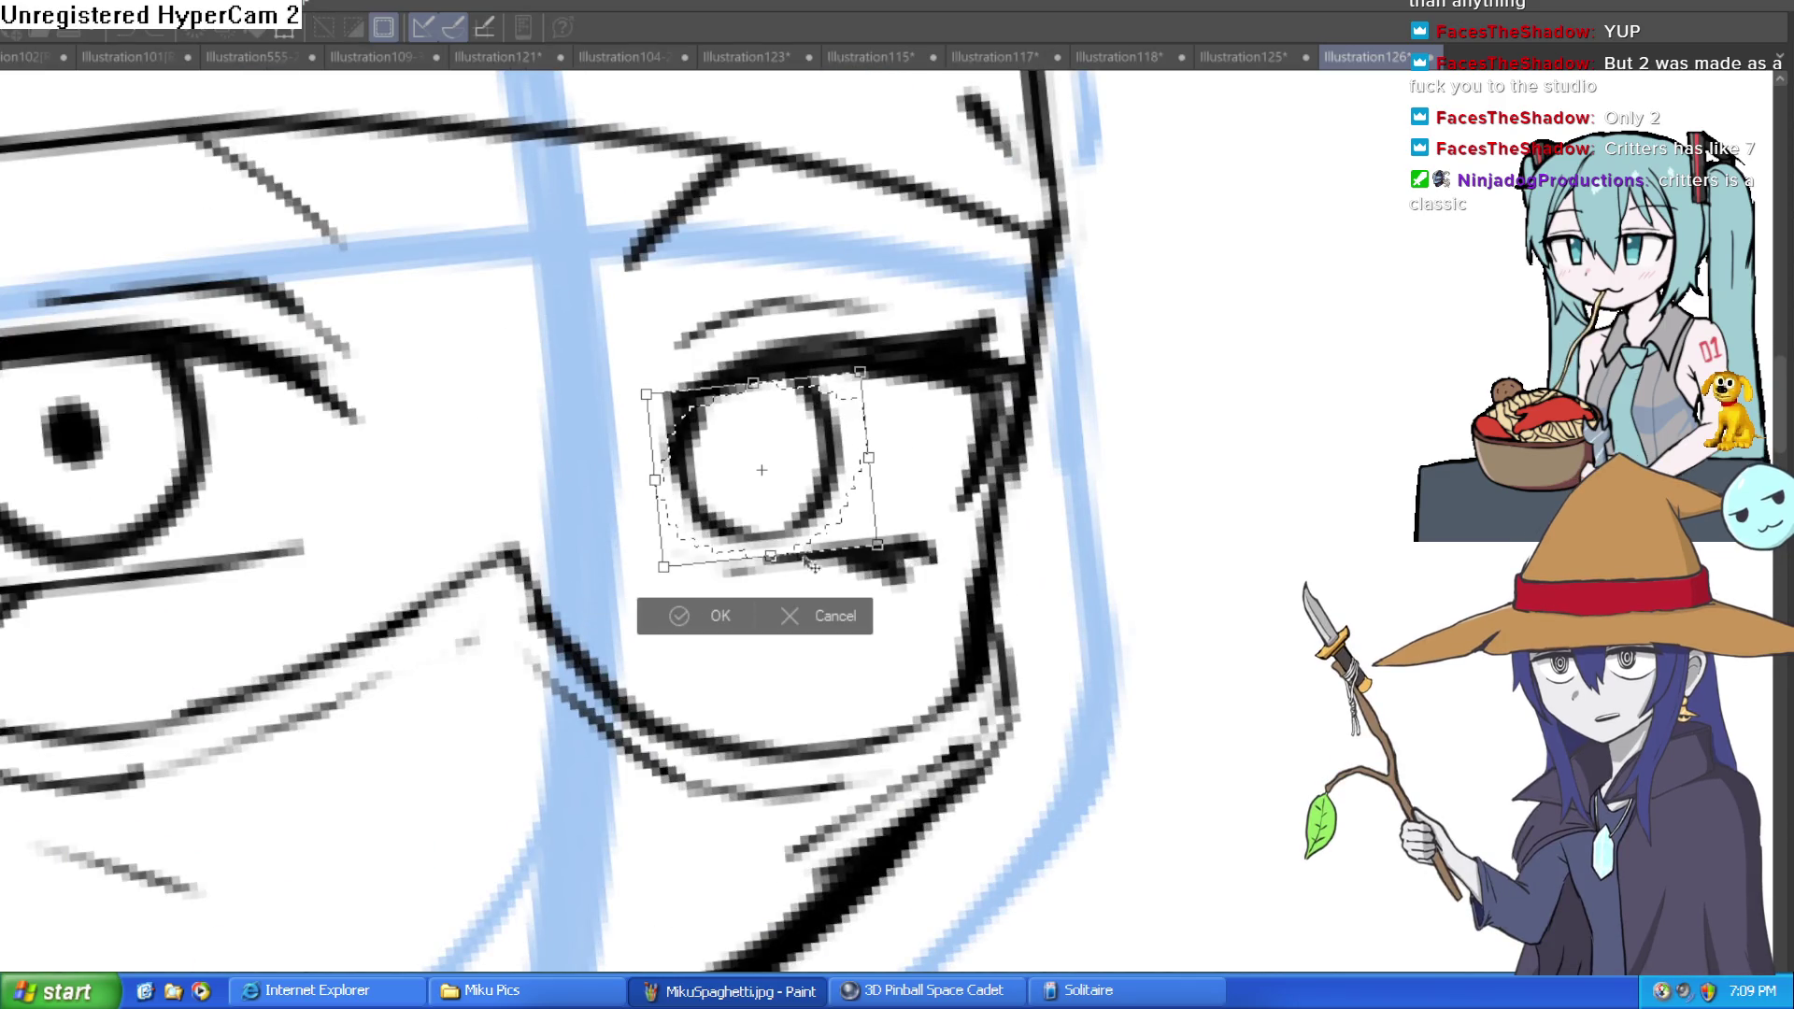
left_click_drag(771, 560, 755, 559)
left_click_drag(869, 460, 872, 464)
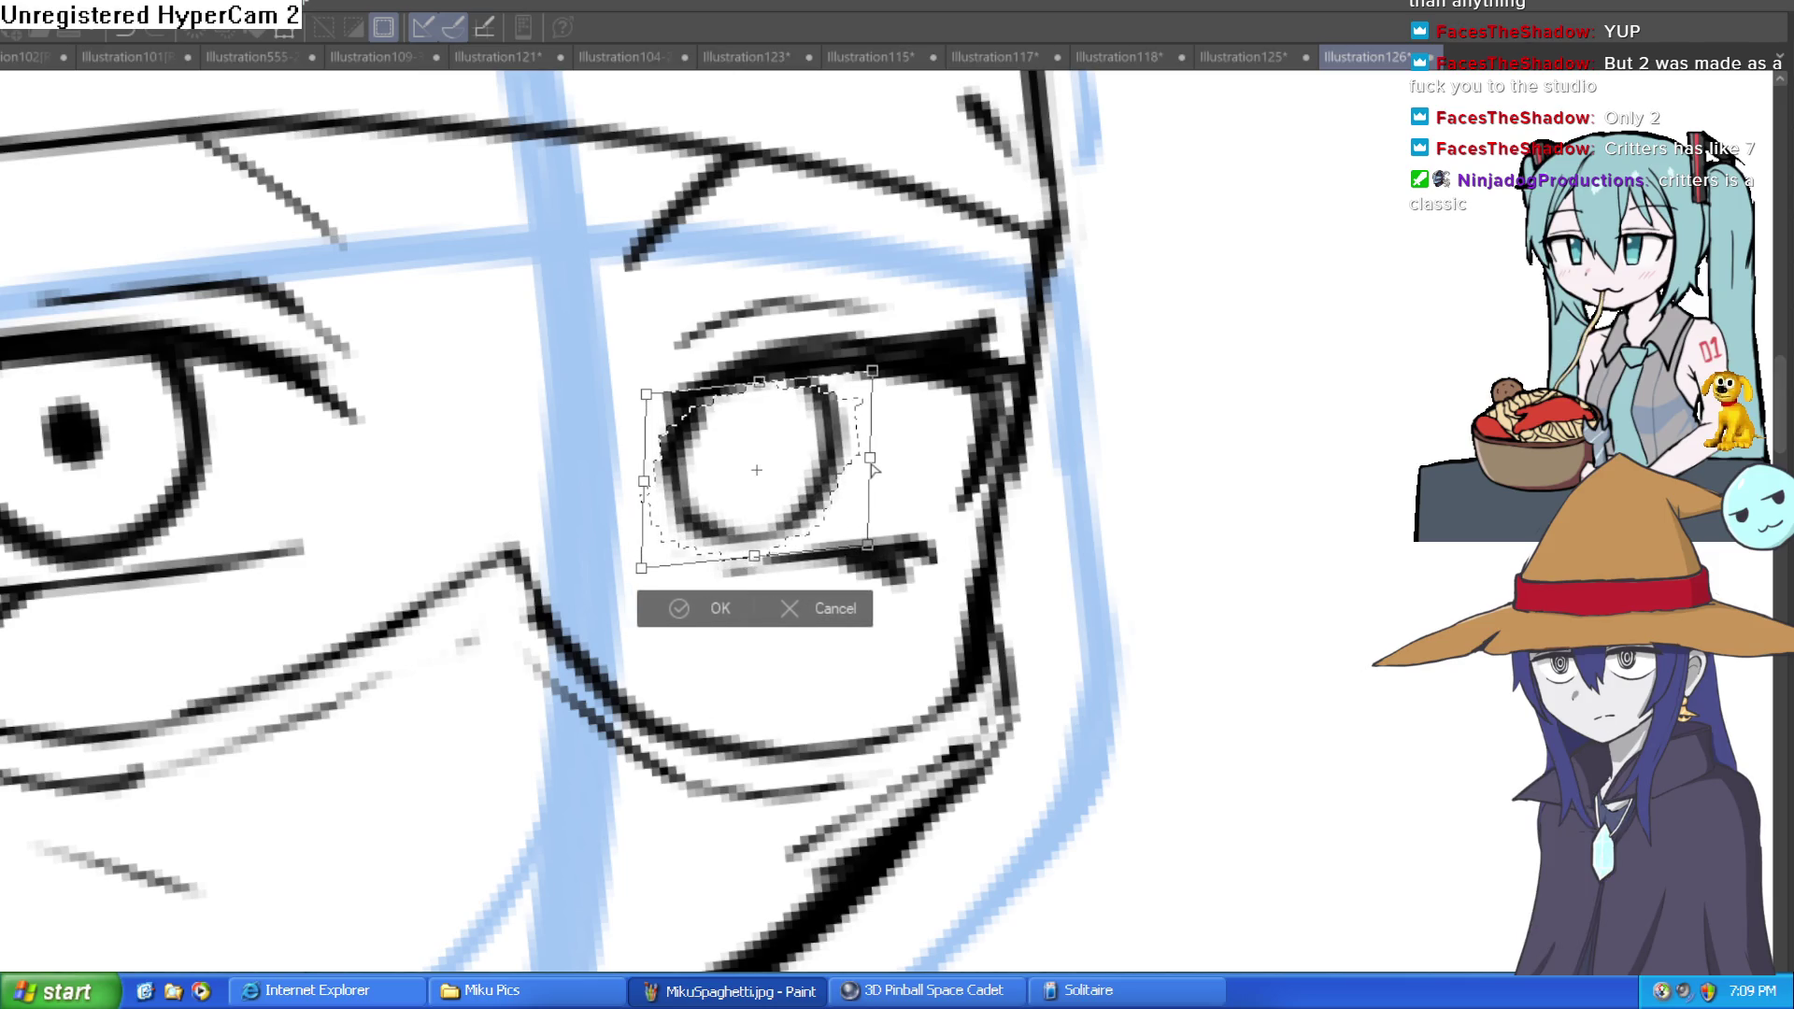
left_click(724, 607)
key("ctrl+d")
Step: Erase part of the mask line and add a short dark stroke by the eye
scroll(970, 529, "down", 5)
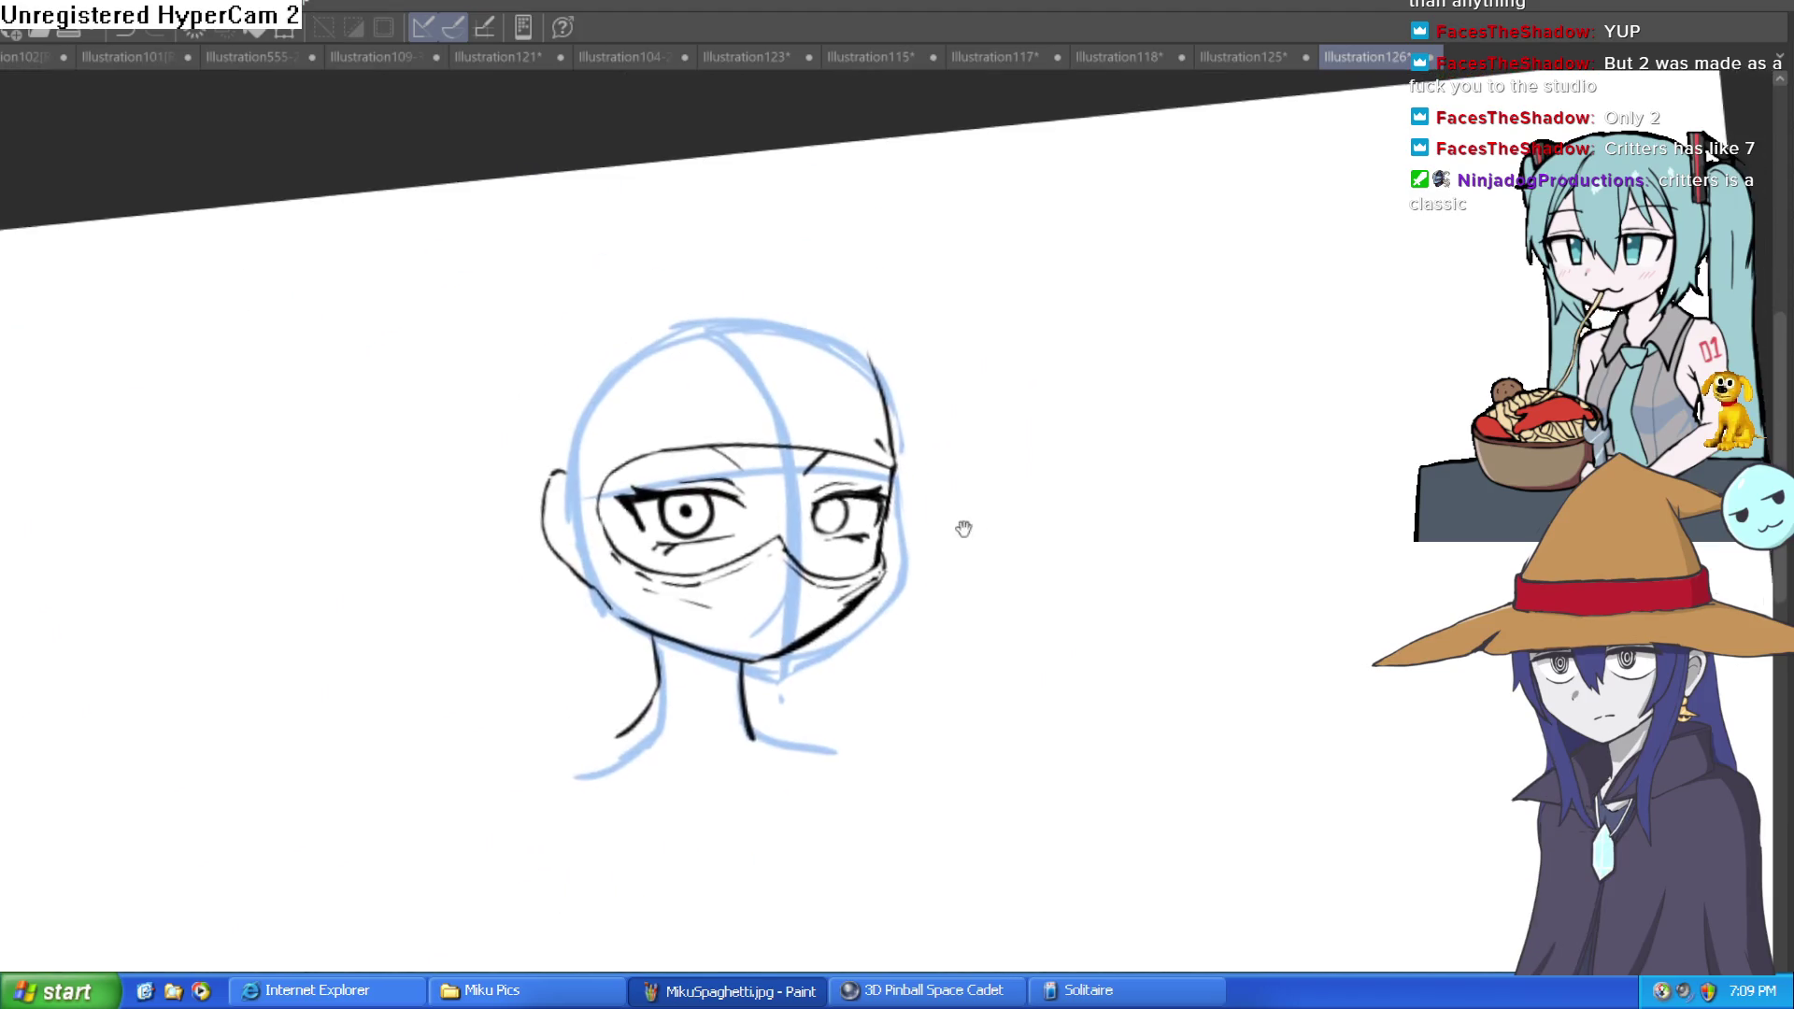
scroll(780, 556, "up", 5)
mouse_move(714, 540)
left_mouse_down()
mouse_move(813, 502)
mouse_move(797, 468)
mouse_move(794, 488)
mouse_move(849, 501)
mouse_move(813, 556)
left_mouse_up()
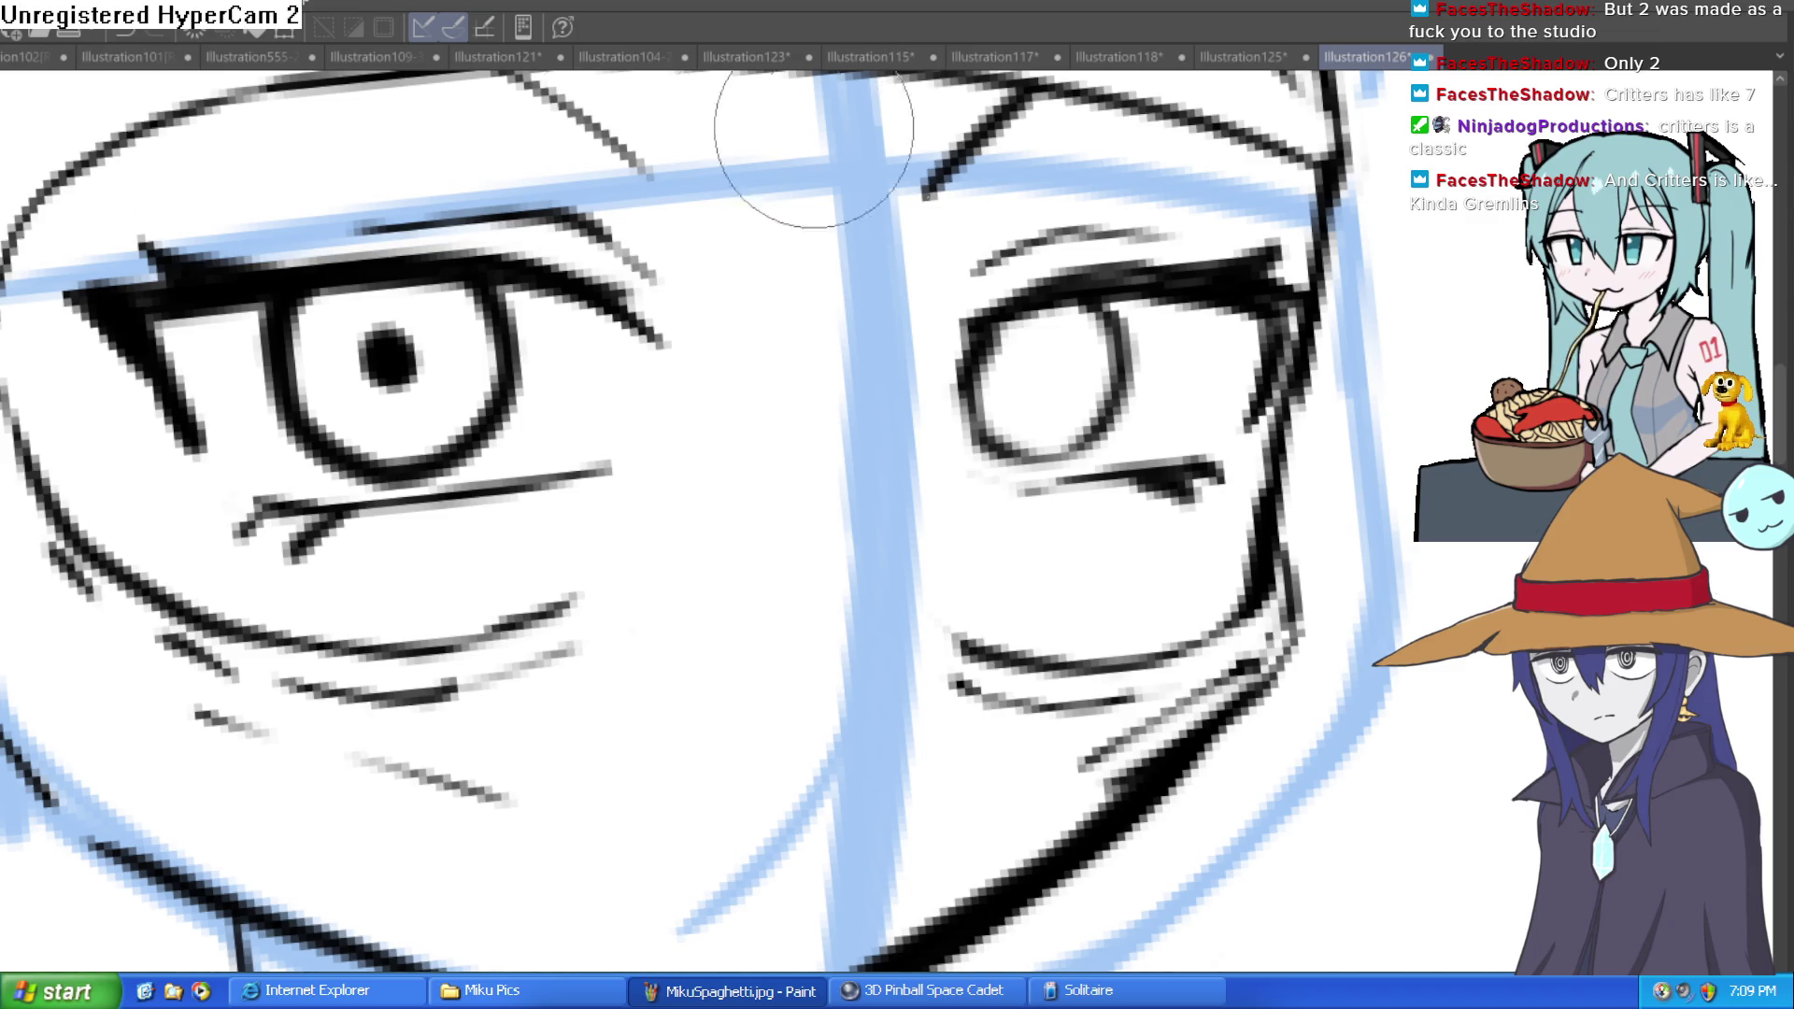
mouse_move(899, 562)
left_mouse_down()
mouse_move(966, 641)
mouse_move(854, 561)
mouse_move(552, 632)
mouse_move(505, 626)
left_mouse_up()
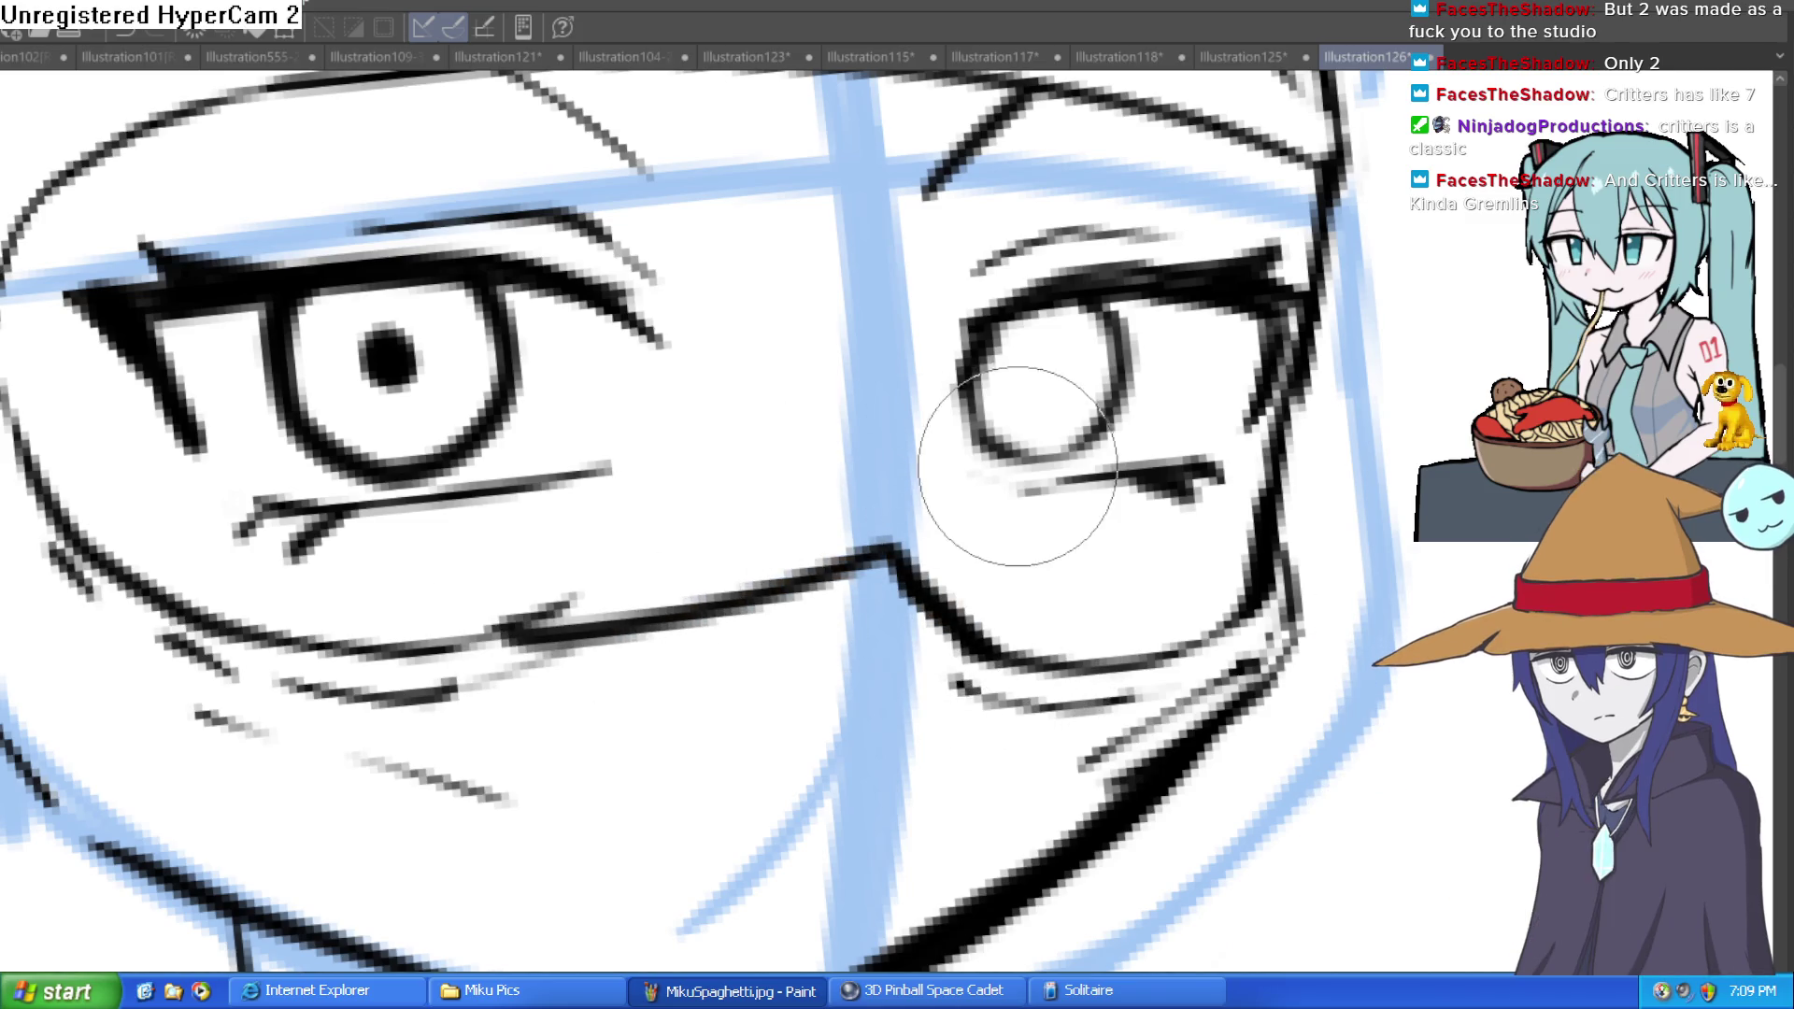
Step: Draw a pupil with a thin white highlight in the right eye and erase nearby double strokes
mouse_move(1185, 425)
left_mouse_down()
mouse_move(982, 580)
mouse_move(748, 430)
left_mouse_up()
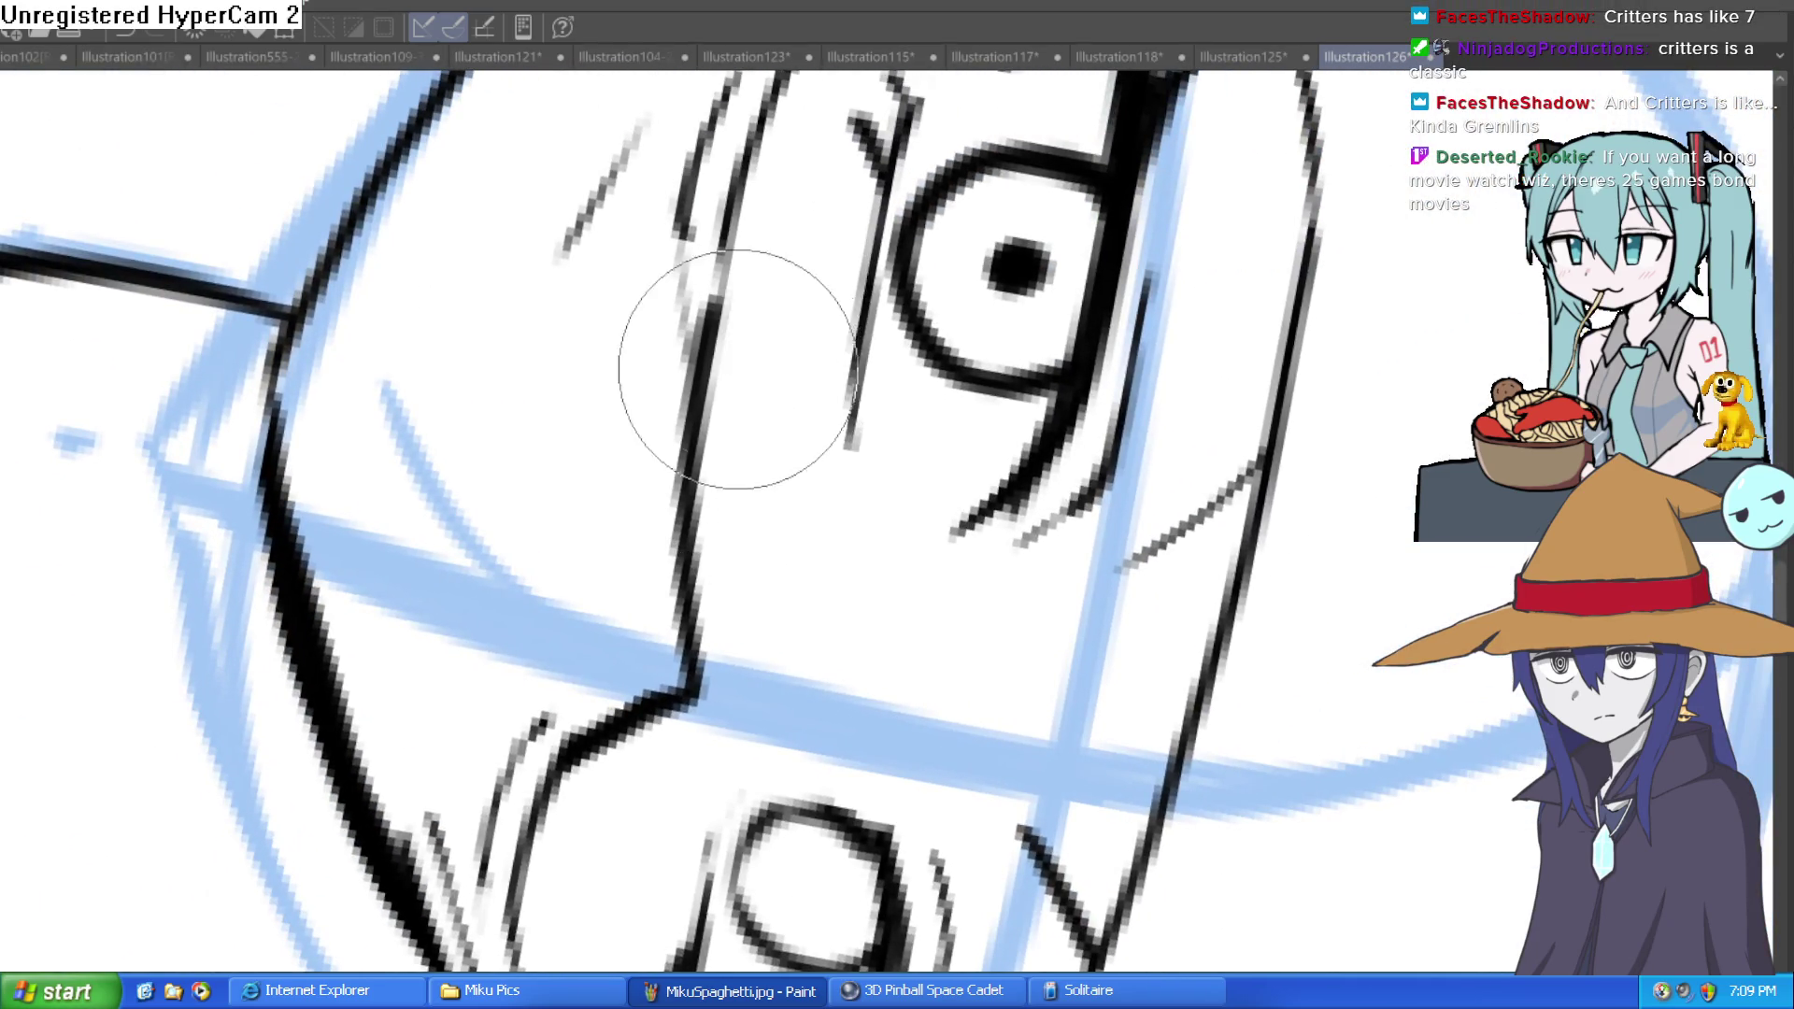
mouse_move(841, 208)
left_mouse_down()
mouse_move(713, 642)
mouse_move(1118, 549)
mouse_move(981, 596)
mouse_move(934, 524)
mouse_move(1075, 689)
mouse_move(810, 450)
mouse_move(846, 505)
mouse_move(1016, 361)
left_mouse_up()
scroll(981, 596, "down", 3)
left_click(897, 489)
scroll(876, 394, "up", 3)
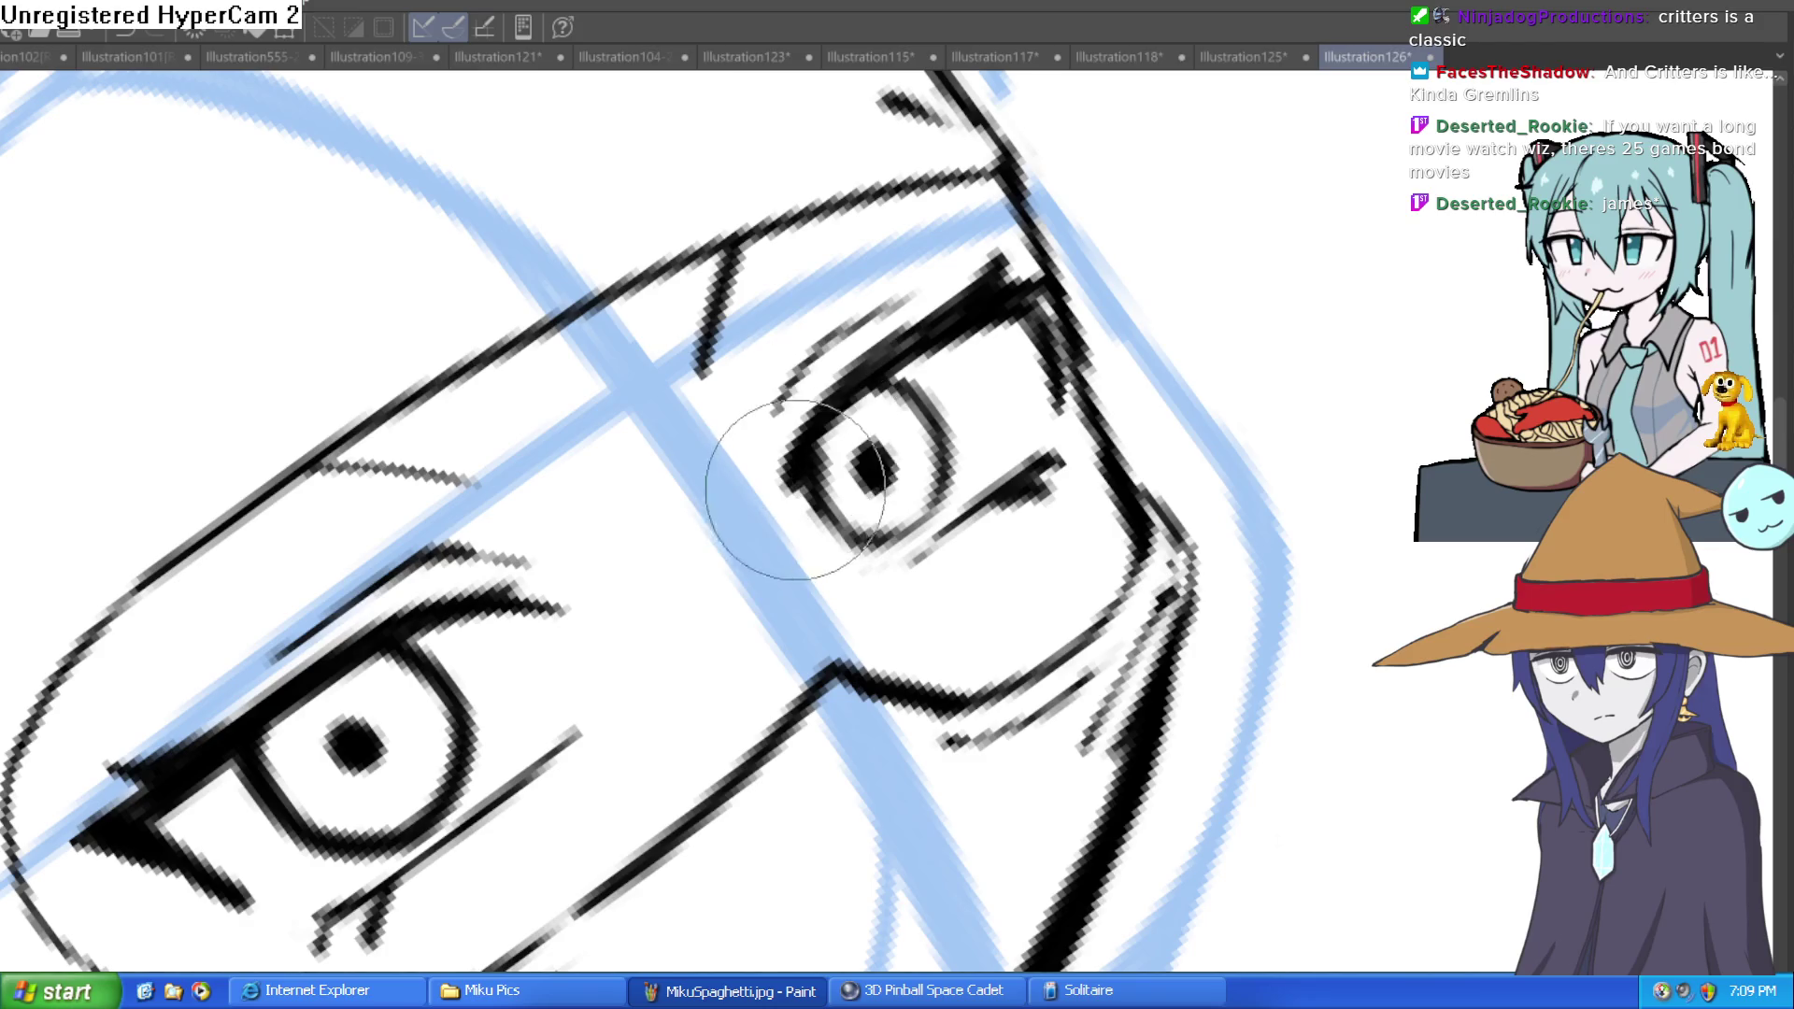
scroll(778, 500, "down", 3)
mouse_move(1018, 412)
left_mouse_down()
mouse_move(1134, 653)
mouse_move(1150, 361)
mouse_move(913, 317)
left_mouse_up()
scroll(863, 483, "up", 3)
left_click_drag(868, 402, 886, 352)
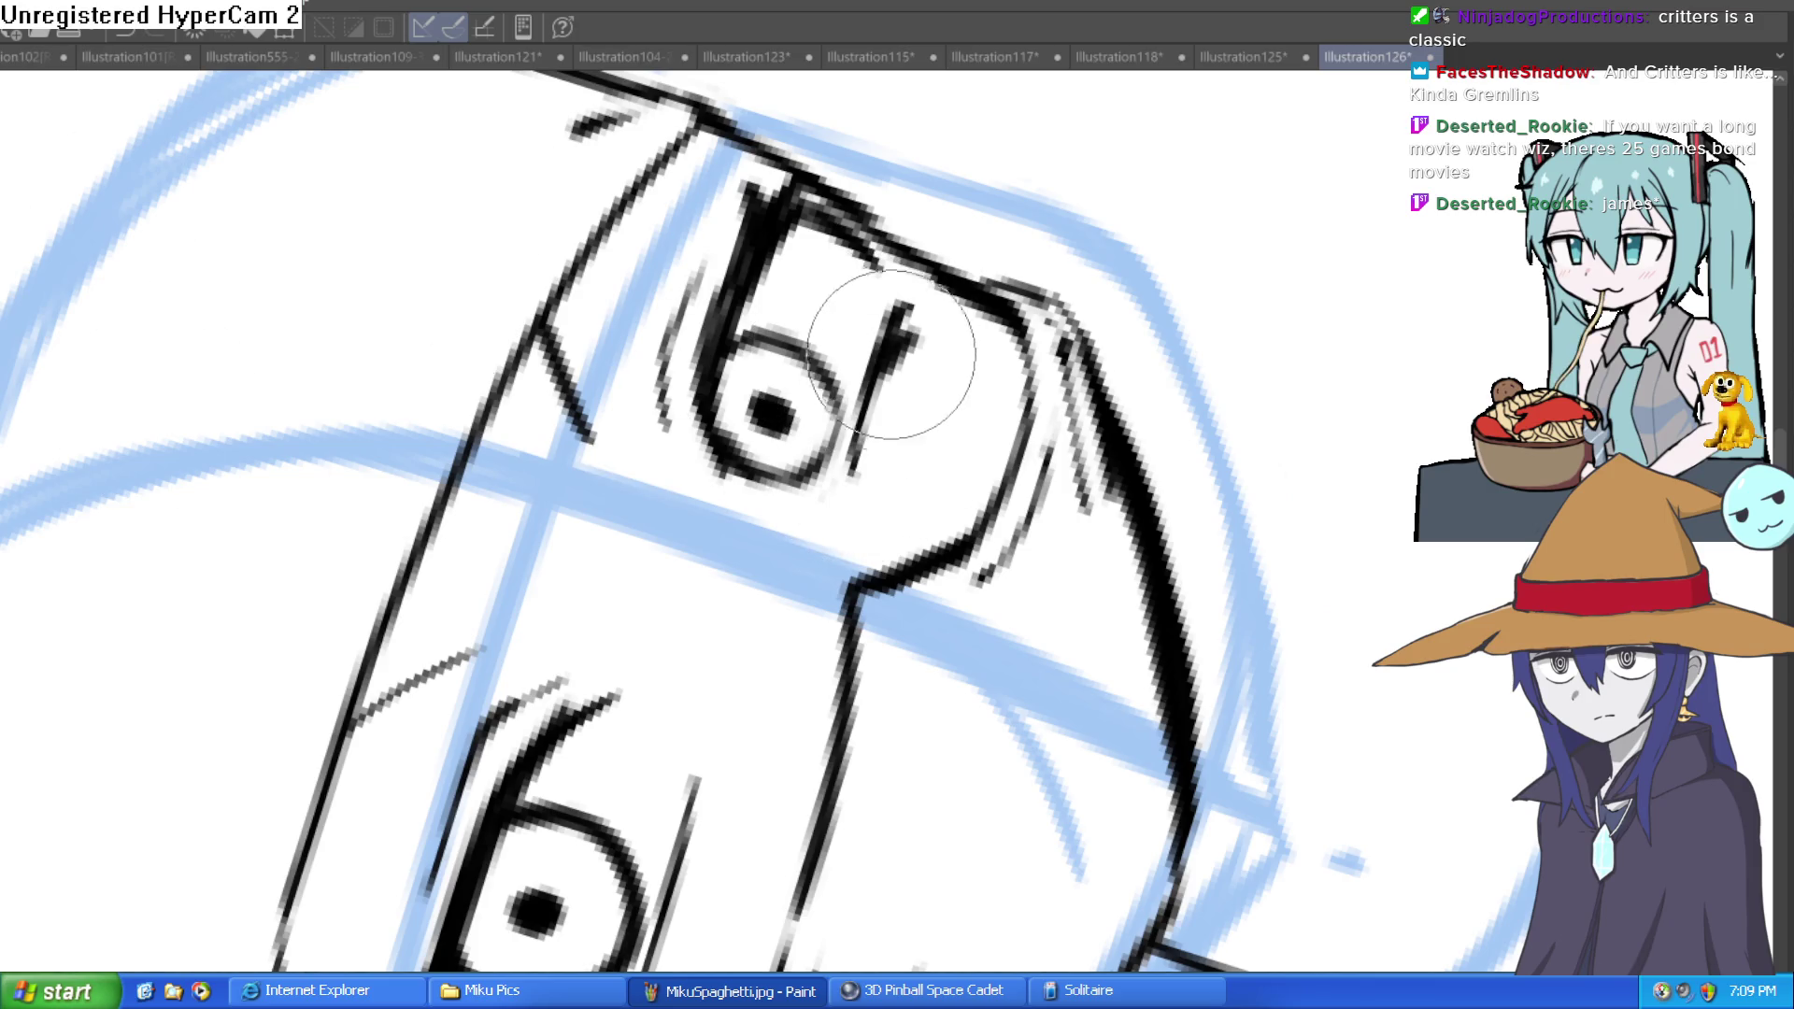
scroll(761, 473, "down", 3)
mouse_move(766, 480)
left_mouse_down()
mouse_move(738, 588)
mouse_move(761, 460)
mouse_move(694, 692)
left_mouse_up()
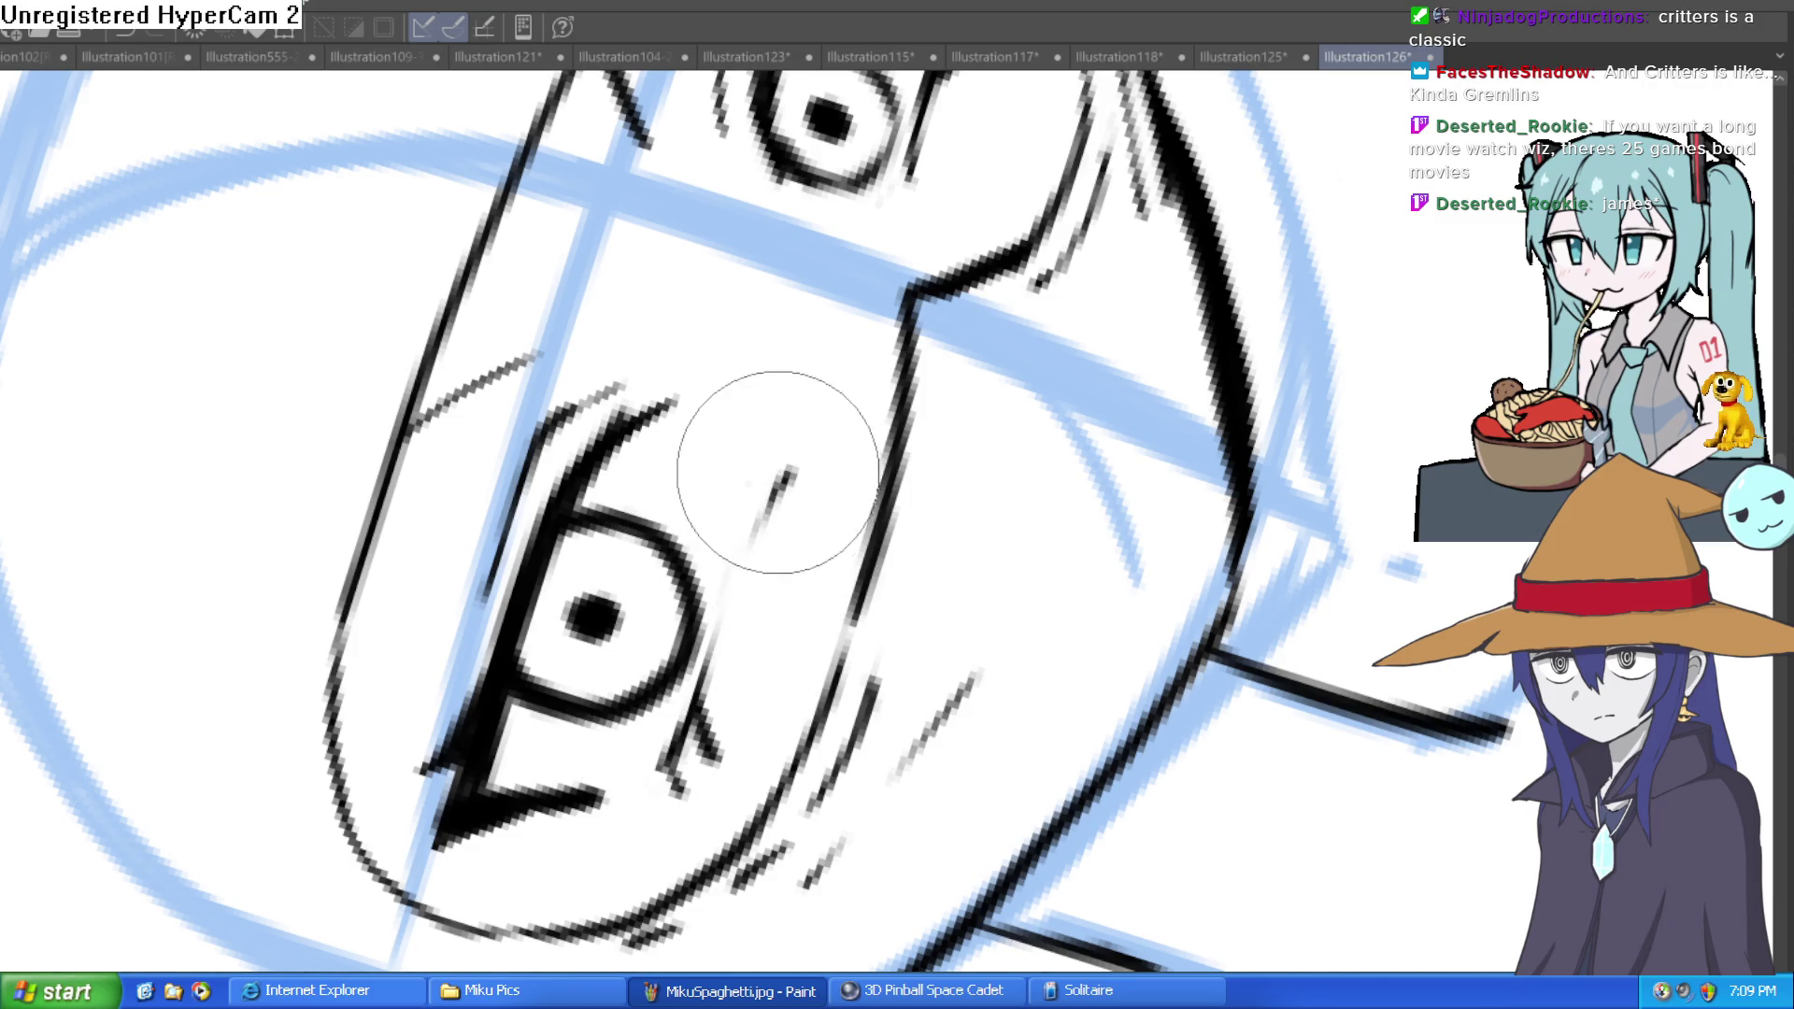
scroll(762, 441, "down", 5)
Step: Redraw the stroke up the eye's left side, placing it further right
key("ctrl+0")
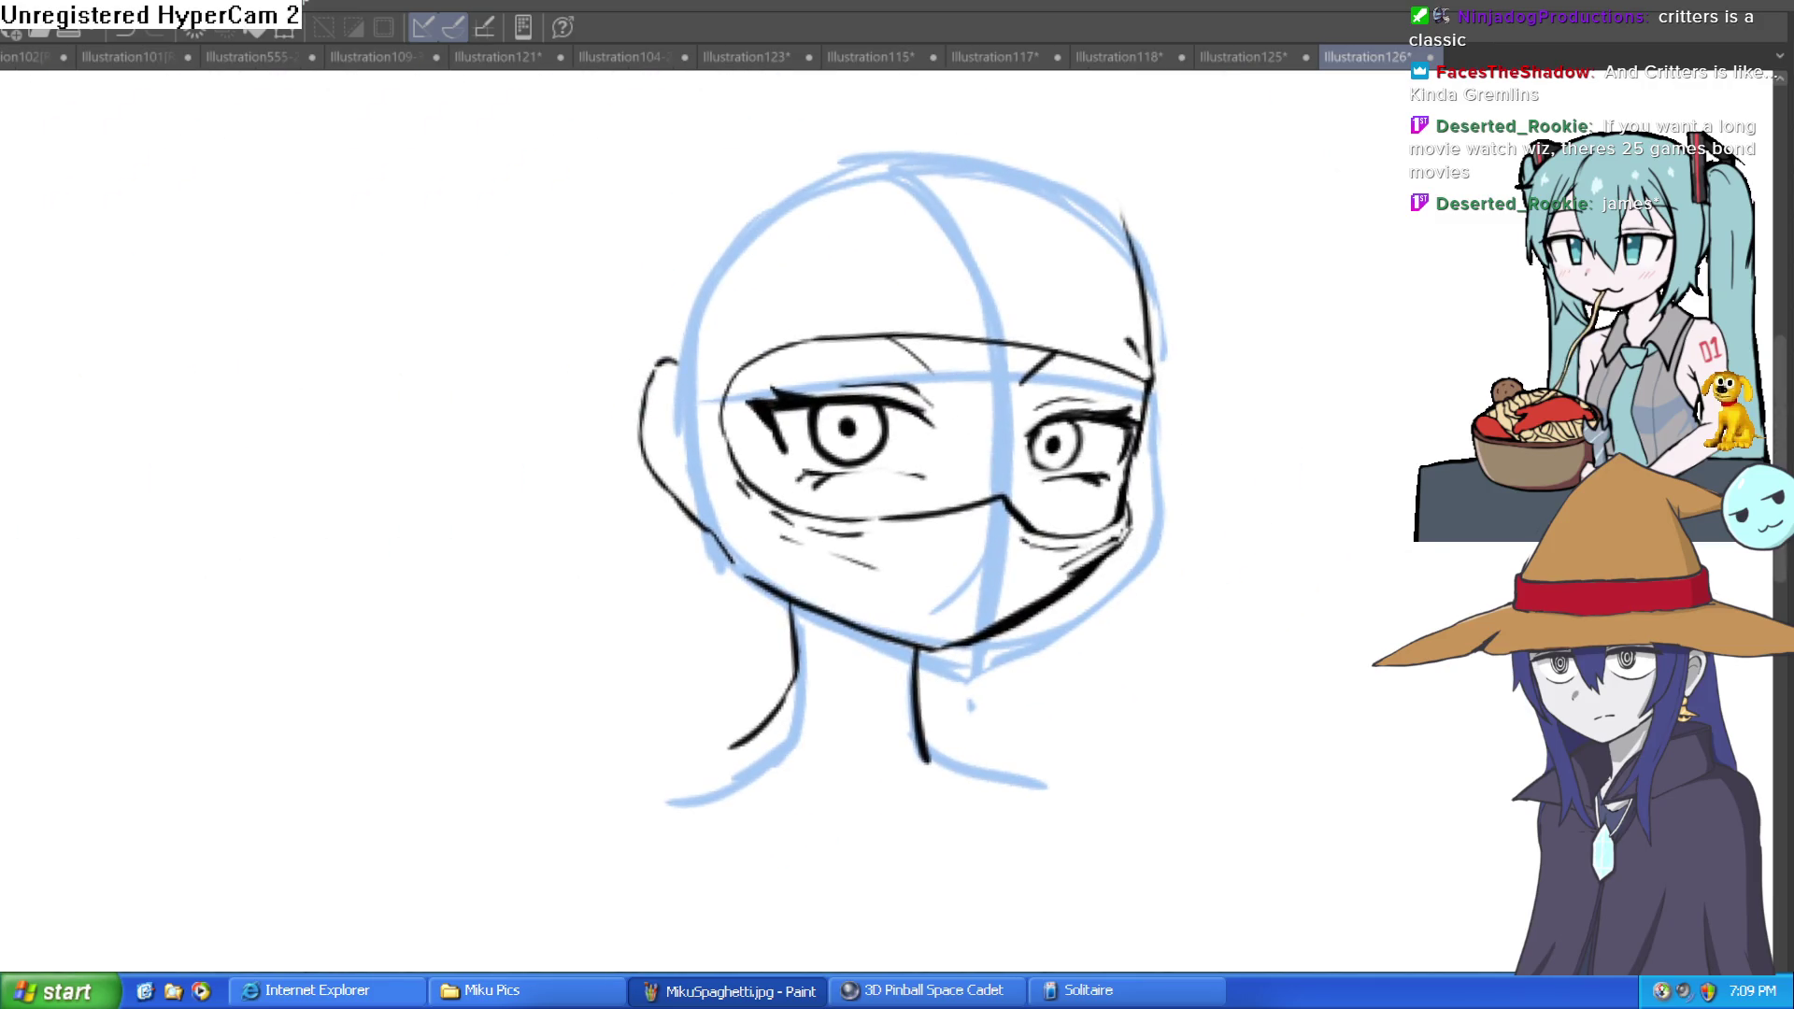
key("minus")
key("minus")
key("minus")
scroll(741, 468, "up", 5)
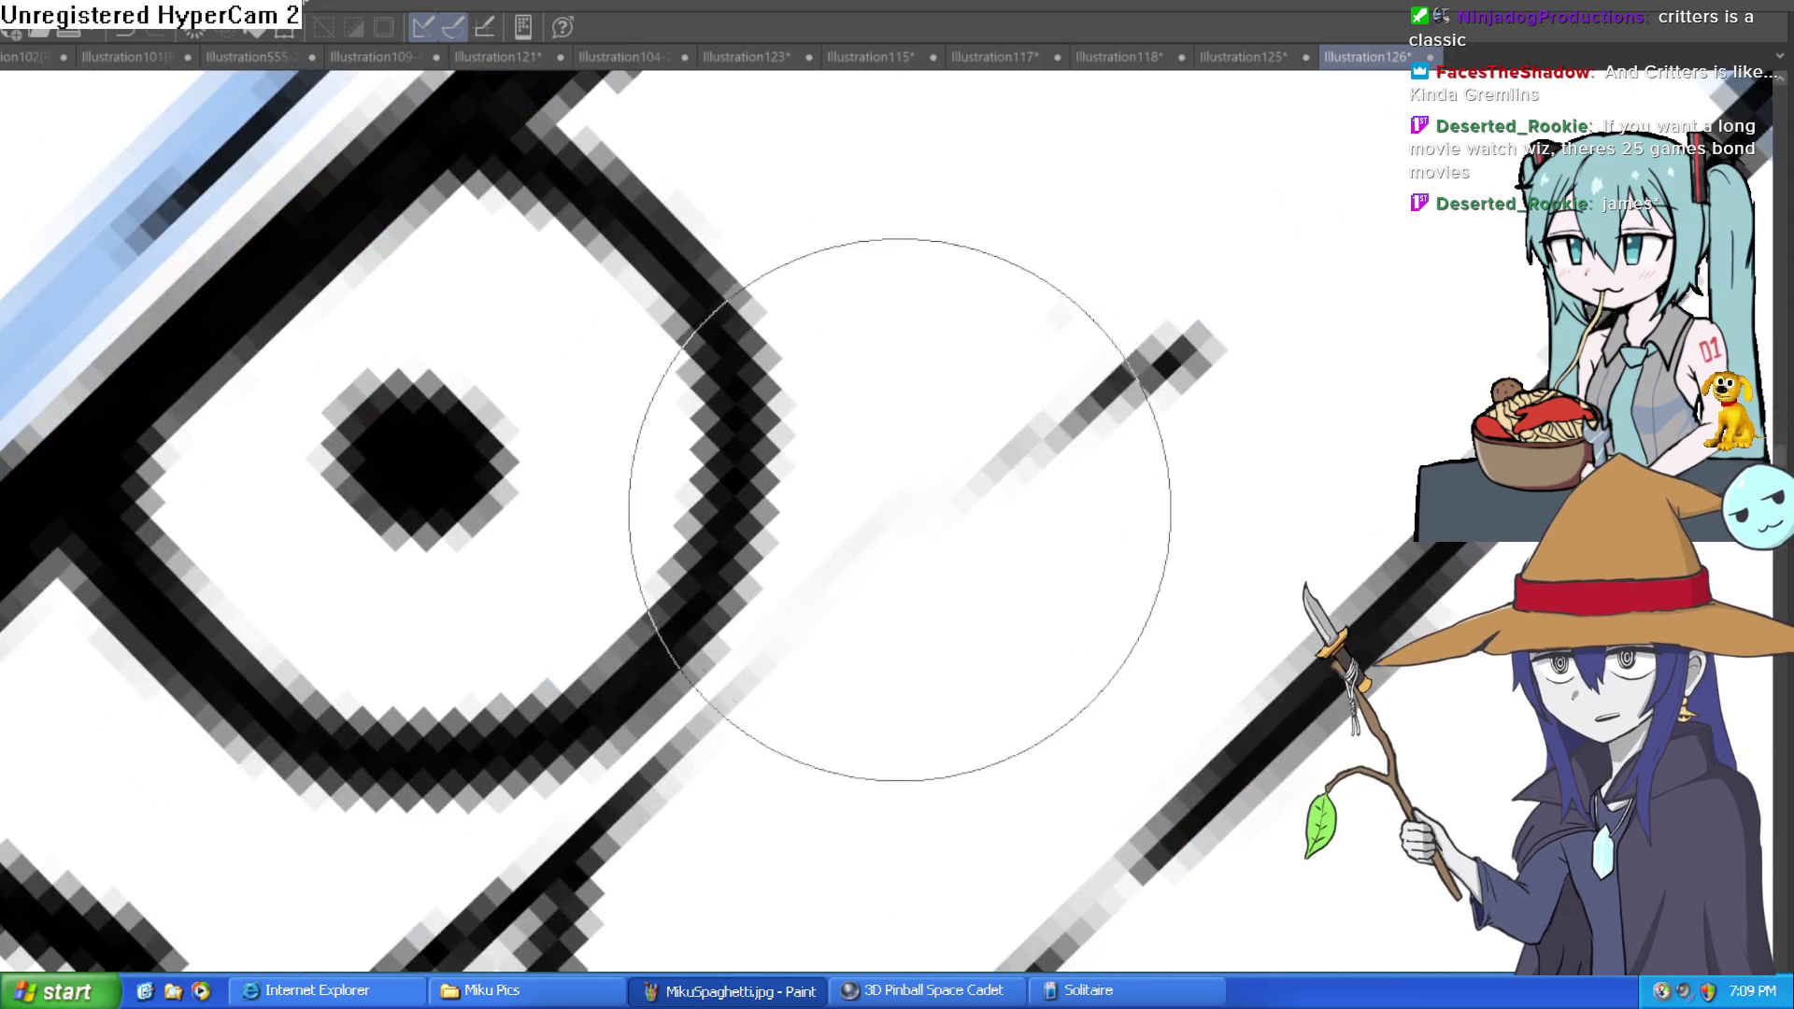
scroll(813, 628, "down", 1)
key("asciicircum")
key("asciicircum")
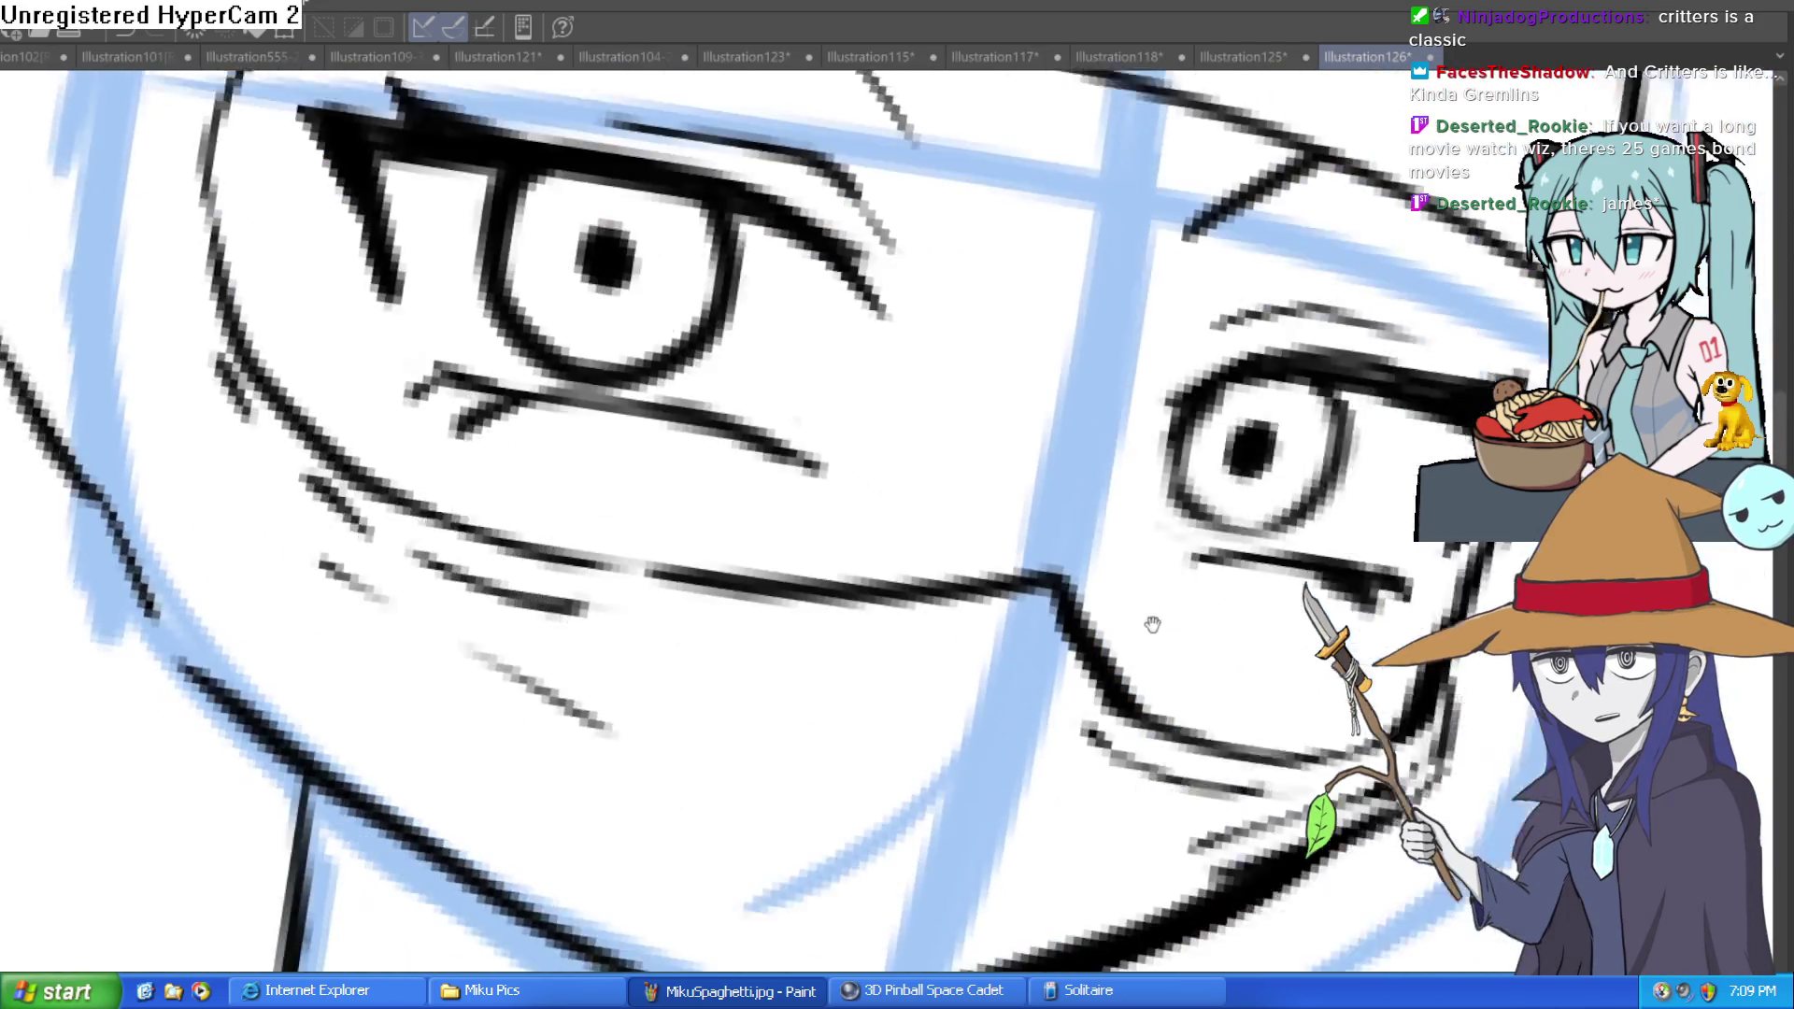
key("asciicircum")
scroll(1285, 530, "down", 5)
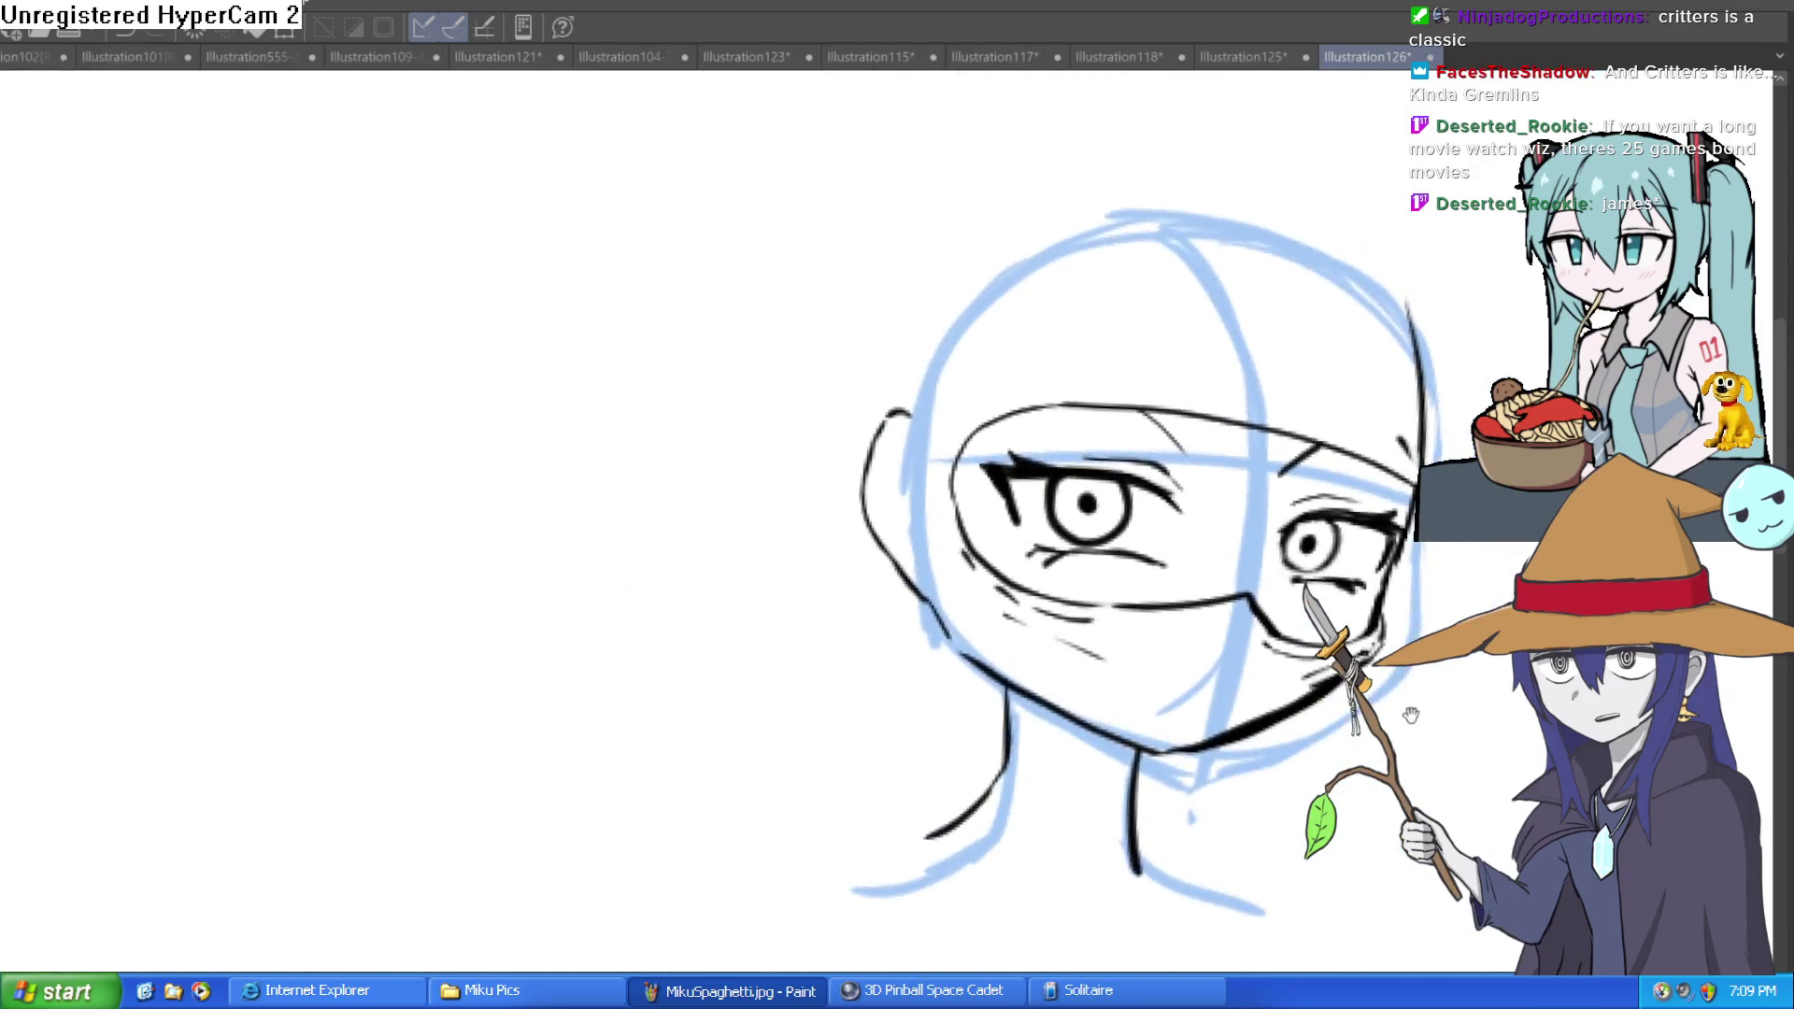
key("asciicircum")
key("asciicircum")
key("asciicircum")
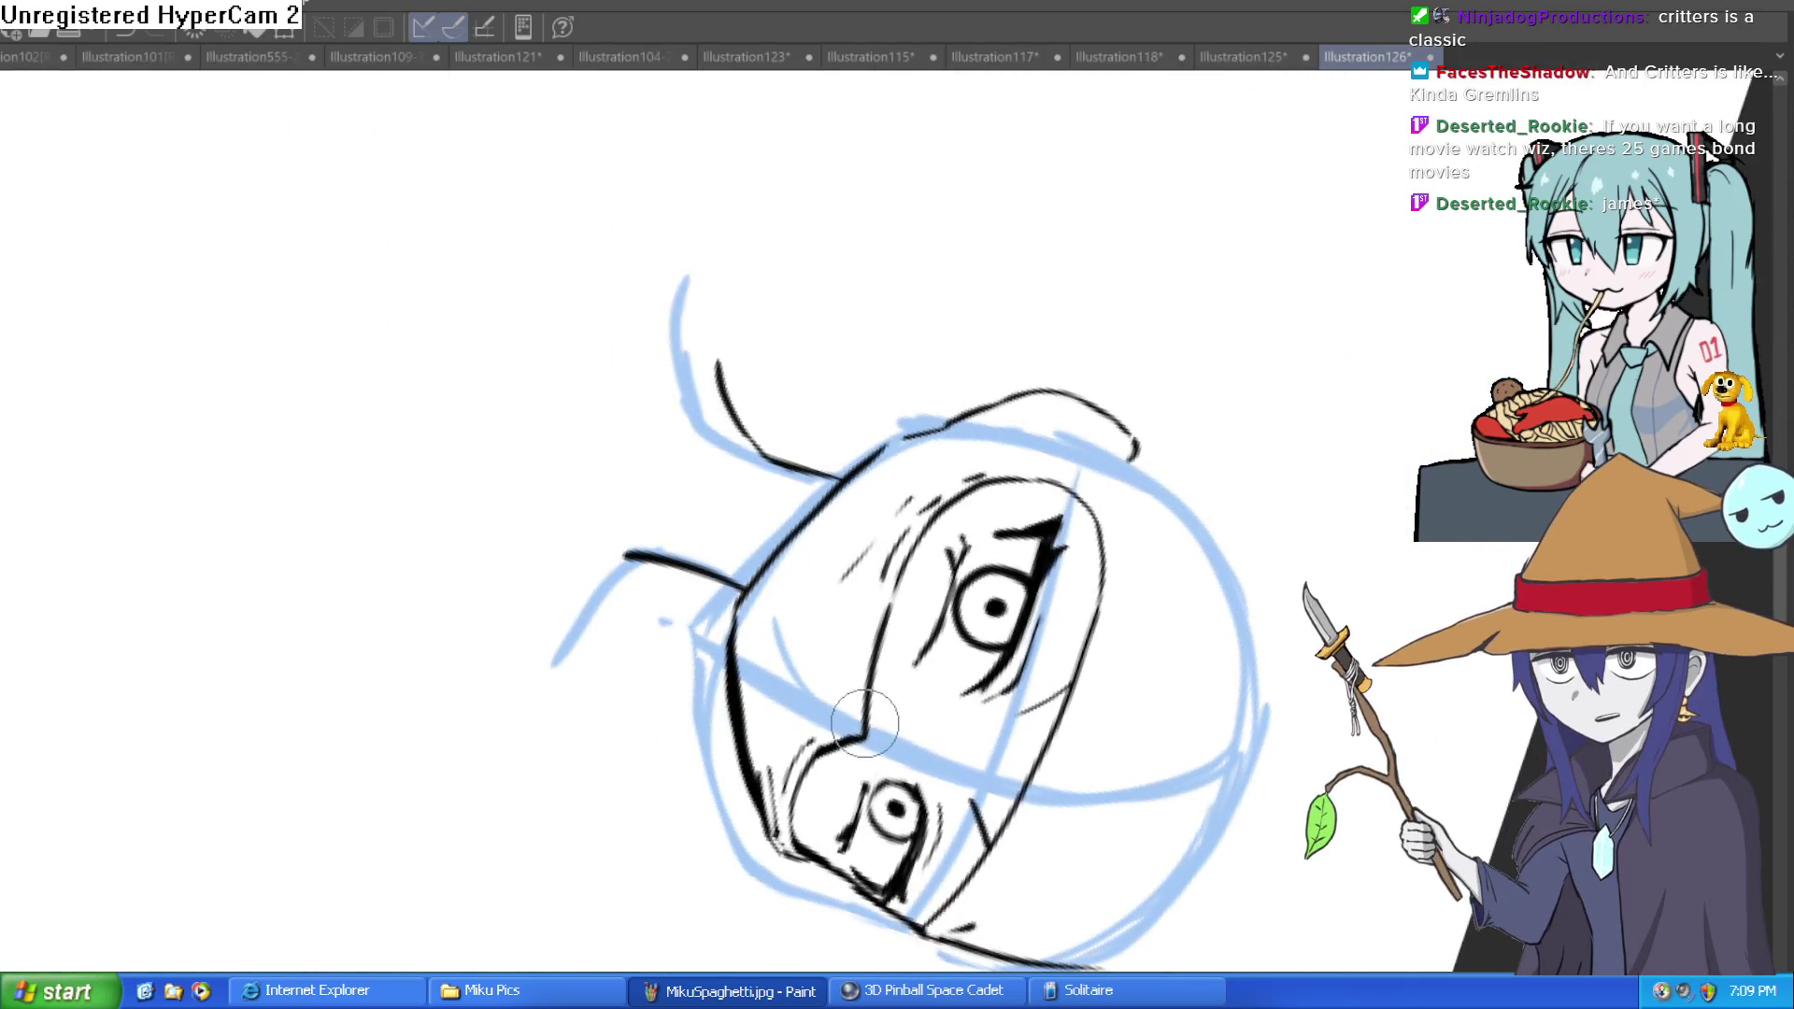
left_click_drag(893, 609, 948, 503)
key("ctrl+z")
left_click_drag(915, 665, 982, 486)
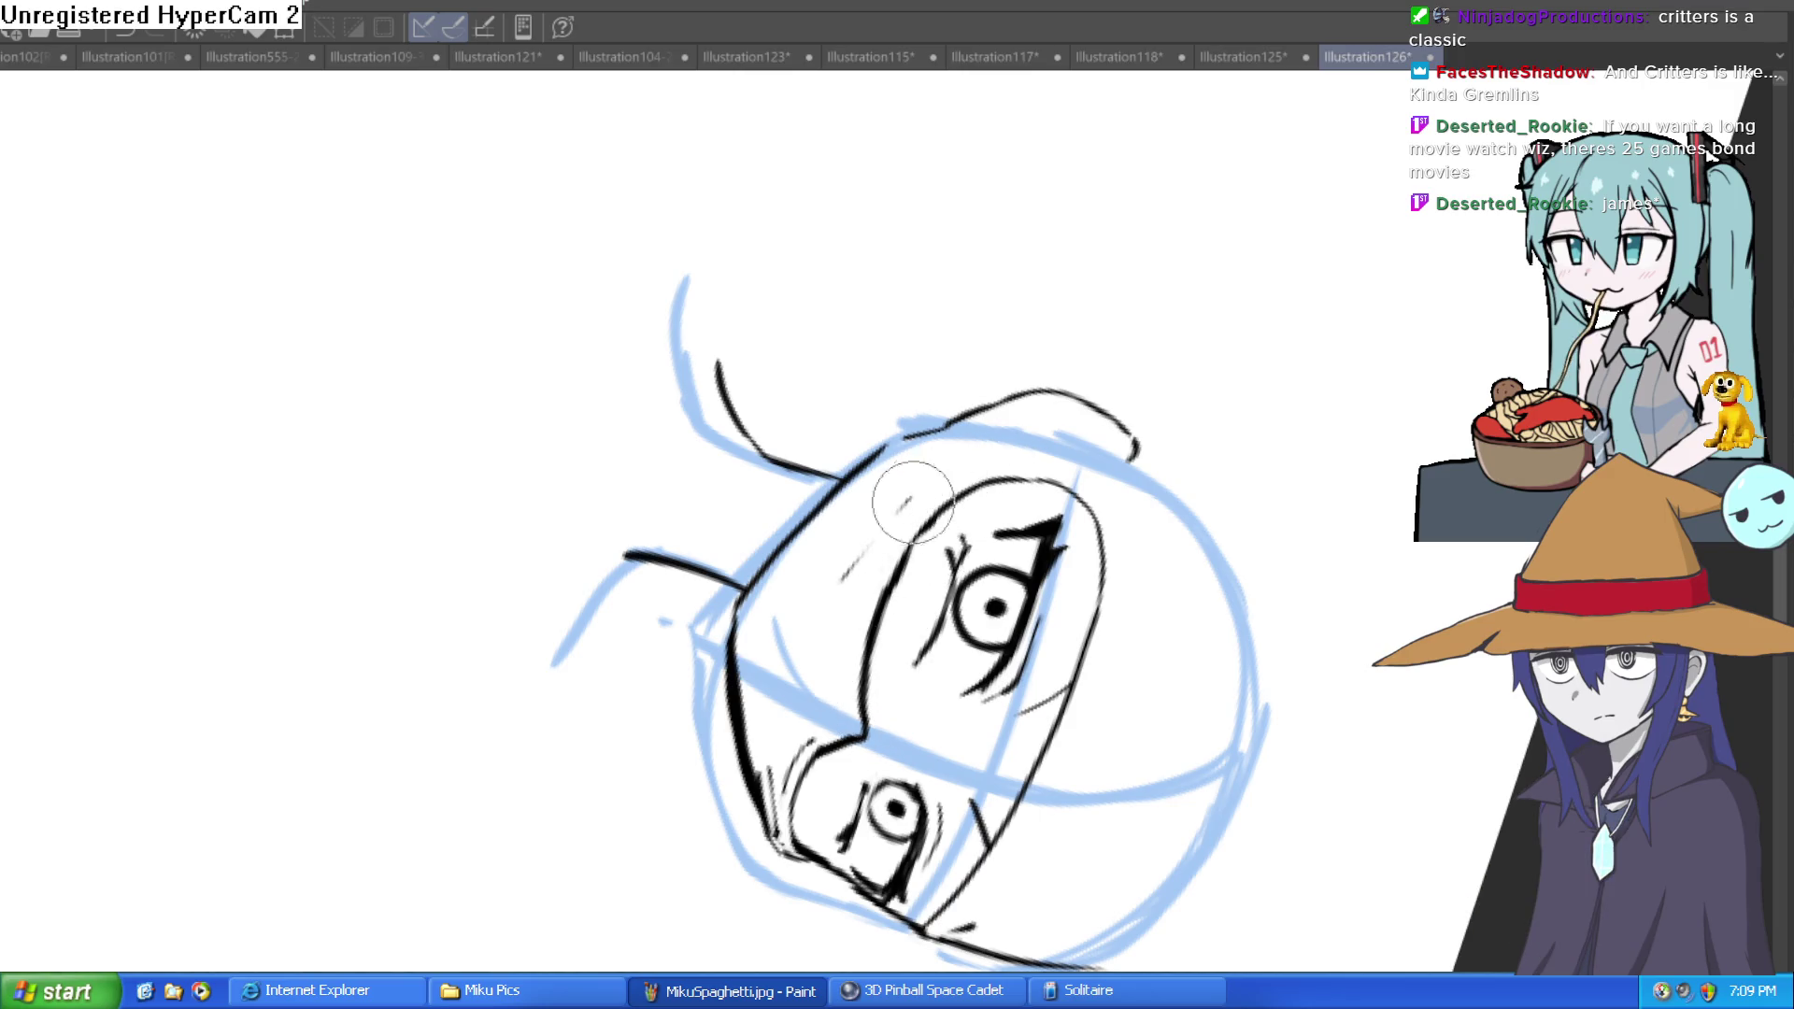
key("minus")
key("minus")
key("minus")
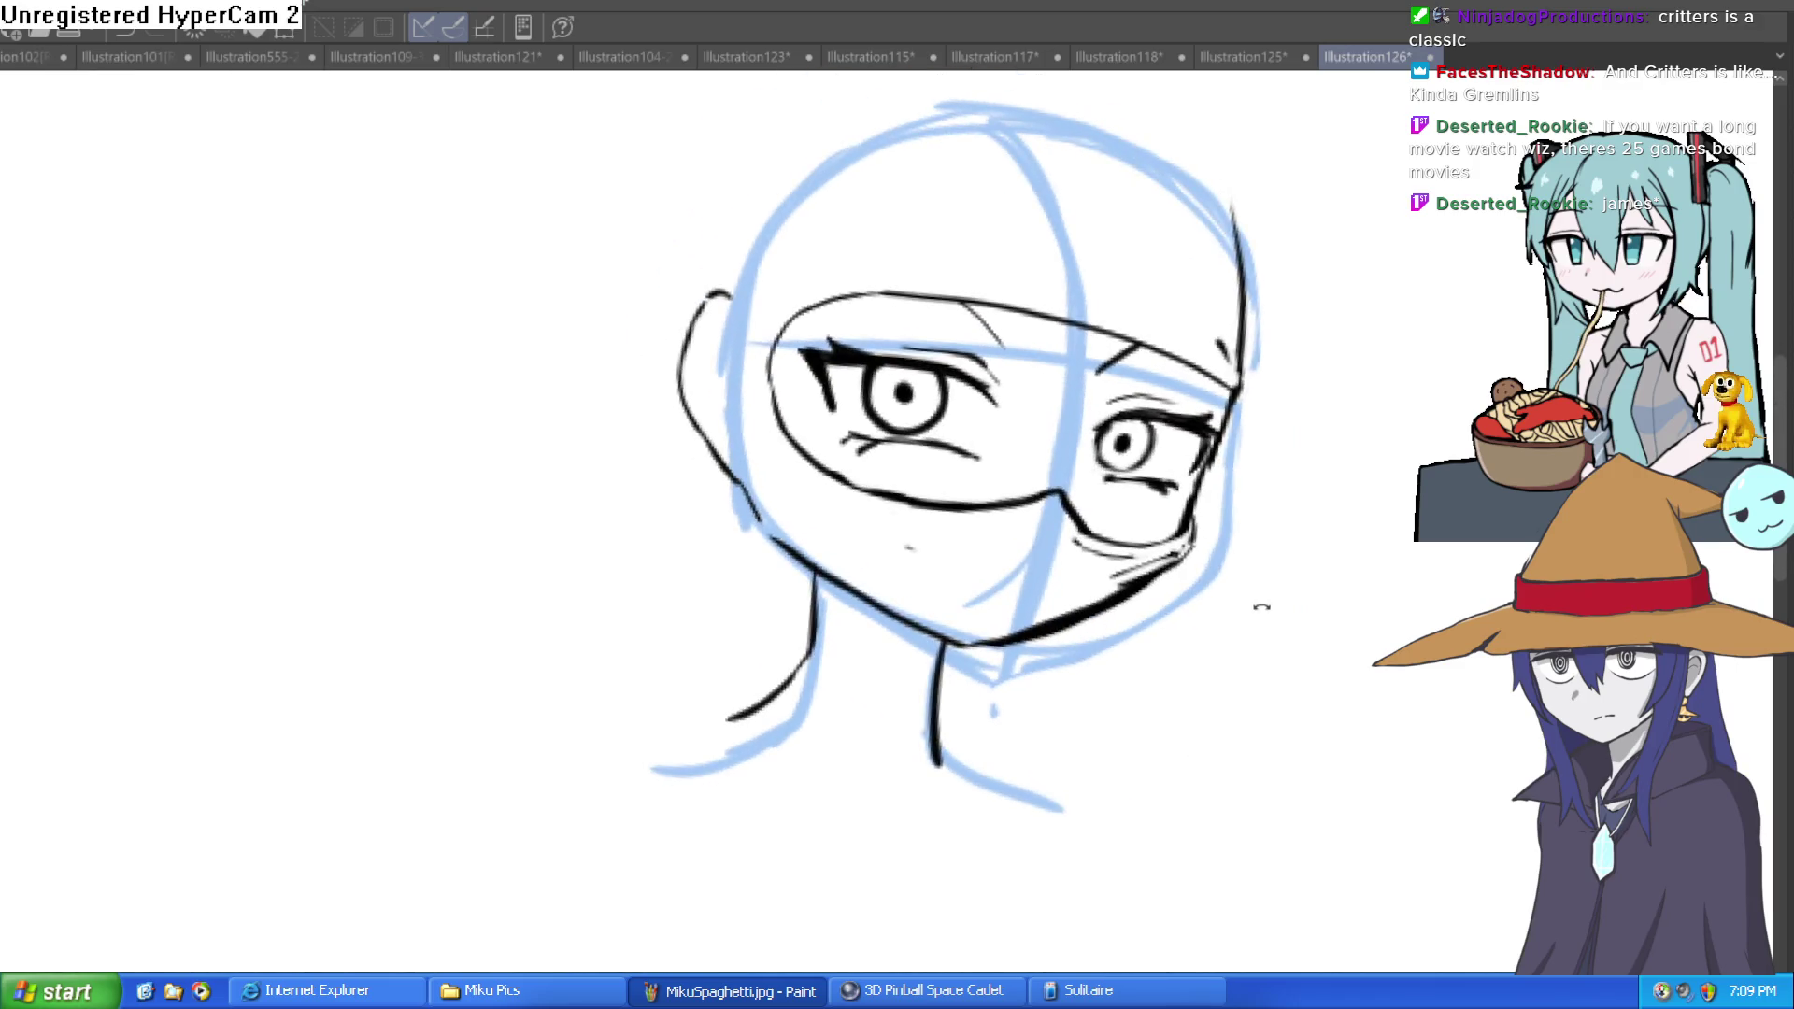
key("asciicircum")
key("asciicircum")
key("minus")
key("asciicircum")
key("minus")
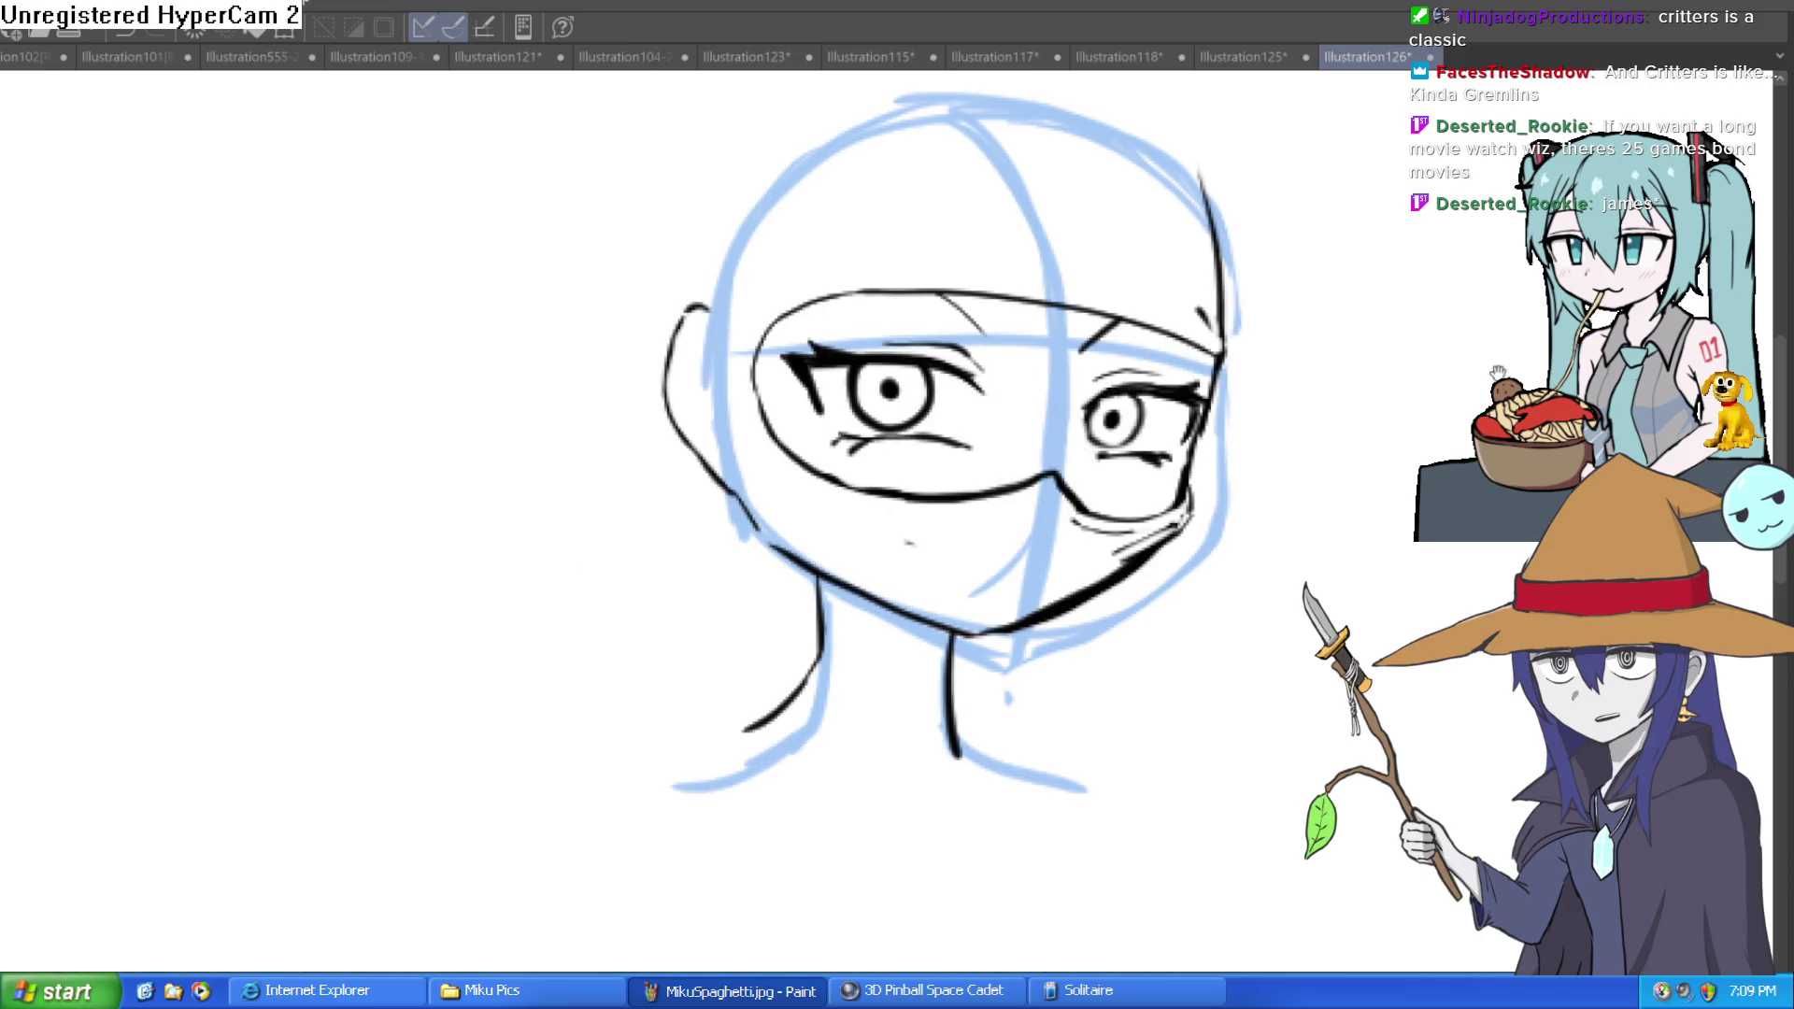
Step: Ink a cleaner, thicker contour over the top and right of the head, erasing the doubled line
left_click_drag(1507, 367, 1198, 498)
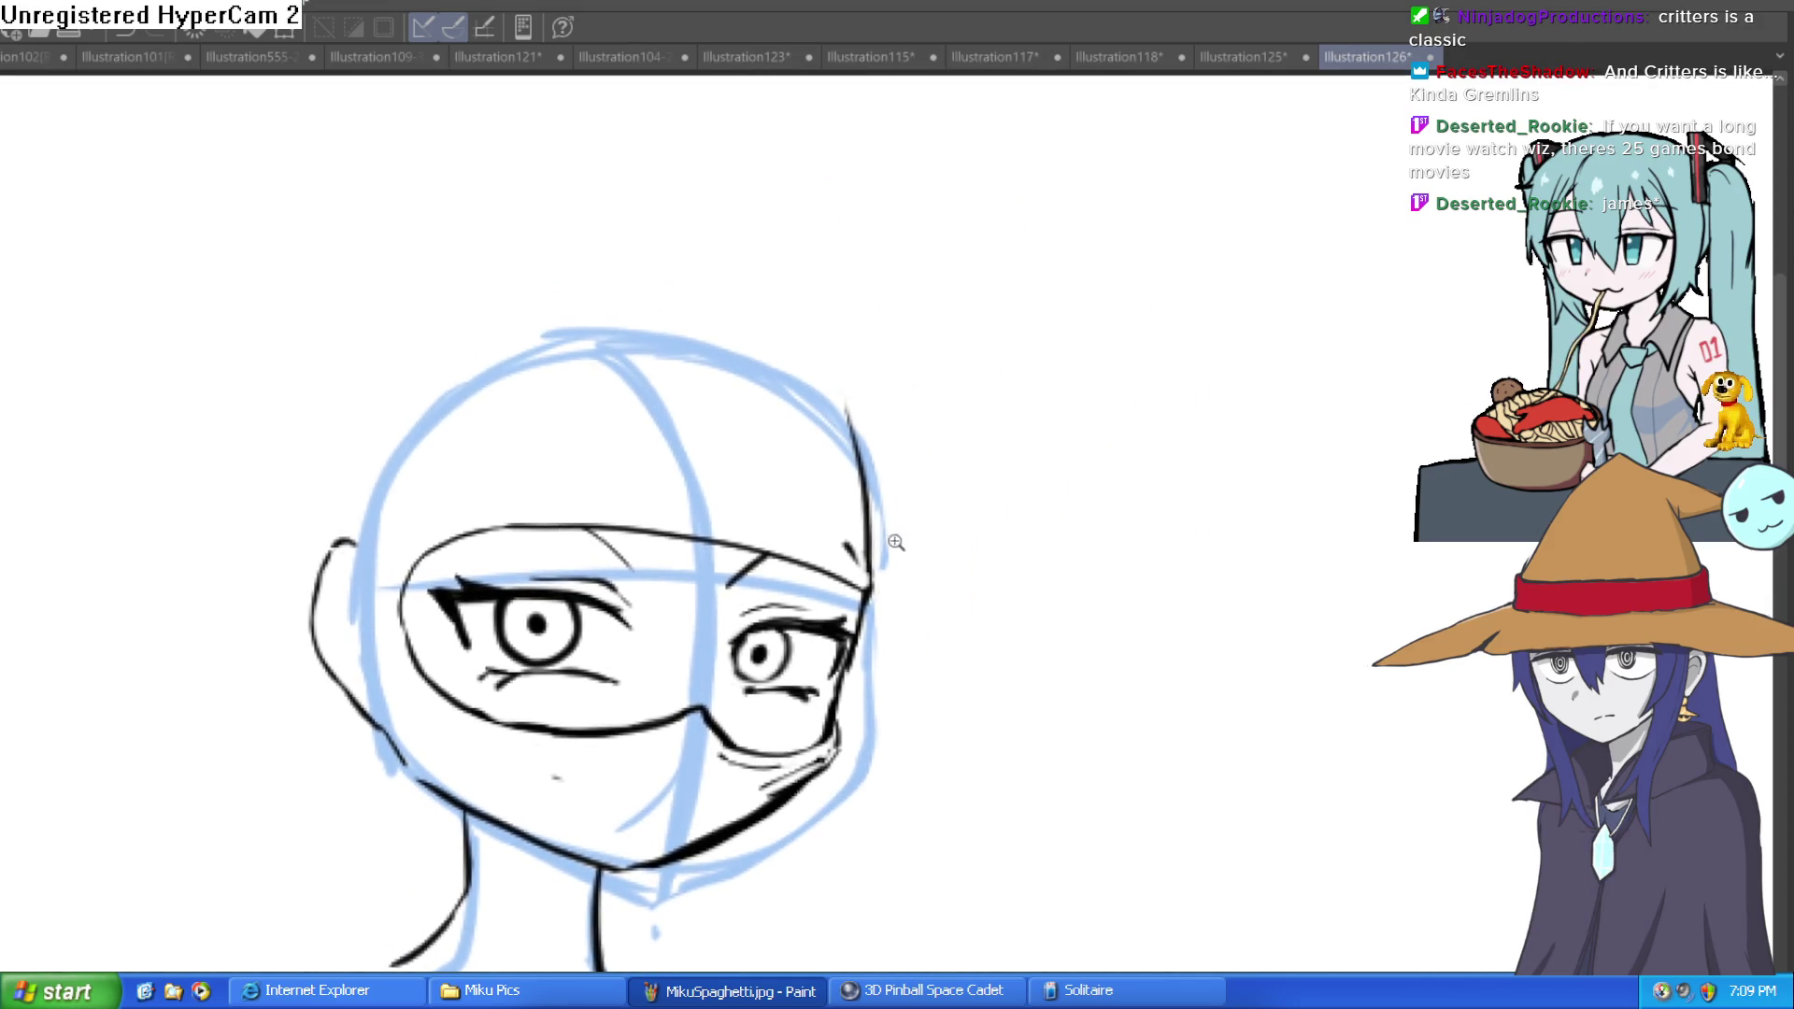
key("ctrl+plus")
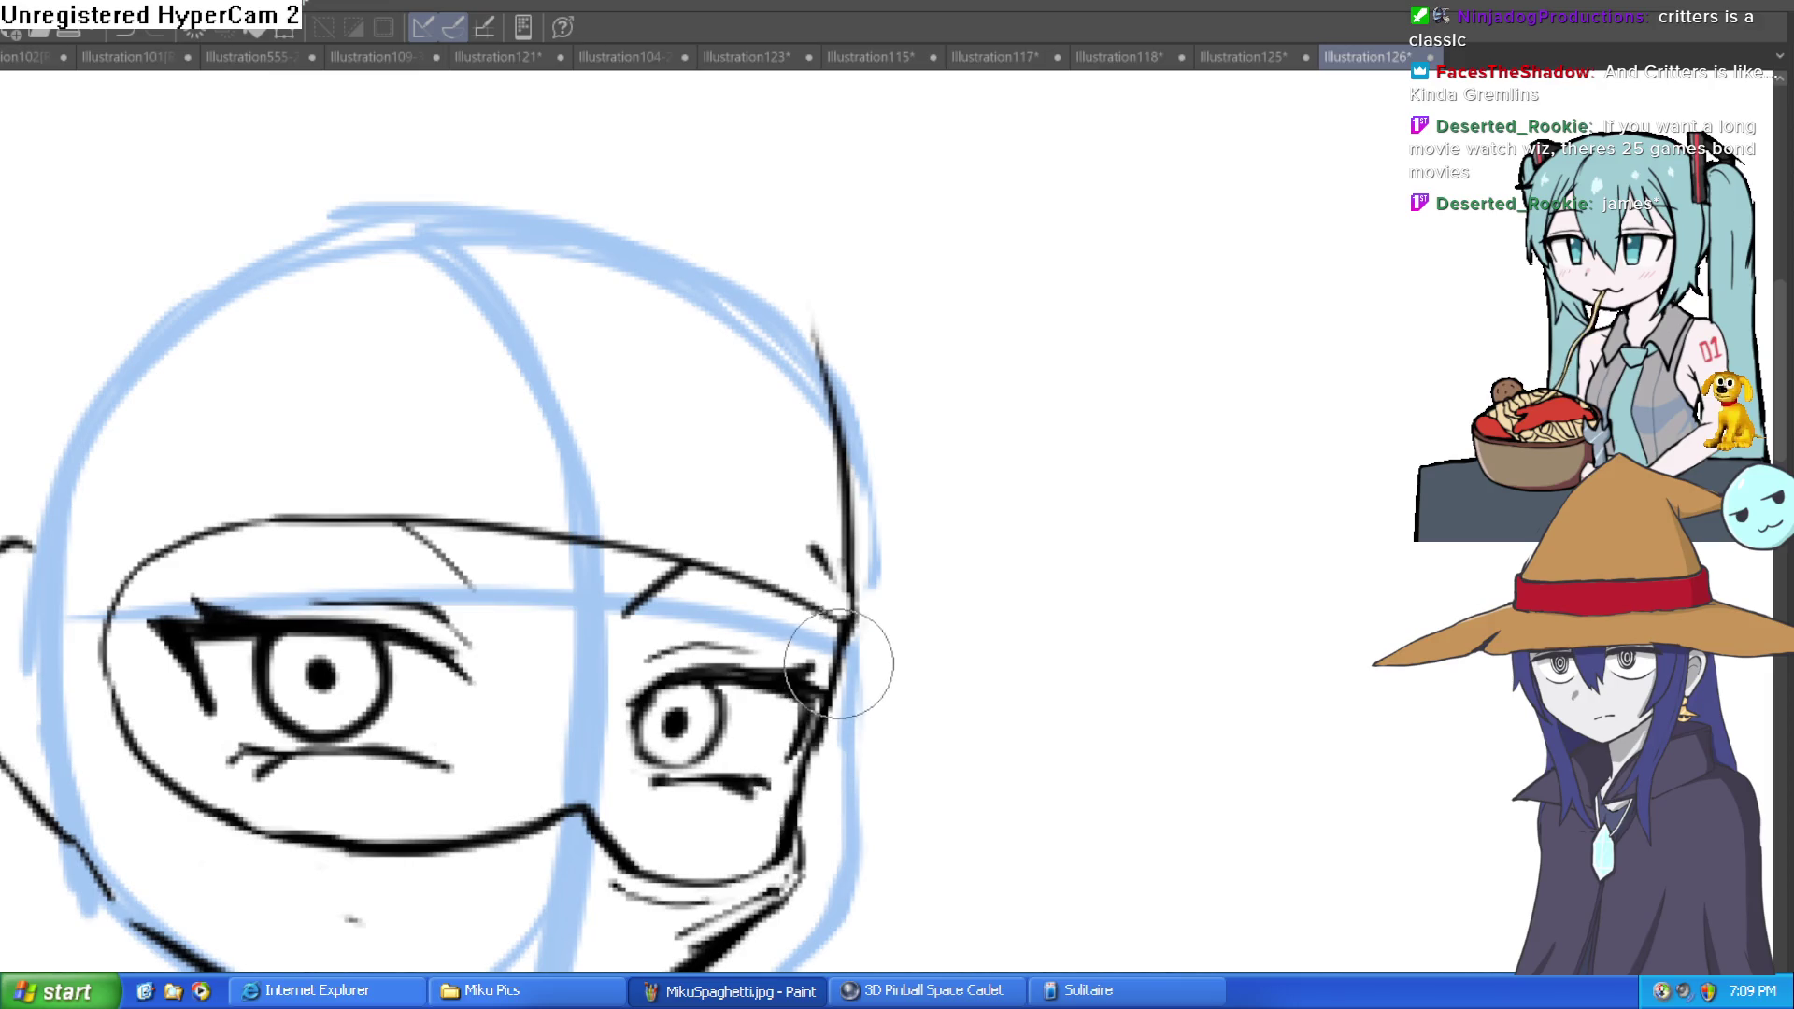
mouse_move(823, 715)
left_mouse_down()
mouse_move(866, 521)
mouse_move(801, 293)
mouse_move(552, 190)
mouse_move(128, 305)
mouse_move(28, 504)
mouse_move(321, 180)
mouse_move(641, 200)
mouse_move(832, 380)
mouse_move(764, 267)
left_mouse_up()
mouse_move(827, 355)
left_mouse_down()
mouse_move(841, 561)
mouse_move(853, 368)
left_mouse_up()
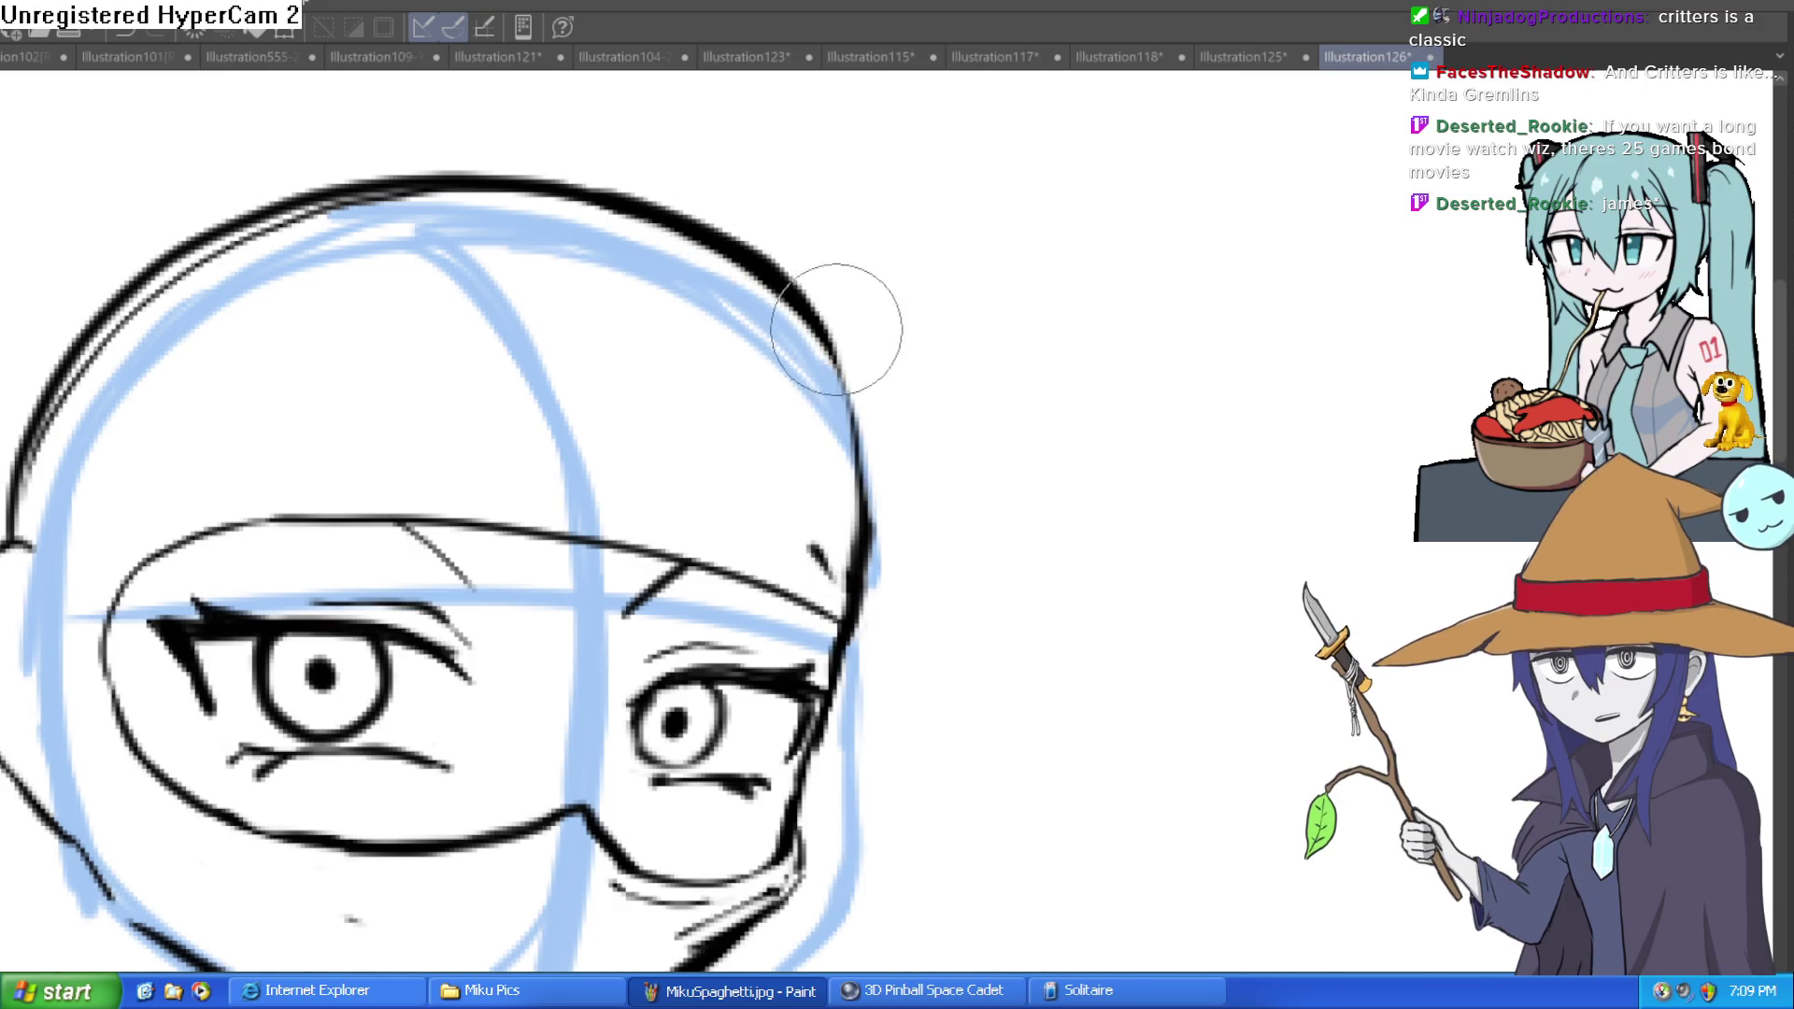
scroll(913, 272, "down", 5)
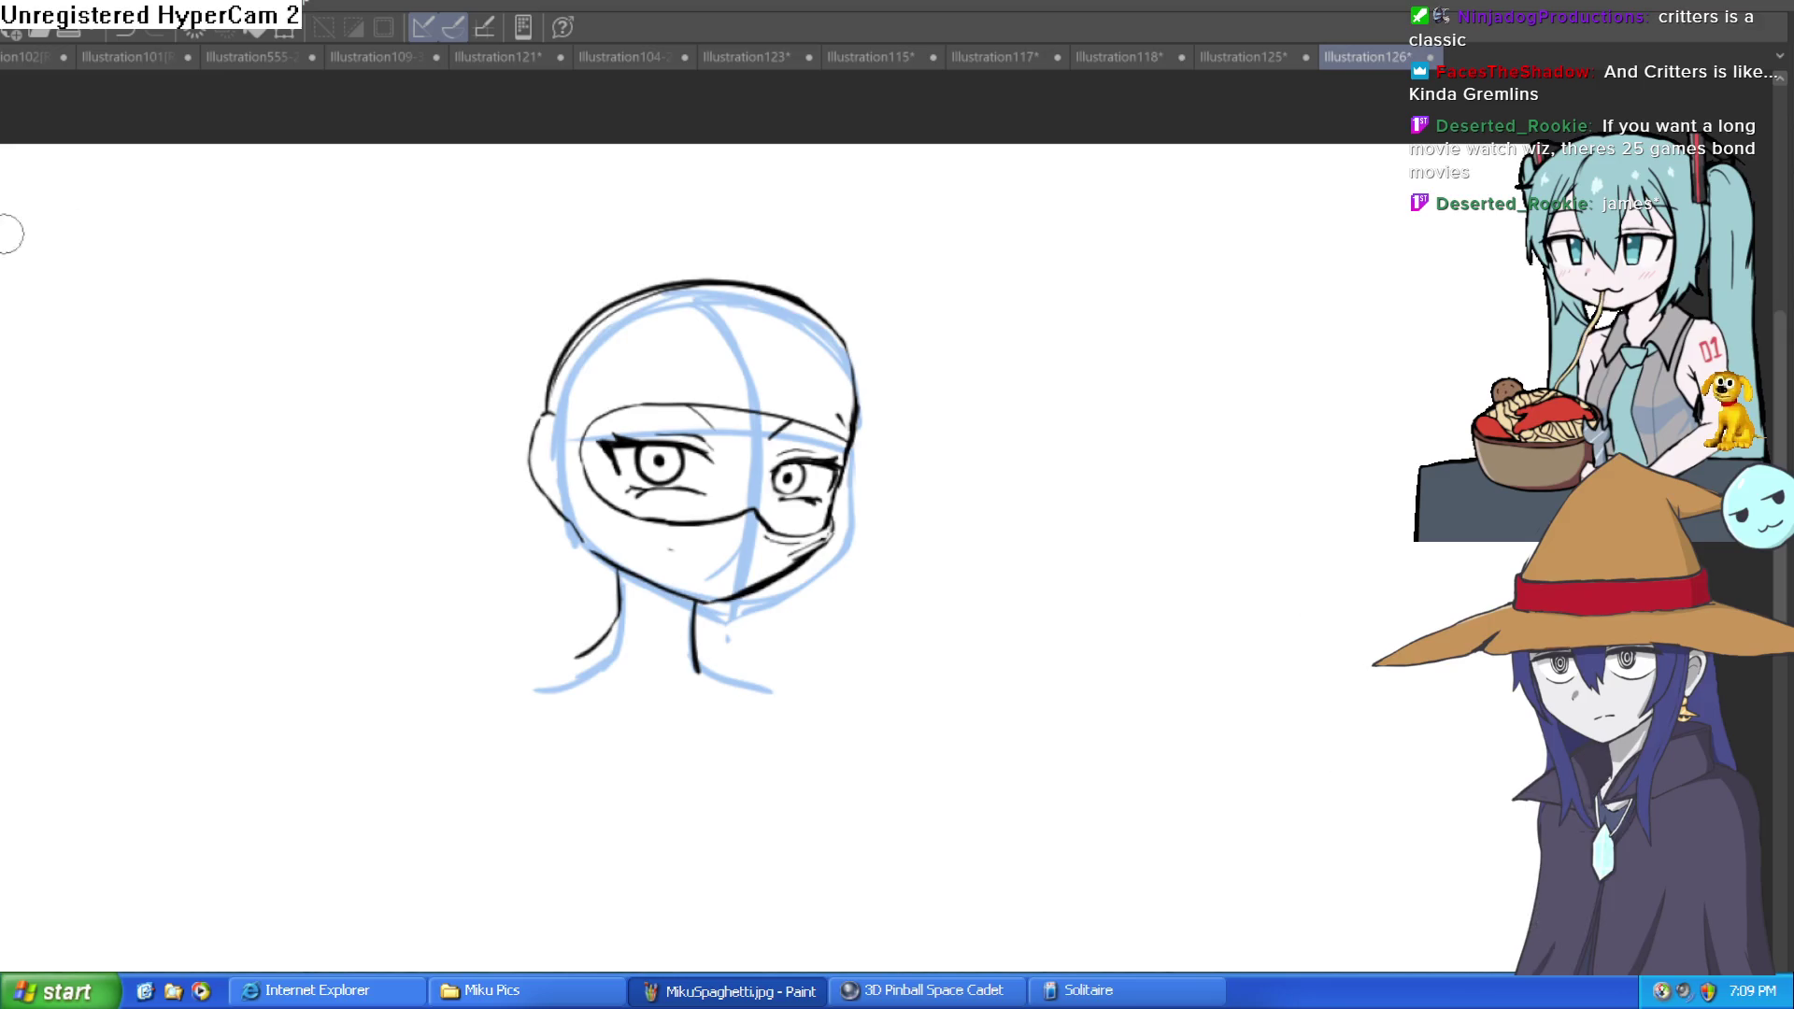
scroll(865, 394, "up", 5)
left_click_drag(855, 444, 785, 248)
key("ctrl+z")
mouse_move(855, 486)
left_mouse_down()
mouse_move(841, 368)
mouse_move(746, 224)
mouse_move(490, 166)
mouse_move(233, 299)
mouse_move(197, 402)
mouse_move(192, 320)
mouse_move(232, 249)
mouse_move(541, 149)
mouse_move(803, 224)
mouse_move(853, 321)
mouse_move(873, 412)
mouse_move(861, 481)
mouse_move(824, 422)
mouse_move(850, 333)
mouse_move(801, 233)
mouse_move(501, 135)
mouse_move(272, 228)
mouse_move(213, 311)
left_mouse_up()
scroll(857, 352, "down", 3)
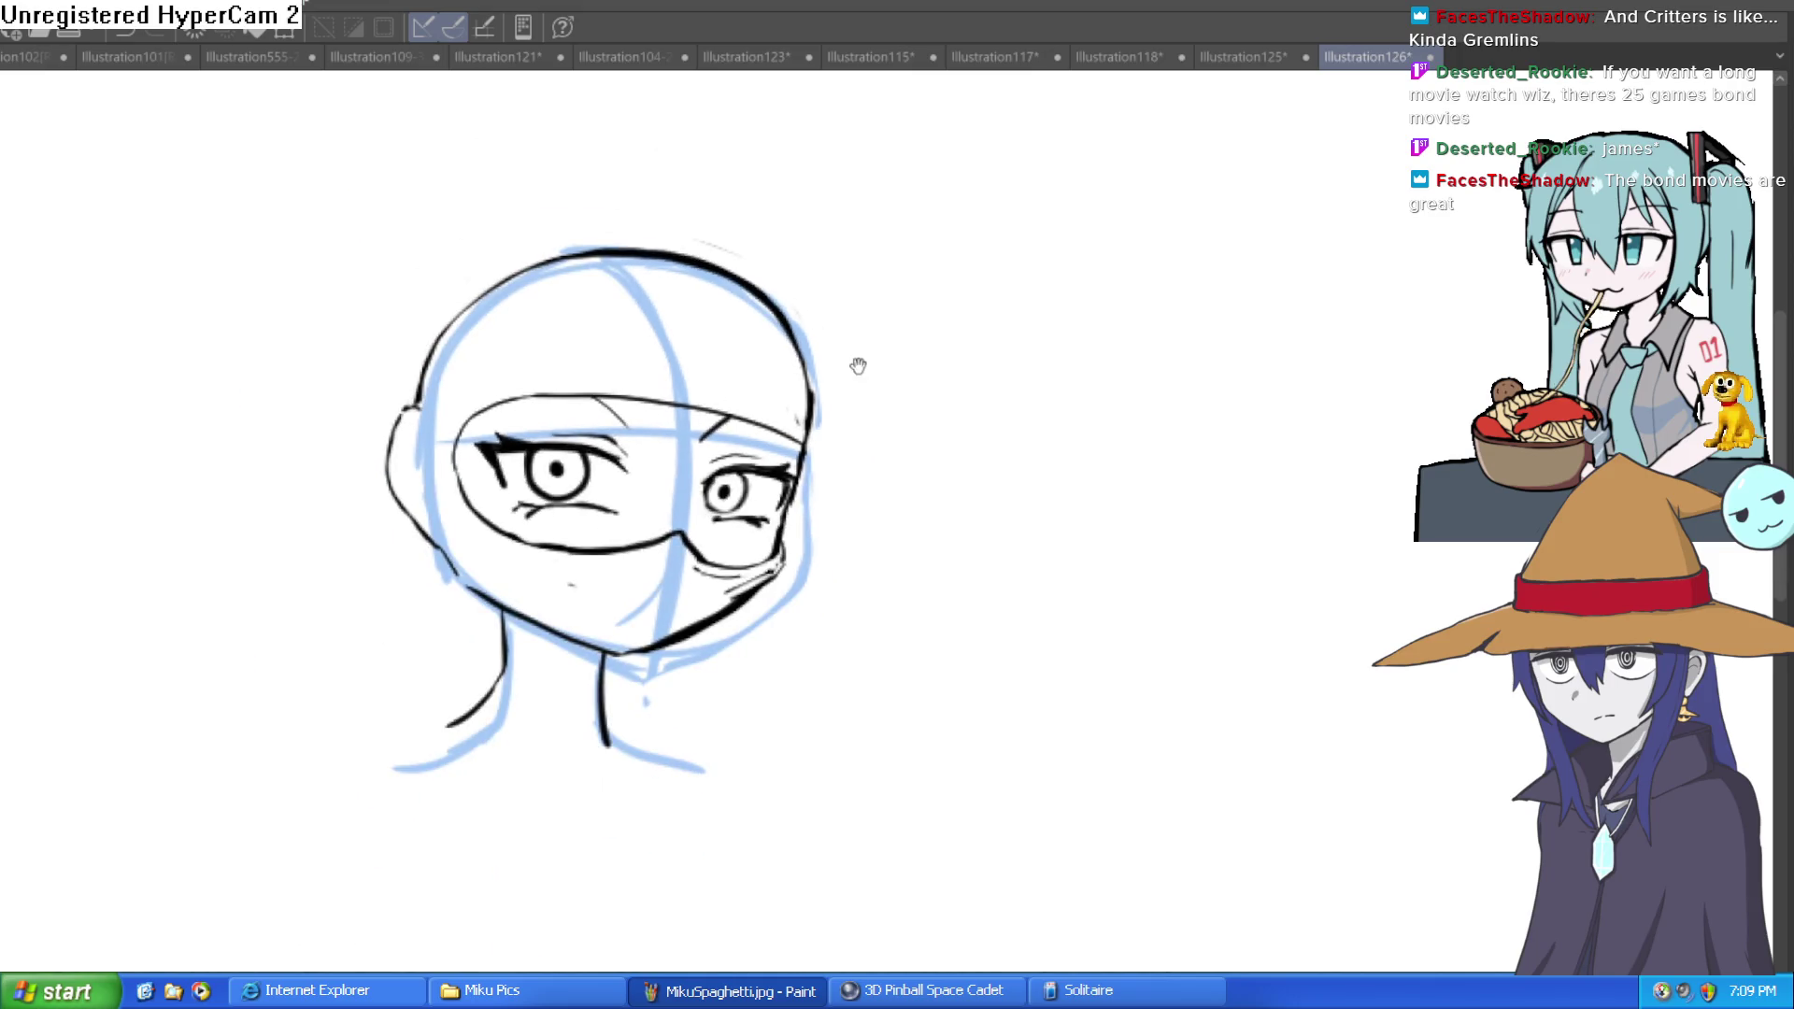
Step: Squeeze the lassoed right cheek, smaller eye and mask edge slightly leftward, then deselect
left_click_drag(857, 352, 829, 396)
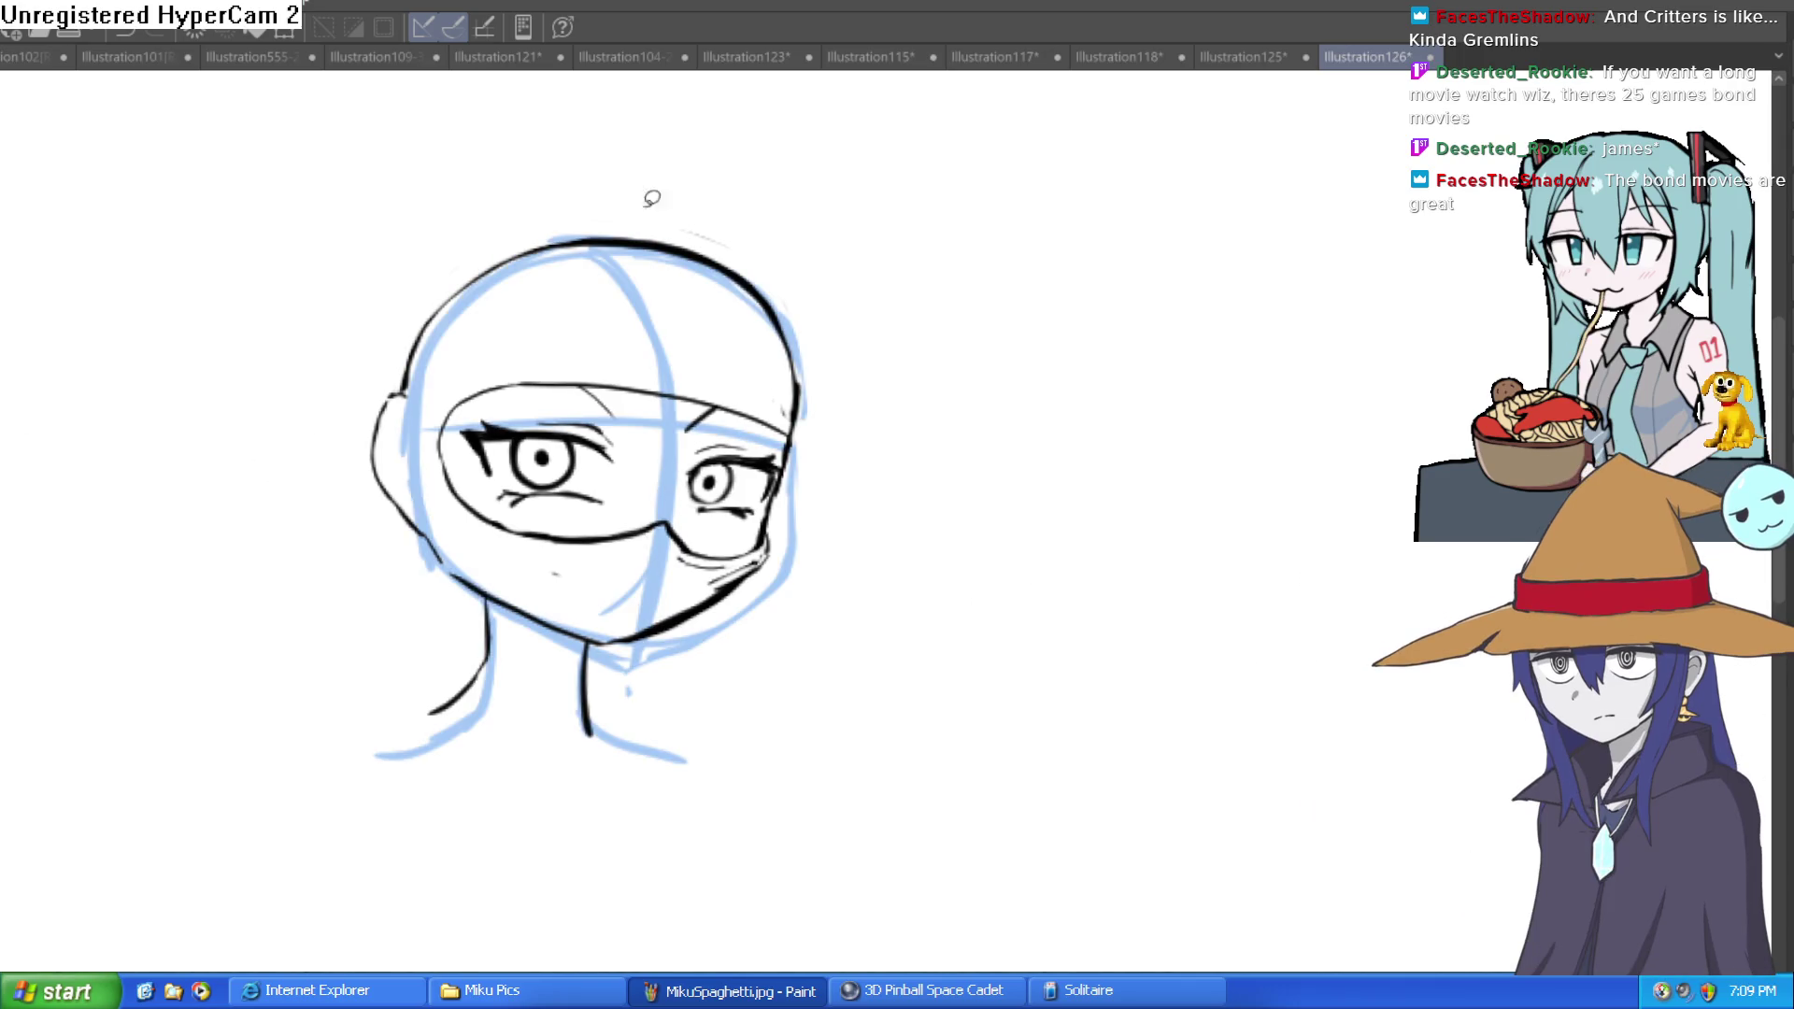
mouse_move(679, 486)
left_mouse_down()
mouse_move(619, 613)
mouse_move(768, 664)
left_mouse_up()
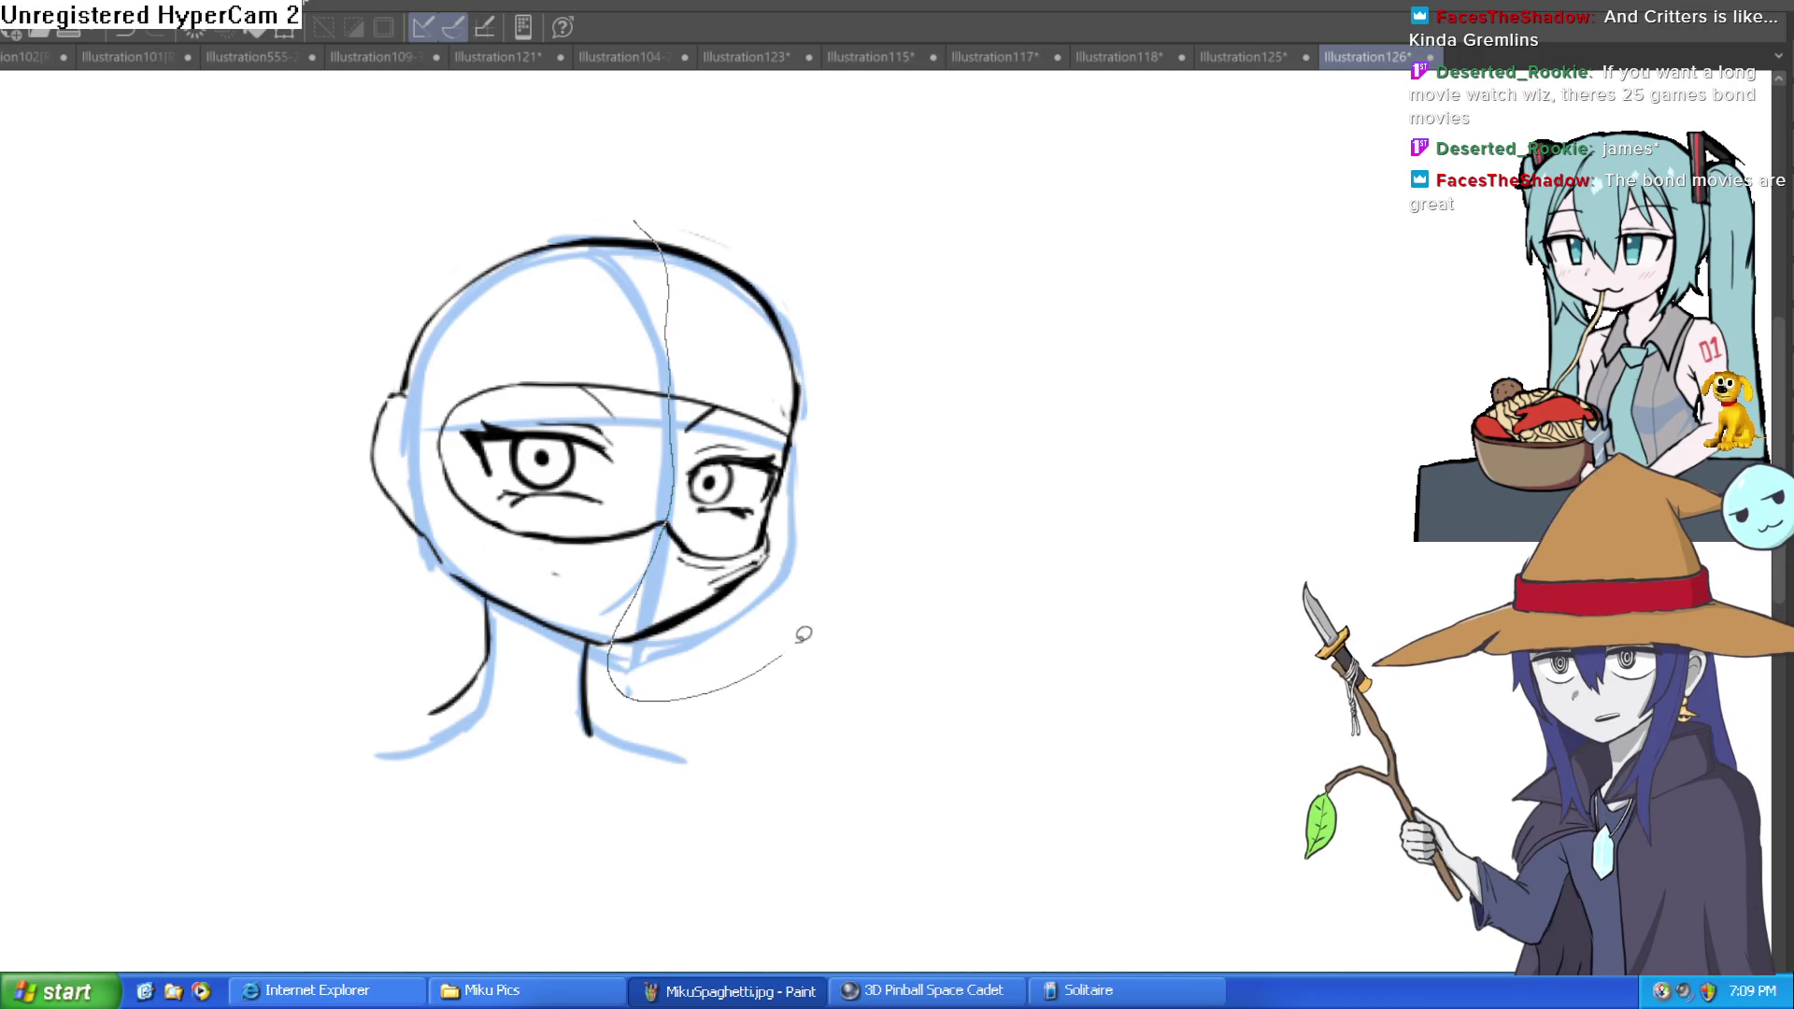
left_click_drag(781, 225, 780, 225)
key("ctrl+t")
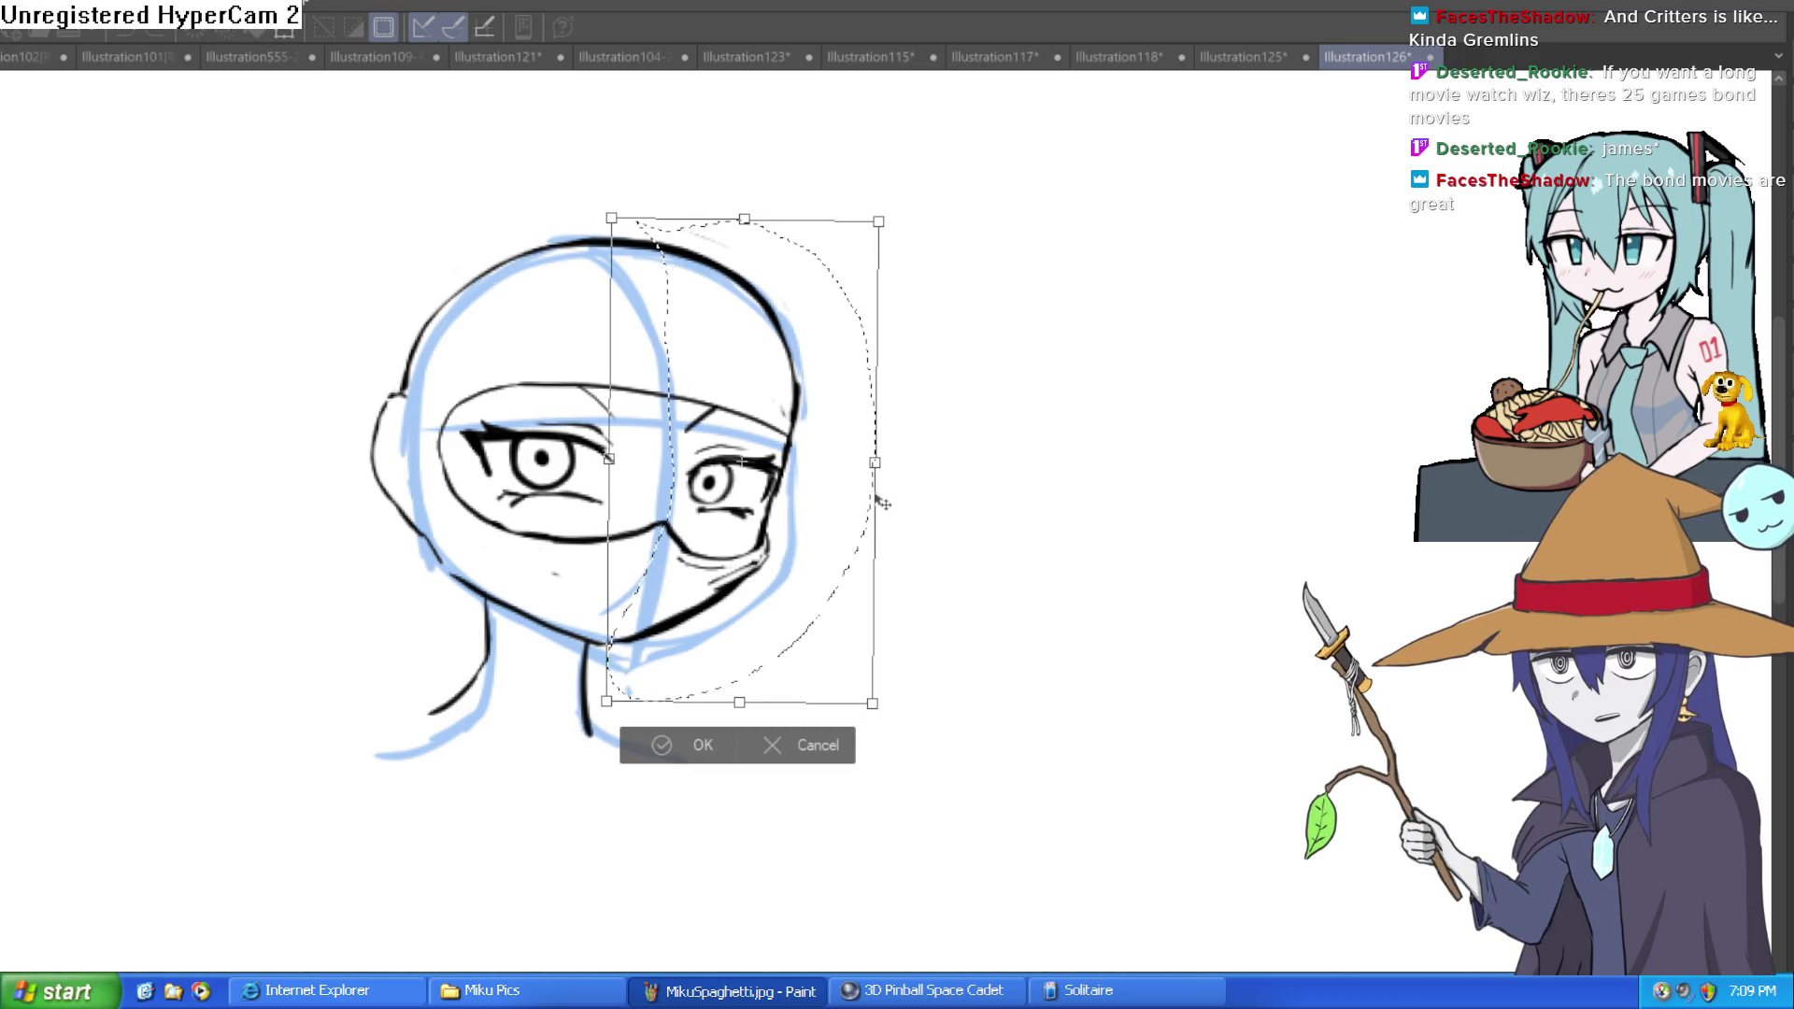
left_click_drag(875, 465, 857, 476)
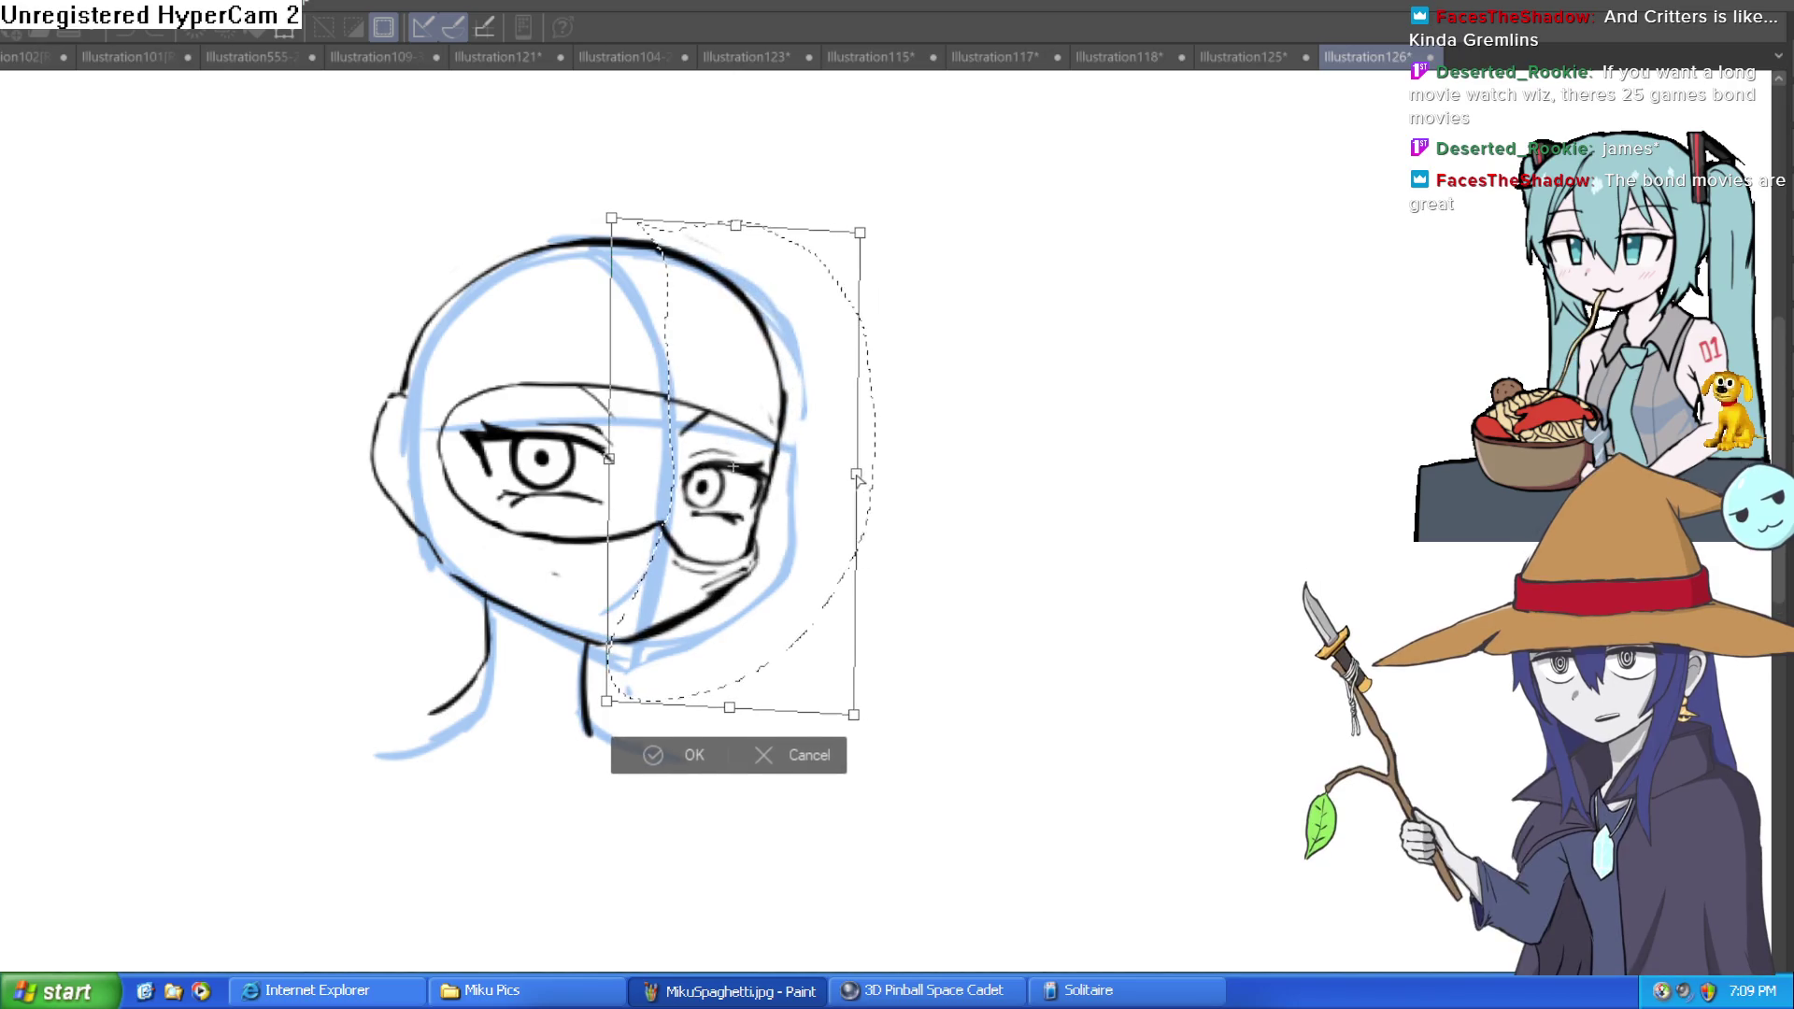
left_click(654, 770)
left_click(503, 746)
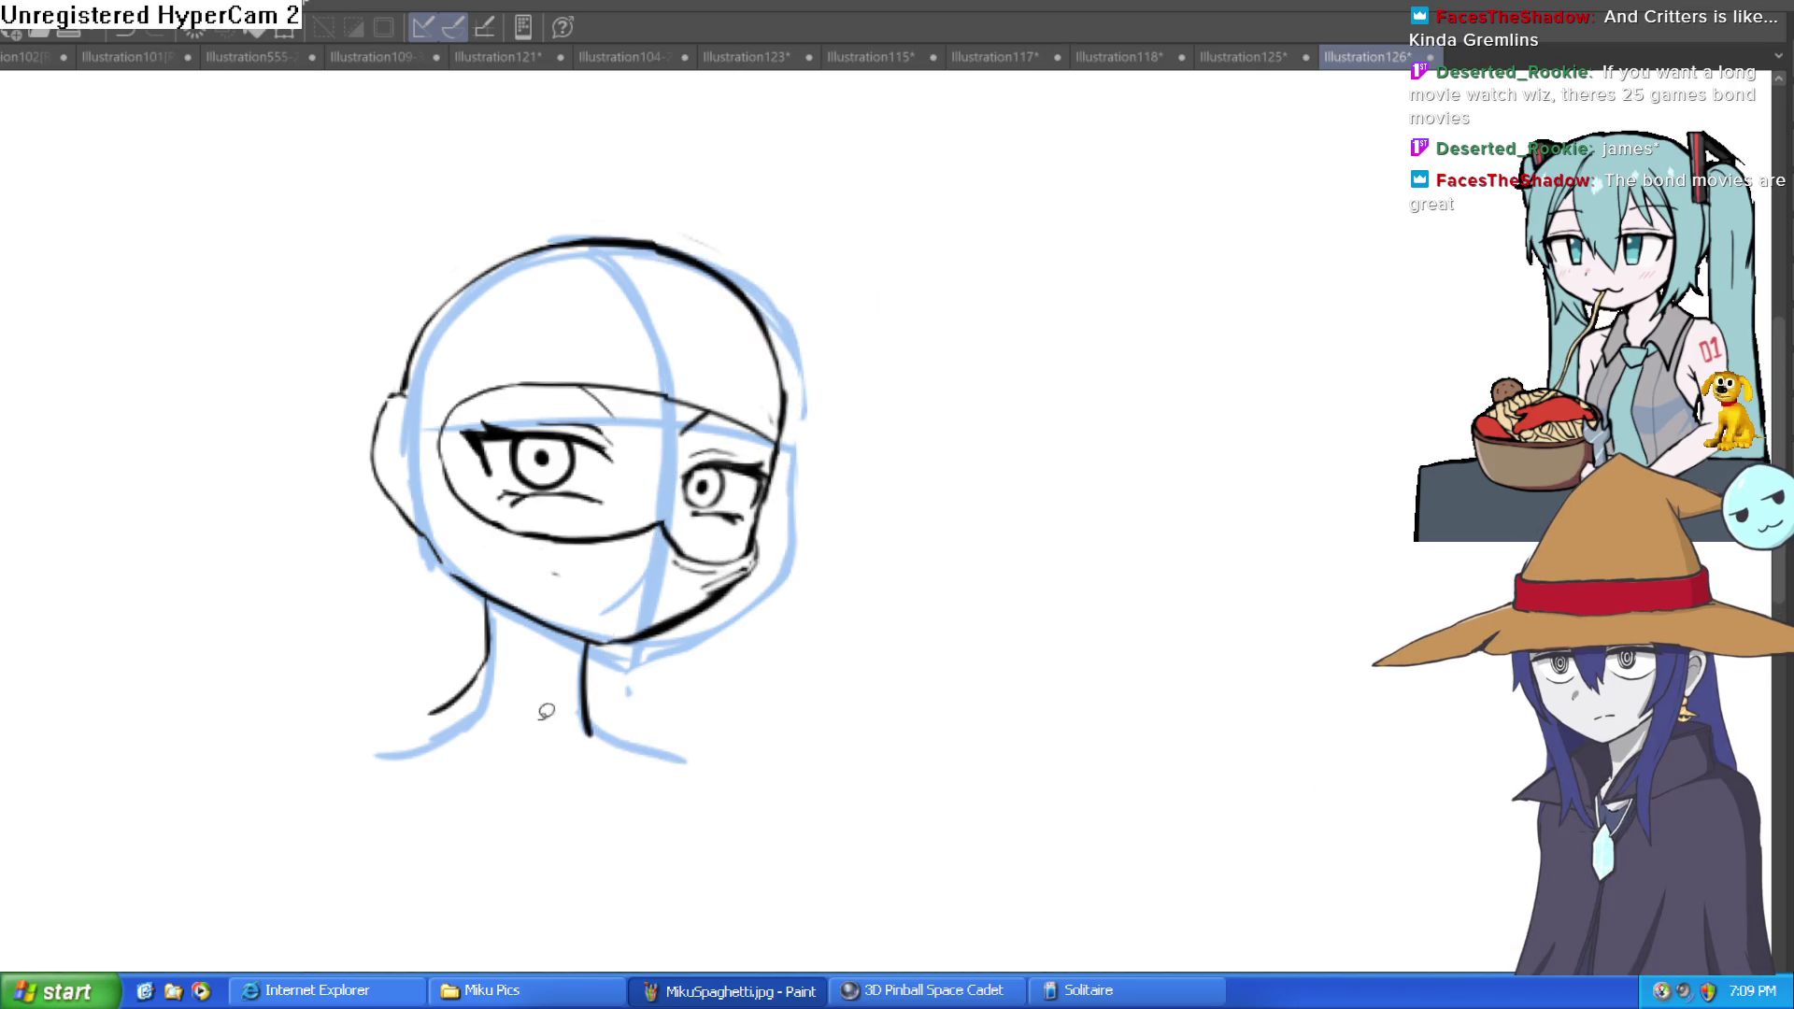
scroll(835, 637, "down", 3)
Step: Hide the blue rough sketch layer, mirror the view, and erase the grey lines below the mask
key("Delete")
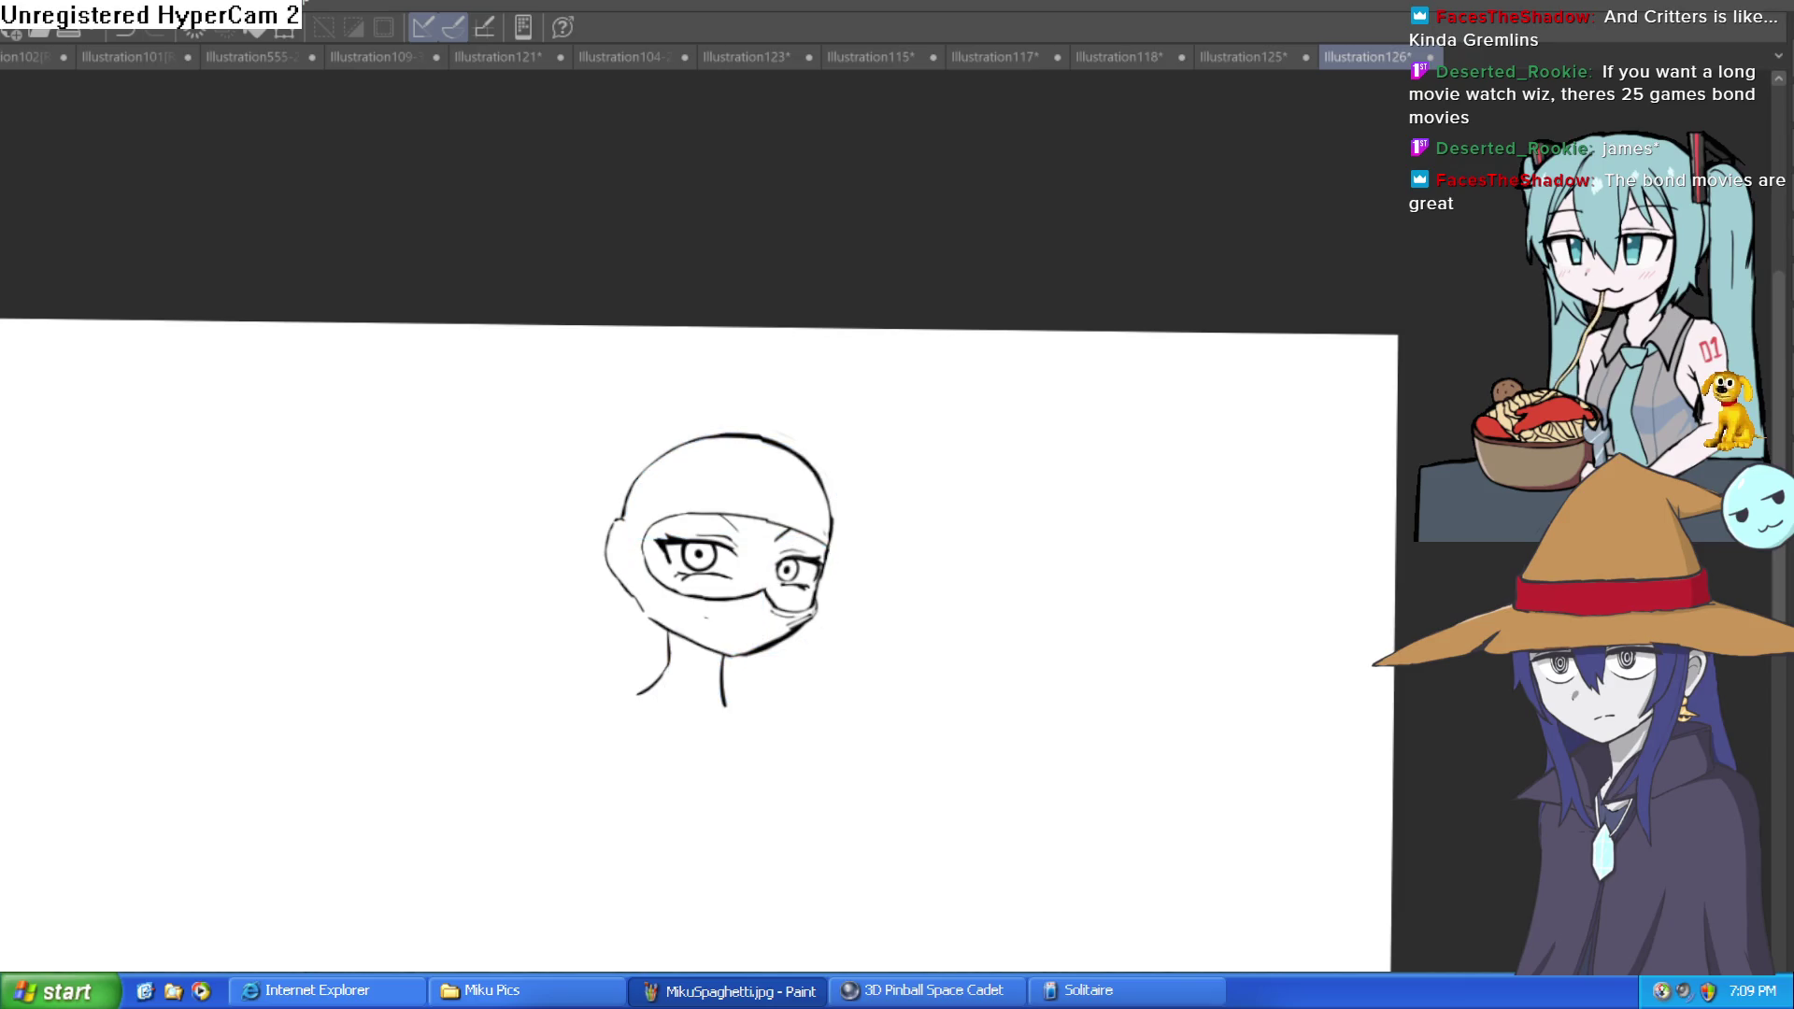
key("h")
key("h")
key("h")
key("h")
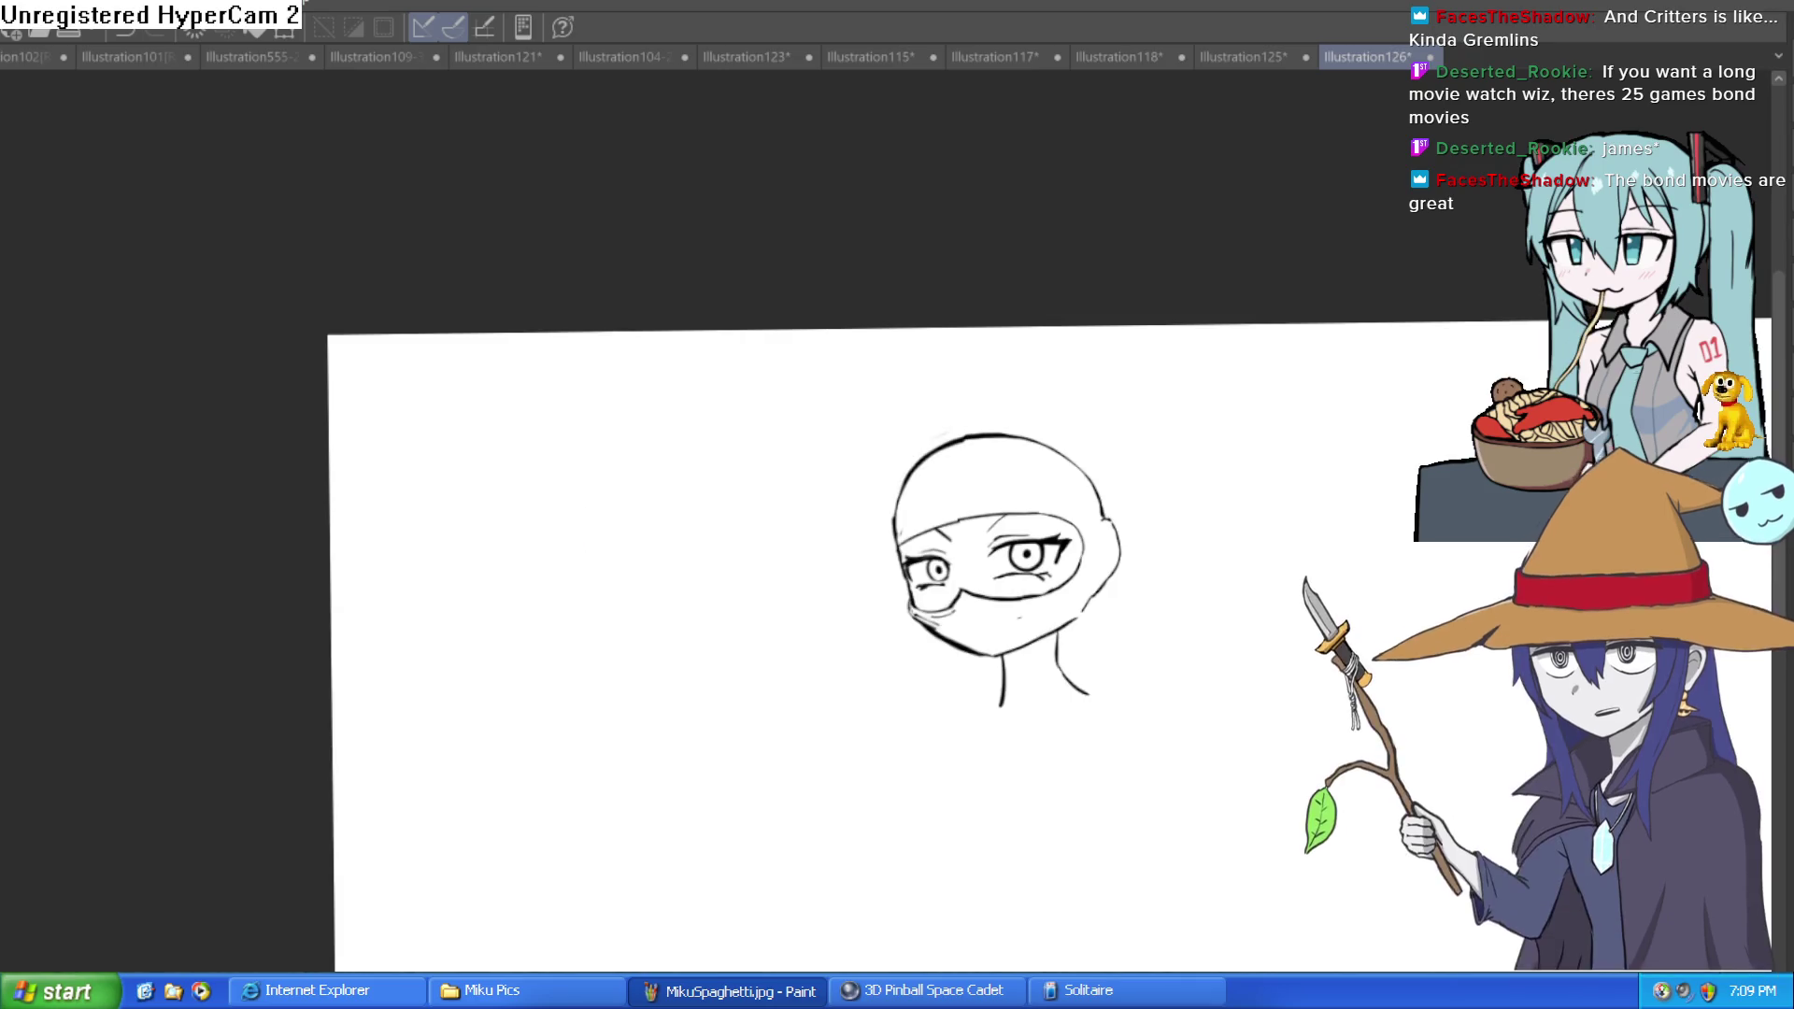
scroll(990, 534, "up", 10)
mouse_move(833, 641)
left_mouse_down()
mouse_move(781, 649)
mouse_move(661, 581)
mouse_move(696, 625)
mouse_move(913, 573)
mouse_move(1022, 521)
mouse_move(962, 701)
left_mouse_up()
scroll(1104, 642, "down", 5)
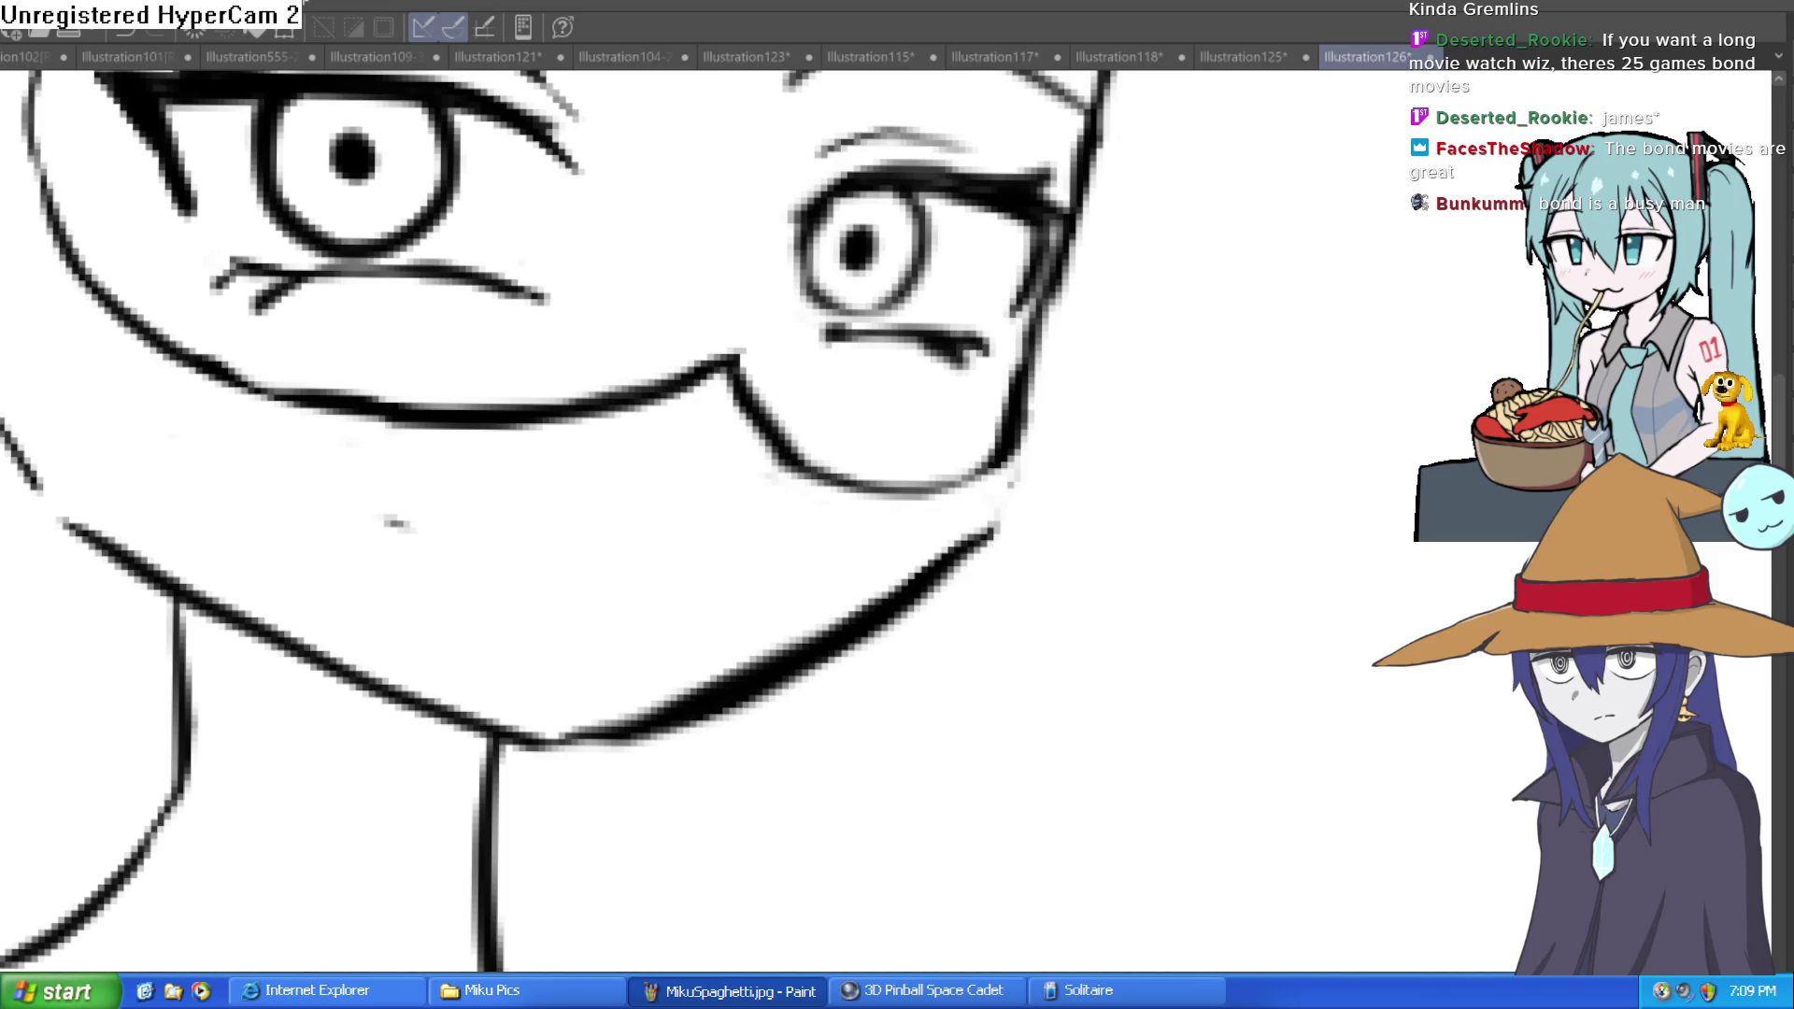
scroll(1105, 170, "down", 5)
Step: Ink a smooth, bolder line over the right cheek running into the jaw
scroll(1193, 300, "up", 2)
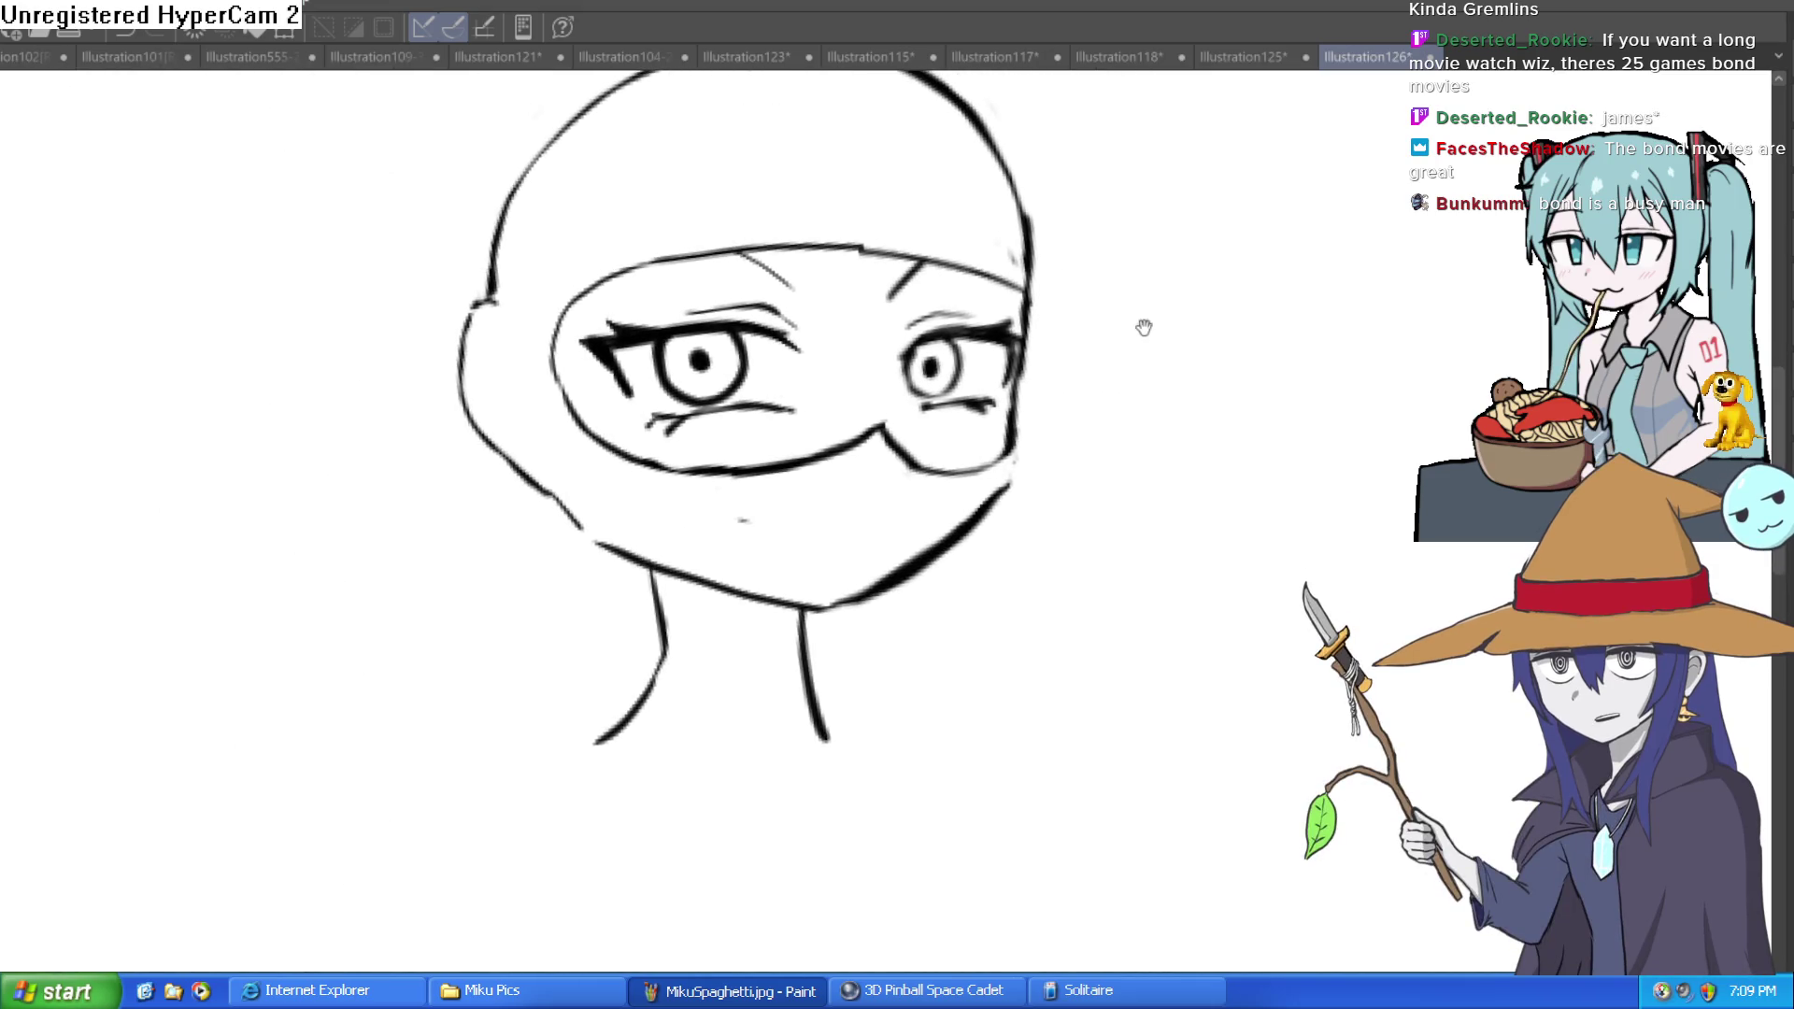
left_click_drag(1141, 352, 1157, 378)
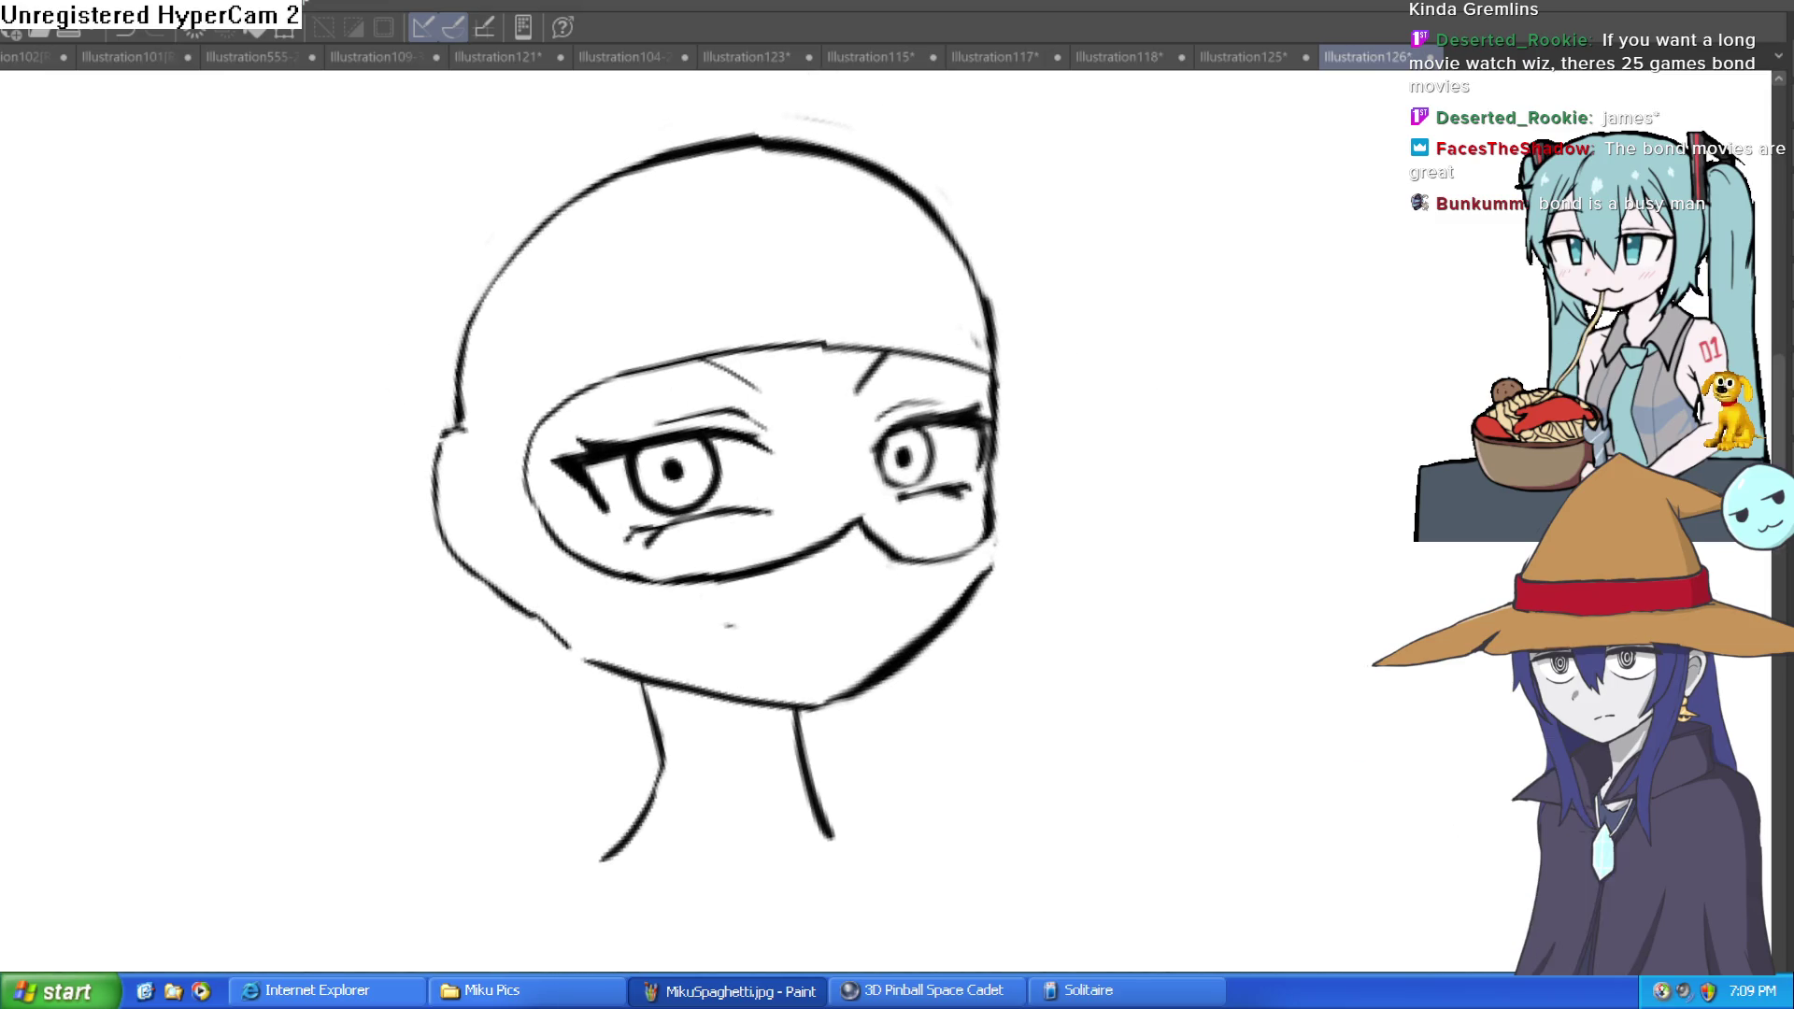
scroll(960, 380, "up", 1)
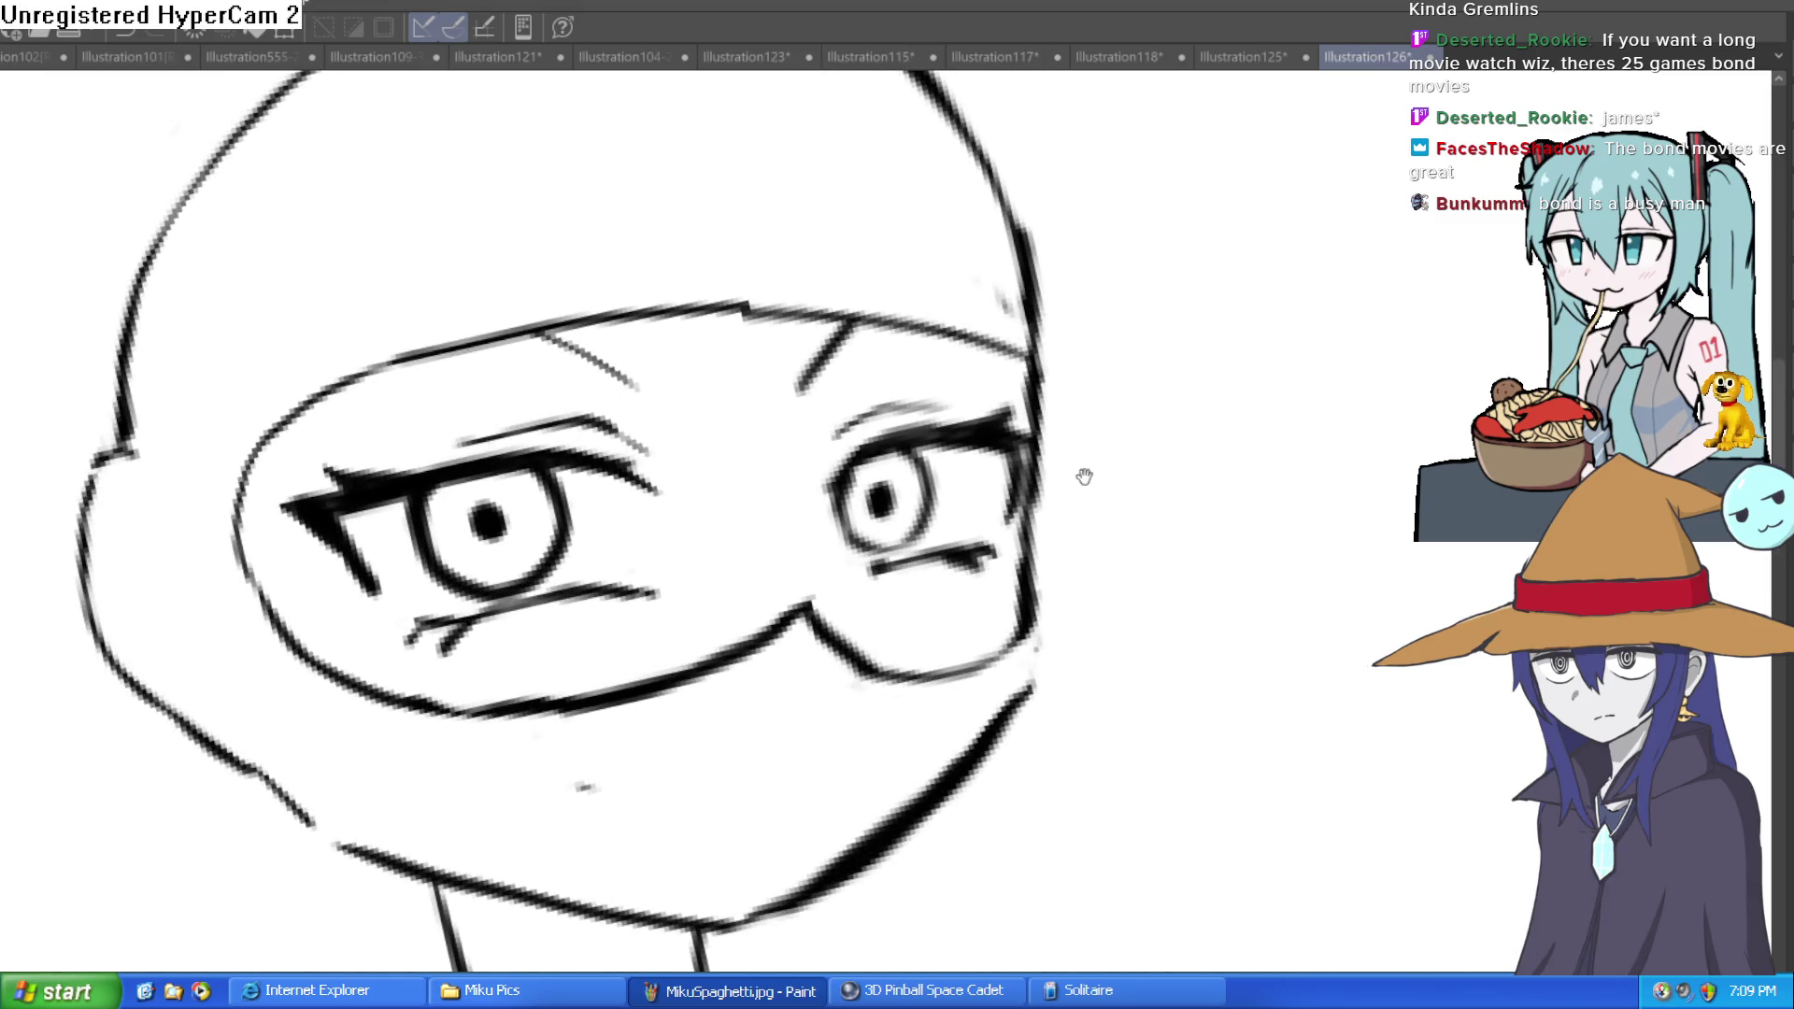
scroll(981, 389, "up", 1)
left_click_drag(982, 529, 981, 607)
left_click_drag(1013, 521, 1041, 430)
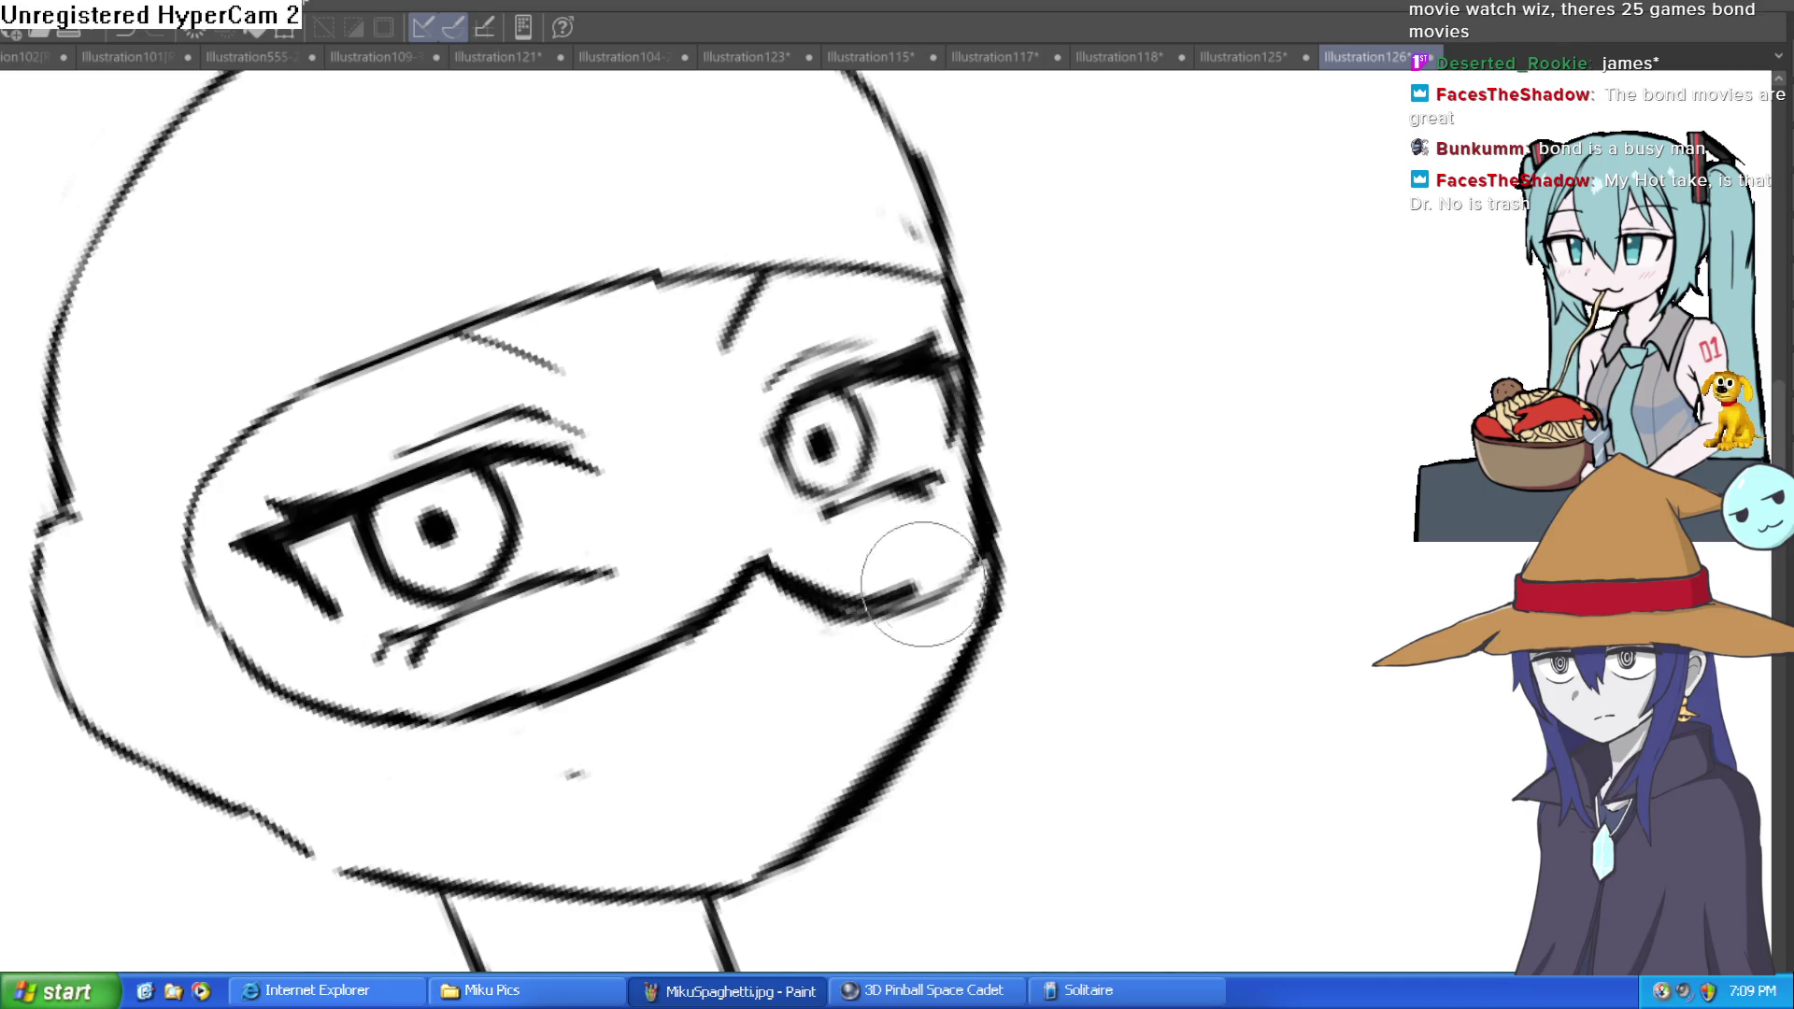
mouse_move(829, 630)
left_mouse_down()
mouse_move(794, 600)
mouse_move(962, 593)
mouse_move(984, 538)
left_mouse_up()
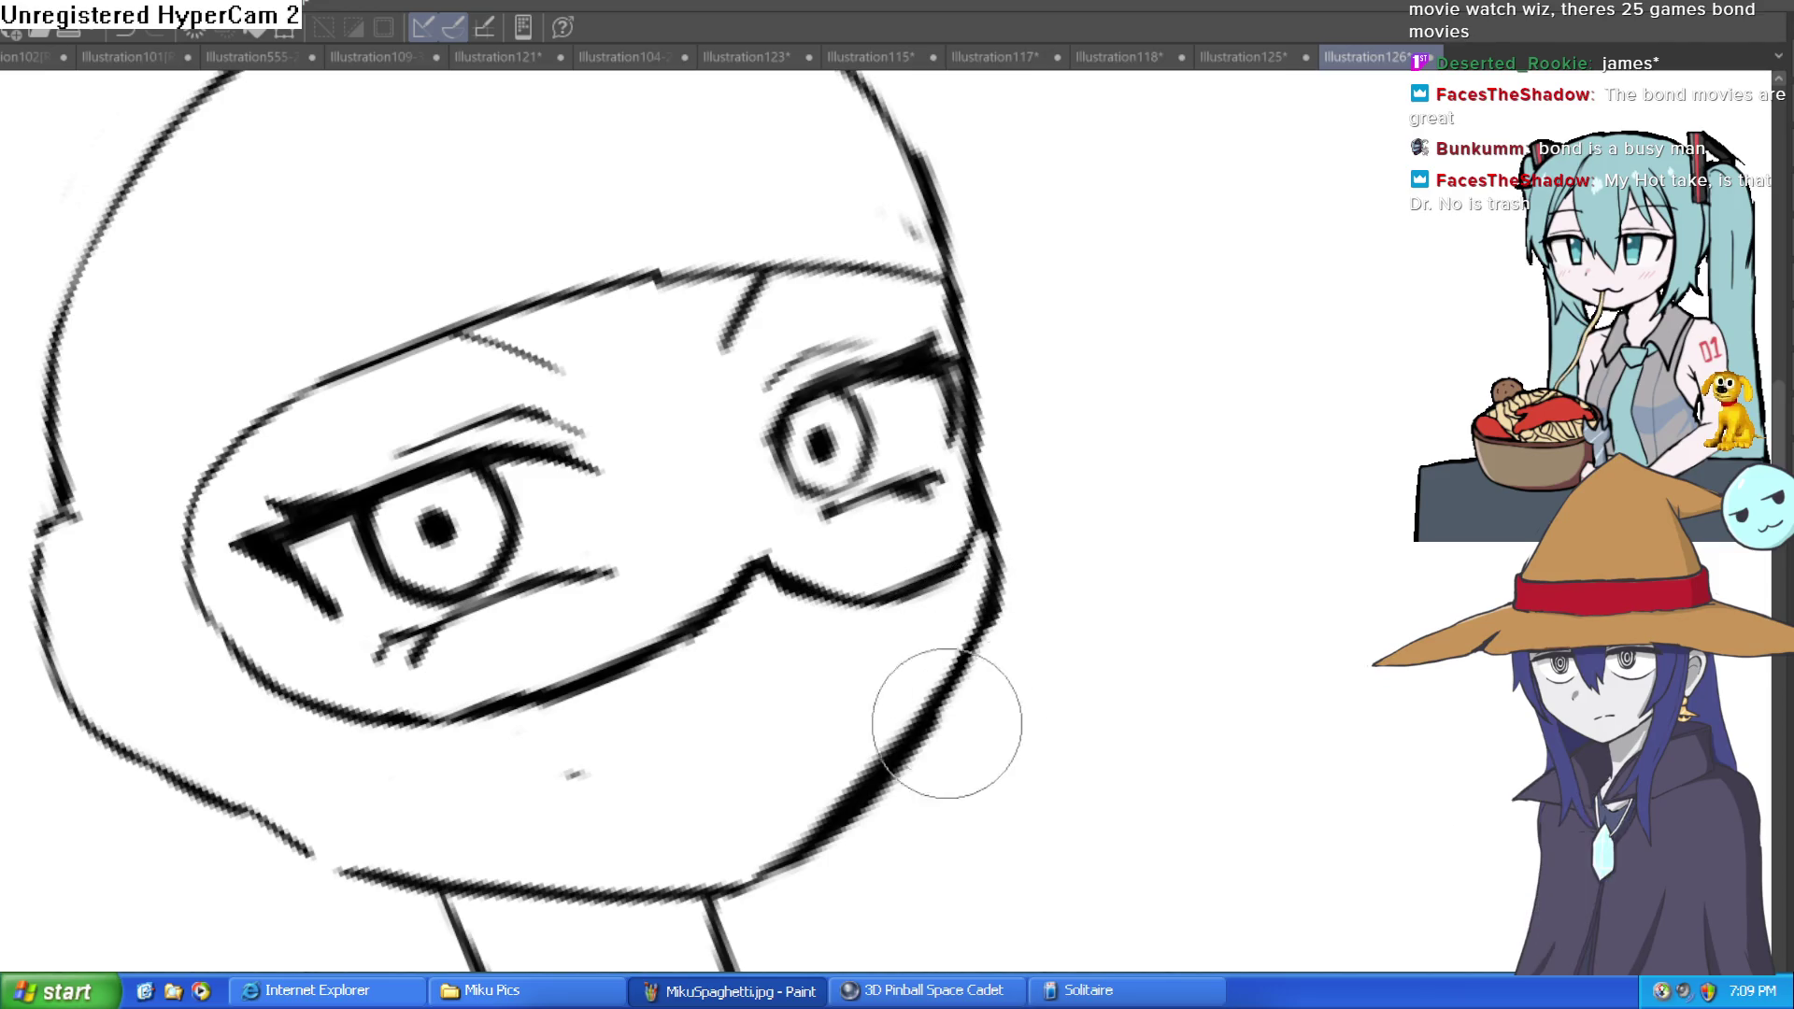
Step: Reset the view upright, zoom in on the head, and undo the stray diagonal stroke
left_click_drag(1093, 549, 638, 888)
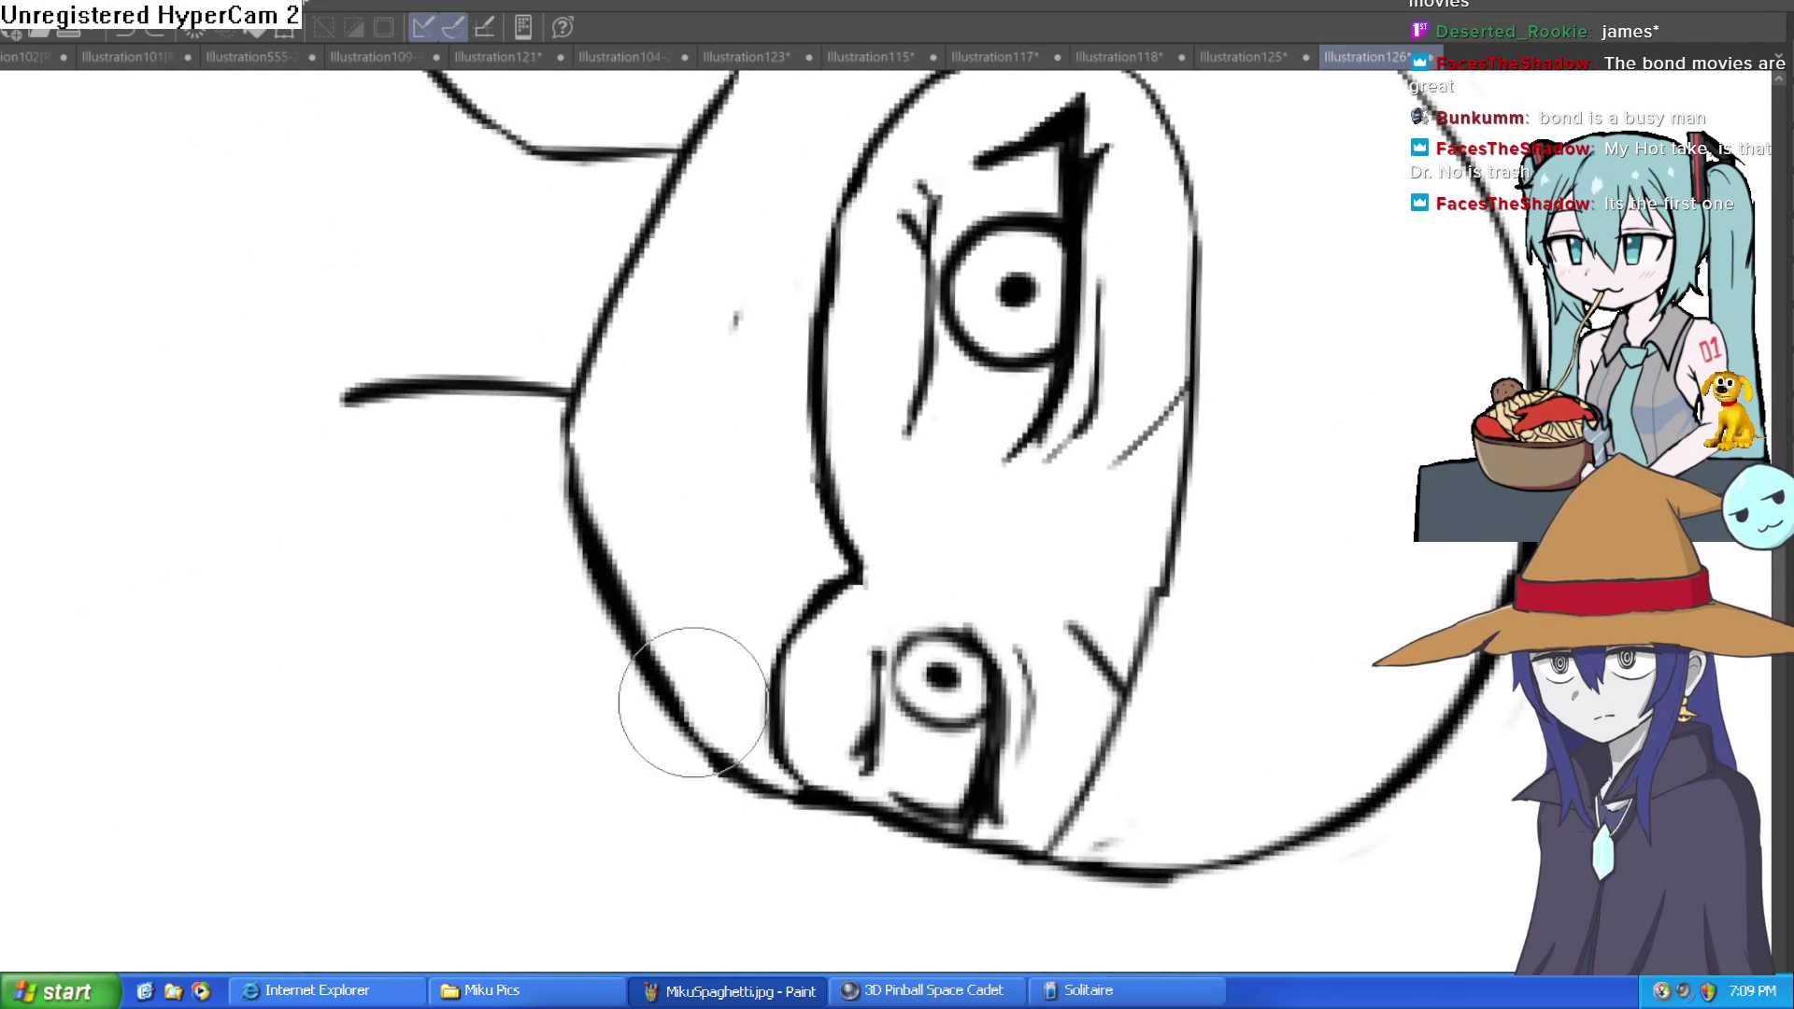
key("@")
scroll(1113, 528, "up", 3)
scroll(1112, 528, "down", 2)
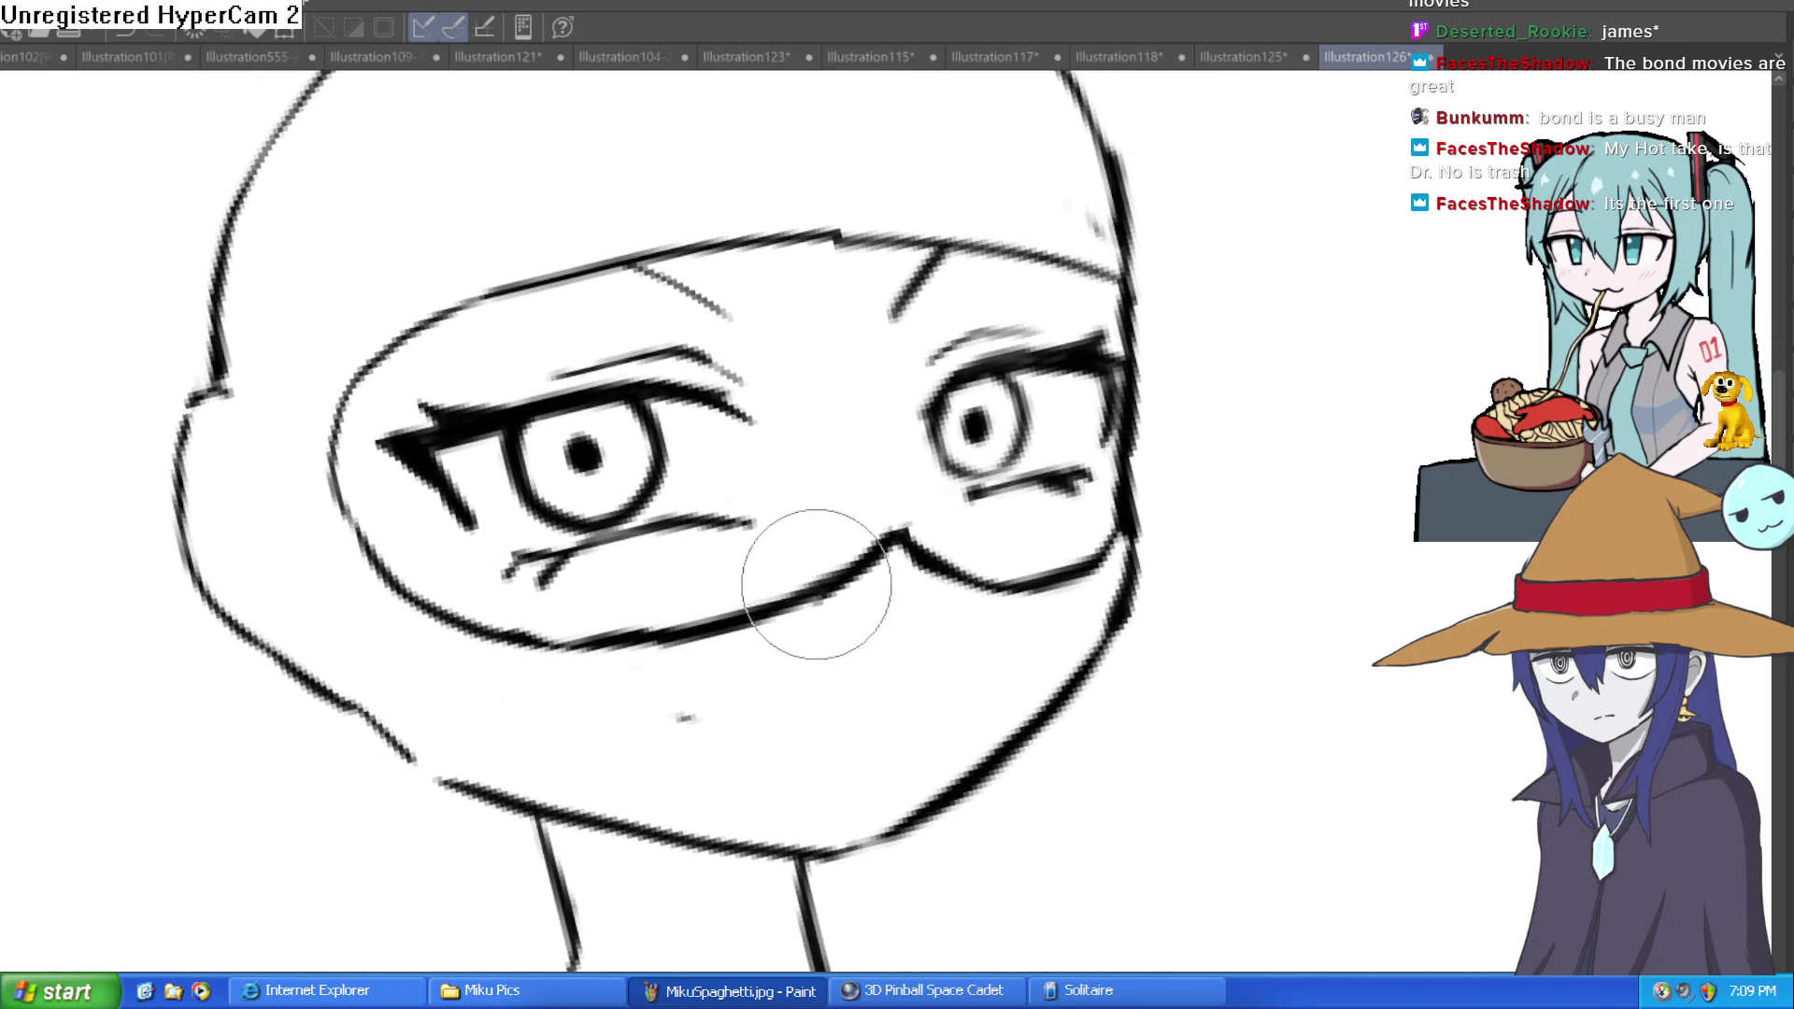
scroll(861, 587, "down", 1)
scroll(1070, 561, "down", 2)
left_click_drag(1069, 561, 877, 439)
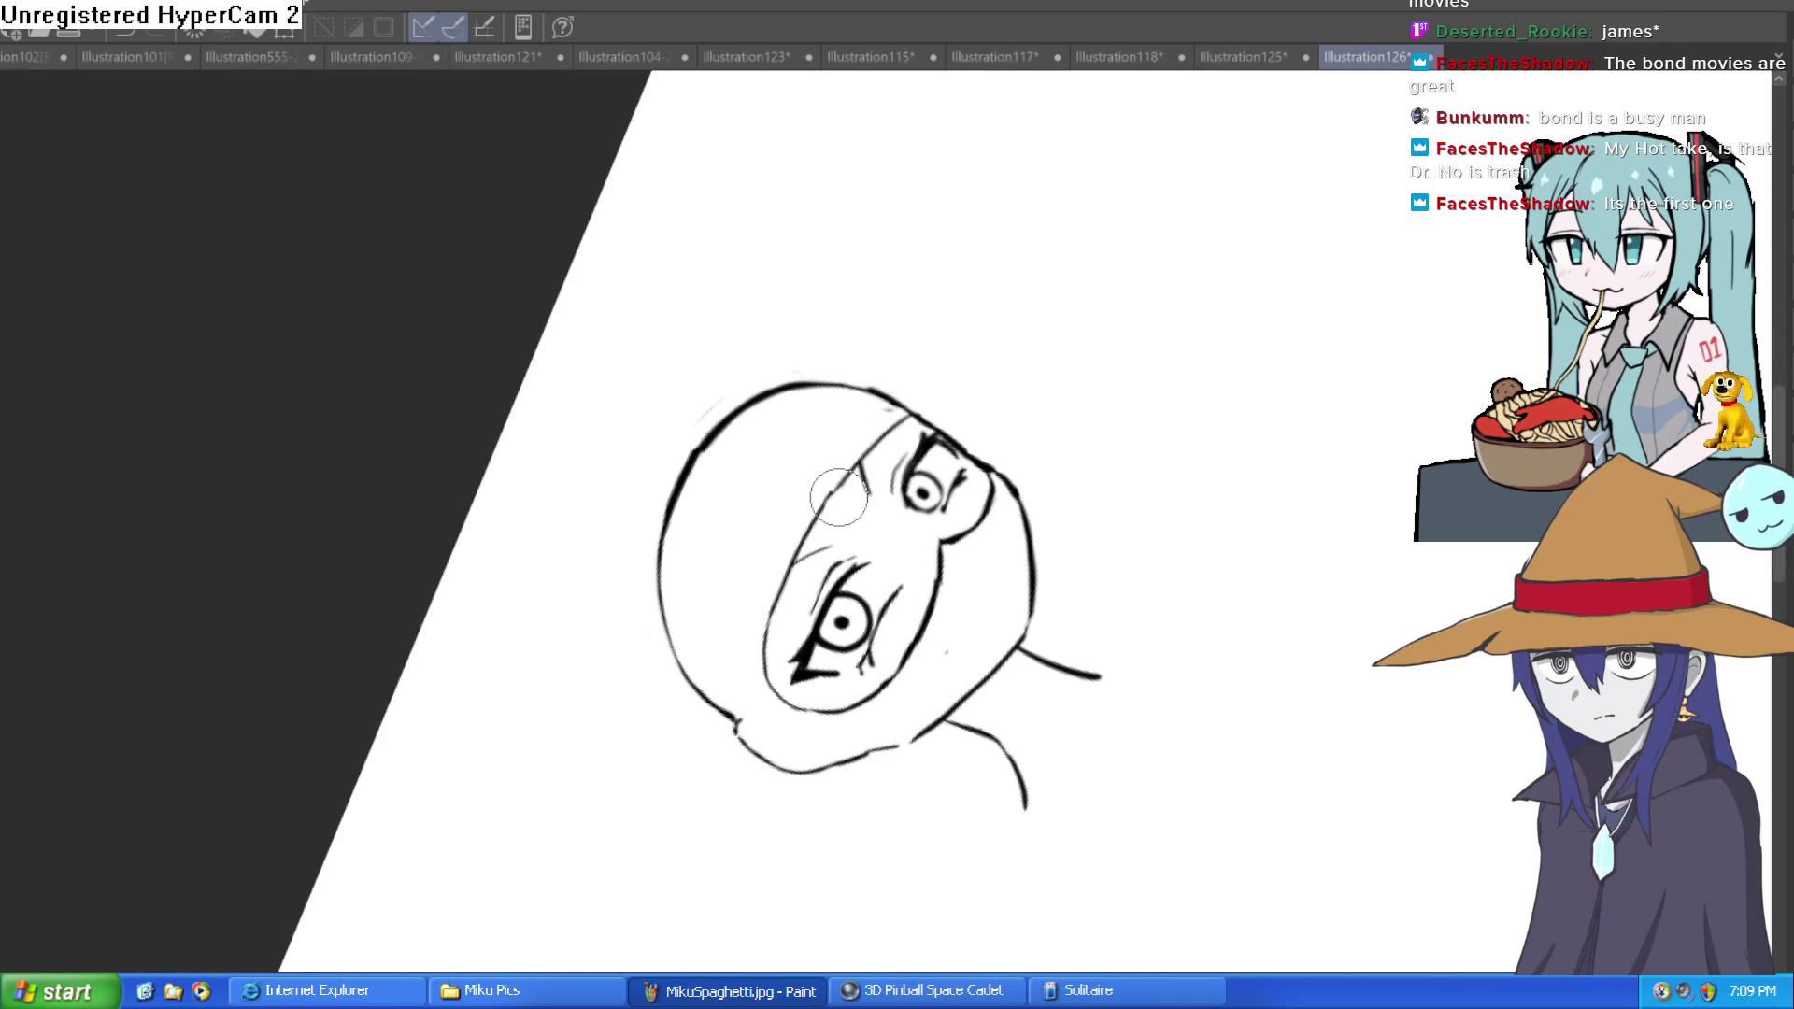
key("@")
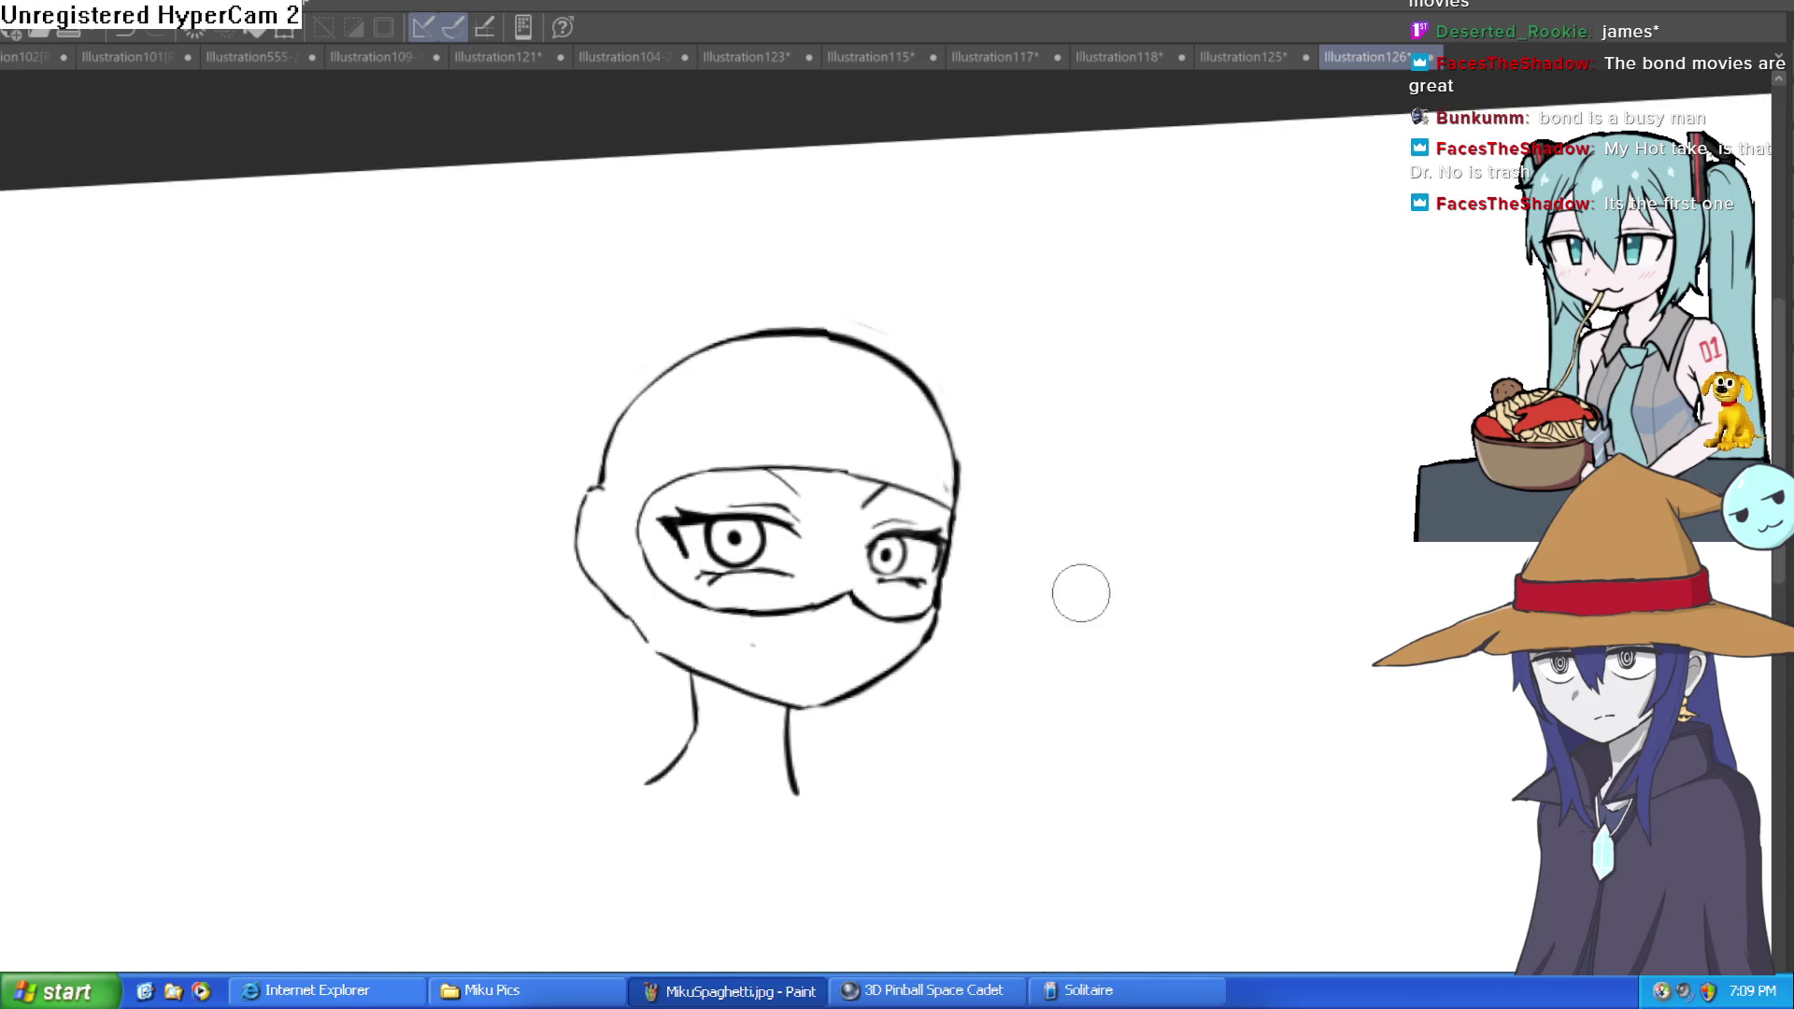
scroll(1074, 601, "up", 1)
left_click(935, 385)
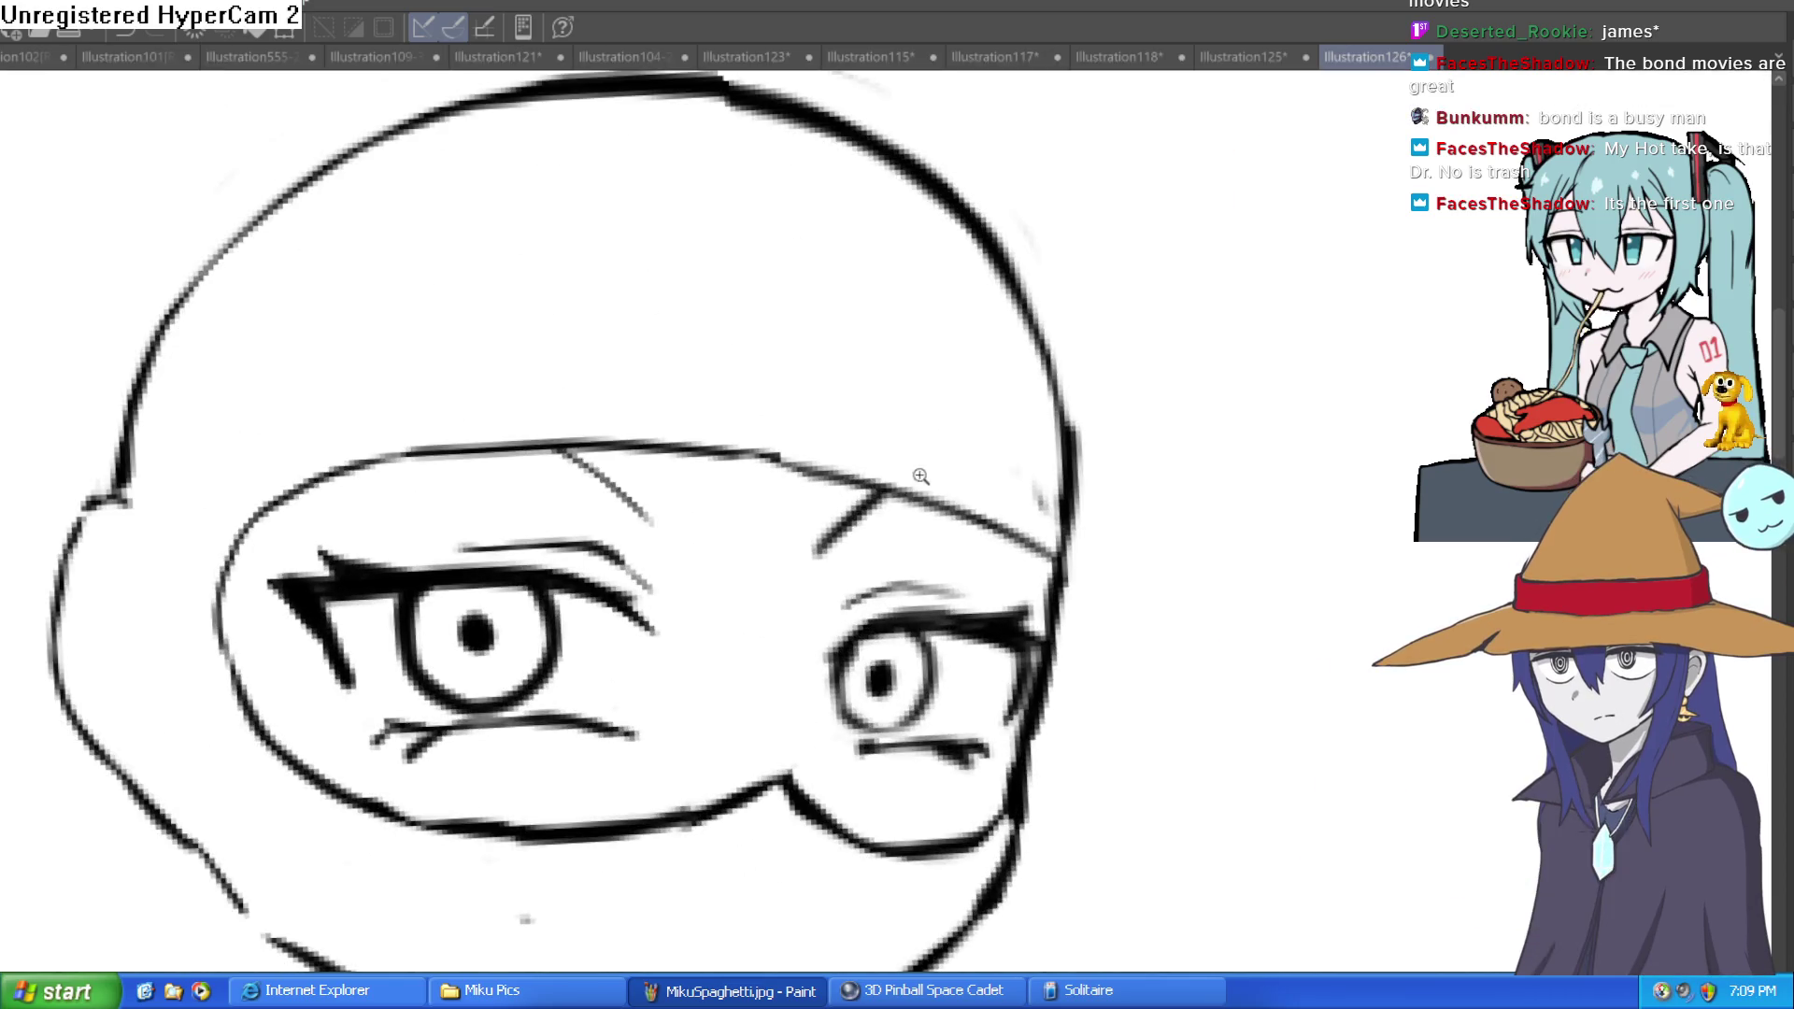
key("ctrl+z")
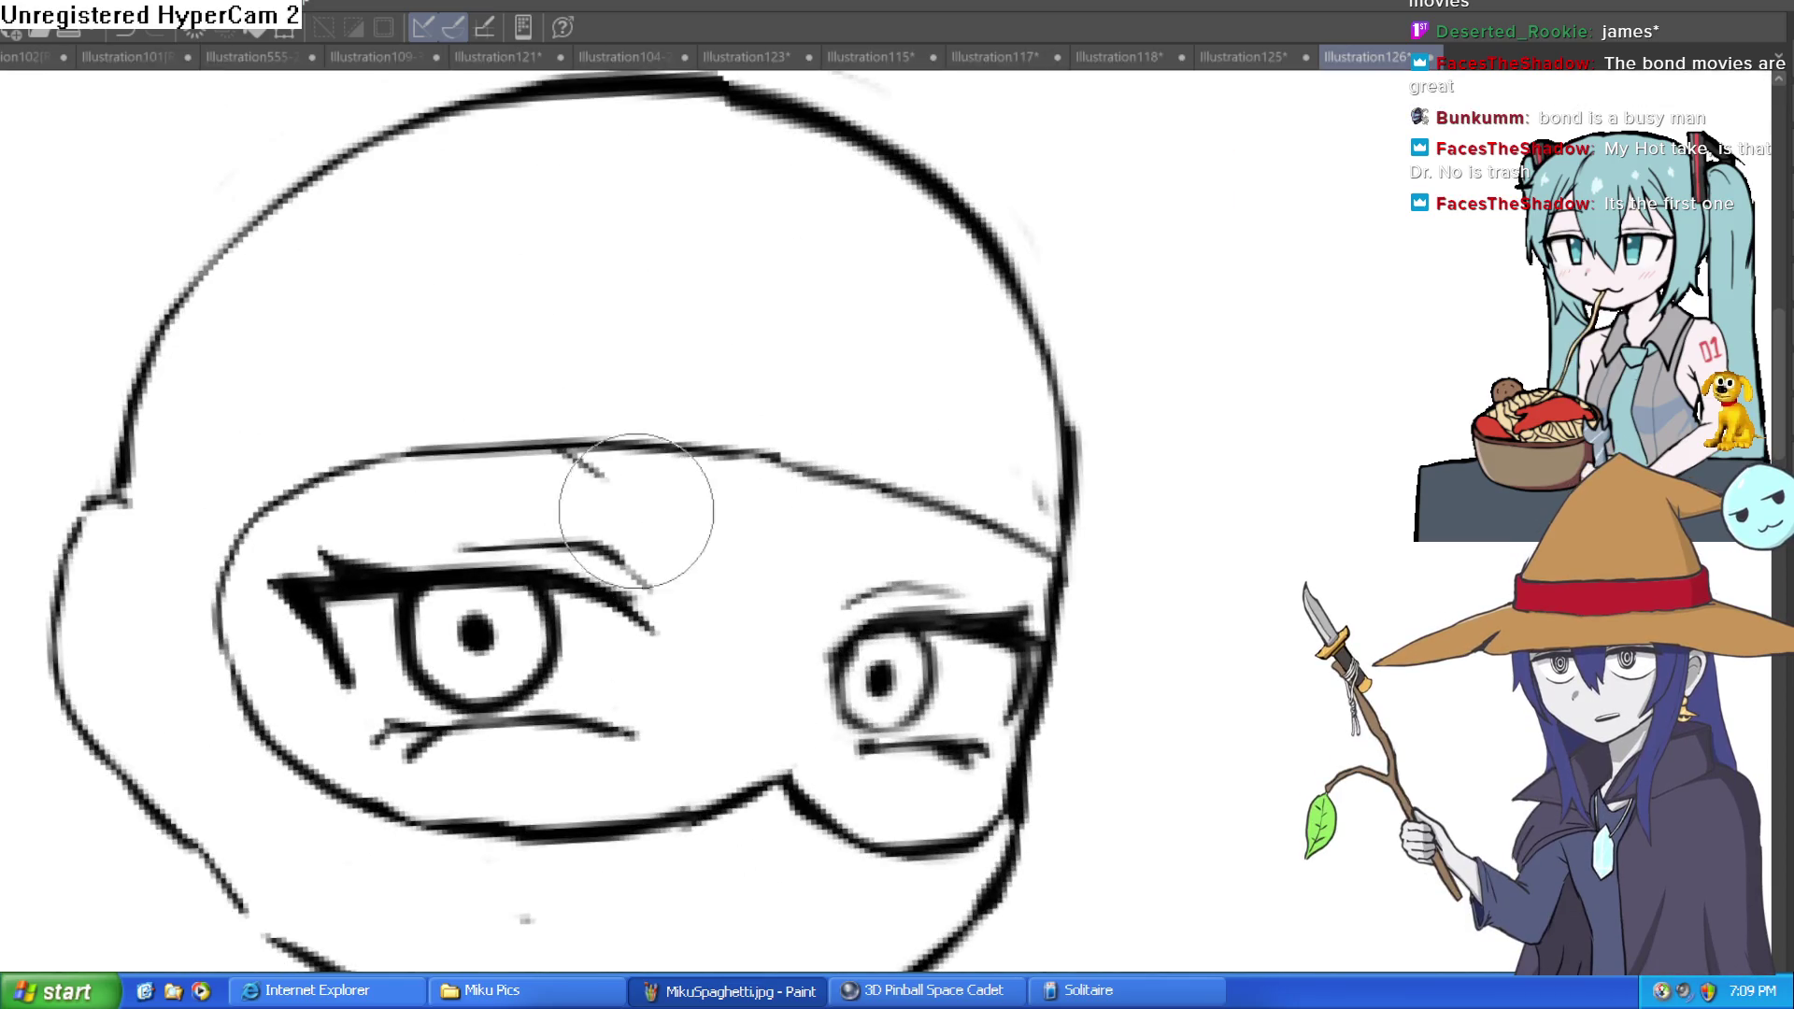
scroll(874, 384, "up", 2)
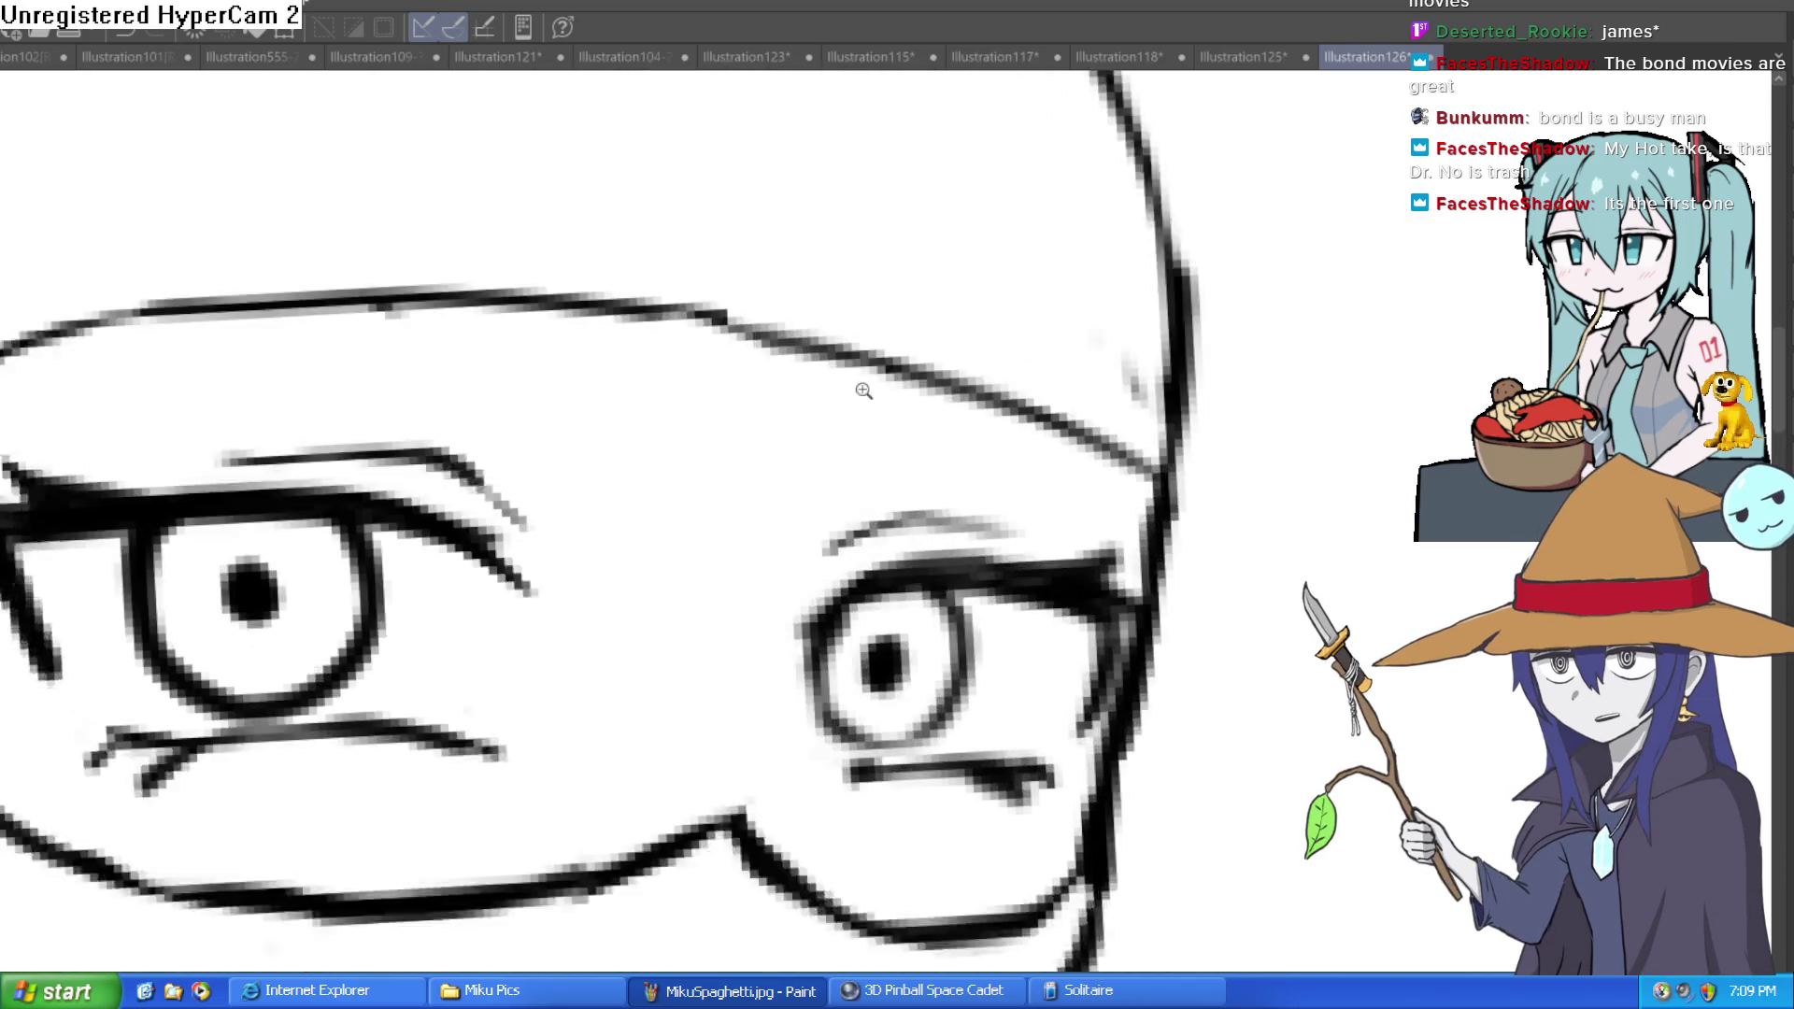
scroll(874, 384, "down", 1)
Step: Draw hair strands across the mask's eye opening, including one running vertically between the eyes
mouse_move(874, 384)
left_mouse_down()
mouse_move(701, 620)
mouse_move(592, 682)
mouse_move(688, 352)
left_mouse_up()
left_click_drag(645, 524, 638, 355)
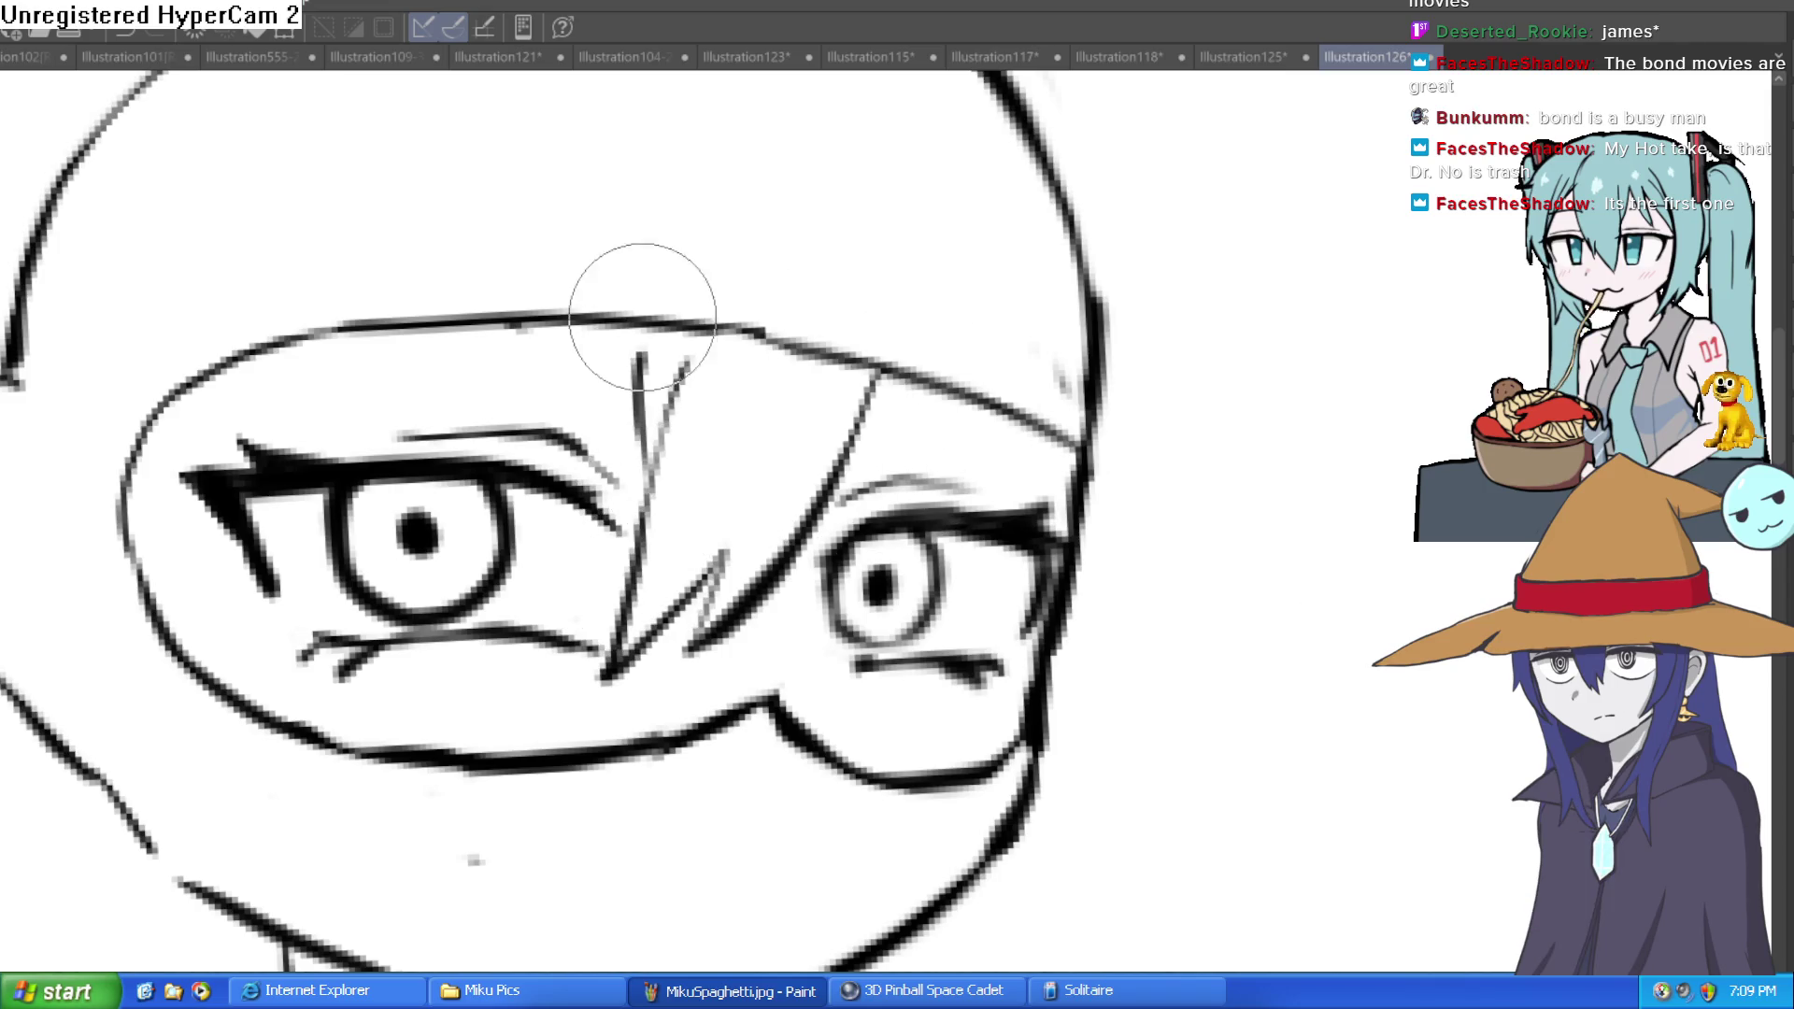
left_click_drag(187, 481, 252, 467)
left_click_drag(201, 542, 201, 673)
key("ctrl+z")
mouse_move(238, 447)
left_mouse_down()
mouse_move(308, 332)
mouse_move(384, 327)
left_mouse_up()
left_click_drag(641, 401, 635, 327)
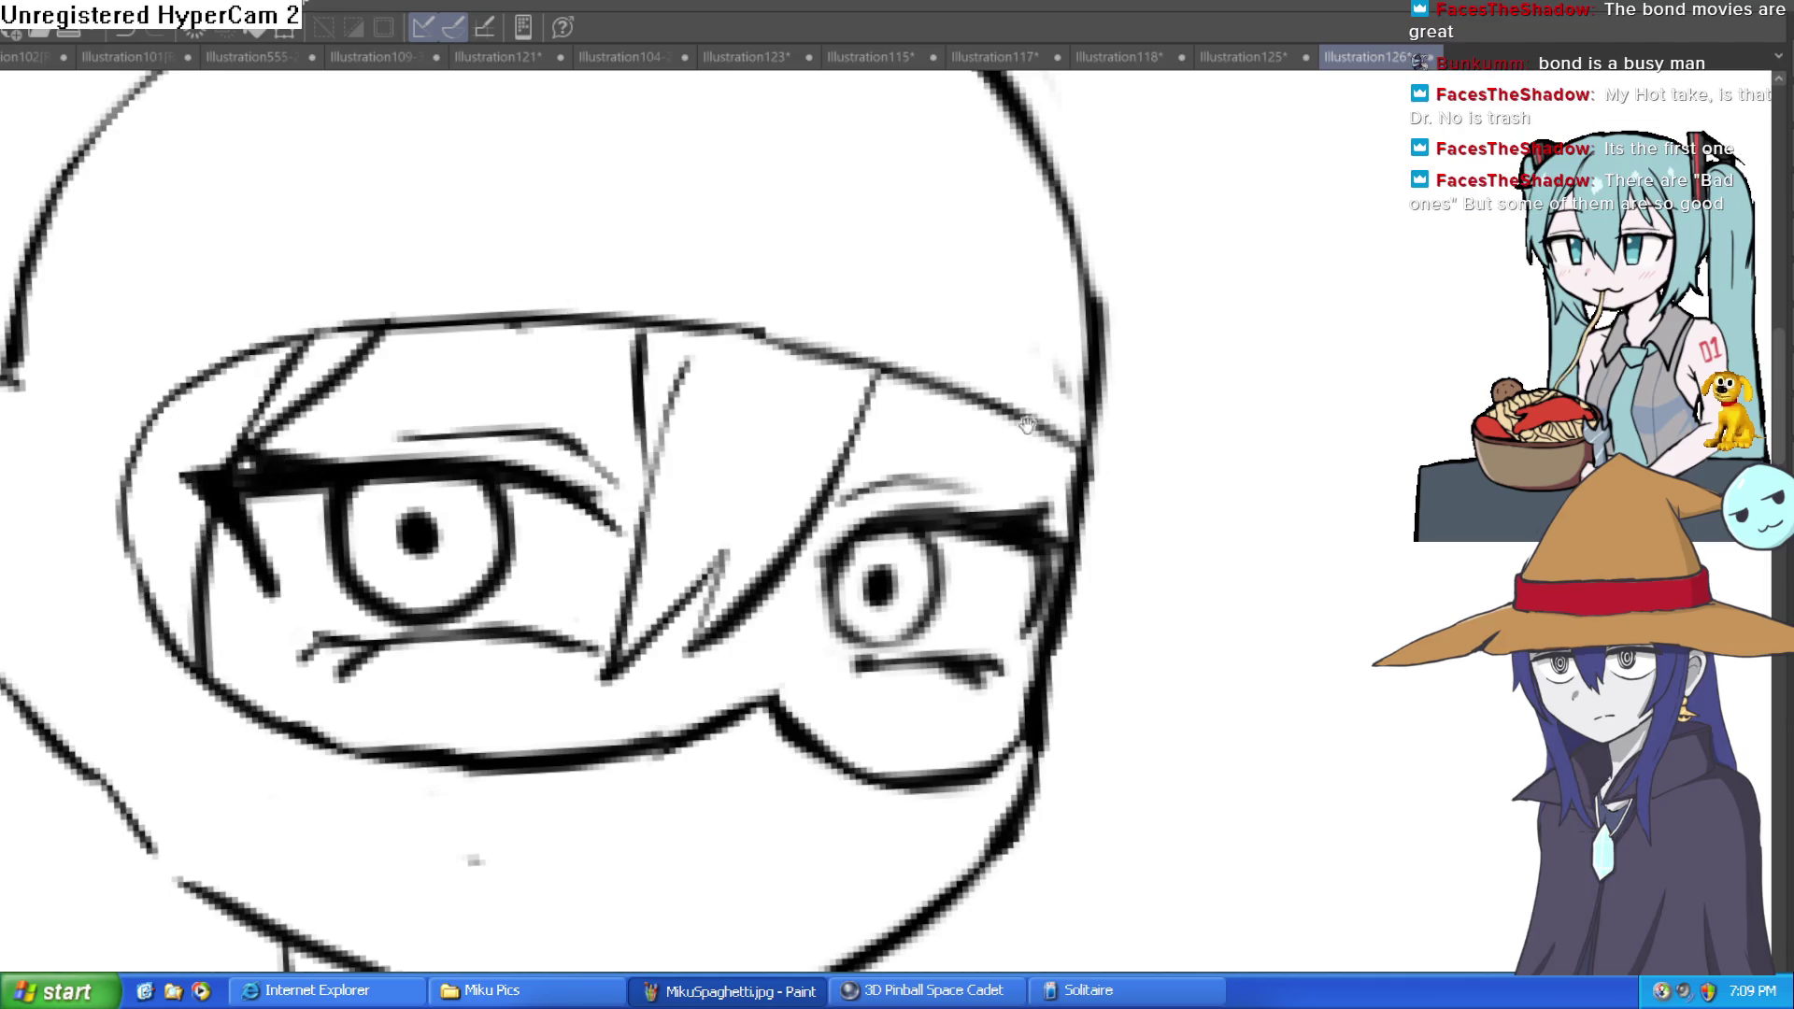
Step: Add hair strands falling over the right side of the face
left_click_drag(1013, 401, 951, 314)
left_click_drag(1048, 610, 1028, 360)
left_click_drag(976, 429, 964, 344)
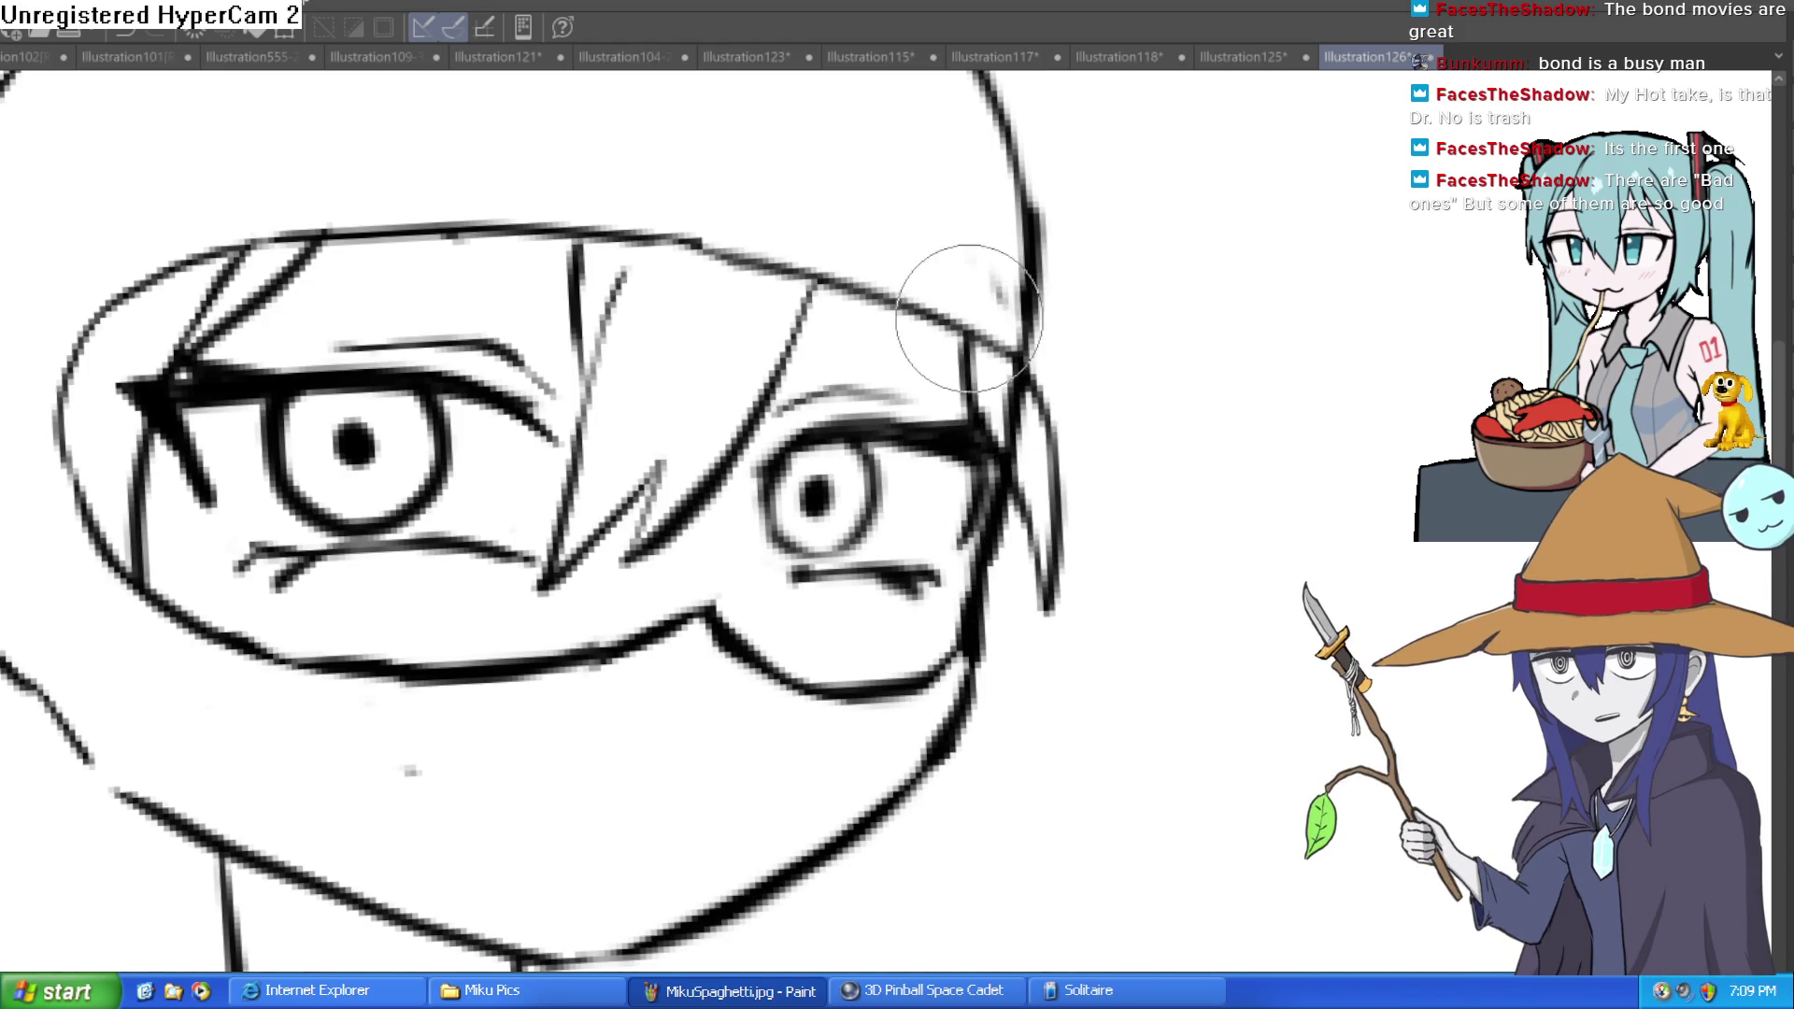
mouse_move(1042, 411)
left_mouse_down()
mouse_move(1112, 412)
mouse_move(1121, 456)
left_mouse_up()
Step: Darken the right cheek and jaw line with a firm ink stroke
scroll(1094, 402, "down", 5)
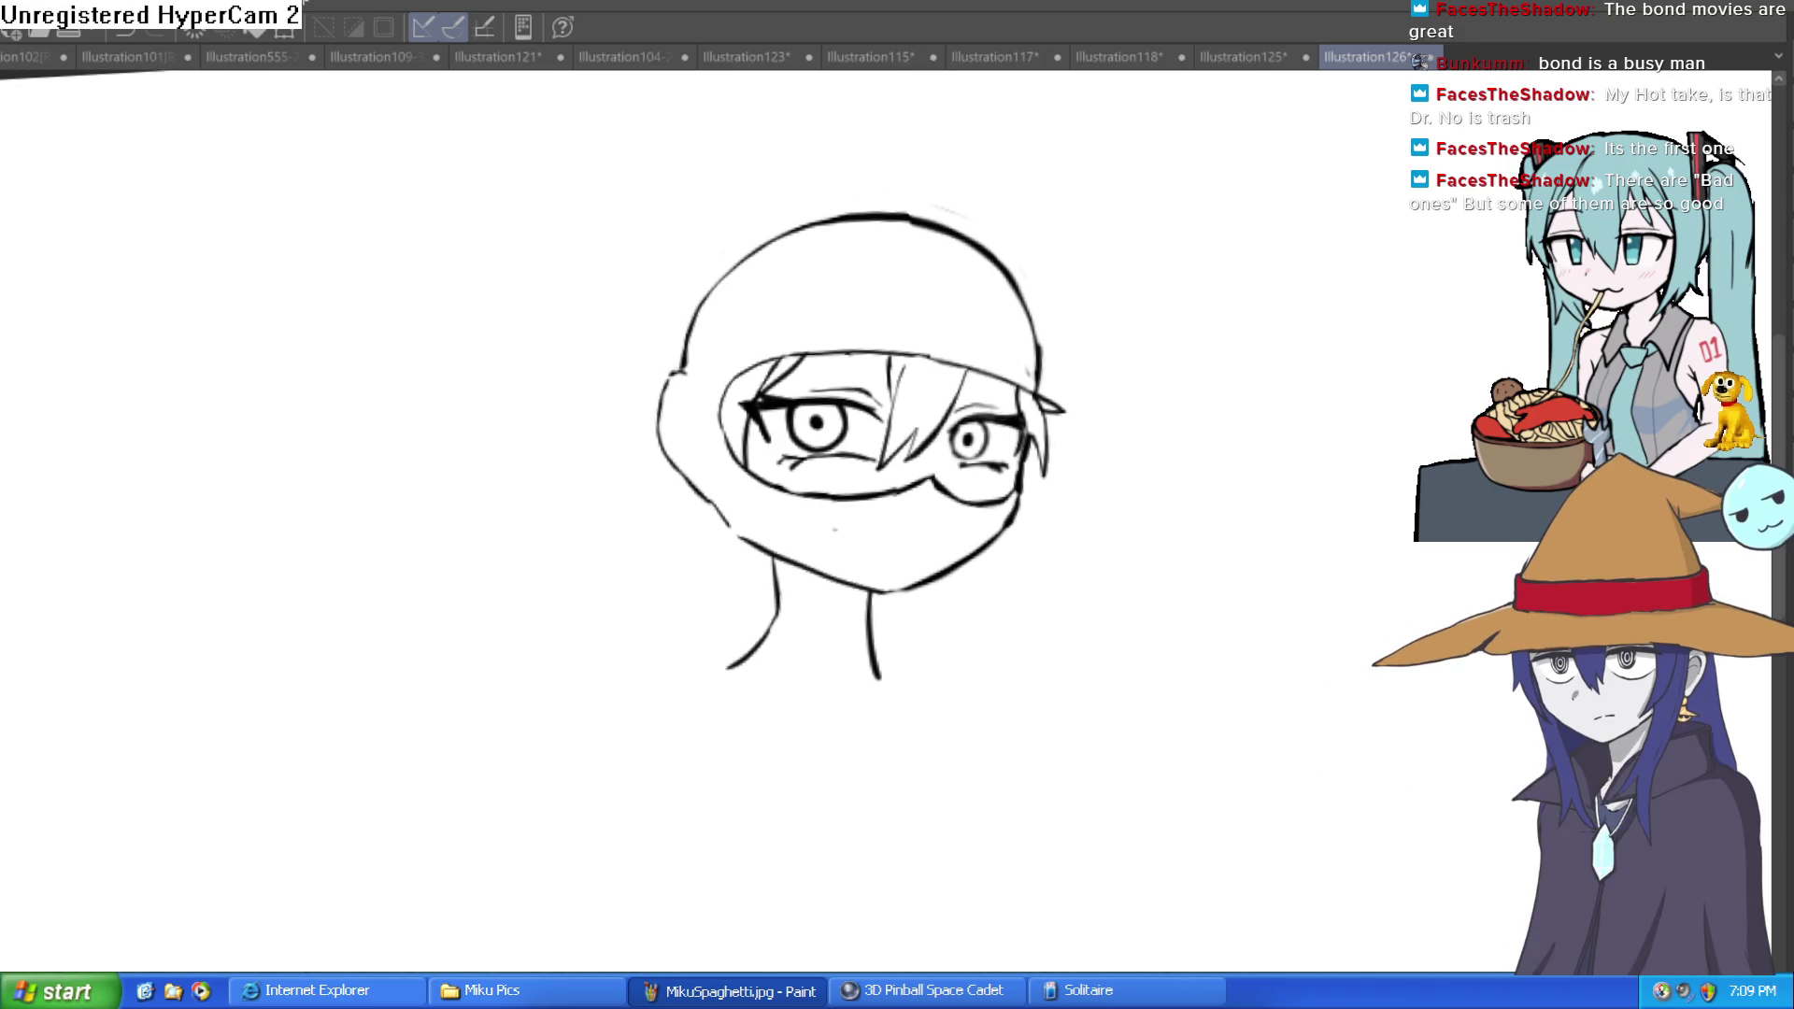
left_click_drag(851, 594, 786, 566)
scroll(786, 570, "up", 3)
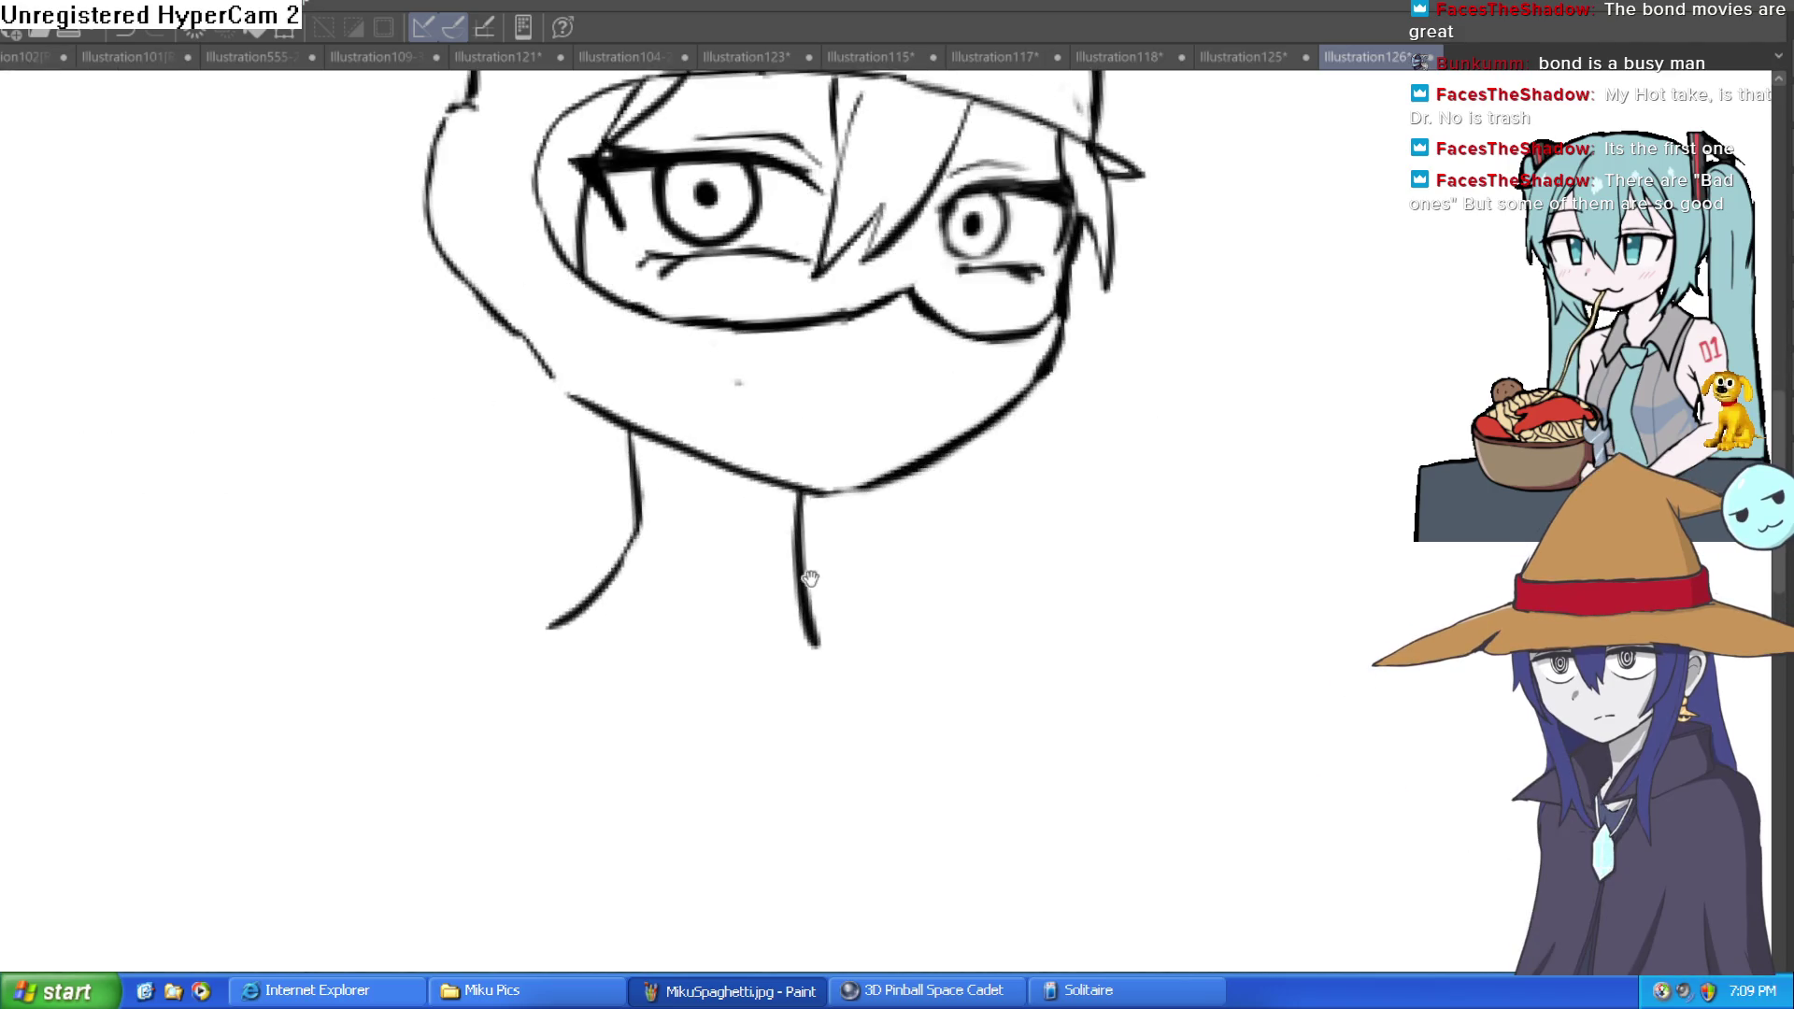
left_click_drag(948, 552, 923, 626)
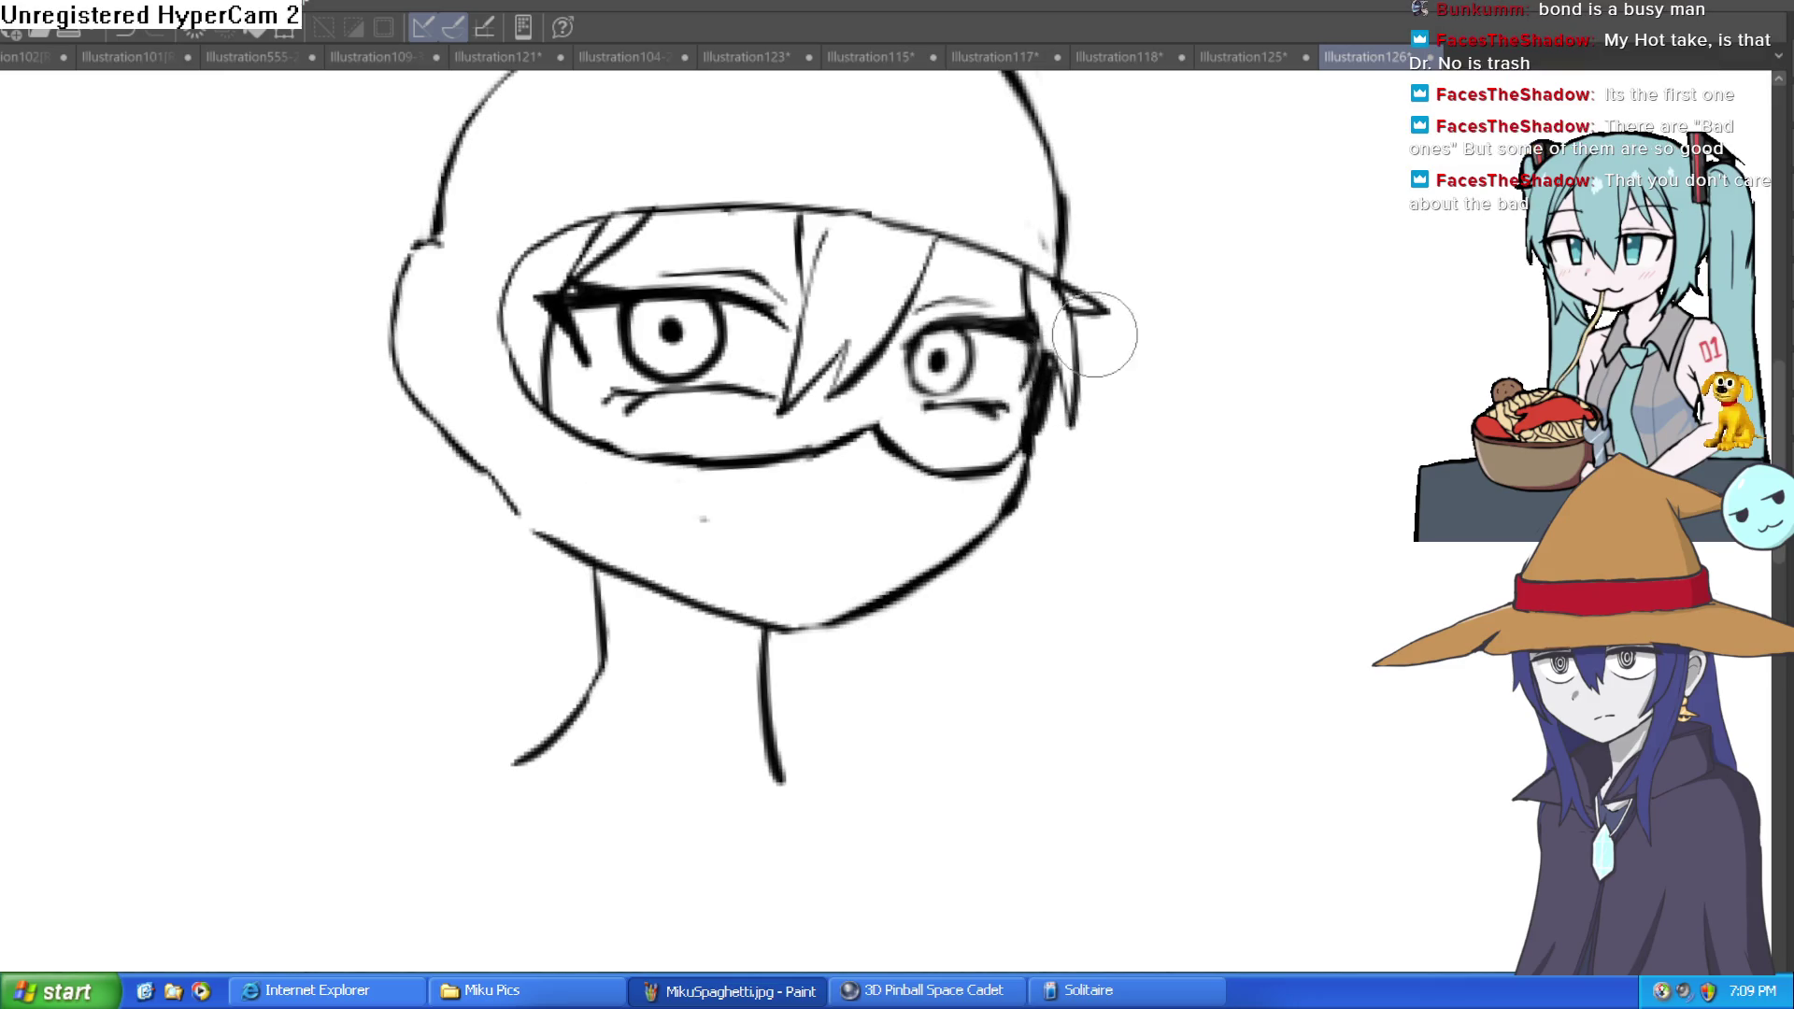
mouse_move(1042, 339)
left_mouse_down()
mouse_move(1037, 458)
mouse_move(942, 567)
left_mouse_up()
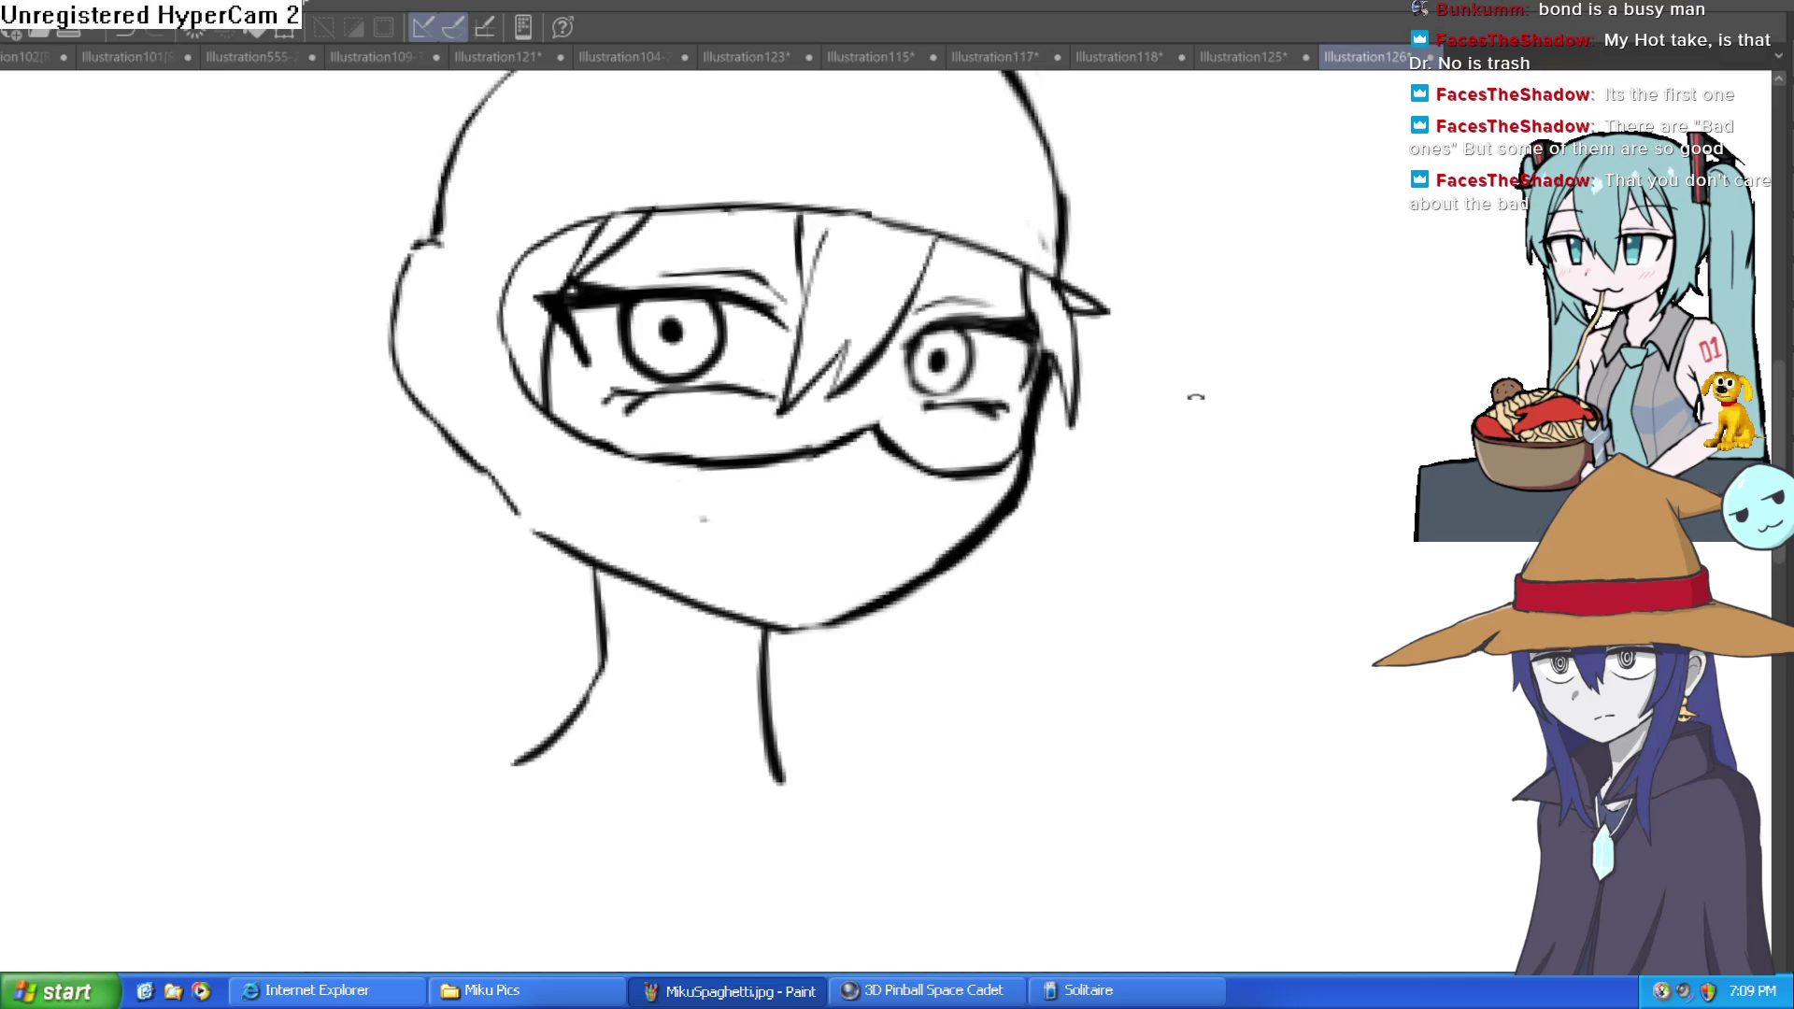
Step: Extend the shoulder line down-left from the neck
left_click_drag(1195, 406, 832, 262)
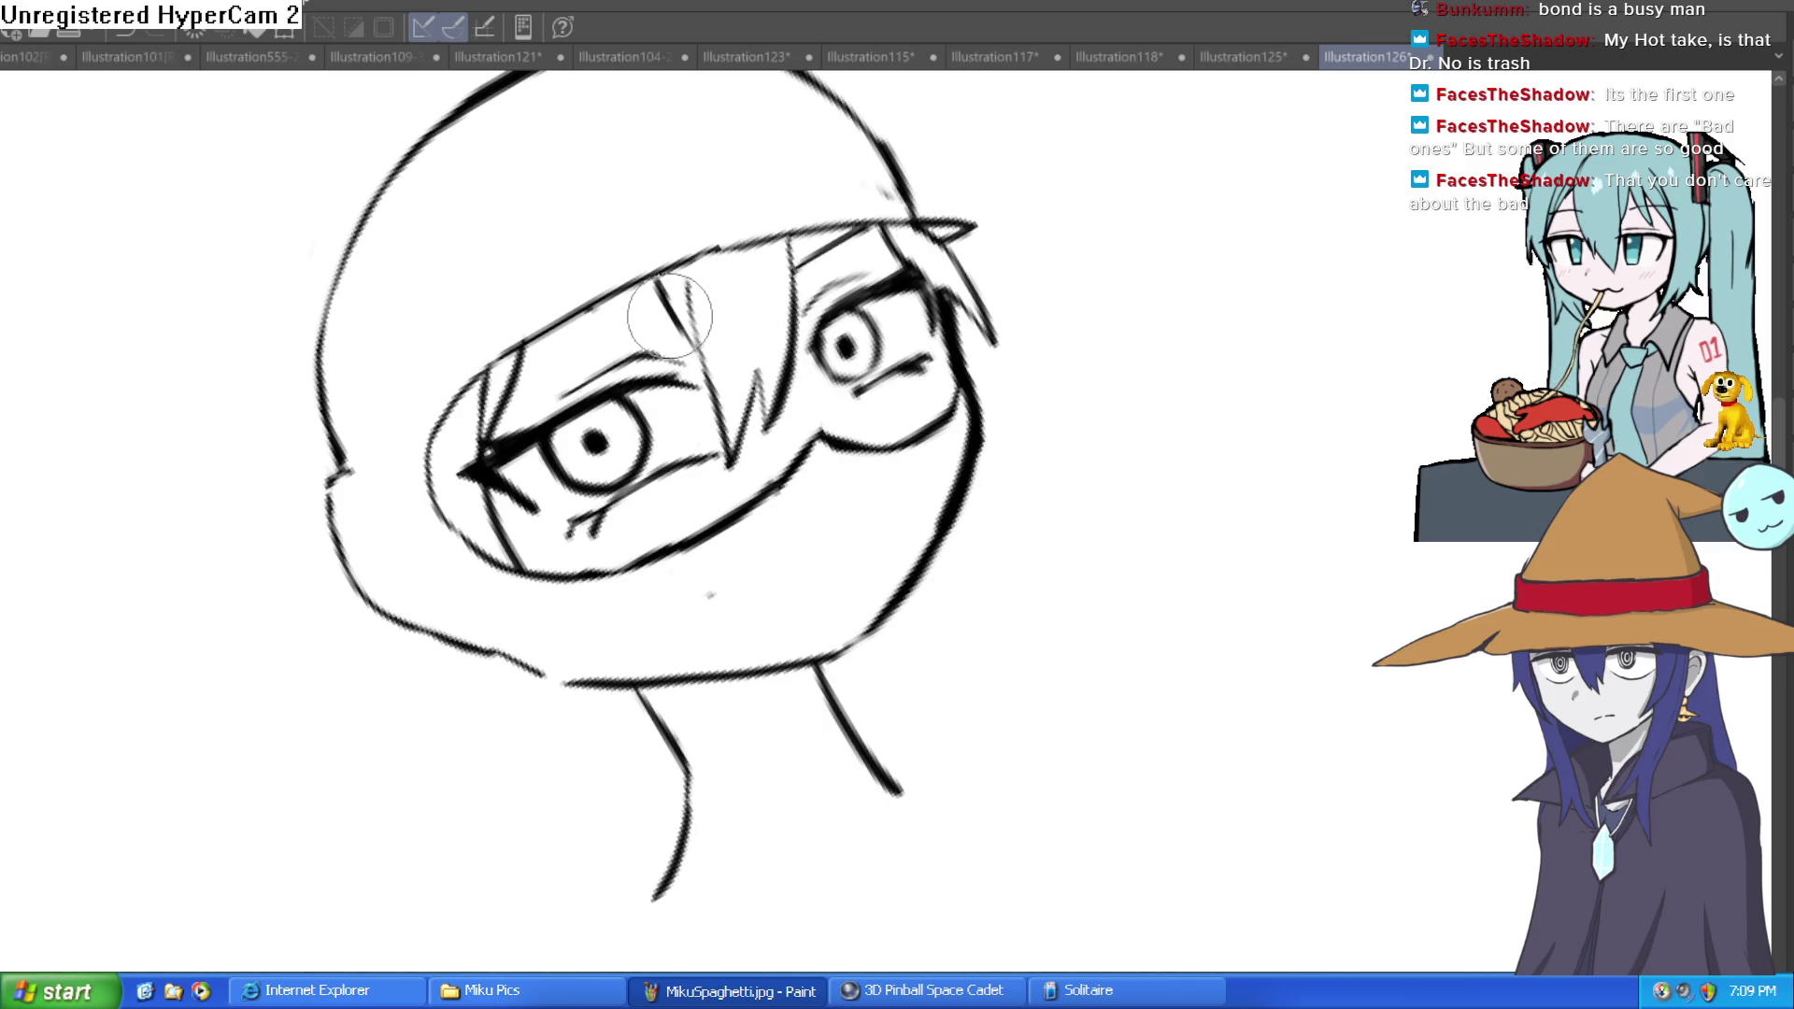
scroll(911, 272, "down", 3)
mouse_move(911, 272)
left_mouse_down()
mouse_move(1134, 549)
mouse_move(1130, 453)
mouse_move(855, 593)
left_mouse_up()
left_click_drag(678, 604, 535, 722)
scroll(1007, 455, "up", 3)
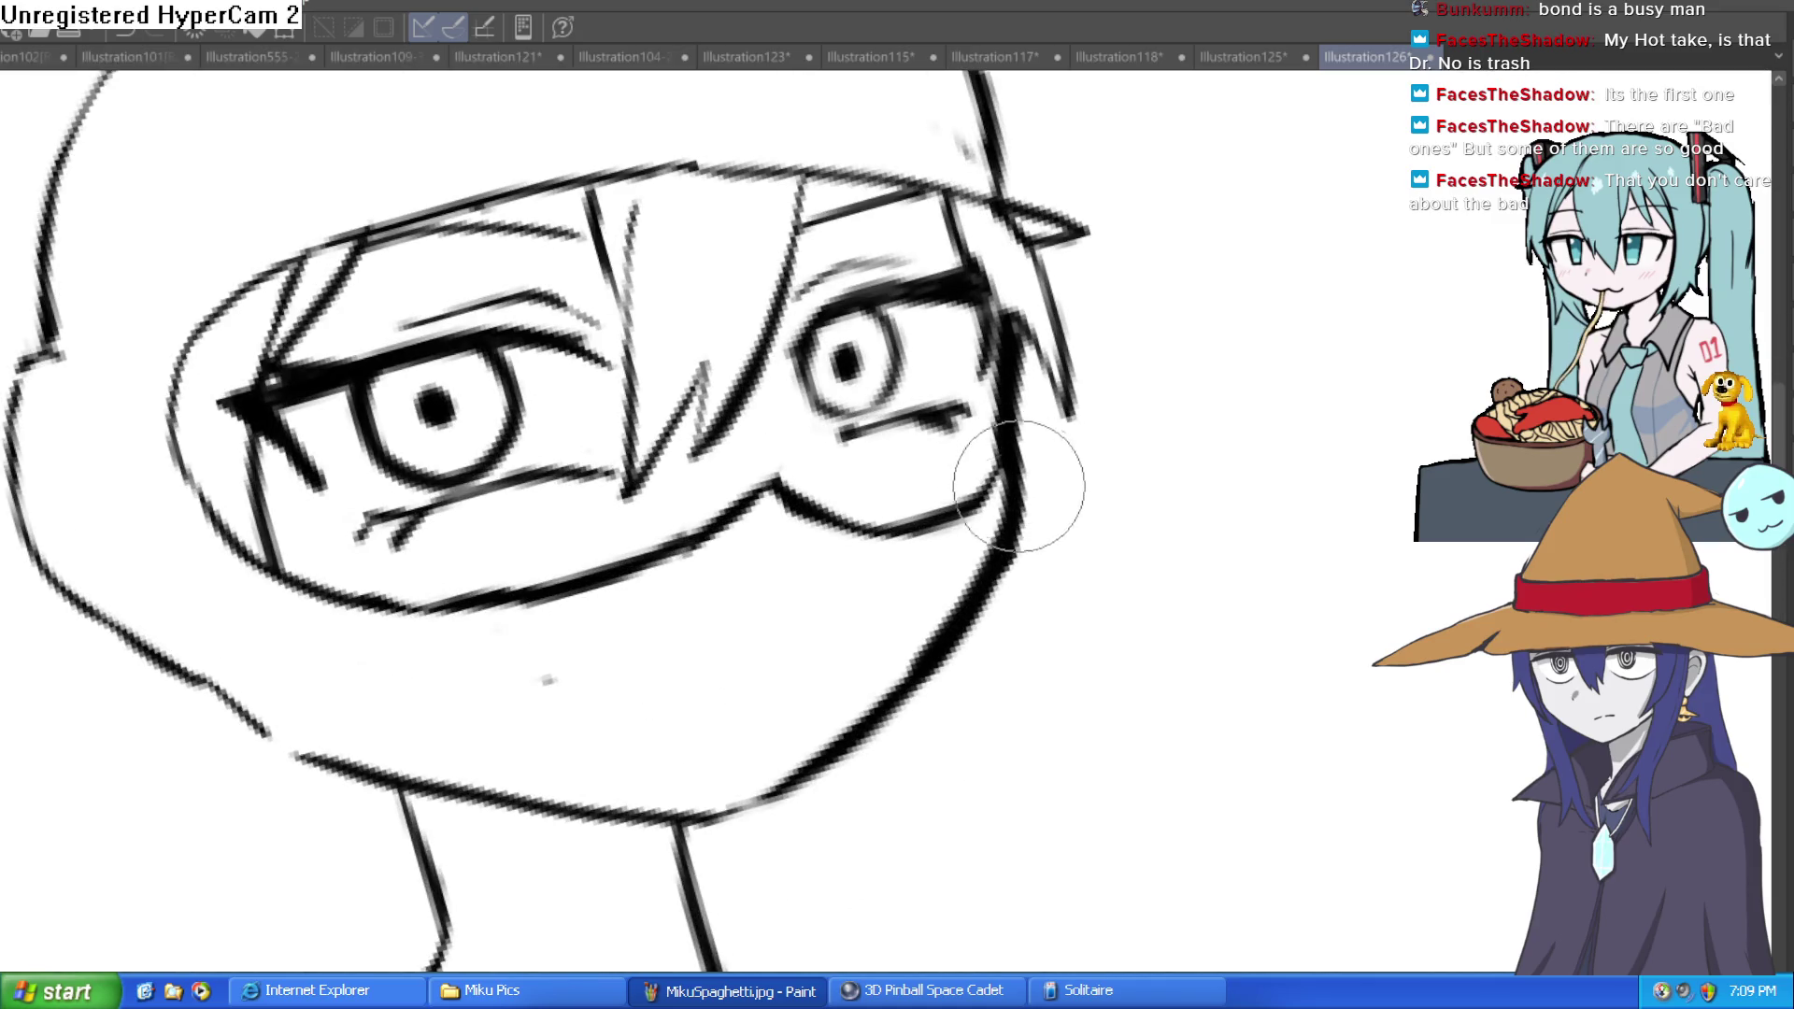
left_click_drag(1050, 620, 592, 561)
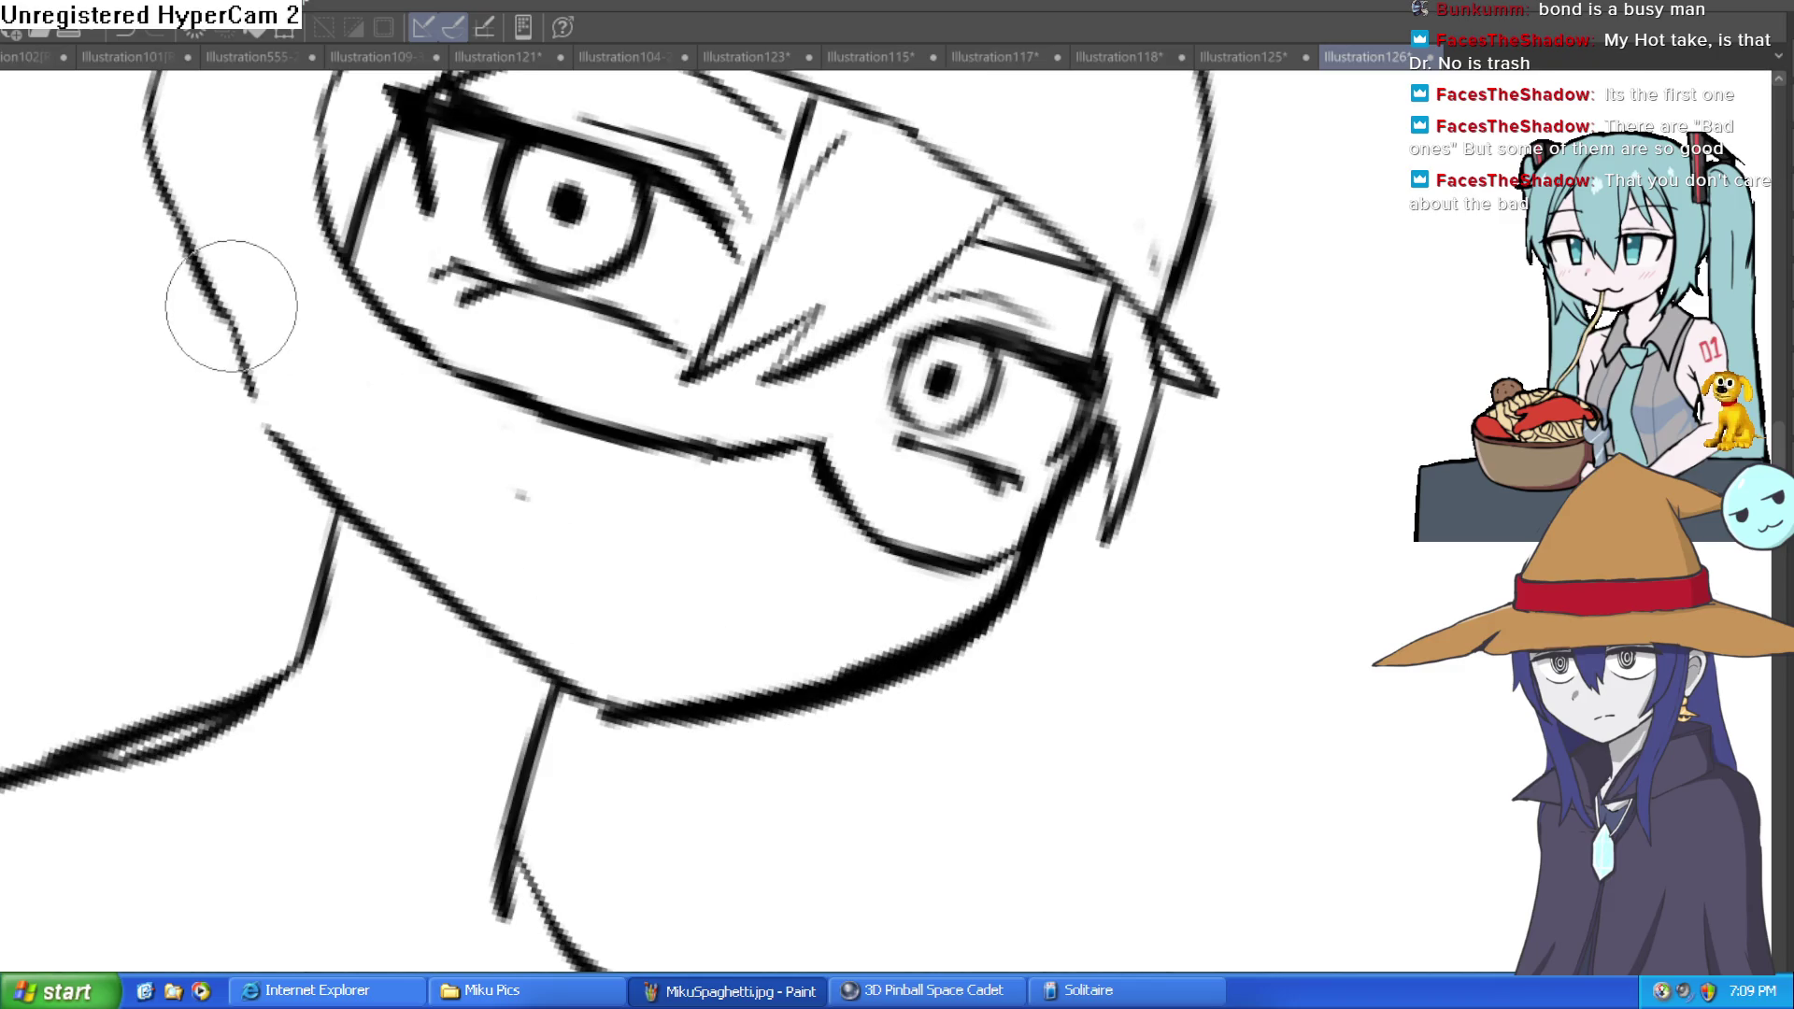
Step: Retrace the head's left outline with one bold stroke
left_click_drag(221, 288, 352, 401)
mouse_move(347, 188)
left_mouse_down()
mouse_move(232, 361)
mouse_move(359, 642)
left_mouse_up()
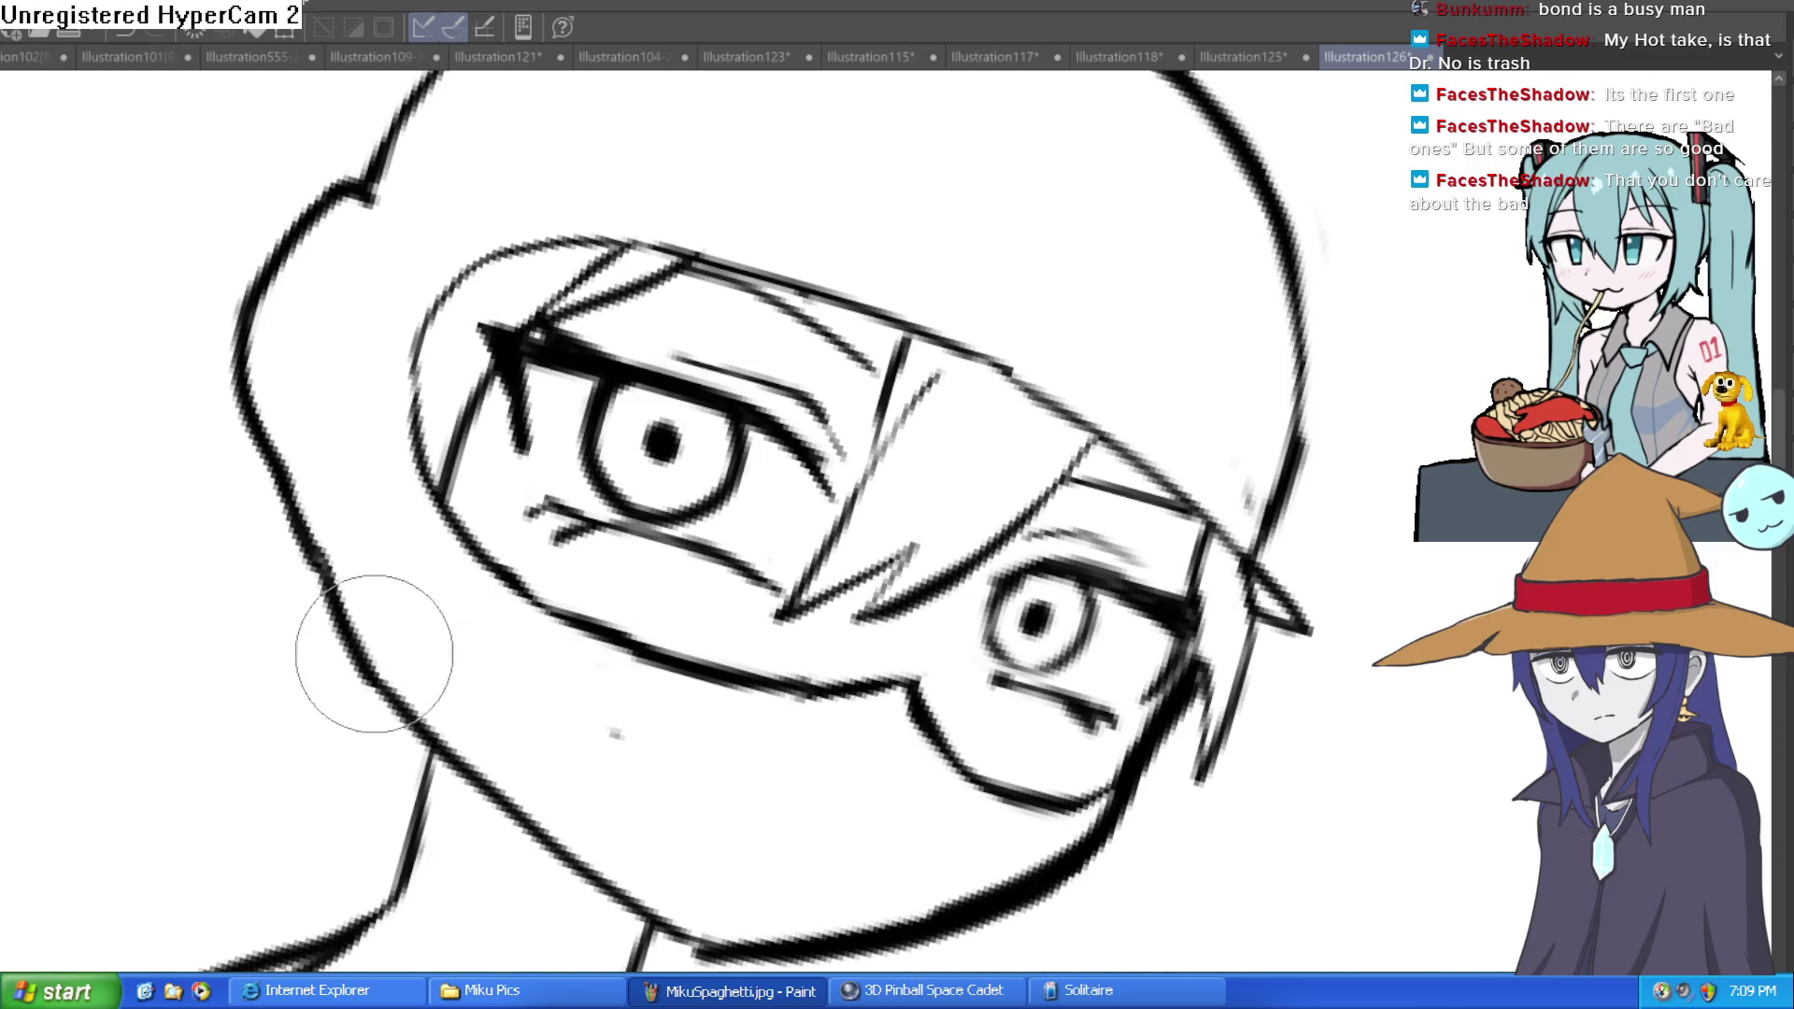
left_click_drag(381, 221, 389, 357)
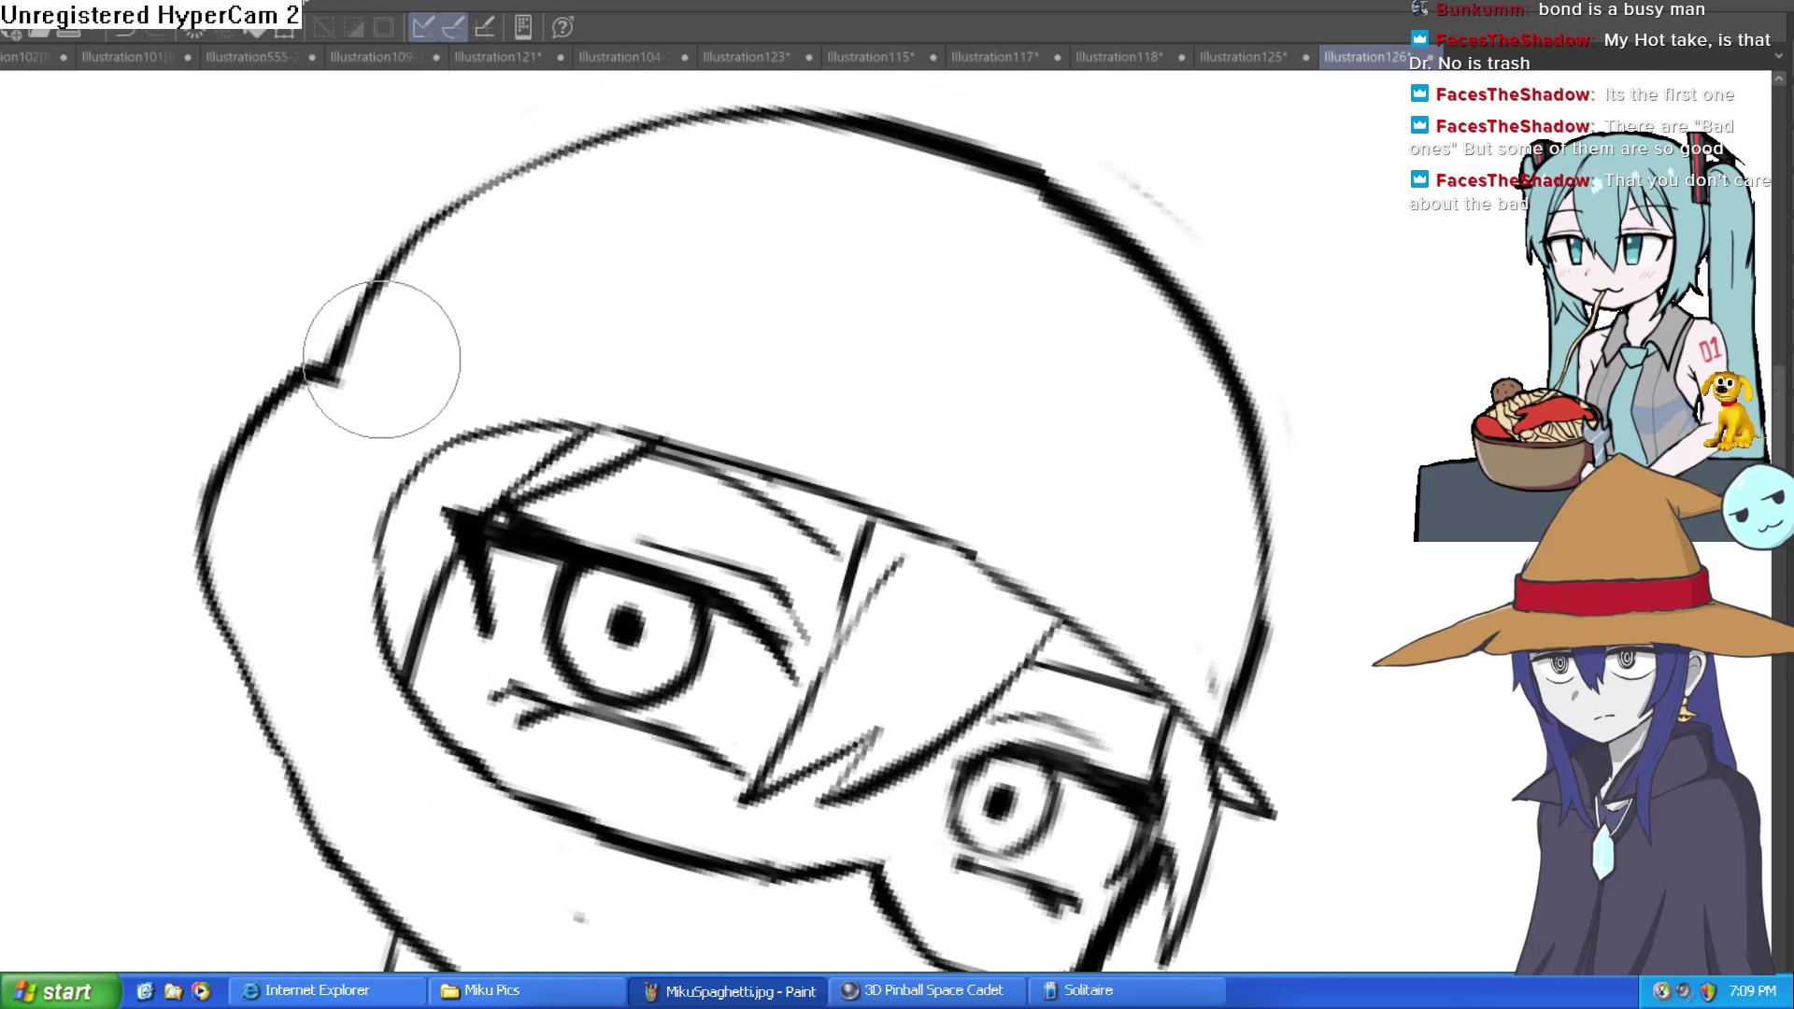
Step: Draw the neck's right side and erase the doubled neck strokes
scroll(452, 248, "down", 10)
mouse_move(1065, 380)
left_mouse_down()
mouse_move(1010, 373)
mouse_move(753, 430)
left_mouse_up()
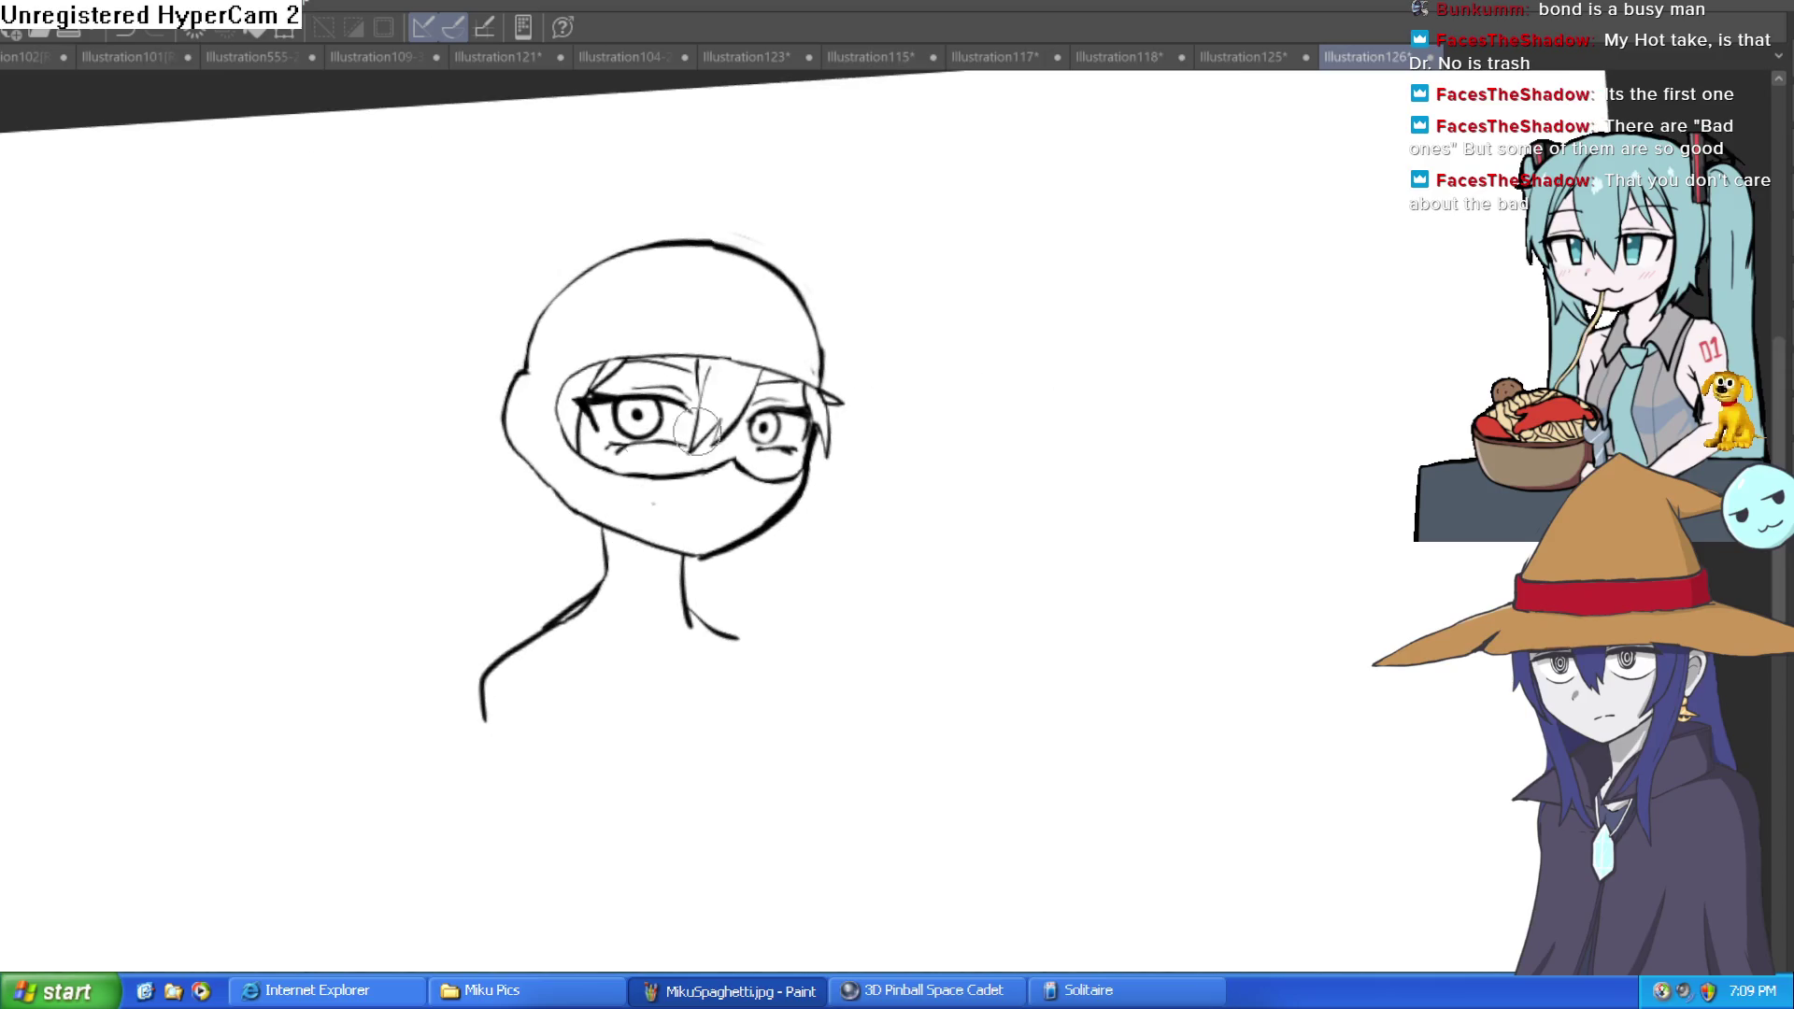
scroll(721, 509, "up", 5)
mouse_move(721, 510)
left_mouse_down()
mouse_move(701, 613)
mouse_move(741, 521)
mouse_move(761, 549)
mouse_move(714, 601)
mouse_move(732, 621)
mouse_move(735, 520)
mouse_move(773, 620)
left_mouse_up()
scroll(1006, 521, "down", 5)
mouse_move(1005, 521)
left_mouse_down()
mouse_move(1045, 564)
mouse_move(1024, 605)
mouse_move(1025, 585)
left_mouse_up()
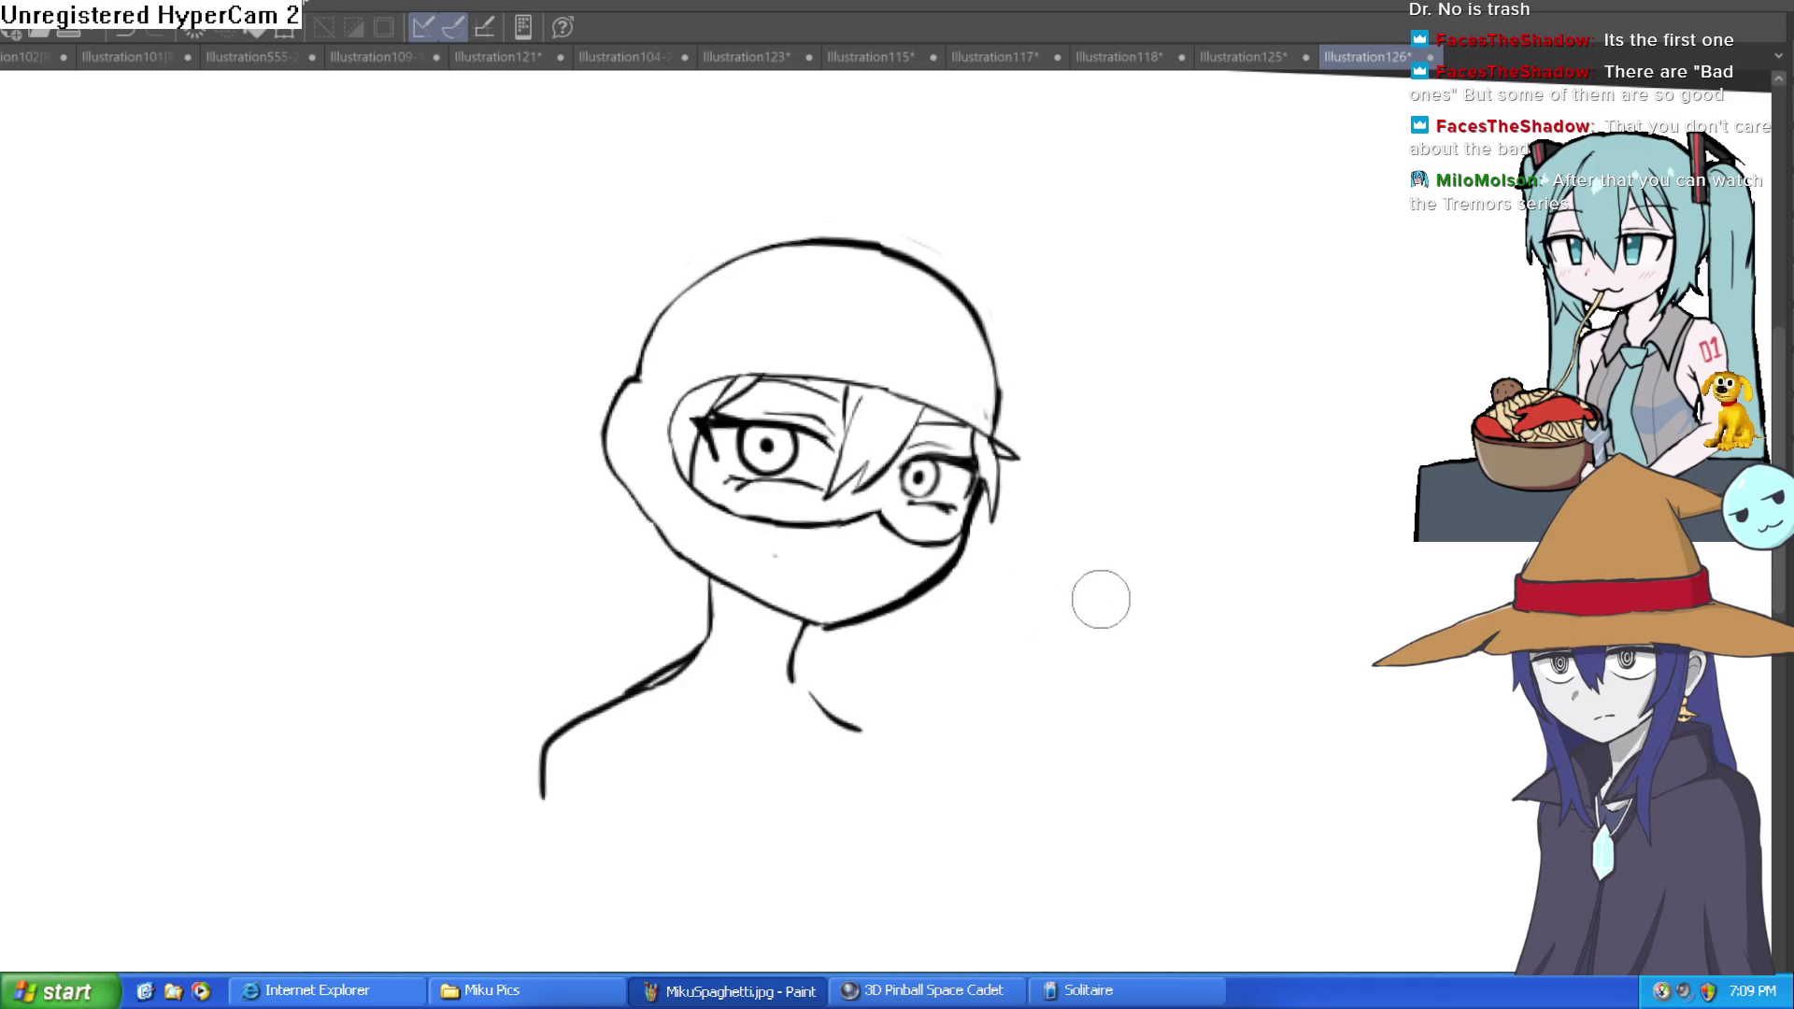
left_click_drag(942, 779, 901, 652)
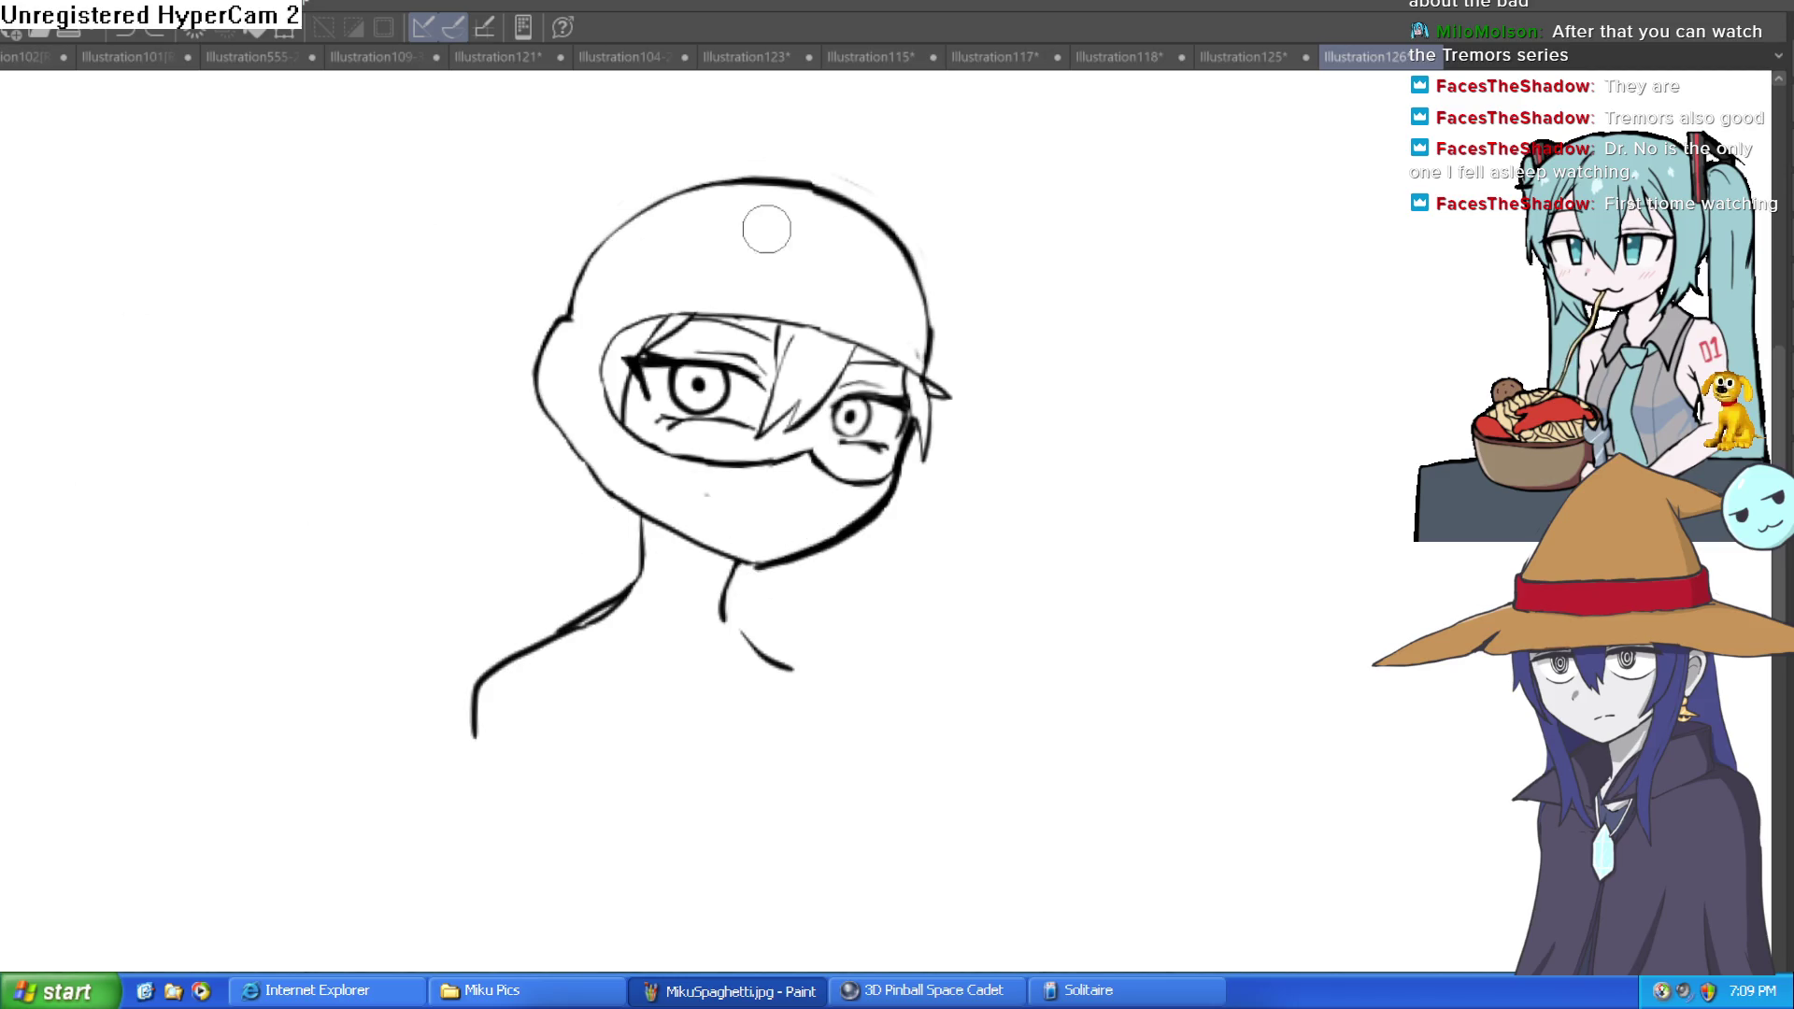
Step: Erase the extra stroke below the jaw and draw new neck and collar lines
left_click_drag(678, 781, 696, 783)
scroll(657, 551, "up", 5)
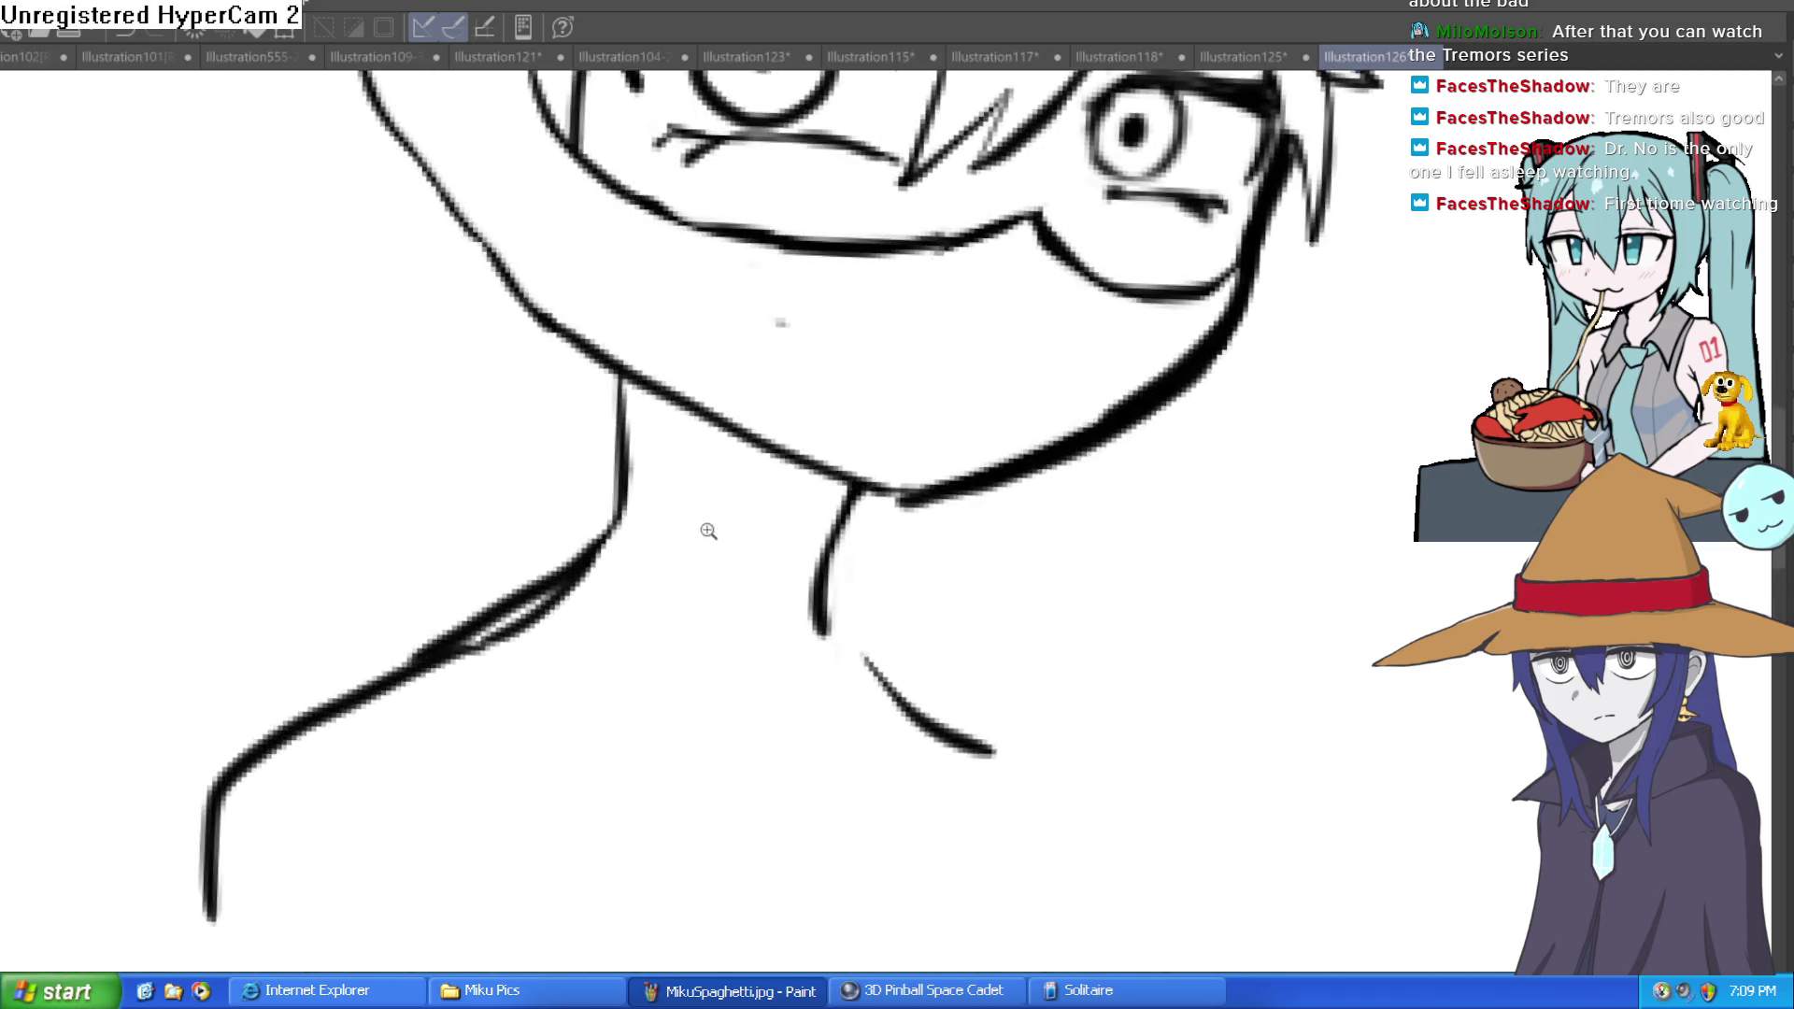
mouse_move(592, 472)
left_mouse_down()
mouse_move(741, 580)
mouse_move(761, 560)
mouse_move(620, 500)
left_mouse_up()
left_click_drag(570, 431, 641, 561)
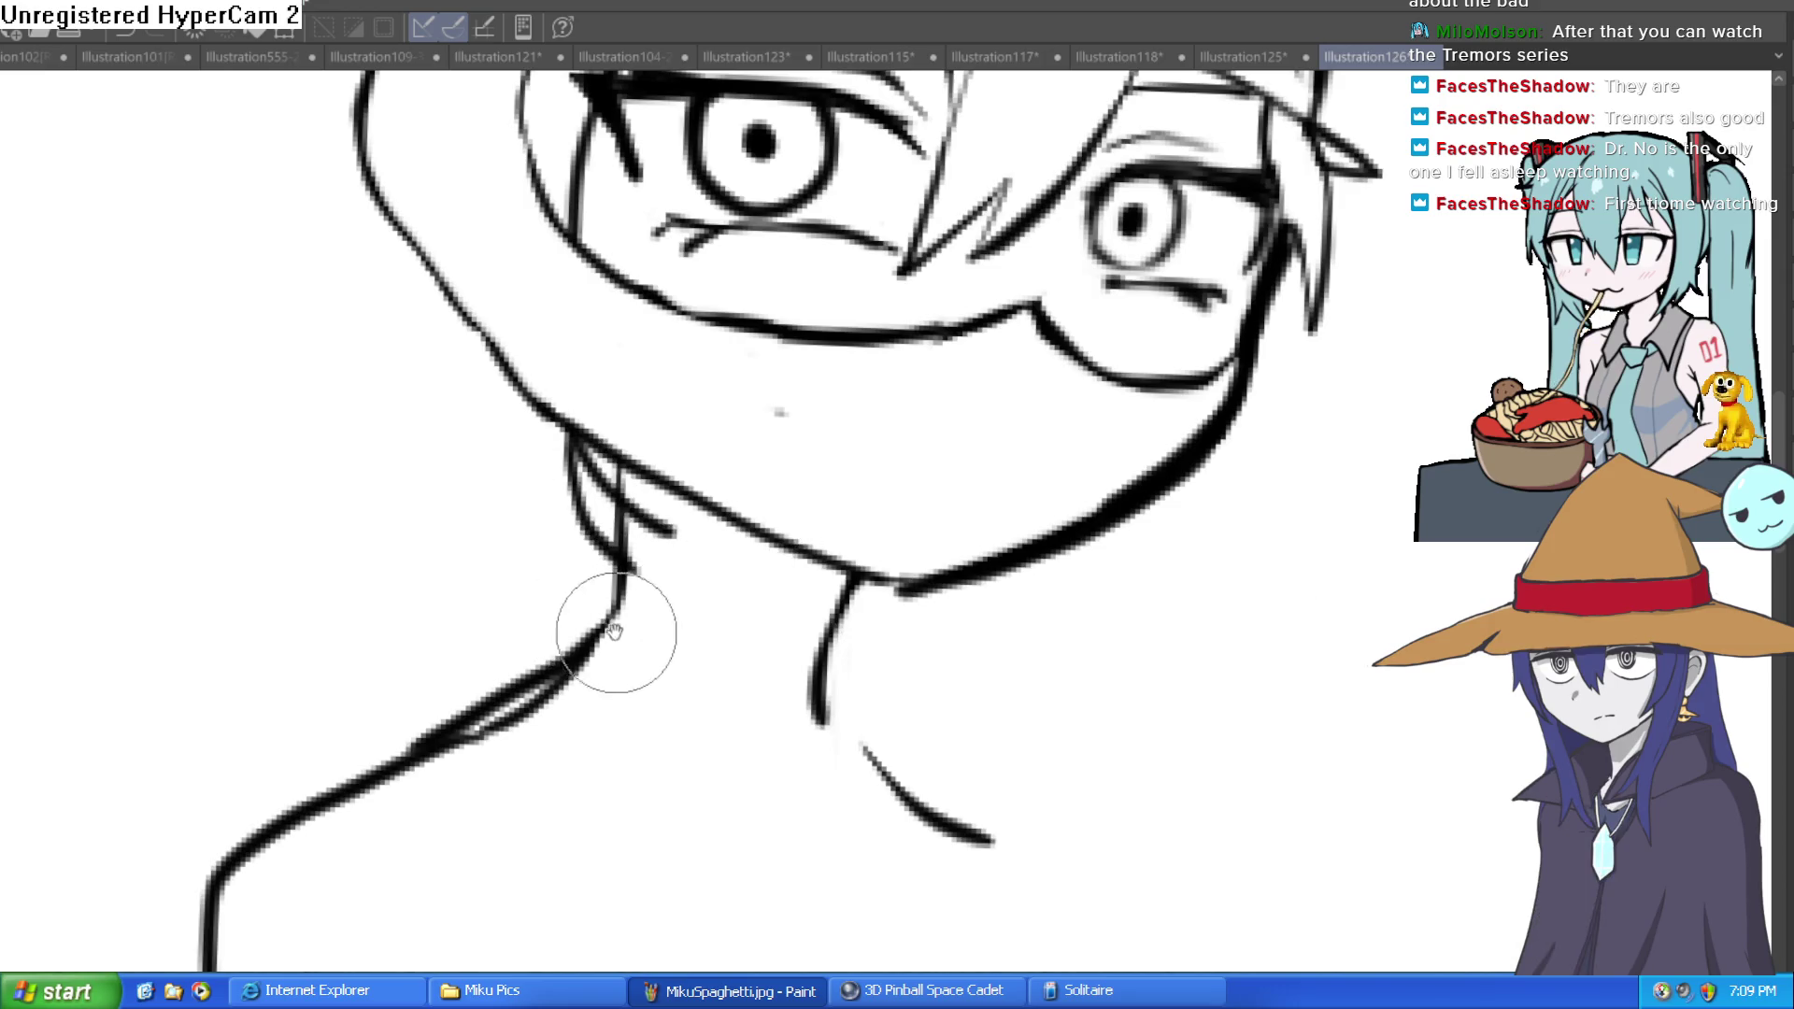
mouse_move(573, 615)
left_mouse_down()
mouse_move(812, 667)
mouse_move(857, 629)
mouse_move(881, 721)
mouse_move(829, 801)
mouse_move(564, 752)
mouse_move(452, 701)
mouse_move(432, 653)
mouse_move(521, 533)
mouse_move(598, 519)
mouse_move(592, 552)
mouse_move(484, 667)
mouse_move(480, 601)
mouse_move(521, 641)
mouse_move(607, 654)
left_mouse_up()
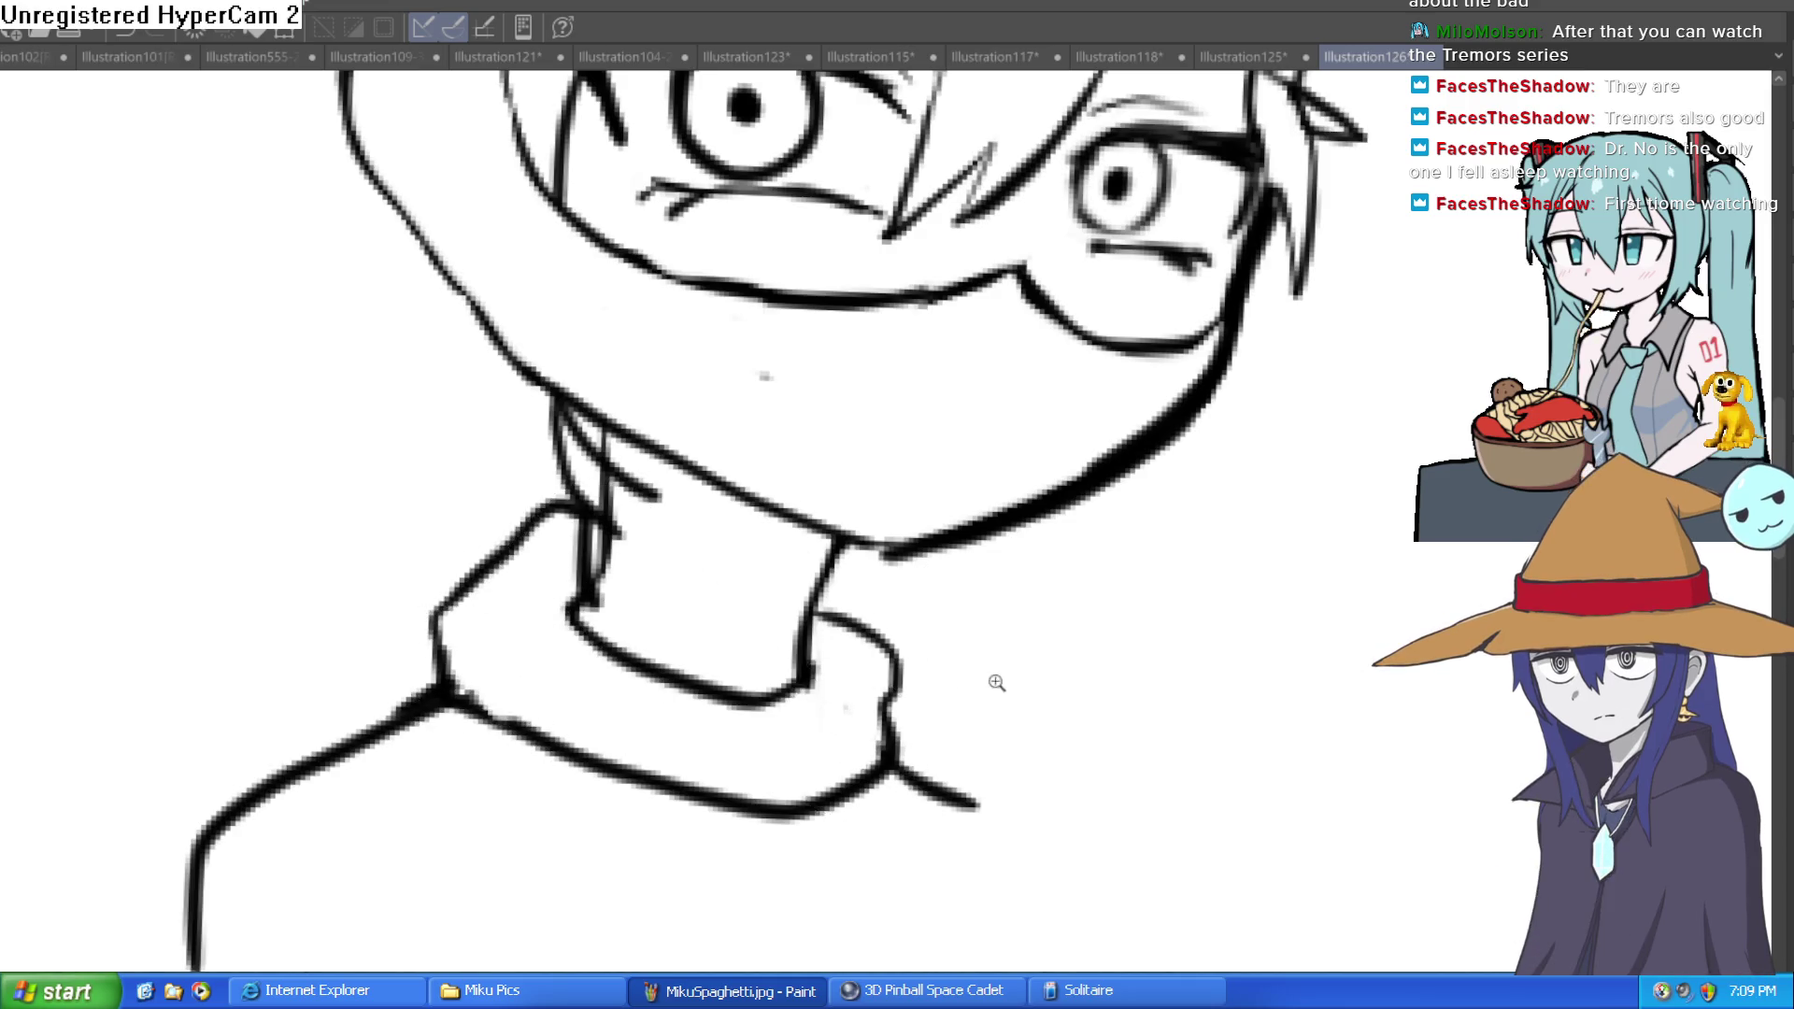
Step: Drop the collar-corner stroke and erase the stray doubled lines on the collar
scroll(1063, 664, "down", 5)
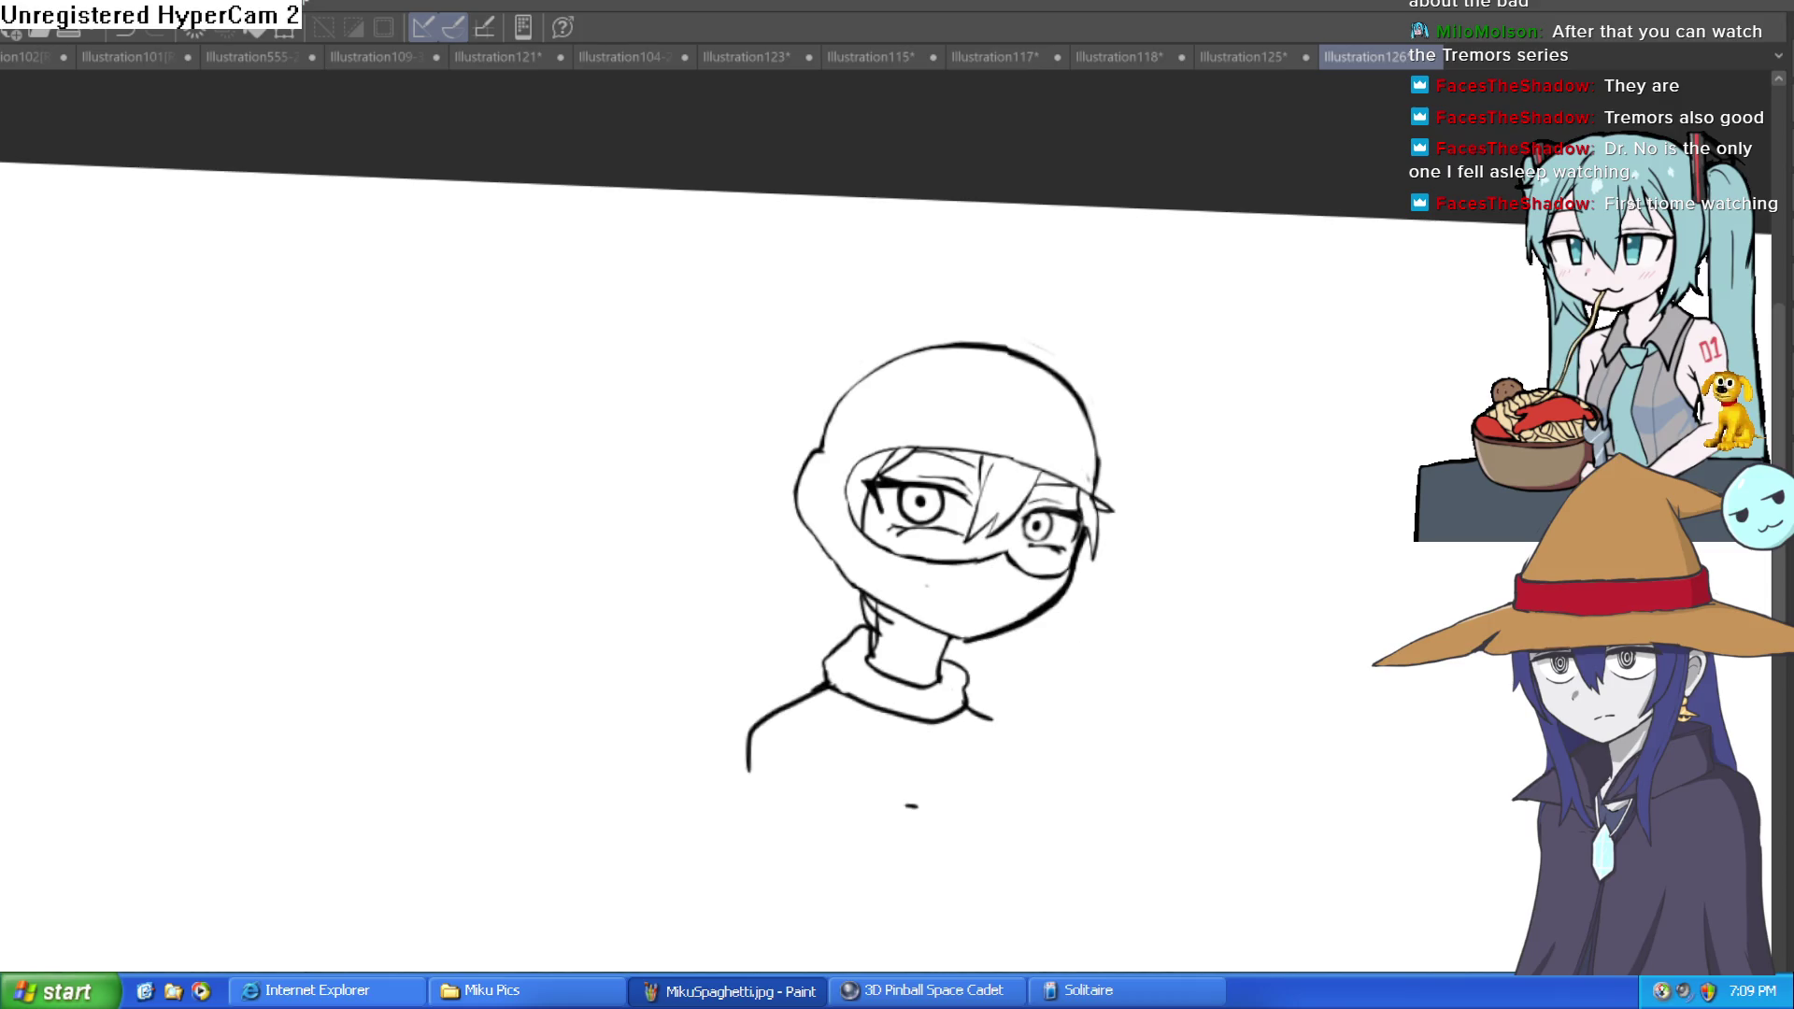
scroll(946, 674, "up", 5)
mouse_move(1013, 561)
left_mouse_down()
mouse_move(904, 604)
mouse_move(941, 720)
mouse_move(913, 721)
mouse_move(984, 575)
left_mouse_up()
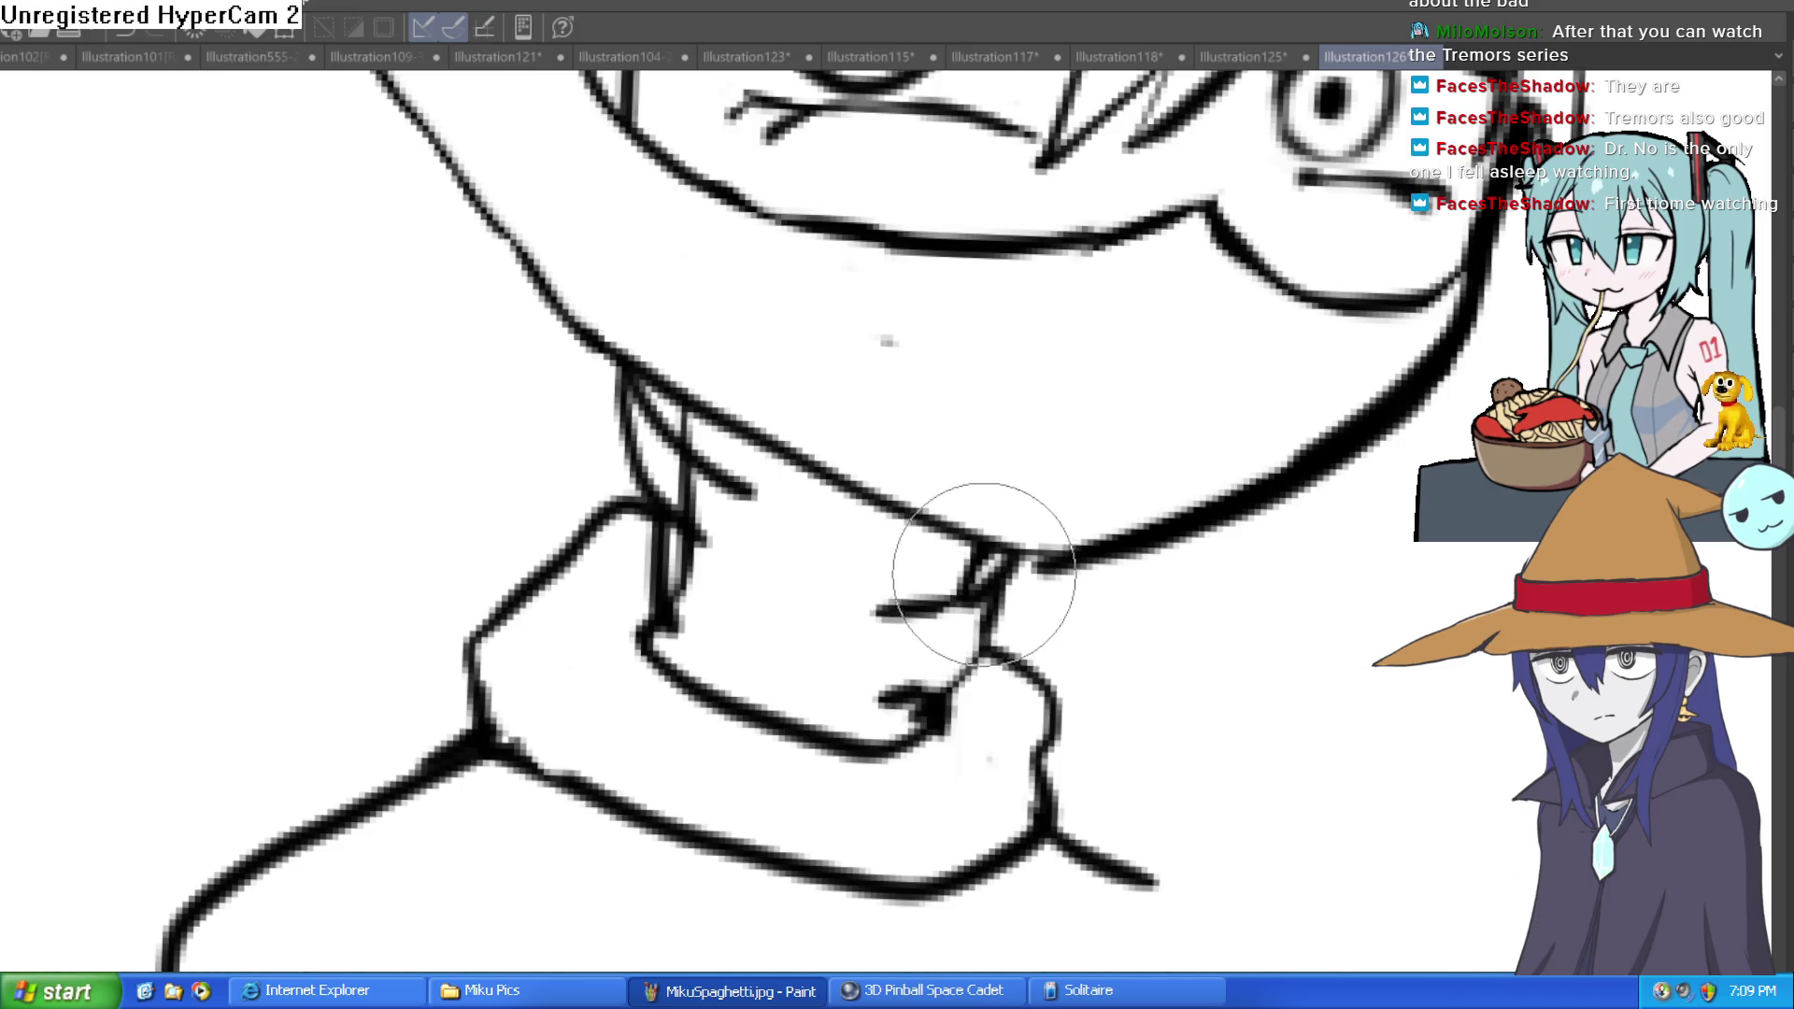
key("ctrl+z")
mouse_move(781, 501)
left_mouse_down()
mouse_move(669, 489)
mouse_move(687, 573)
left_mouse_up()
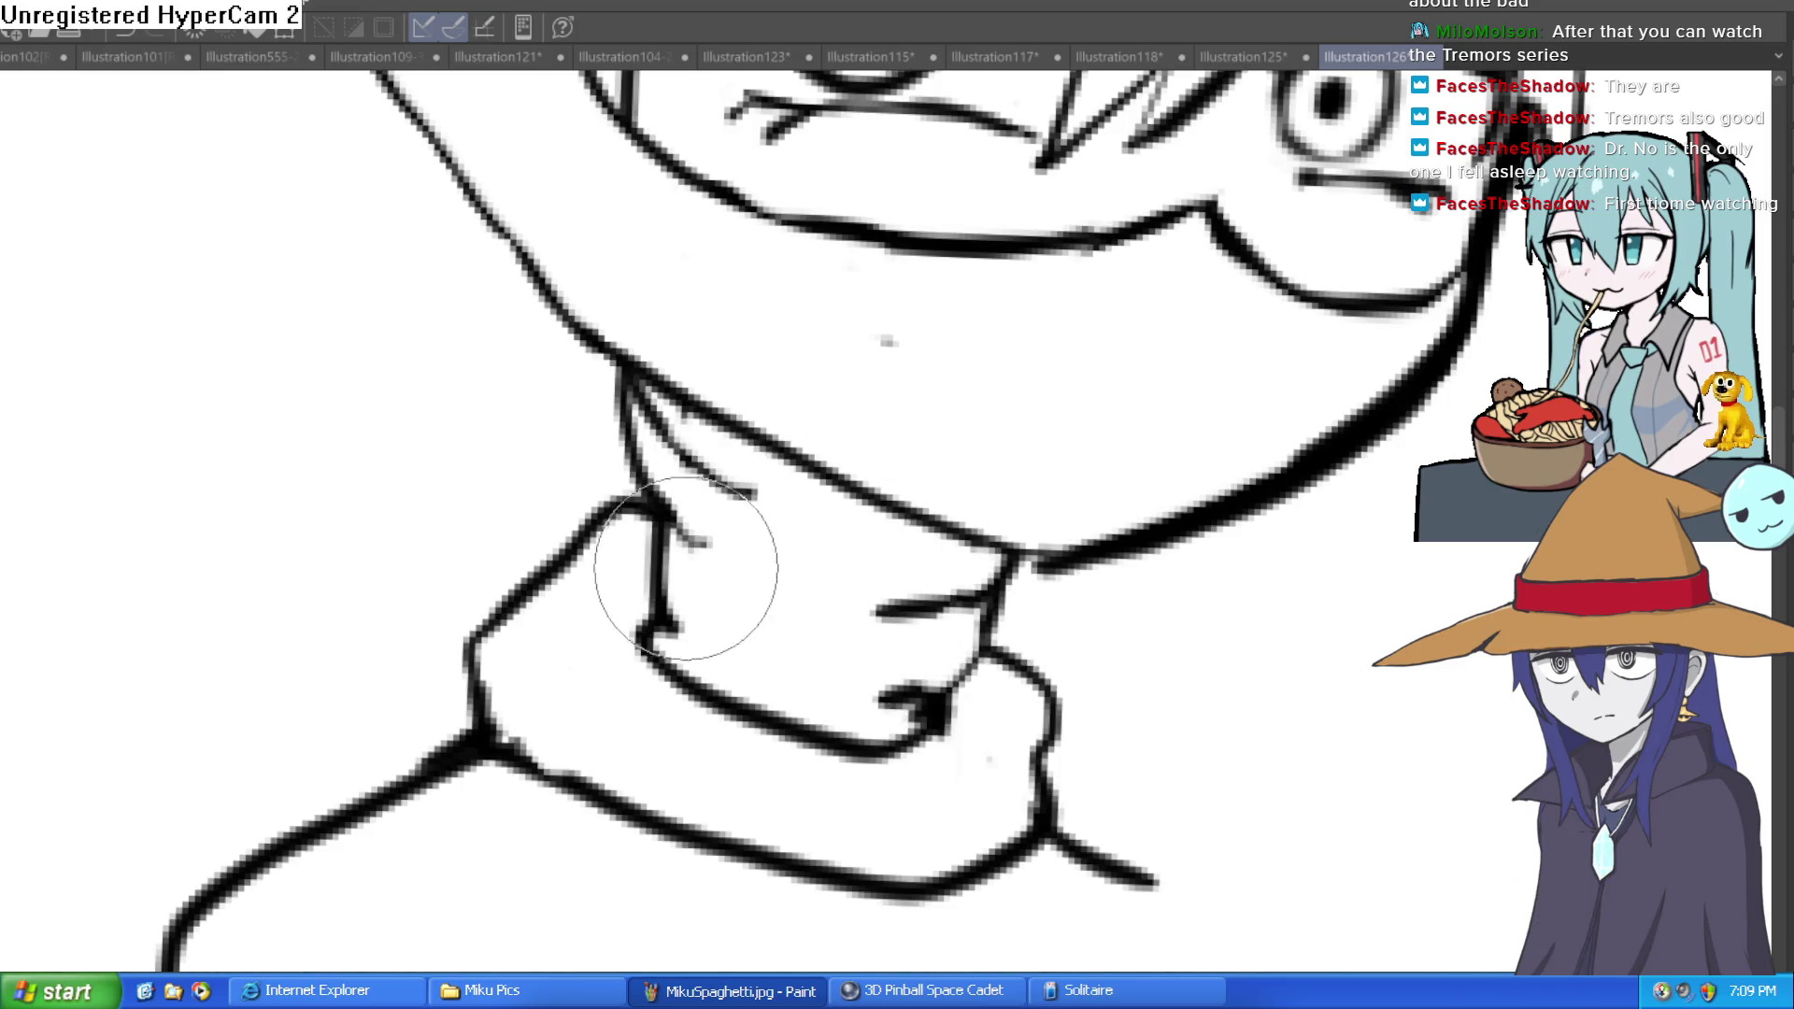
Step: Ink a thin line up from the collar and along its left contour
scroll(687, 572, "down", 5)
mouse_move(1155, 458)
left_mouse_down()
mouse_move(1162, 412)
mouse_move(1118, 455)
mouse_move(1112, 440)
left_mouse_up()
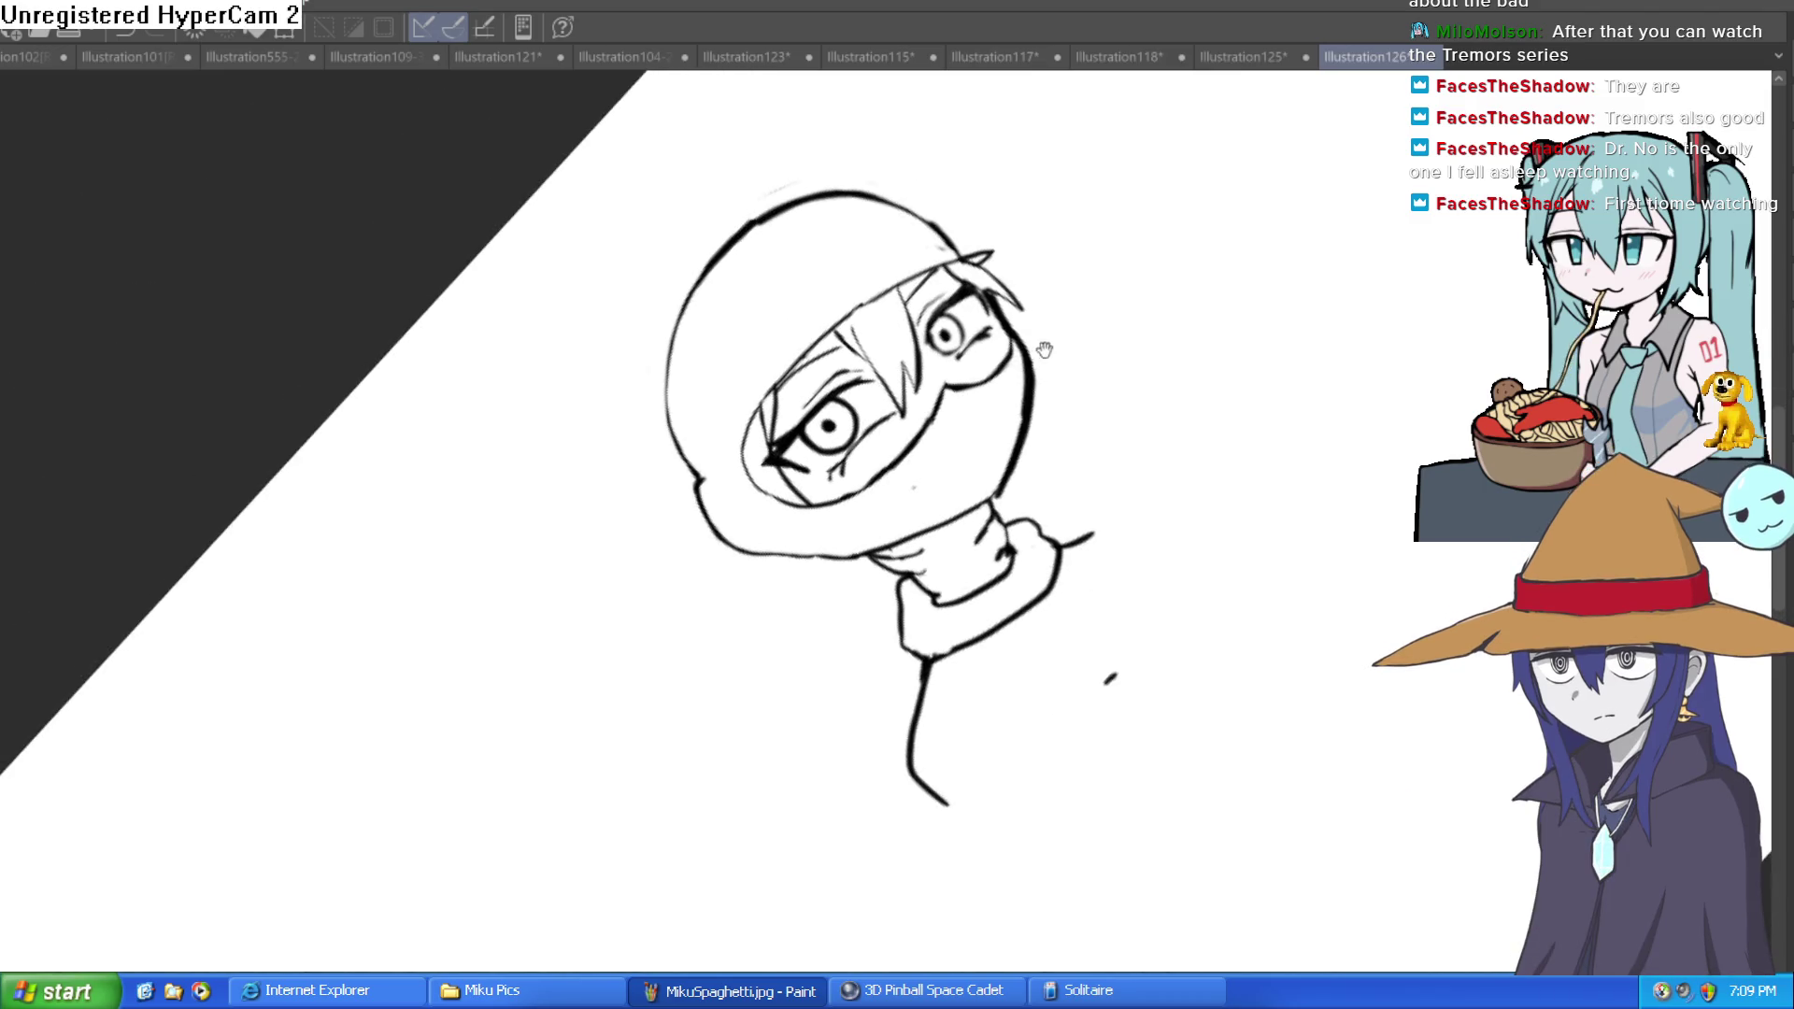
scroll(1029, 521, "up", 5)
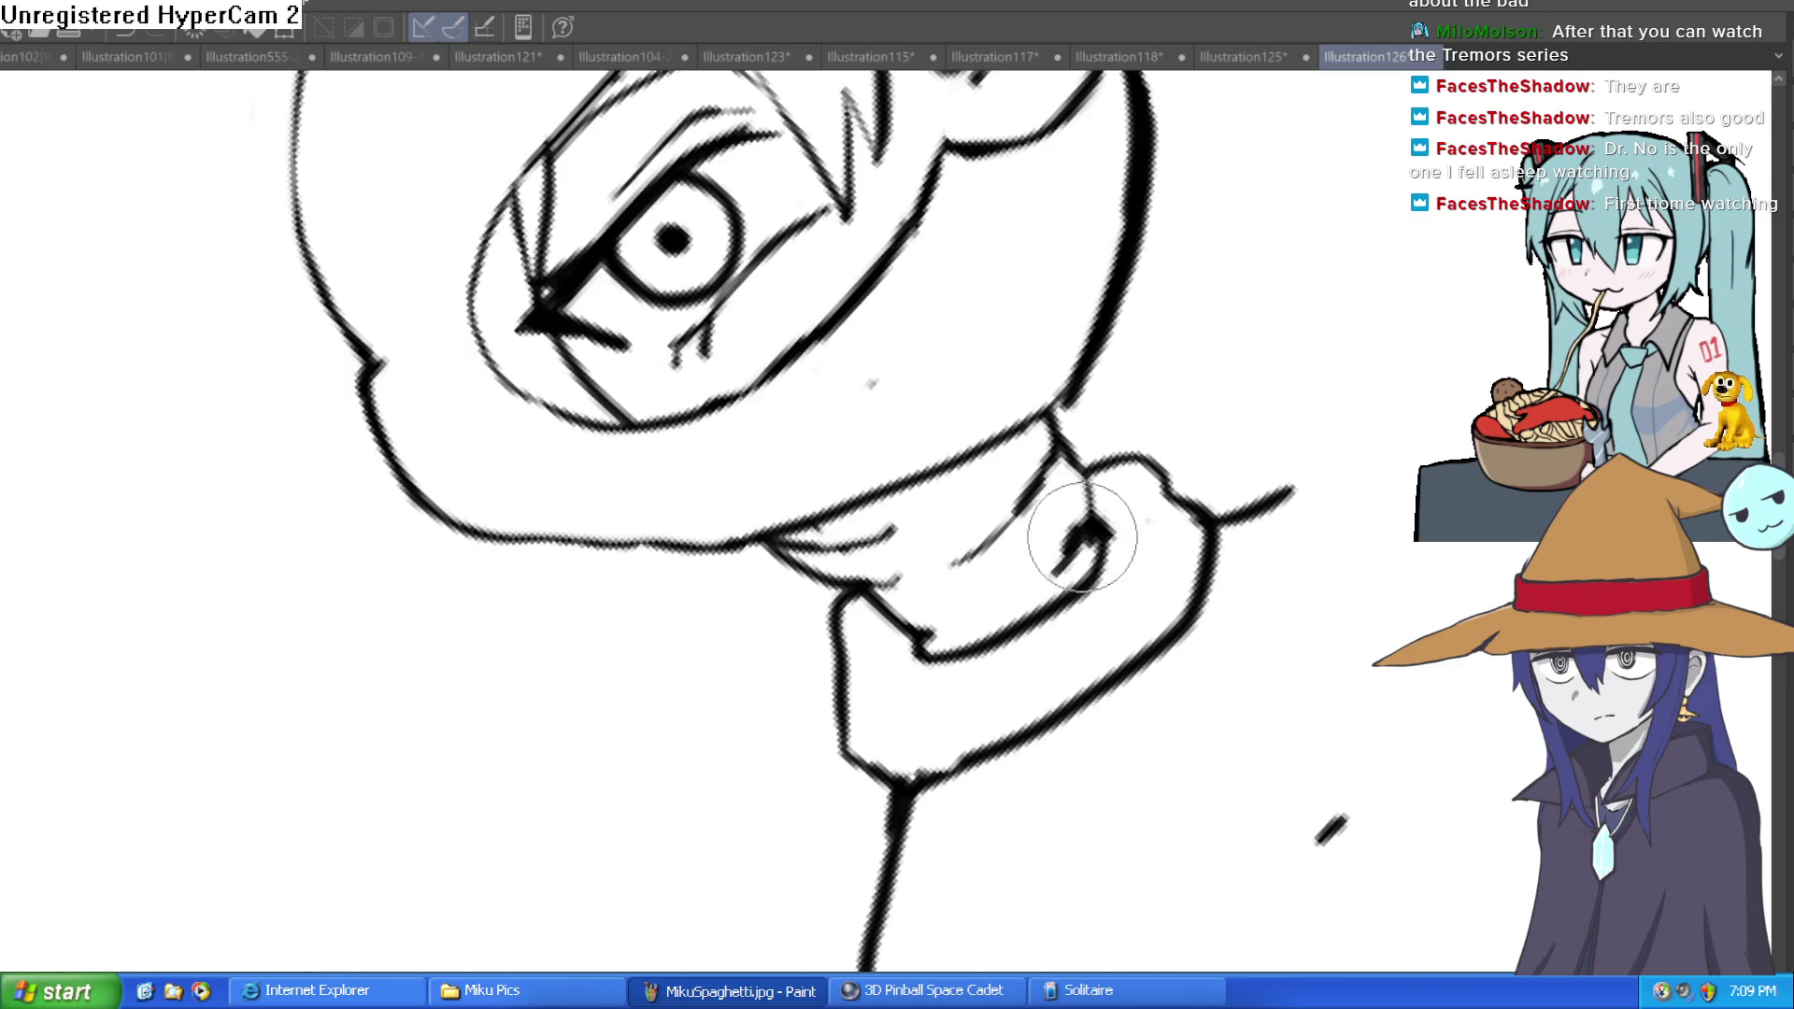
scroll(1082, 571, "down", 5)
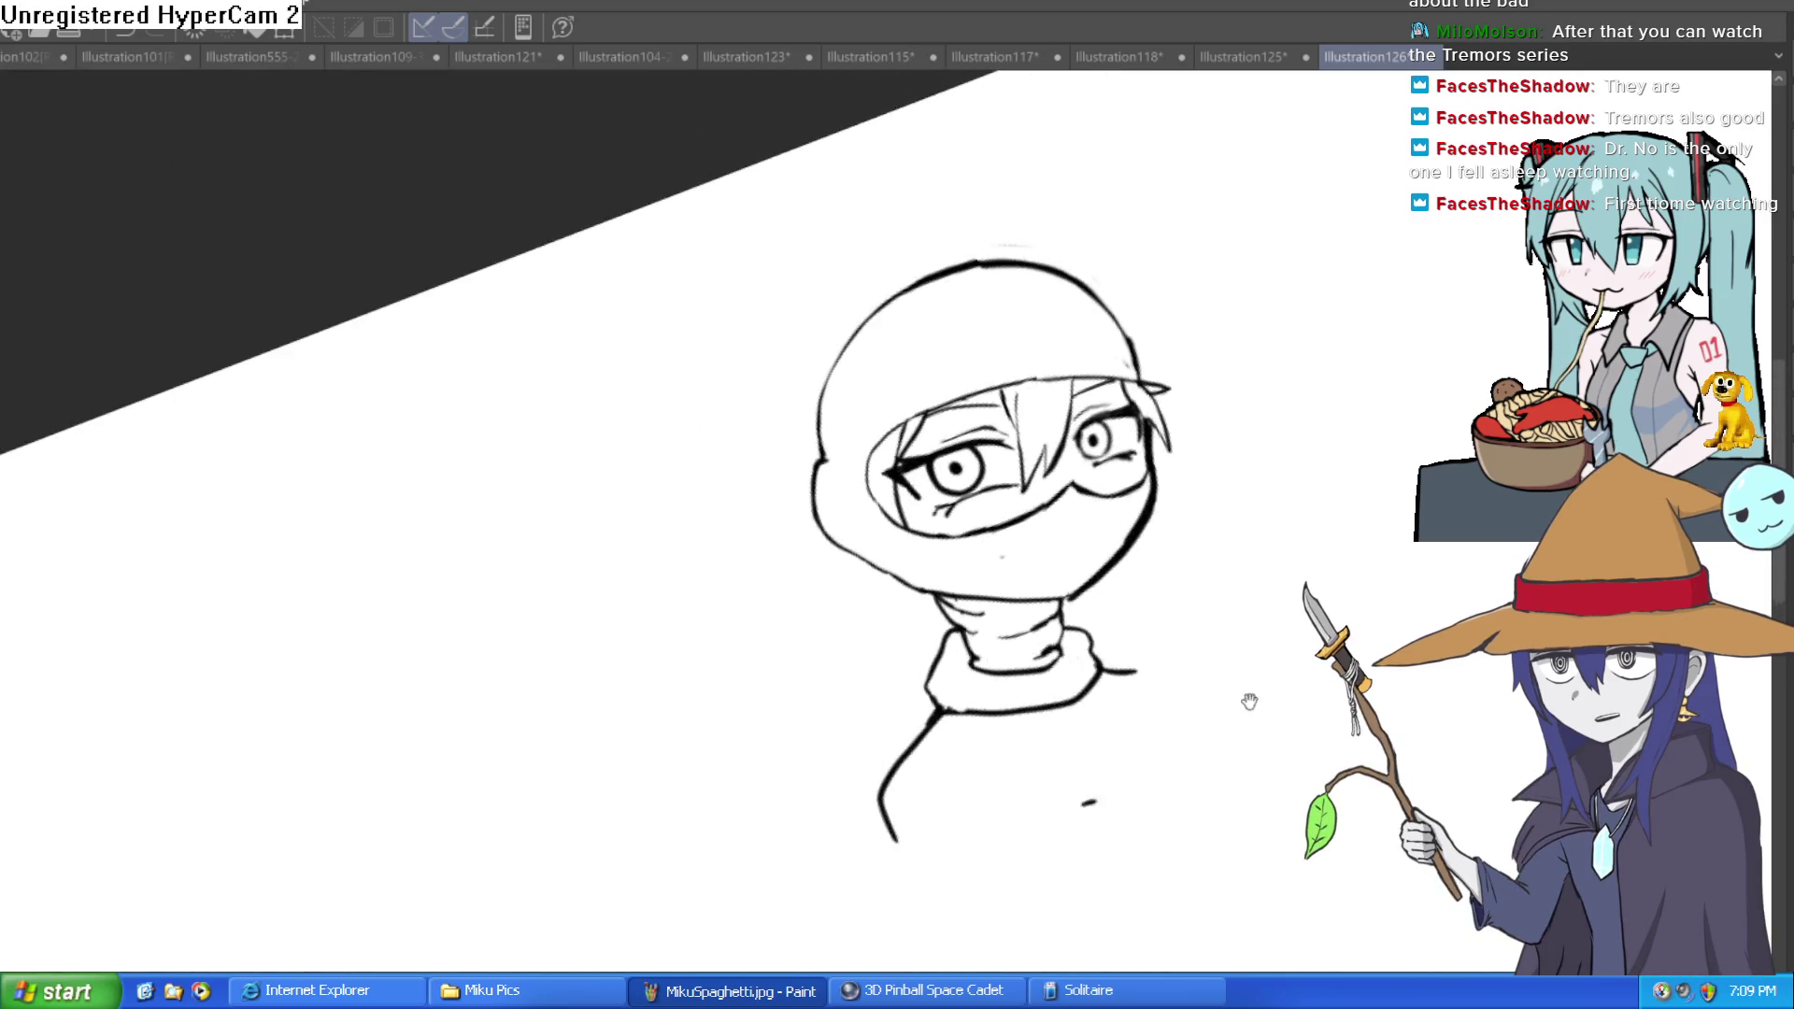
left_click_drag(620, 182, 782, 681)
scroll(782, 681, "up", 5)
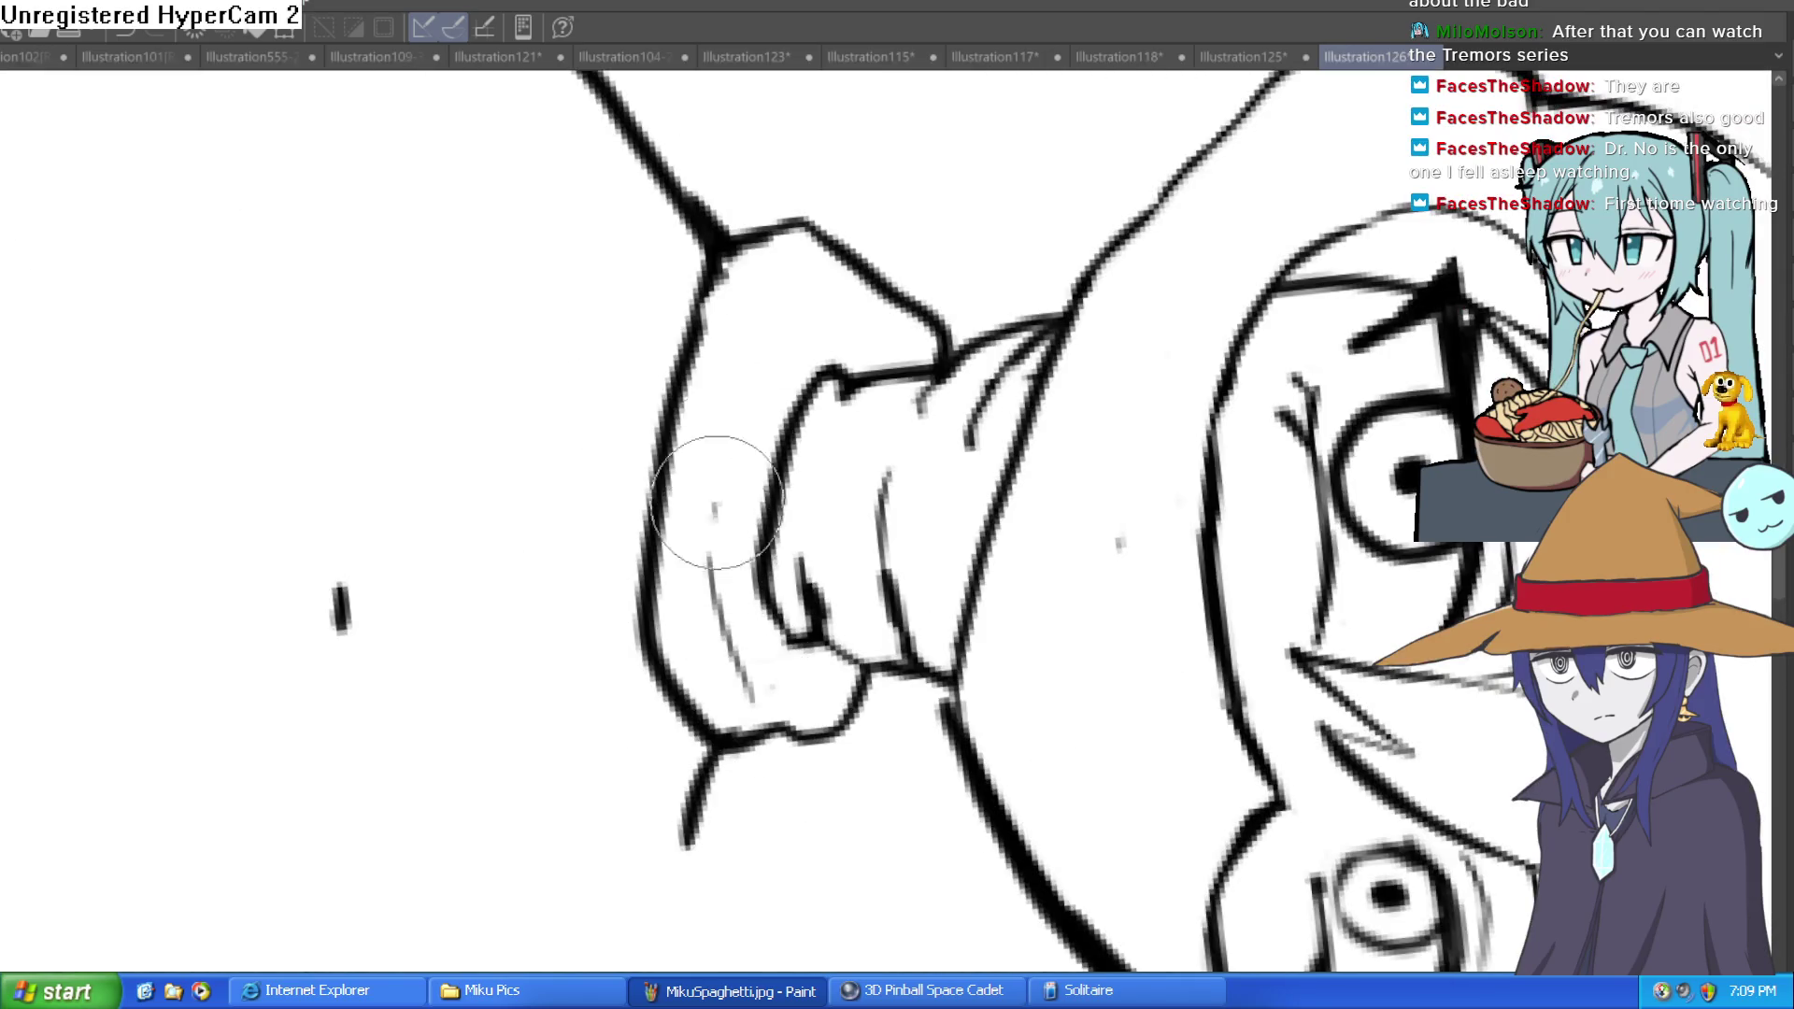
left_click_drag(712, 521, 757, 365)
mouse_move(724, 248)
left_mouse_down()
mouse_move(669, 345)
mouse_move(652, 689)
mouse_move(701, 741)
mouse_move(660, 521)
mouse_move(661, 633)
mouse_move(699, 325)
mouse_move(822, 205)
mouse_move(790, 344)
left_mouse_up()
Step: Switch to the eraser to remove the extra doubled collar stroke
key("e")
scroll(823, 206, "down", 5)
scroll(790, 344, "up", 2)
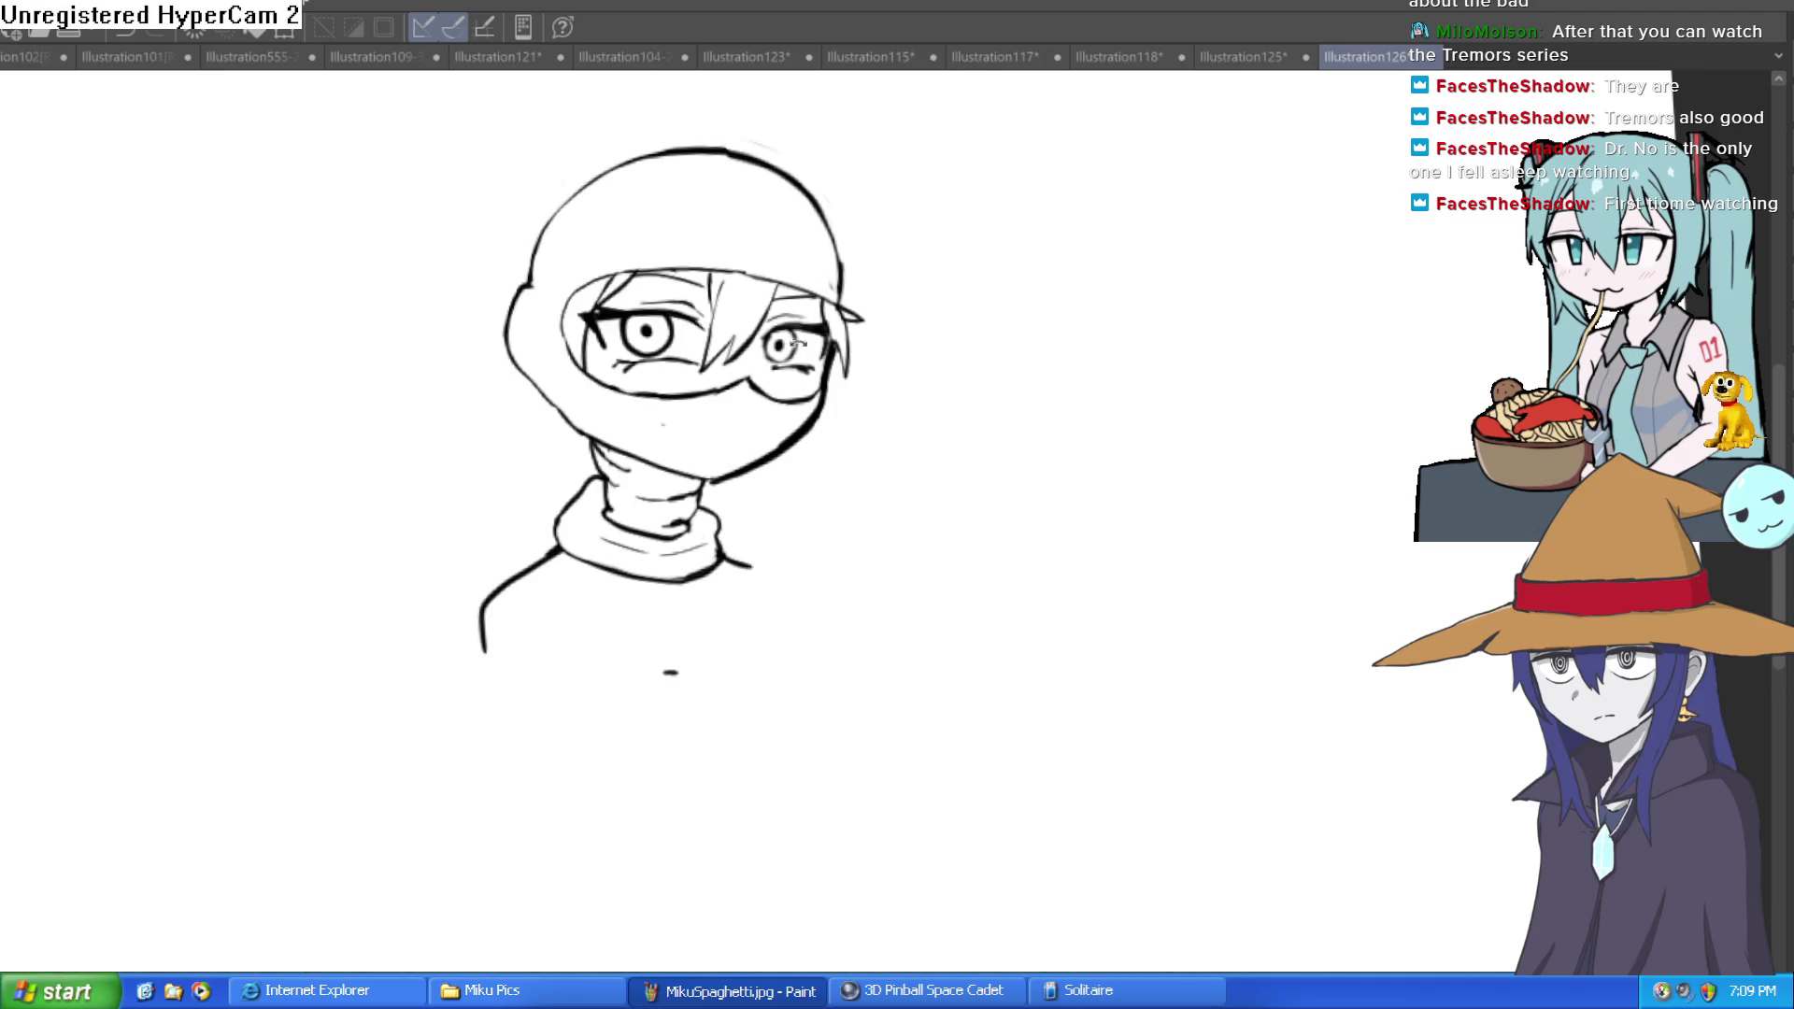
scroll(929, 433, "down", 2)
mouse_move(929, 432)
left_mouse_down()
mouse_move(992, 433)
mouse_move(1006, 452)
left_mouse_up()
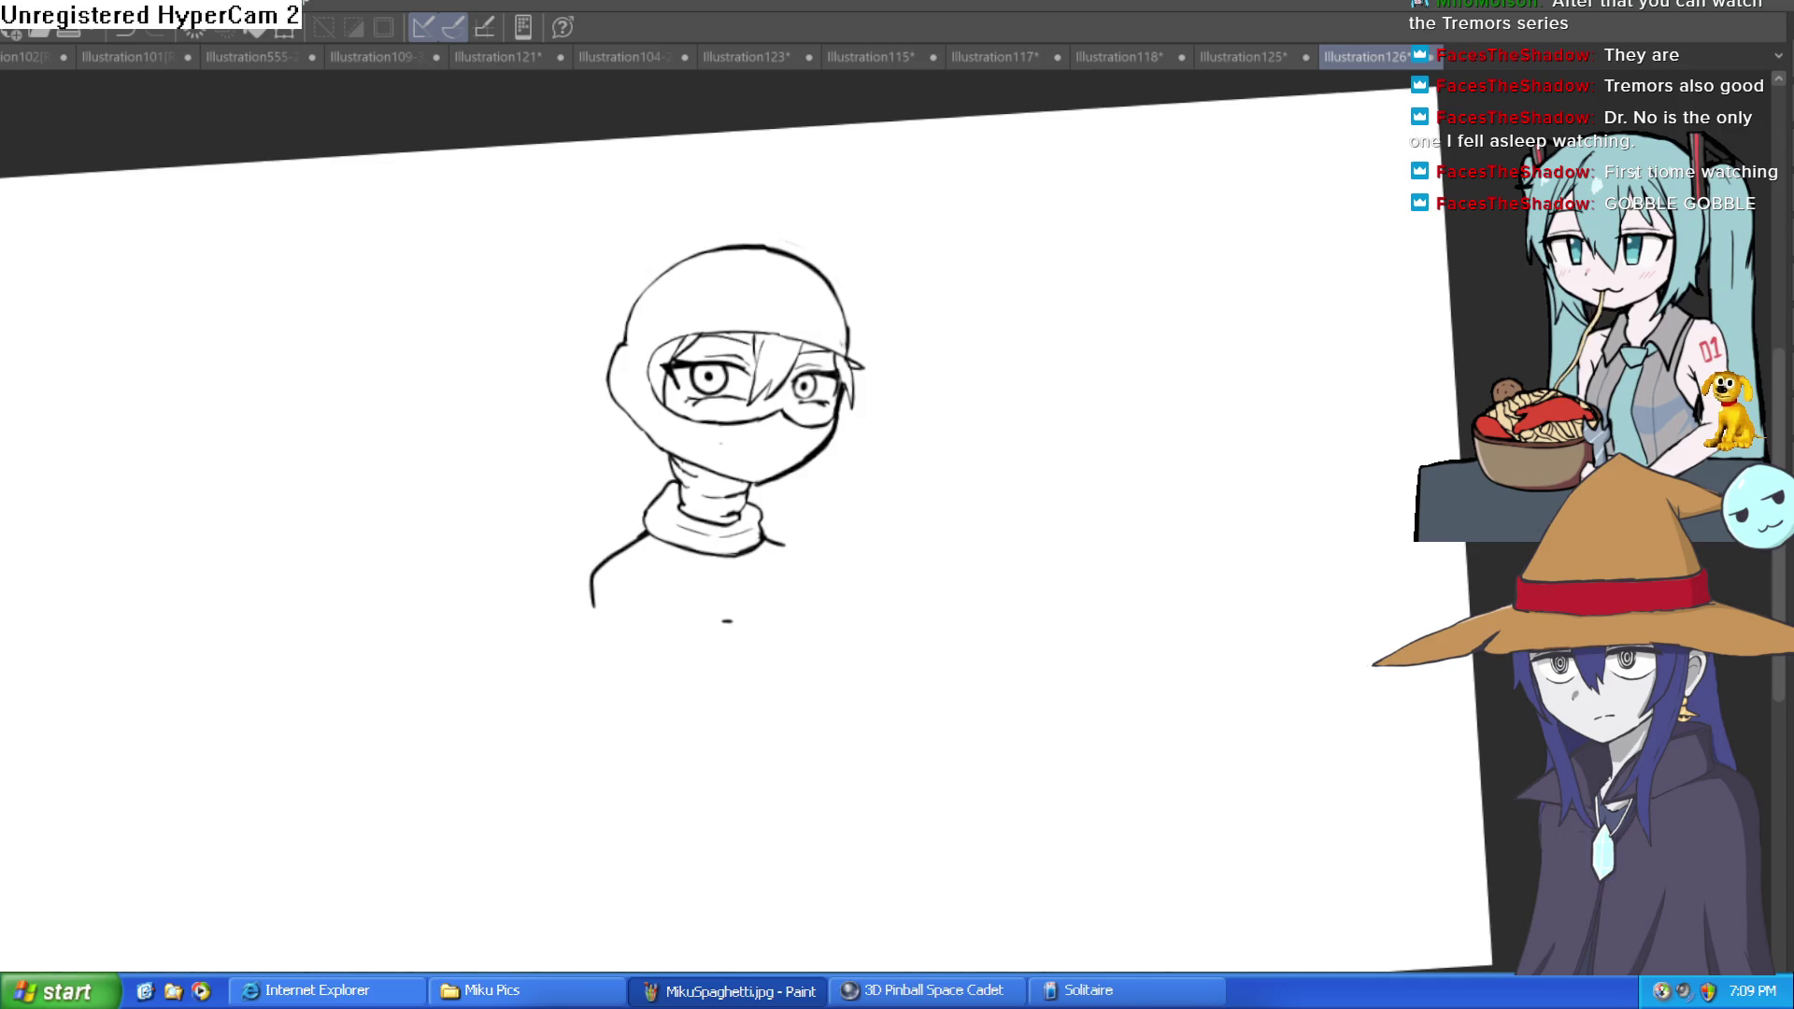
Step: Paint out the stray inner line and curl on the neck's left outline
left_click(665, 416)
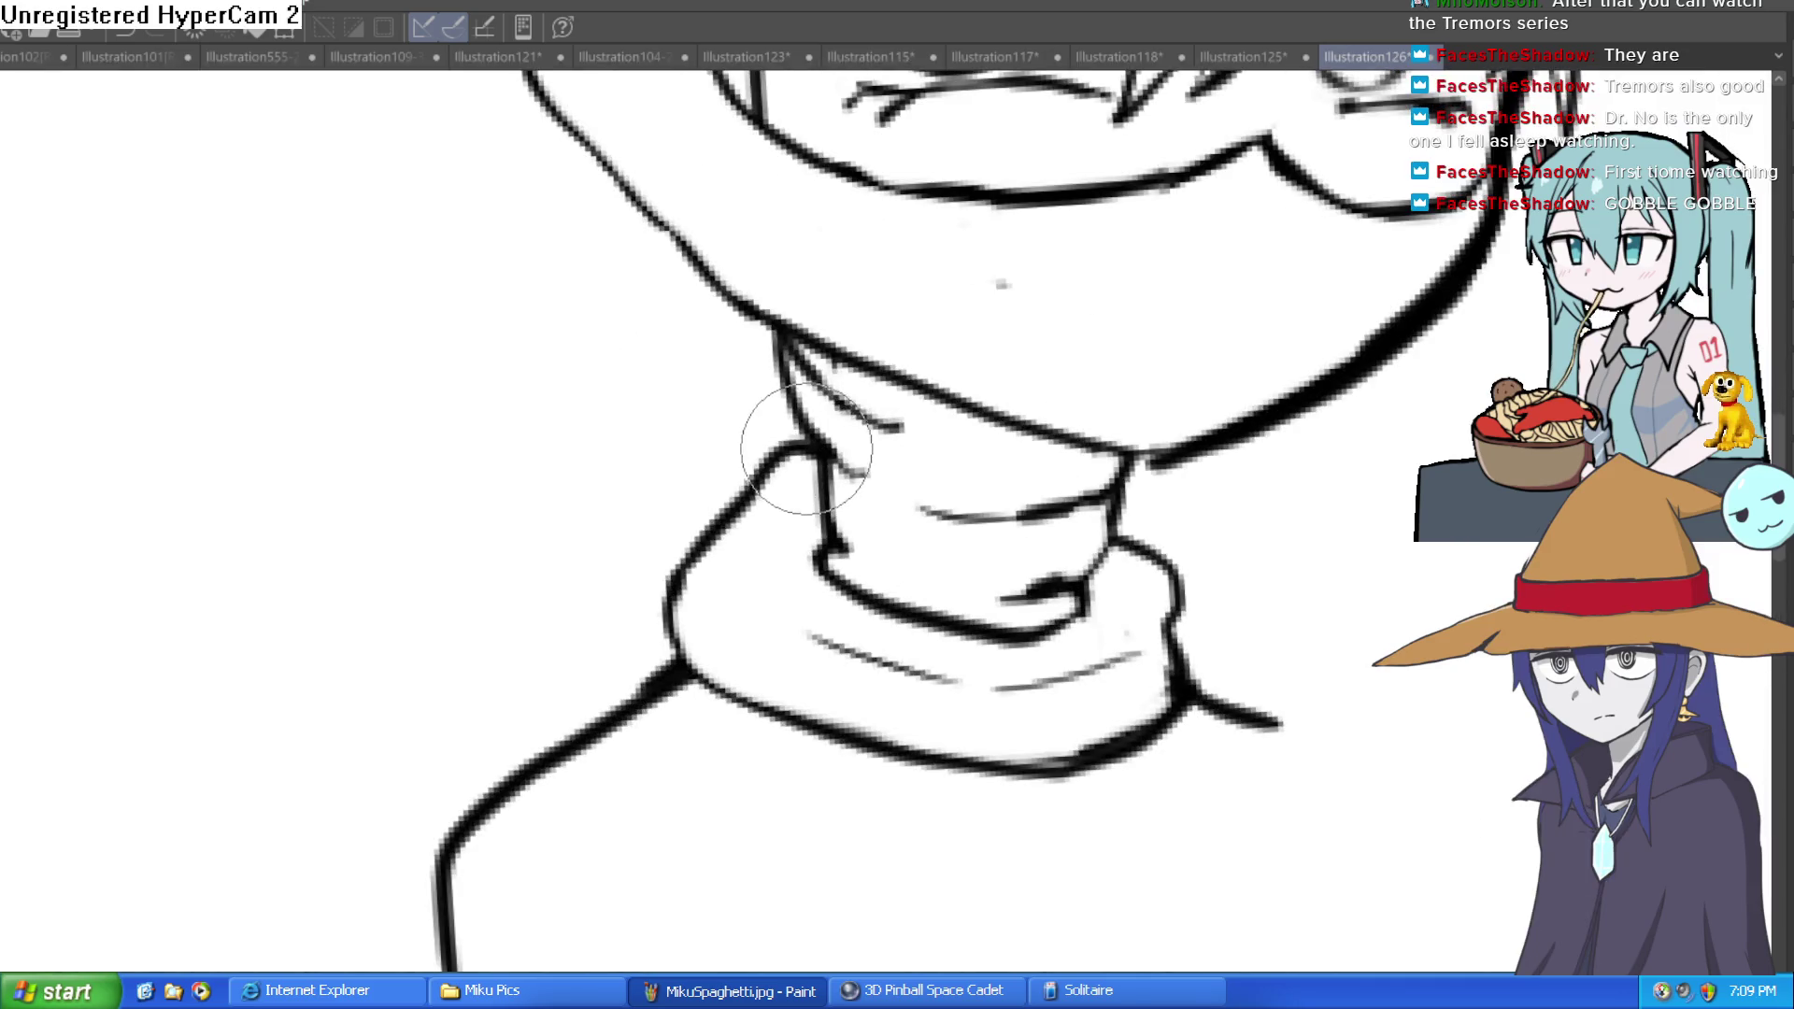
mouse_move(692, 663)
left_mouse_down()
mouse_move(720, 480)
mouse_move(661, 621)
mouse_move(720, 481)
mouse_move(673, 641)
mouse_move(735, 491)
left_mouse_up()
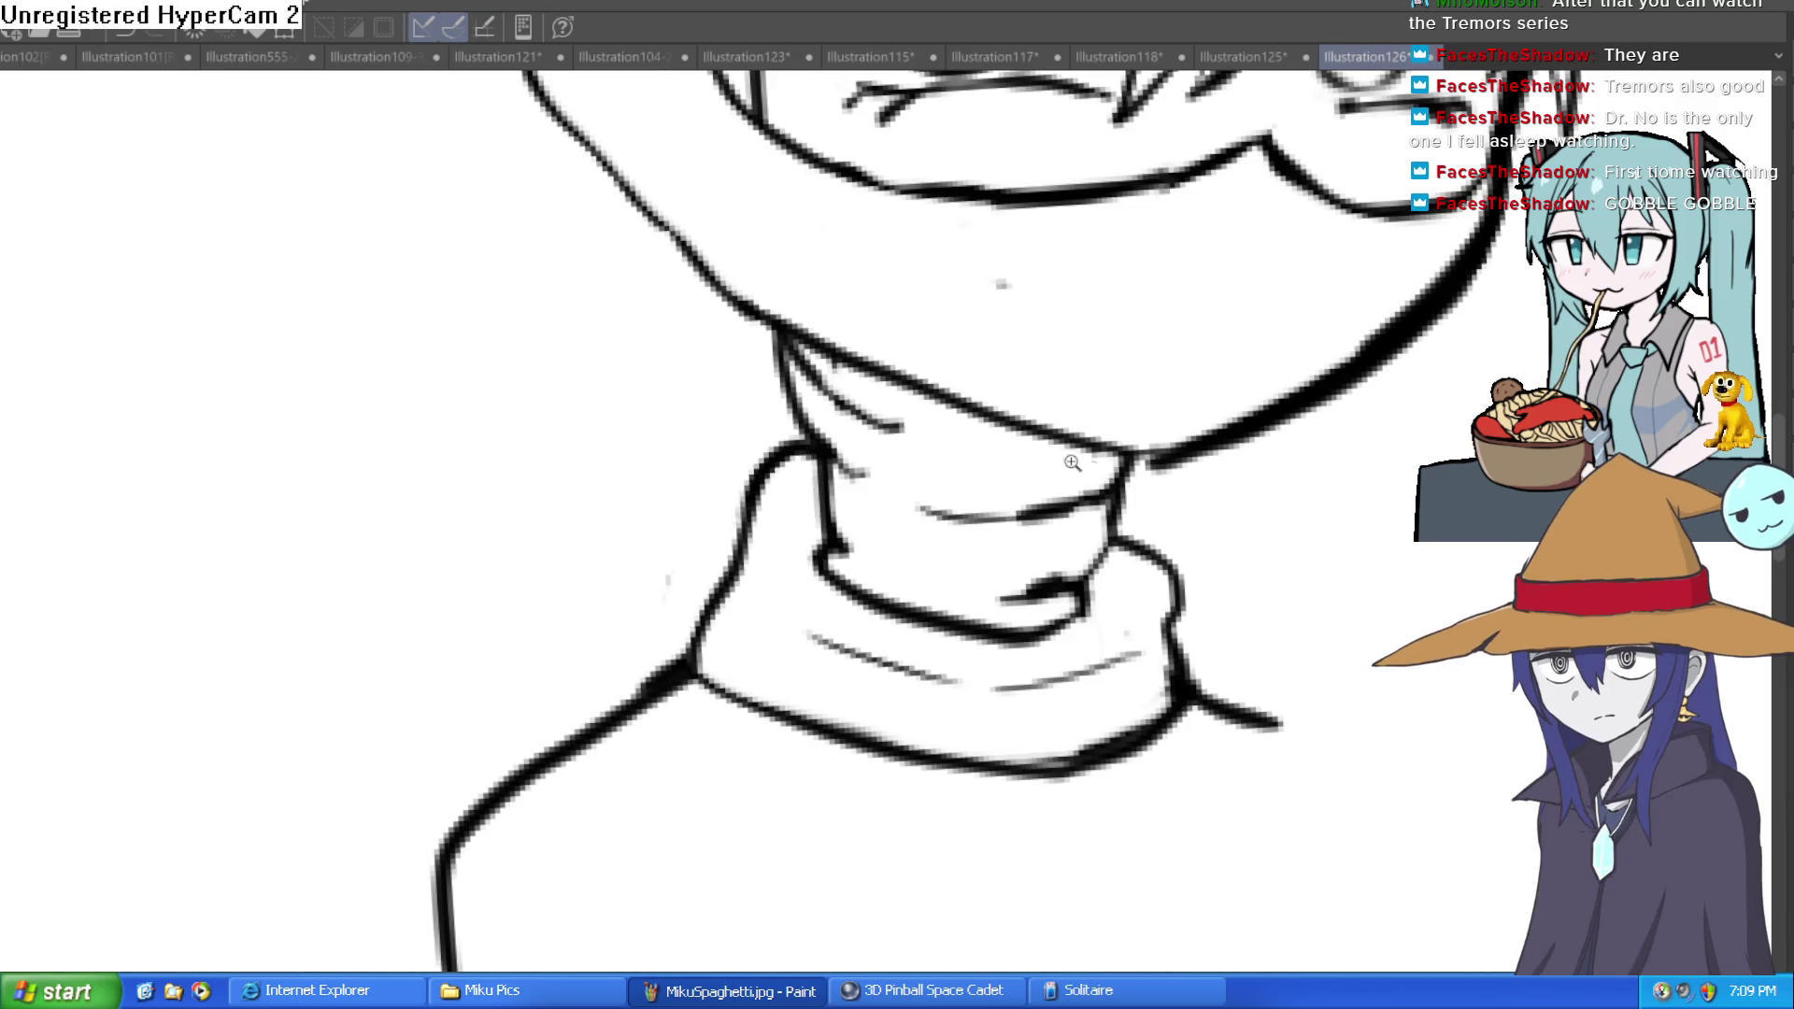
scroll(1001, 584, "down", 4)
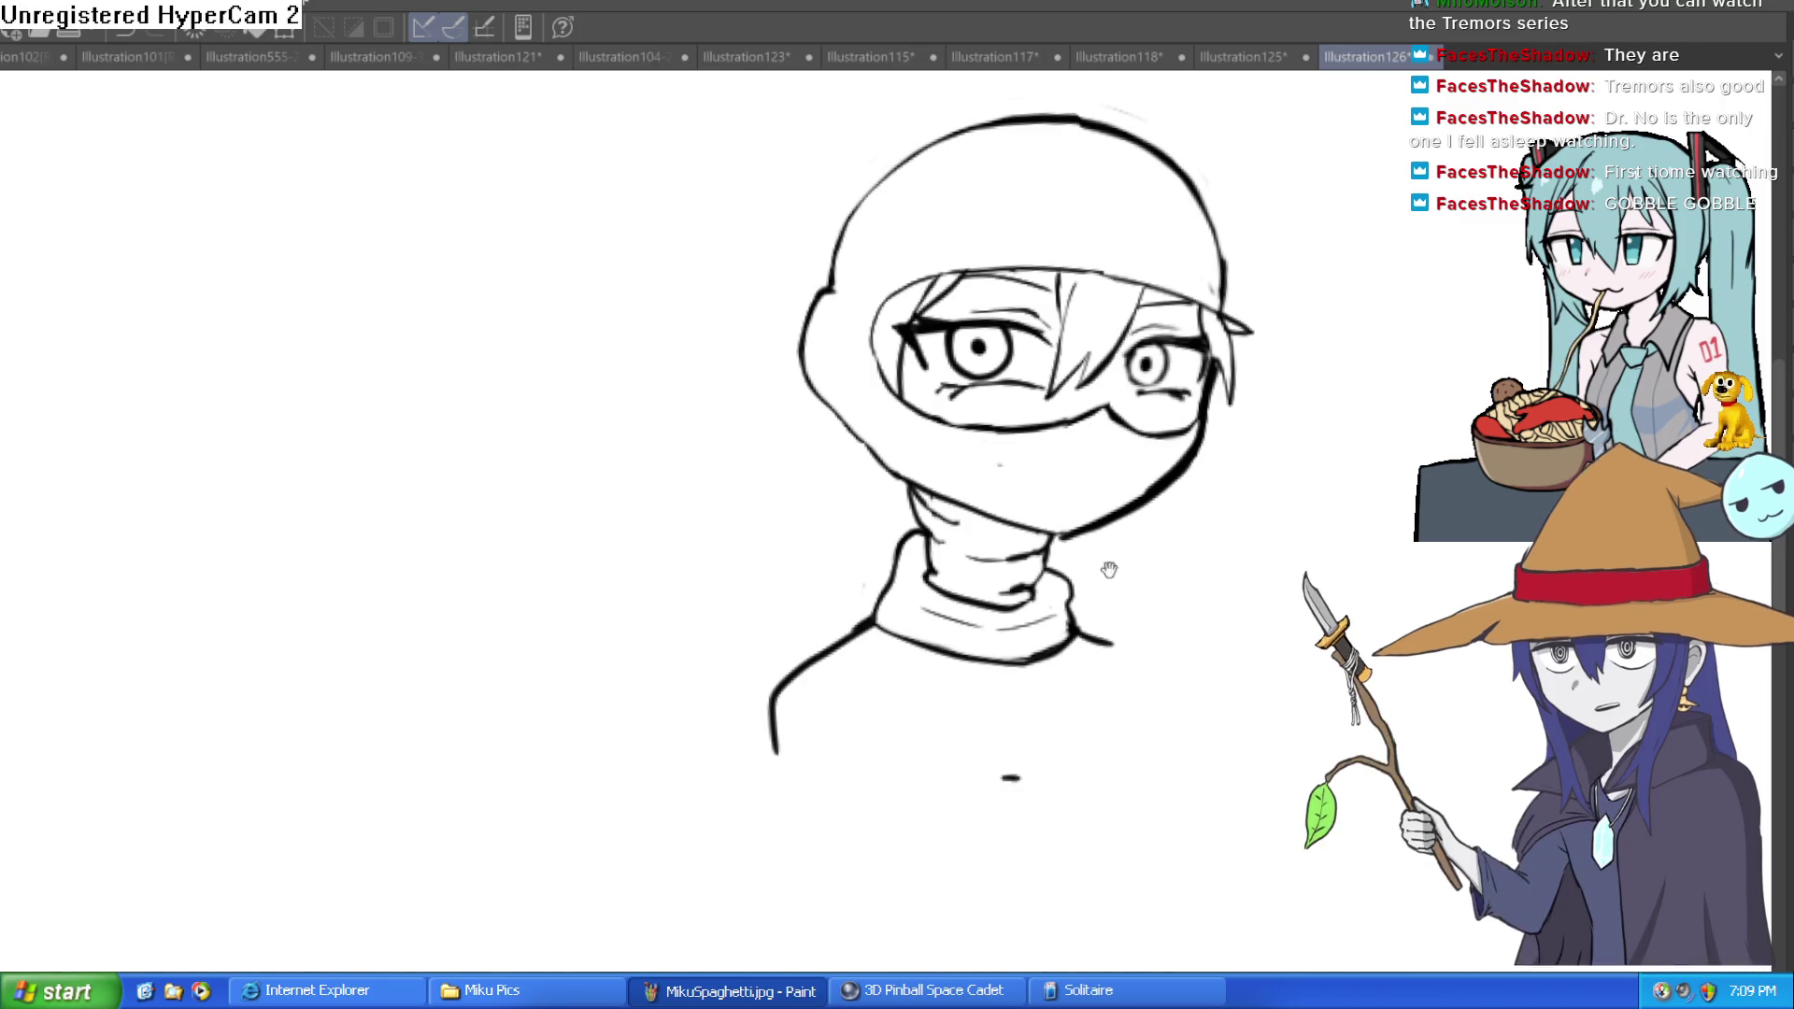
scroll(934, 570, "up", 3)
mouse_move(928, 595)
left_mouse_down()
mouse_move(940, 519)
mouse_move(916, 416)
mouse_move(941, 518)
mouse_move(929, 452)
mouse_move(942, 473)
left_mouse_up()
mouse_move(1160, 515)
left_mouse_down()
mouse_move(1107, 535)
mouse_move(1034, 392)
mouse_move(1054, 411)
mouse_move(921, 401)
mouse_move(994, 500)
mouse_move(970, 472)
mouse_move(654, 411)
left_mouse_up()
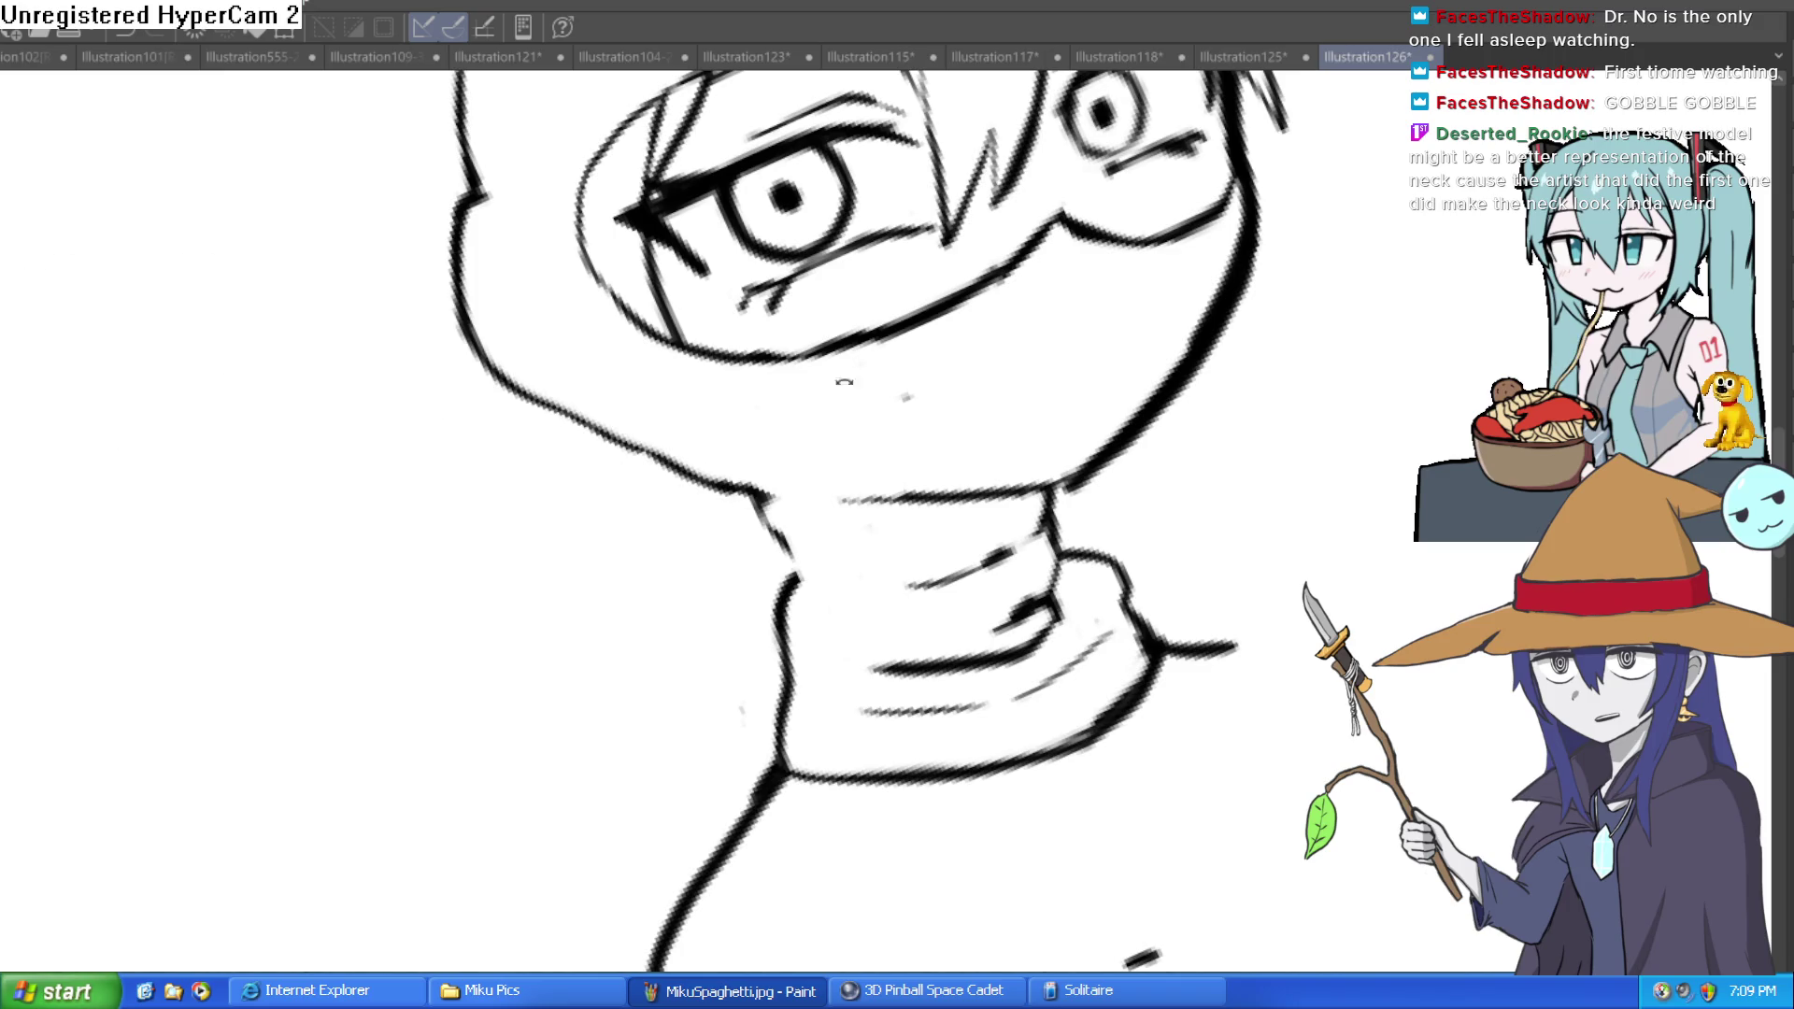
Step: Ink cleaner curved lines along the neck and collar
left_click_drag(787, 369, 1043, 355)
mouse_move(864, 639)
left_mouse_down()
mouse_move(853, 689)
mouse_move(913, 705)
mouse_move(929, 654)
mouse_move(894, 674)
mouse_move(1157, 601)
mouse_move(1146, 777)
mouse_move(989, 797)
mouse_move(923, 829)
mouse_move(998, 692)
mouse_move(774, 581)
left_mouse_up()
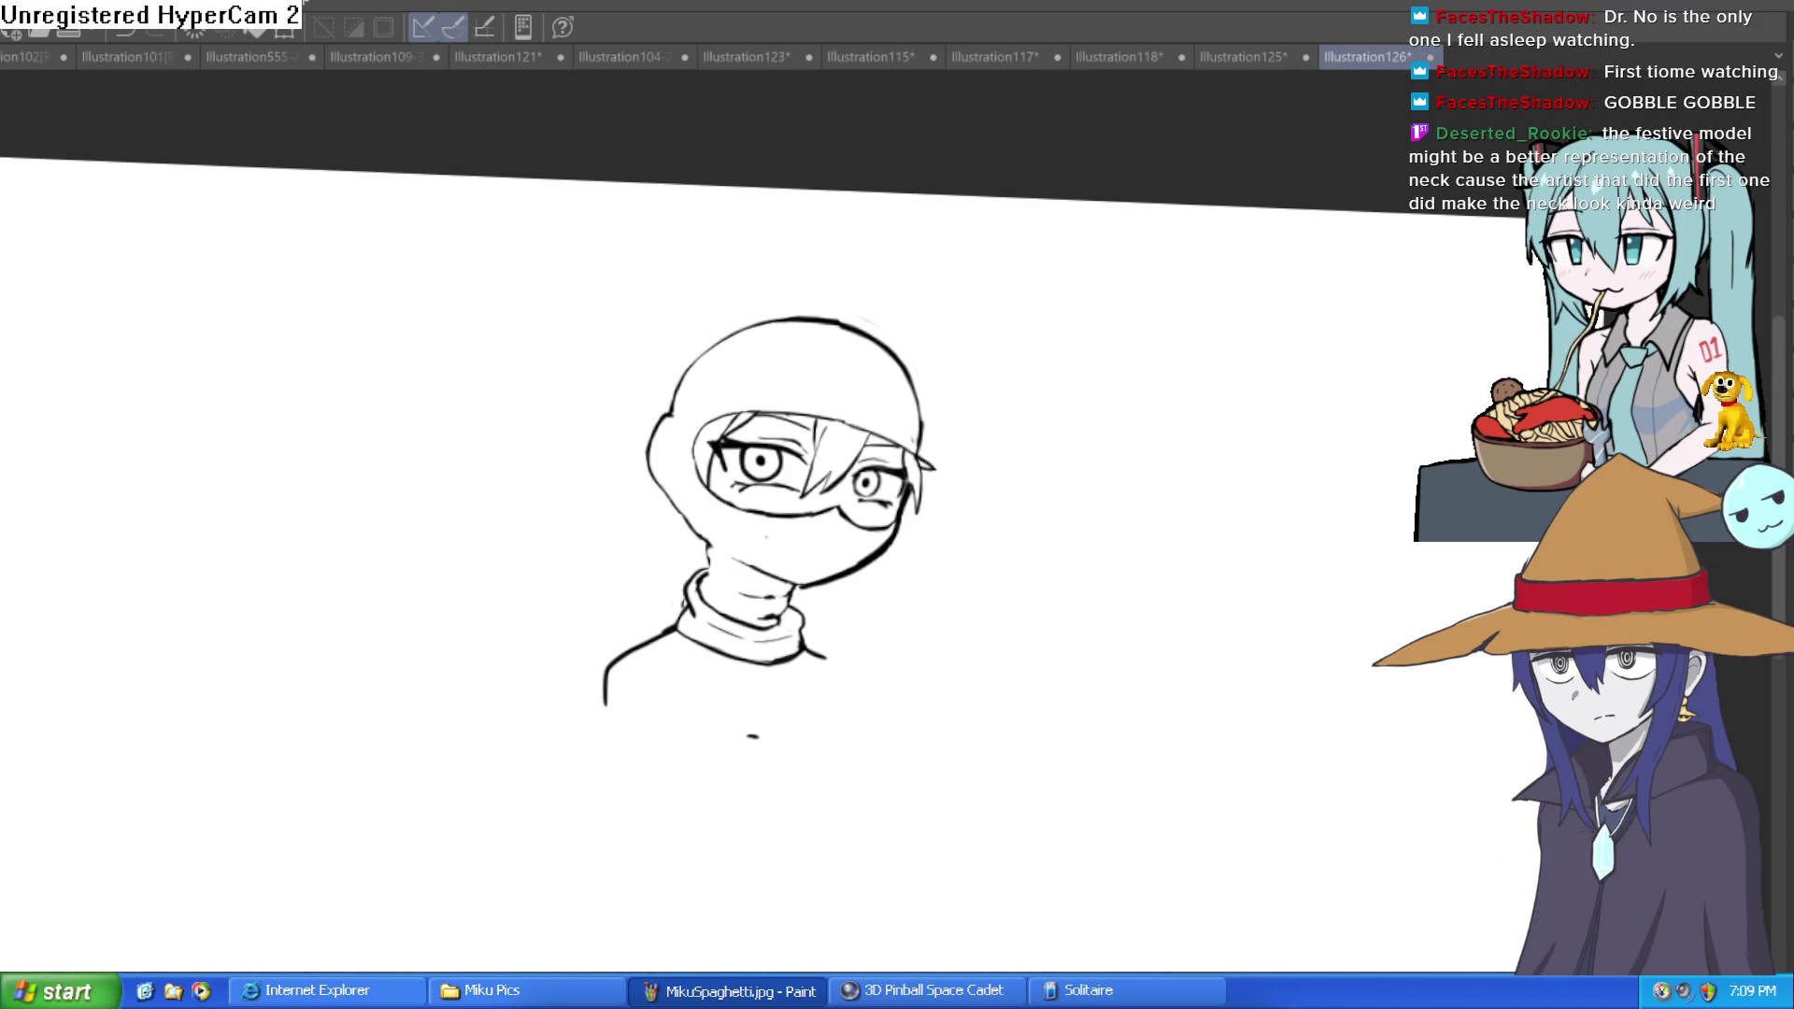
left_click_drag(674, 506, 691, 422)
left_click_drag(831, 639, 792, 602)
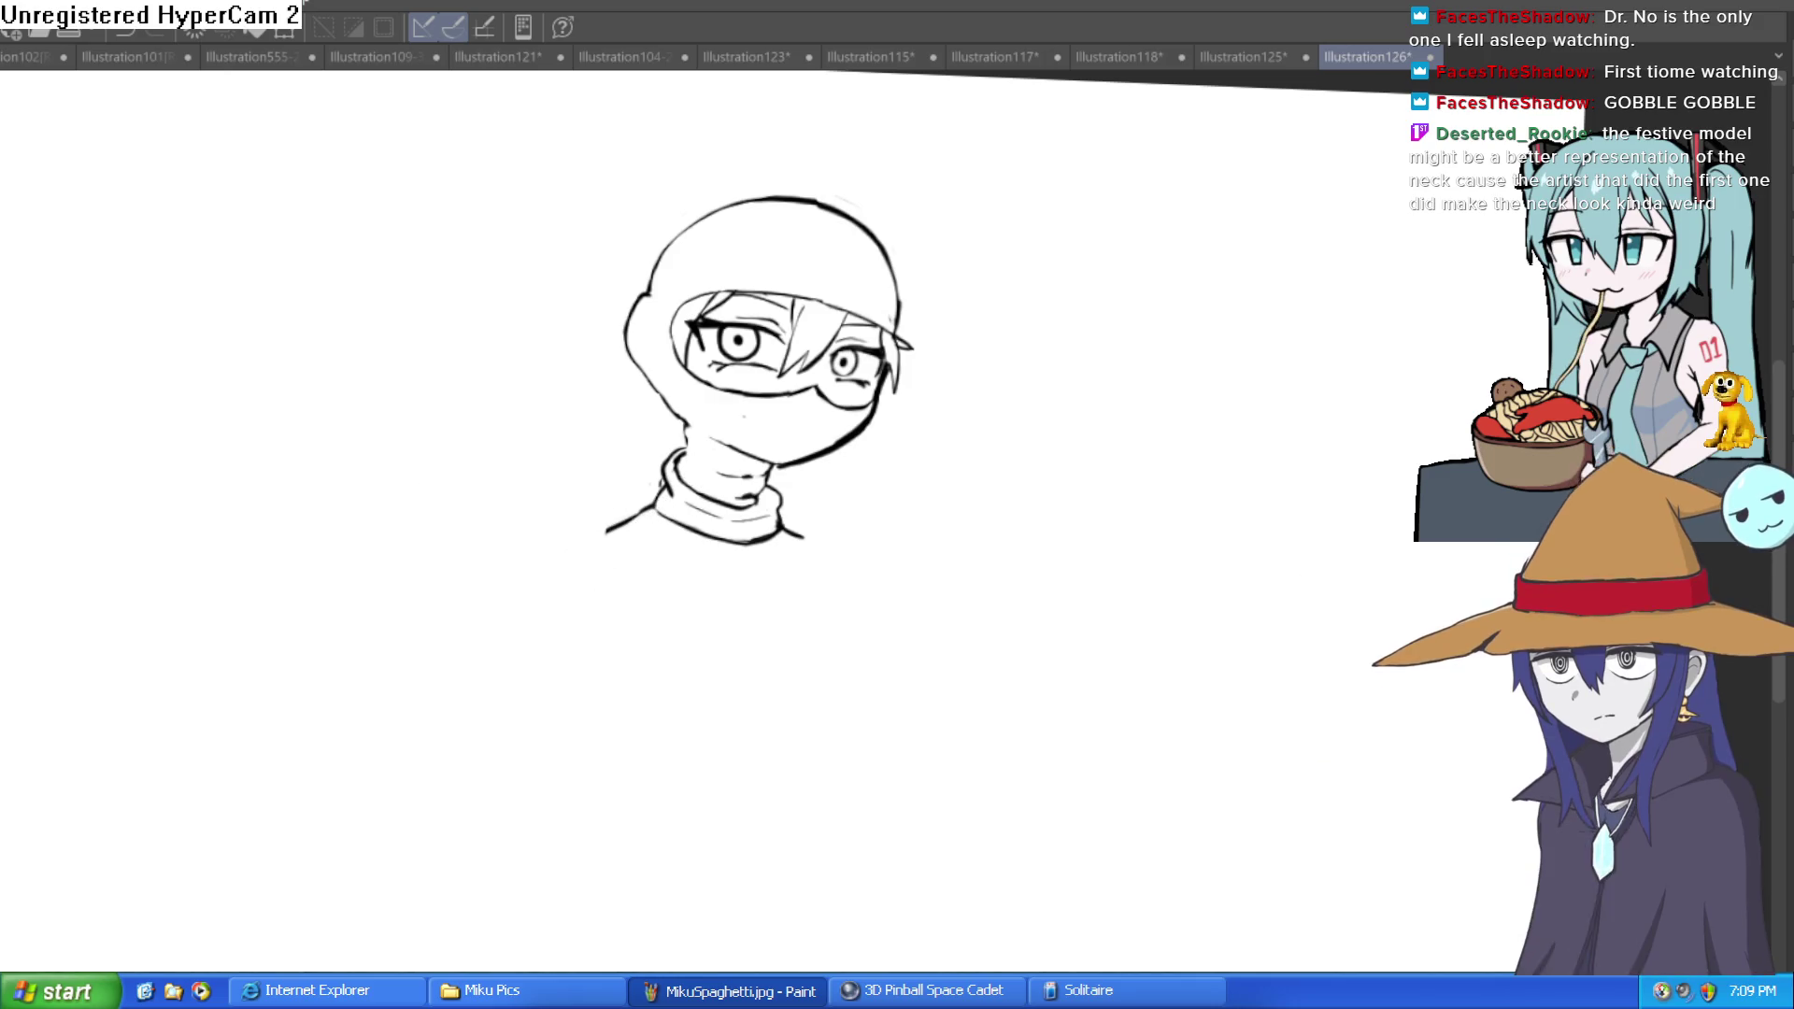
left_click(944, 458)
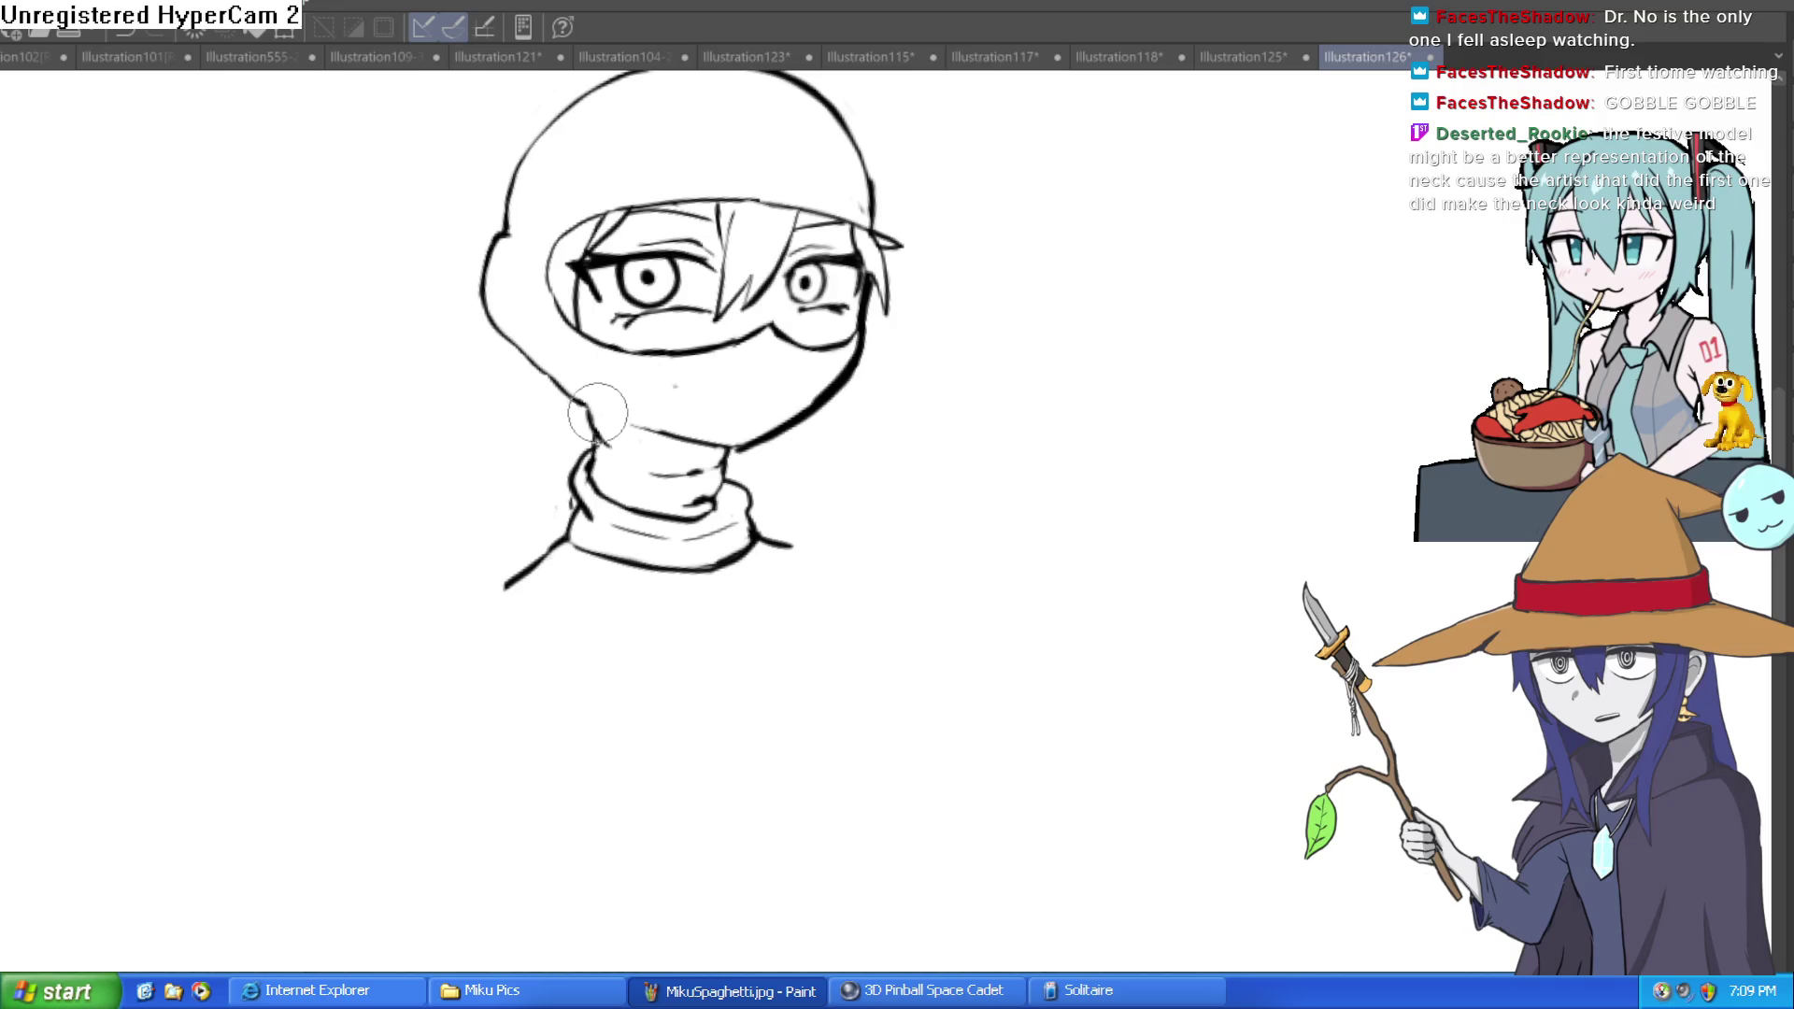
Step: Zoom onto the neck and remove the dark stroke on its right side
mouse_move(673, 383)
left_mouse_down()
mouse_move(925, 425)
mouse_move(960, 533)
mouse_move(1019, 458)
left_mouse_up()
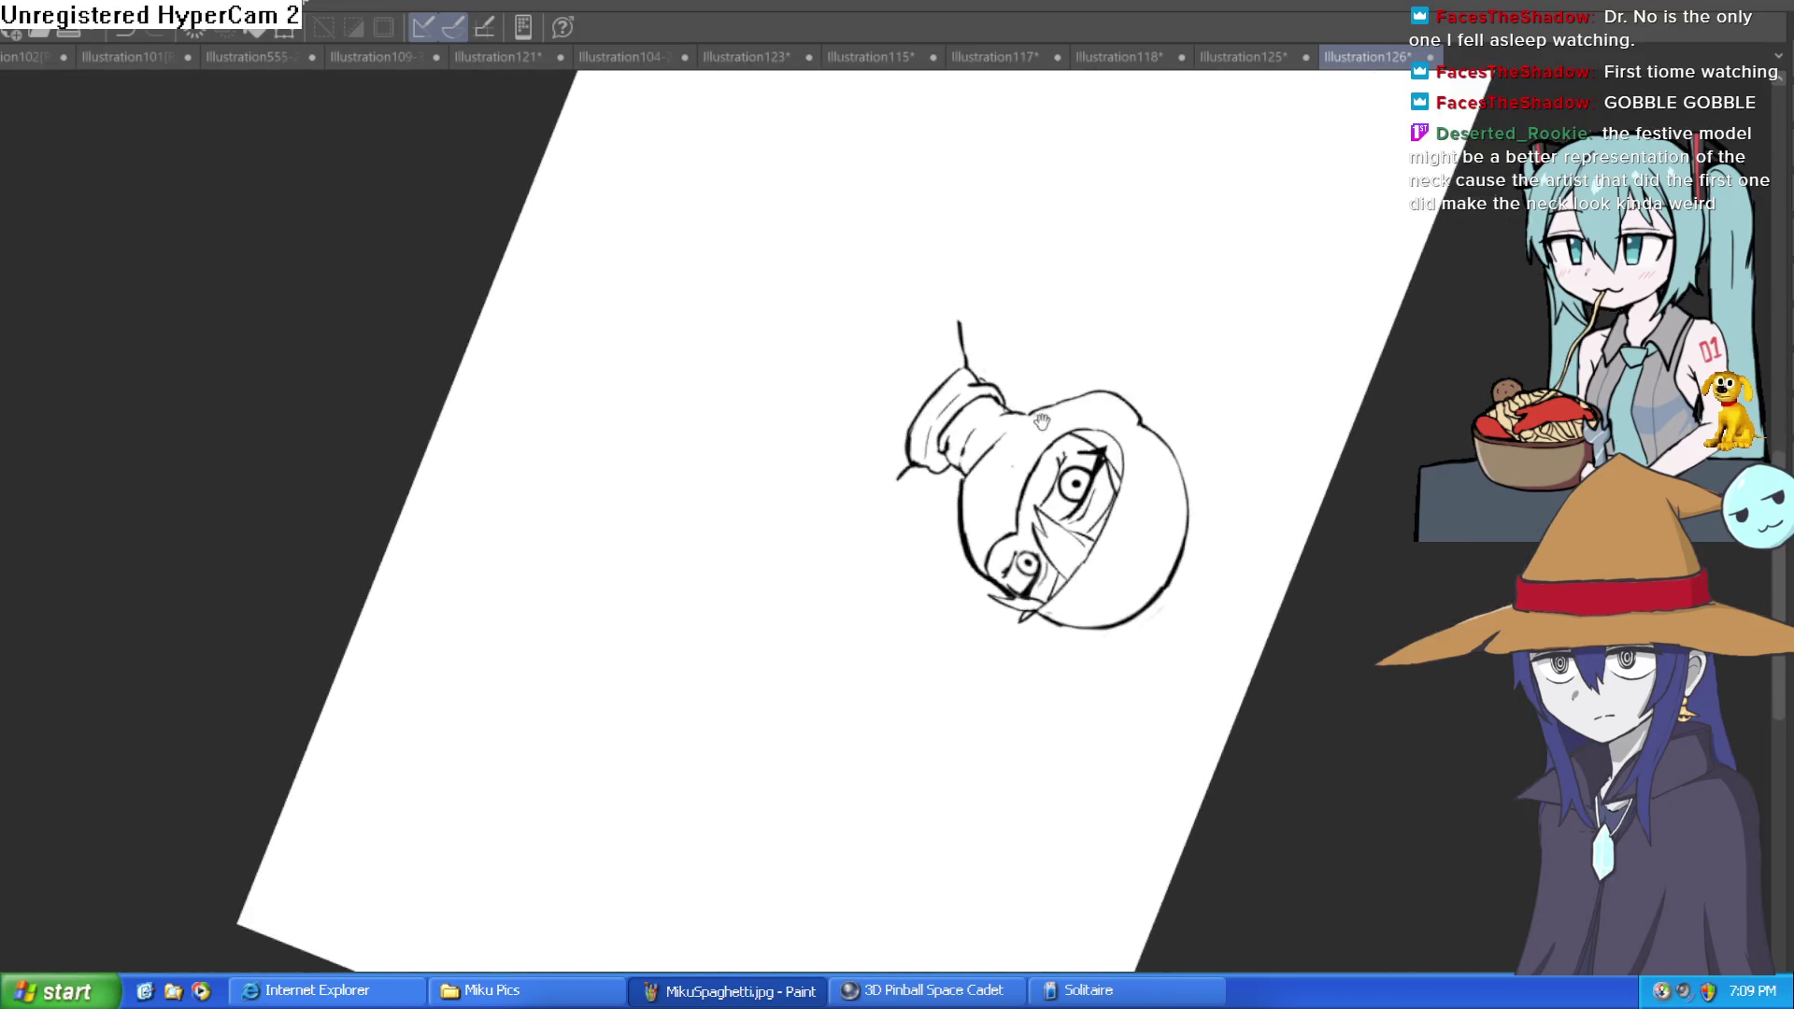
scroll(1019, 458, "up", 5)
scroll(1000, 518, "down", 3)
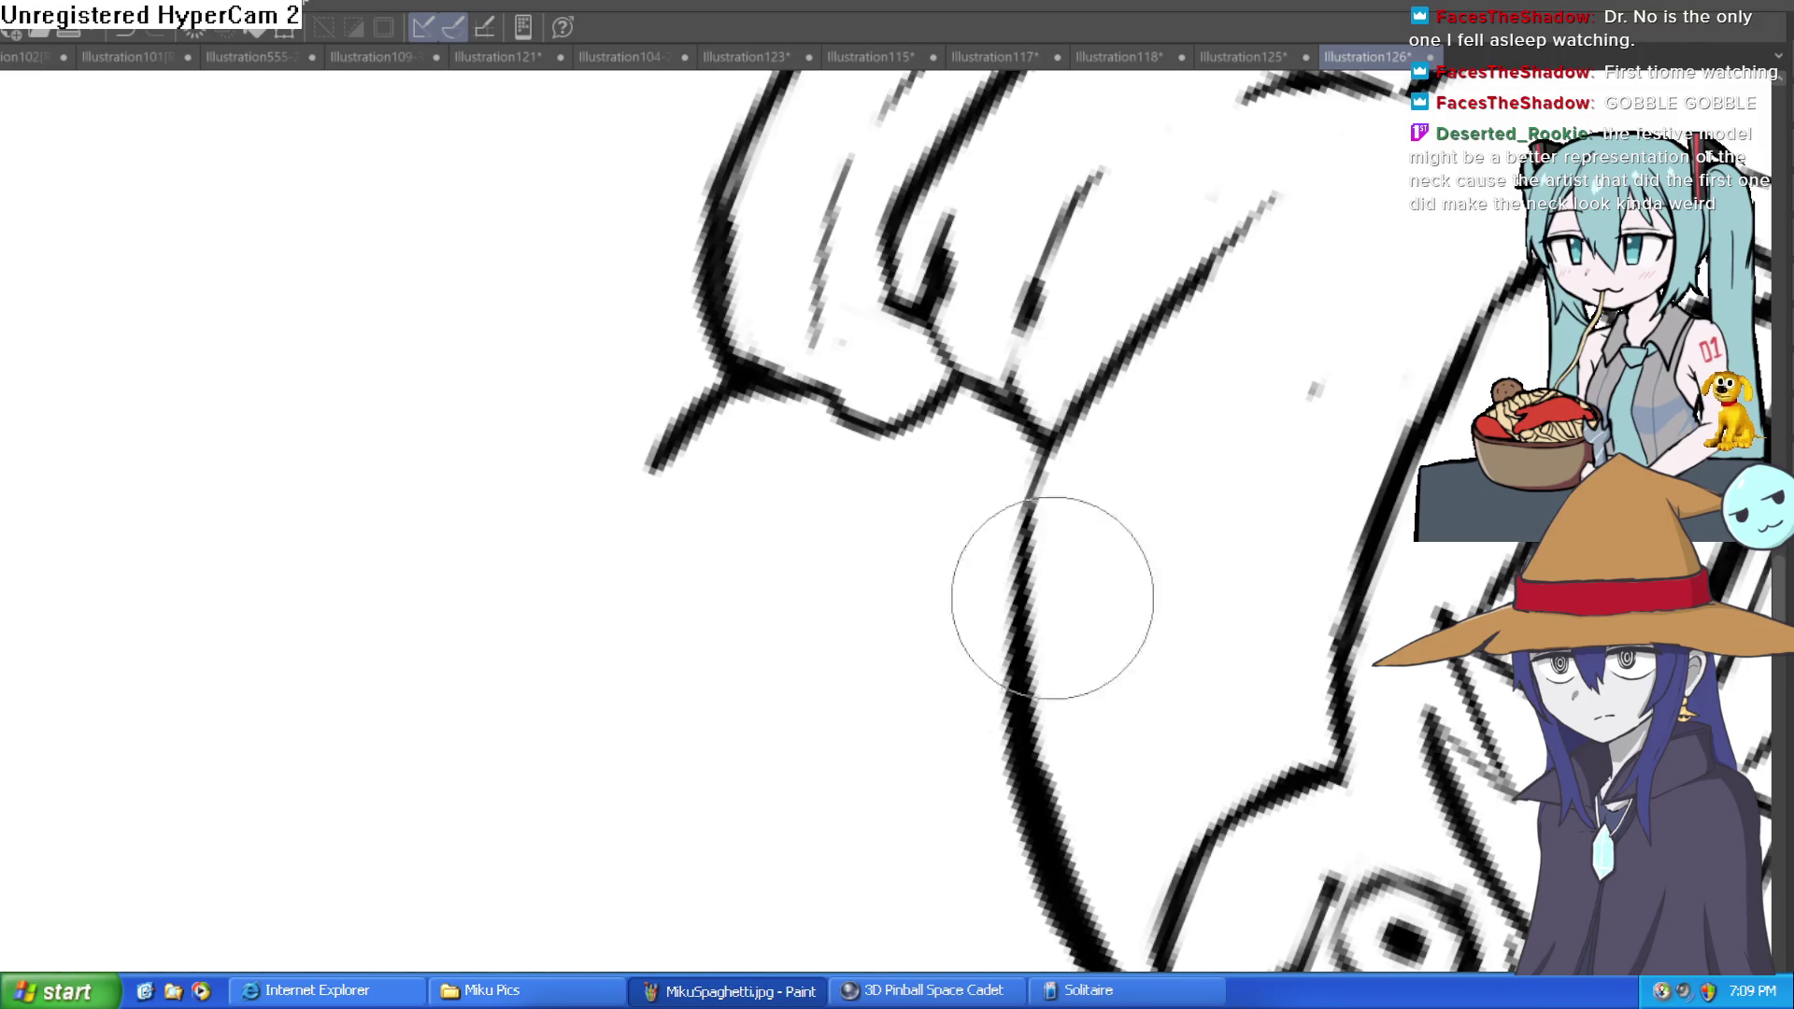
scroll(1330, 380, "down", 5)
scroll(834, 576, "up", 2)
mouse_move(834, 576)
left_mouse_down()
mouse_move(897, 473)
mouse_move(985, 505)
mouse_move(926, 501)
mouse_move(909, 468)
mouse_move(929, 425)
left_mouse_up()
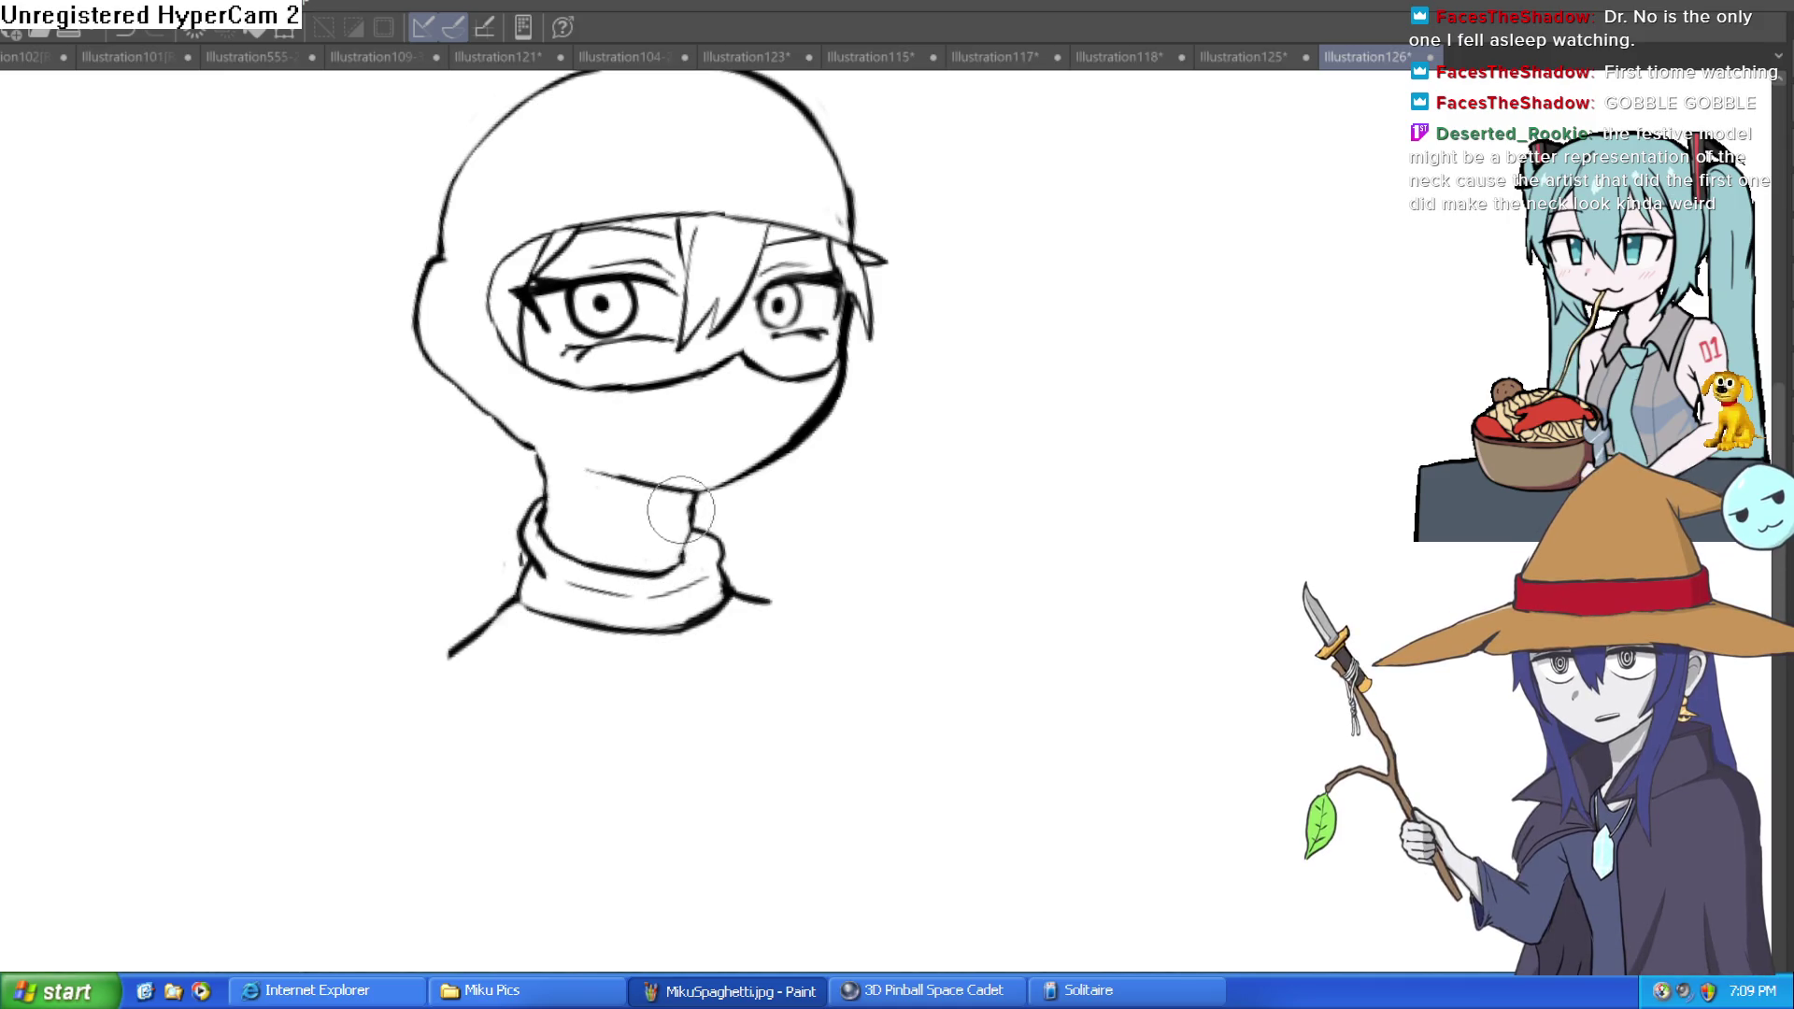
key("ctrl+minus")
left_click(690, 478)
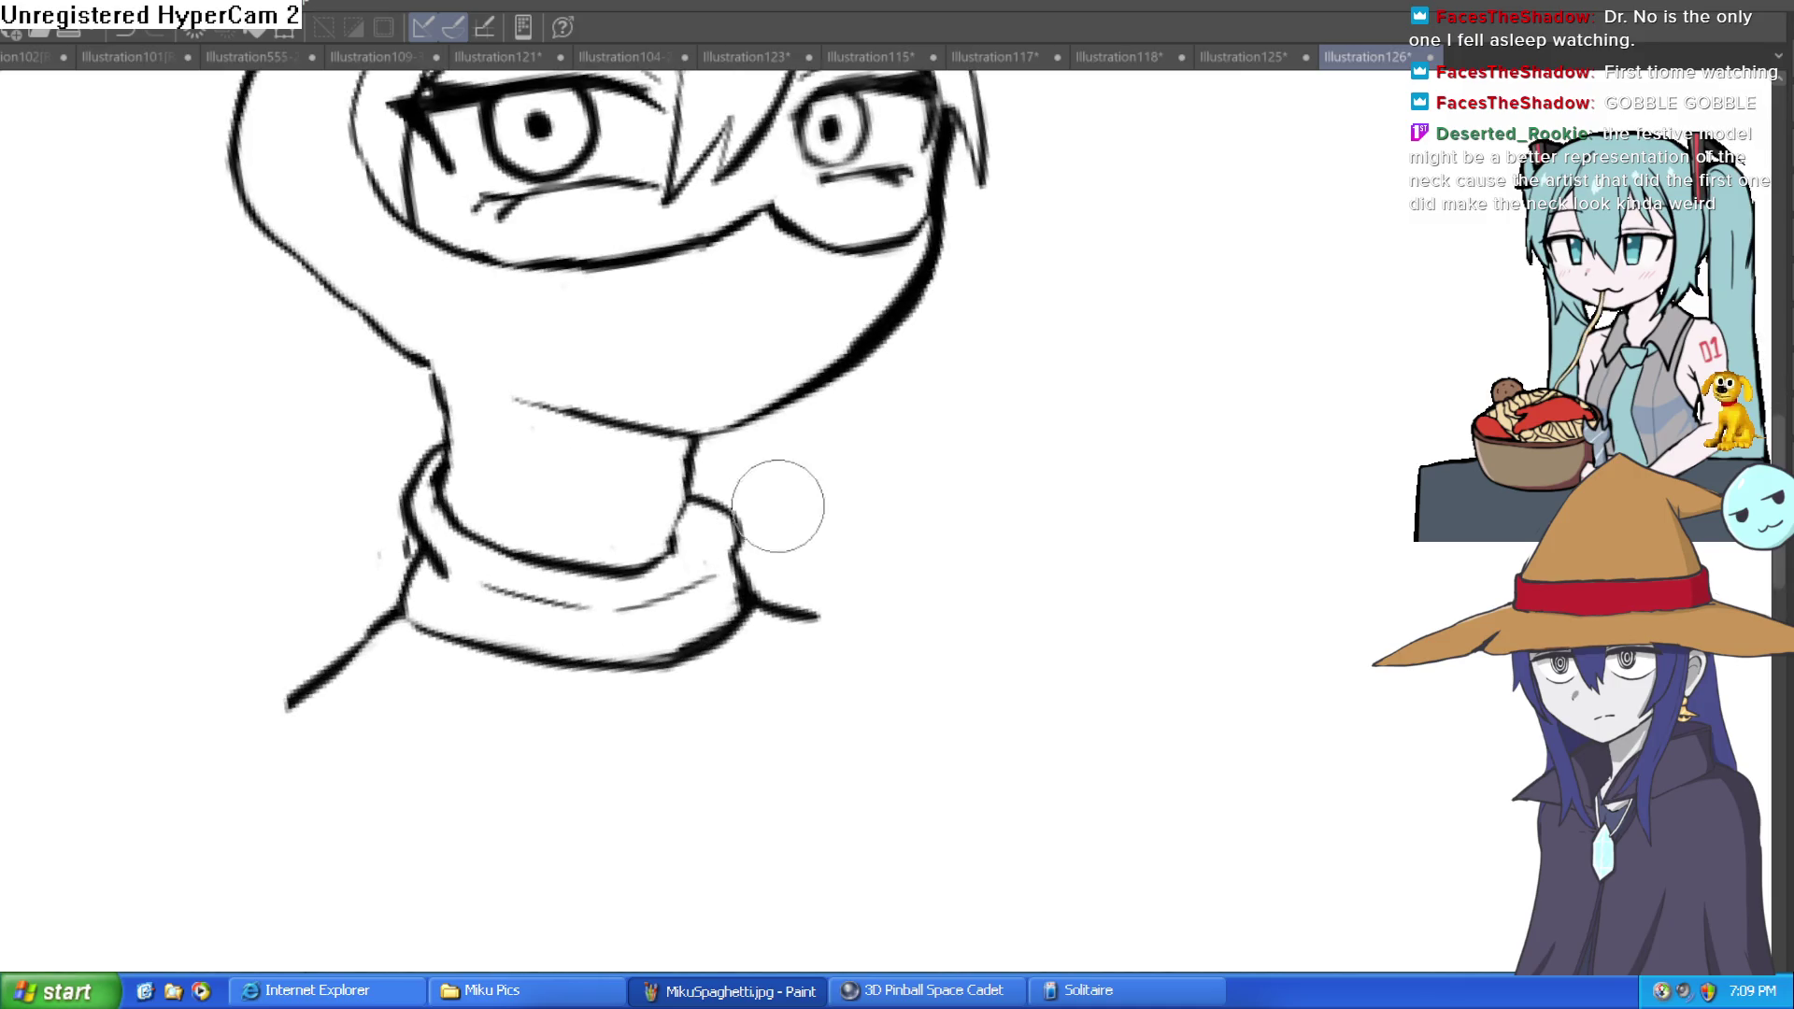
left_click_drag(685, 432, 678, 519)
key("ctrl+z")
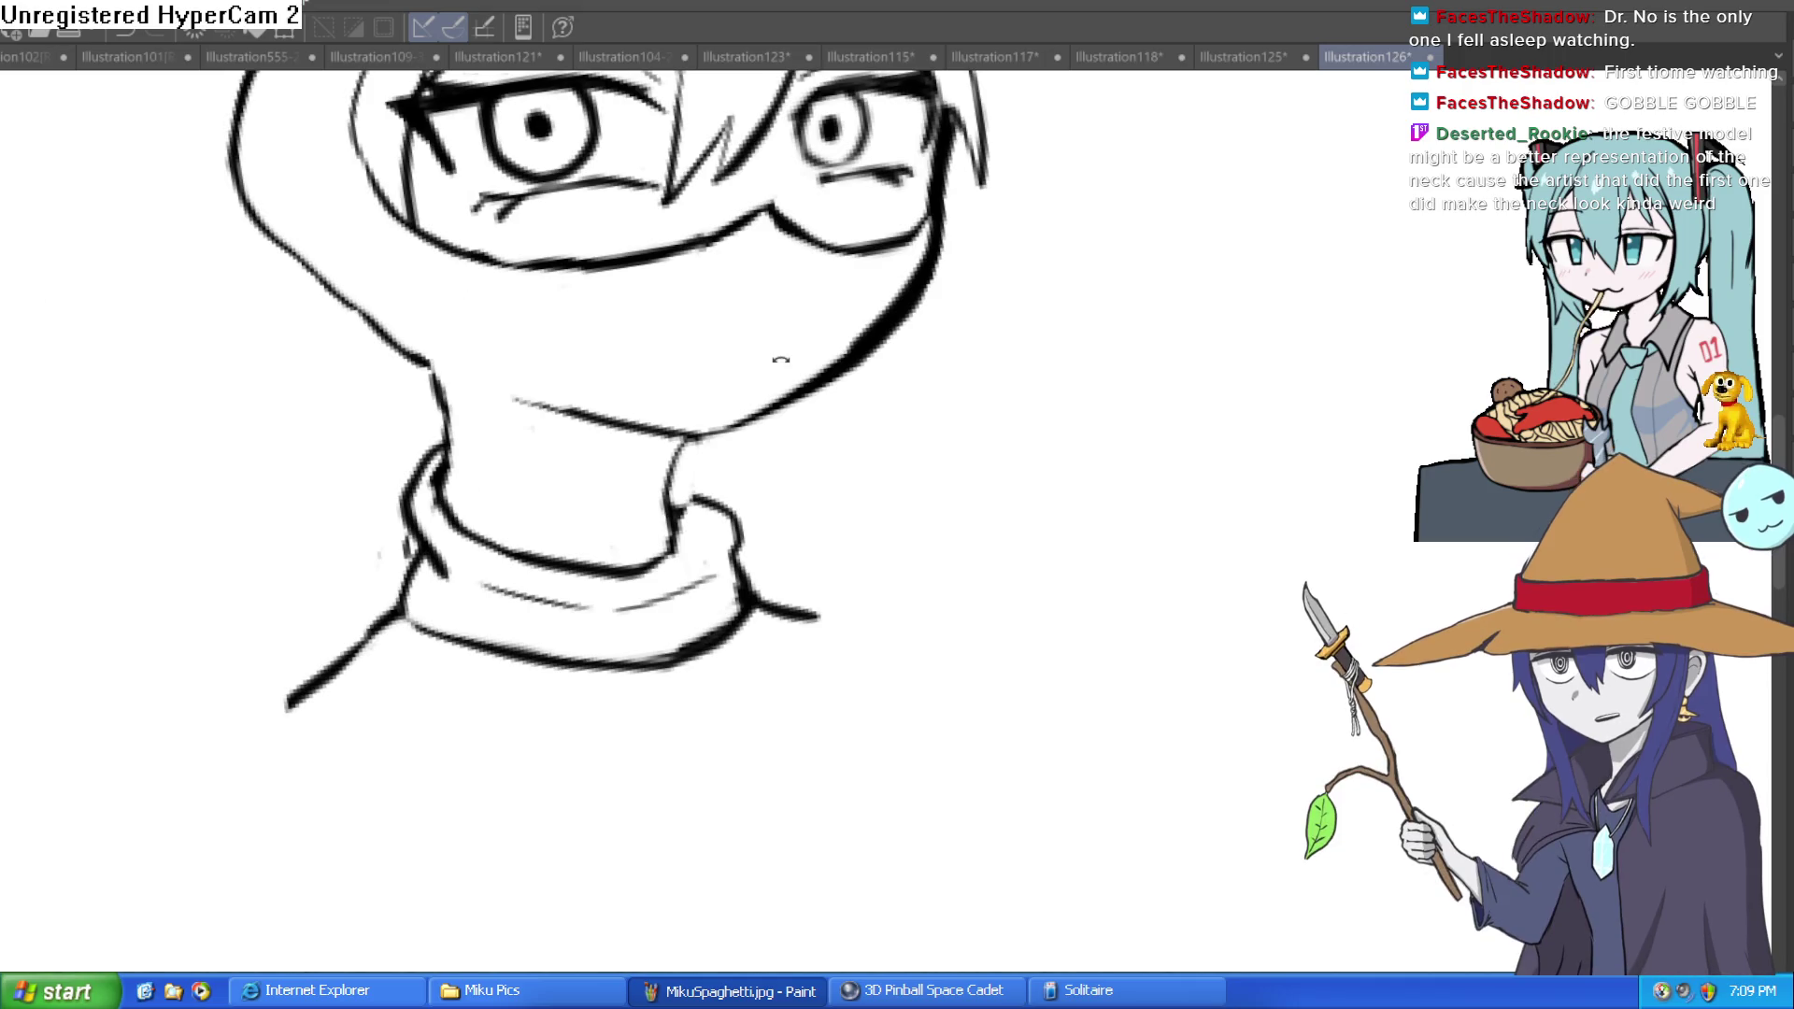
Step: Redraw the neck's right edge cleanly down to the collar
left_click_drag(666, 542, 671, 499)
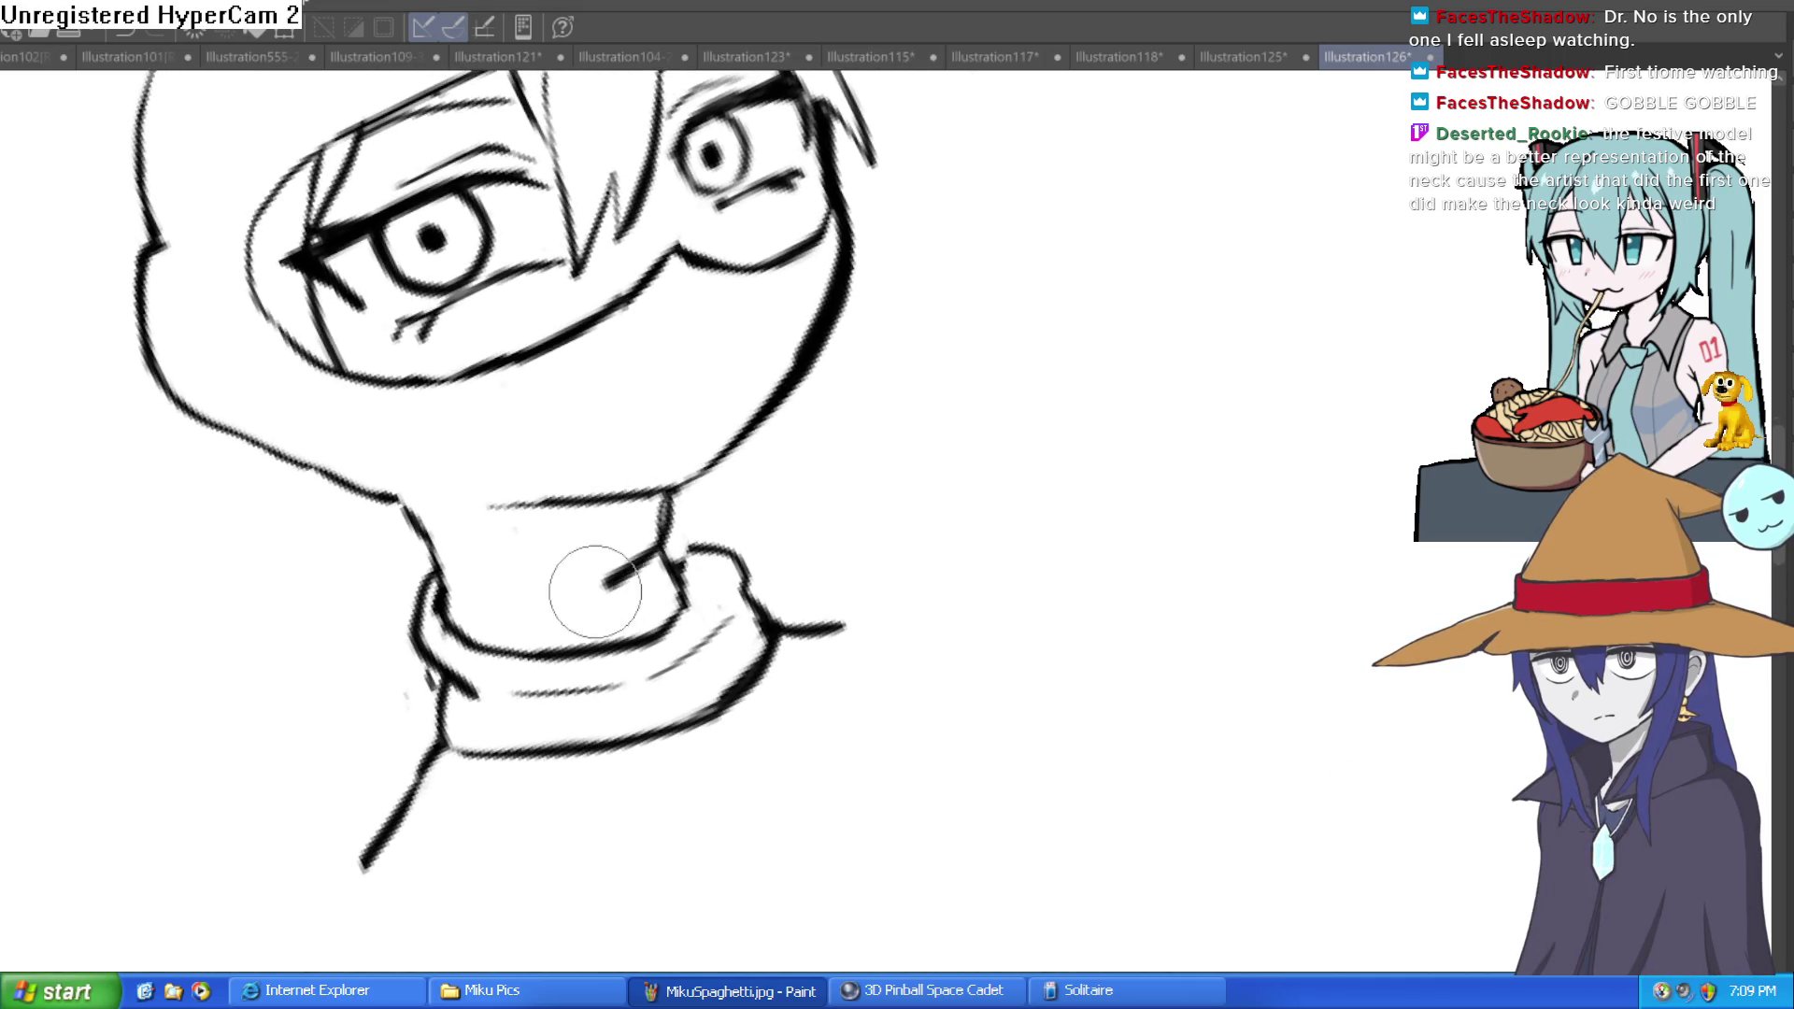
mouse_move(647, 557)
left_mouse_down()
mouse_move(581, 572)
mouse_move(669, 608)
mouse_move(684, 572)
left_mouse_up()
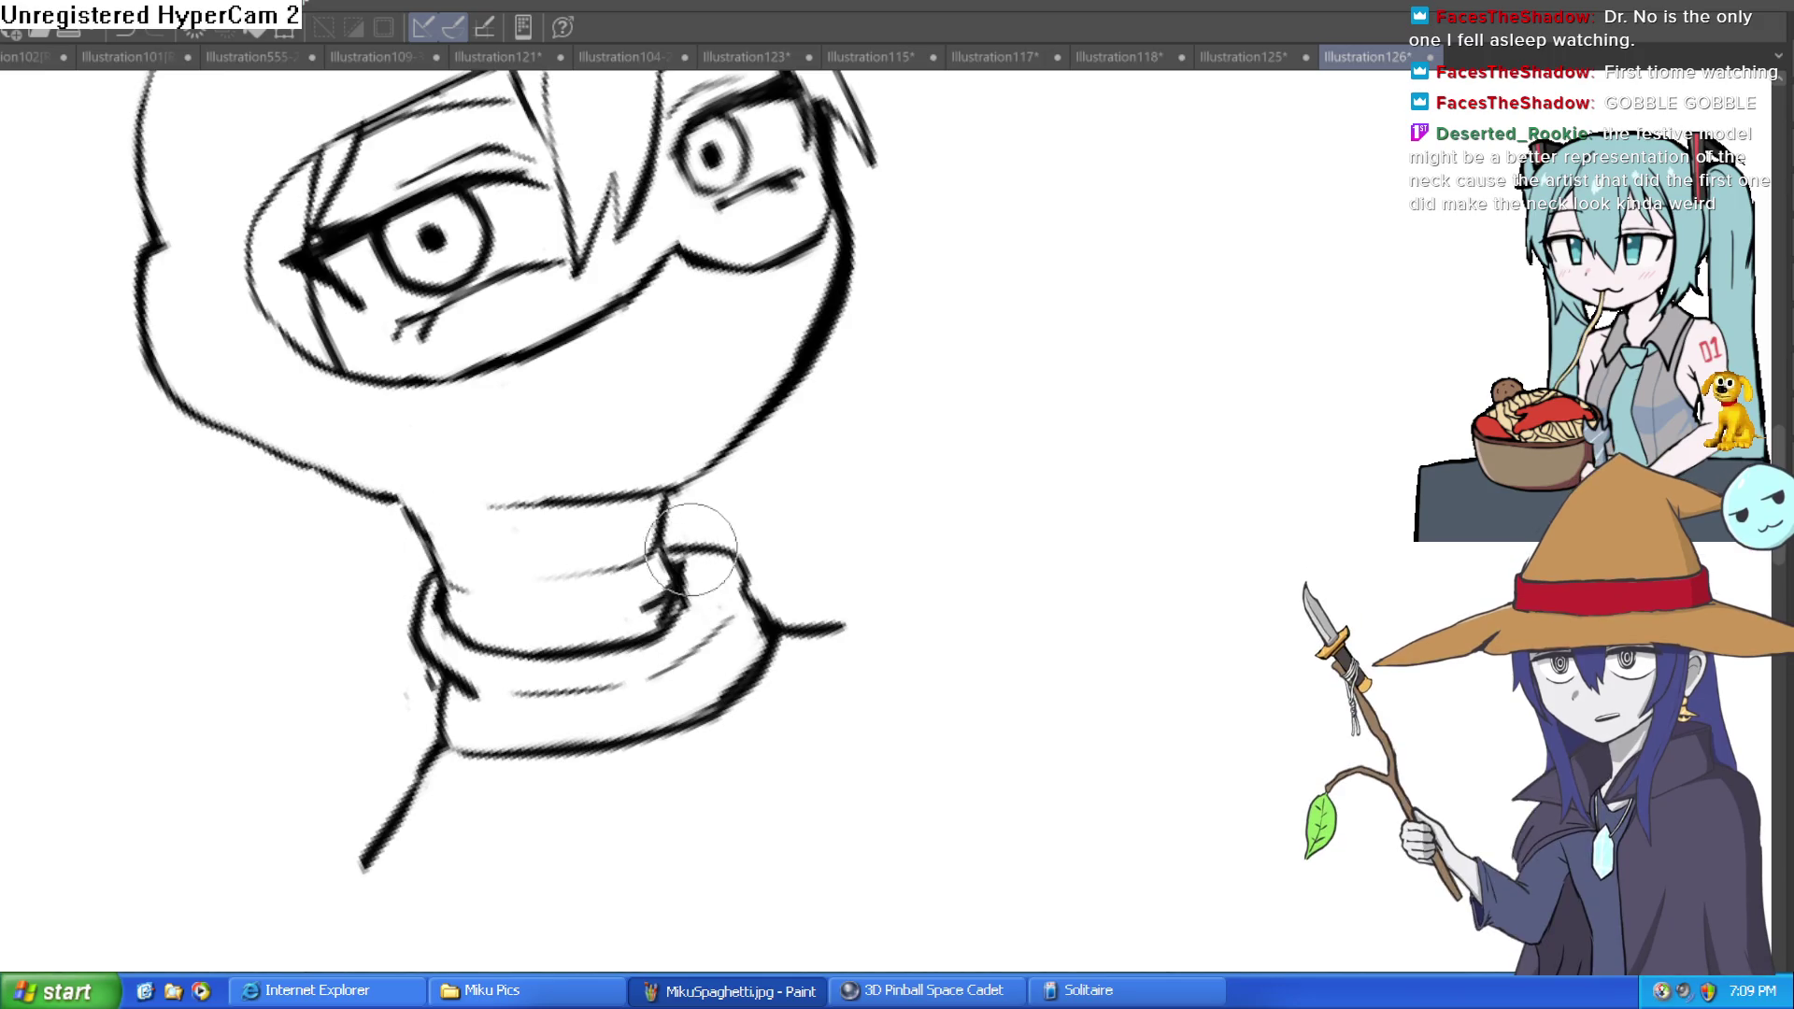
scroll(684, 572, "down", 5)
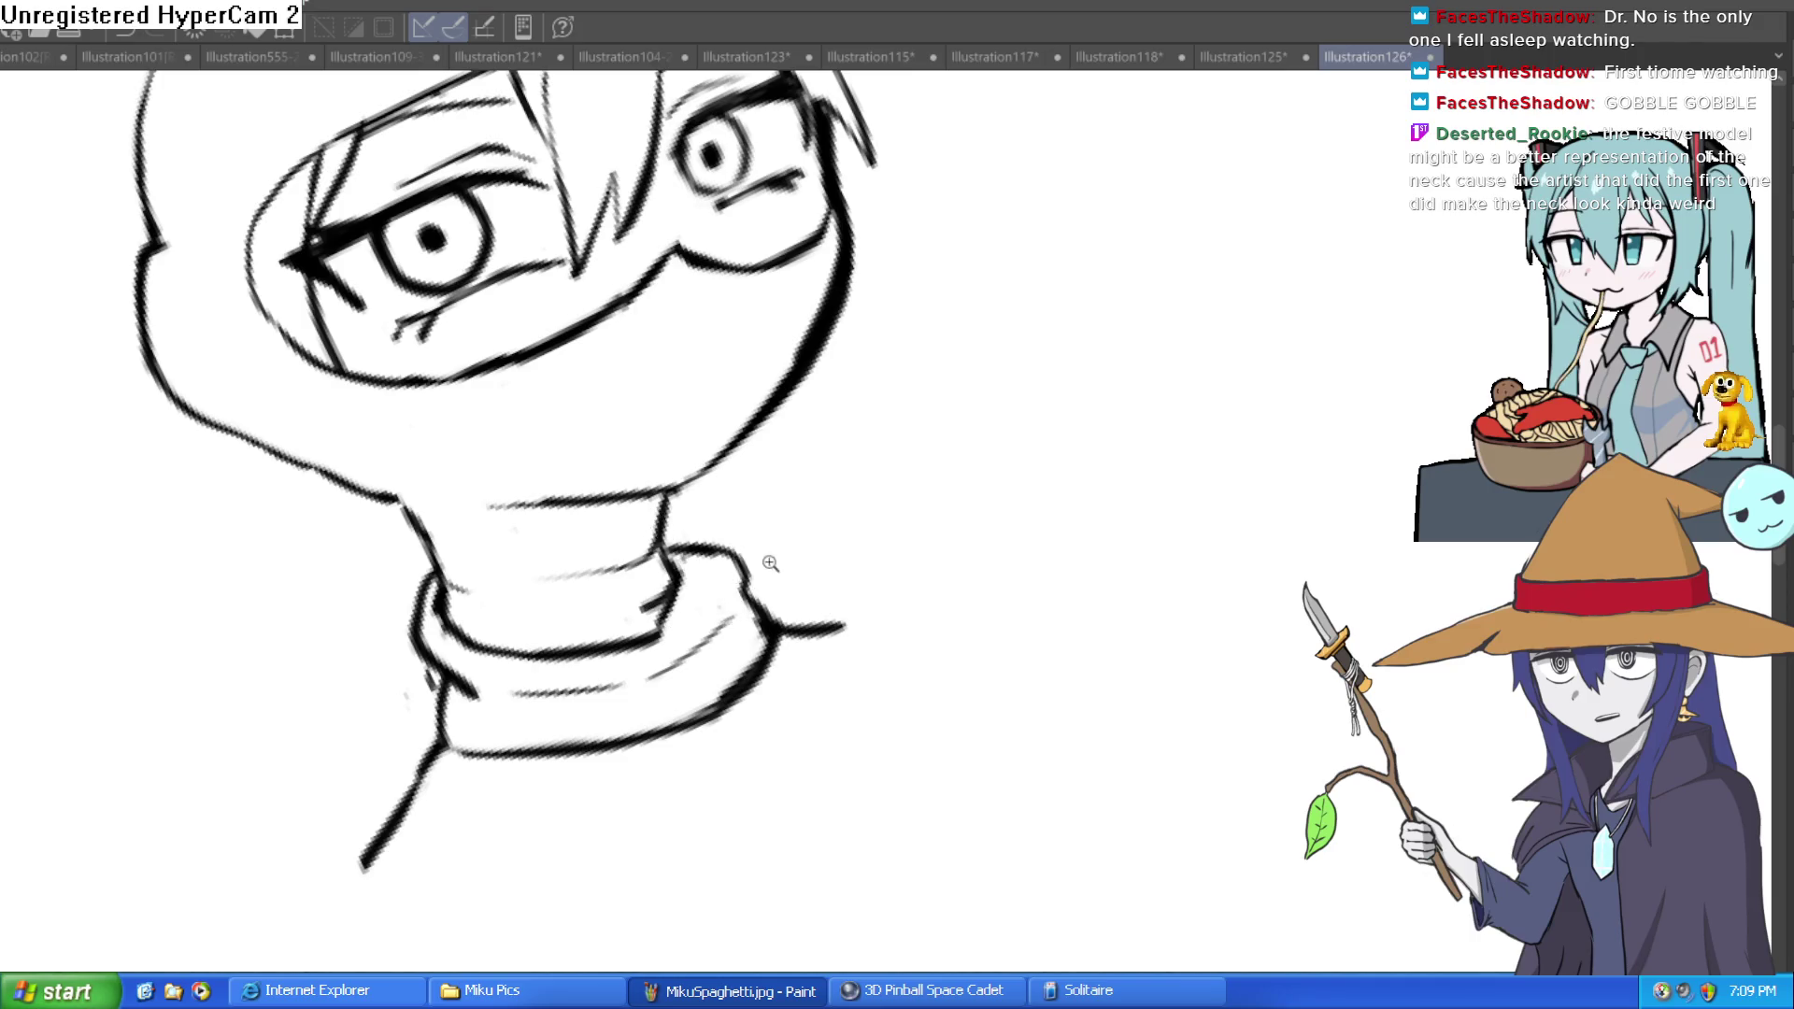
left_click_drag(895, 470, 895, 389)
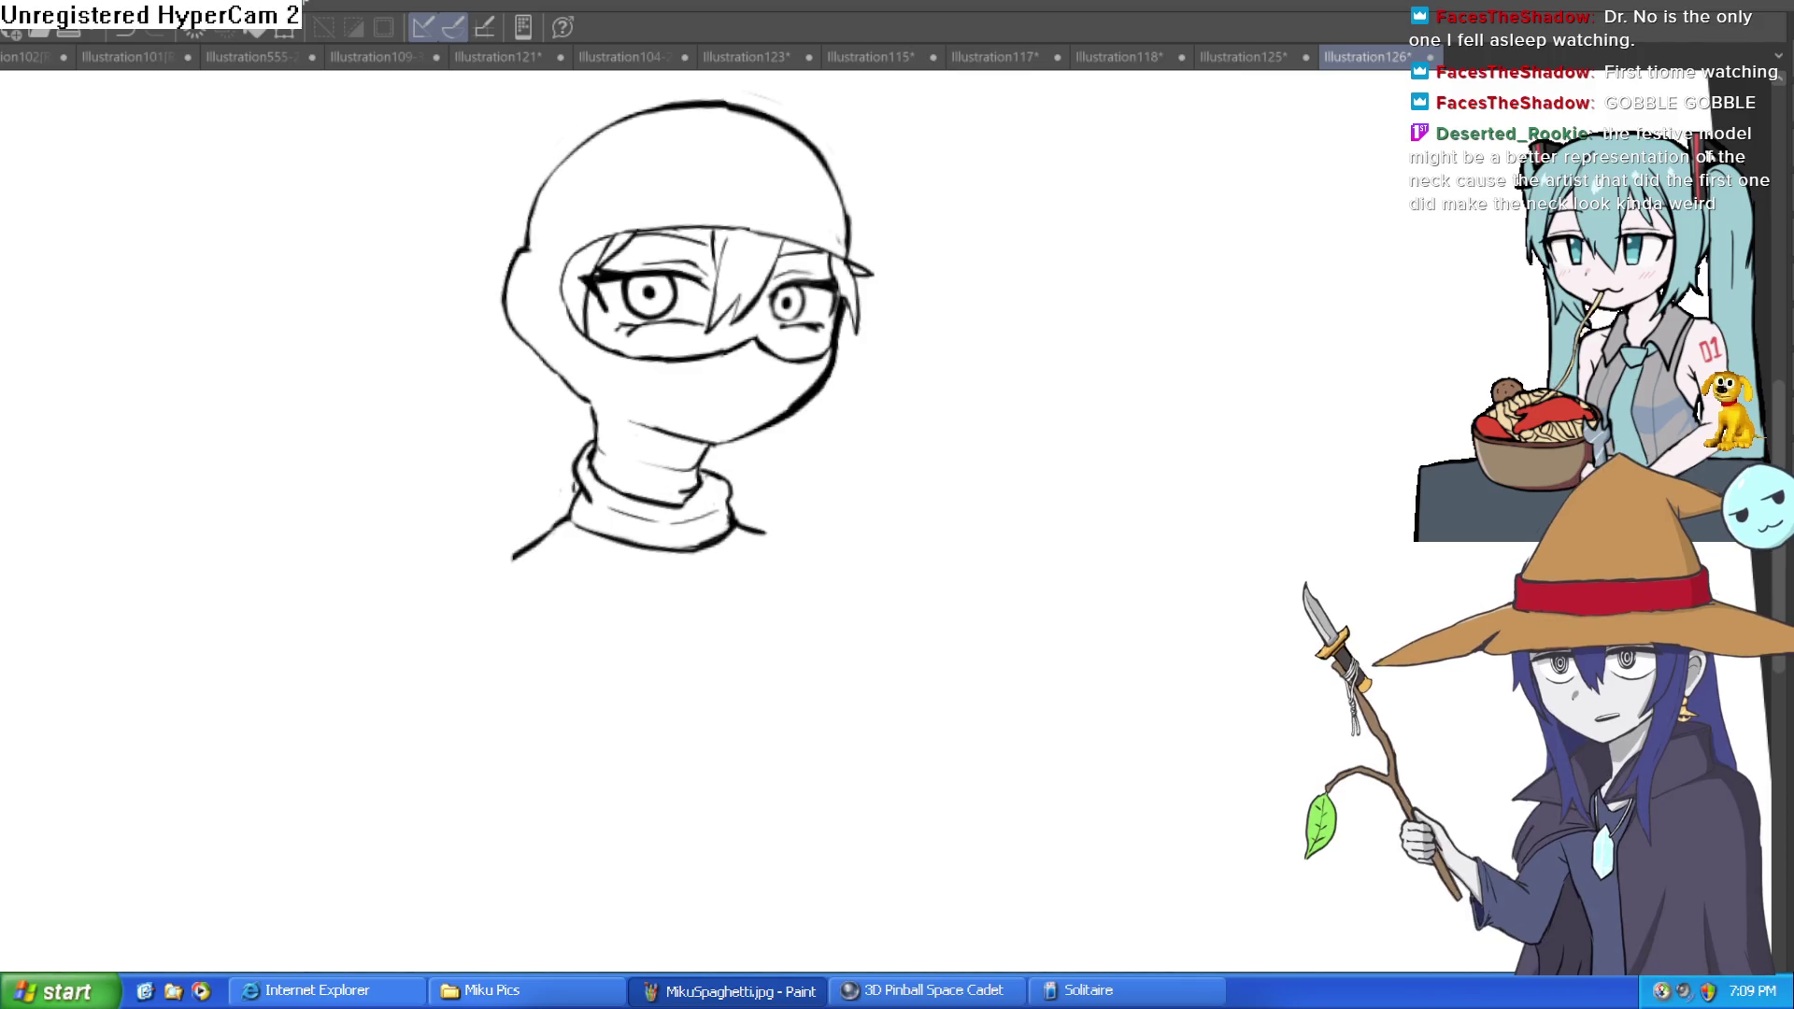
Step: Draw the right shoulder and chest curve below the collar
left_click_drag(681, 538, 646, 395)
left_click_drag(603, 510, 681, 420)
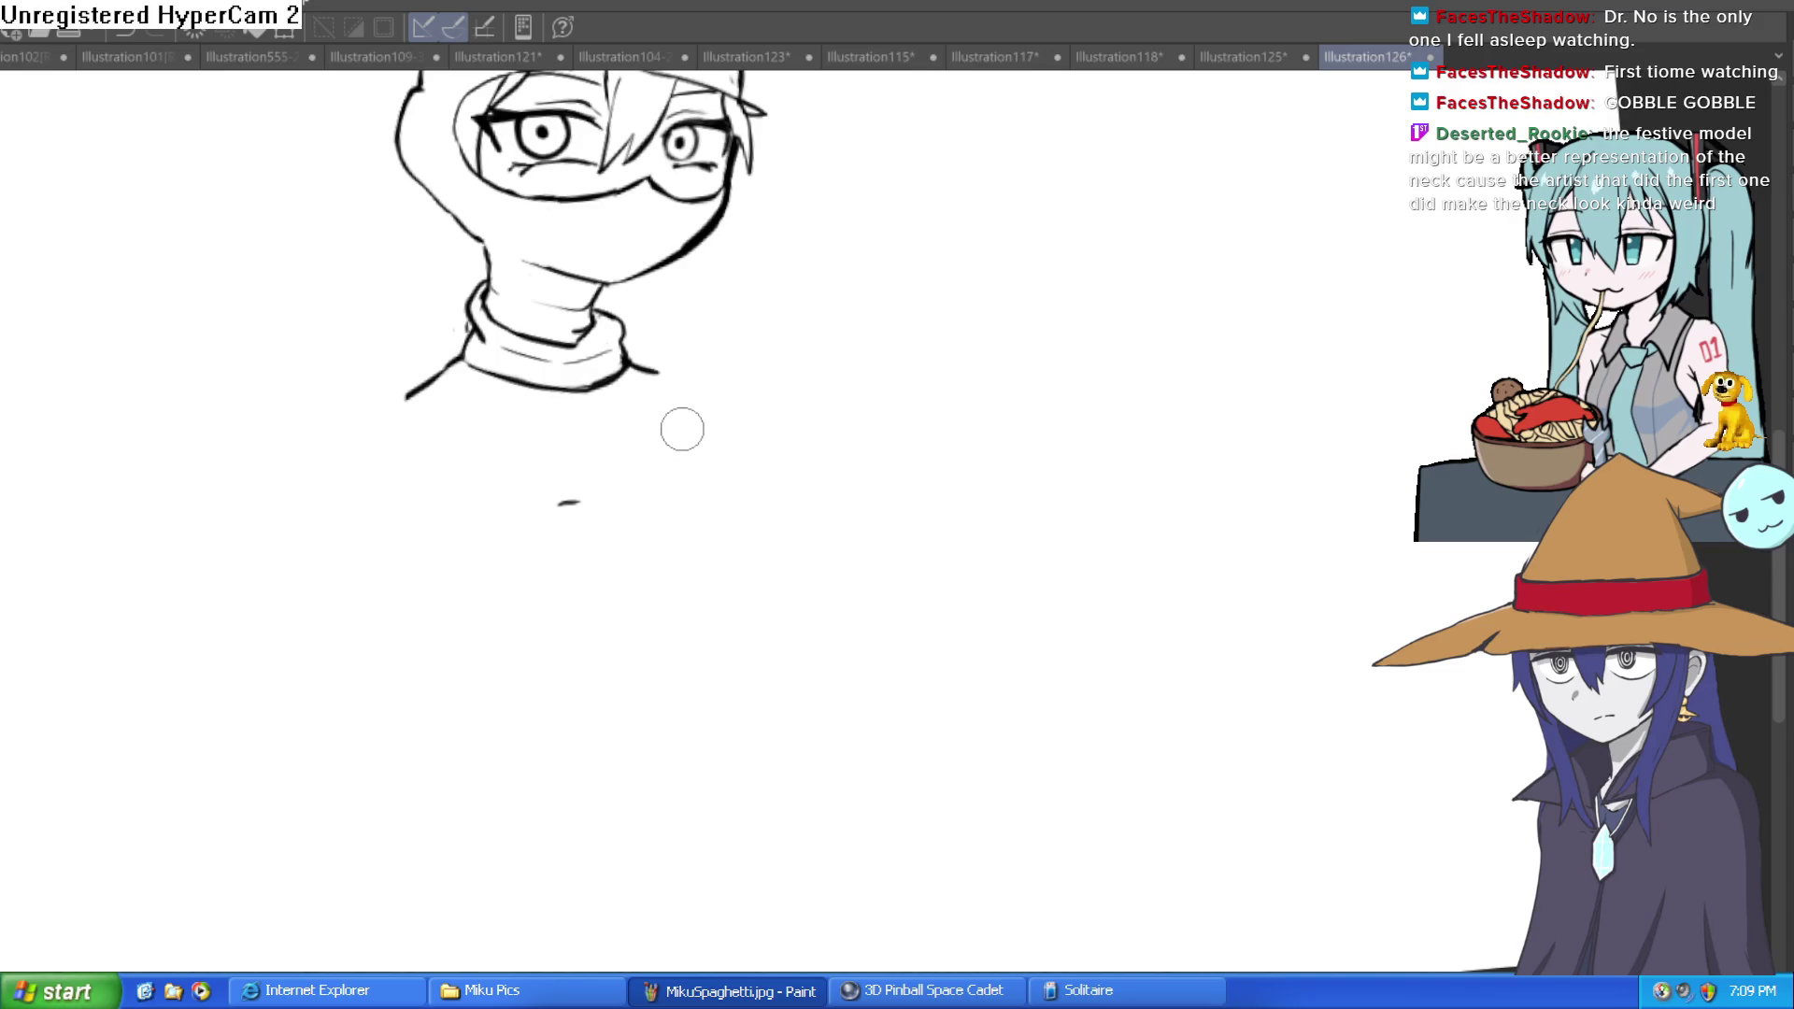
left_click_drag(669, 417, 752, 488)
key("ctrl+z")
mouse_move(650, 389)
left_mouse_down()
mouse_move(715, 446)
mouse_move(720, 561)
mouse_move(697, 537)
left_mouse_up()
key("ctrl+z")
key("ctrl+z")
mouse_move(666, 422)
left_mouse_down()
mouse_move(713, 461)
mouse_move(755, 544)
left_mouse_up()
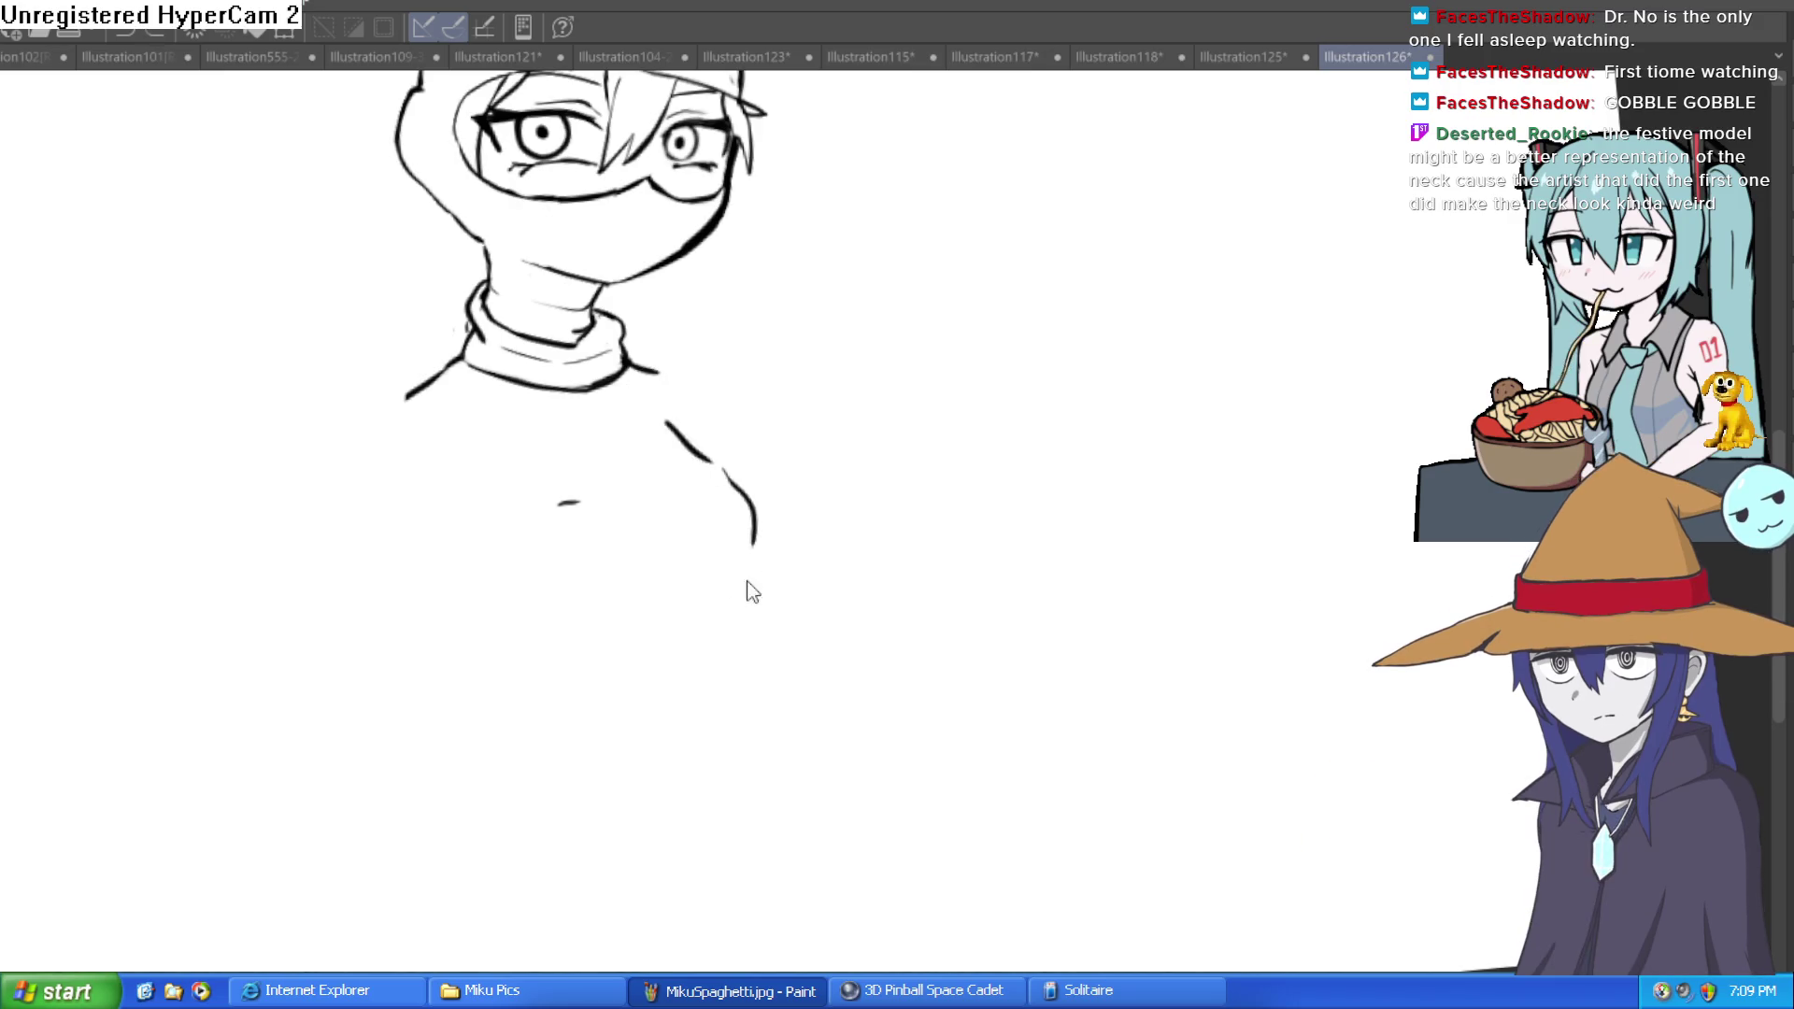
mouse_move(721, 632)
left_mouse_down()
mouse_move(753, 524)
mouse_move(681, 441)
left_mouse_up()
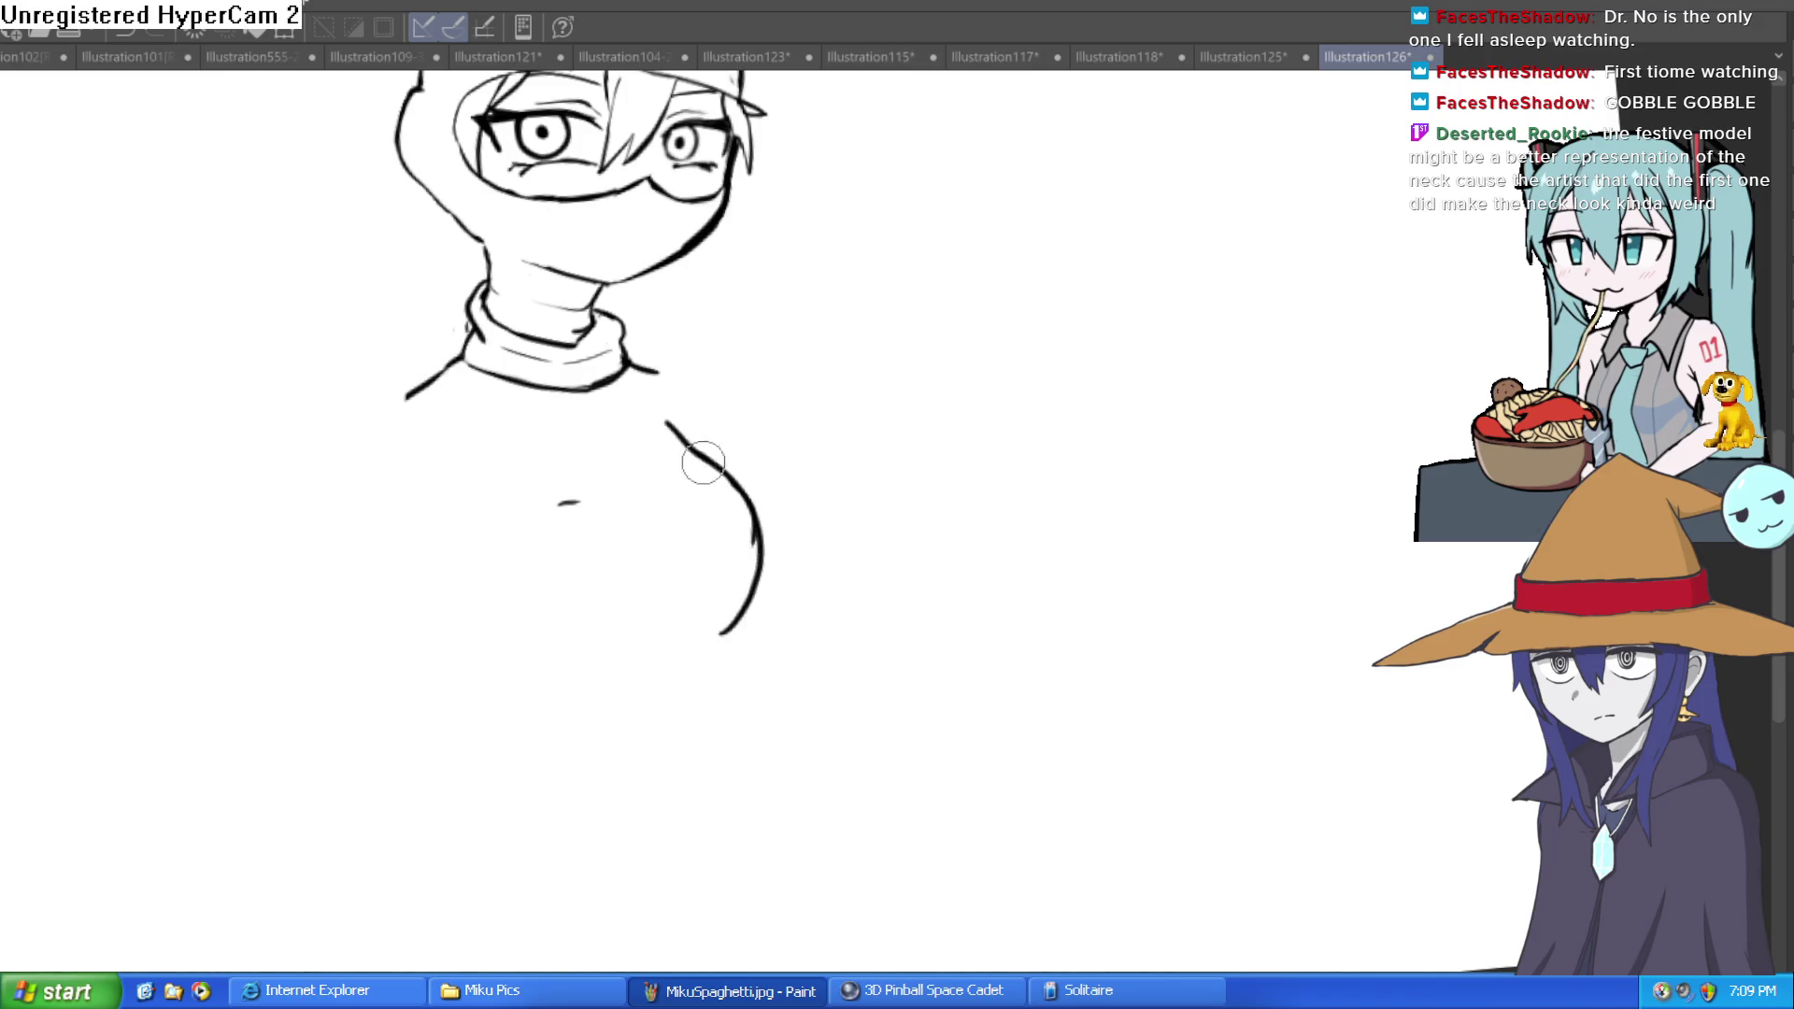
Step: Draw the sweater body line under the collar and a shorter lower chest curve
mouse_move(680, 520)
left_mouse_down()
mouse_move(525, 633)
mouse_move(542, 745)
mouse_move(524, 681)
left_mouse_up()
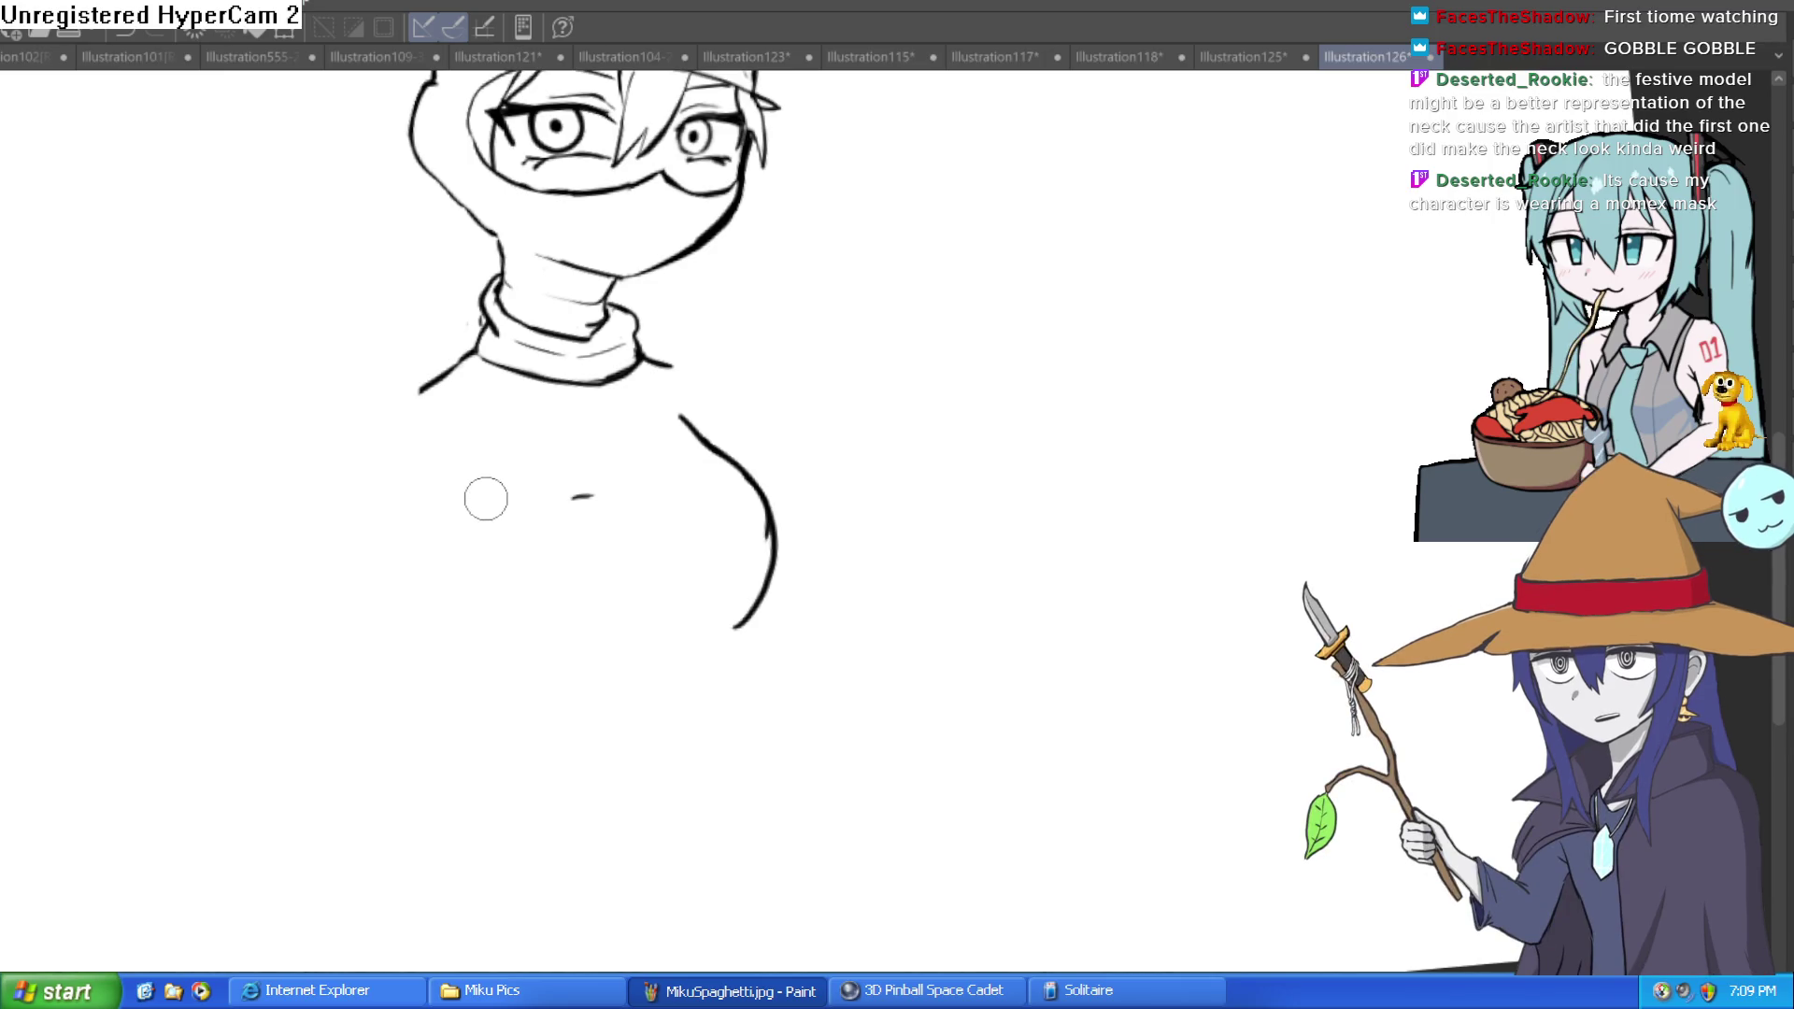
mouse_move(444, 407)
left_mouse_down()
mouse_move(671, 367)
mouse_move(729, 439)
left_mouse_up()
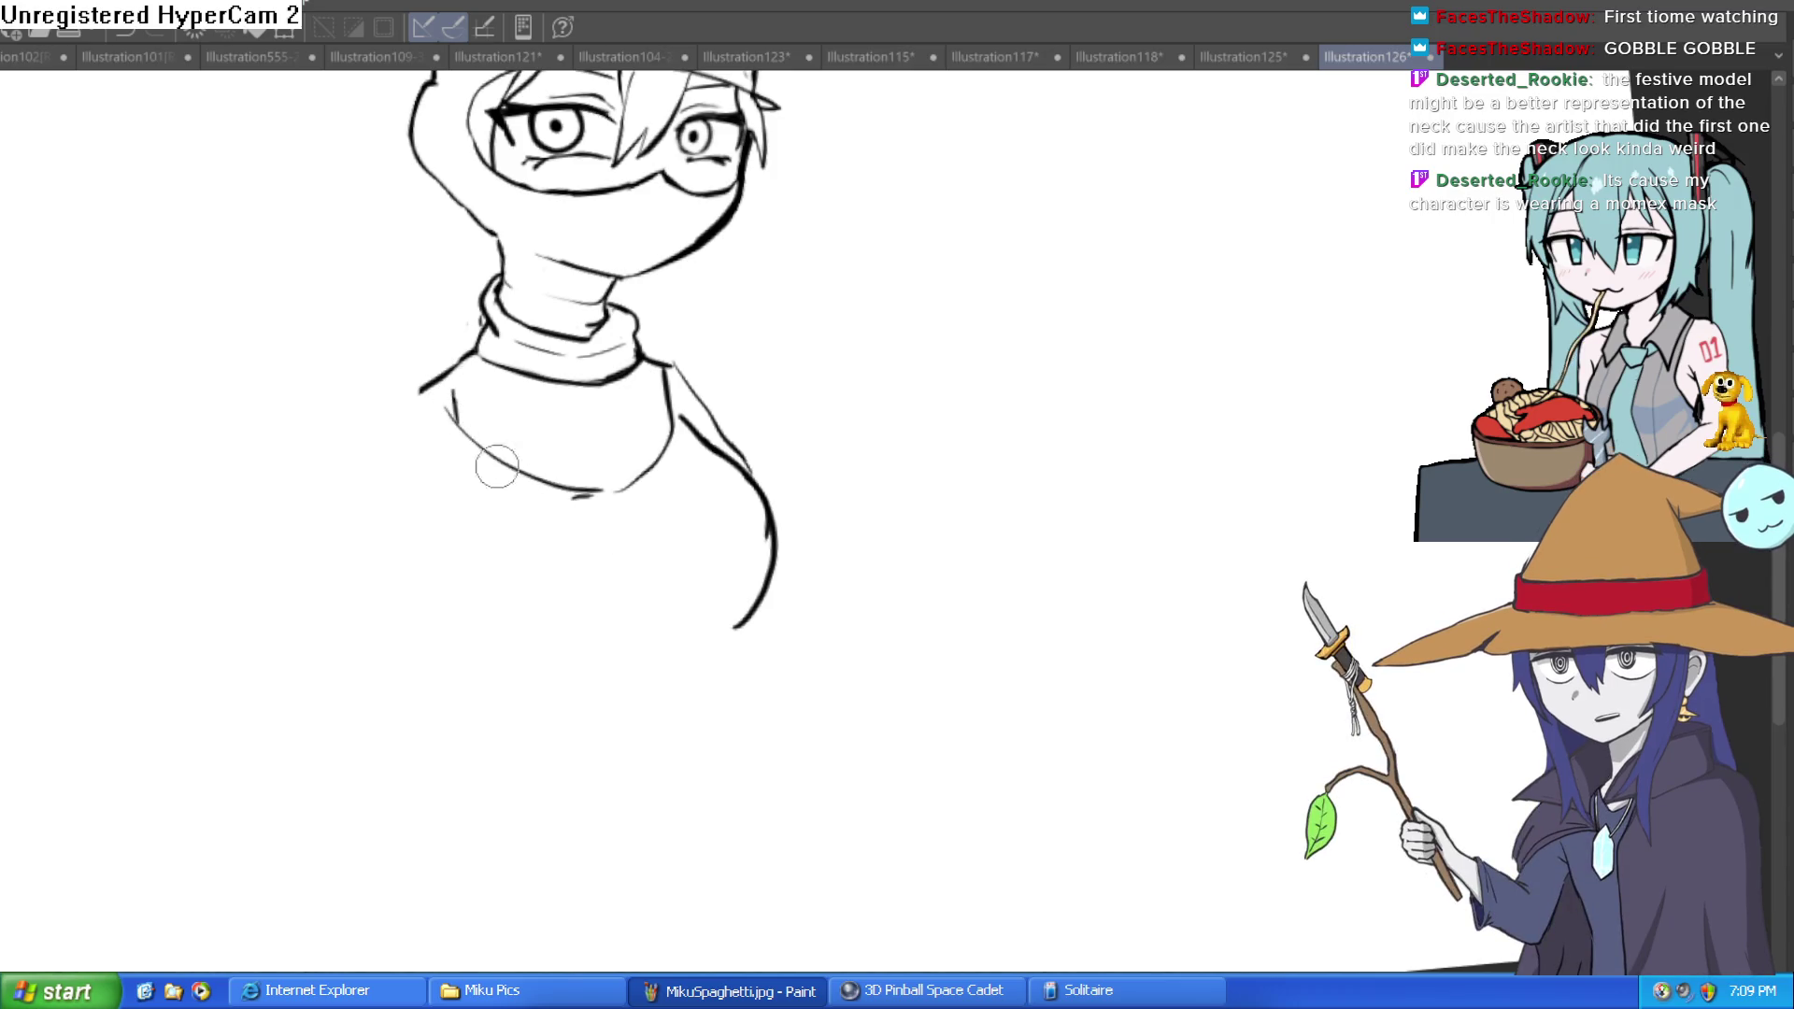
mouse_move(607, 667)
left_mouse_down()
mouse_move(460, 639)
mouse_move(447, 572)
left_mouse_up()
key("ctrl+z")
left_click_drag(561, 669, 486, 652)
left_click_drag(408, 583, 404, 538)
Step: Draw a bold left shoulder curve, both left-arm outlines and a thin right-shoulder line
left_click_drag(378, 379, 313, 467)
key("ctrl+z")
mouse_move(446, 366)
left_mouse_down()
mouse_move(384, 389)
mouse_move(310, 496)
left_mouse_up()
mouse_move(409, 387)
left_mouse_down()
mouse_move(328, 412)
mouse_move(249, 734)
left_mouse_up()
left_click_drag(358, 723, 427, 486)
left_click_drag(400, 561, 425, 487)
mouse_move(720, 340)
left_mouse_down()
mouse_move(700, 351)
mouse_move(691, 428)
left_mouse_up()
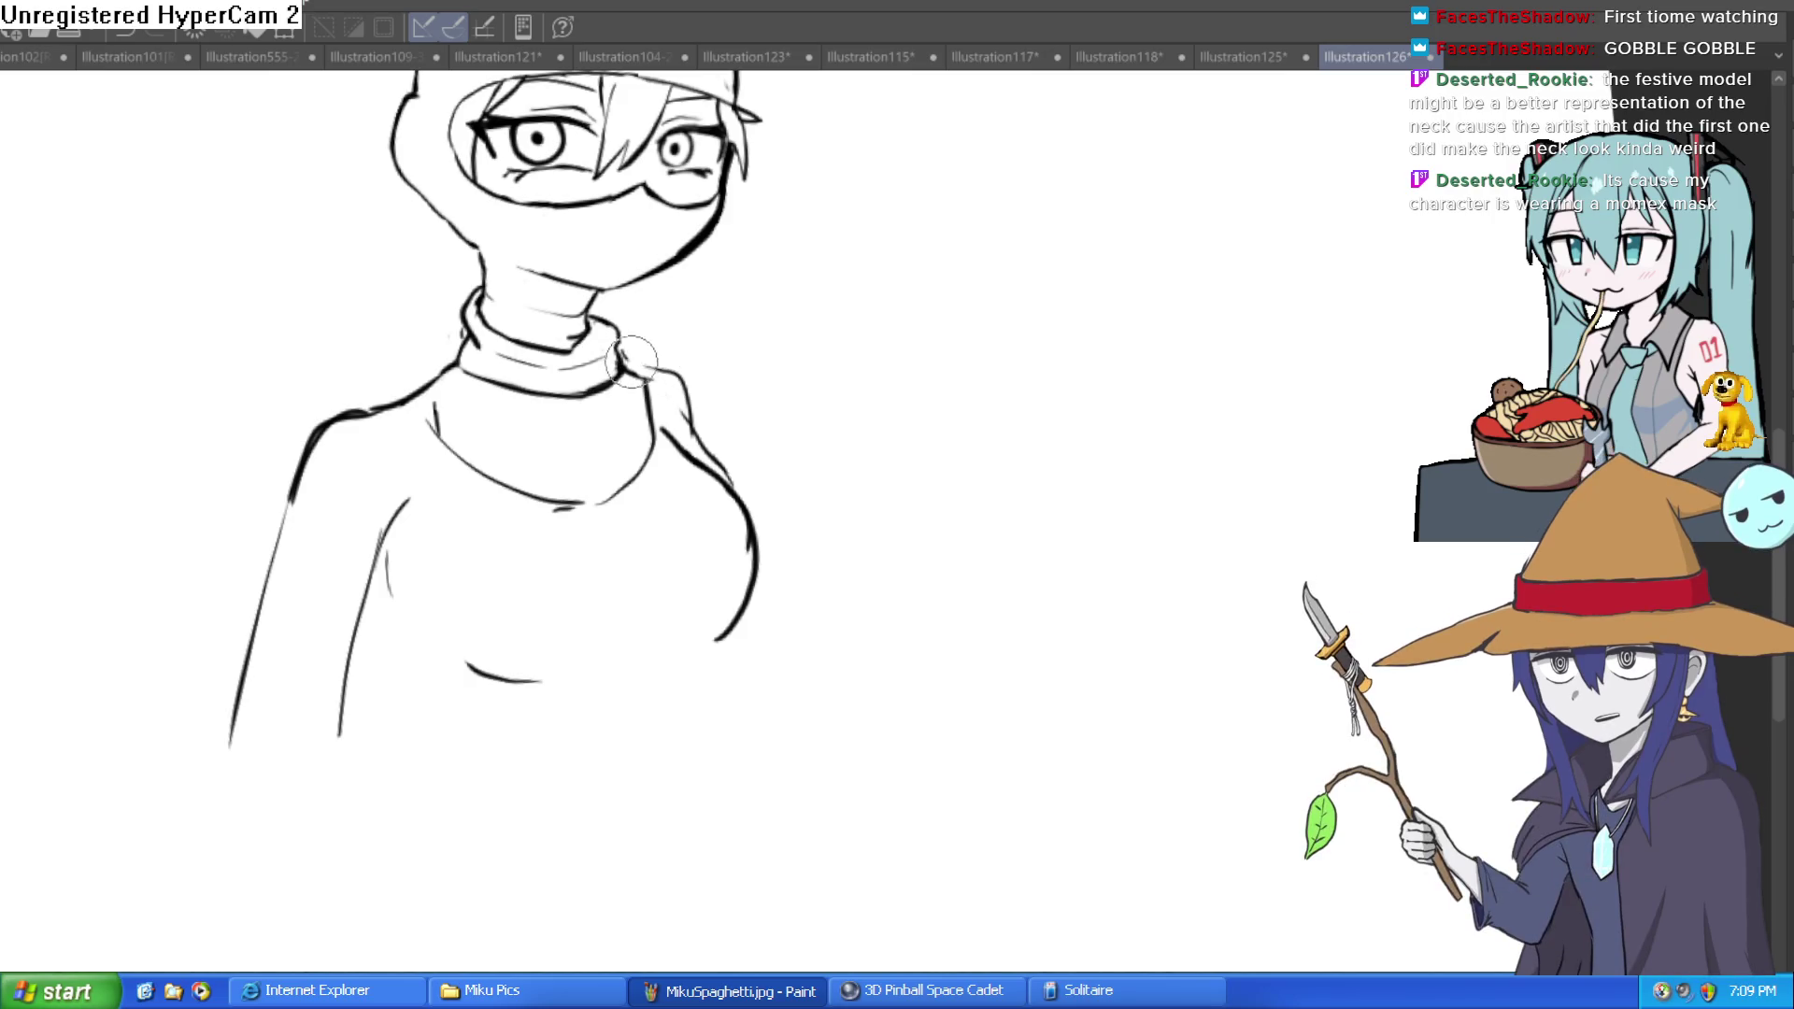
mouse_move(737, 268)
left_mouse_down()
mouse_move(754, 429)
mouse_move(882, 266)
left_mouse_up()
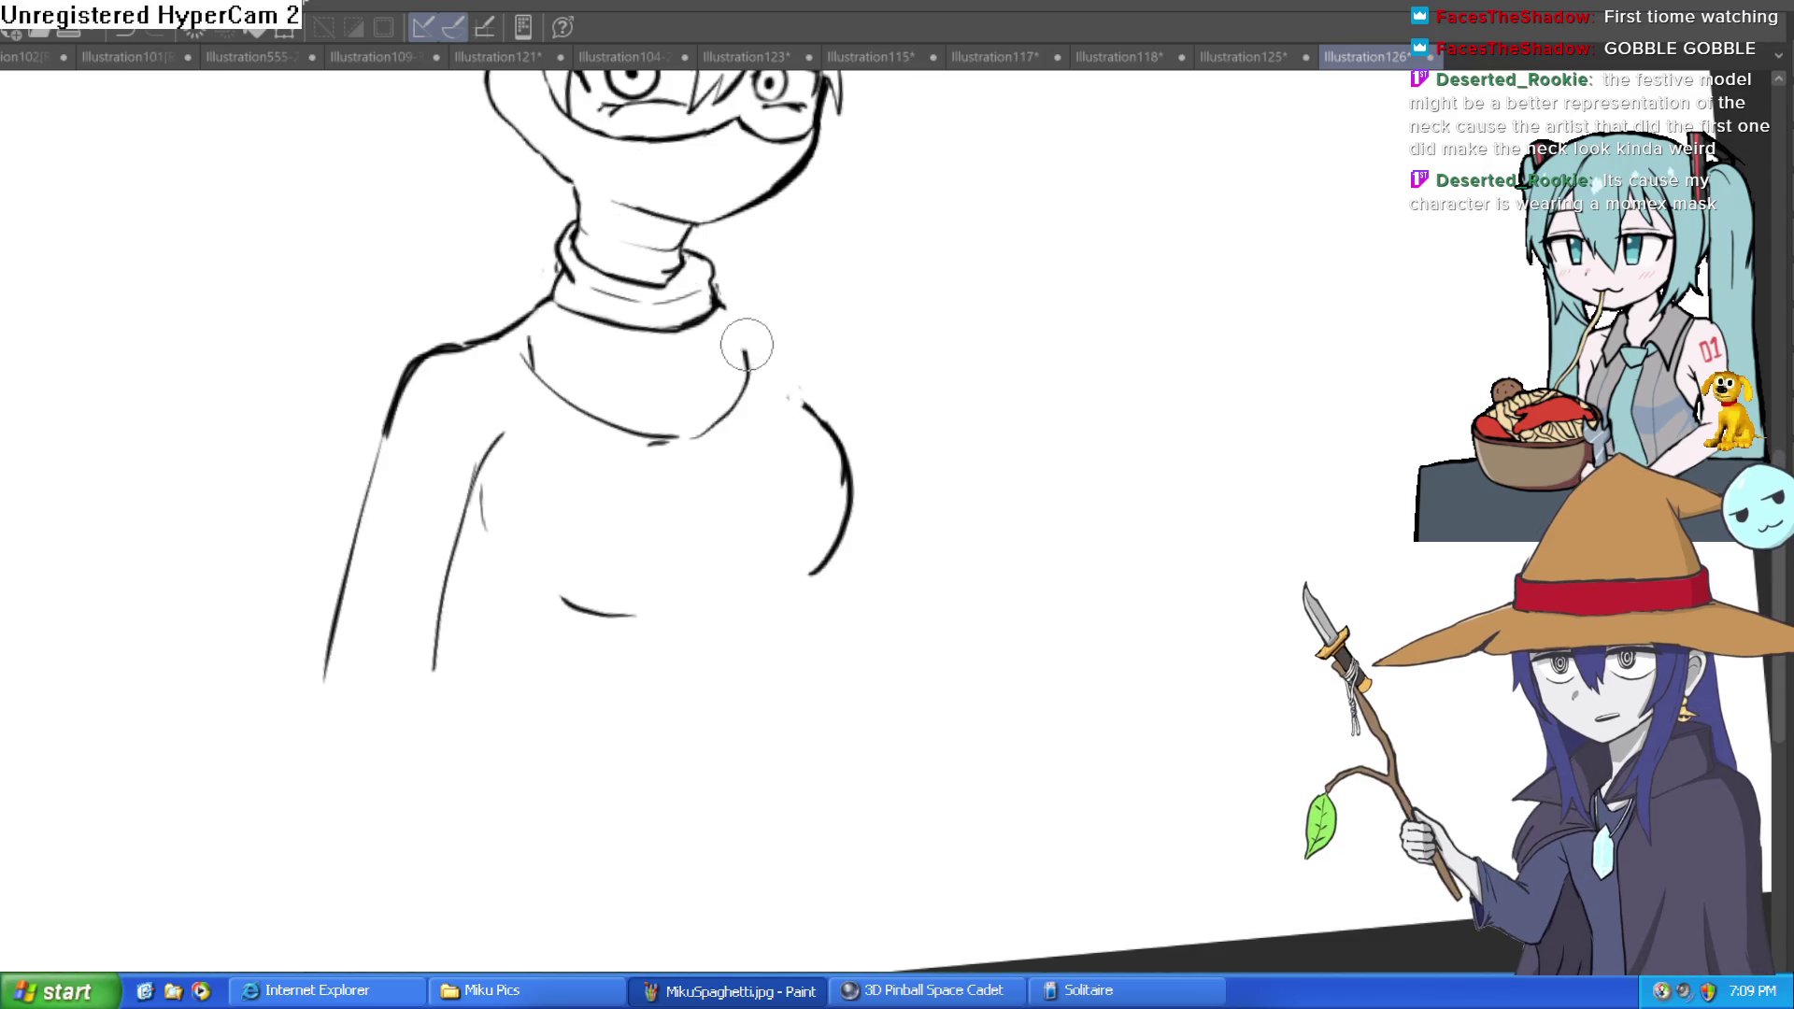
Step: Draw sweater lines down from both collar edges and a shoulder seam
left_click_drag(1047, 403, 1029, 453)
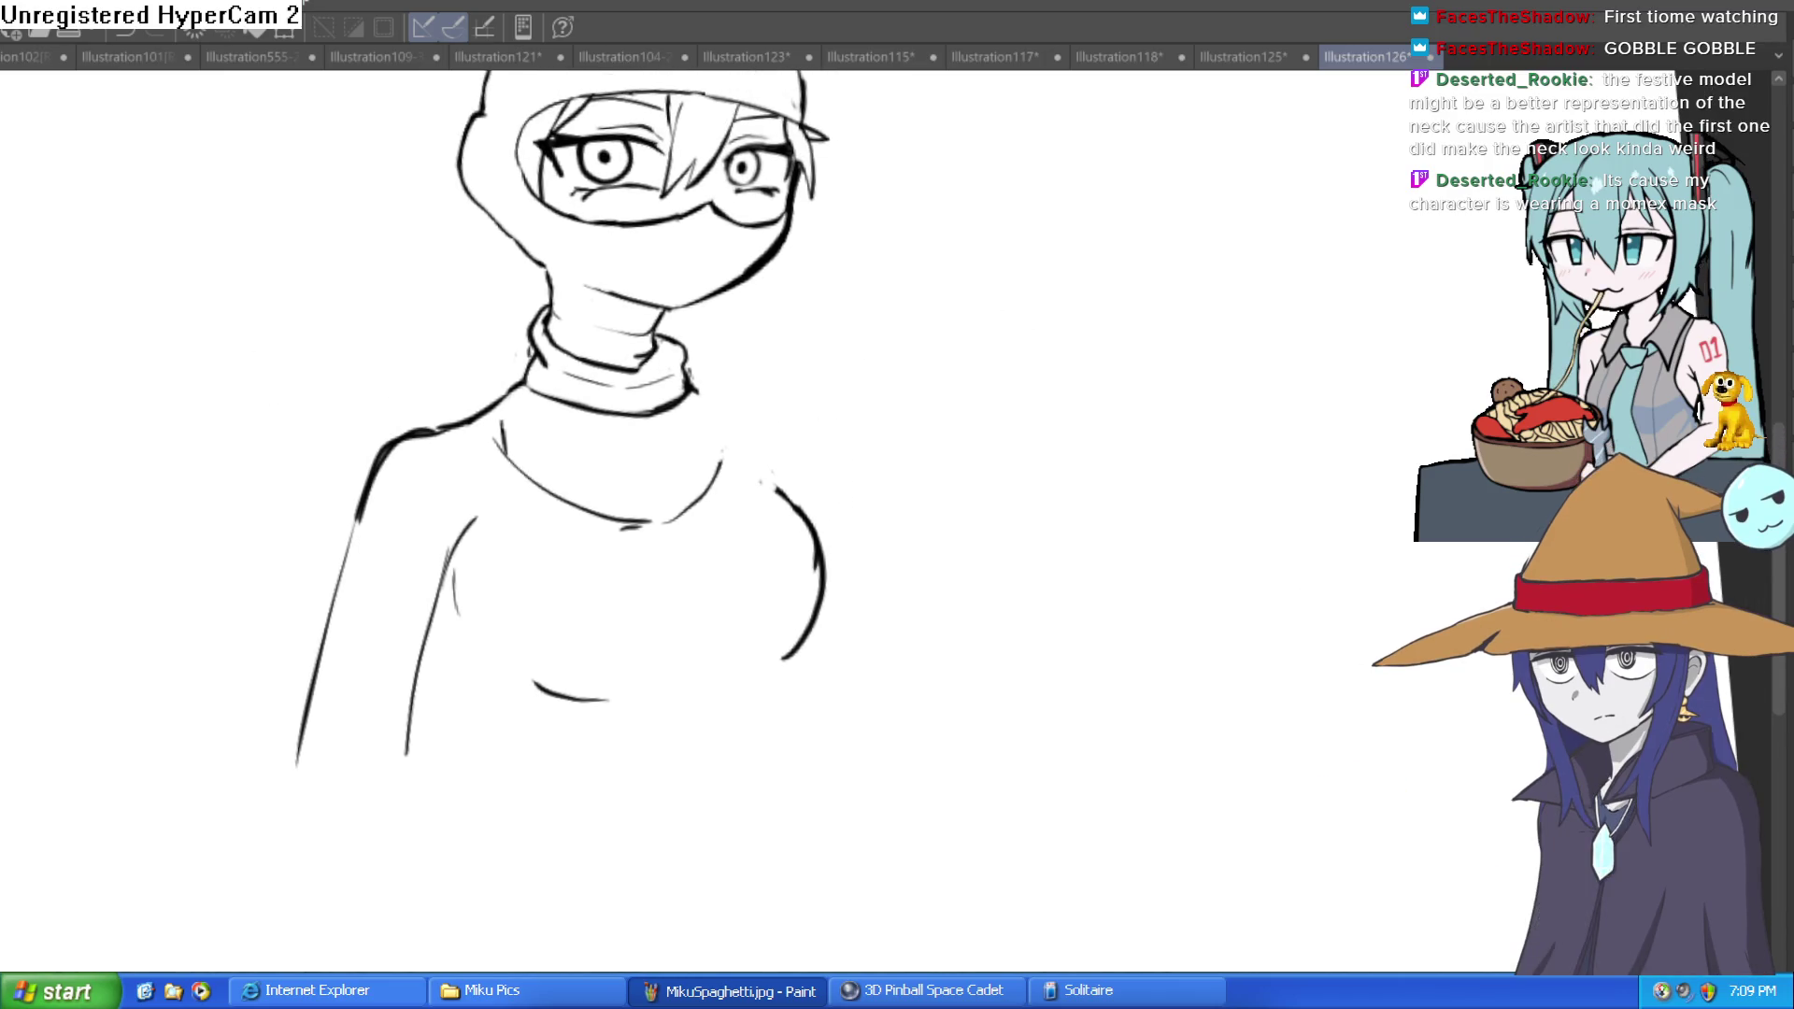
left_click_drag(687, 382, 725, 458)
left_click_drag(692, 369, 781, 476)
left_click_drag(504, 428, 556, 505)
mouse_move(495, 399)
left_mouse_down()
mouse_move(452, 422)
mouse_move(489, 534)
left_mouse_up()
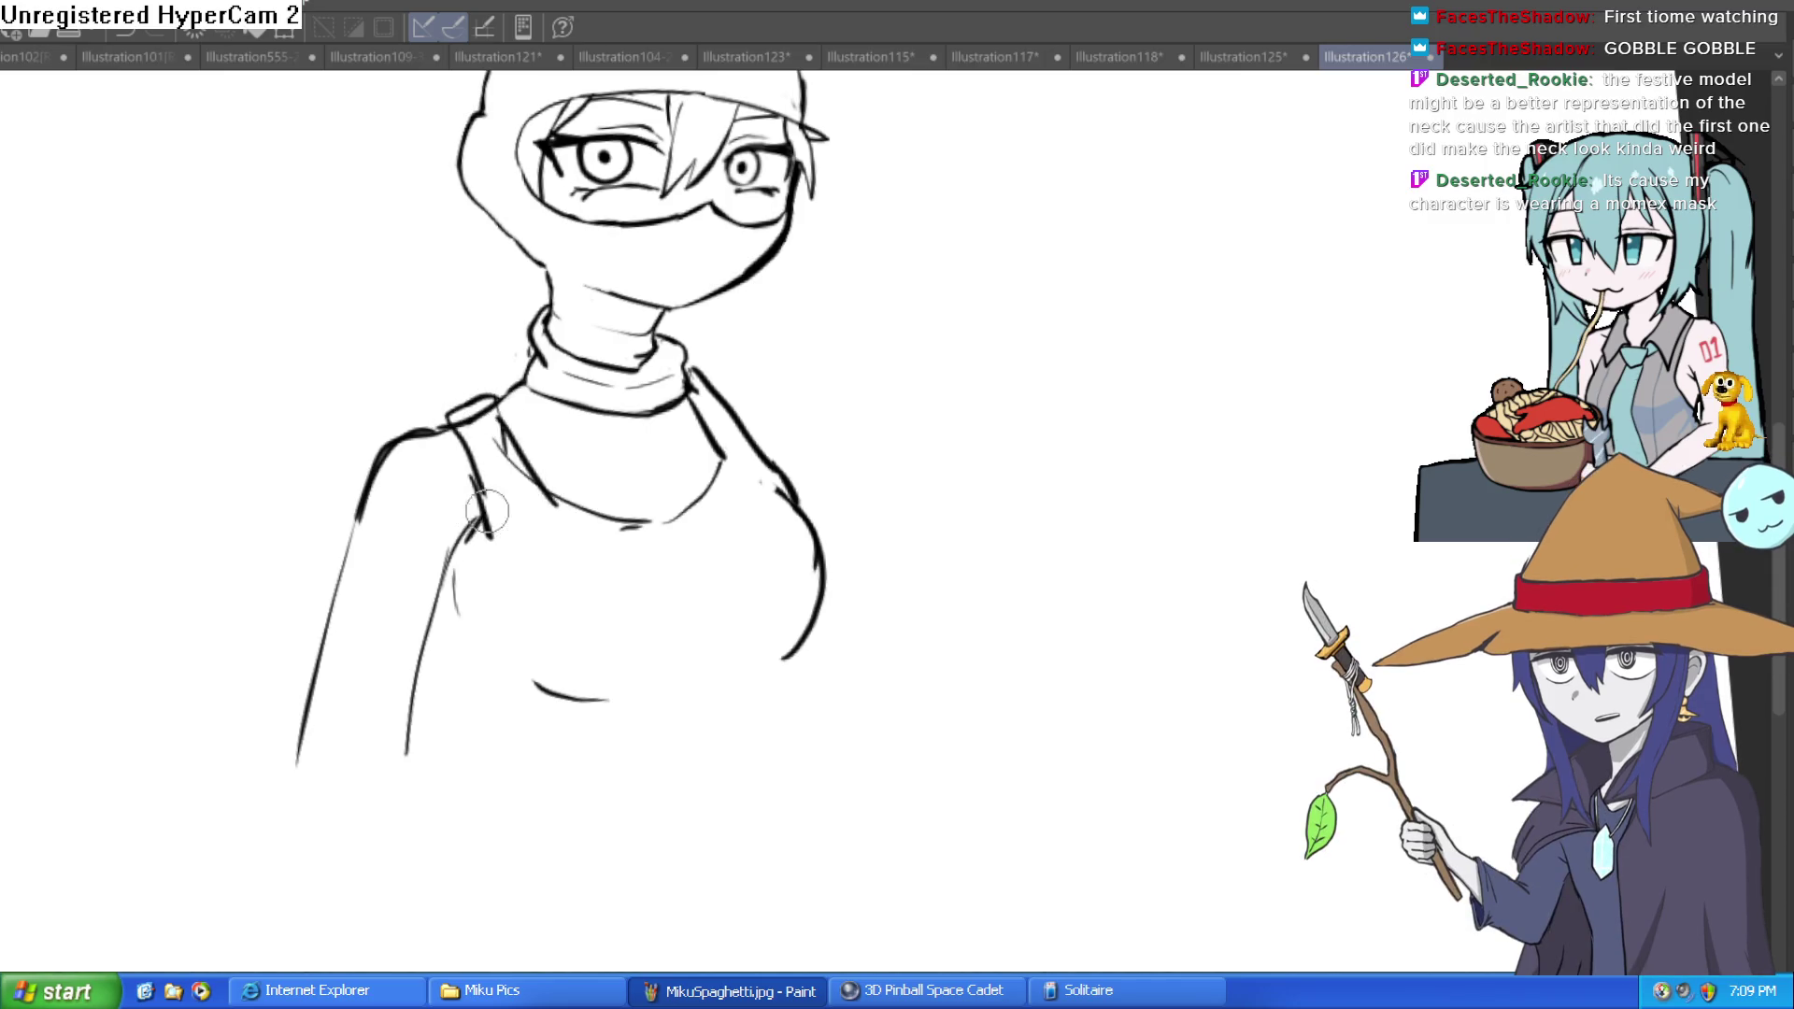
Step: Trace over the turtleneck collar line and the curve beneath it to darken them
left_click_drag(806, 517, 791, 506)
mouse_move(505, 452)
left_mouse_down()
mouse_move(542, 496)
mouse_move(645, 537)
mouse_move(696, 478)
left_mouse_up()
left_click_drag(799, 450, 804, 470)
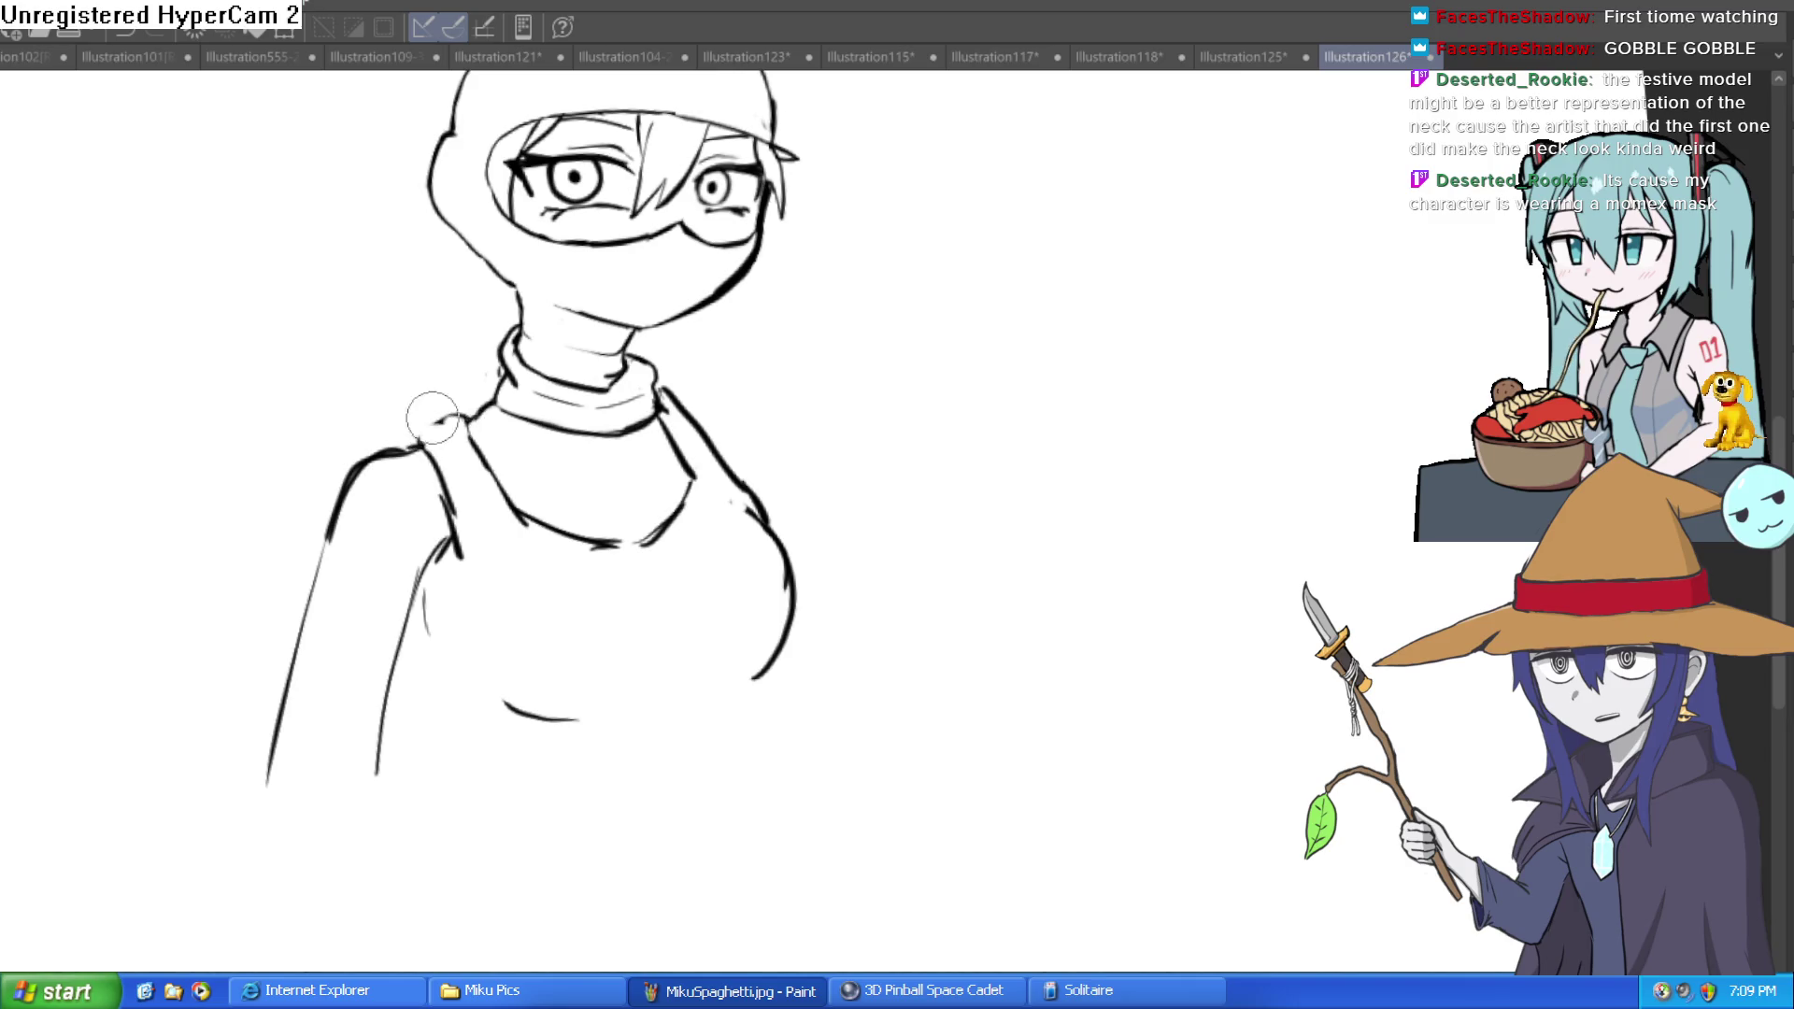
Step: Erase the rough shoulder line and ink the right shoulder and outer arm edge
scroll(338, 512, "up", 5)
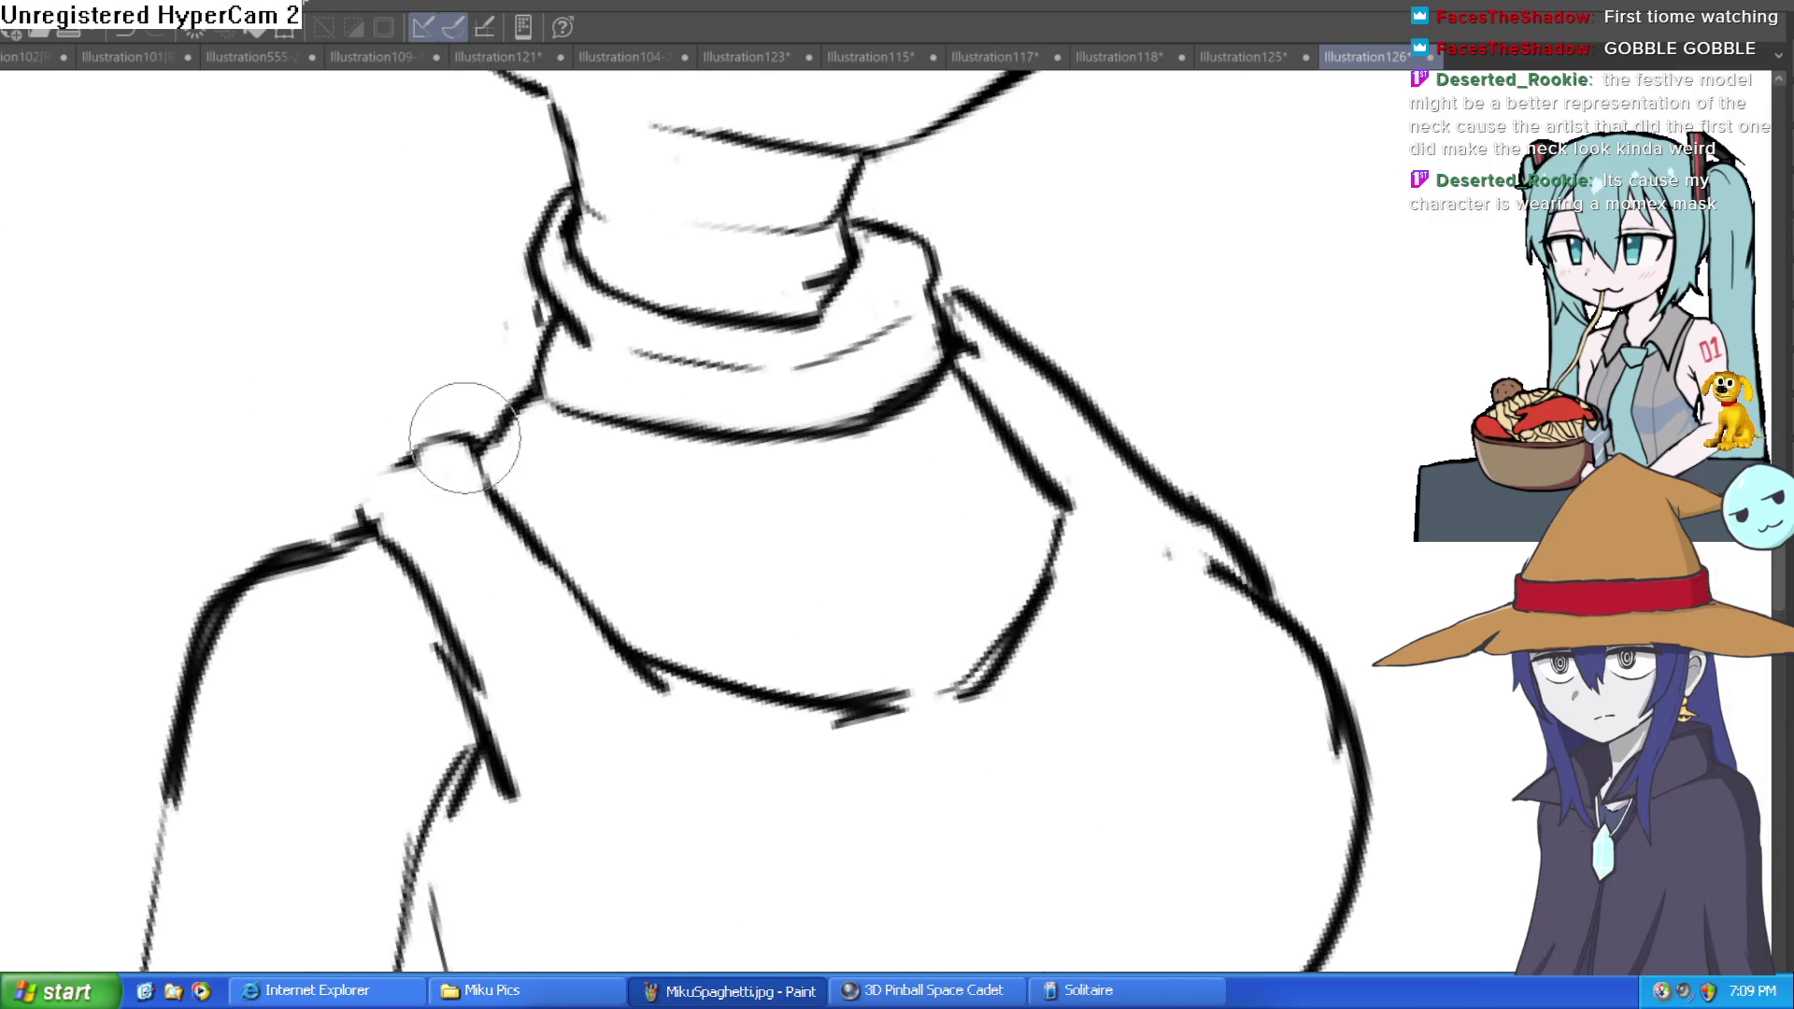
scroll(901, 473, "down", 4)
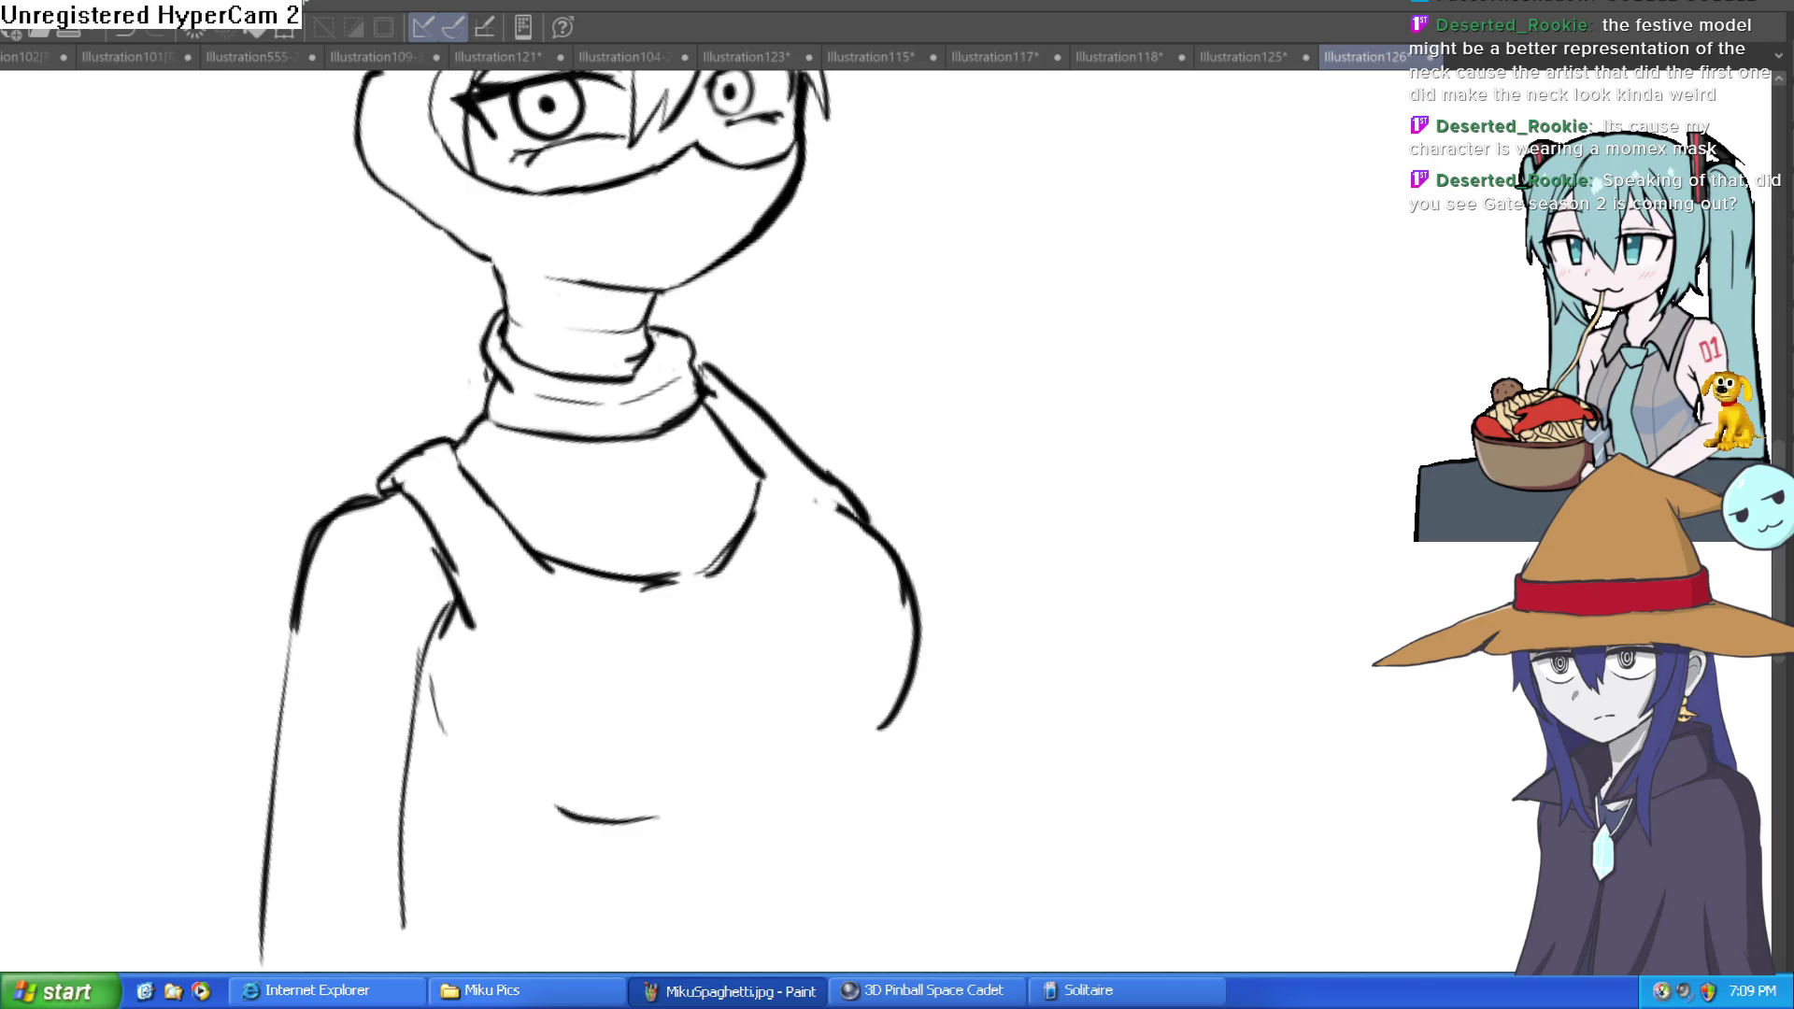
mouse_move(823, 542)
left_mouse_down()
mouse_move(1365, 468)
mouse_move(900, 417)
left_mouse_up()
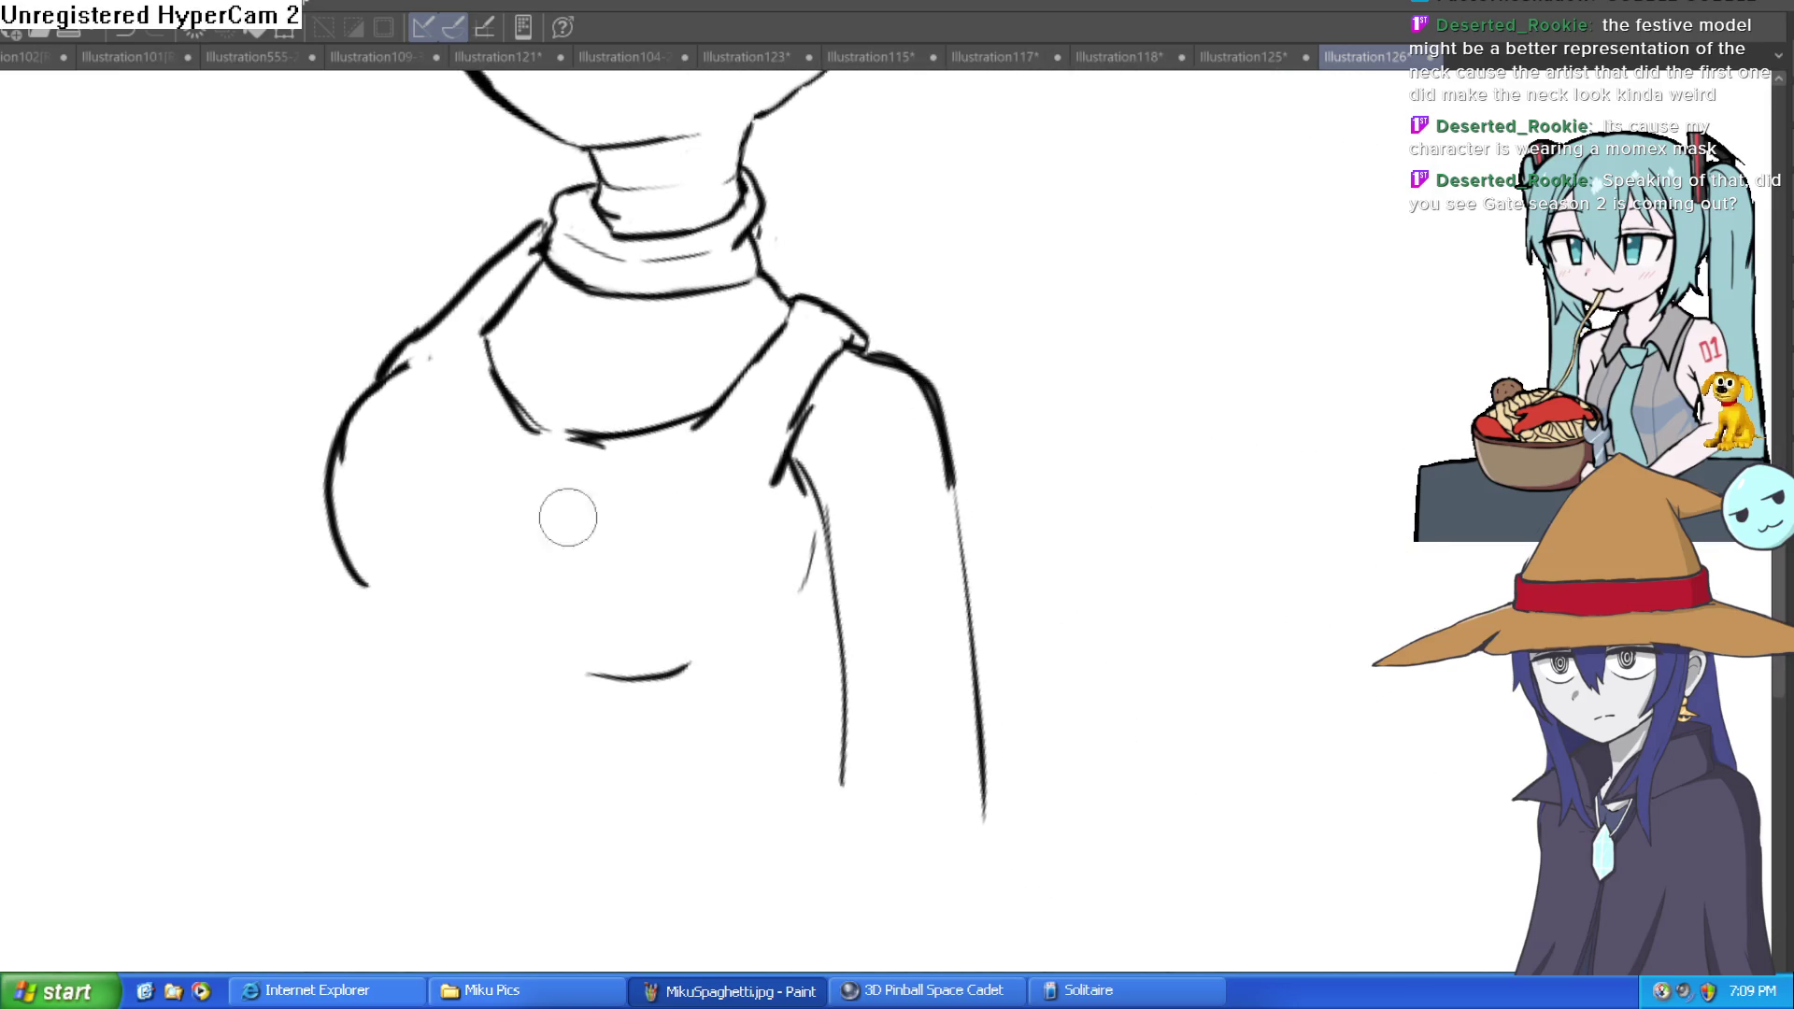
mouse_move(402, 346)
left_mouse_down()
mouse_move(373, 373)
mouse_move(441, 318)
left_mouse_up()
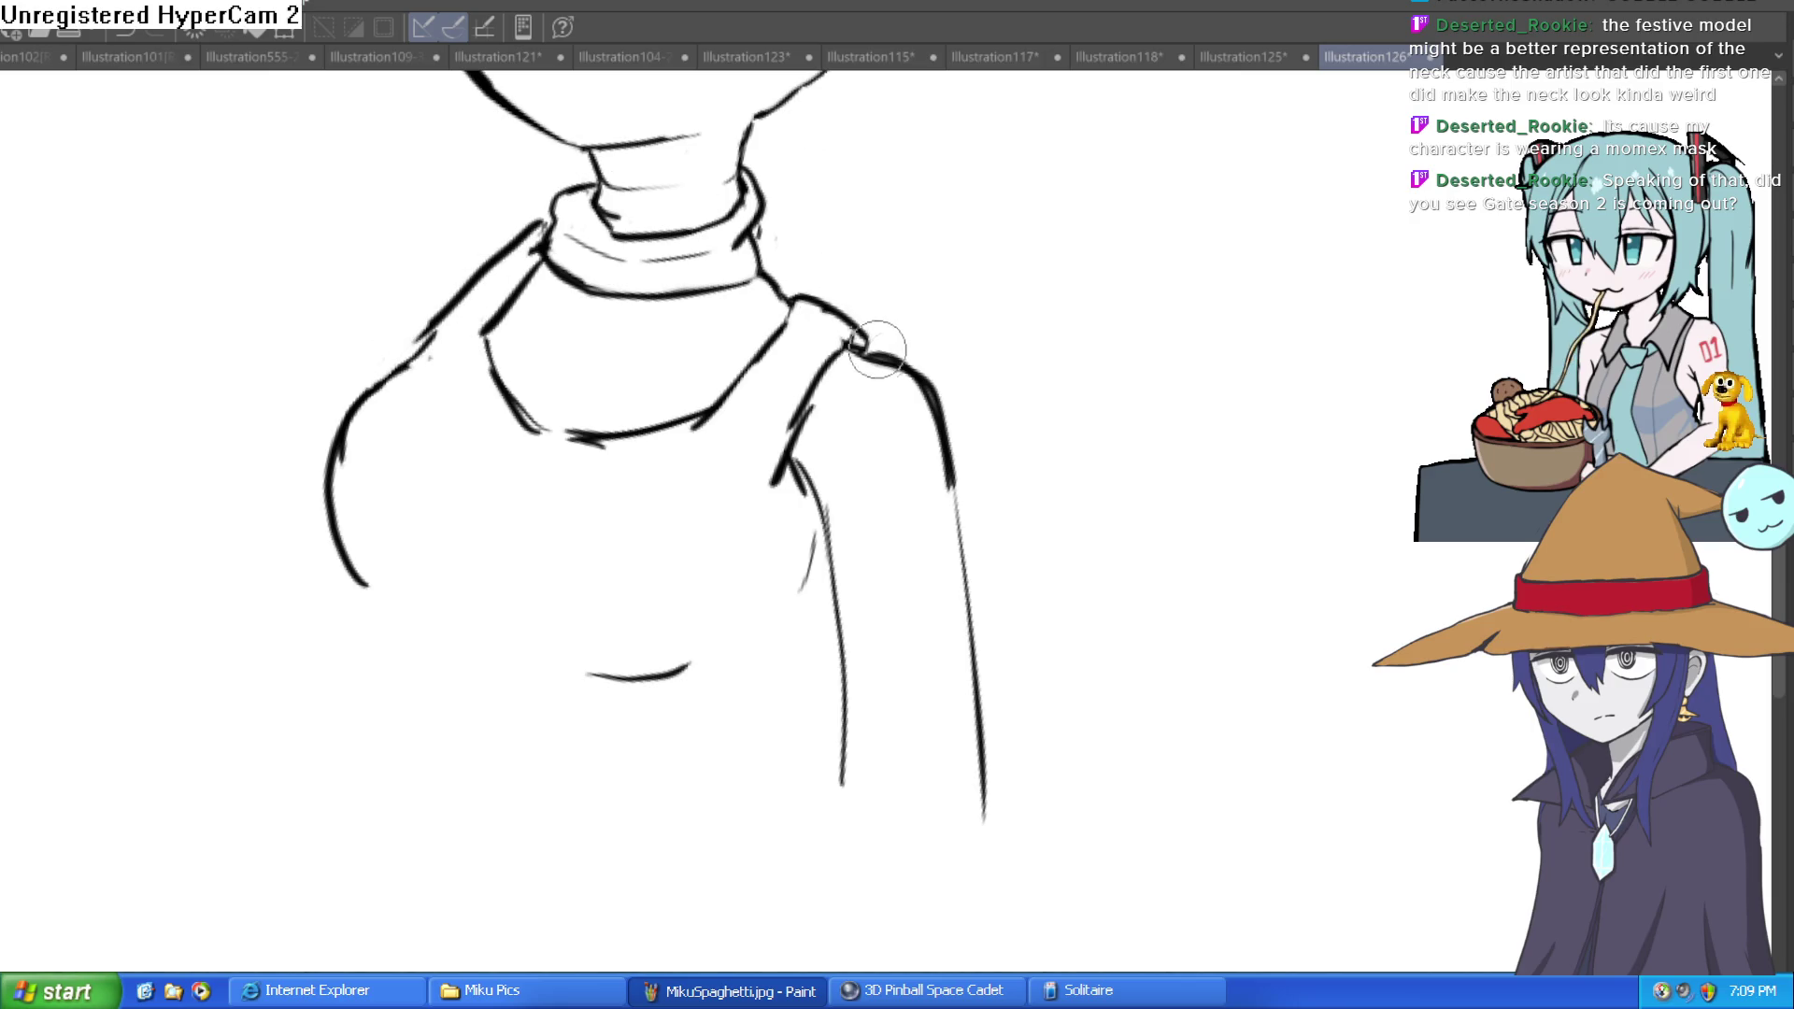
left_click_drag(860, 353, 972, 593)
left_click_drag(795, 463, 818, 795)
mouse_move(837, 654)
left_mouse_down()
mouse_move(833, 713)
mouse_move(824, 419)
mouse_move(835, 520)
left_mouse_up()
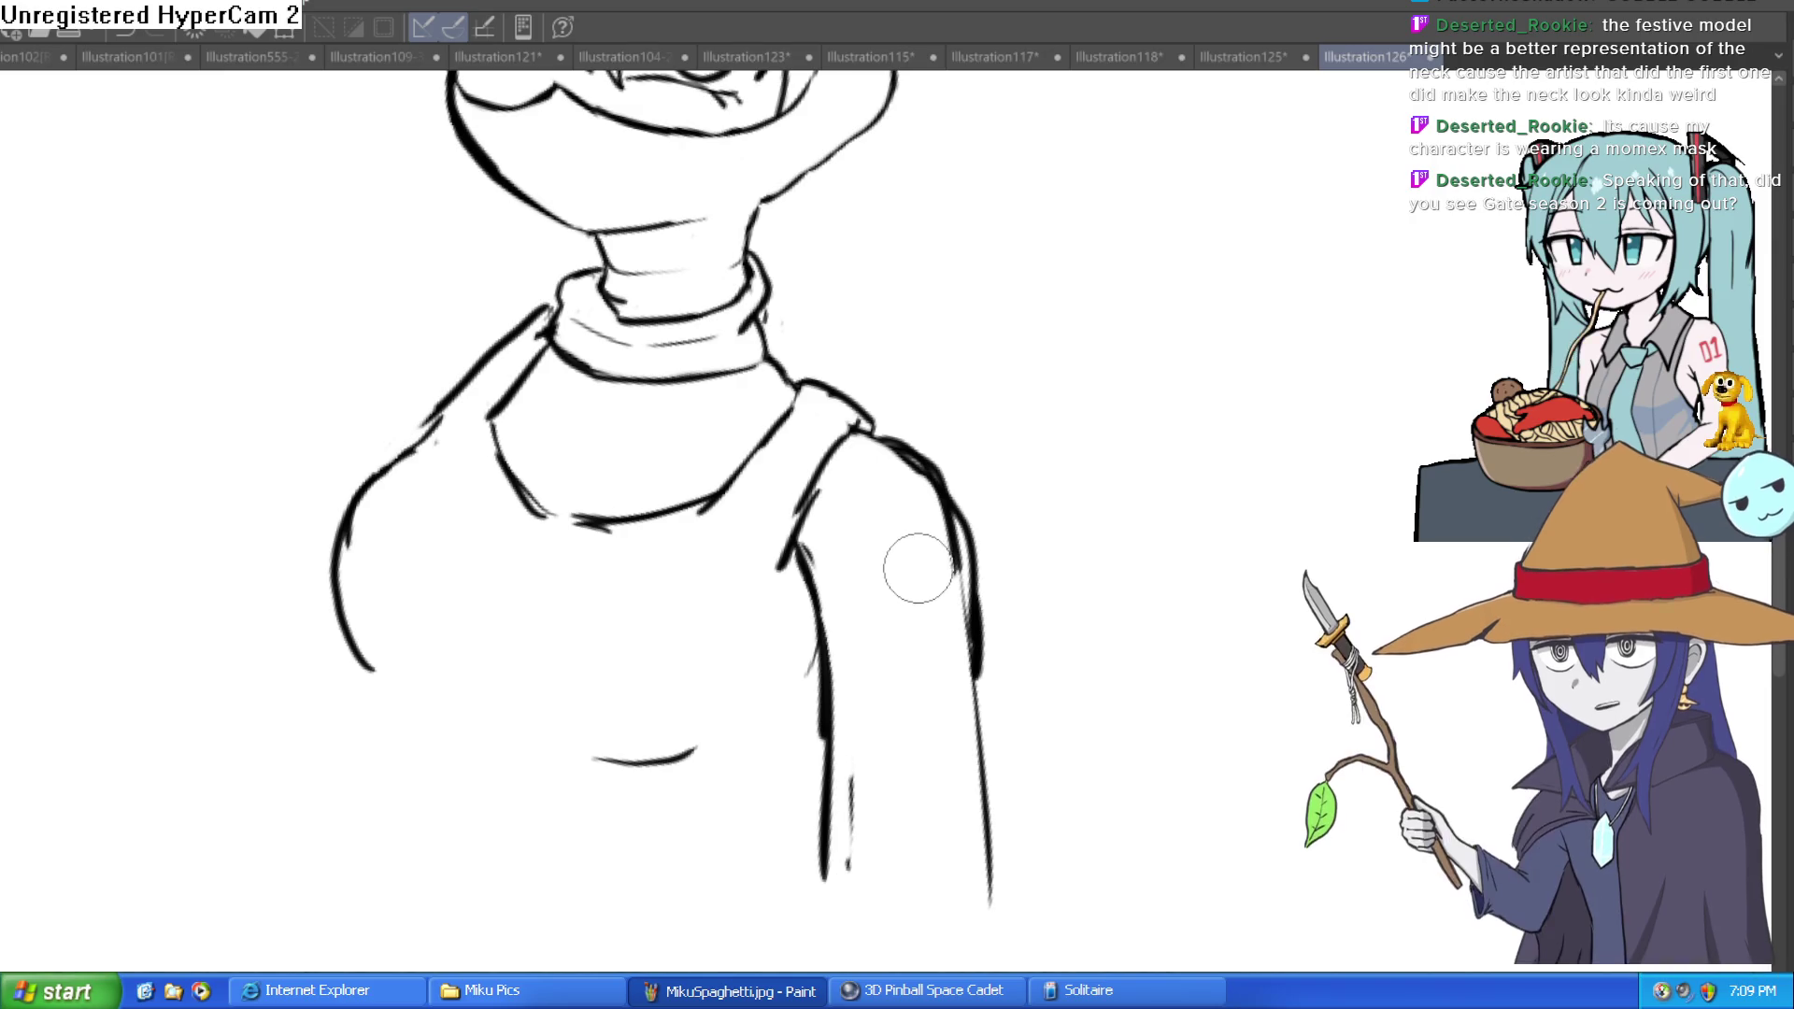
Step: Erase the doubled right-shoulder lines and the leftover thin line
mouse_move(917, 565)
left_mouse_down()
mouse_move(913, 501)
mouse_move(881, 449)
mouse_move(960, 556)
mouse_move(989, 669)
left_mouse_up()
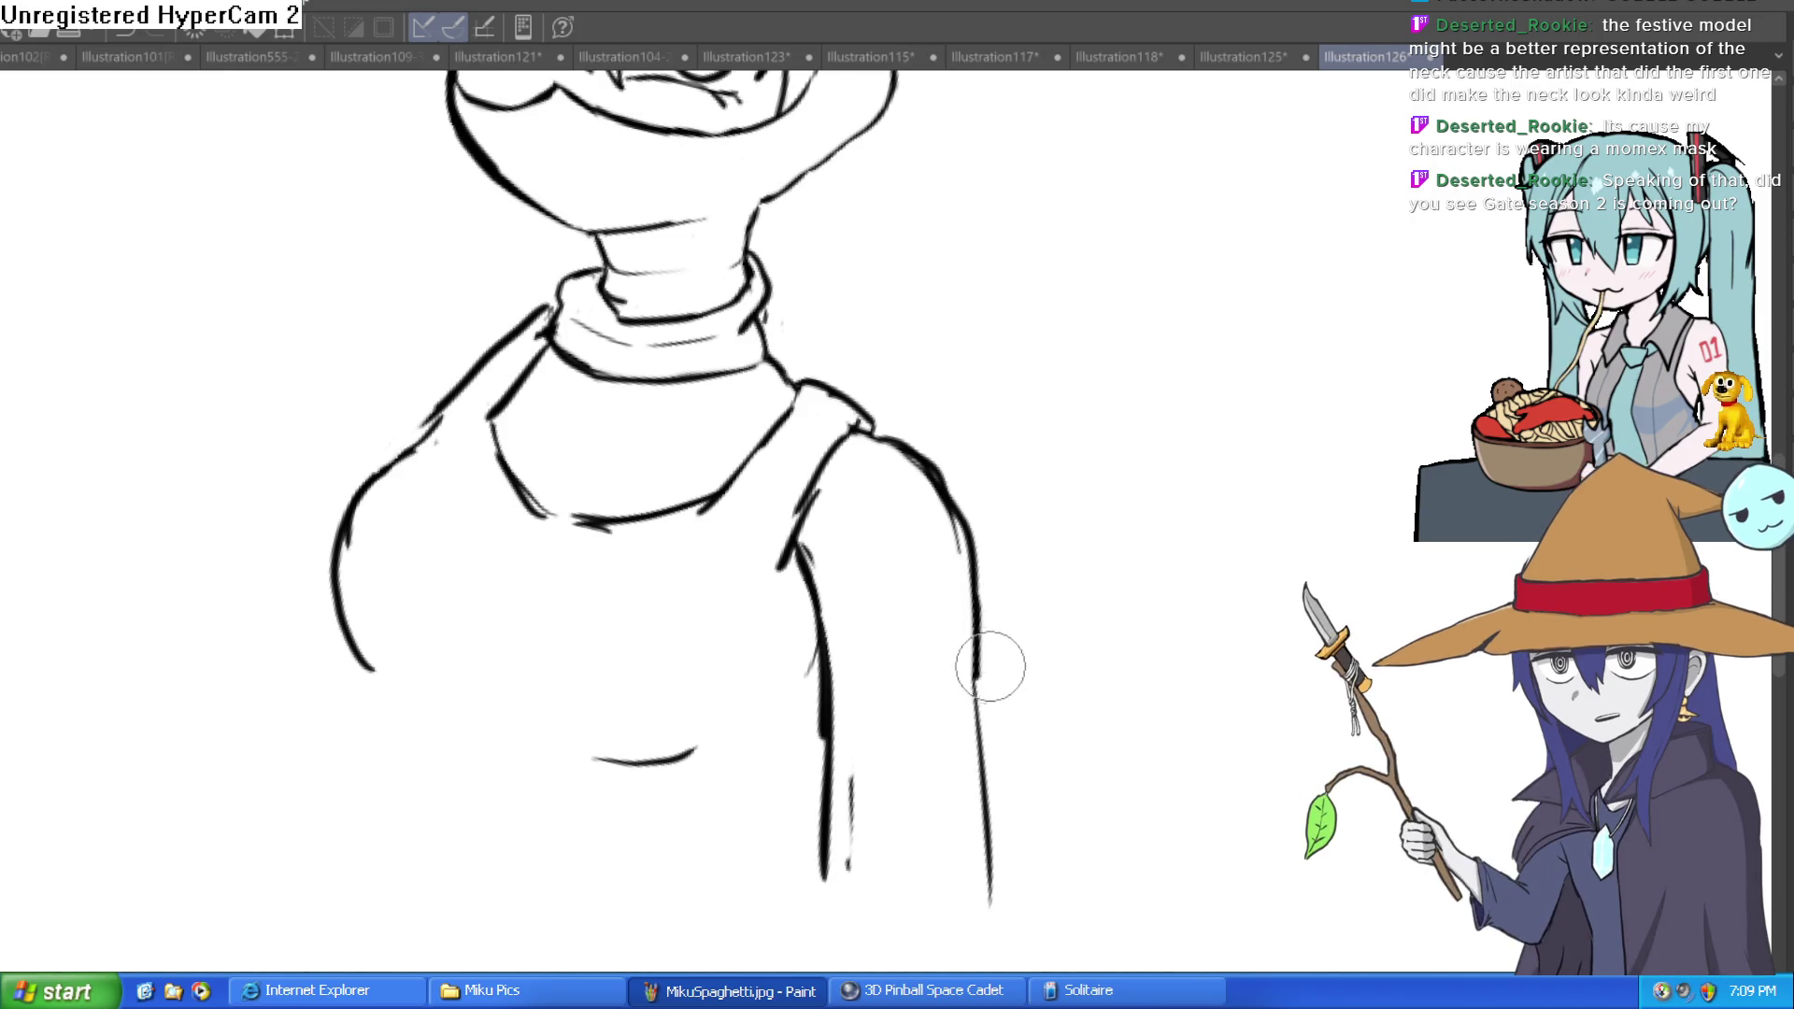
mouse_move(951, 469)
left_mouse_down()
mouse_move(897, 412)
mouse_move(929, 441)
mouse_move(929, 489)
mouse_move(906, 454)
mouse_move(942, 421)
left_mouse_up()
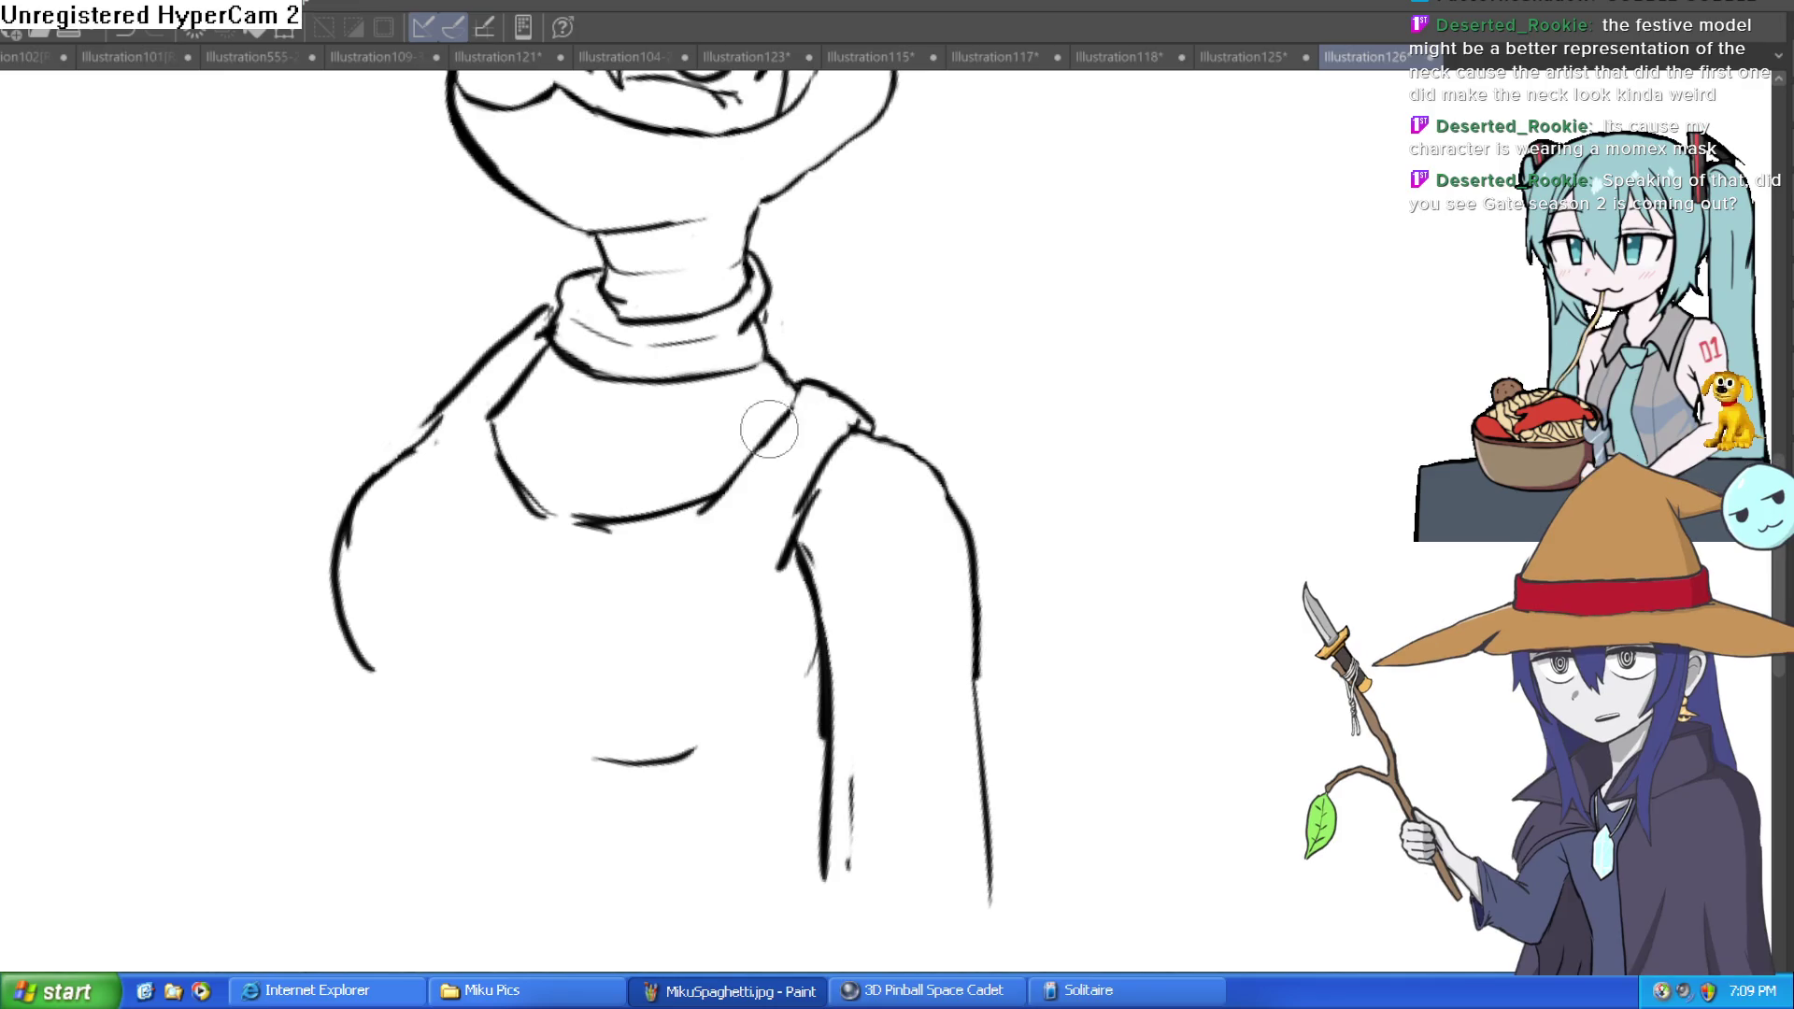
key("ctrl+z")
Step: Ink the collar-shoulder corner and touch up the left collar lines
left_click_drag(779, 422, 648, 427)
key("ctrl+z")
mouse_move(762, 357)
left_mouse_down()
mouse_move(794, 388)
mouse_move(758, 245)
left_mouse_up()
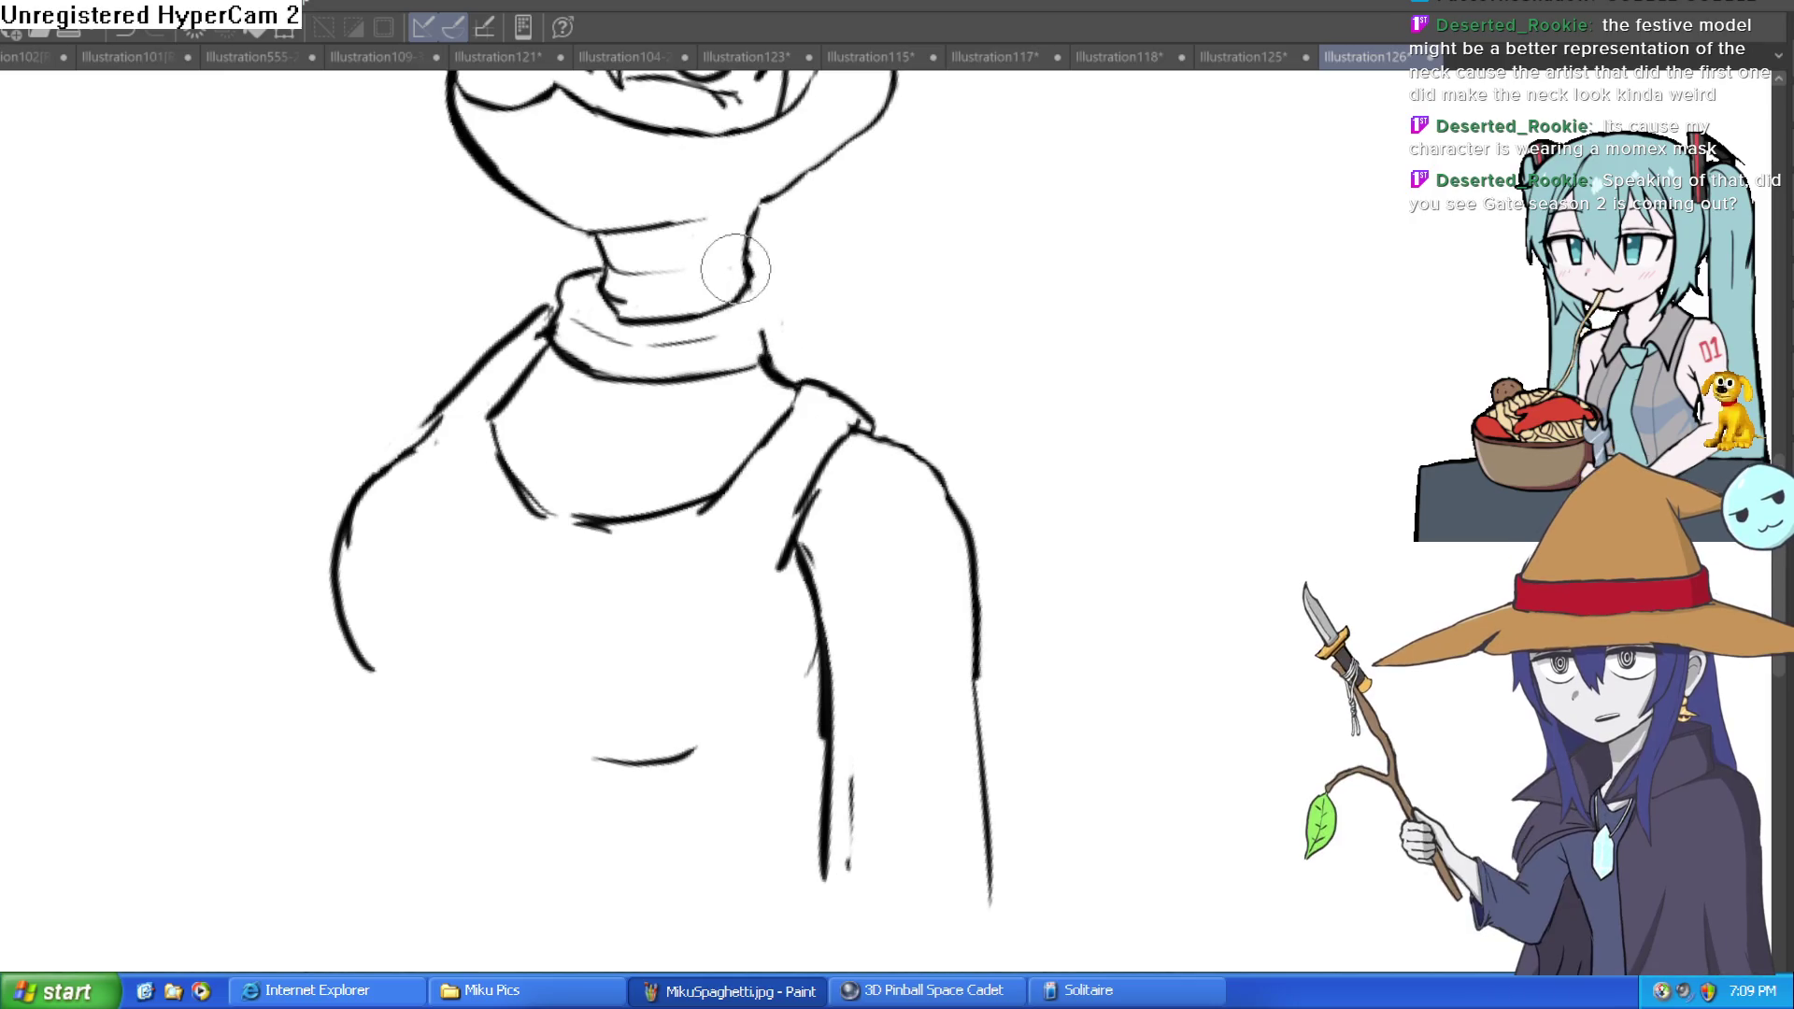
left_click_drag(622, 295, 628, 356)
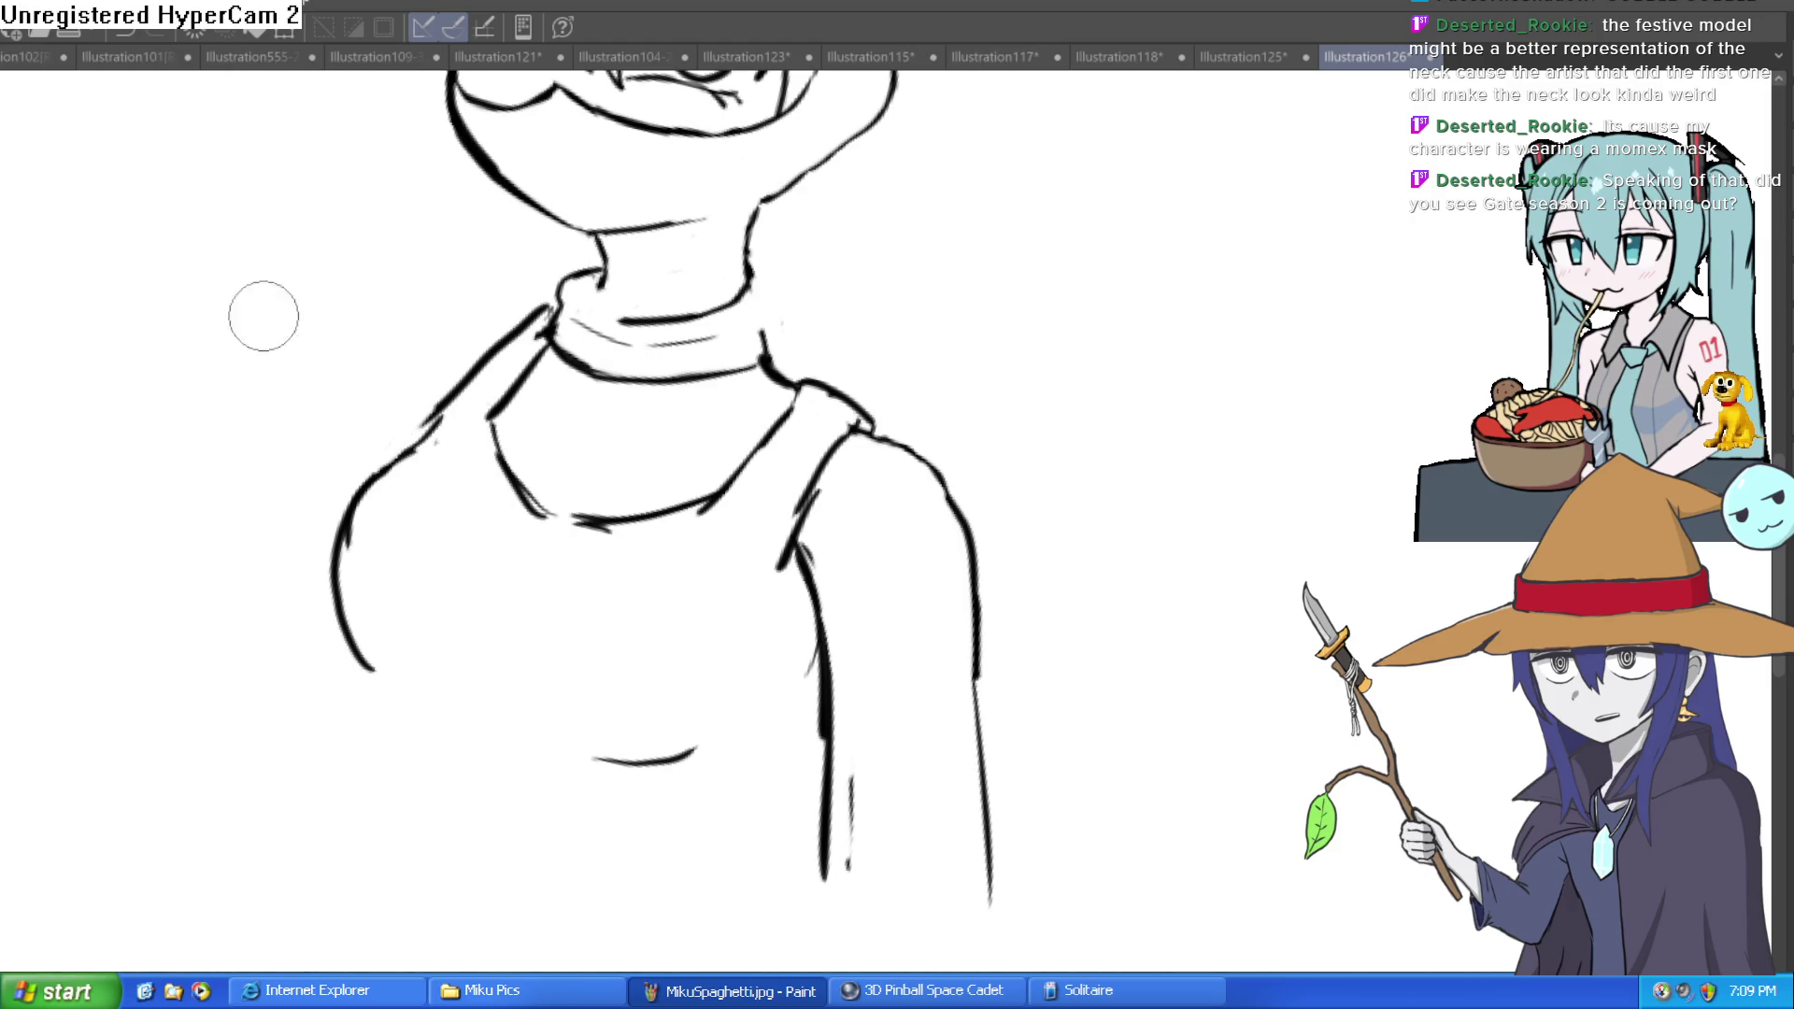
scroll(589, 288, "up", 3)
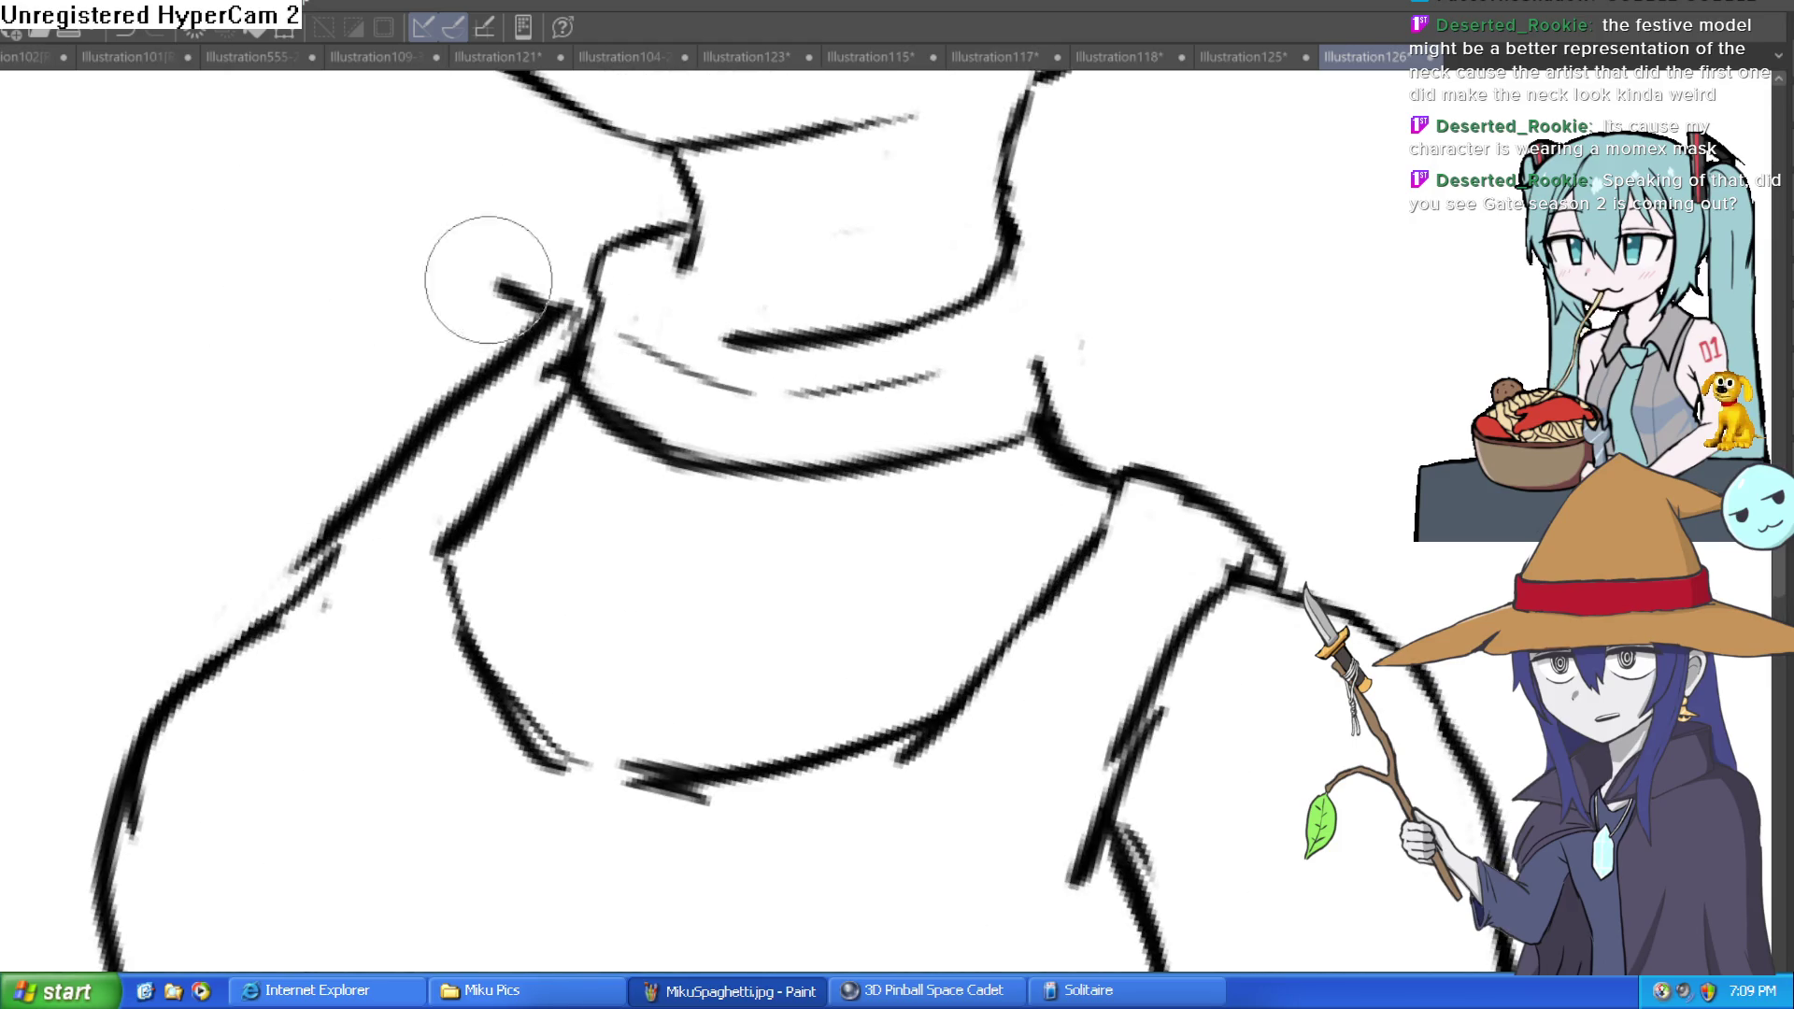
Step: Frame the head and torso, then draw a curved line down the right arm
scroll(368, 320, "down", 5)
mouse_move(1177, 408)
left_mouse_down()
mouse_move(1041, 368)
mouse_move(914, 283)
left_mouse_up()
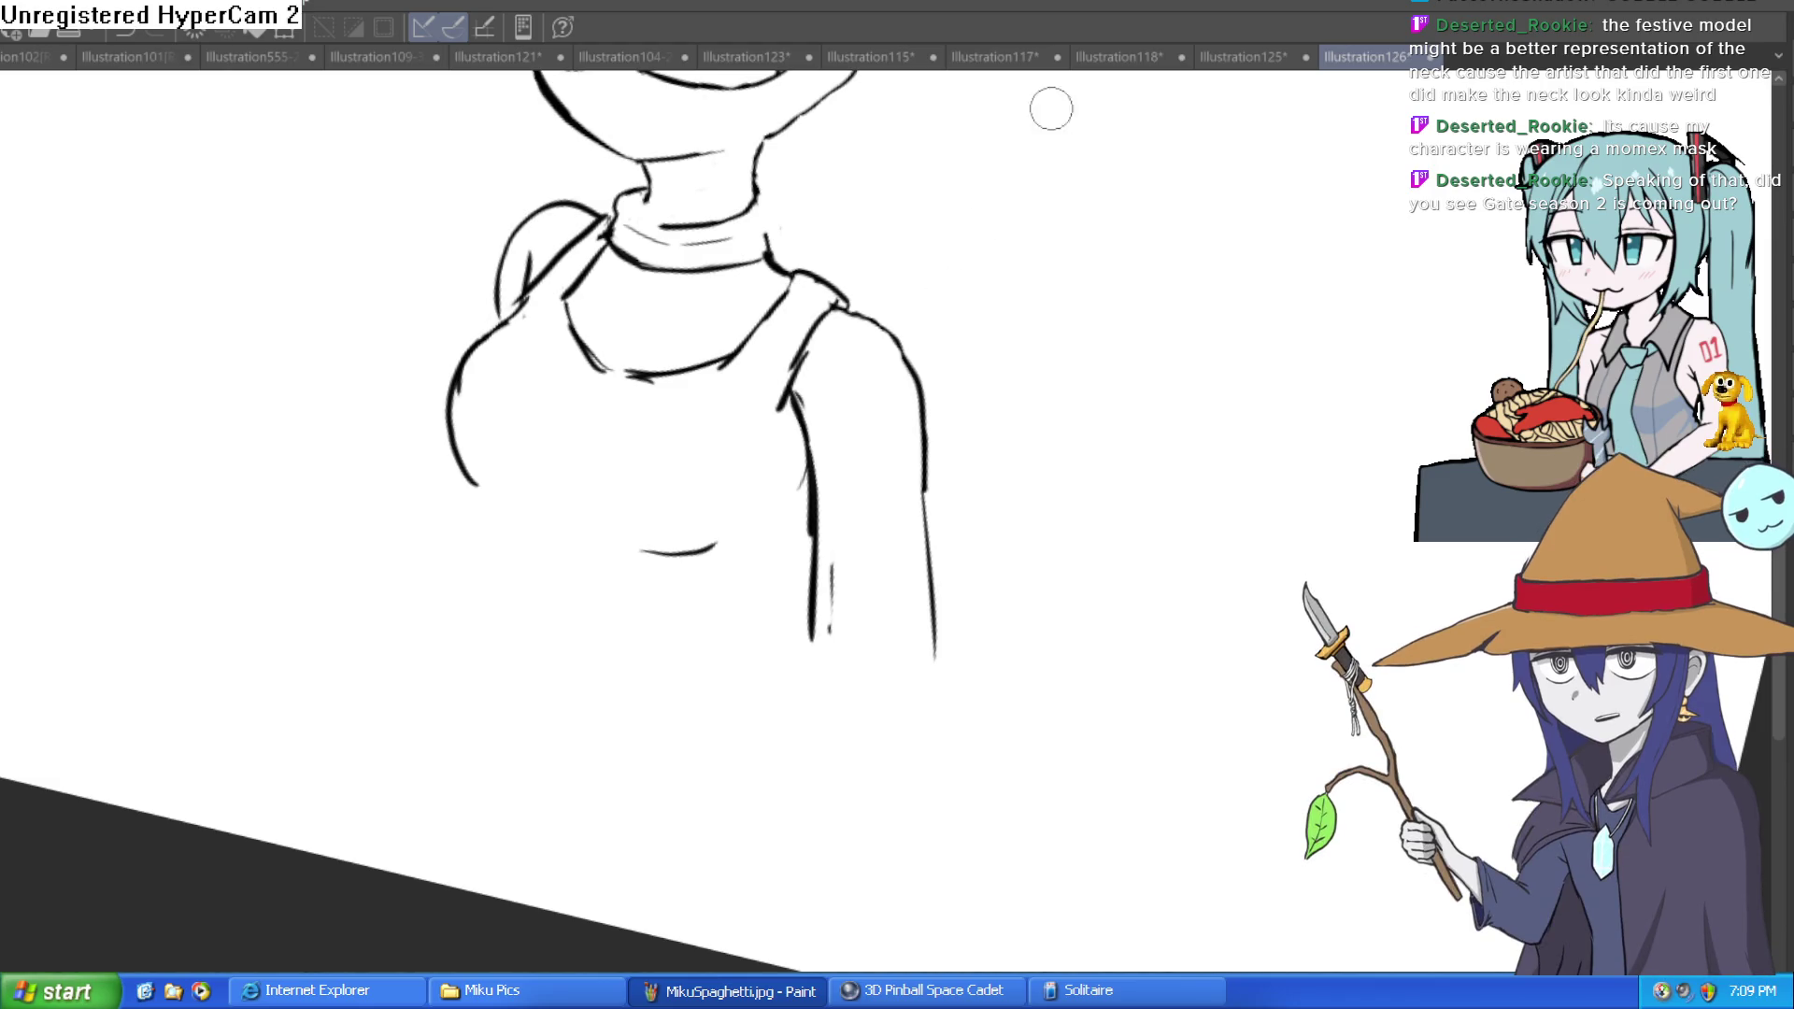
left_click_drag(465, 425, 522, 580)
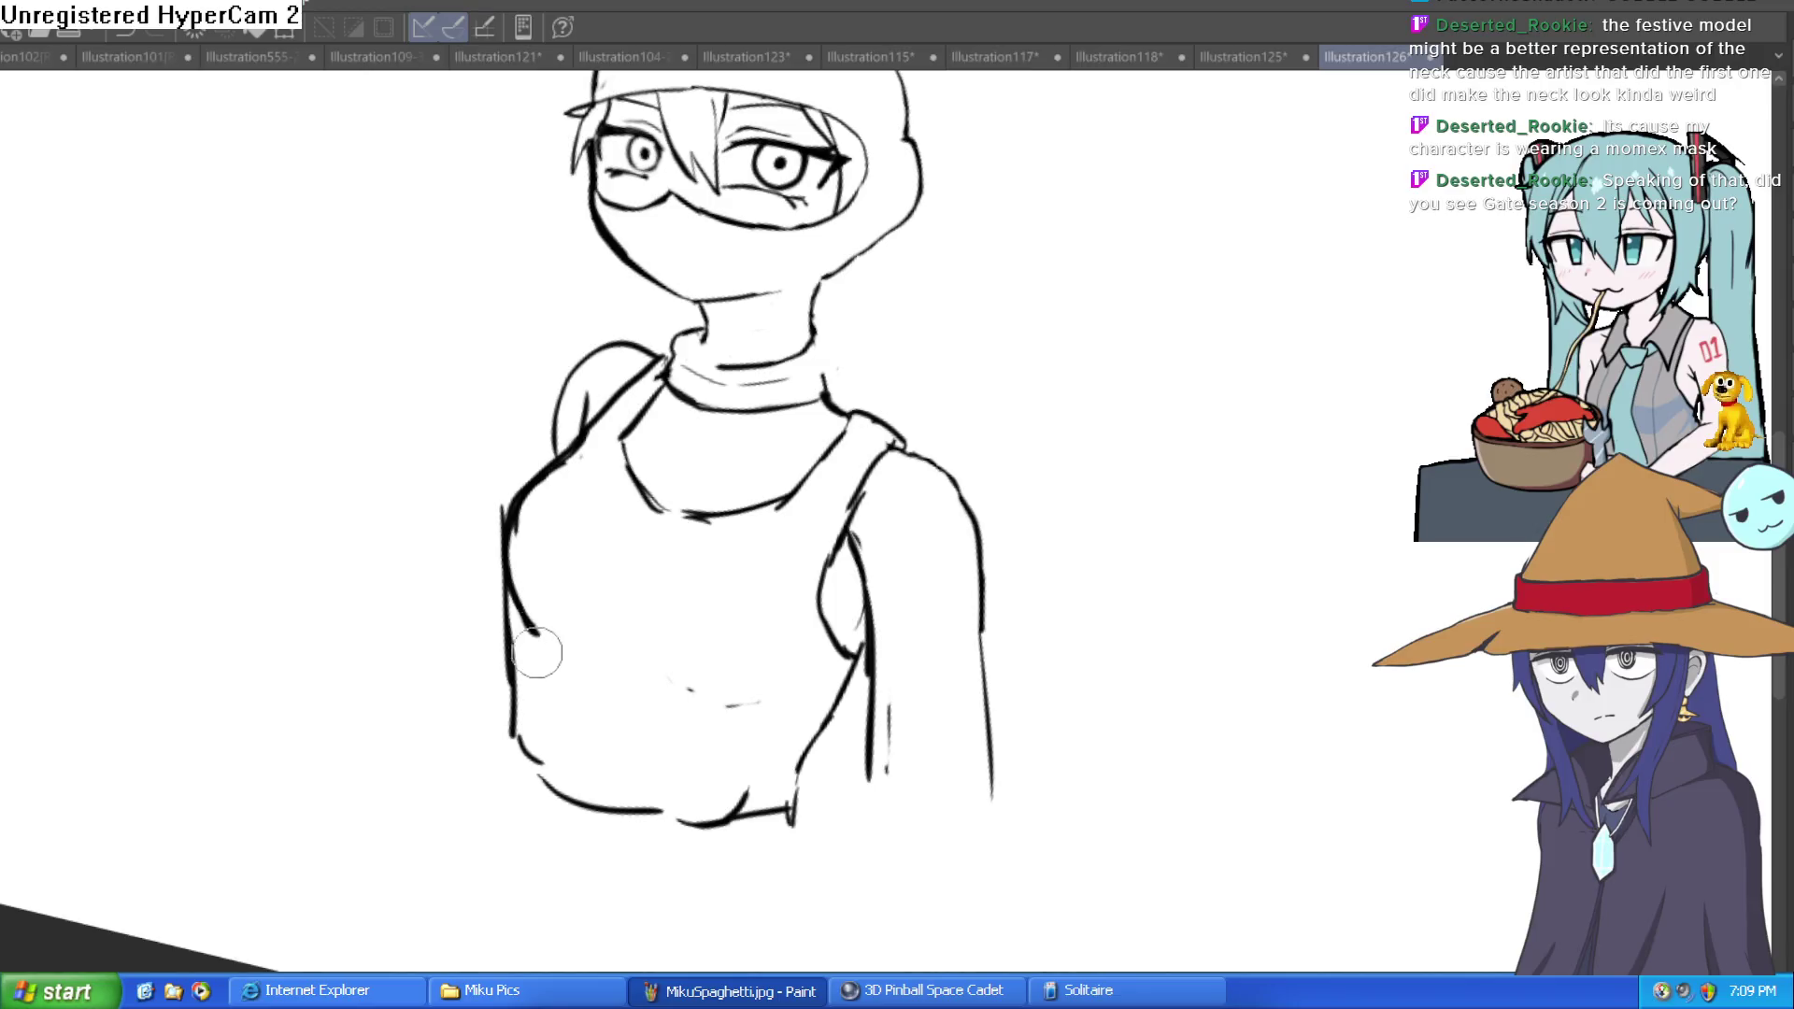
scroll(374, 505, "down", 3)
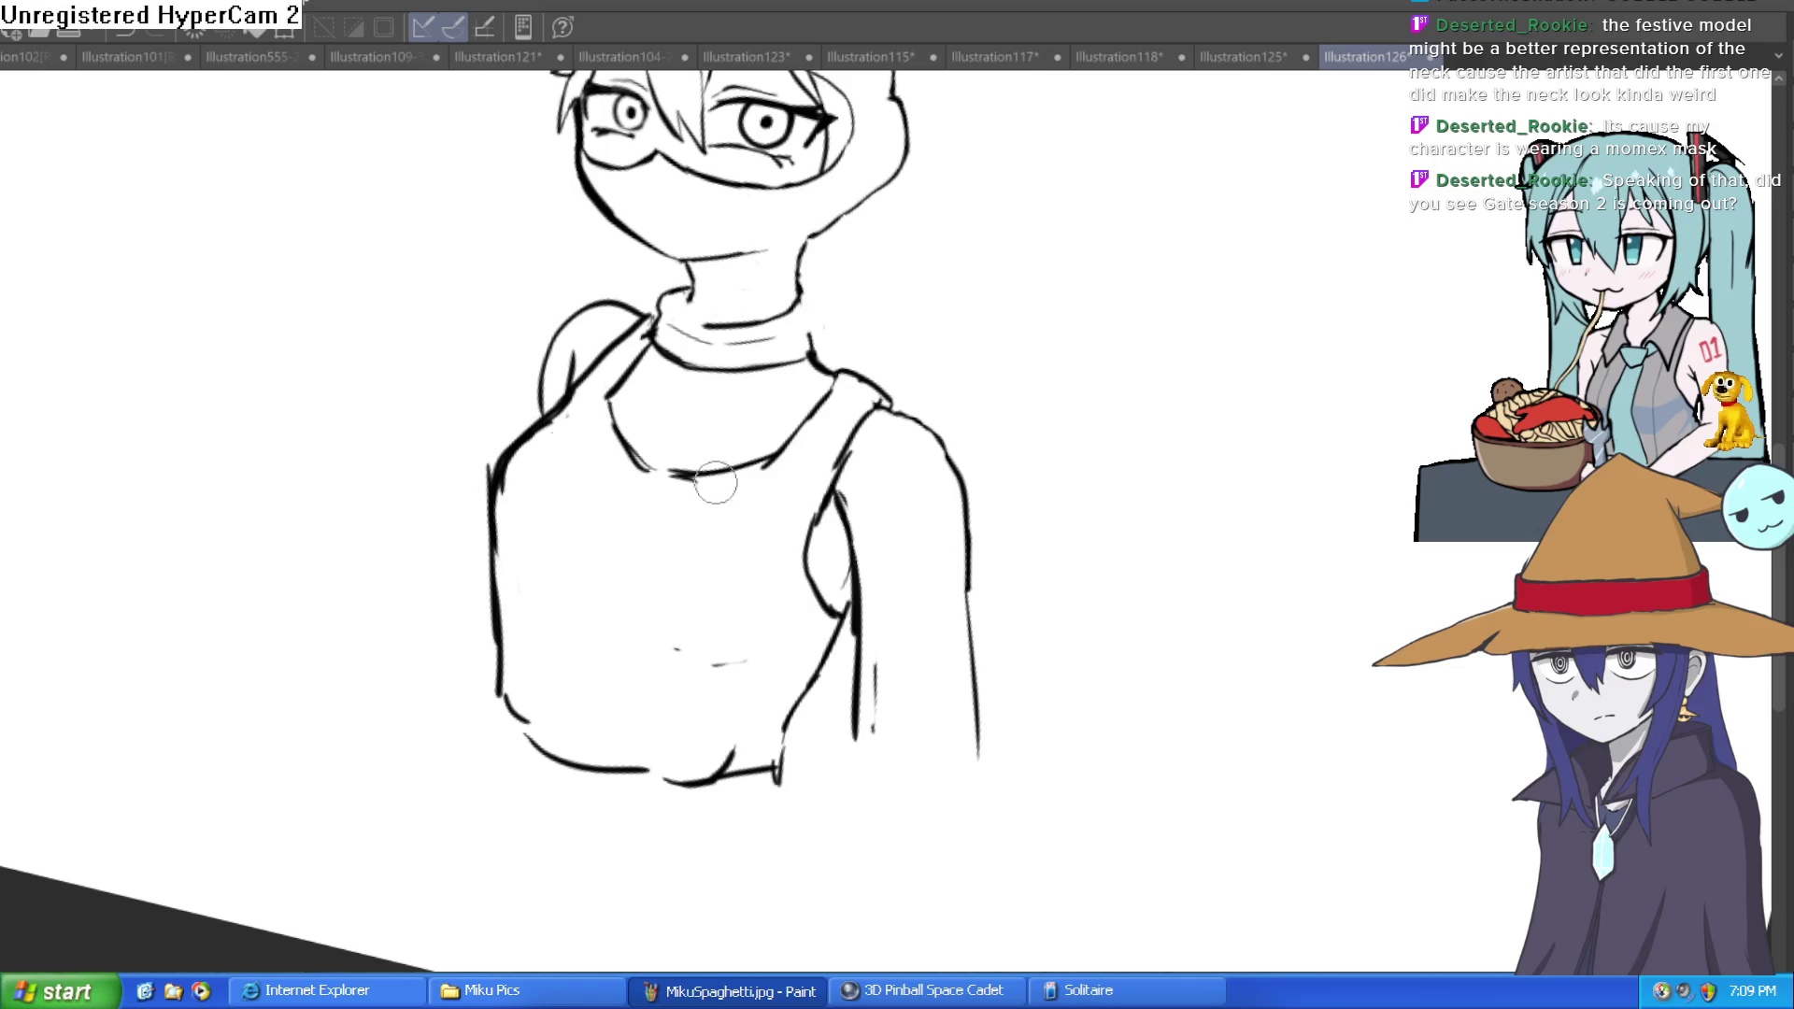
left_click_drag(1042, 522, 874, 456)
left_click_drag(727, 372, 813, 483)
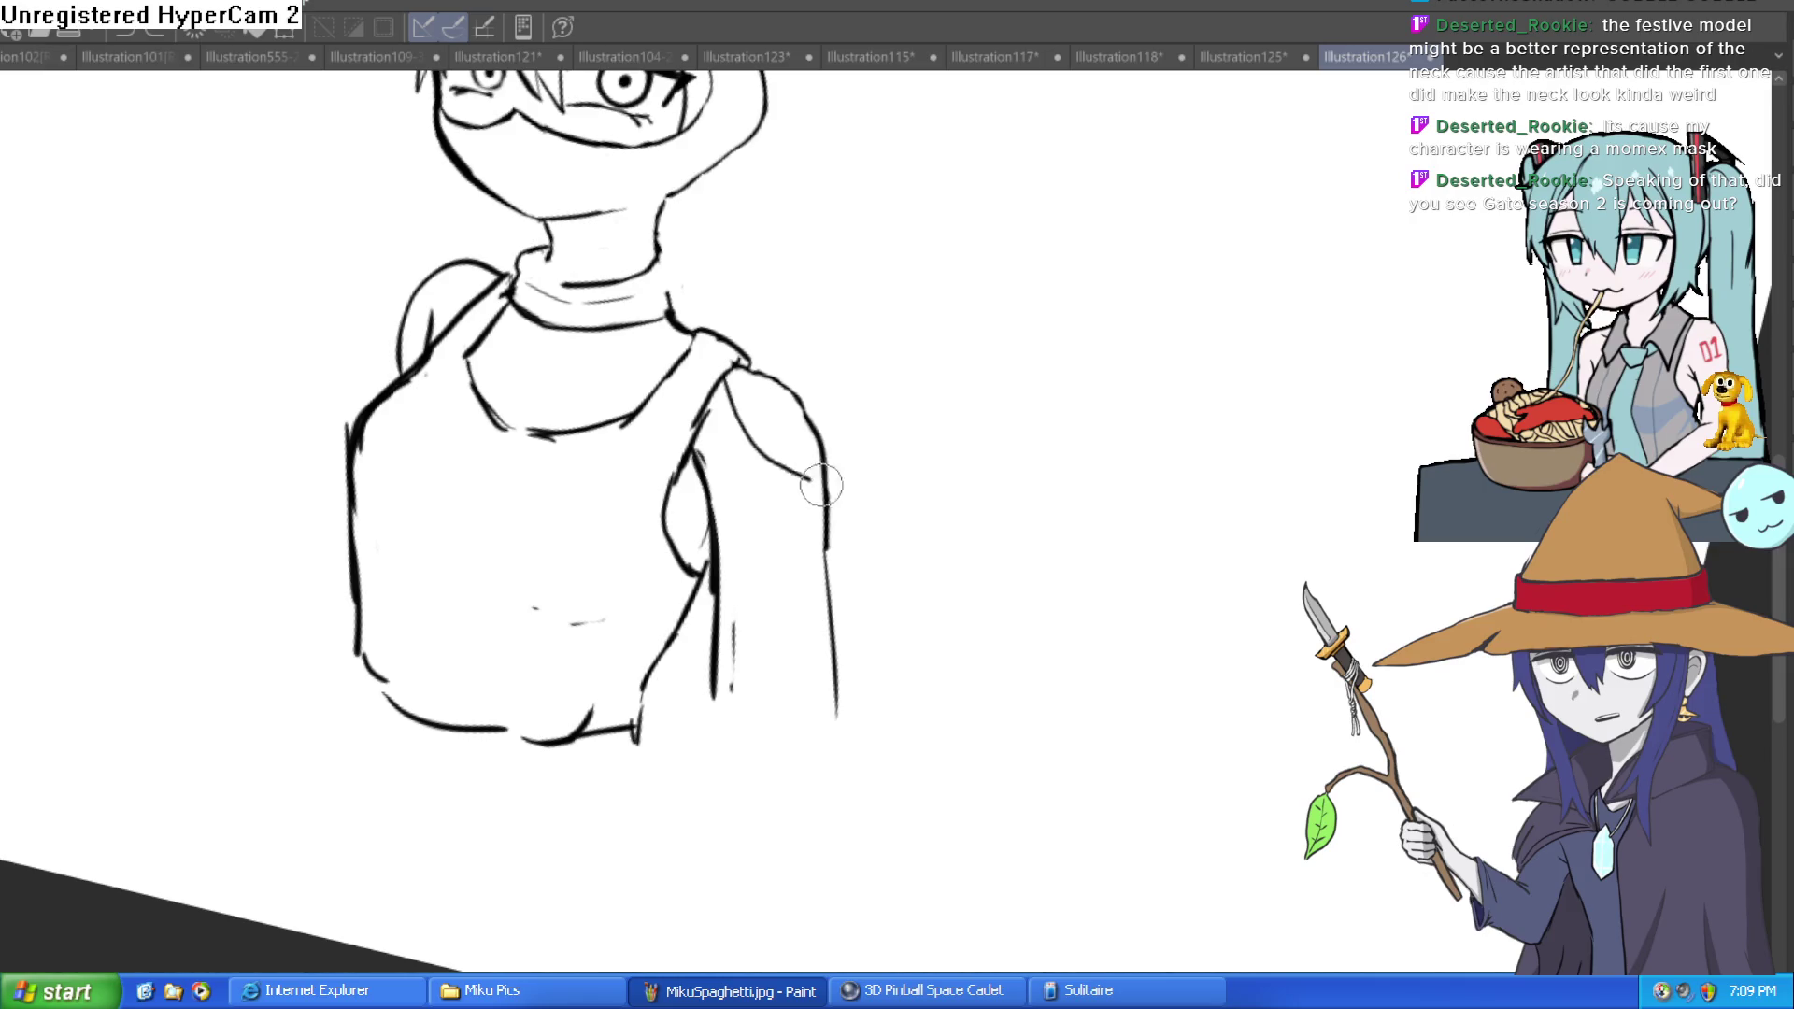
Step: Re-ink the masked head's left, top and right outline as one thick stroke
scroll(818, 467, "down", 1)
scroll(852, 309, "down", 2)
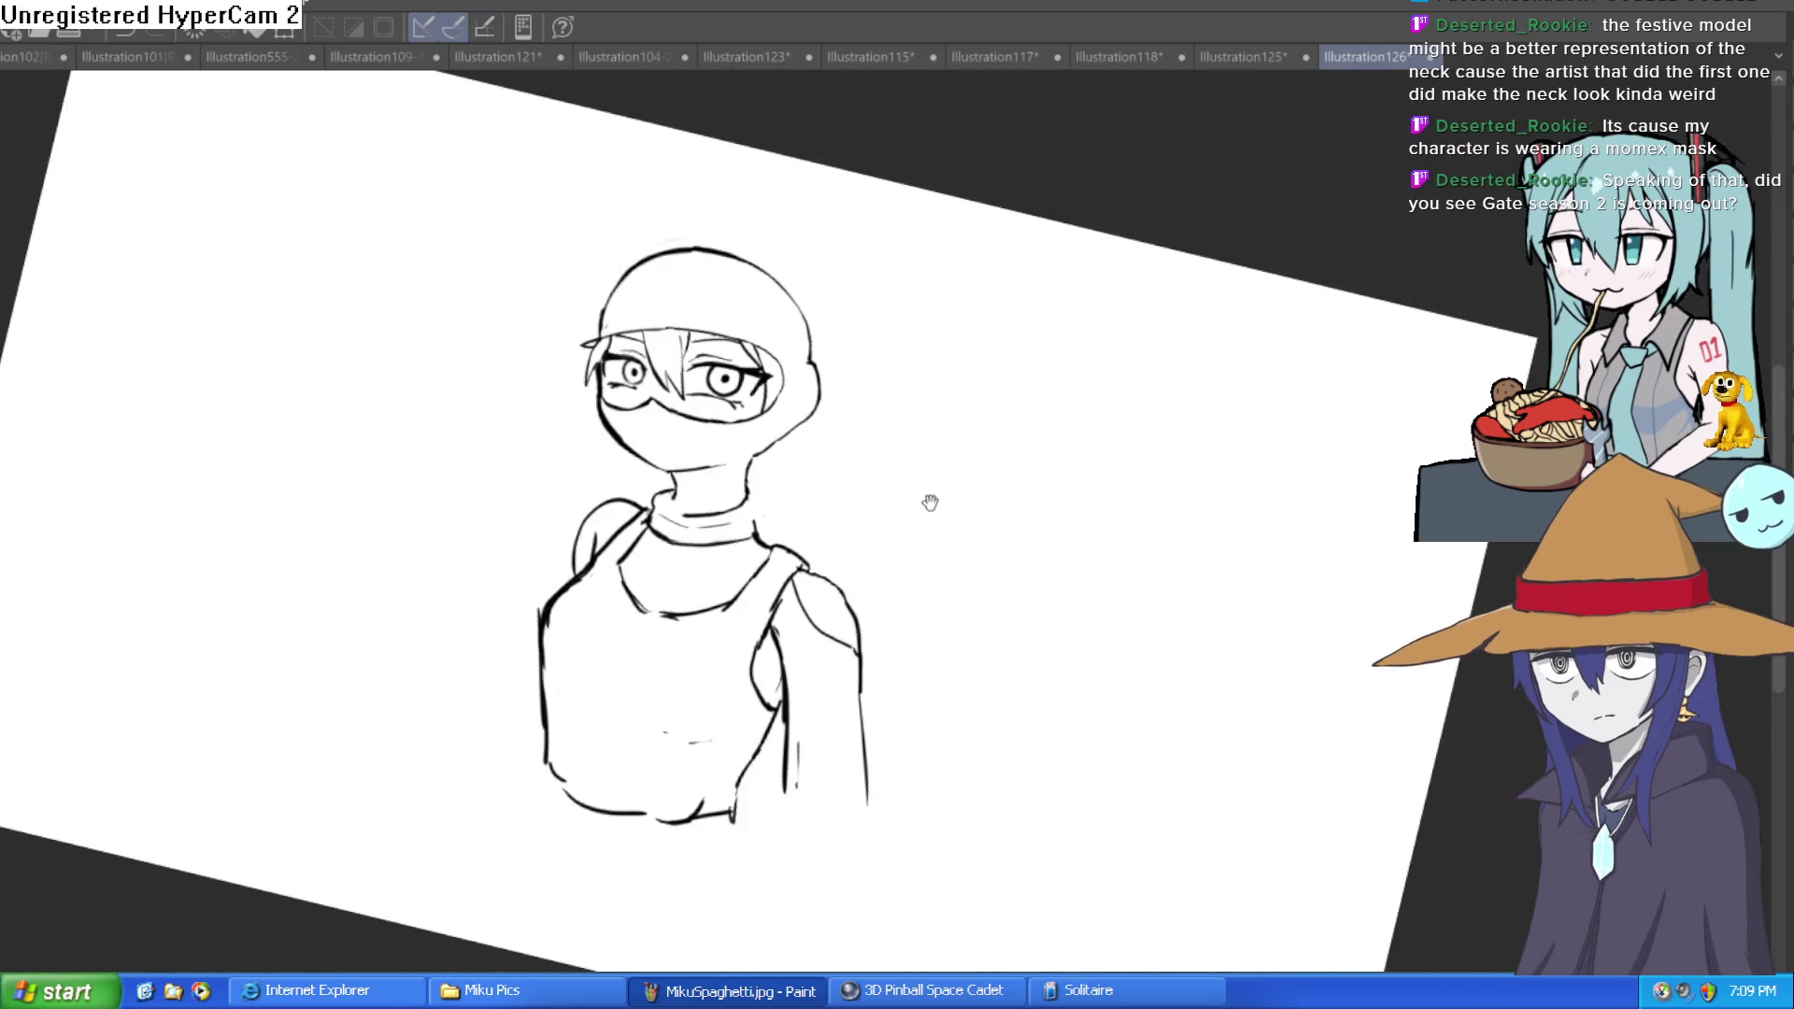
scroll(737, 347, "up", 1)
scroll(737, 347, "up", 2)
mouse_move(495, 533)
left_mouse_down()
mouse_move(537, 355)
mouse_move(617, 241)
mouse_move(857, 228)
mouse_move(935, 286)
left_mouse_up()
mouse_move(1012, 449)
left_mouse_down()
mouse_move(1010, 369)
mouse_move(886, 244)
mouse_move(739, 213)
mouse_move(855, 224)
left_mouse_up()
left_click_drag(748, 208, 860, 238)
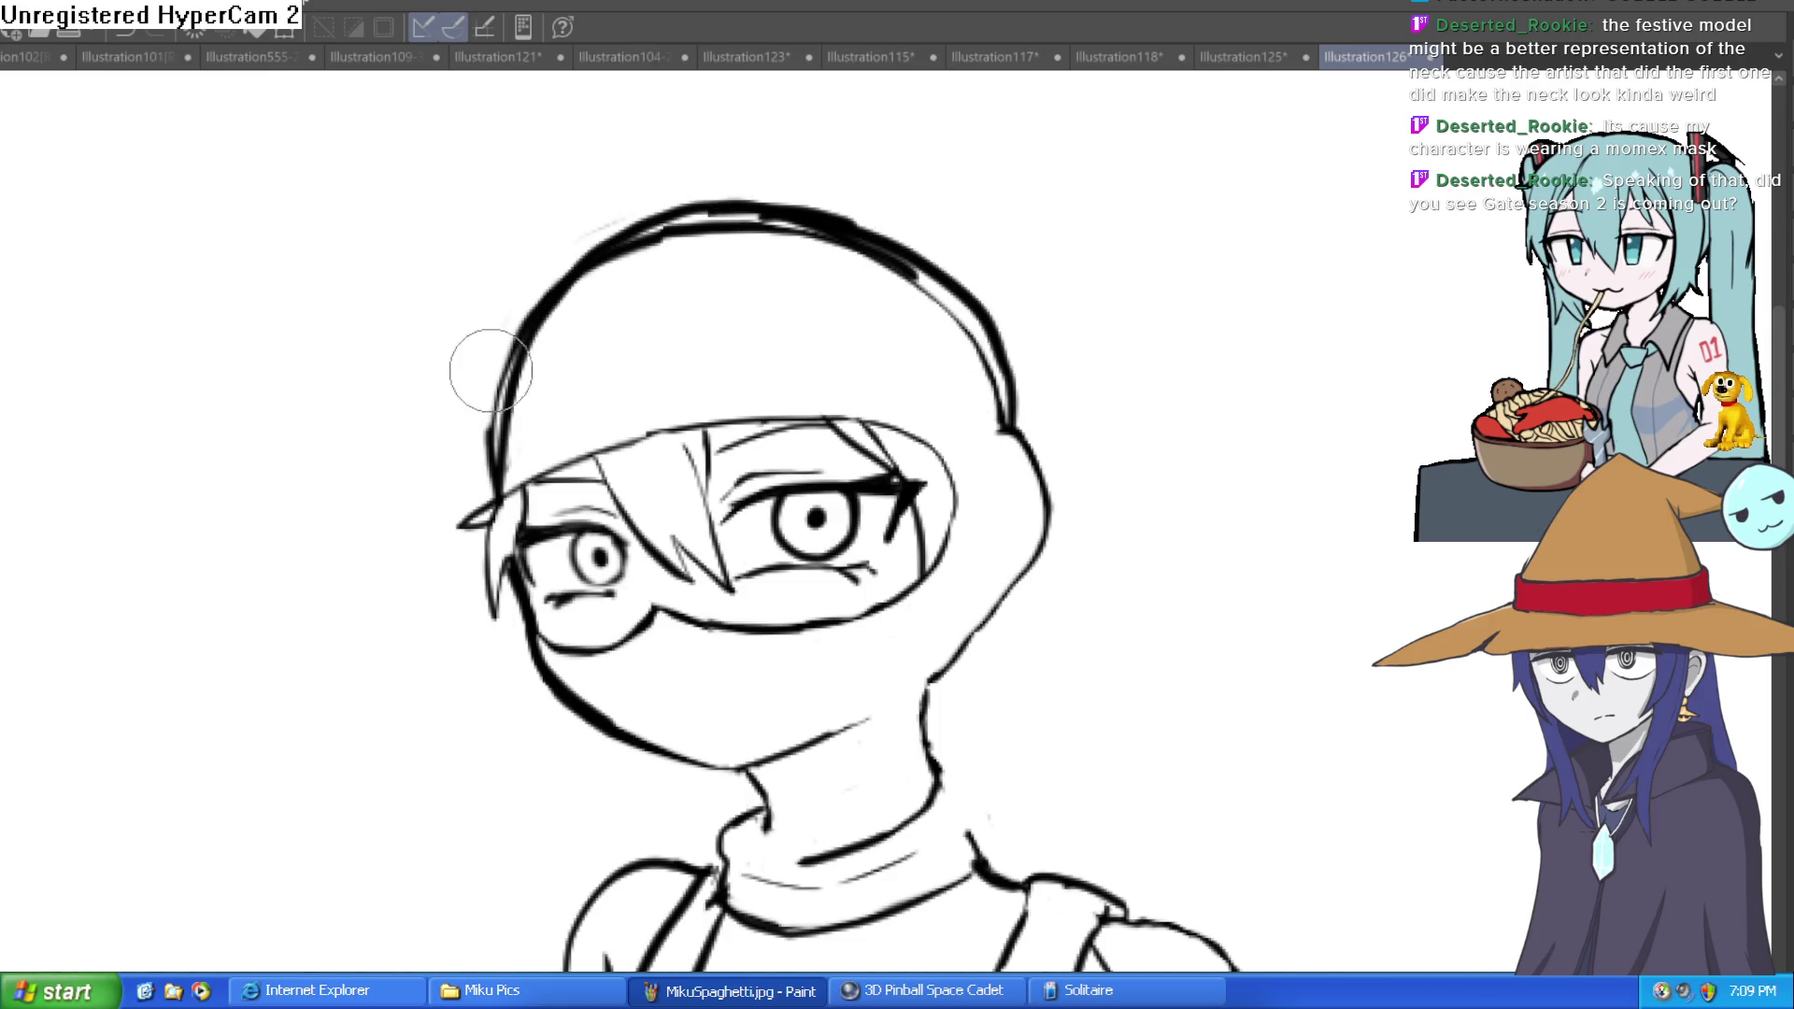
mouse_move(482, 469)
left_mouse_down()
mouse_move(598, 224)
mouse_move(713, 181)
mouse_move(661, 240)
mouse_move(861, 258)
mouse_move(992, 405)
mouse_move(934, 308)
mouse_move(785, 225)
left_mouse_up()
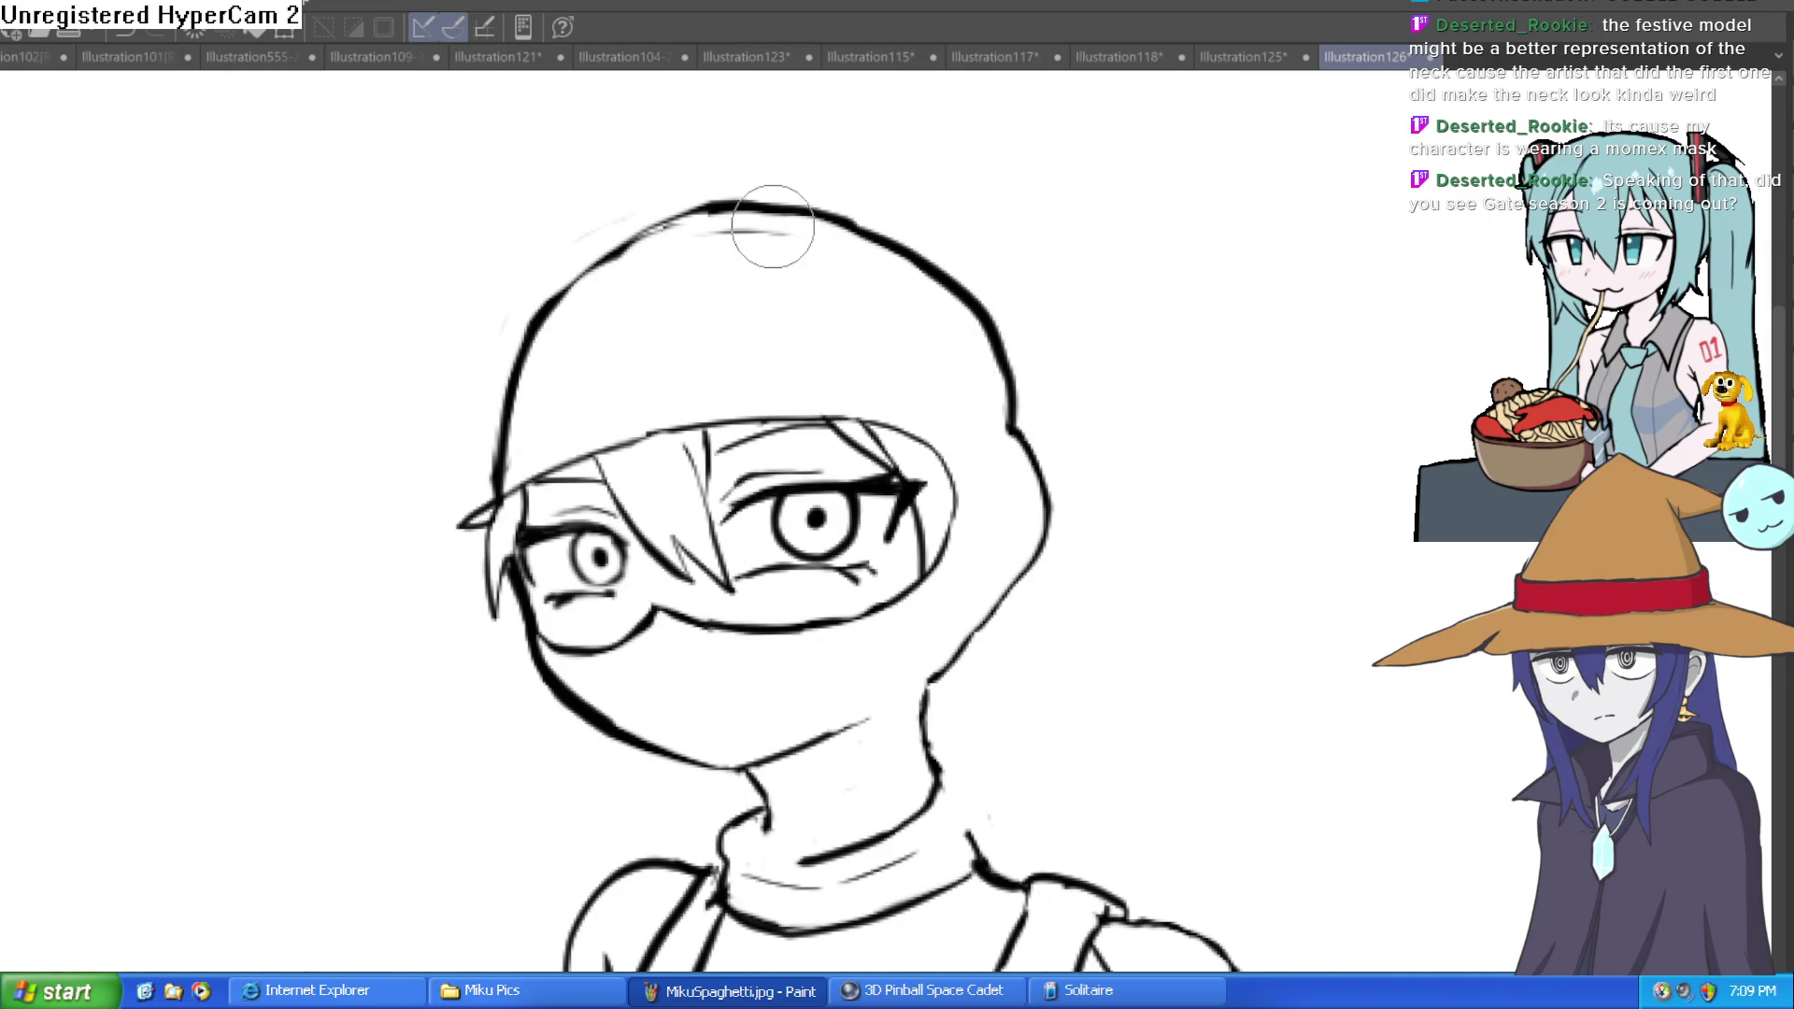
Step: Erase the doubled inner lines at the head top, then zoom out and tilt the view
mouse_move(875, 266)
left_mouse_down()
mouse_move(693, 221)
mouse_move(529, 368)
mouse_move(603, 283)
left_mouse_up()
left_click_drag(720, 228, 480, 408)
mouse_move(587, 253)
left_mouse_down()
mouse_move(520, 320)
mouse_move(485, 436)
left_mouse_up()
scroll(485, 436, "down", 5)
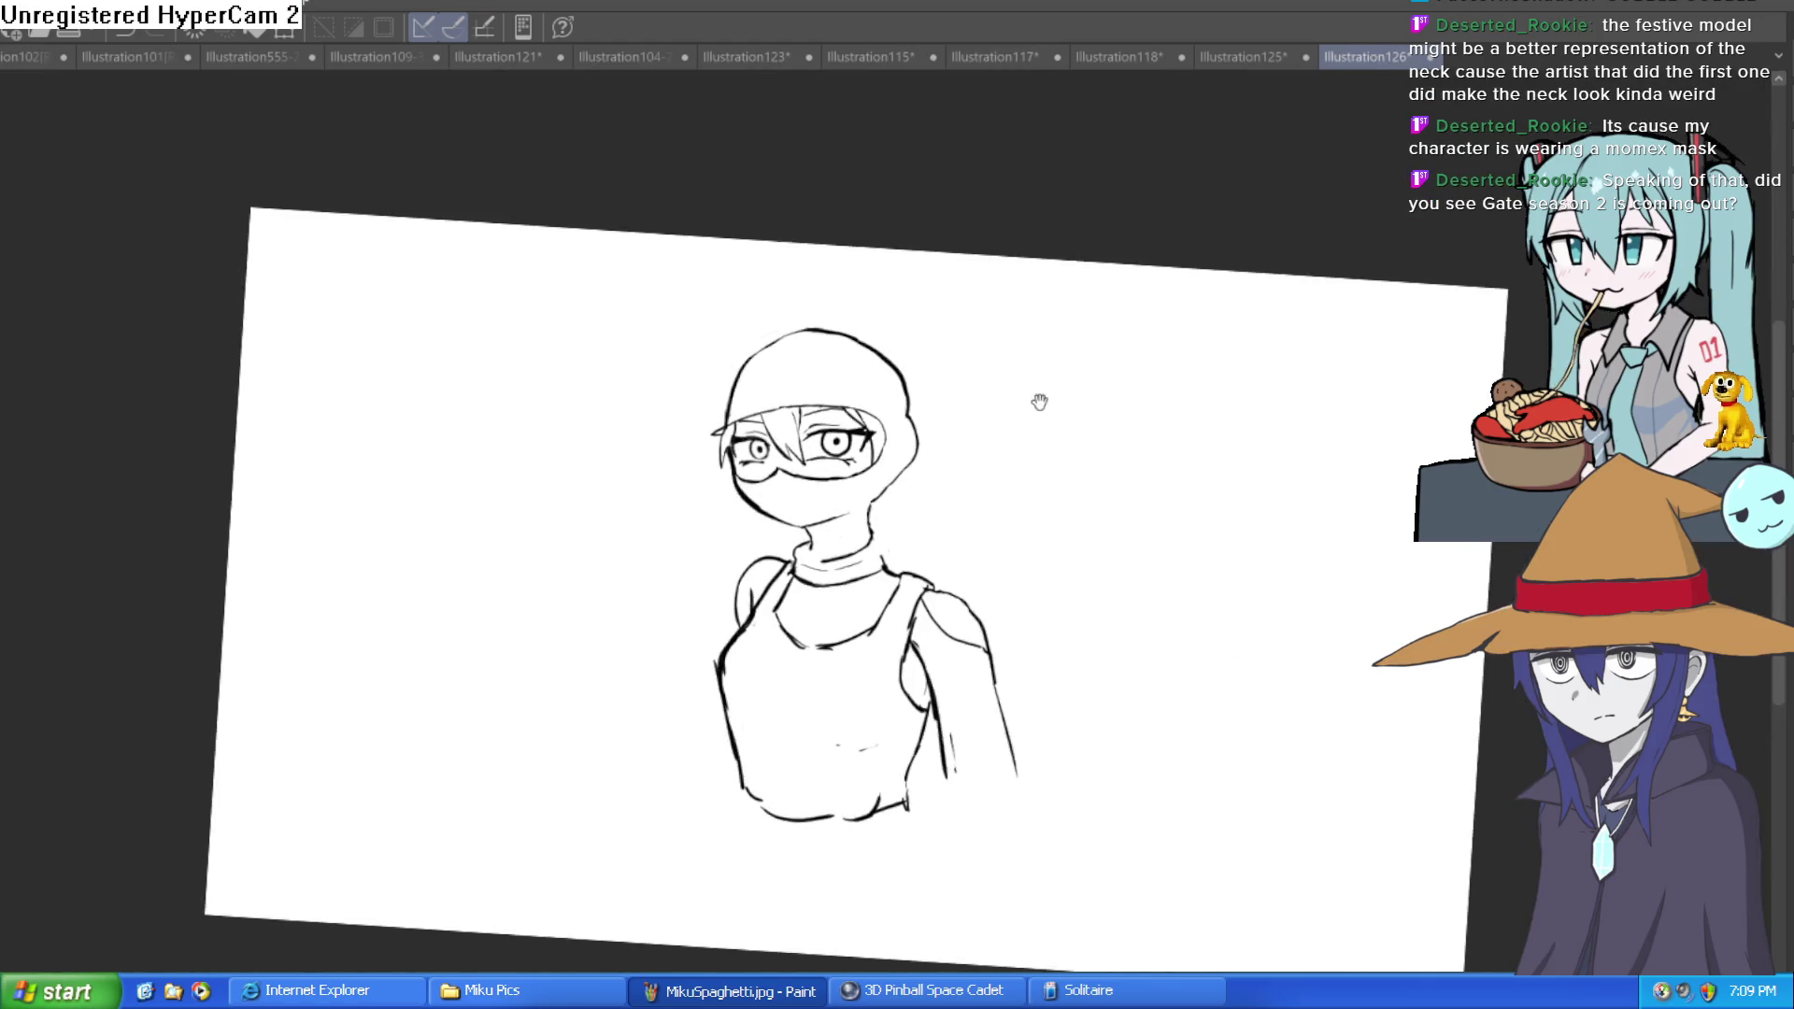
left_click_drag(749, 375, 718, 322)
mouse_move(614, 419)
left_mouse_down()
mouse_move(881, 489)
mouse_move(929, 452)
left_mouse_up()
scroll(832, 509, "up", 5)
Step: Draw two long lines down the arm and extend the arm line further
mouse_move(762, 537)
left_mouse_down()
mouse_move(747, 496)
mouse_move(720, 659)
left_mouse_up()
mouse_move(833, 361)
left_mouse_down()
mouse_move(848, 626)
mouse_move(847, 498)
mouse_move(785, 911)
left_mouse_up()
mouse_move(710, 514)
left_mouse_down()
mouse_move(701, 648)
mouse_move(739, 879)
left_mouse_up()
mouse_move(752, 380)
left_mouse_down()
mouse_move(836, 468)
mouse_move(642, 577)
mouse_move(694, 500)
mouse_move(766, 468)
left_mouse_up()
mouse_move(665, 582)
left_mouse_down()
mouse_move(679, 568)
mouse_move(689, 608)
mouse_move(833, 424)
mouse_move(861, 431)
left_mouse_up()
Step: Add a curling line across the lower torso and a box pocket on the lower vest
mouse_move(762, 472)
left_mouse_down()
mouse_move(701, 473)
mouse_move(638, 511)
mouse_move(631, 592)
mouse_move(750, 565)
left_mouse_up()
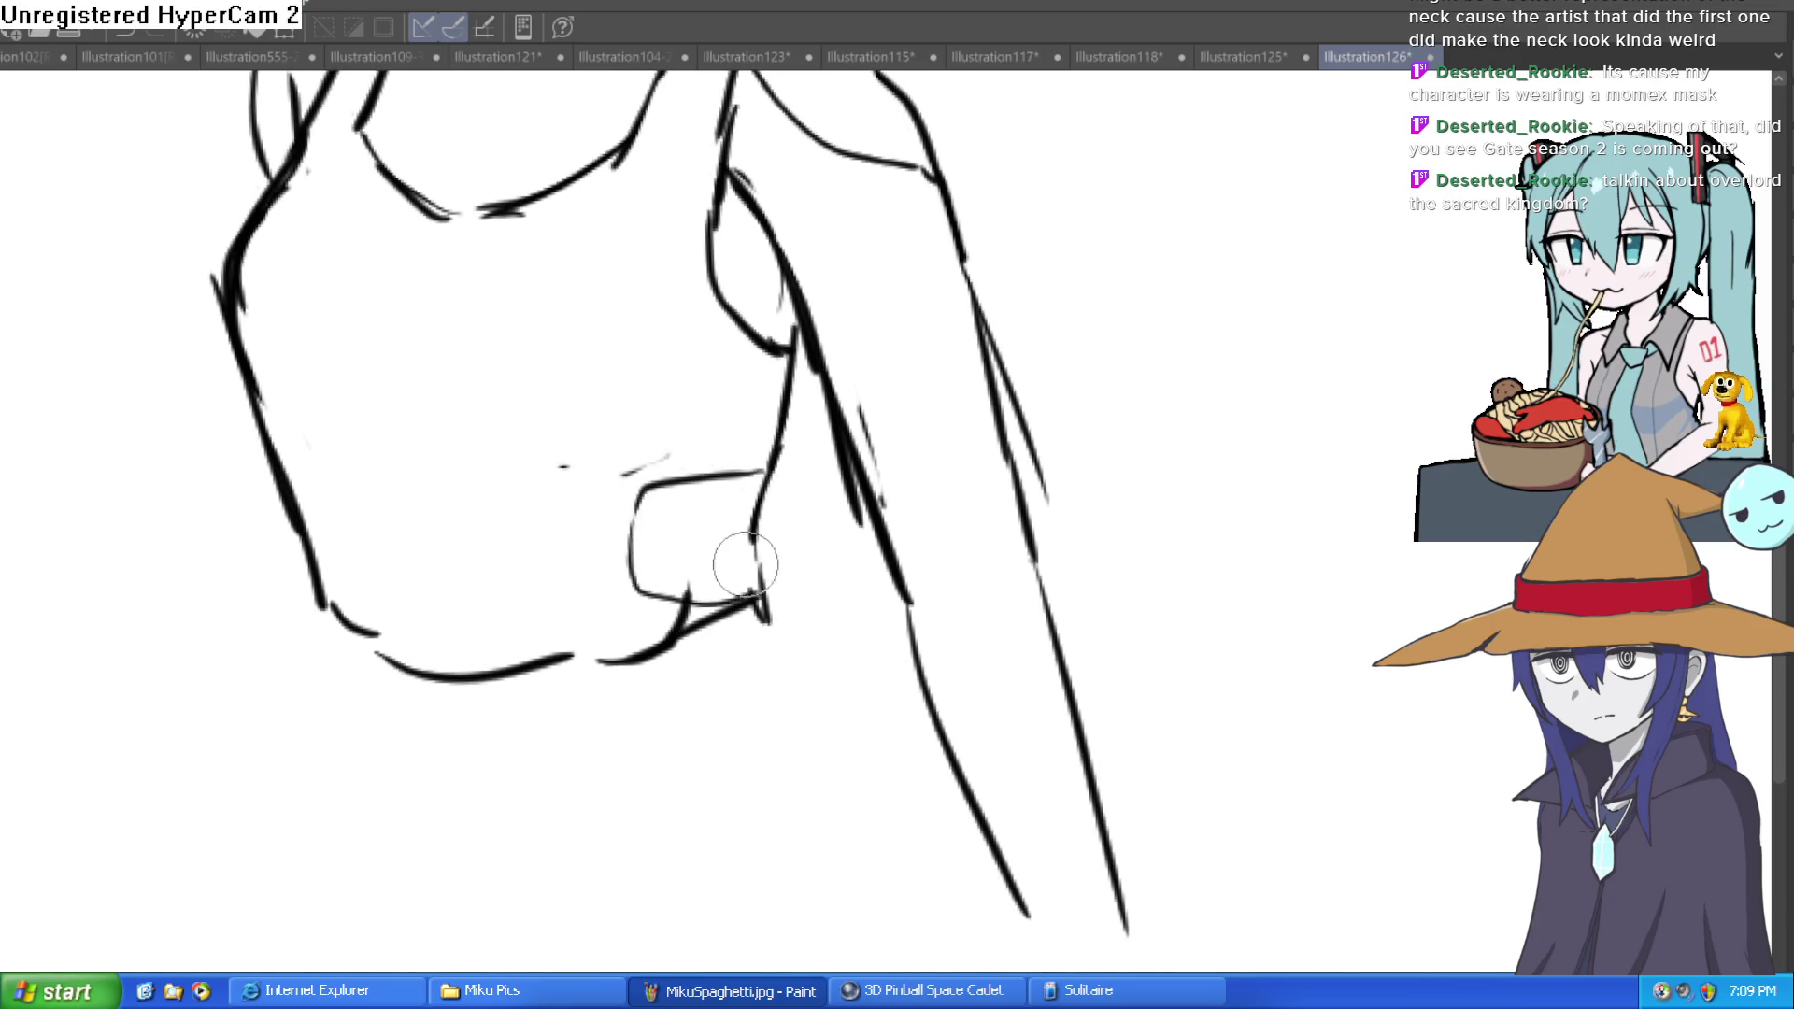
mouse_move(400, 469)
left_mouse_down()
mouse_move(440, 465)
mouse_move(416, 601)
mouse_move(411, 575)
left_mouse_up()
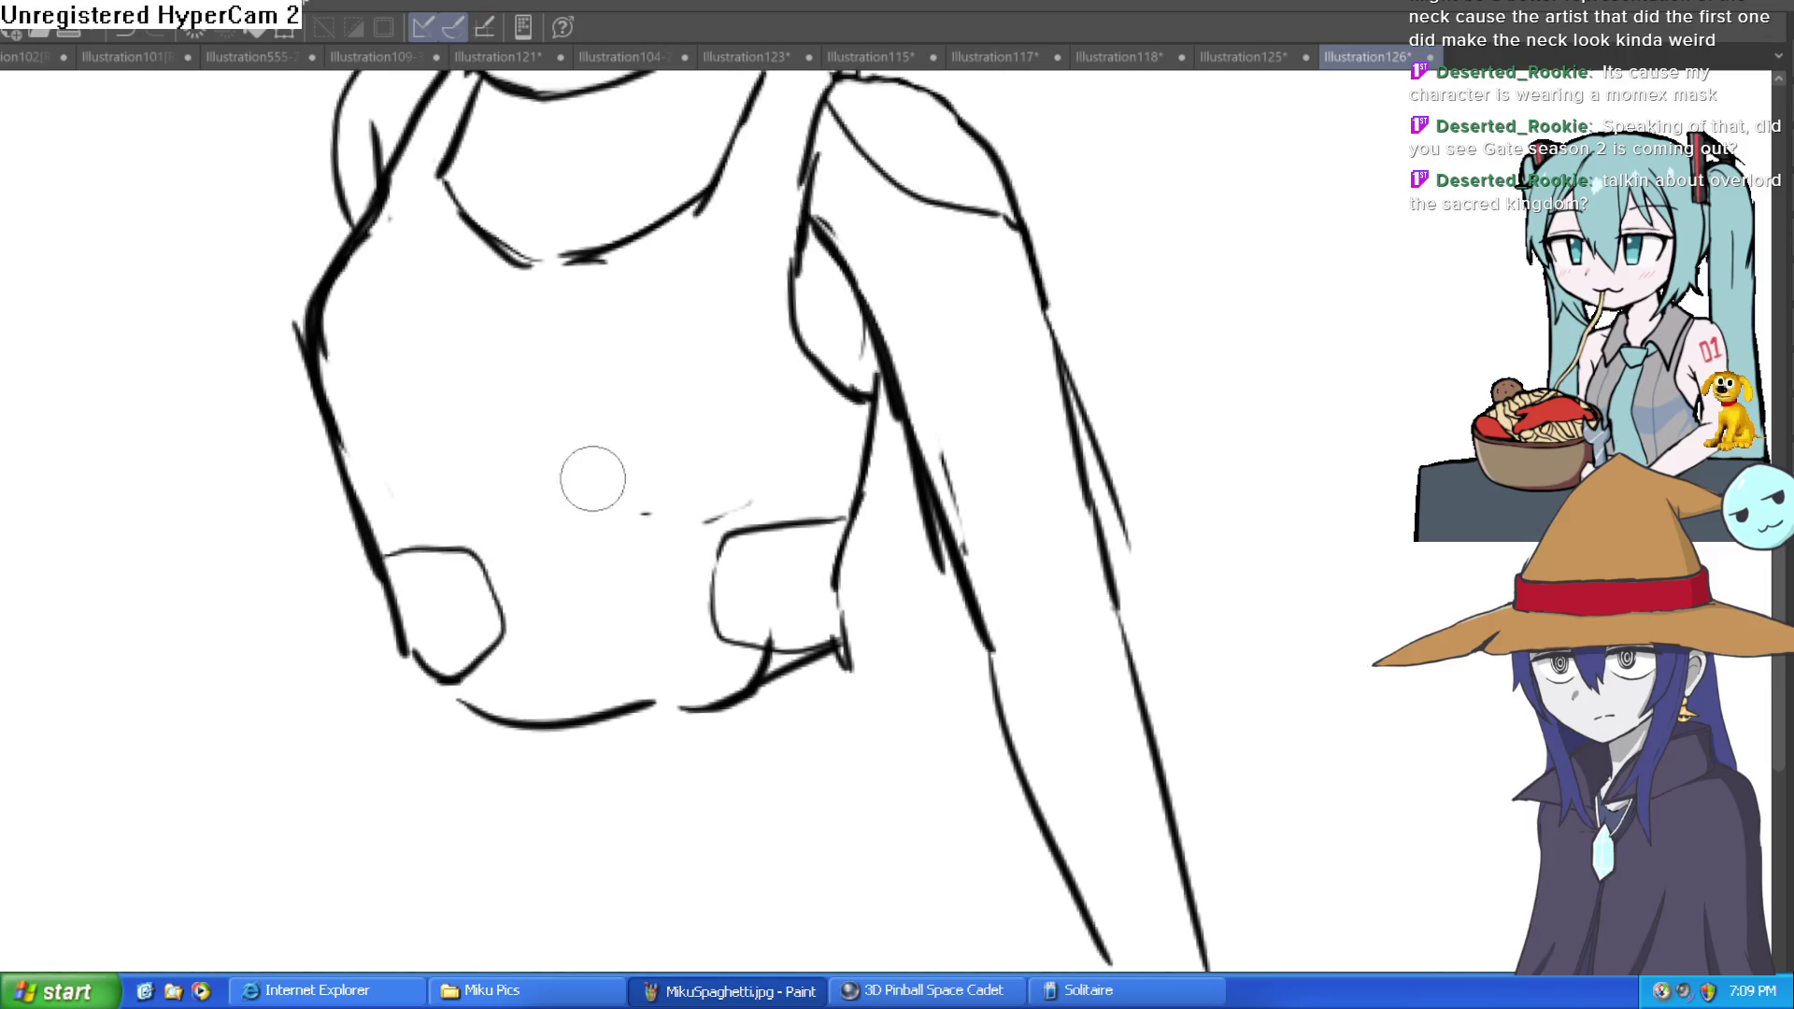
scroll(580, 497, "up", 3)
Step: Draw vest straps down from the collar on both shoulders
mouse_move(712, 327)
left_mouse_down()
mouse_move(681, 421)
mouse_move(769, 455)
left_mouse_up()
mouse_move(390, 272)
left_mouse_down()
mouse_move(373, 440)
mouse_move(452, 296)
mouse_move(432, 221)
left_mouse_up()
scroll(437, 251, "down", 5)
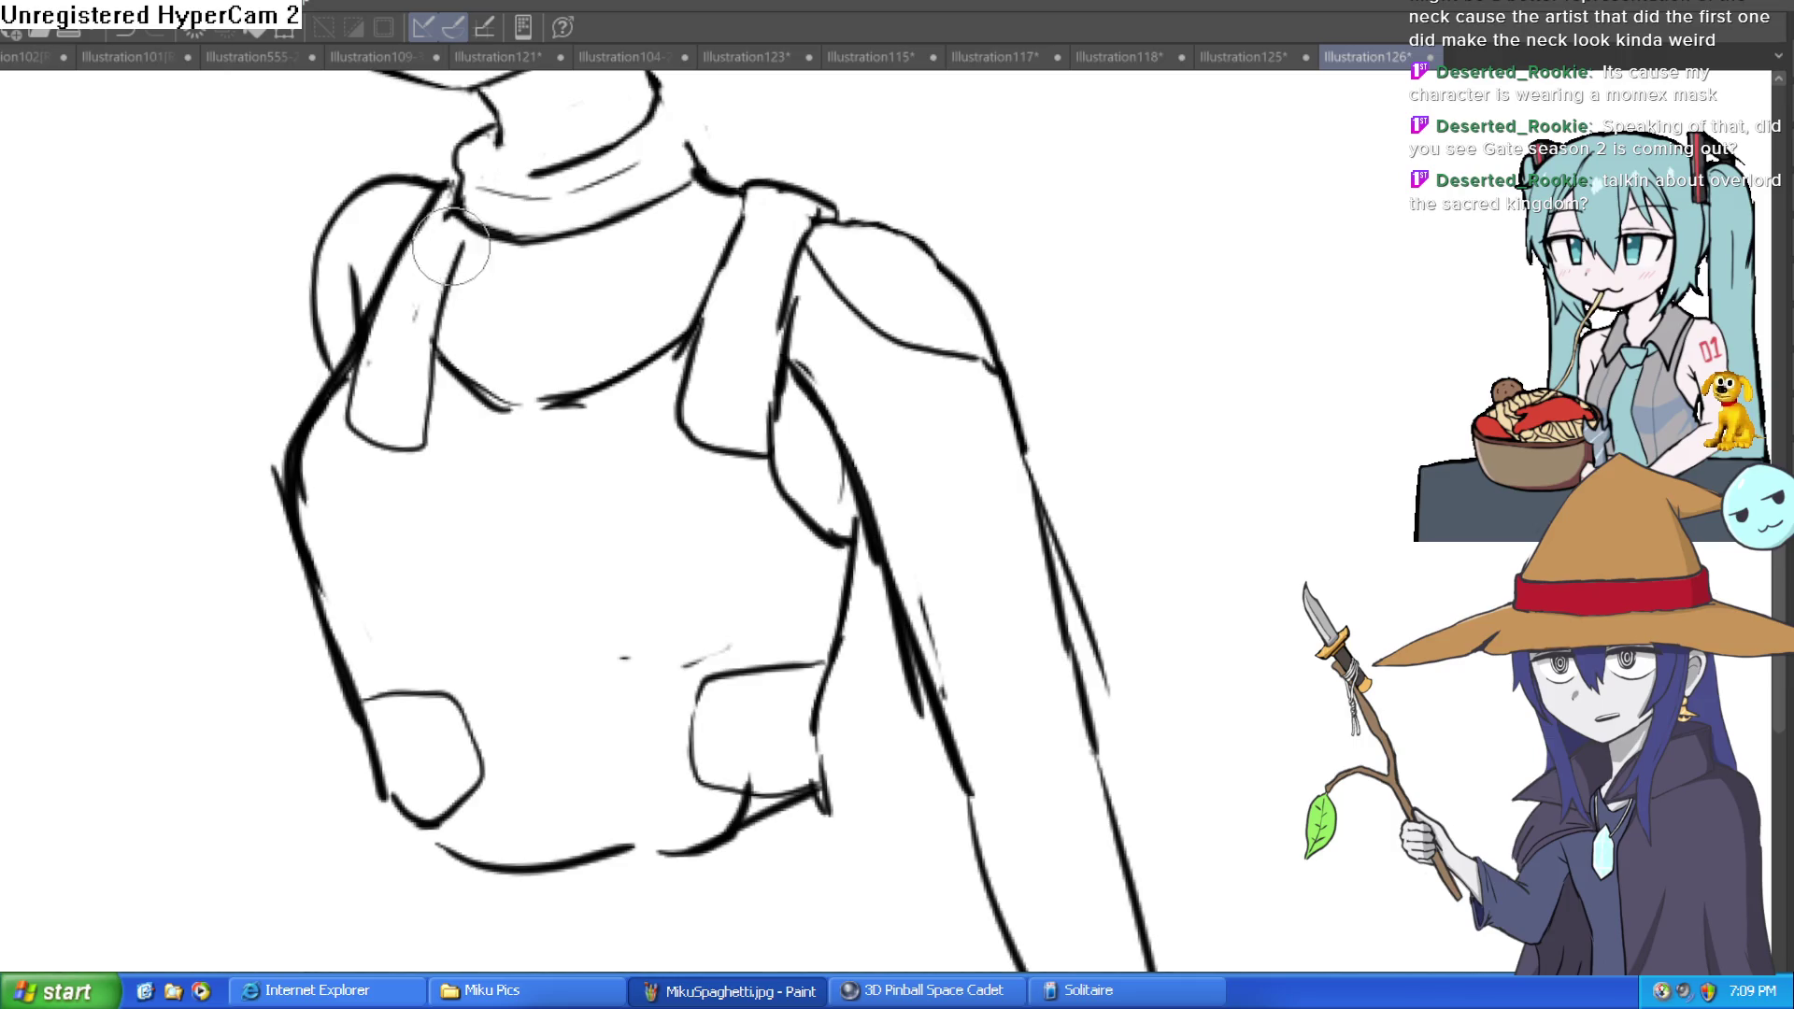
Step: Redraw the neck line with the whole figure centred in view
left_click_drag(956, 380, 977, 439)
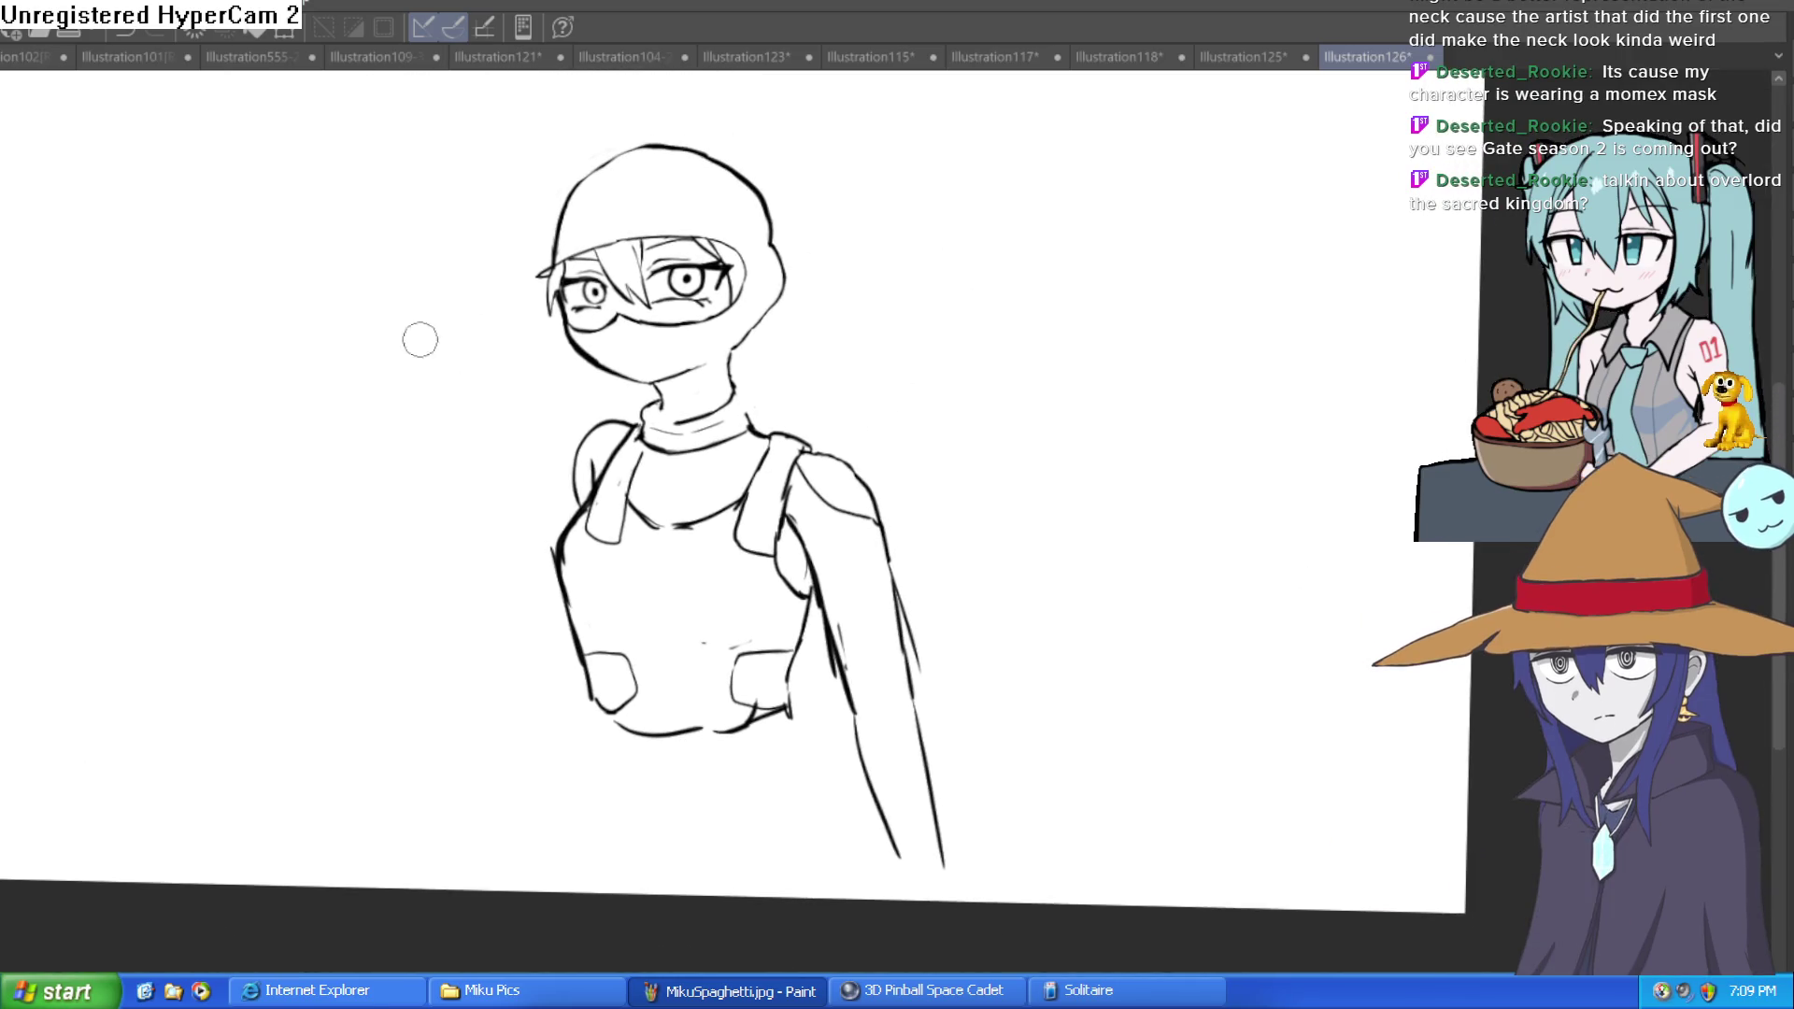
scroll(881, 328, "down", 2)
scroll(889, 300, "up", 6)
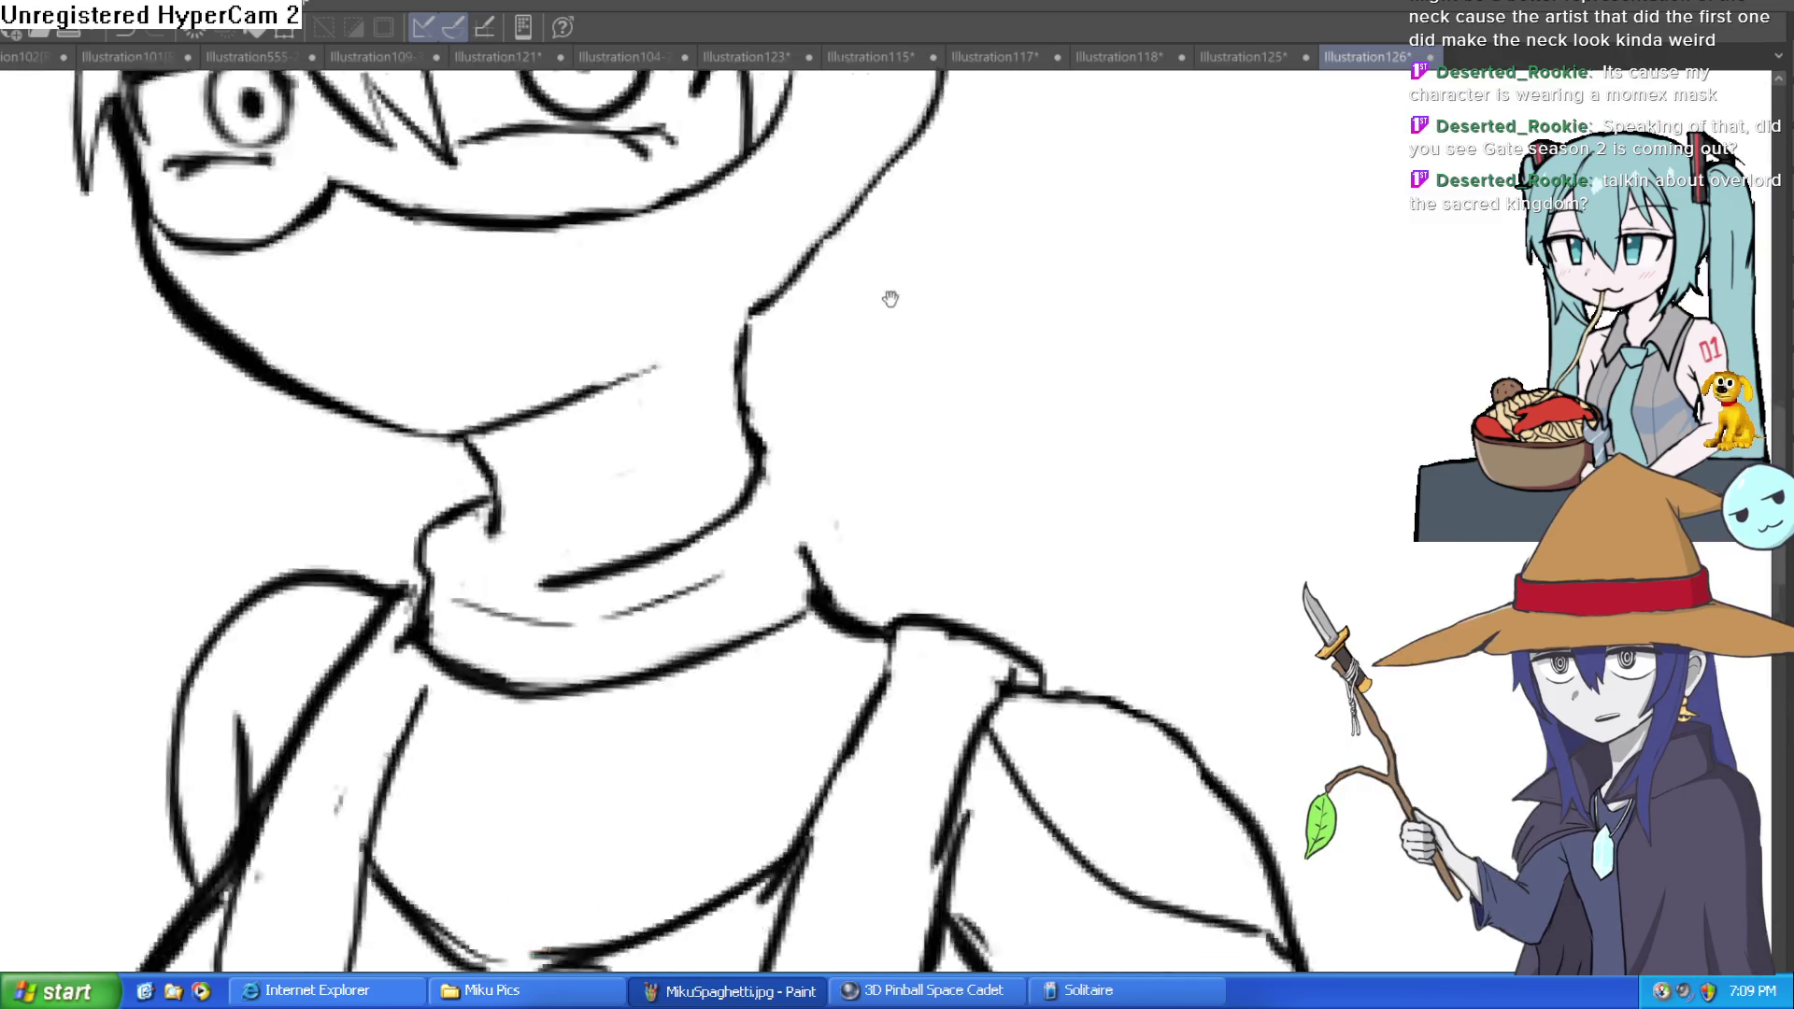
mouse_move(792, 296)
left_mouse_down()
mouse_move(714, 412)
mouse_move(793, 467)
mouse_move(765, 464)
left_mouse_up()
Step: Erase the stray stroke and faint collar lines, thinning the doubled neck line to one
mouse_move(781, 541)
left_mouse_down()
mouse_move(805, 546)
mouse_move(520, 701)
mouse_move(381, 621)
mouse_move(649, 532)
mouse_move(693, 589)
mouse_move(765, 605)
left_mouse_up()
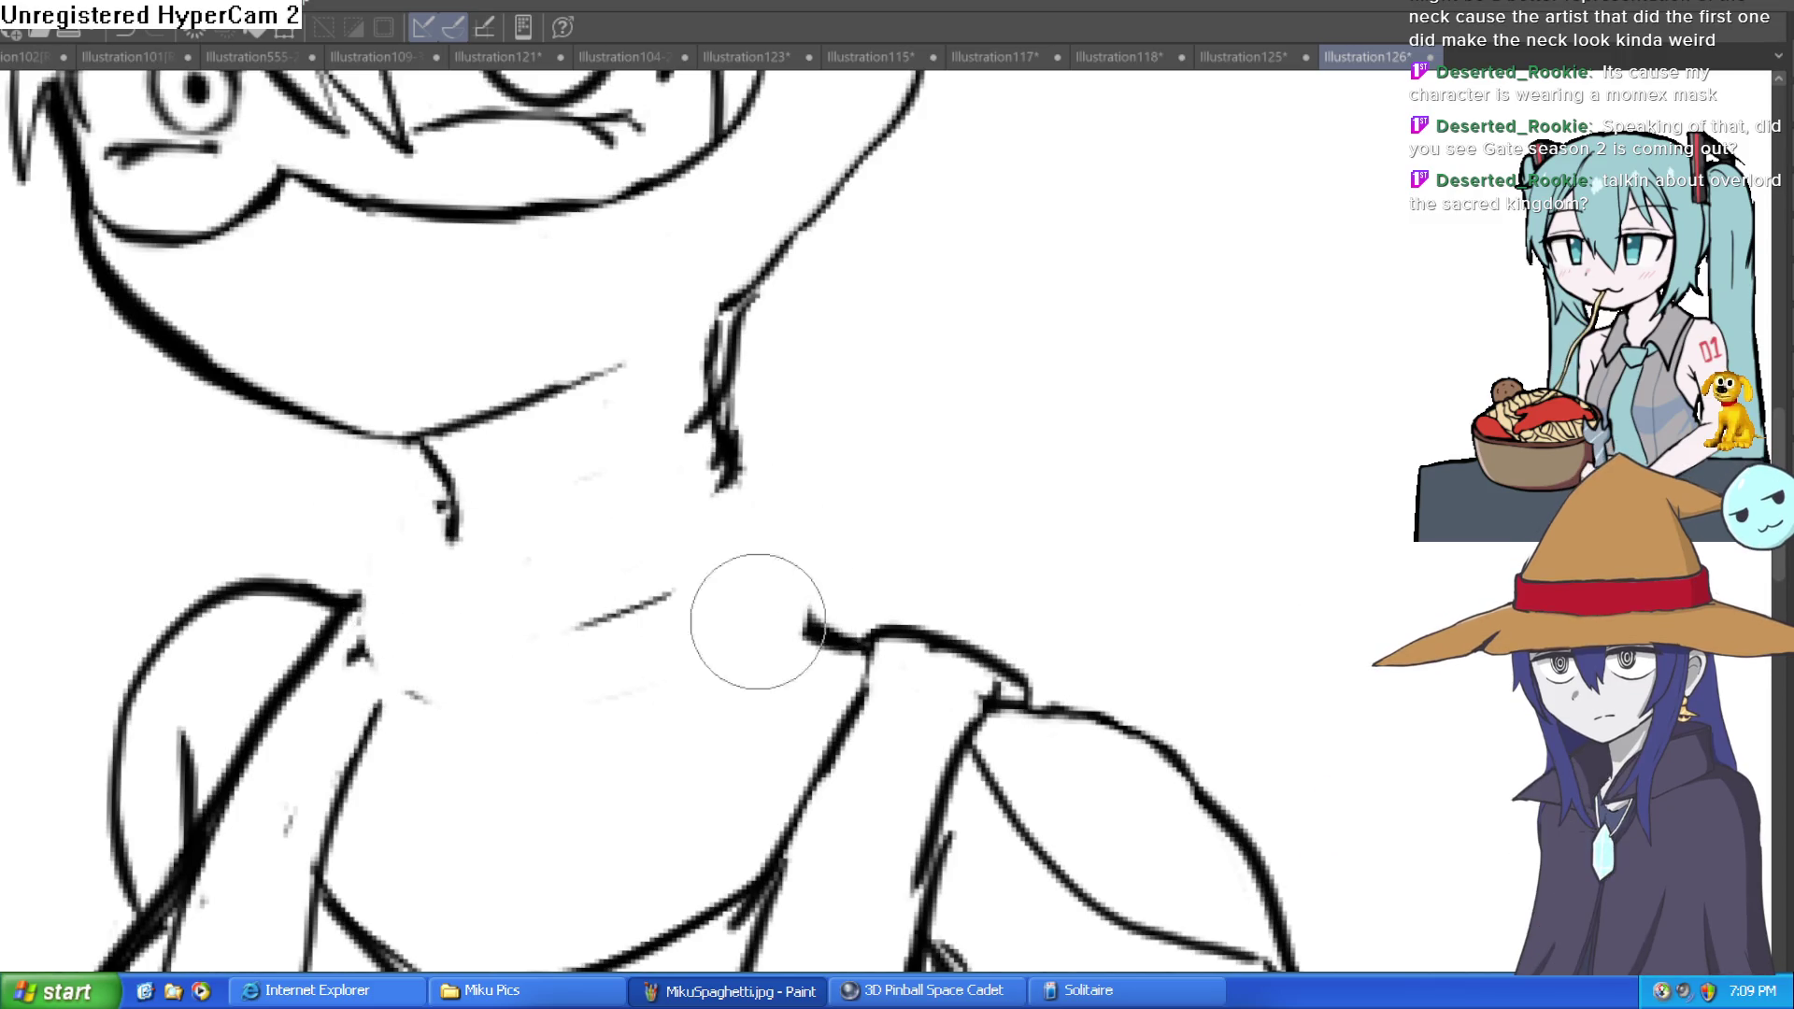
mouse_move(397, 694)
left_mouse_down()
mouse_move(449, 620)
mouse_move(673, 589)
left_mouse_up()
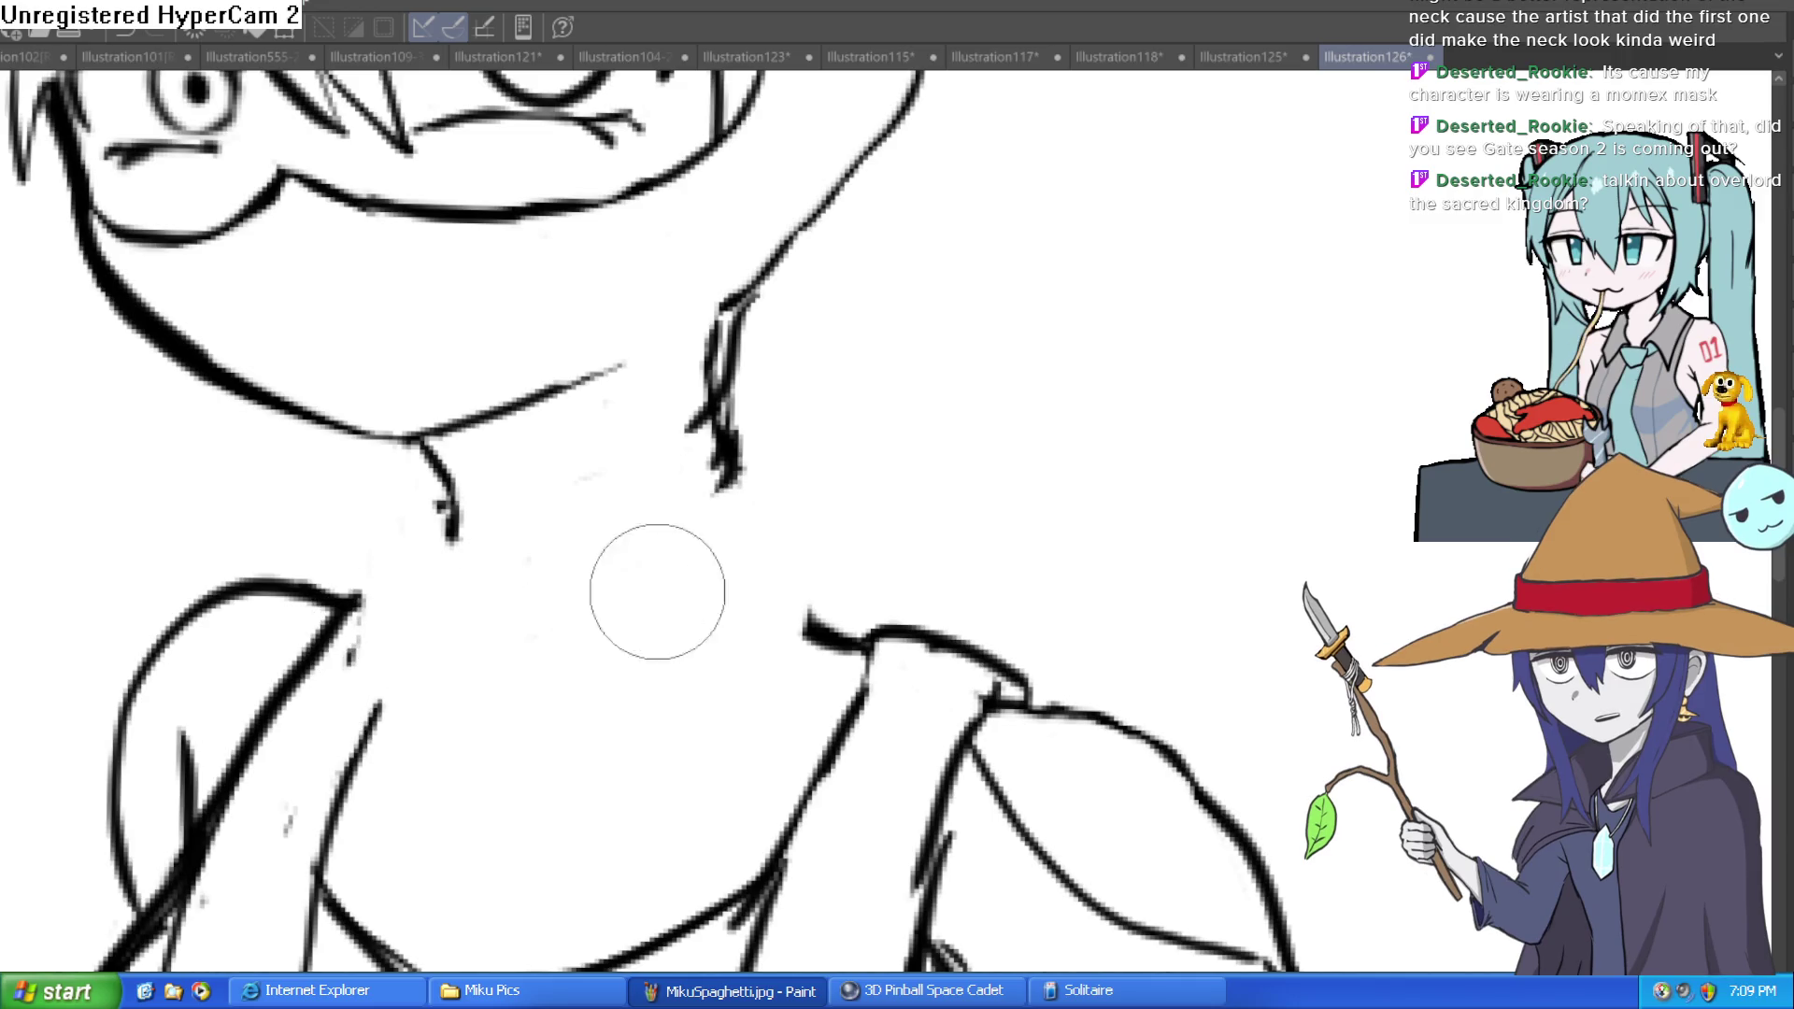
mouse_move(735, 516)
left_mouse_down()
mouse_move(714, 381)
mouse_move(729, 463)
left_mouse_up()
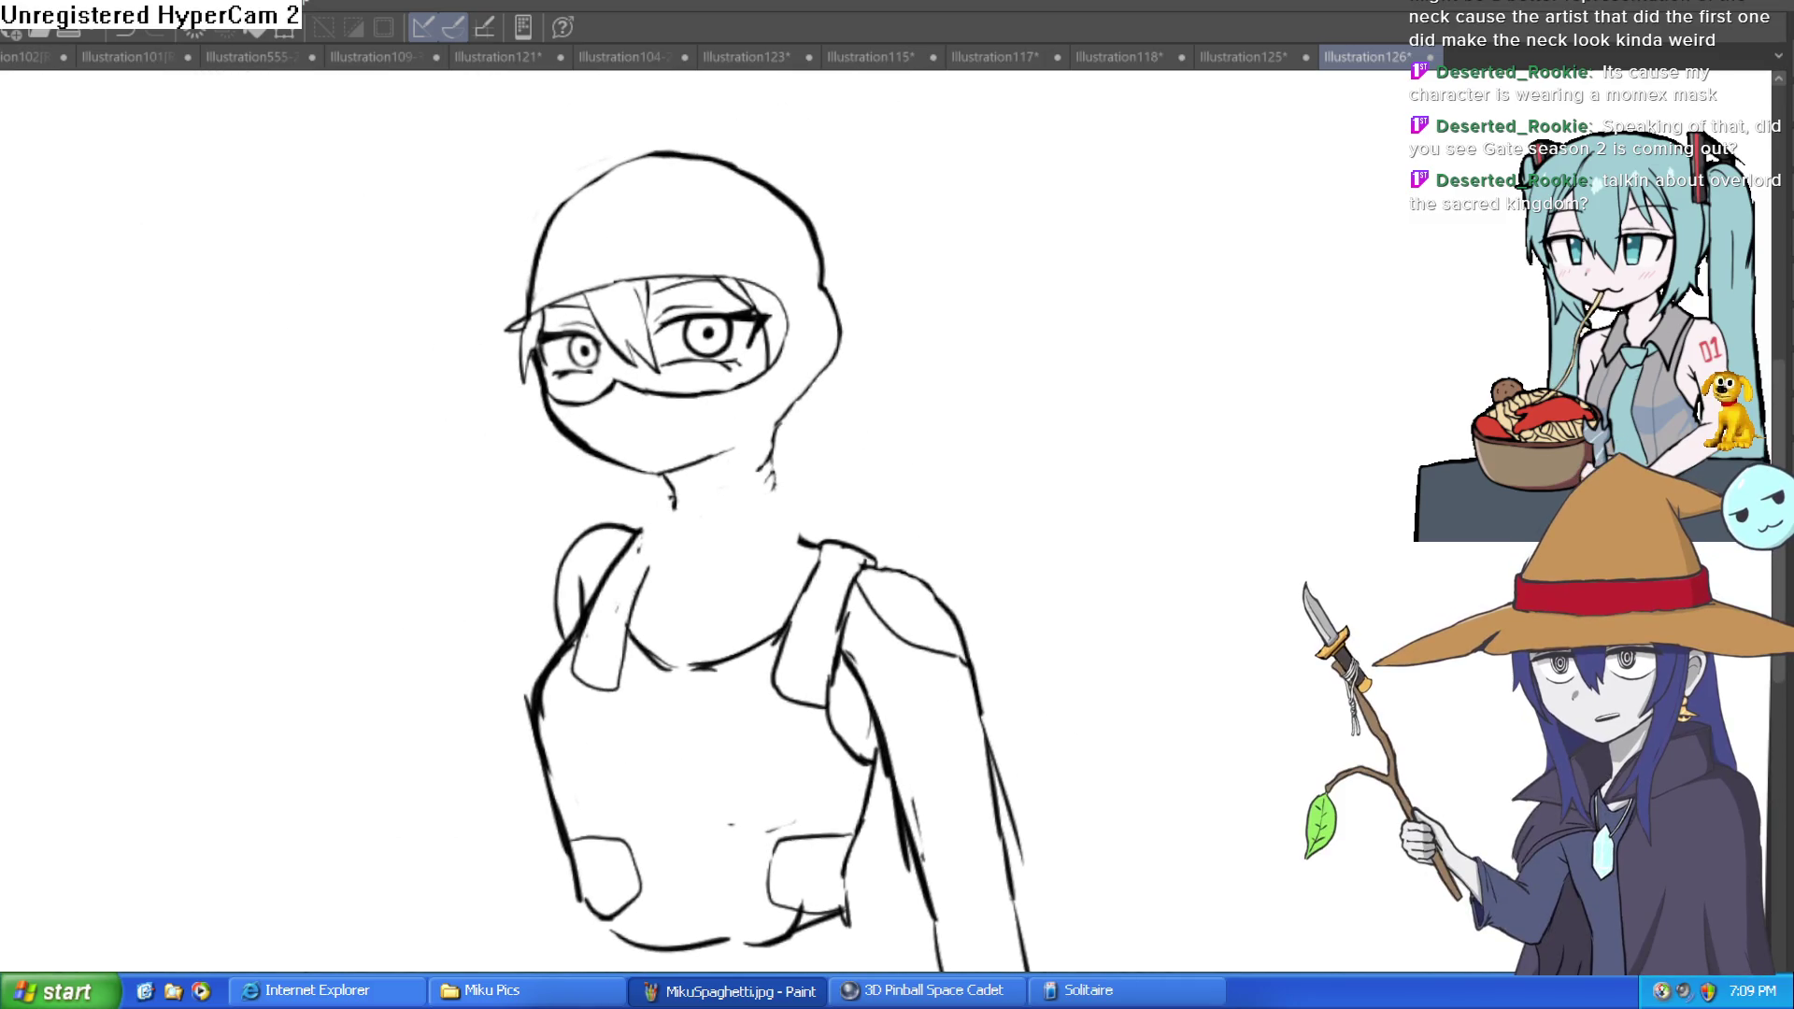
Step: Lasso the masked head, shift it slightly down onto the neck with Ctrl+T, and deselect
left_click_drag(907, 197, 472, 393)
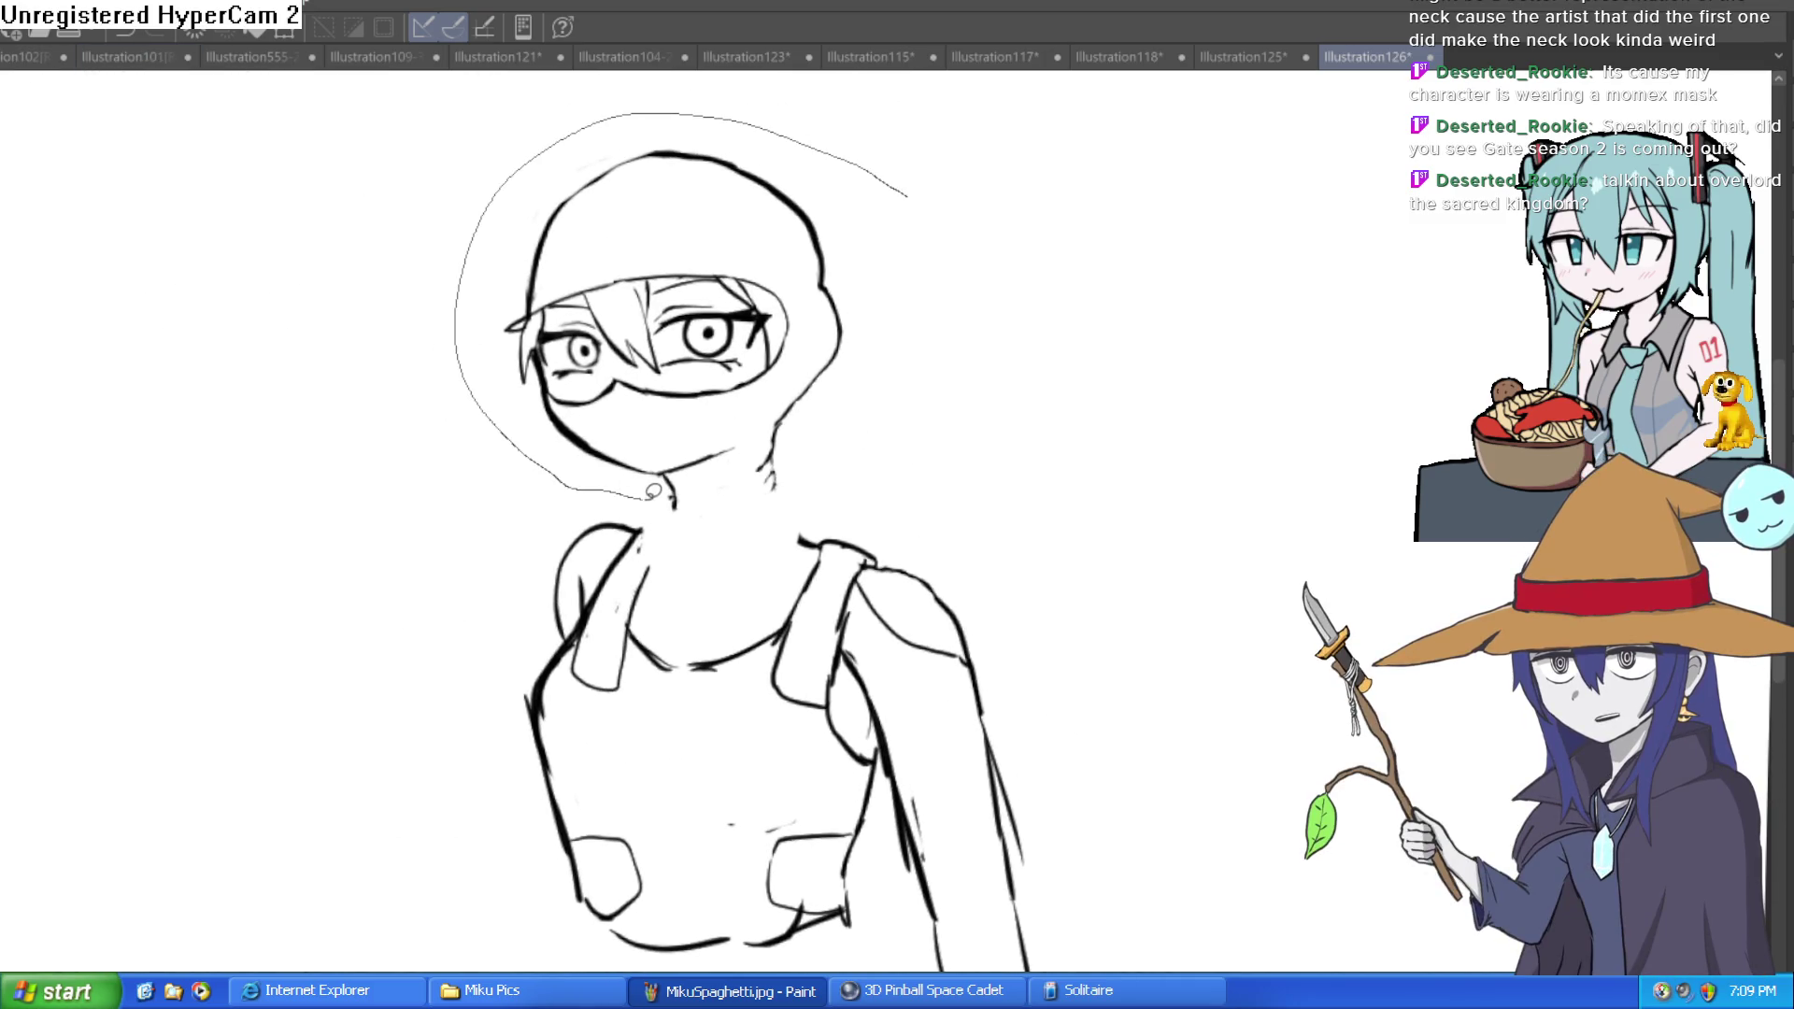
left_click_drag(853, 451, 899, 198)
key("ctrl+t")
left_click_drag(790, 439, 792, 474)
left_click(614, 607)
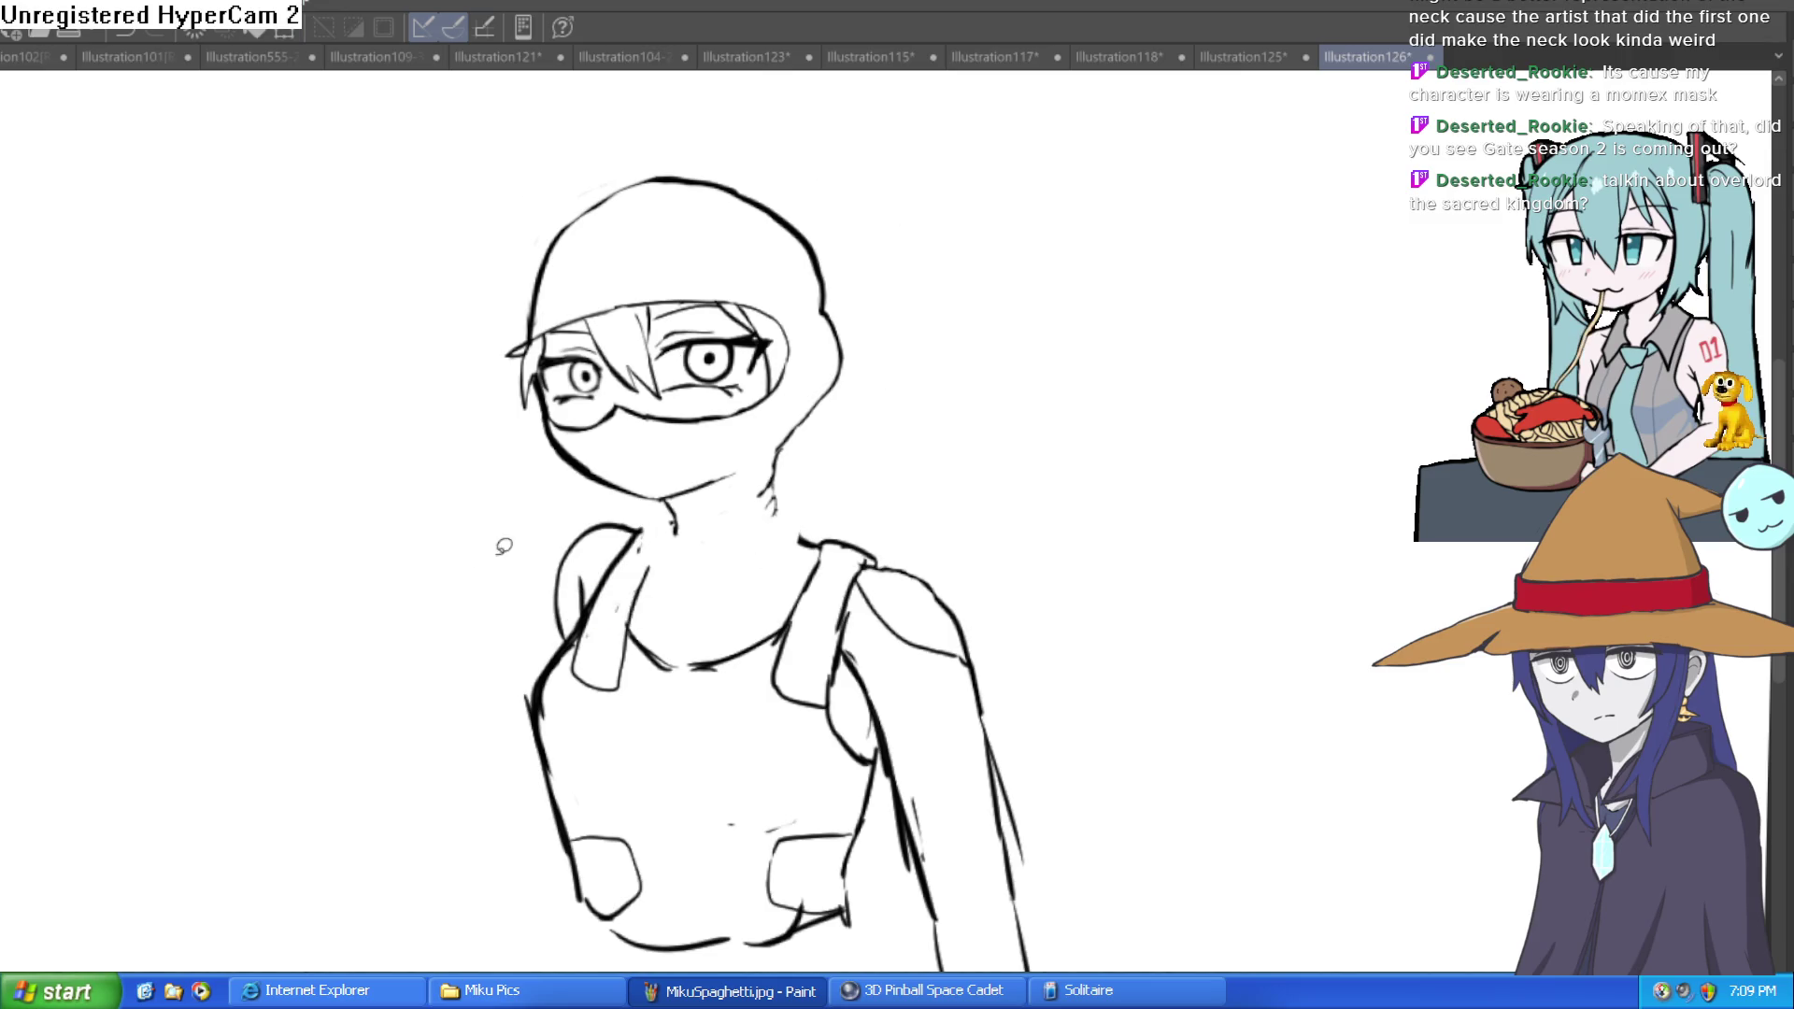
key("ctrl+0")
left_click_drag(1032, 428, 379, 412)
Step: Draw a short neck line, a cleaner left strap and the left shoulder outline
scroll(882, 472, "up", 5)
mouse_move(921, 500)
left_mouse_down()
mouse_move(697, 467)
mouse_move(713, 560)
mouse_move(645, 608)
mouse_move(706, 565)
mouse_move(706, 533)
mouse_move(566, 659)
left_mouse_up()
left_click_drag(666, 513, 571, 654)
mouse_move(635, 535)
left_mouse_down()
mouse_move(570, 542)
mouse_move(488, 737)
left_mouse_up()
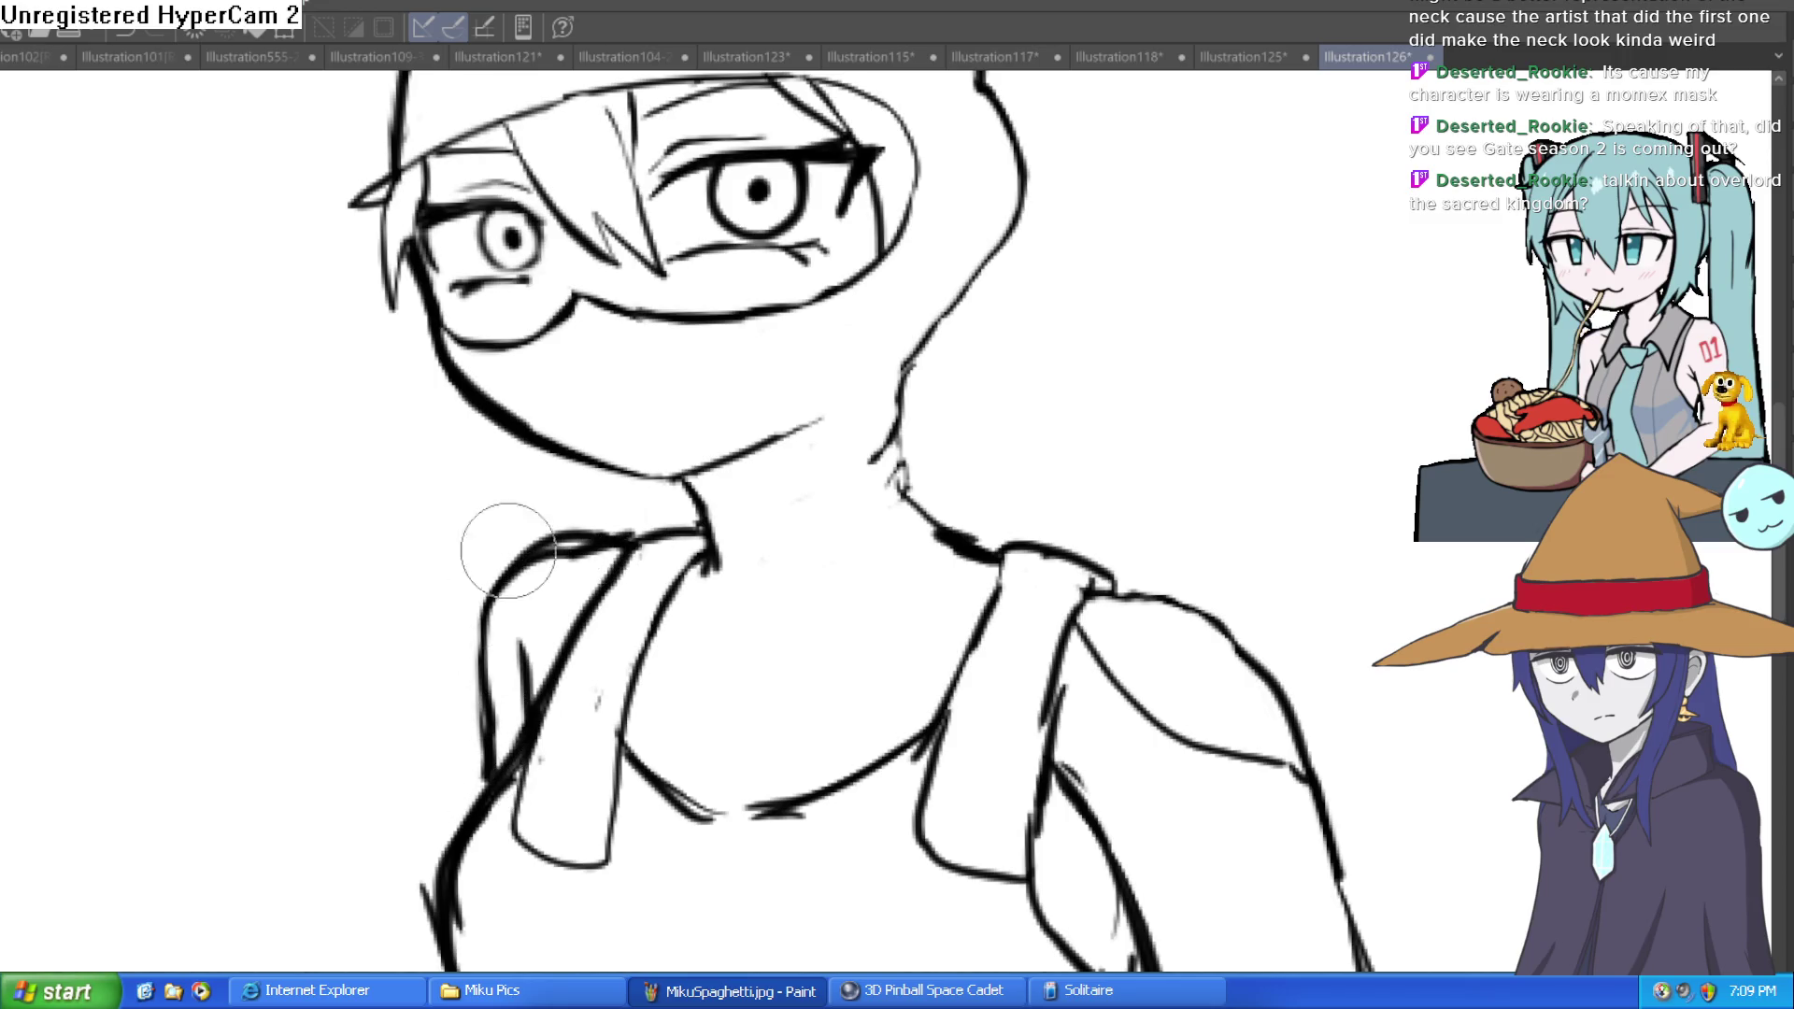
Step: Zoom onto the neck and redraw its right side, undoing the bad stroke
scroll(839, 525, "down", 3)
scroll(839, 526, "down", 1)
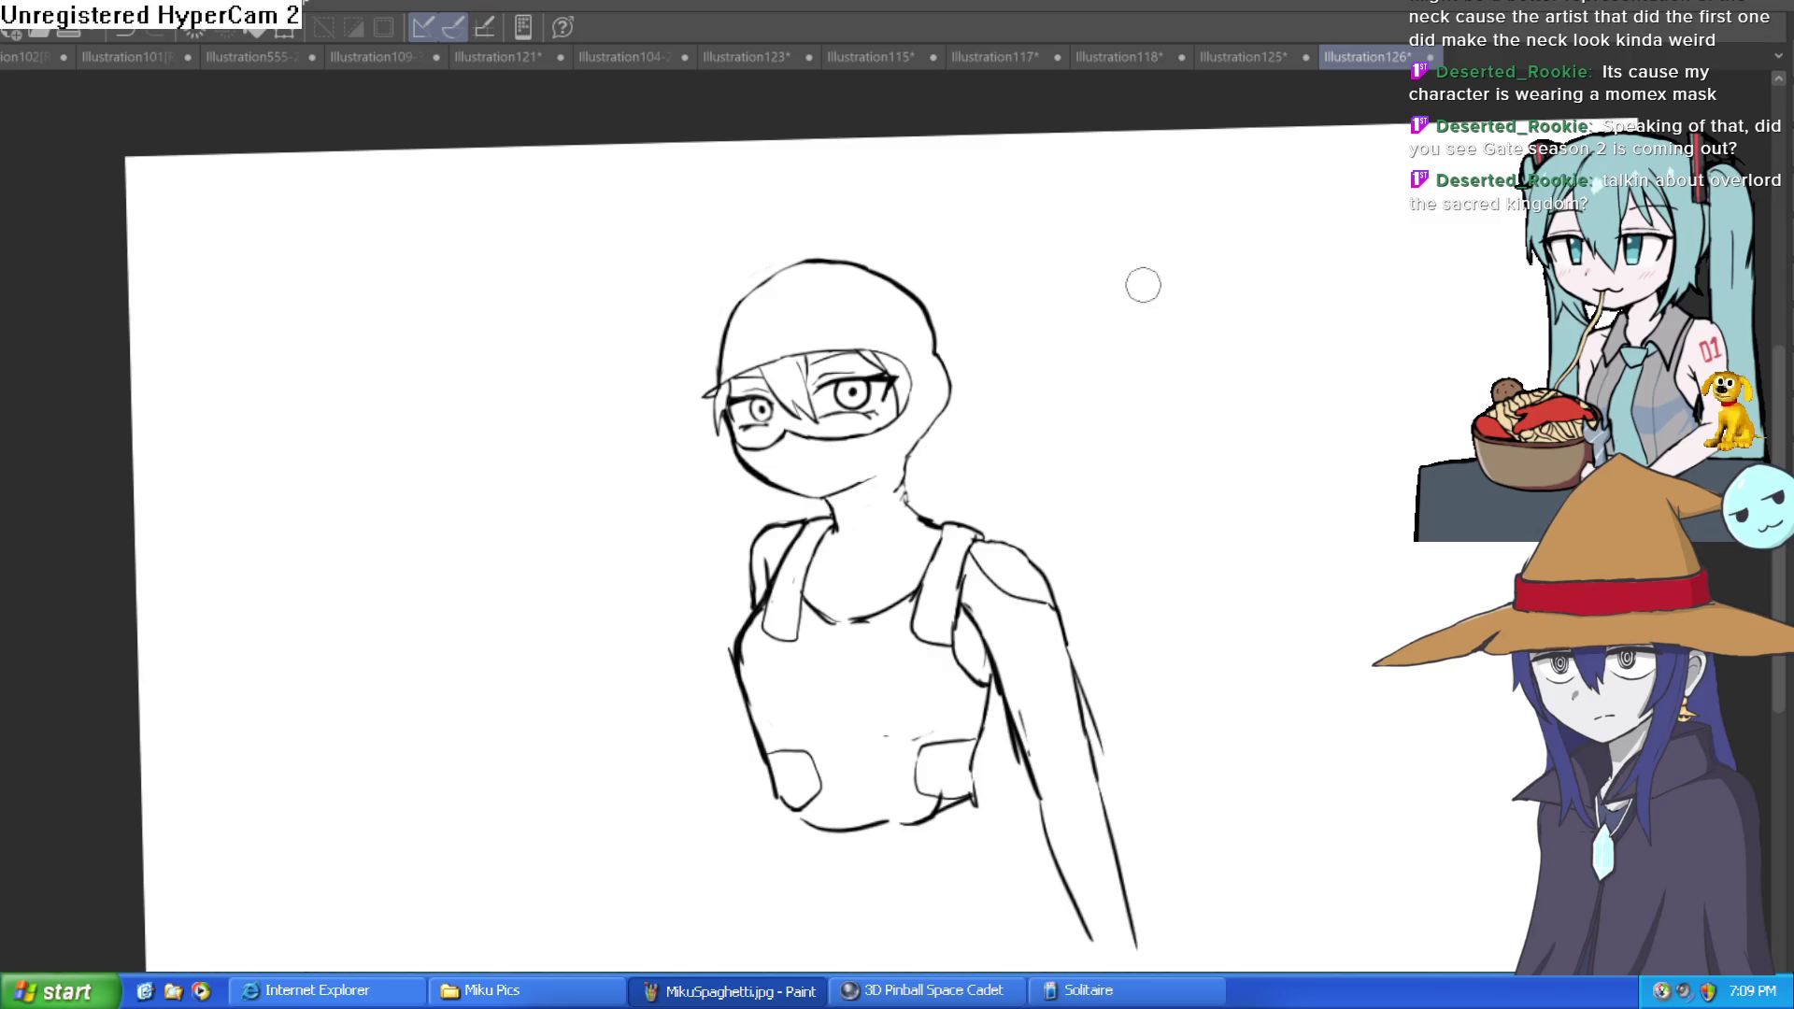
left_click_drag(1085, 372, 1069, 340)
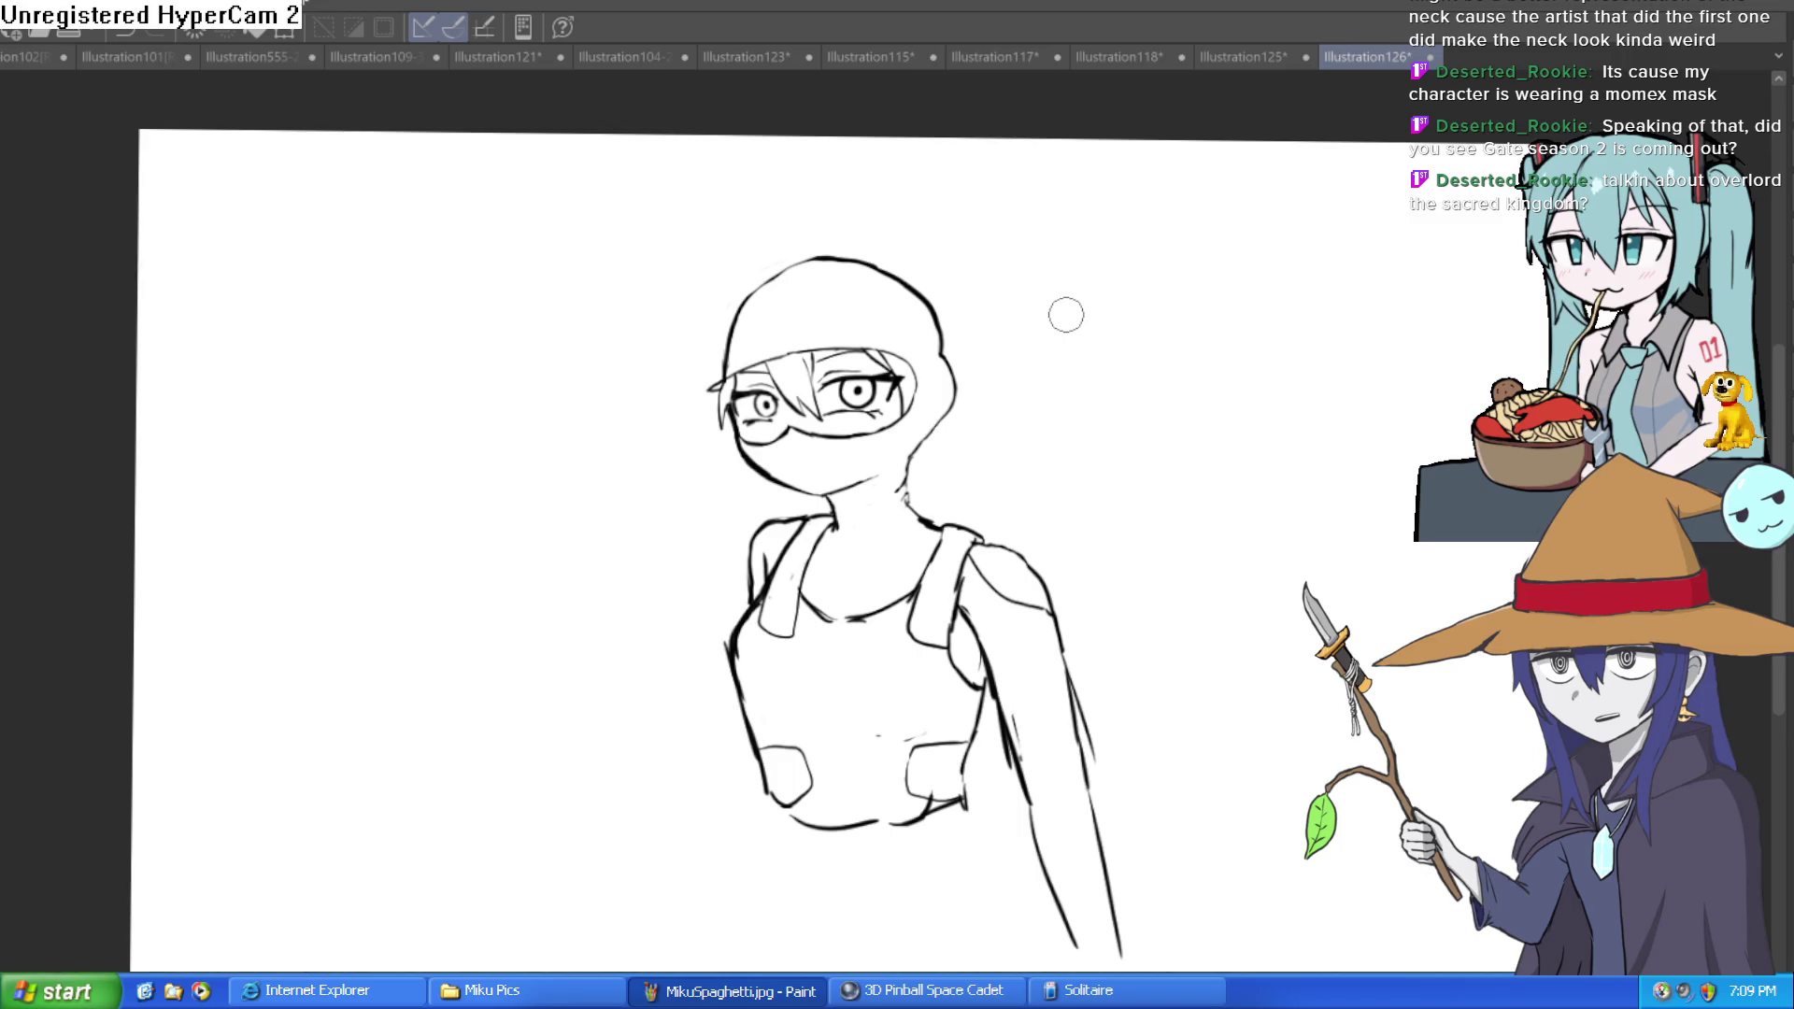
mouse_move(1101, 529)
left_mouse_down()
mouse_move(1038, 485)
mouse_move(965, 513)
mouse_move(861, 491)
left_mouse_up()
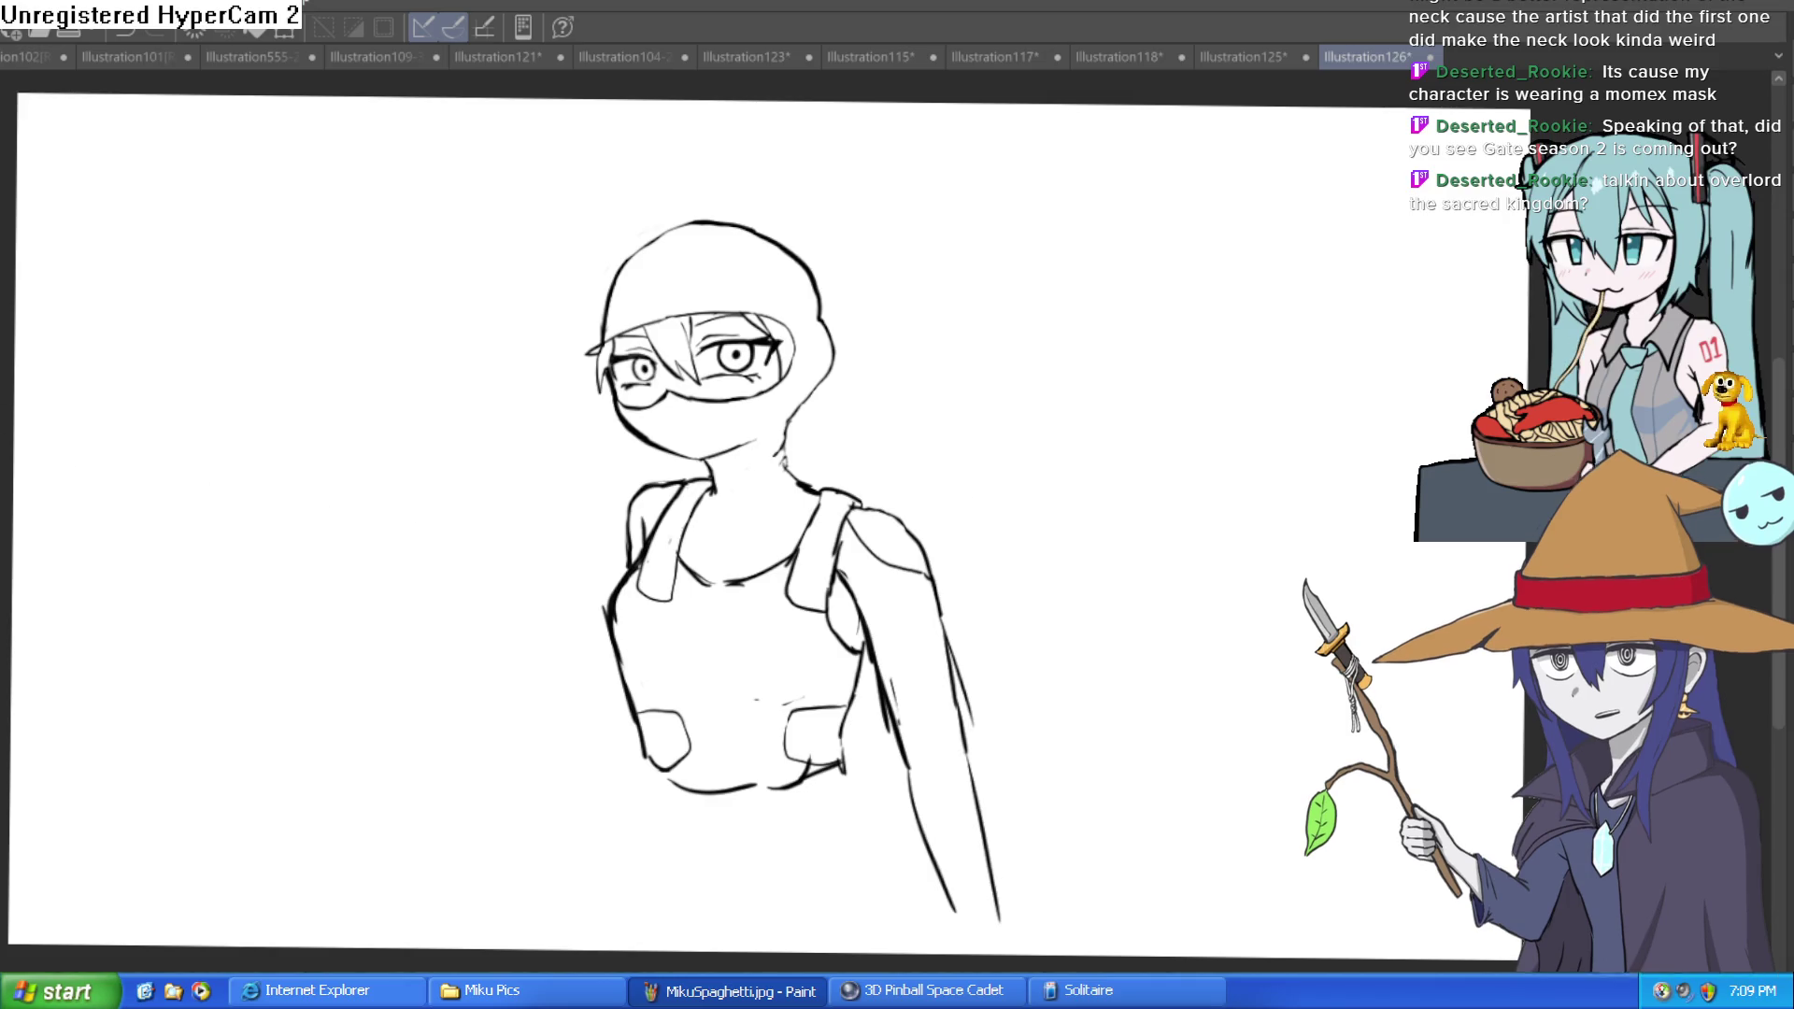
left_click(839, 479)
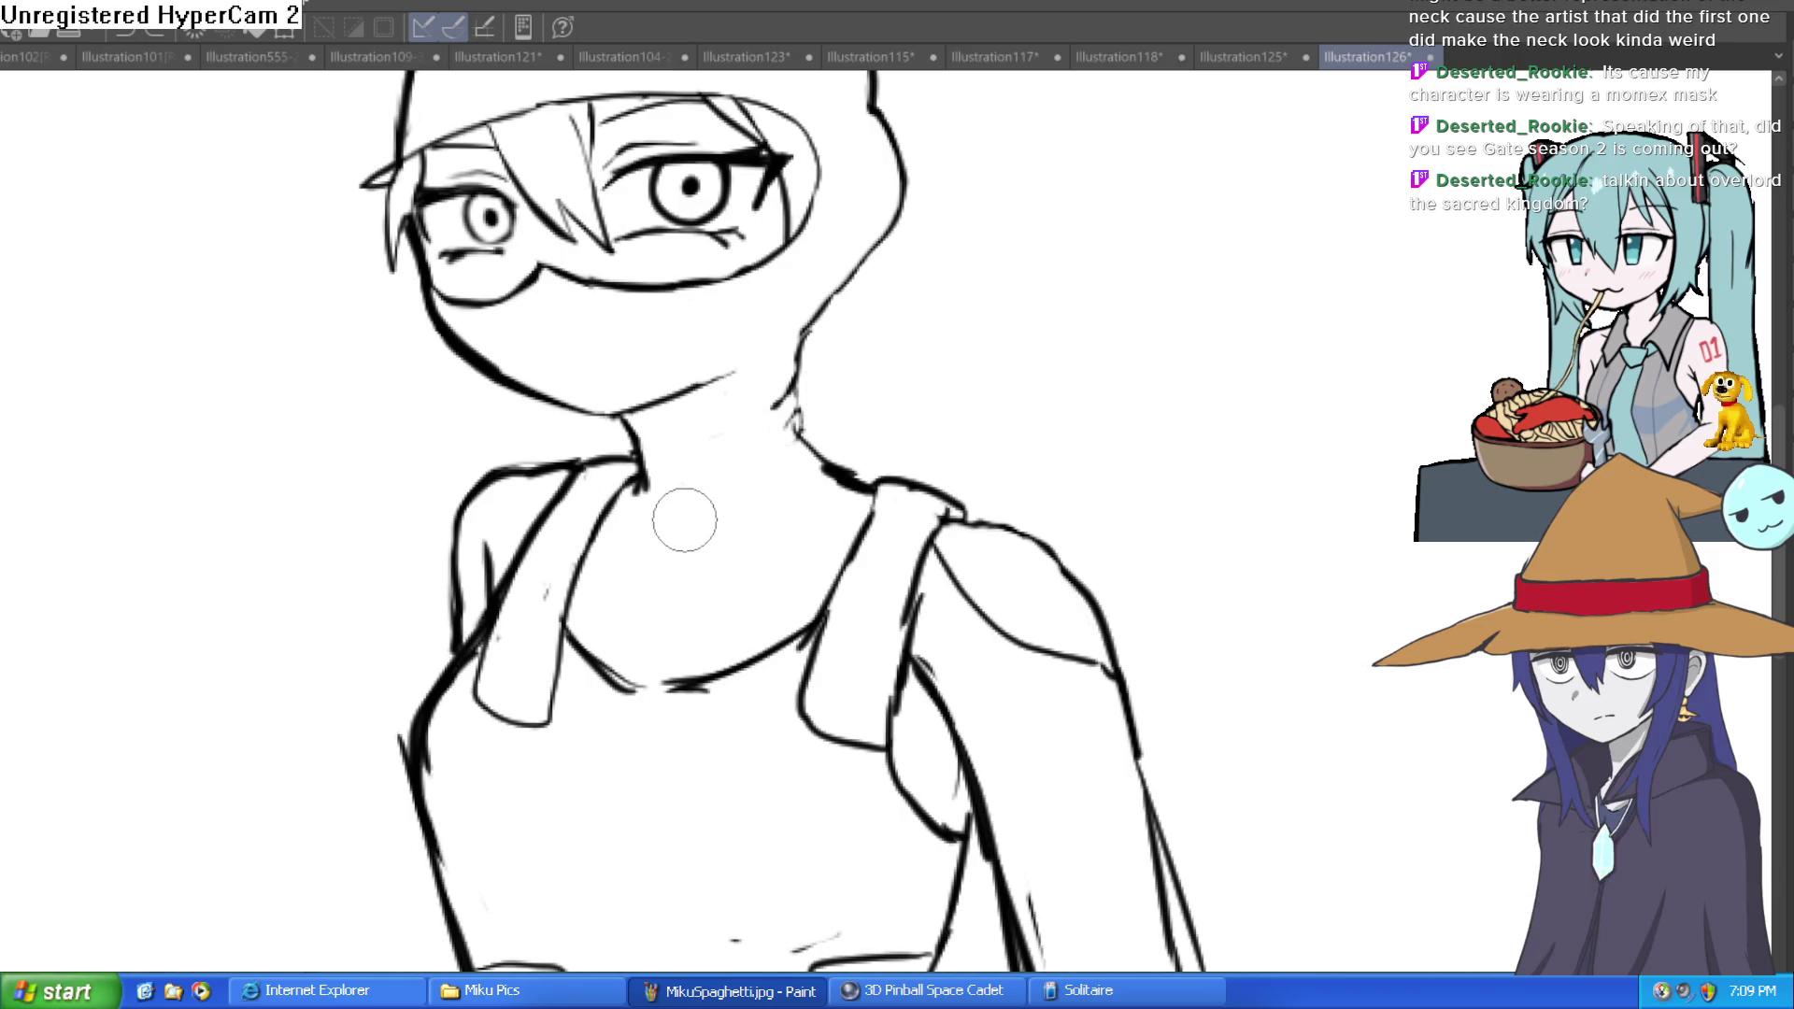
mouse_move(879, 504)
left_mouse_down()
mouse_move(944, 467)
mouse_move(895, 577)
mouse_move(962, 473)
mouse_move(1033, 457)
mouse_move(888, 340)
left_mouse_up()
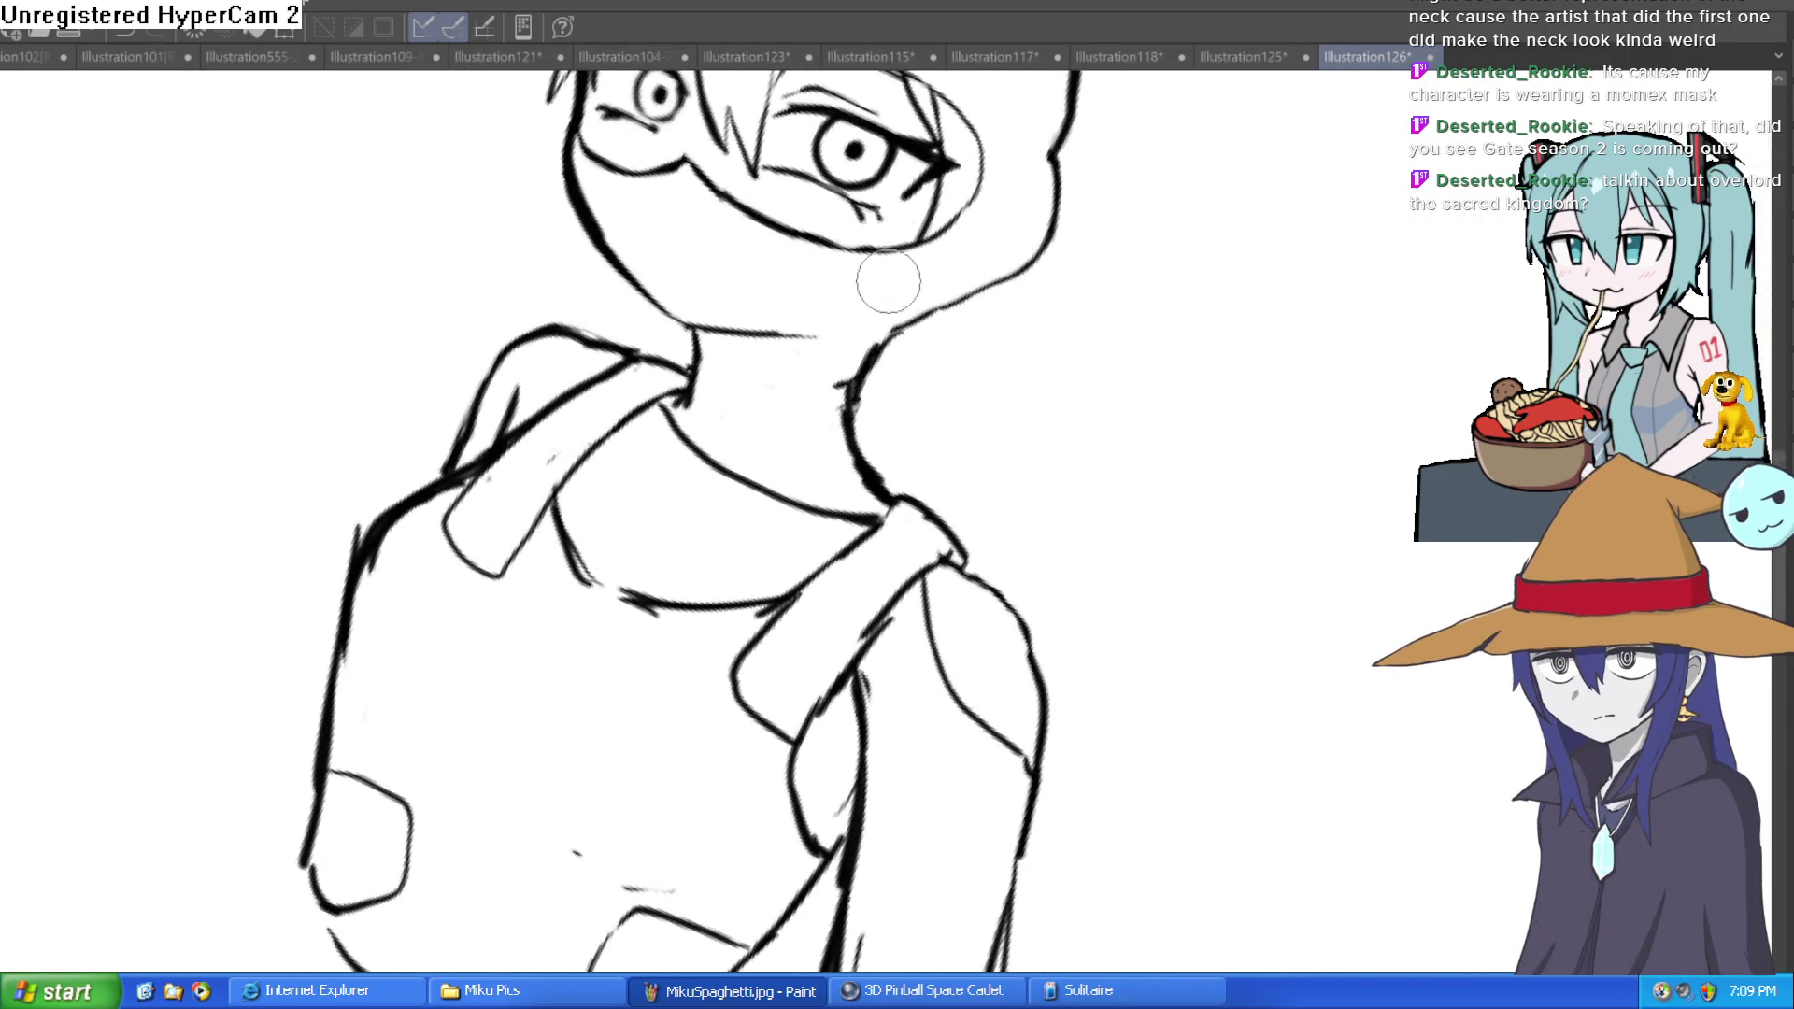
key("ctrl+z")
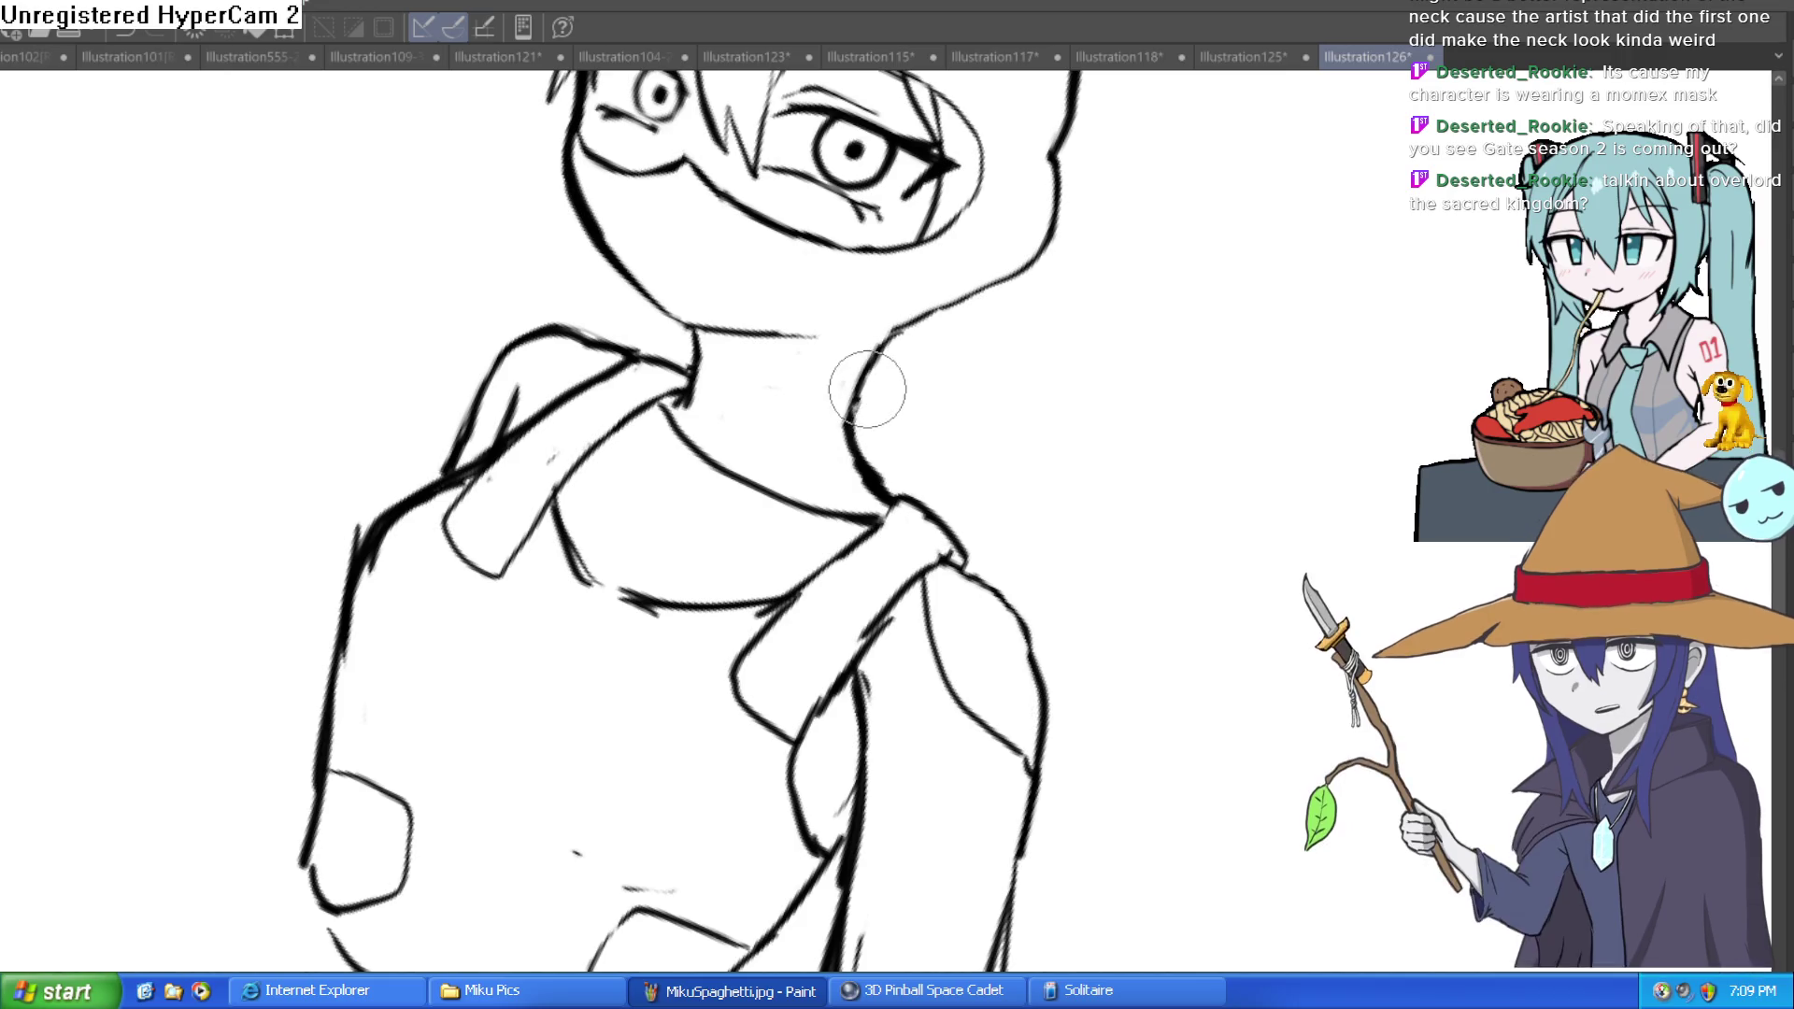
scroll(1043, 350, "down", 5)
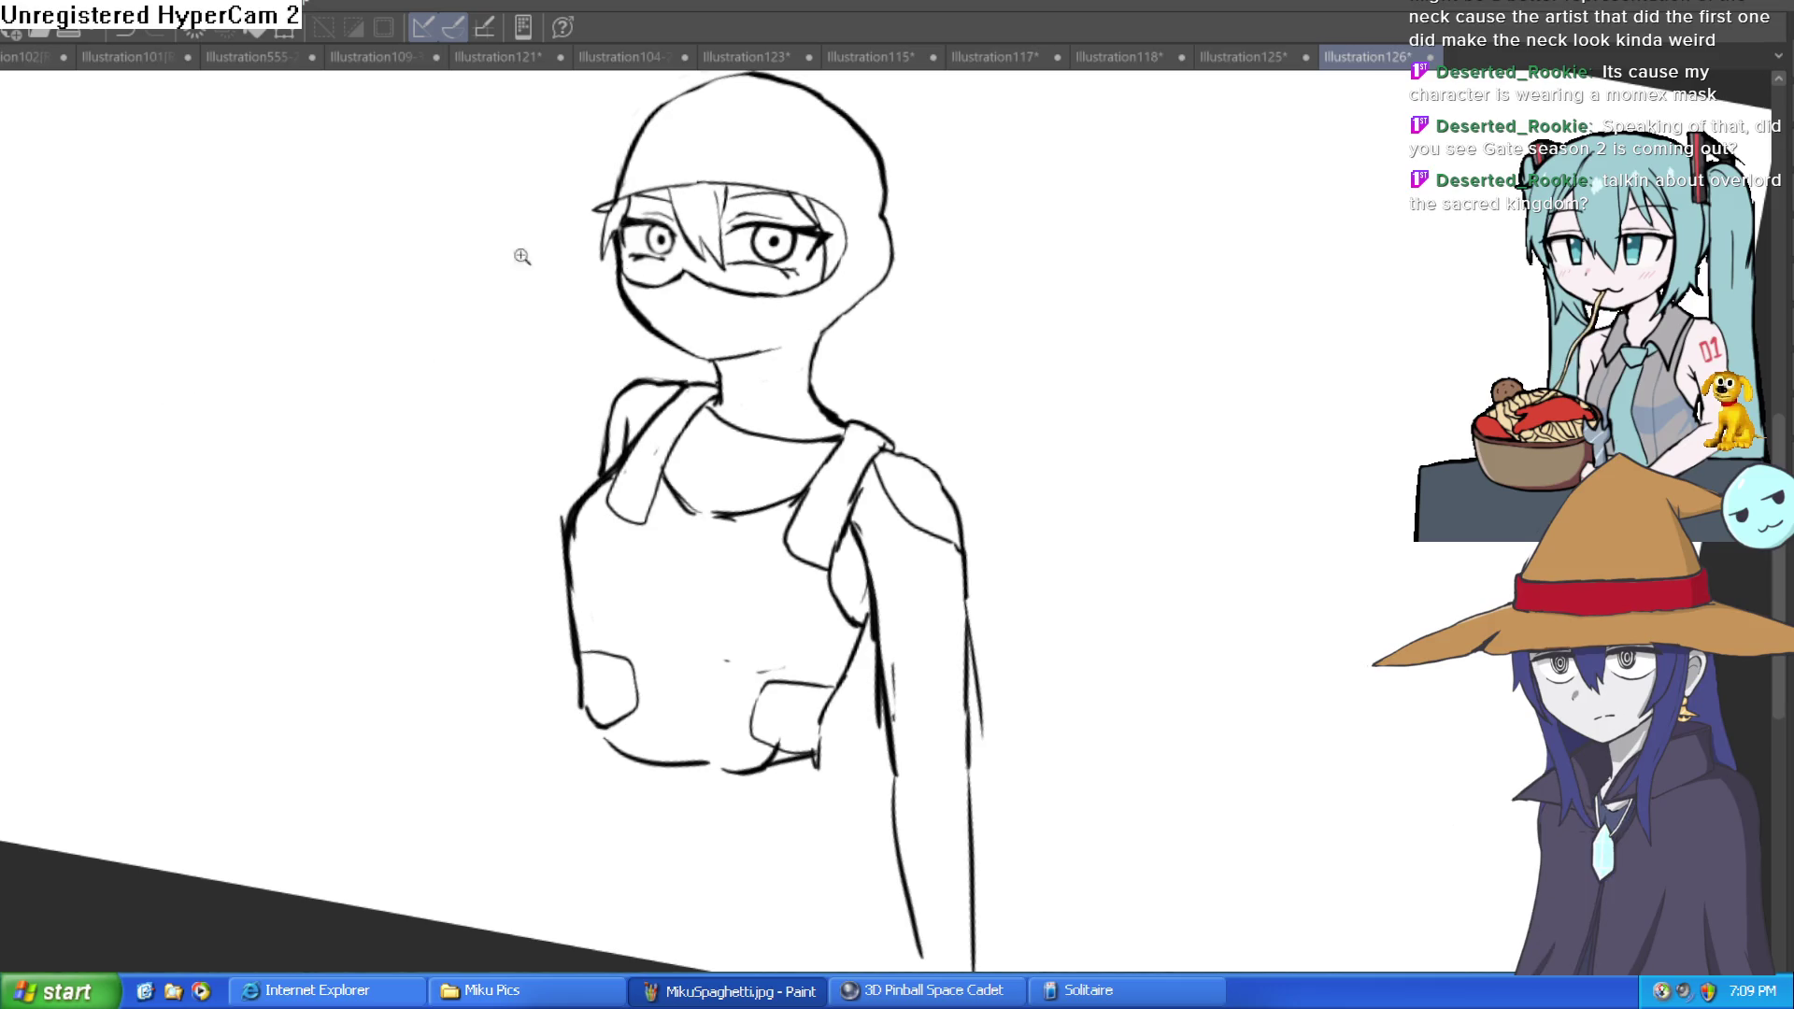
scroll(860, 385, "up", 3)
left_click_drag(970, 358, 811, 435)
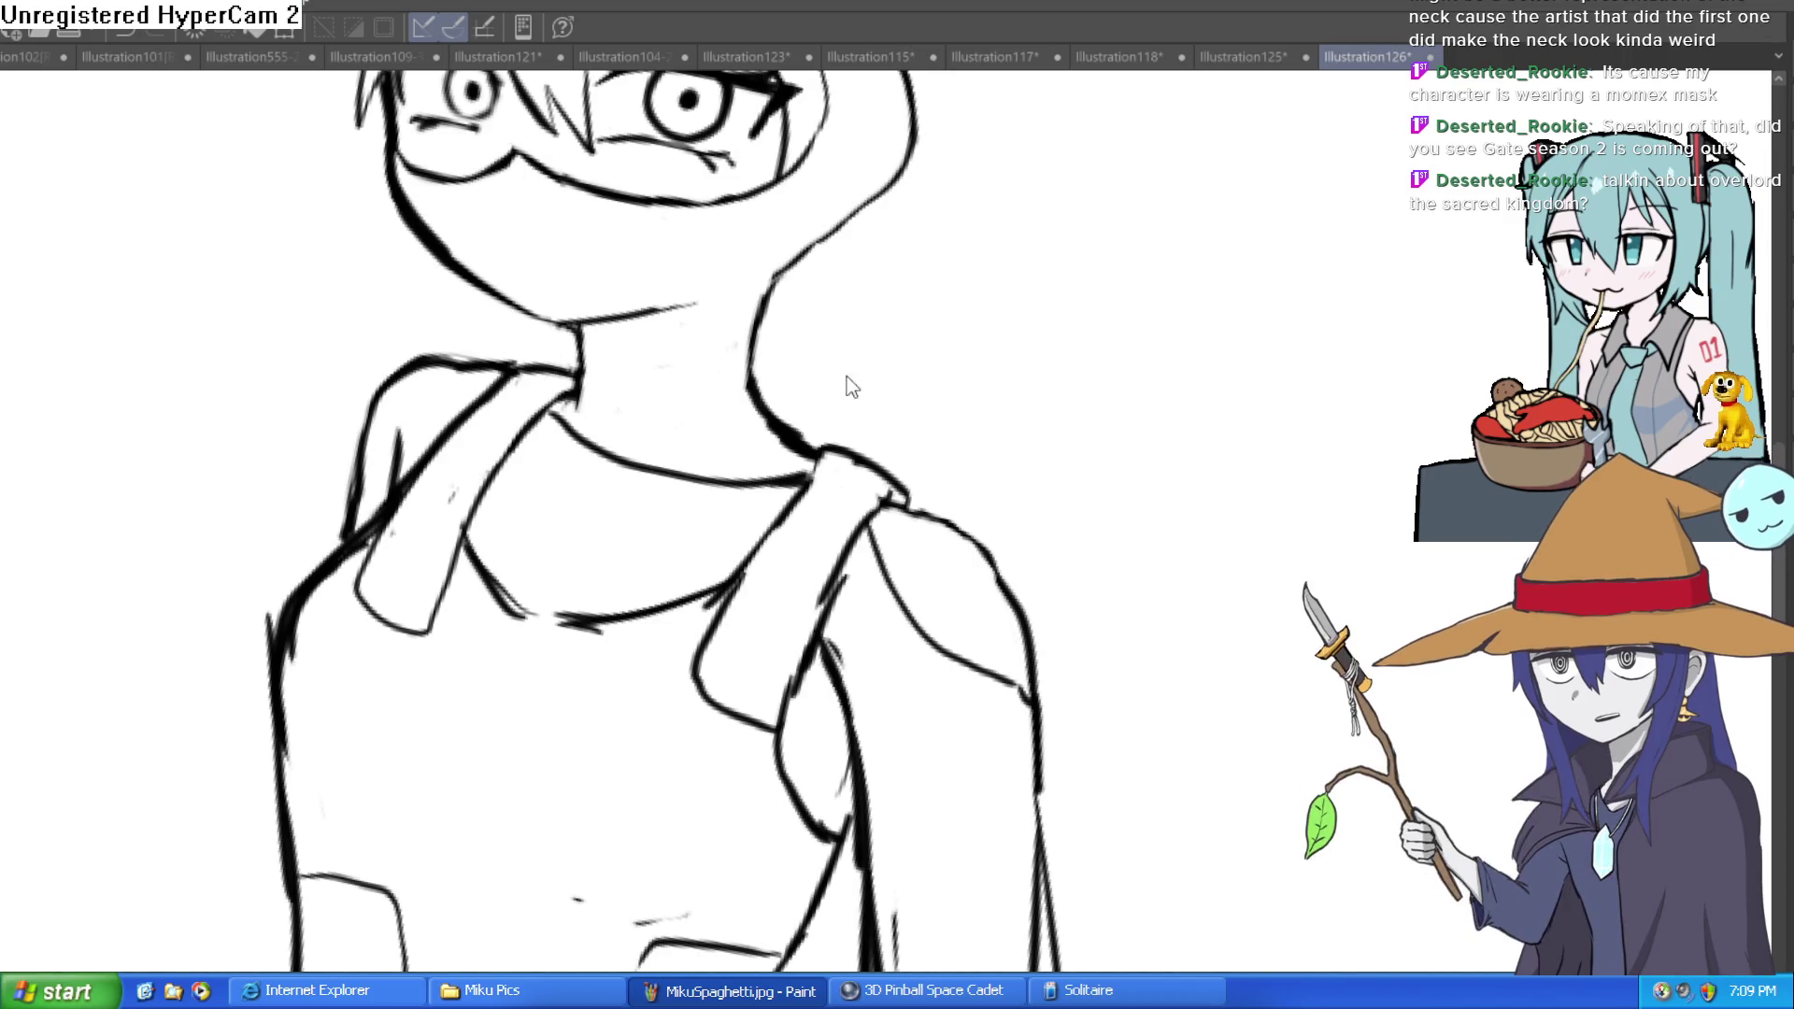
scroll(848, 373, "down", 2)
mouse_move(823, 376)
left_mouse_down()
mouse_move(801, 388)
mouse_move(865, 417)
mouse_move(813, 413)
mouse_move(845, 417)
mouse_move(837, 440)
mouse_move(926, 526)
mouse_move(988, 531)
left_mouse_up()
mouse_move(819, 571)
left_mouse_down()
mouse_move(813, 545)
mouse_move(752, 566)
mouse_move(723, 551)
mouse_move(792, 728)
left_mouse_up()
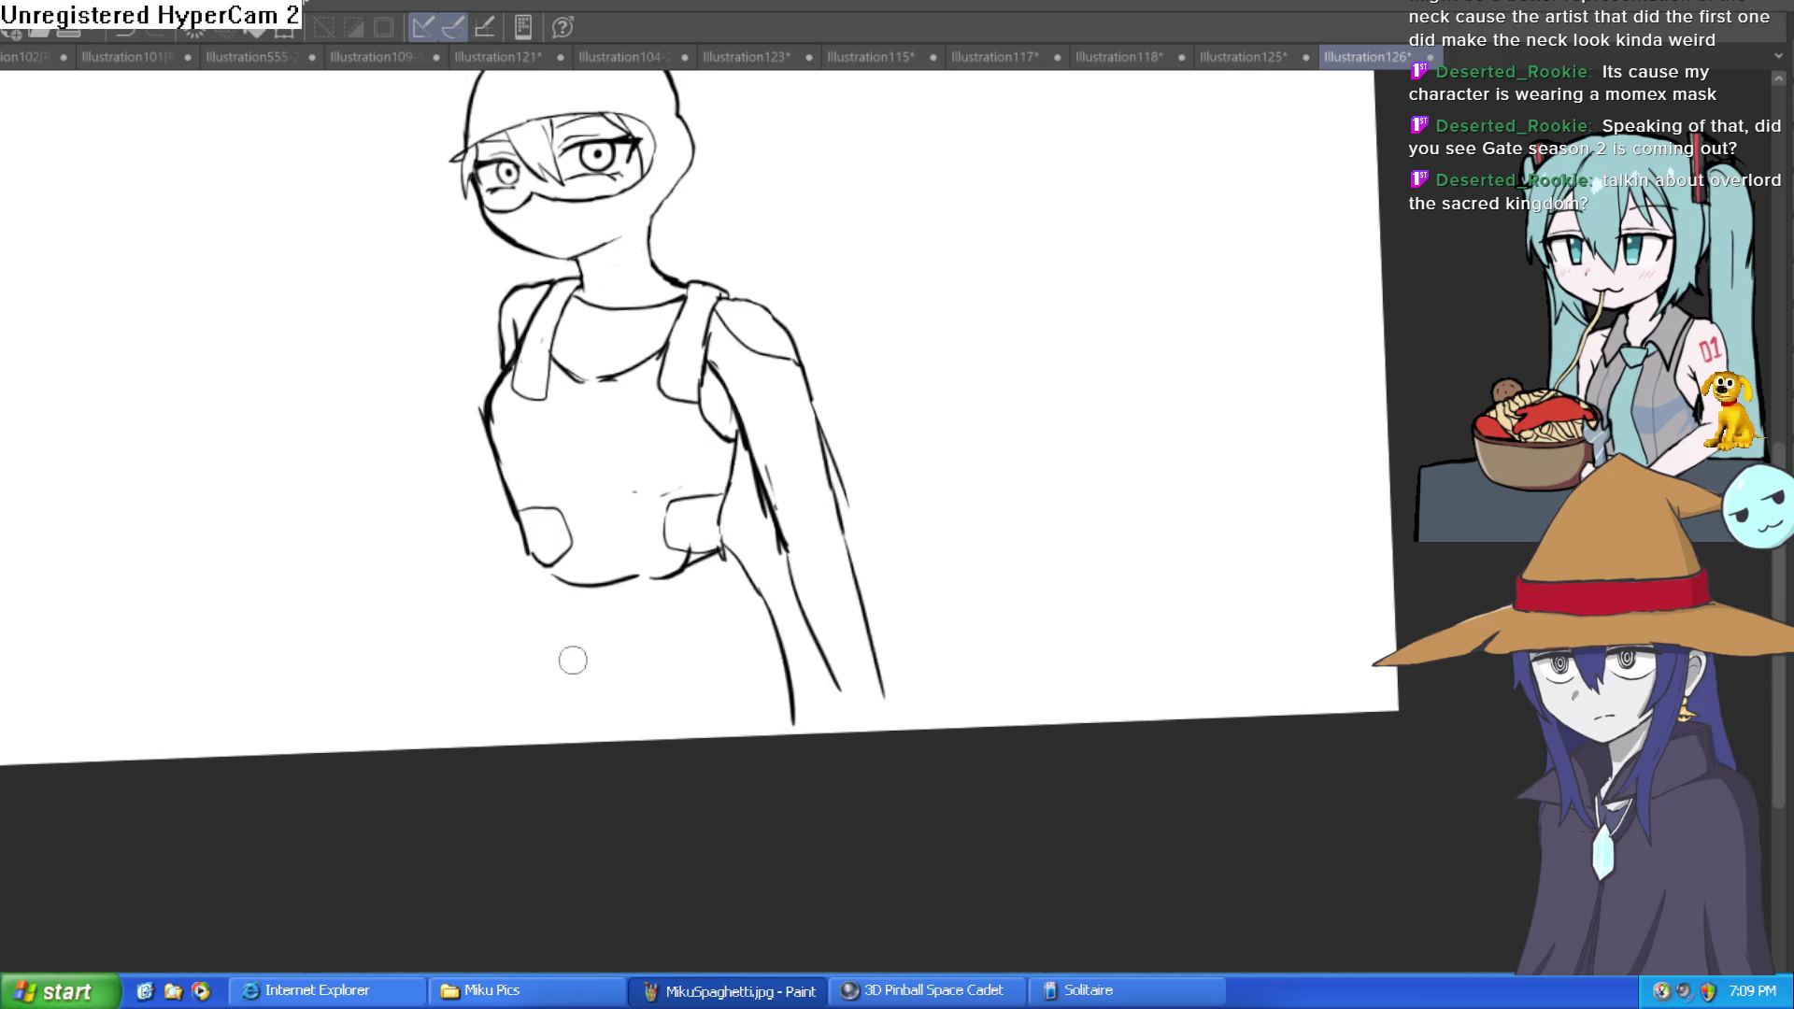
left_click_drag(622, 712, 646, 707)
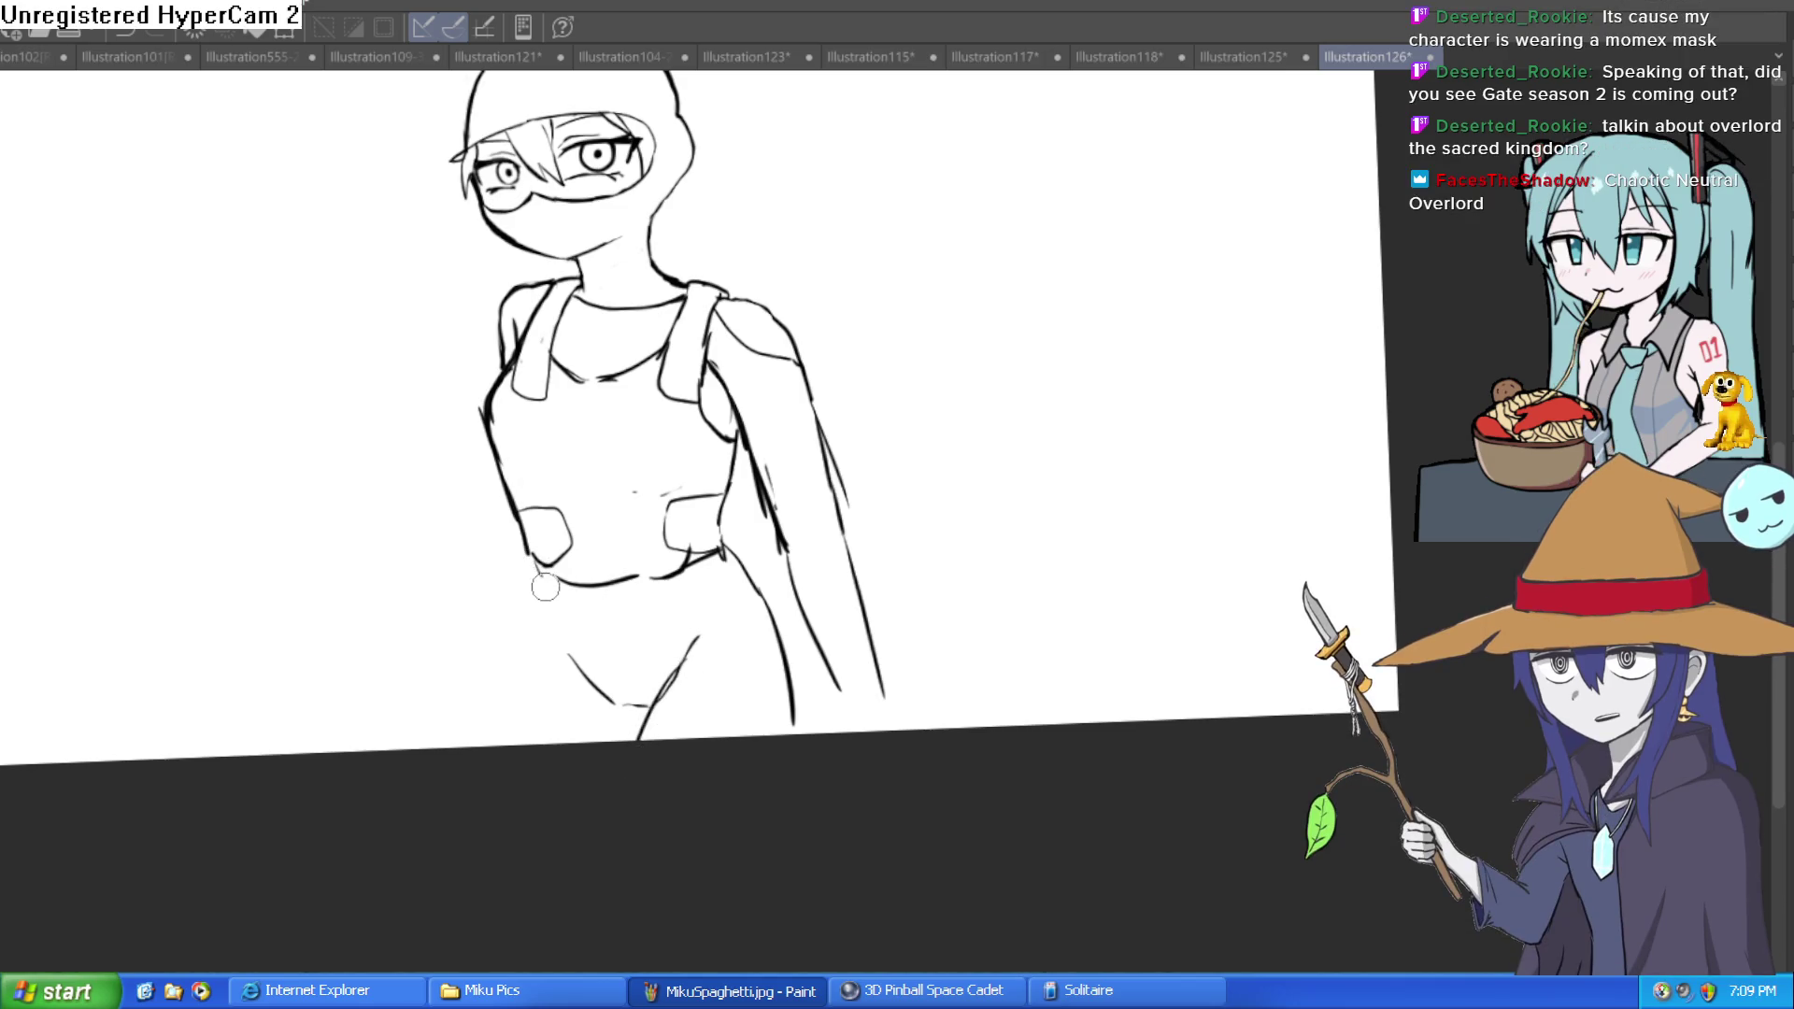
Step: Draw the left leg line down to the page edge
left_click_drag(520, 634, 485, 746)
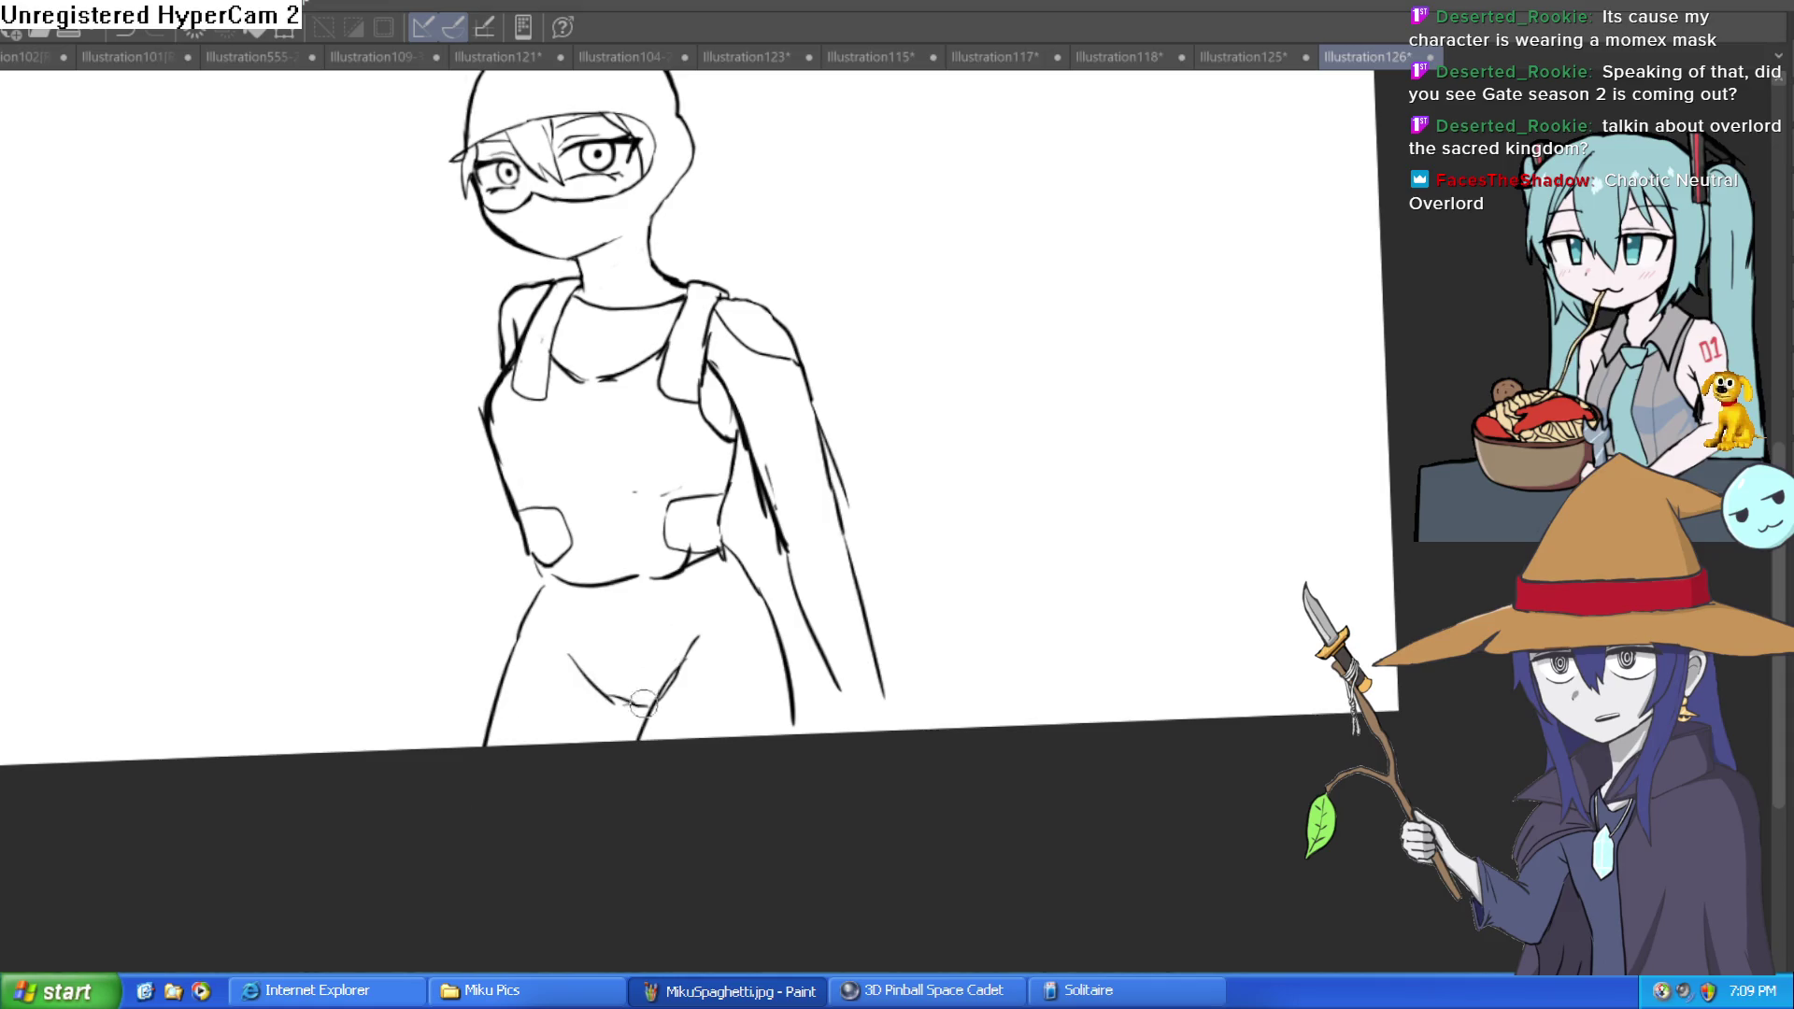
left_click_drag(643, 708, 631, 667)
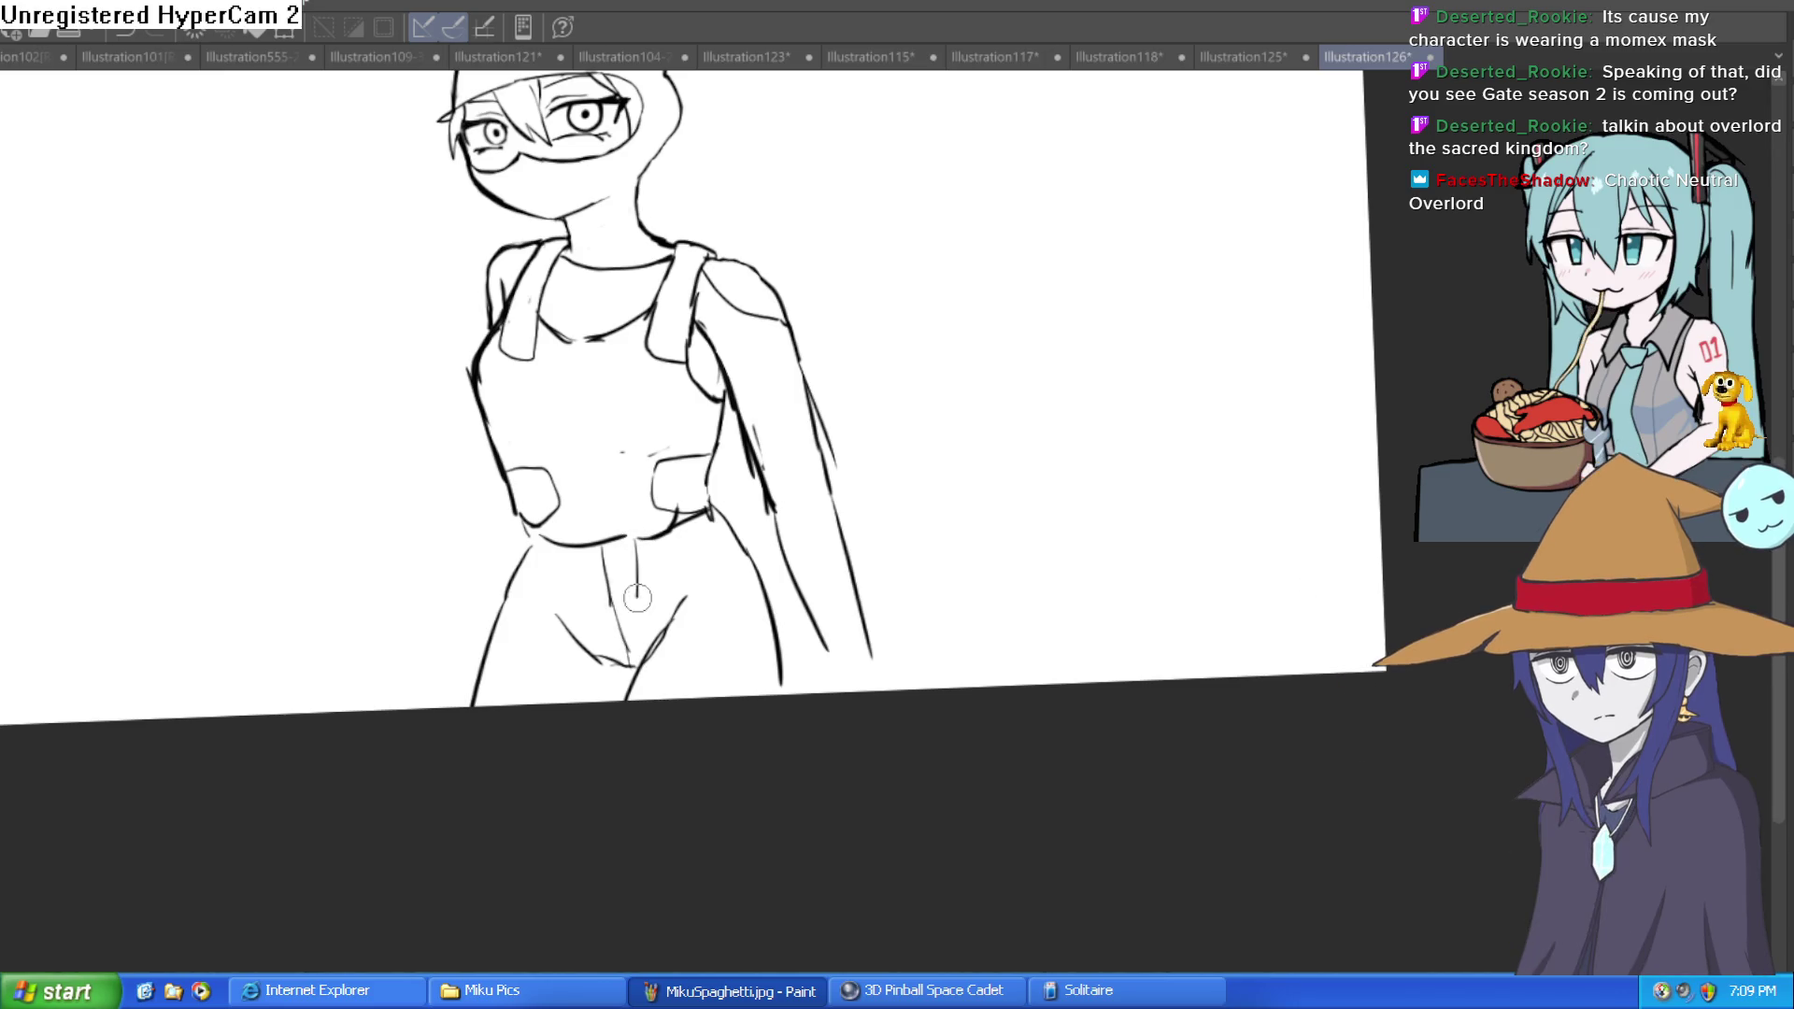
left_click_drag(732, 550, 711, 534)
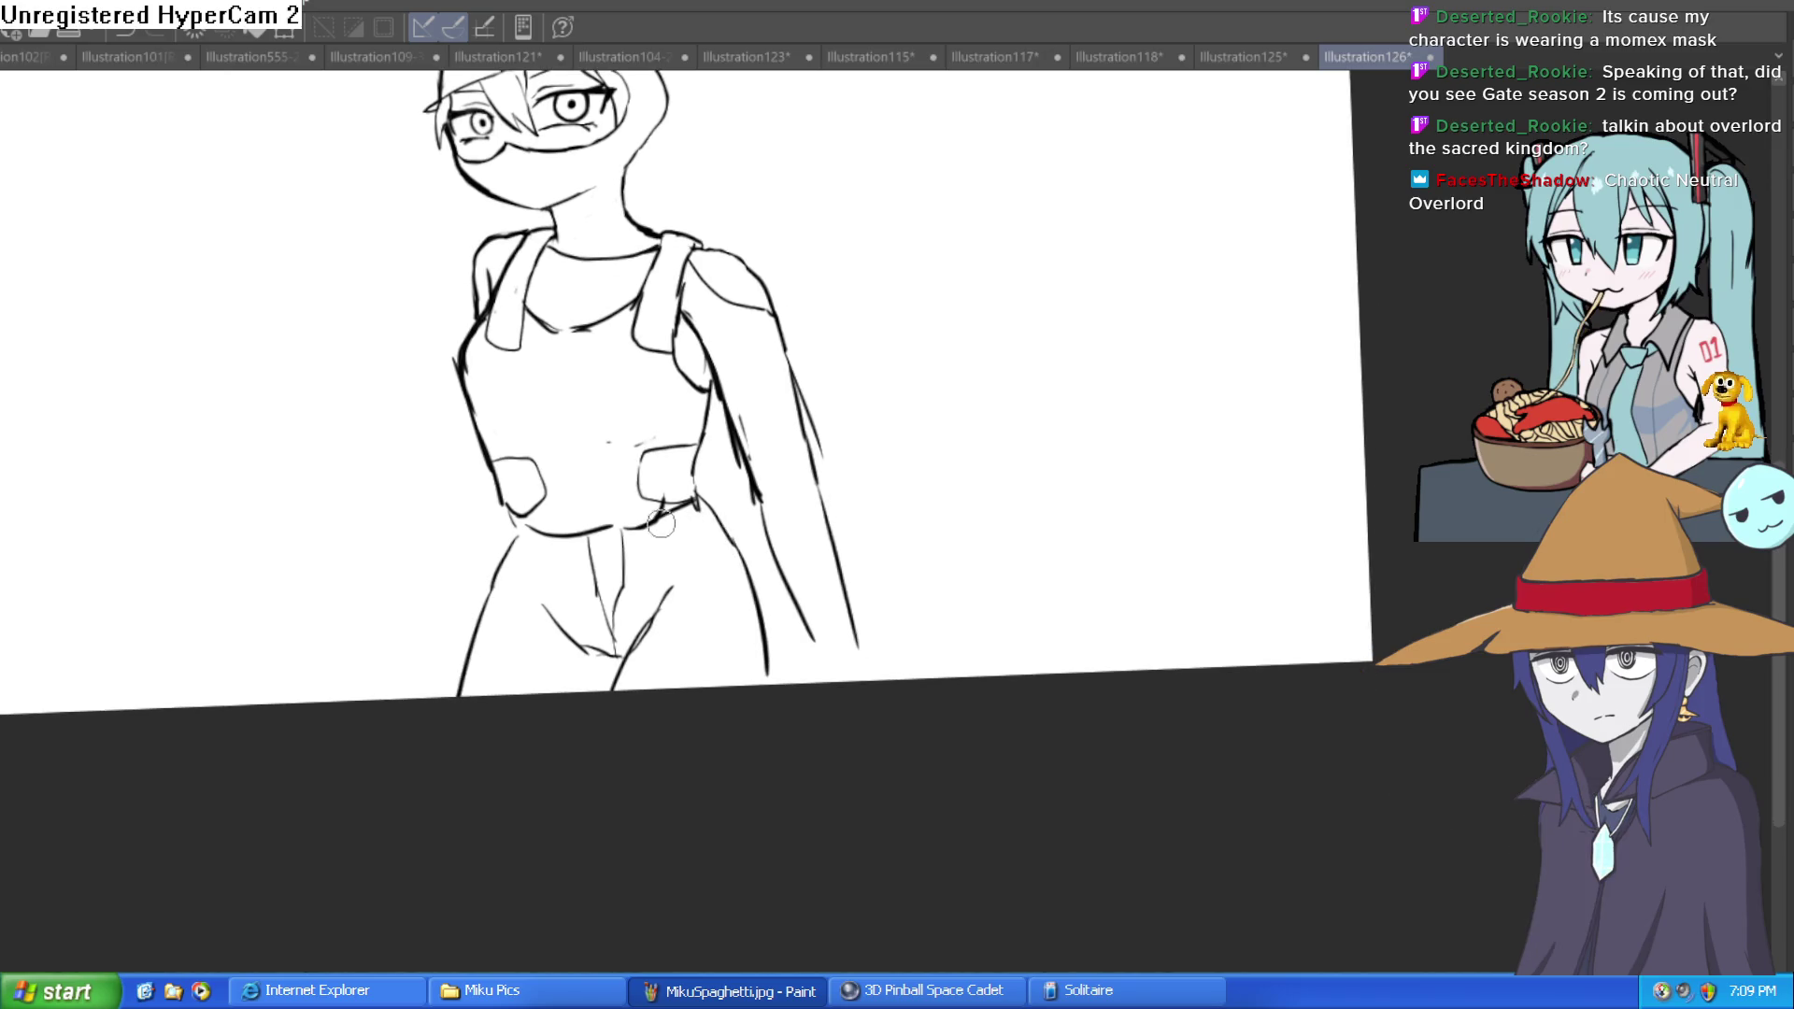
scroll(727, 534, "up", 5)
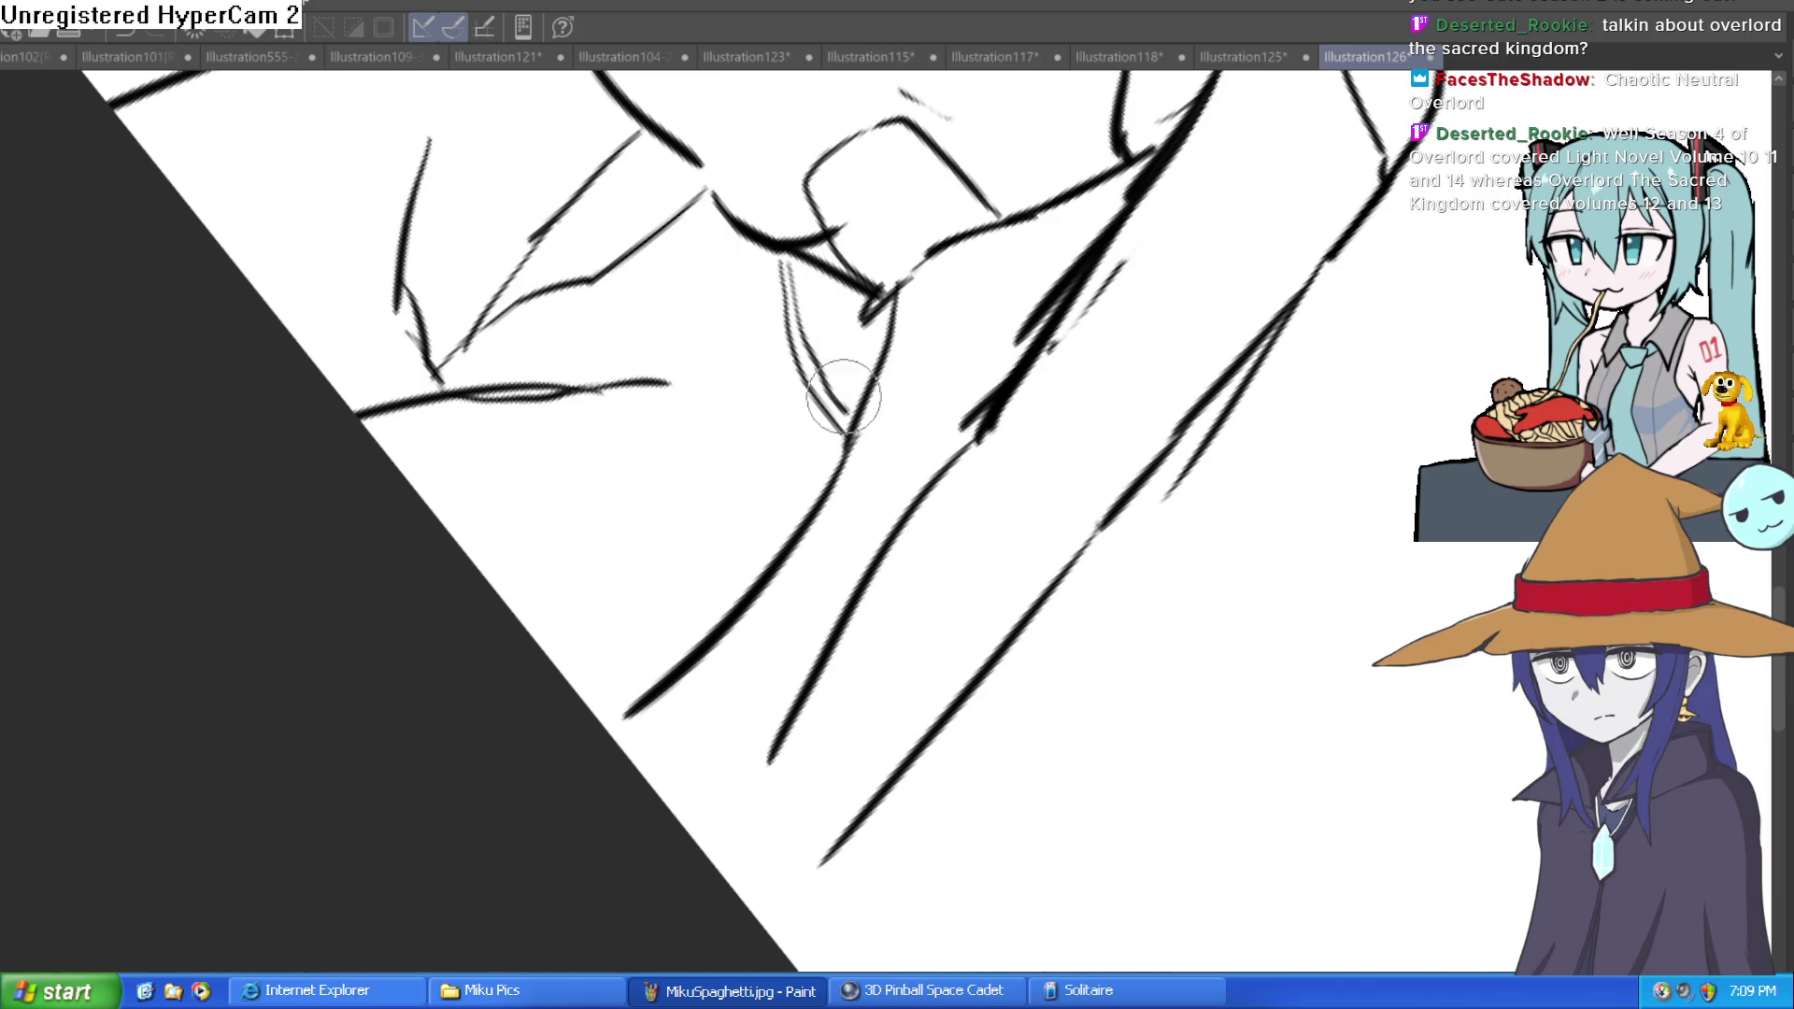
left_click_drag(947, 281, 1078, 433)
key("ctrl+0")
Step: Add thin fold lines at the left hip, undoing a stray curved stroke
mouse_move(470, 472)
left_mouse_down()
mouse_move(388, 580)
mouse_move(496, 477)
mouse_move(582, 516)
left_mouse_up()
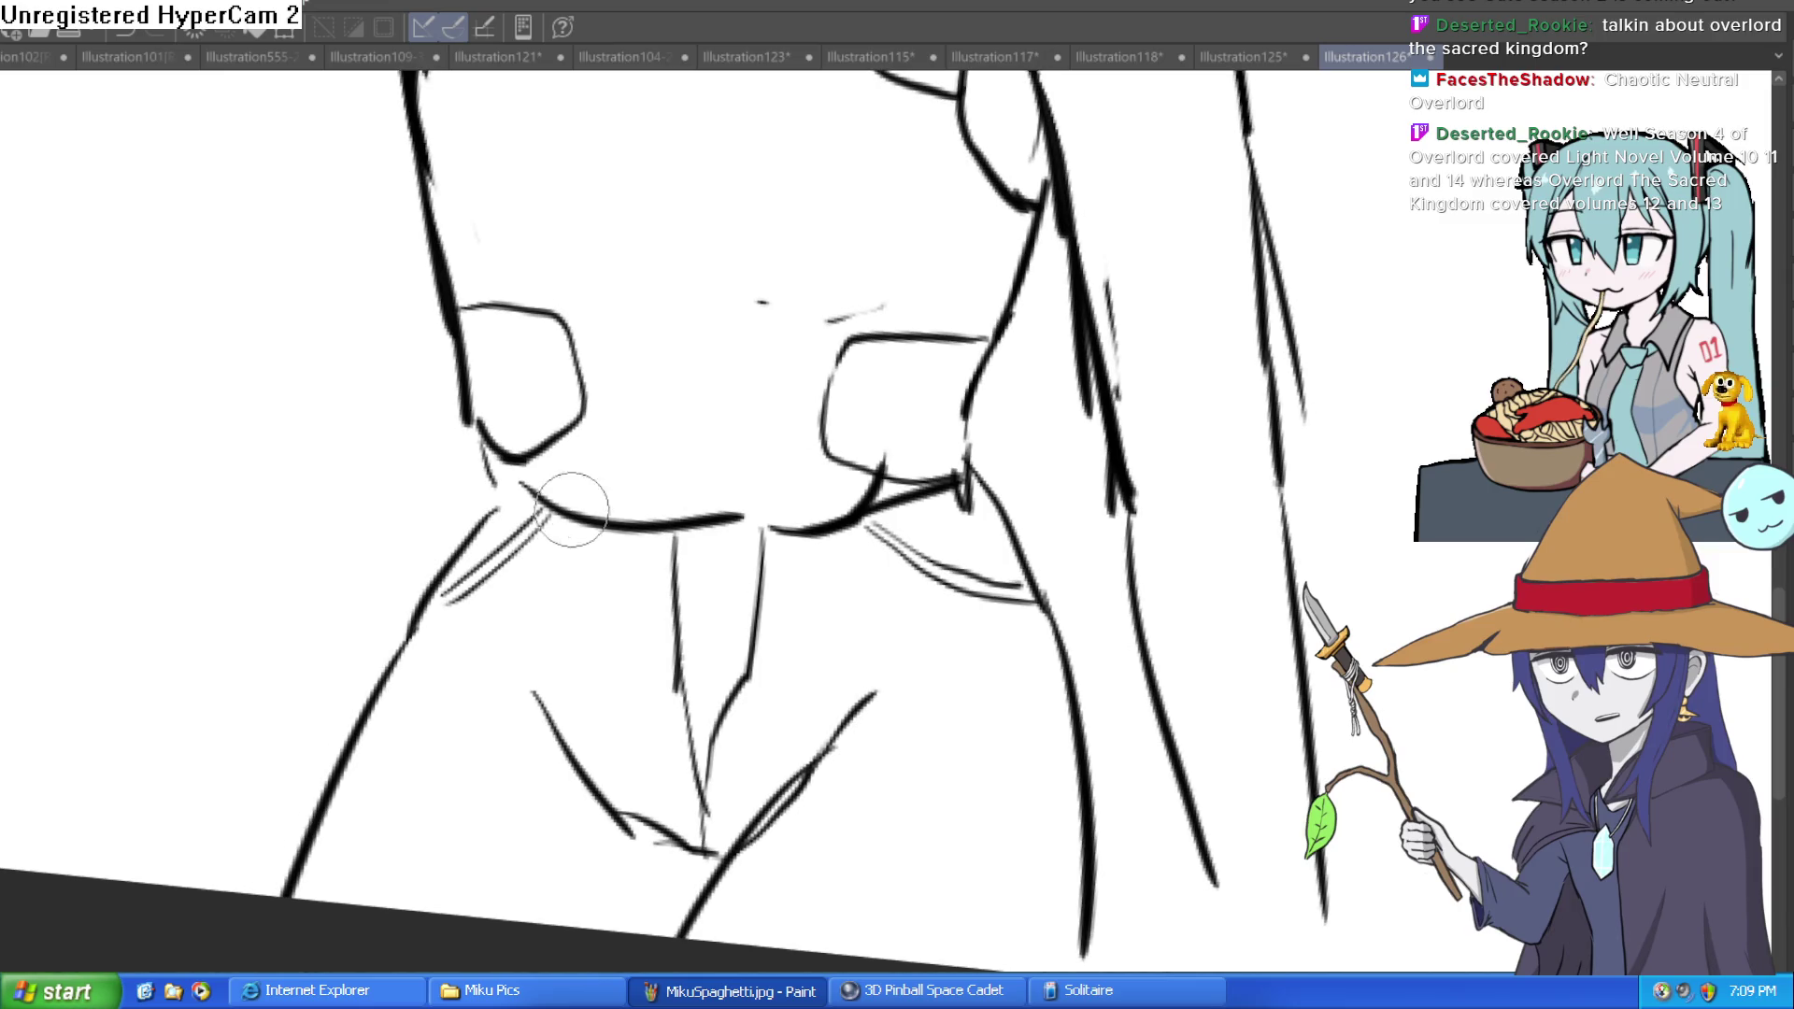
left_click_drag(872, 500, 790, 542)
key("ctrl+z")
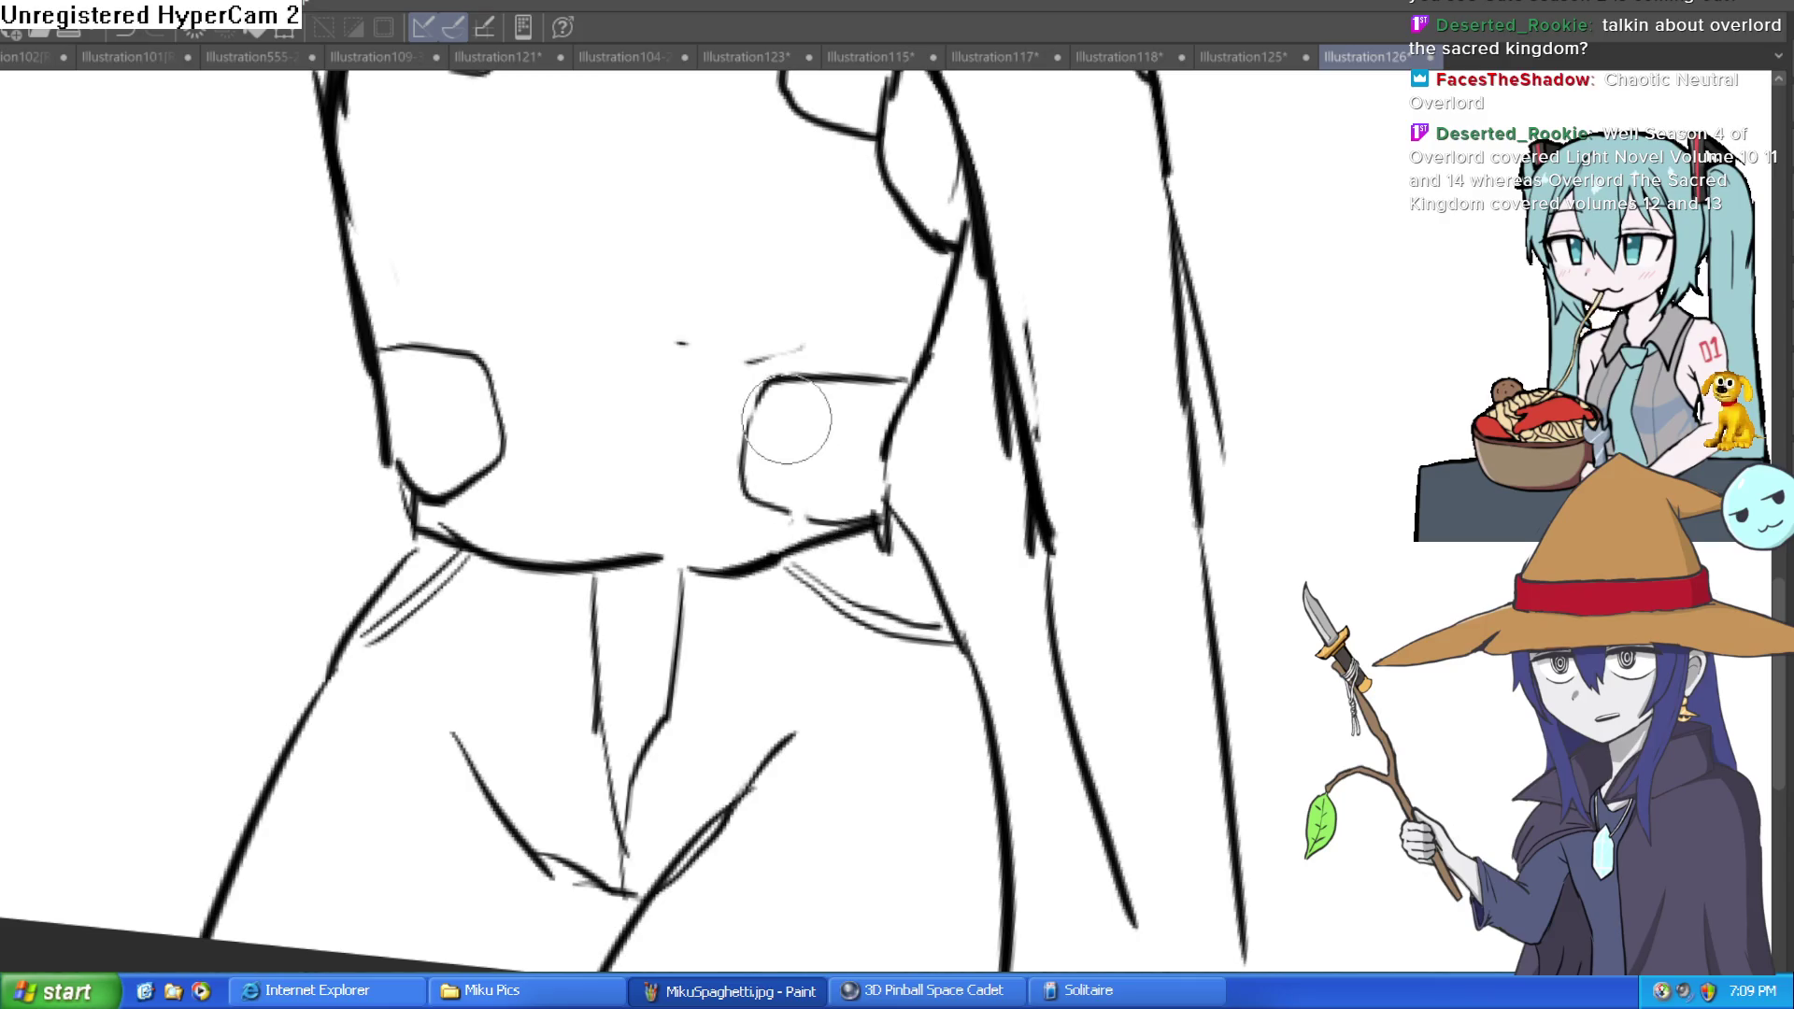
mouse_move(742, 549)
left_mouse_down()
mouse_move(1110, 596)
mouse_move(1050, 521)
mouse_move(797, 434)
left_mouse_up()
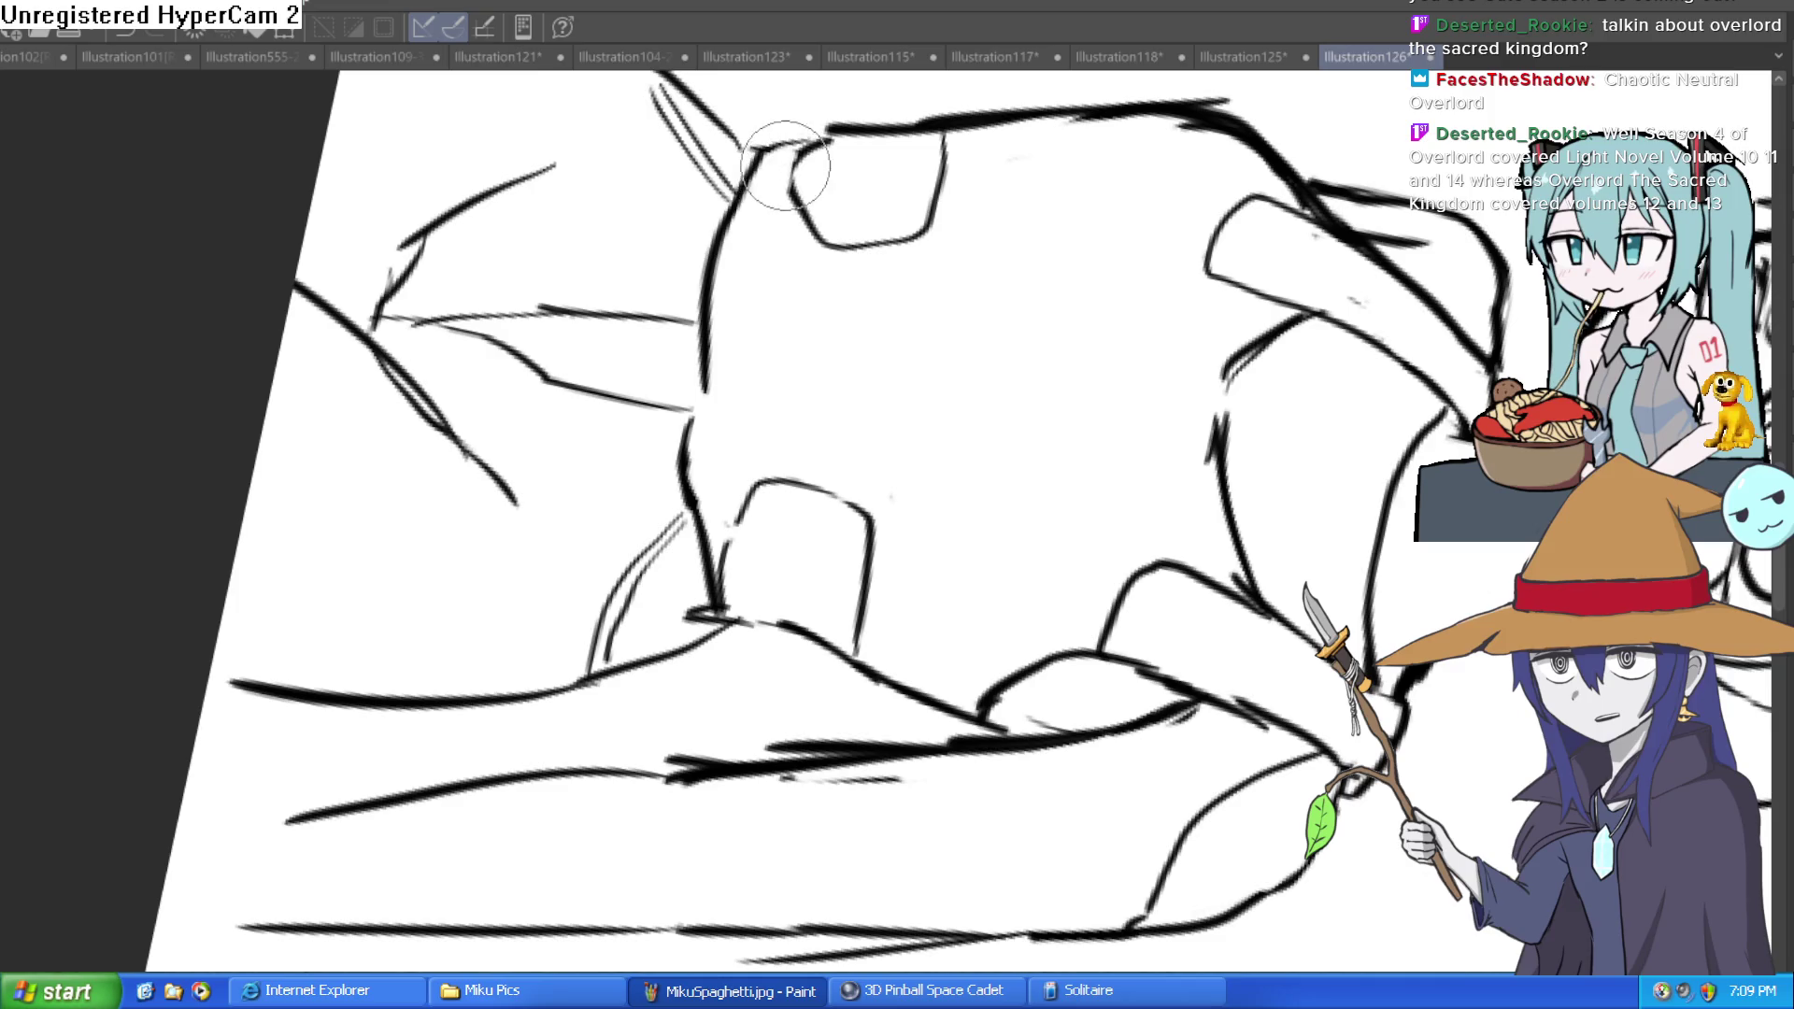
mouse_move(925, 221)
left_mouse_down()
mouse_move(785, 376)
mouse_move(788, 481)
mouse_move(813, 436)
mouse_move(868, 432)
left_mouse_up()
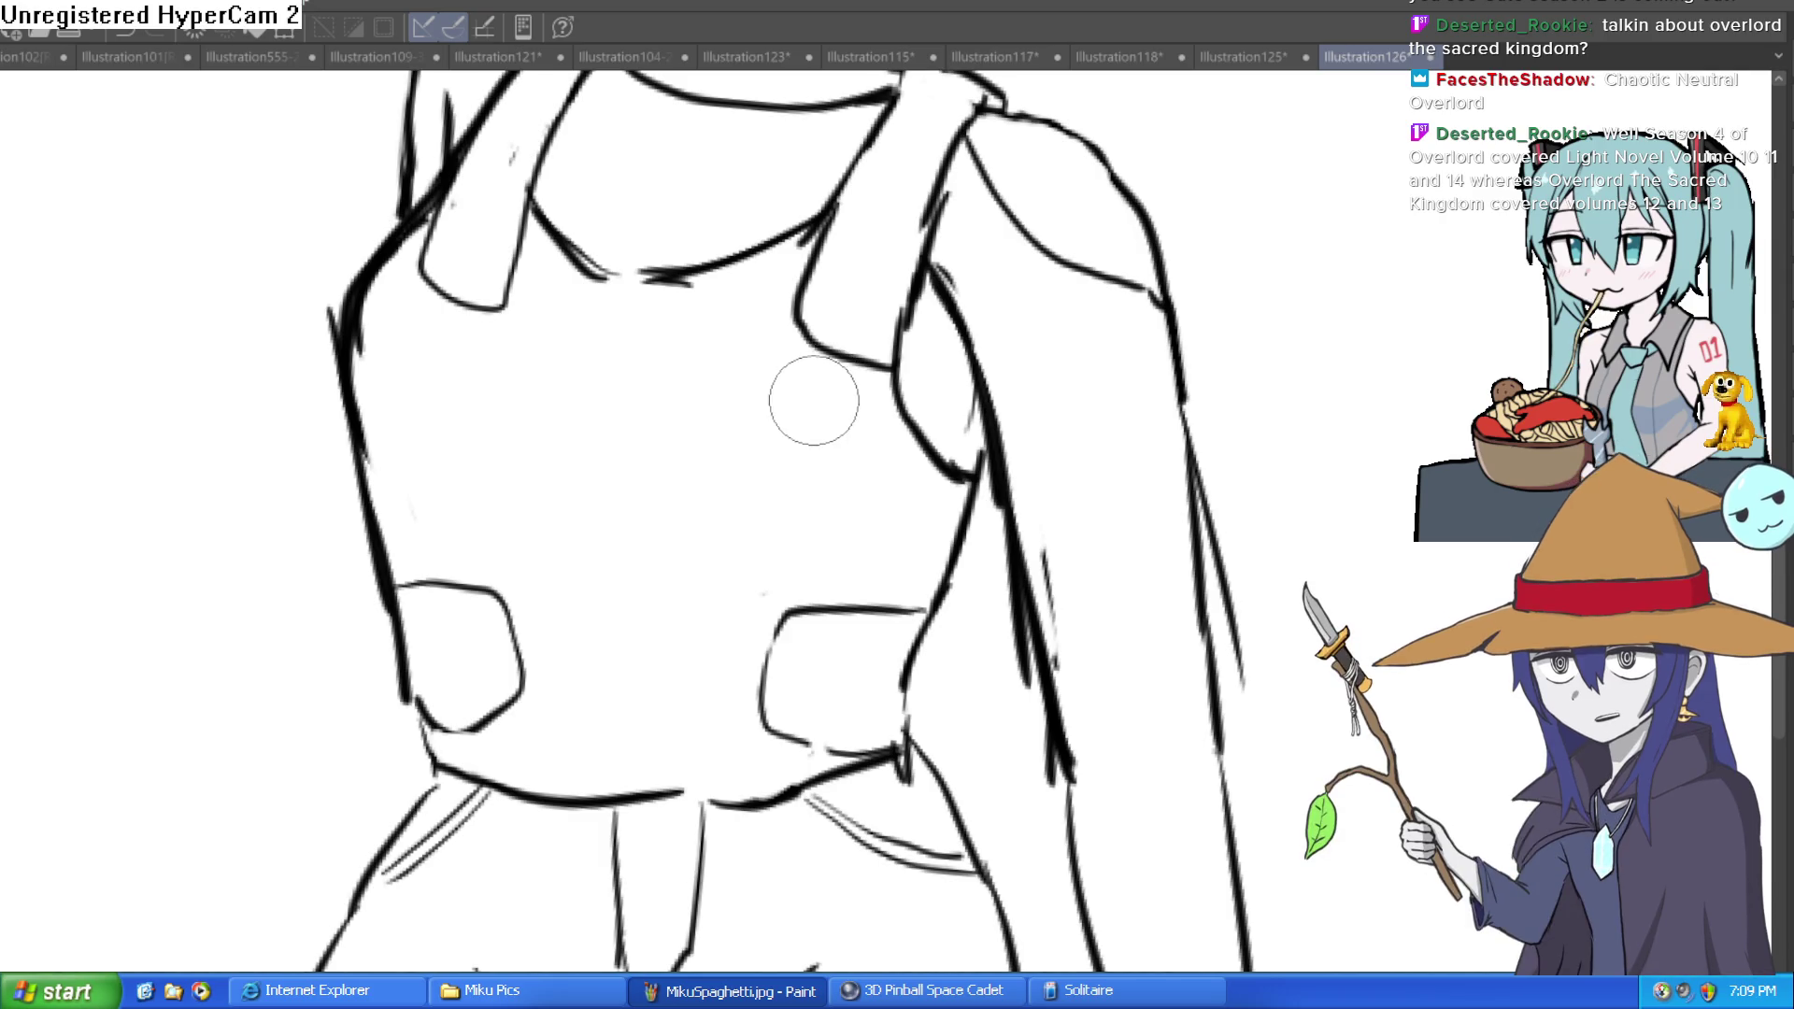
scroll(935, 505, "down", 4)
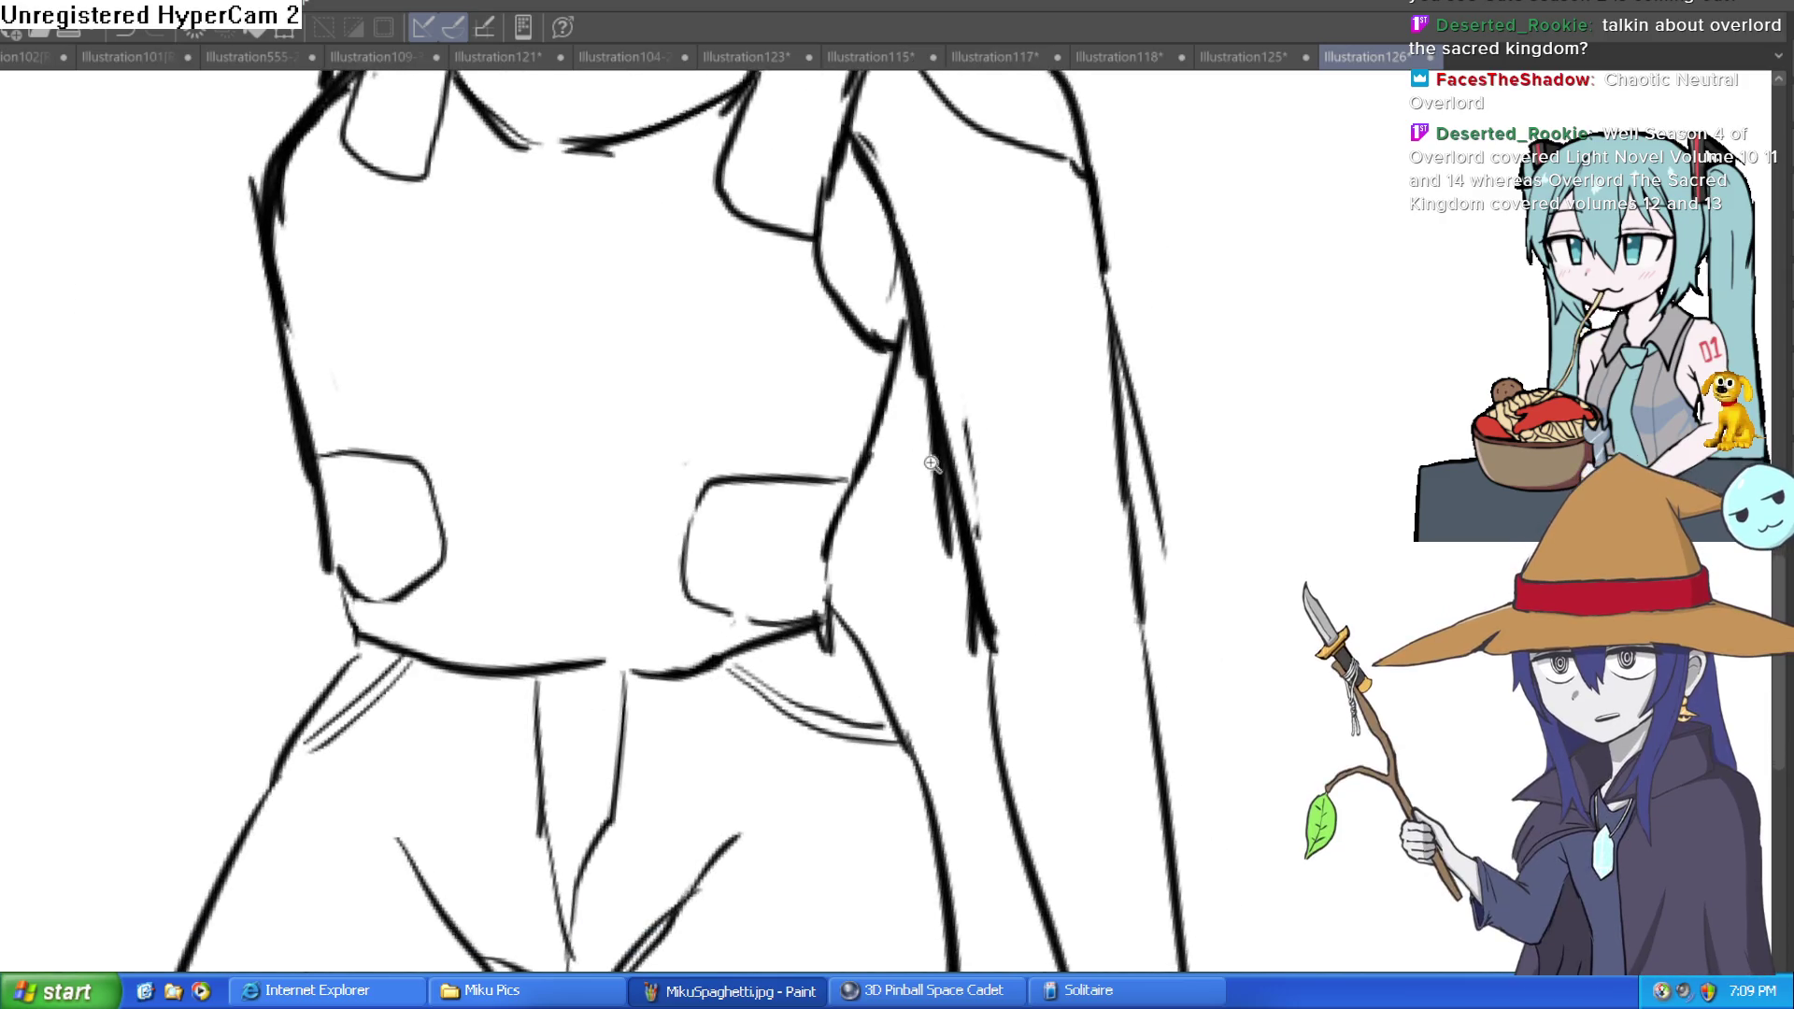
scroll(892, 479, "up", 2)
scroll(891, 480, "up", 1)
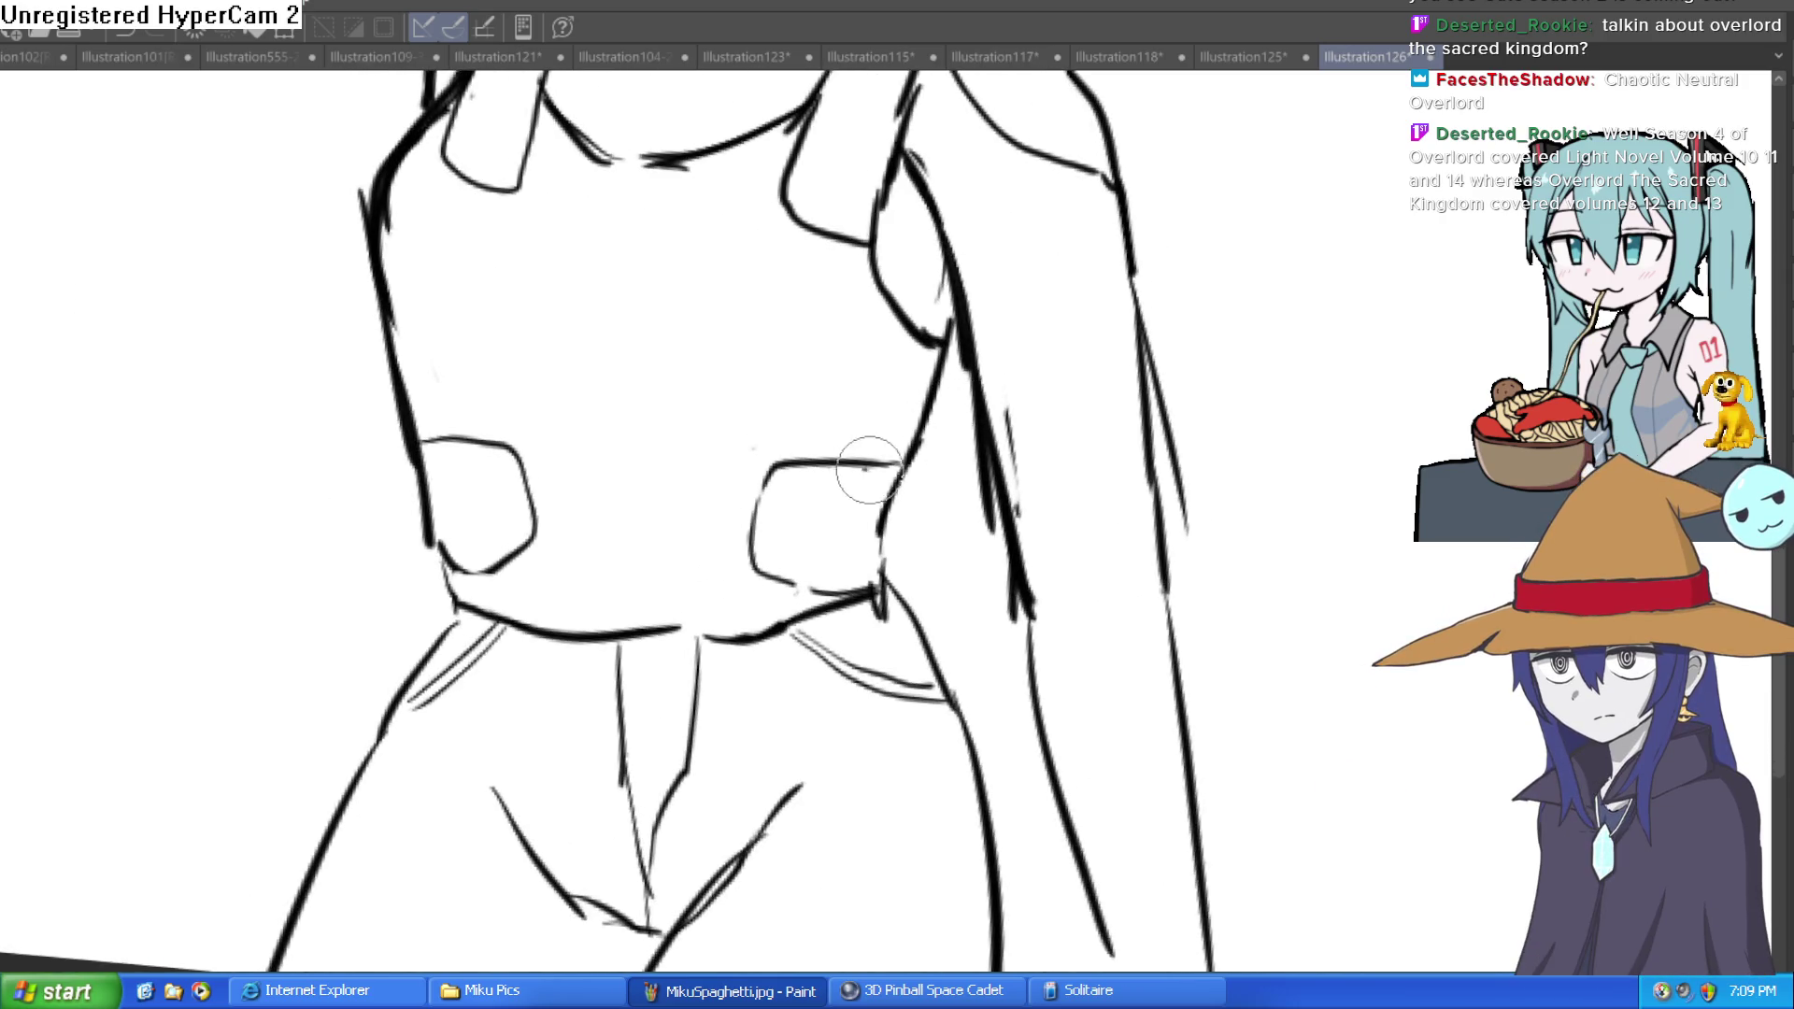
Step: Retrace the left pocket's left edge and add a line on the crotch's right side
mouse_move(411, 441)
left_mouse_down()
mouse_move(400, 513)
mouse_move(444, 547)
mouse_move(421, 540)
left_mouse_up()
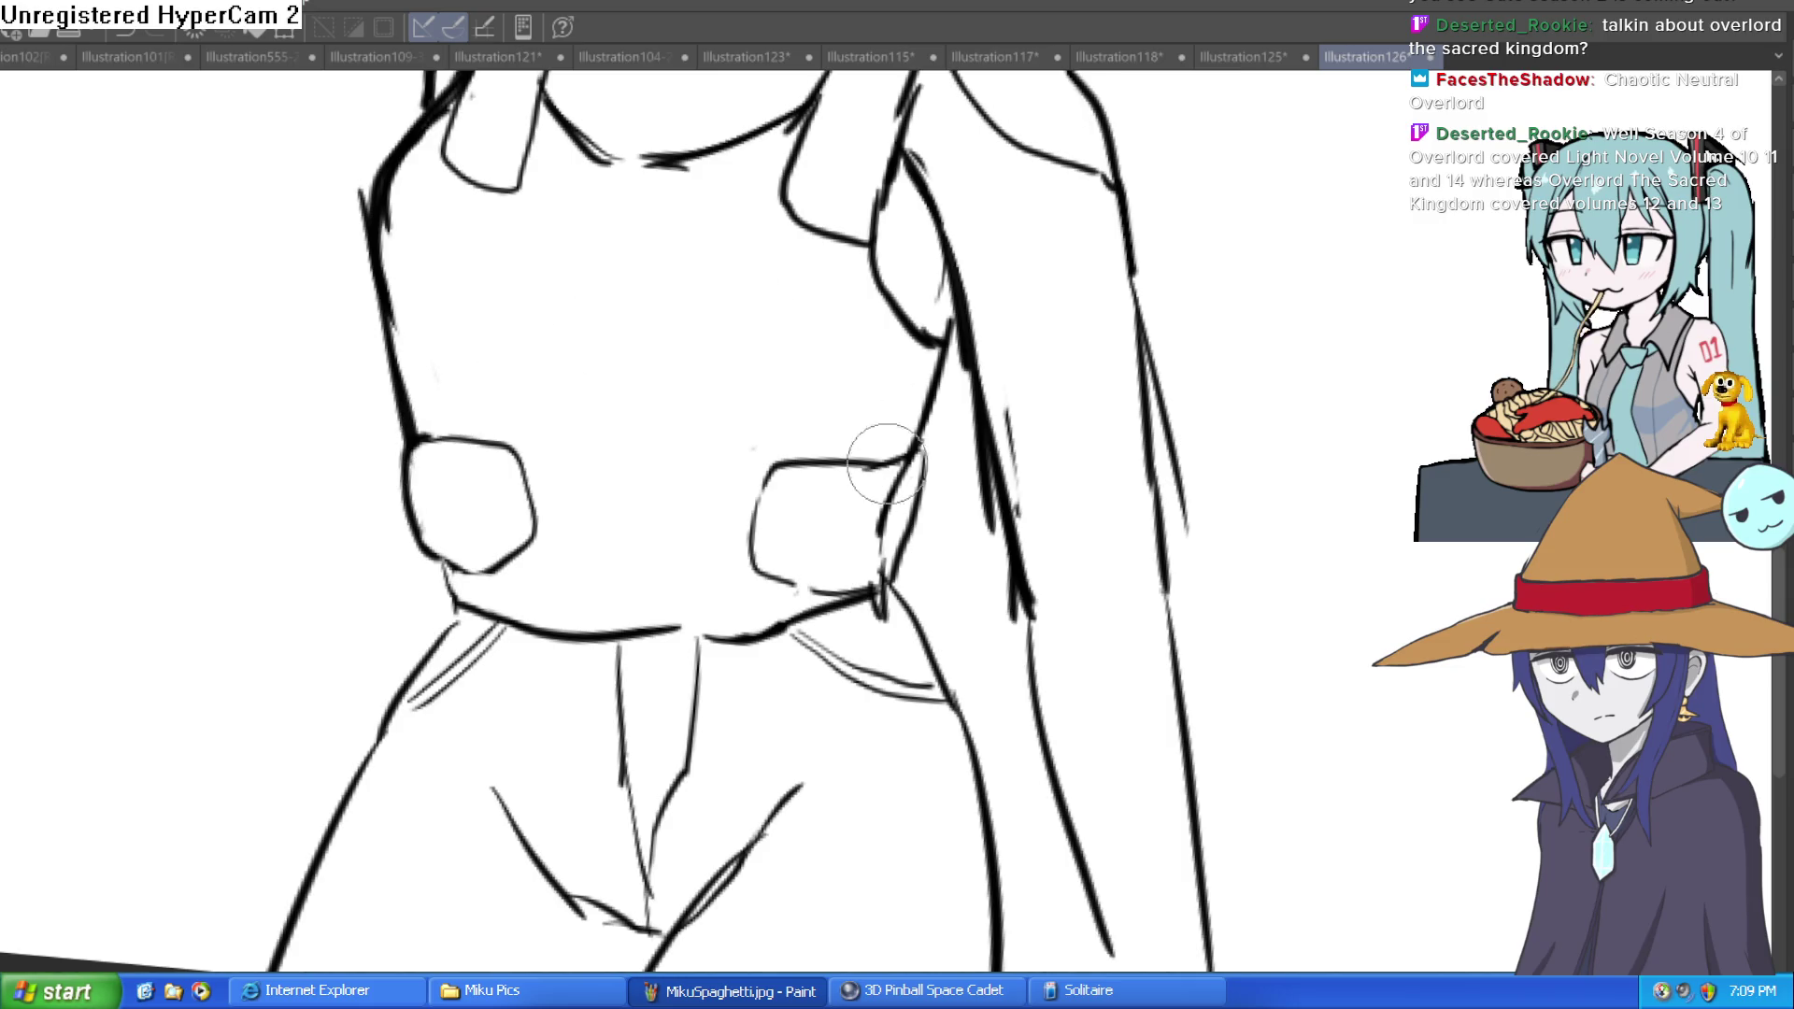
scroll(942, 500, "down", 2)
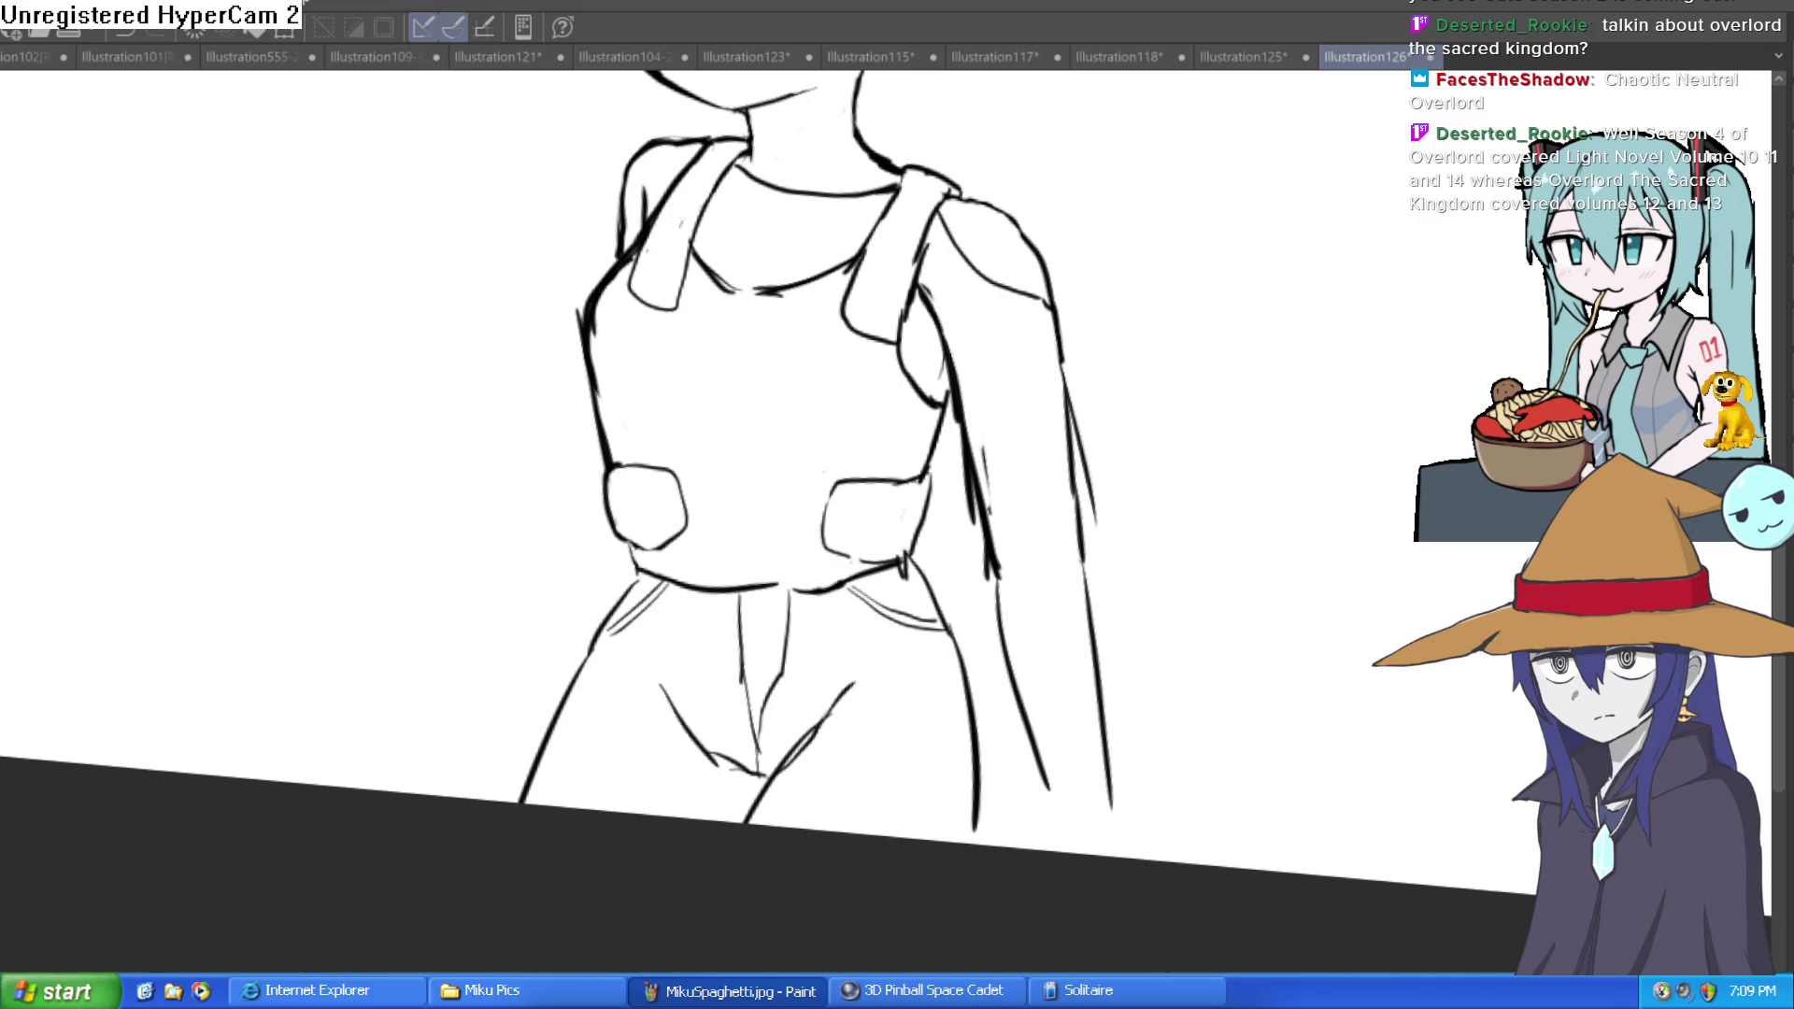
scroll(872, 410, "down", 2)
scroll(1013, 377, "up", 1)
scroll(720, 620, "up", 3)
left_click_drag(700, 644, 841, 508)
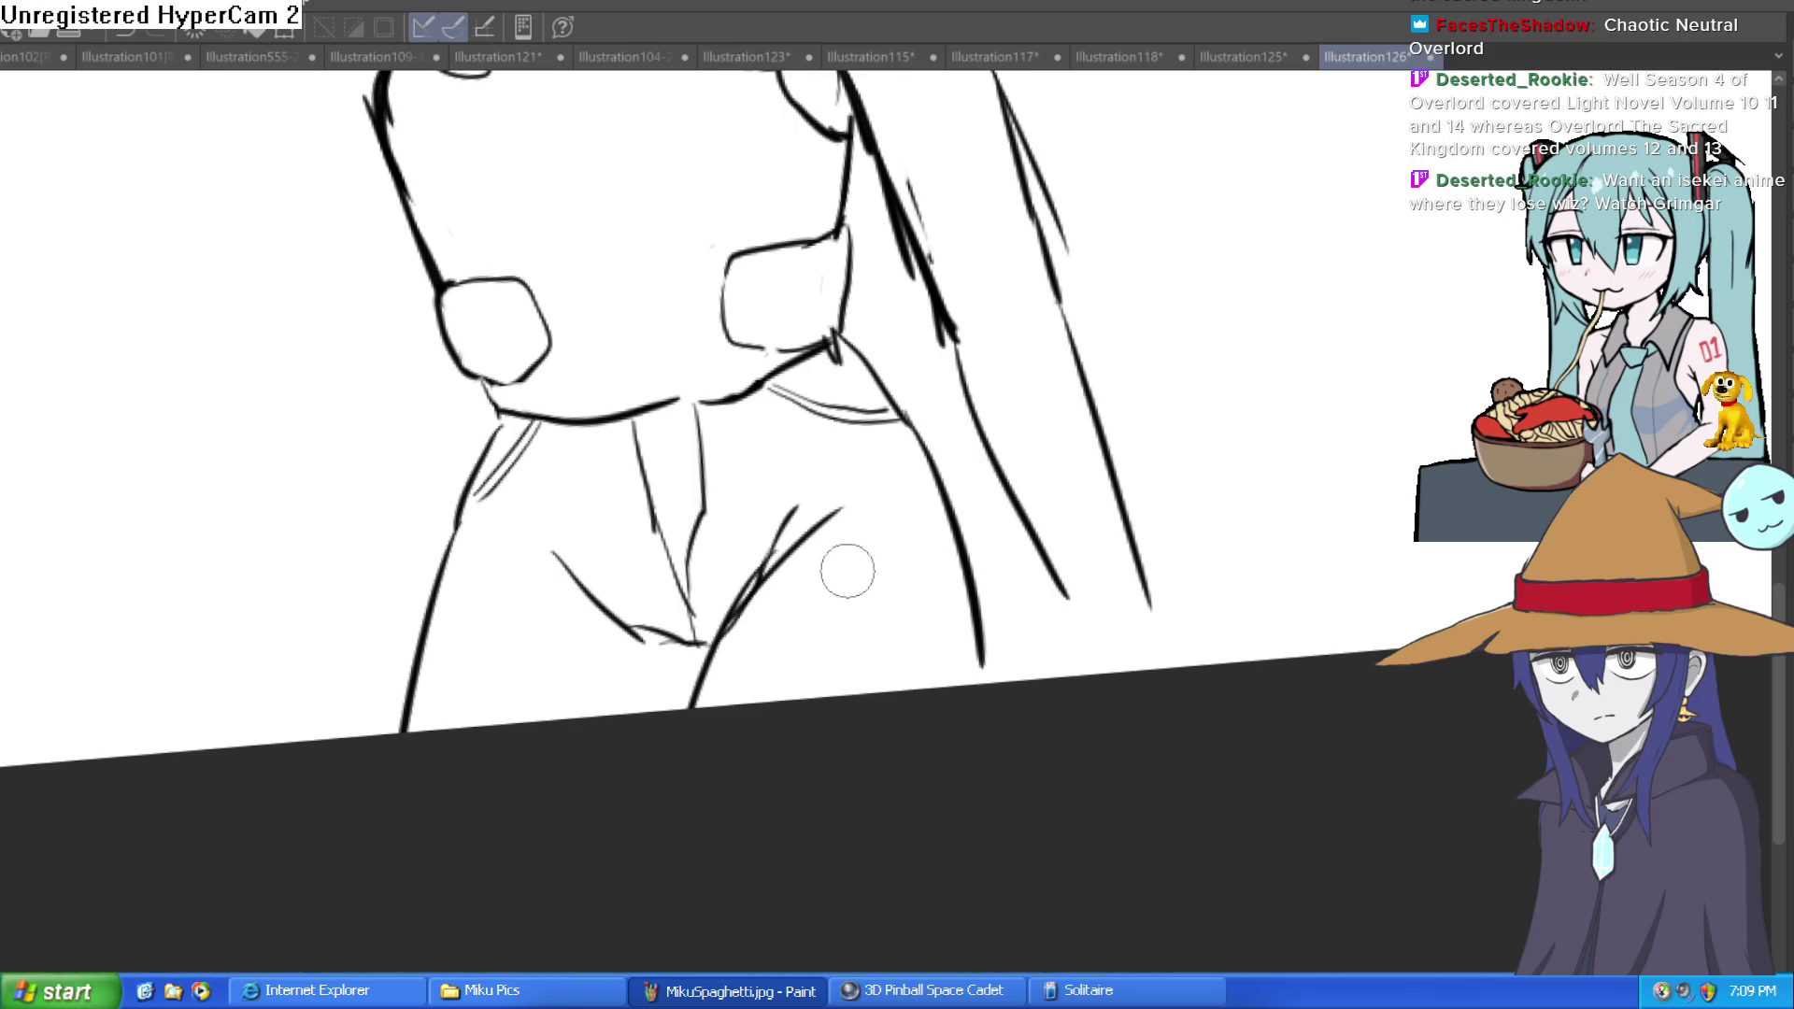
scroll(861, 613, "down", 2)
scroll(1082, 573, "up", 2)
Step: Extend the right hip line downward and redraw the right arm line cleanly
left_click_drag(960, 589, 962, 709)
left_click_drag(1066, 647, 1043, 692)
scroll(963, 663, "down", 2)
scroll(831, 607, "up", 2)
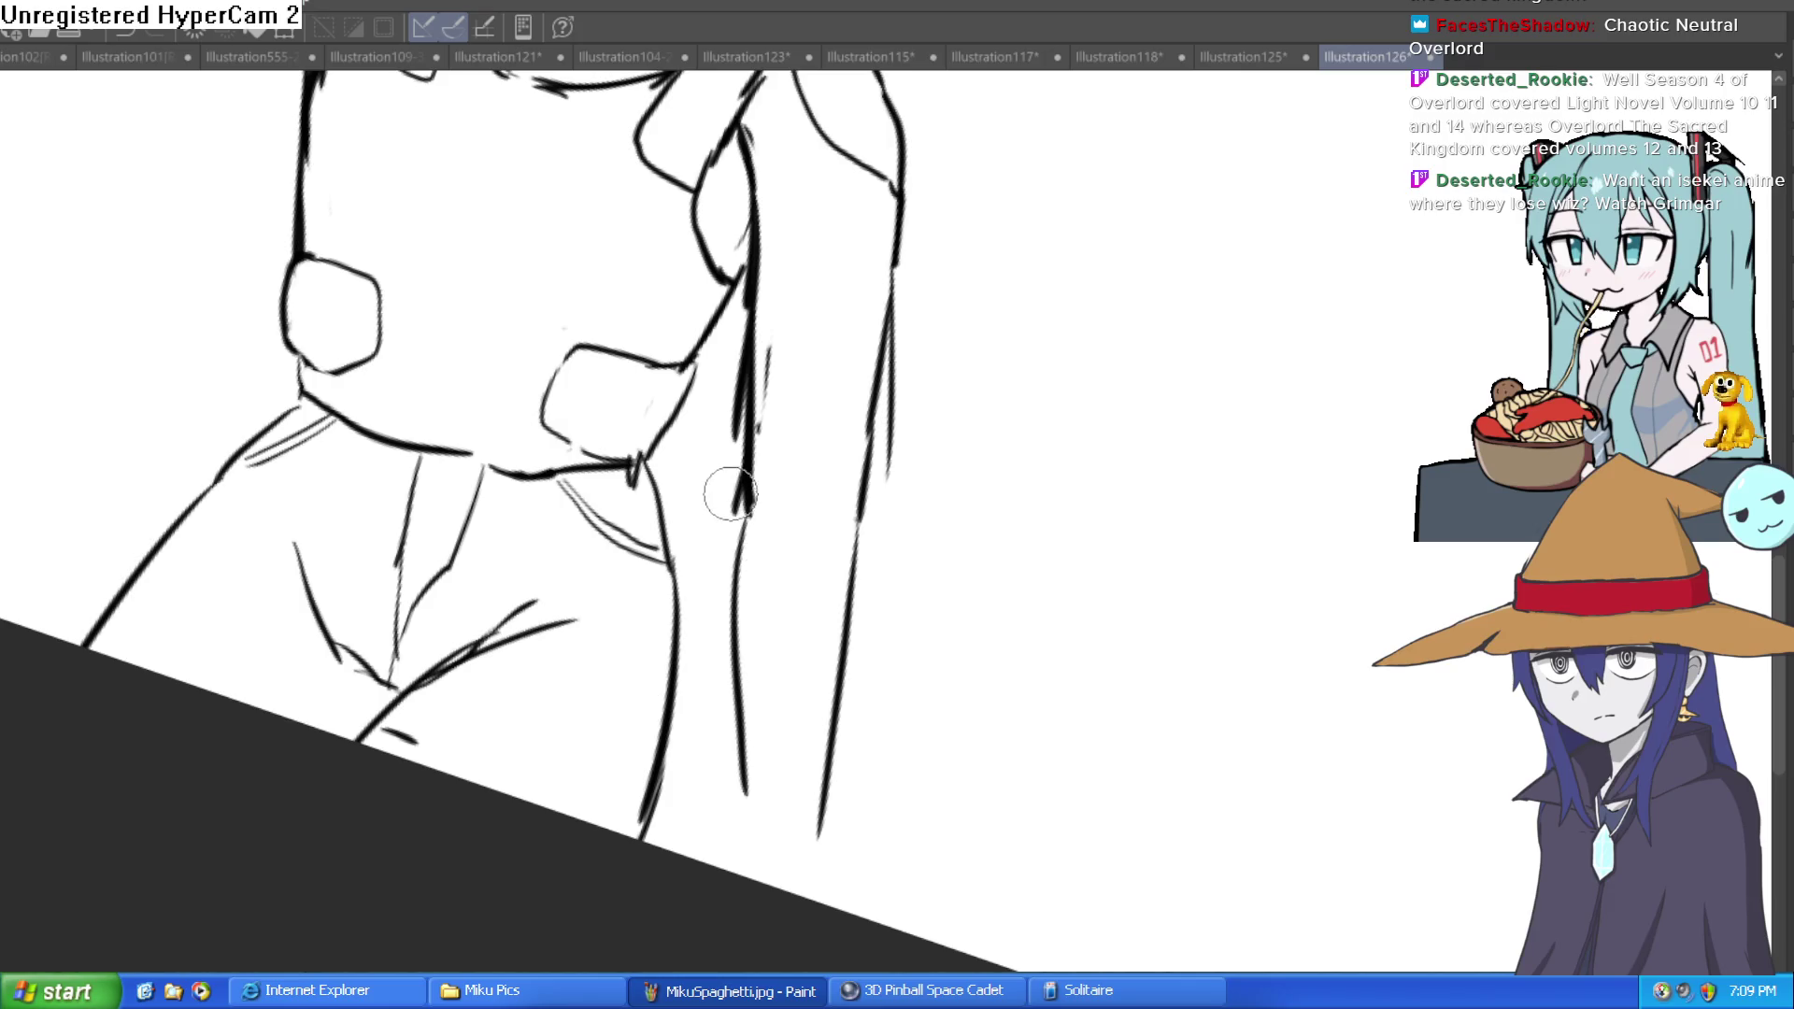
left_click_drag(732, 487, 761, 449)
scroll(917, 296, "down", 3)
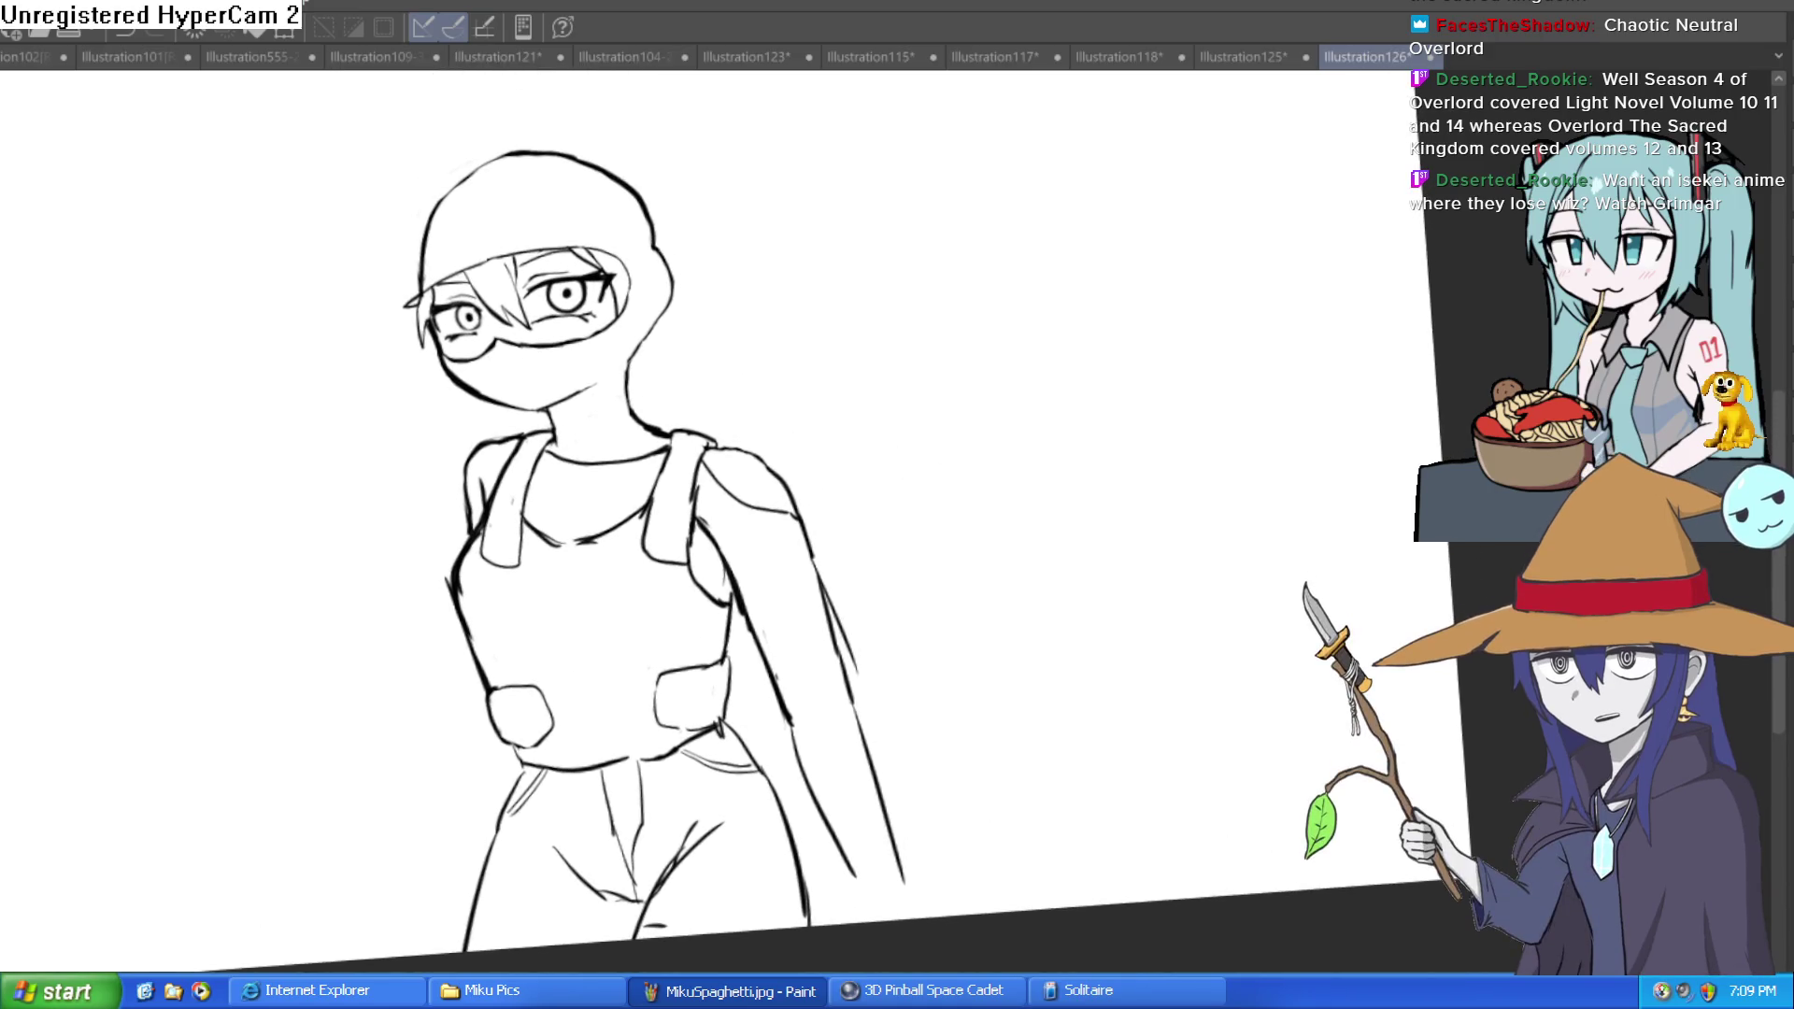
key("ctrl+@")
key("h")
key("h")
key("h")
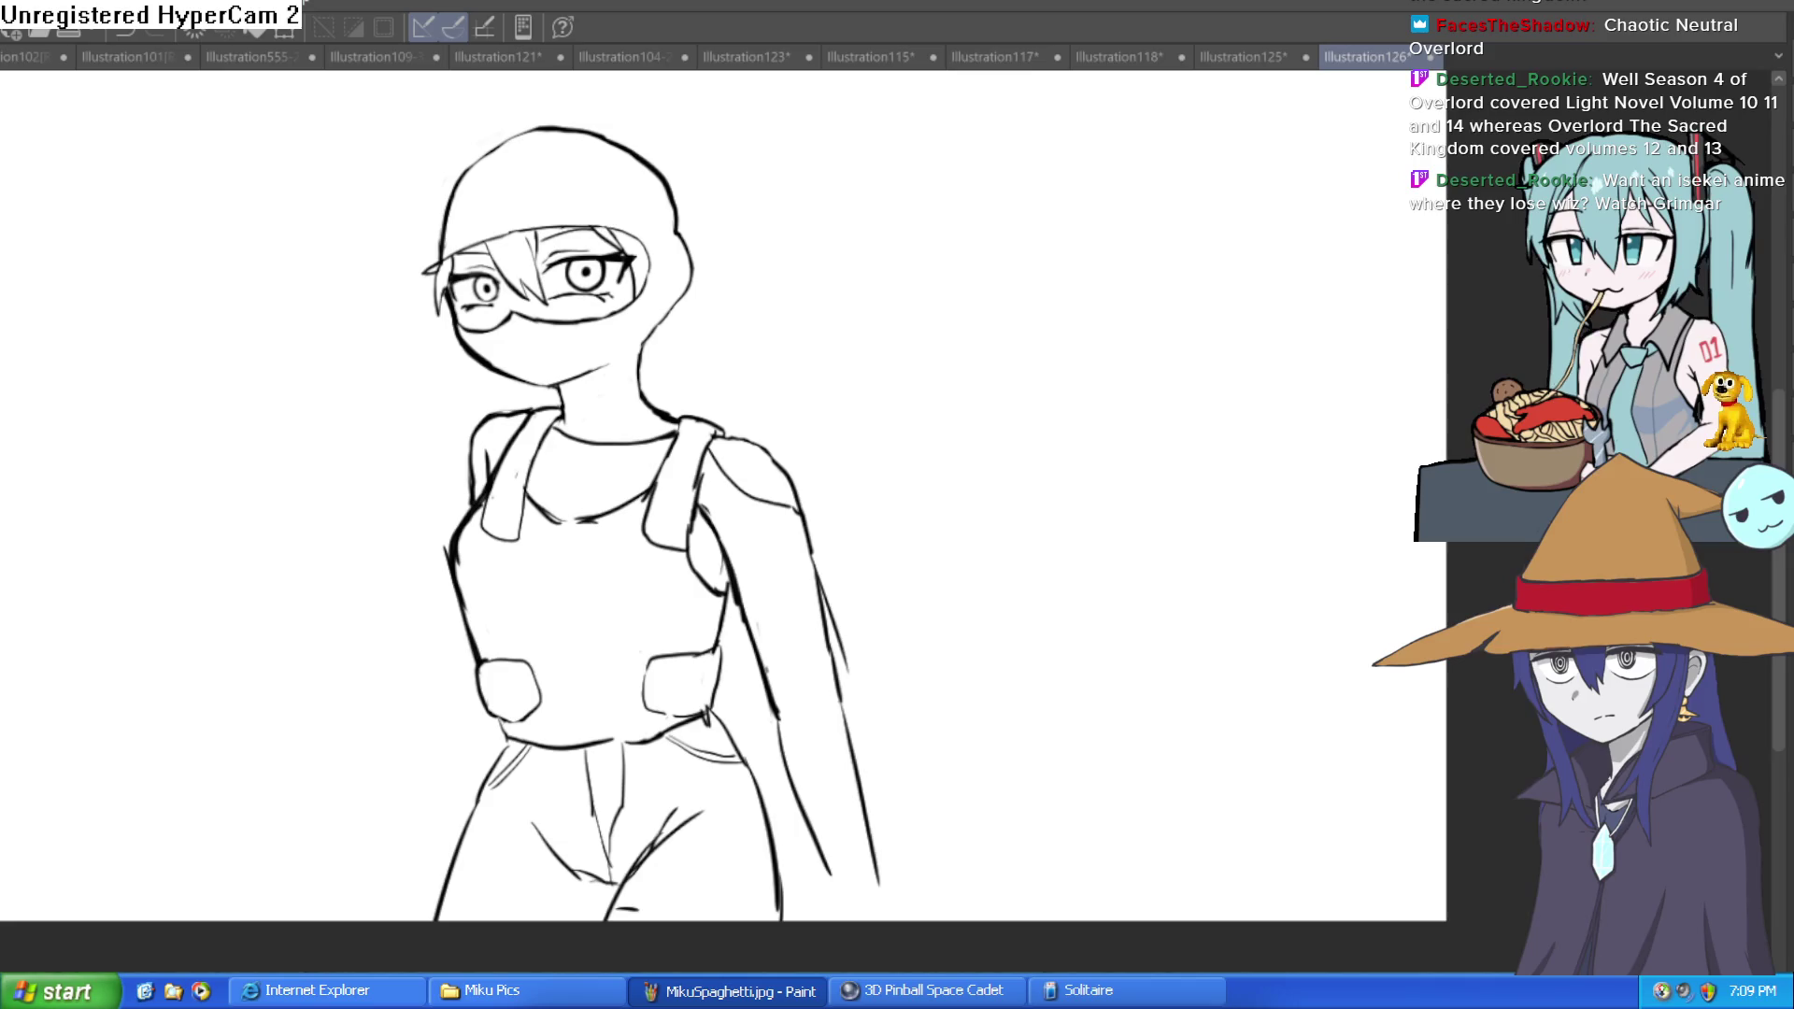
key("h")
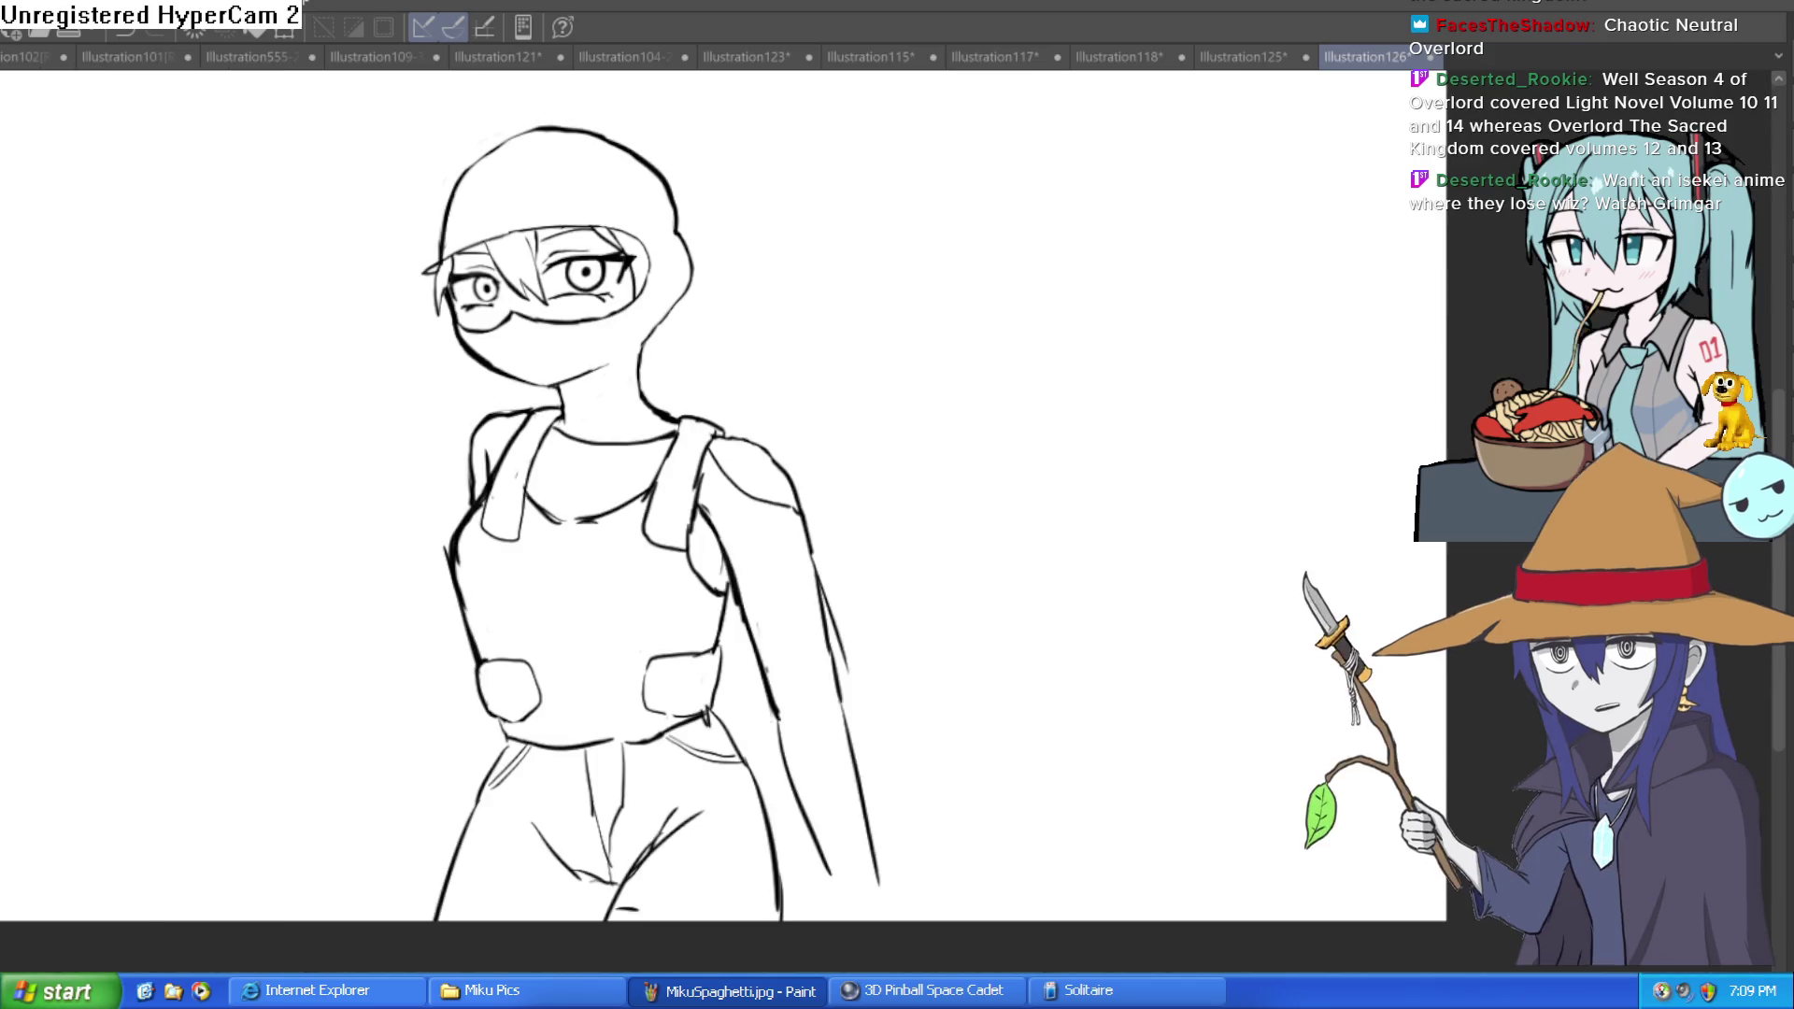
key("h")
key("h")
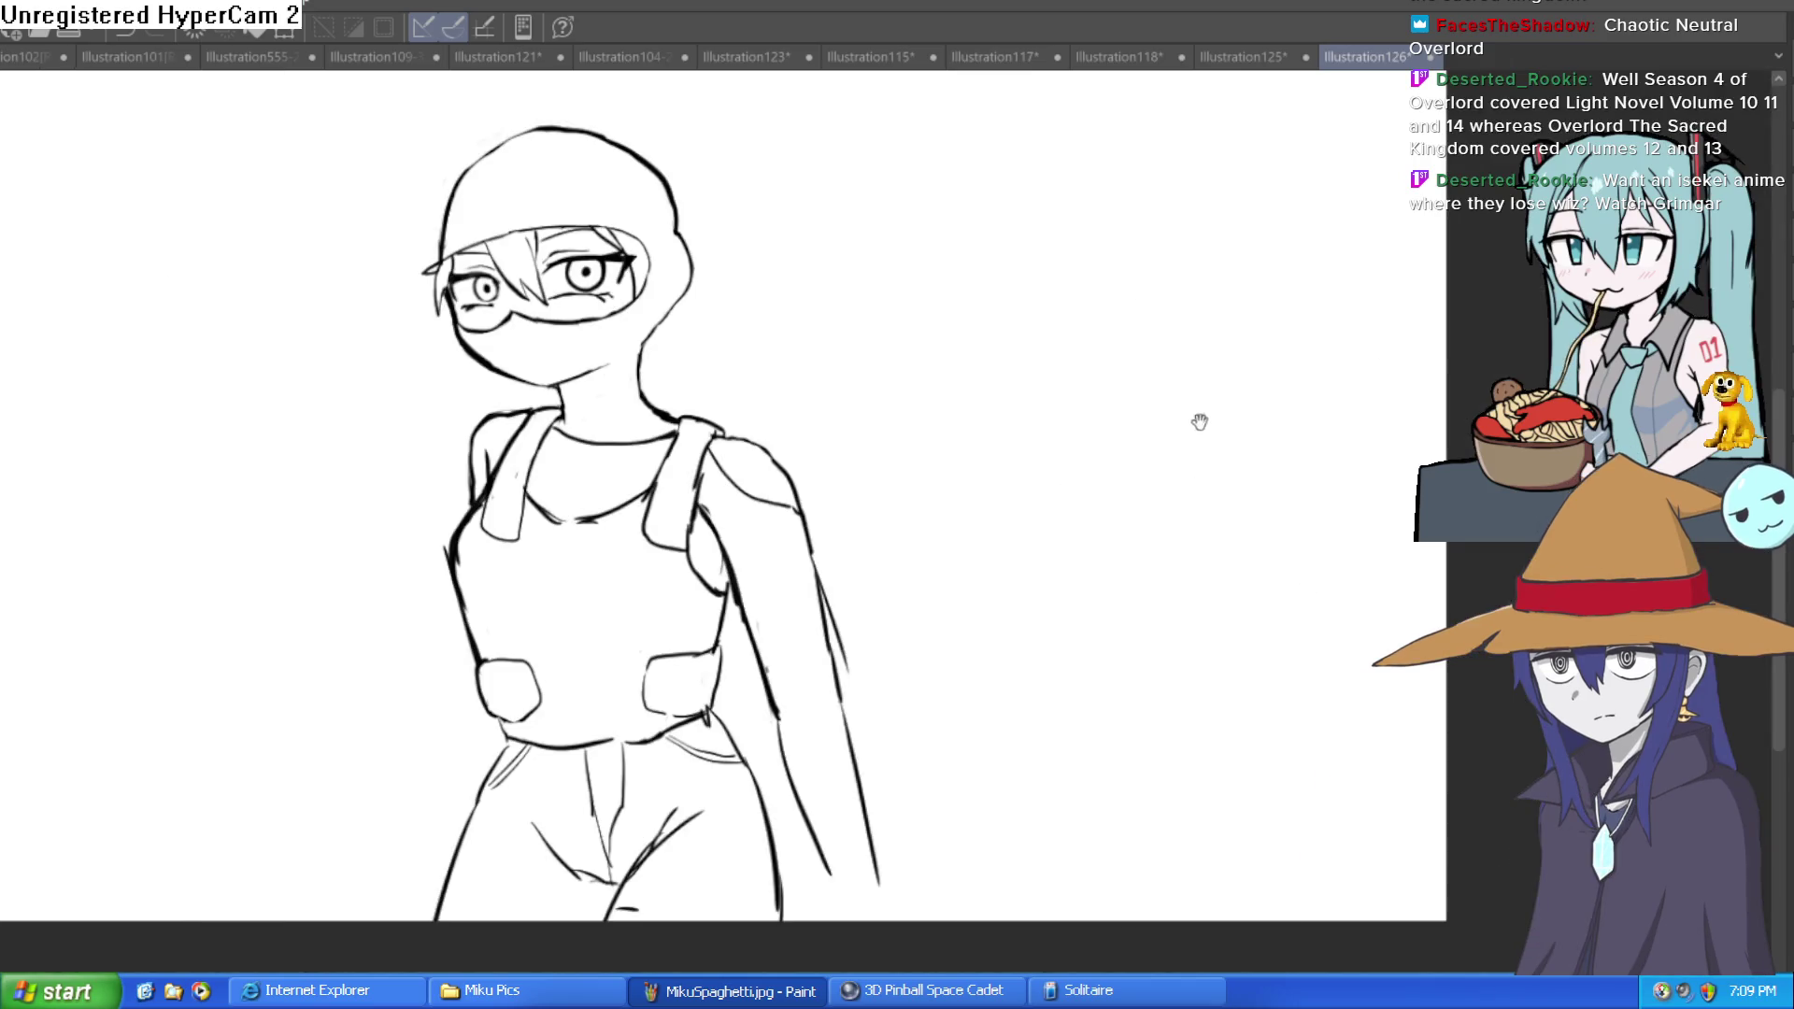
left_click_drag(1217, 417, 1156, 508)
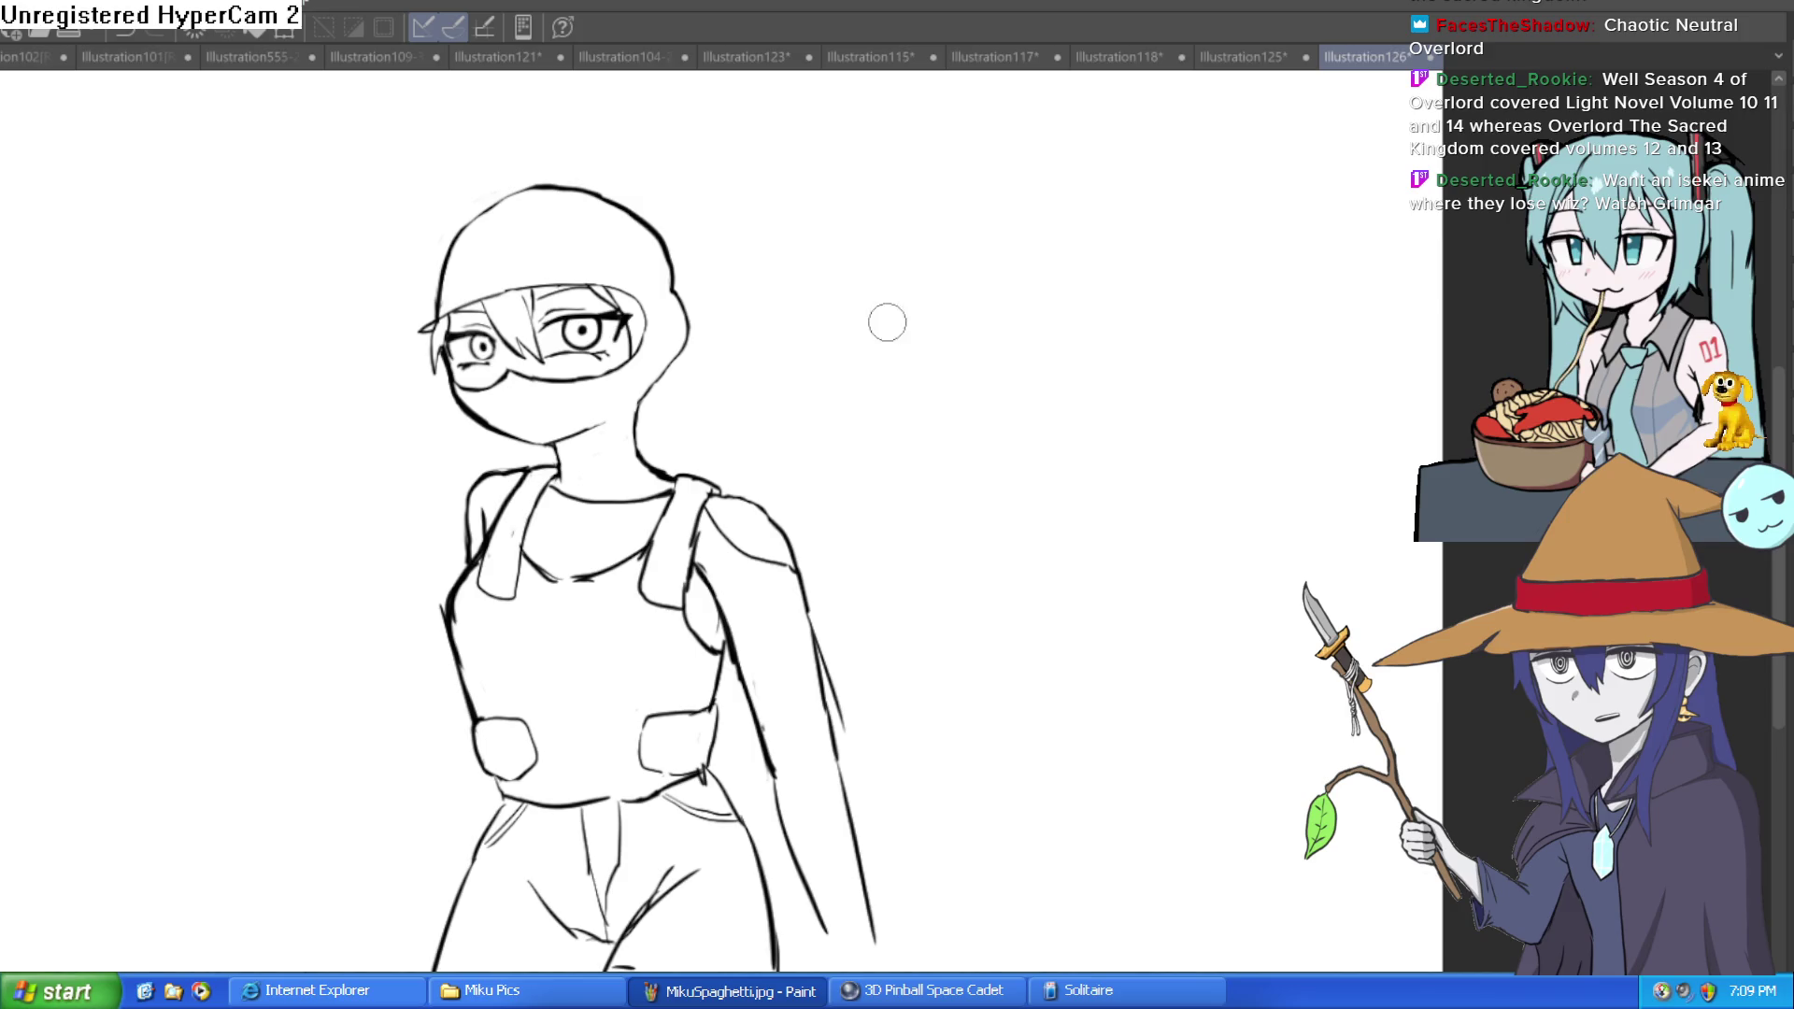
Step: Re-ink the hood's right outline and erase its excess, undoing a too-thick retrace
left_click(613, 178)
mouse_move(467, 189)
left_mouse_down()
mouse_move(552, 181)
mouse_move(714, 252)
mouse_move(790, 430)
mouse_move(775, 308)
mouse_move(620, 180)
left_mouse_up()
key("ctrl+z")
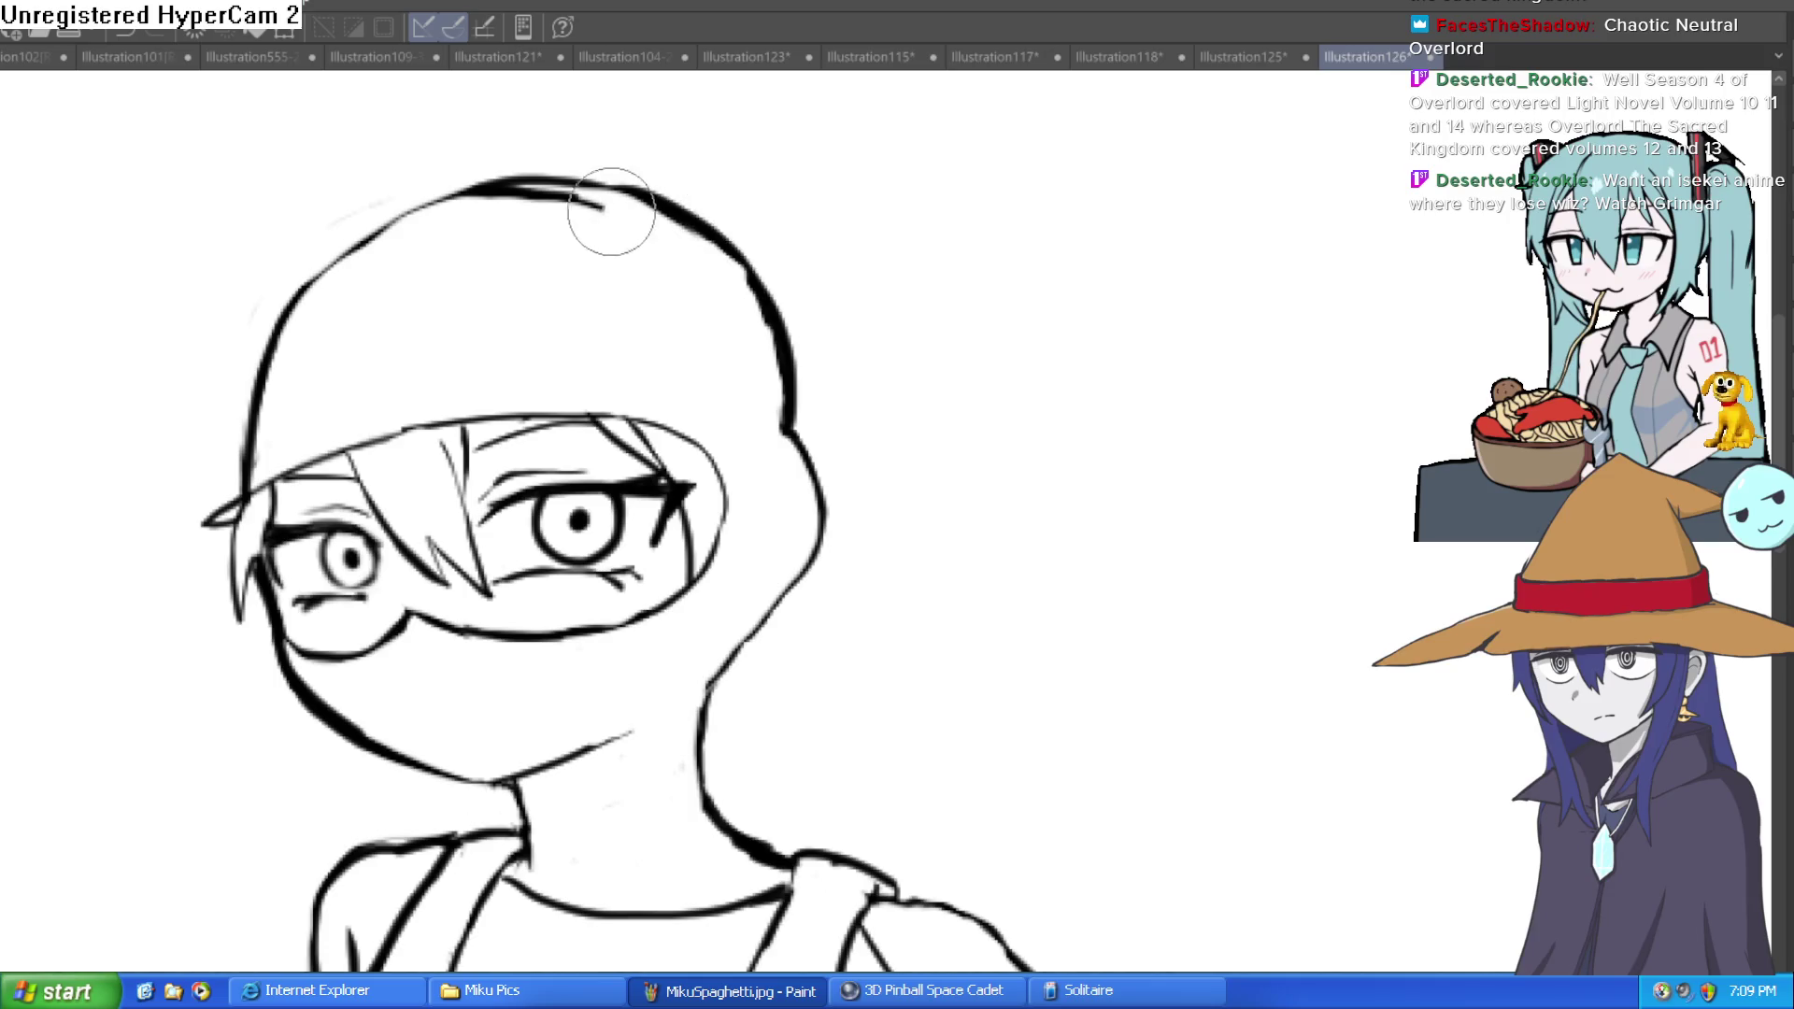
mouse_move(721, 193)
left_mouse_down()
mouse_move(550, 253)
mouse_move(901, 300)
mouse_move(1032, 352)
mouse_move(976, 437)
mouse_move(932, 356)
left_mouse_up()
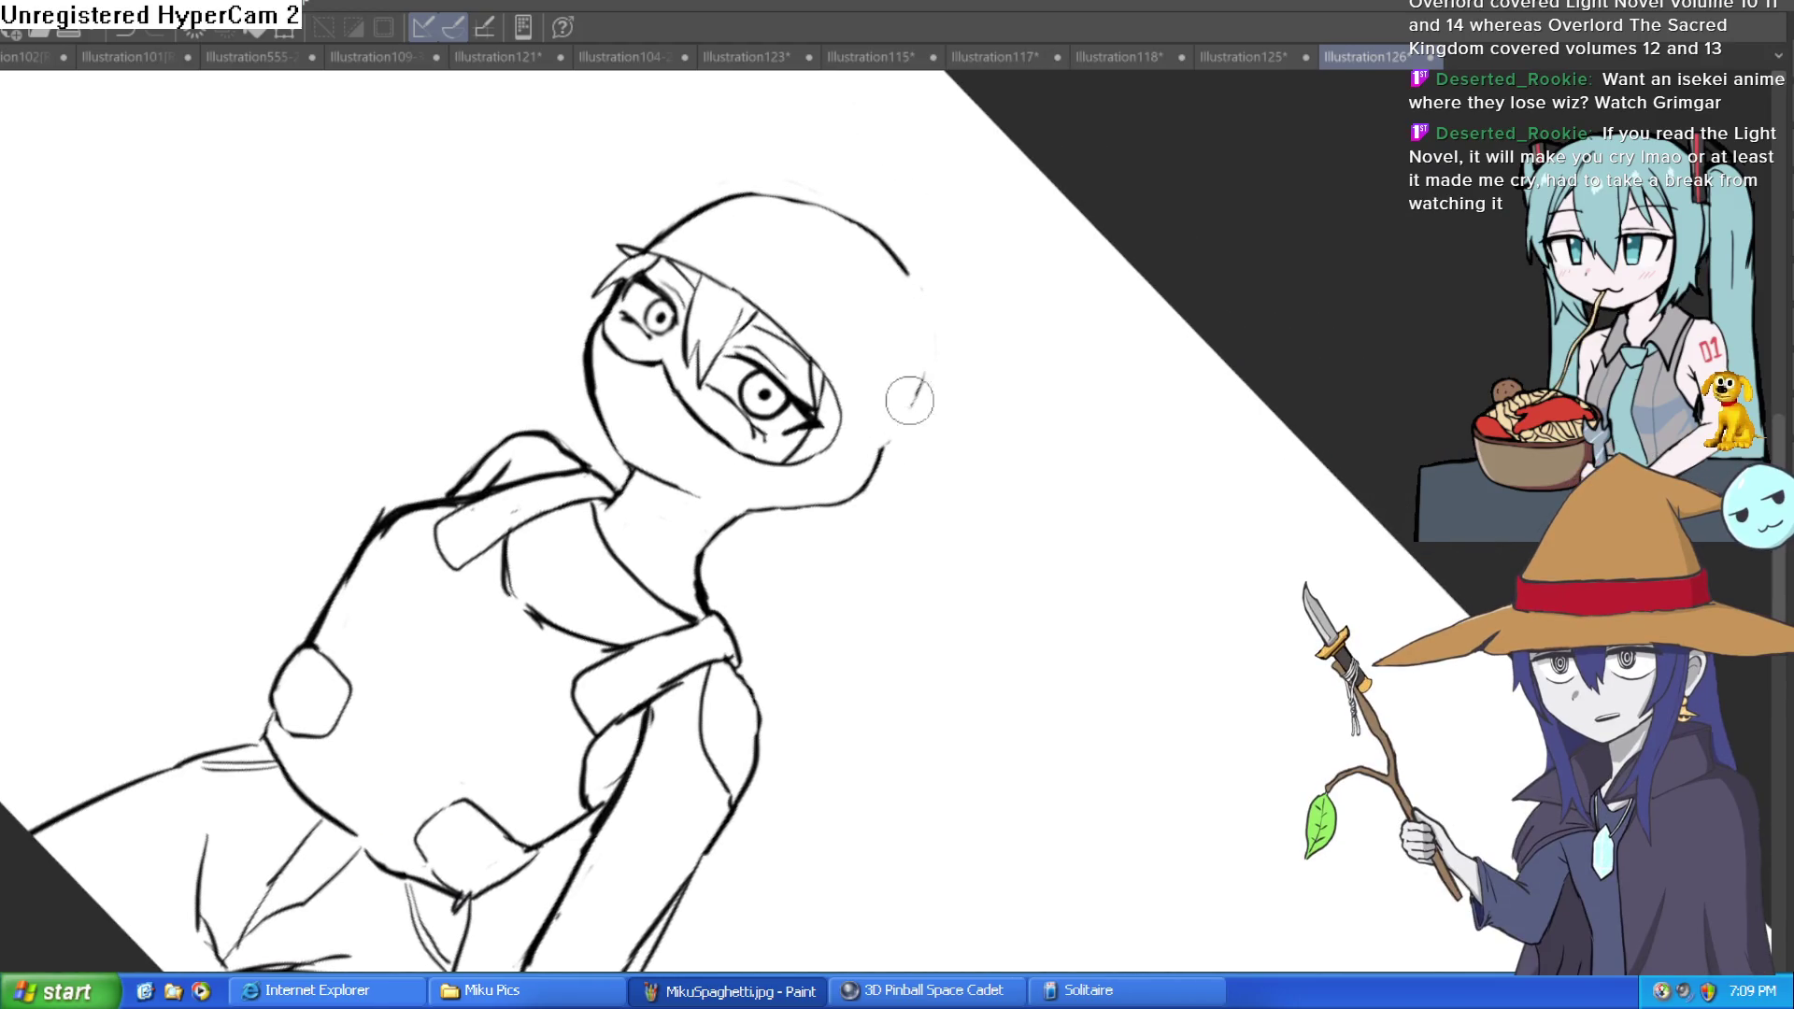
key("ctrl+0")
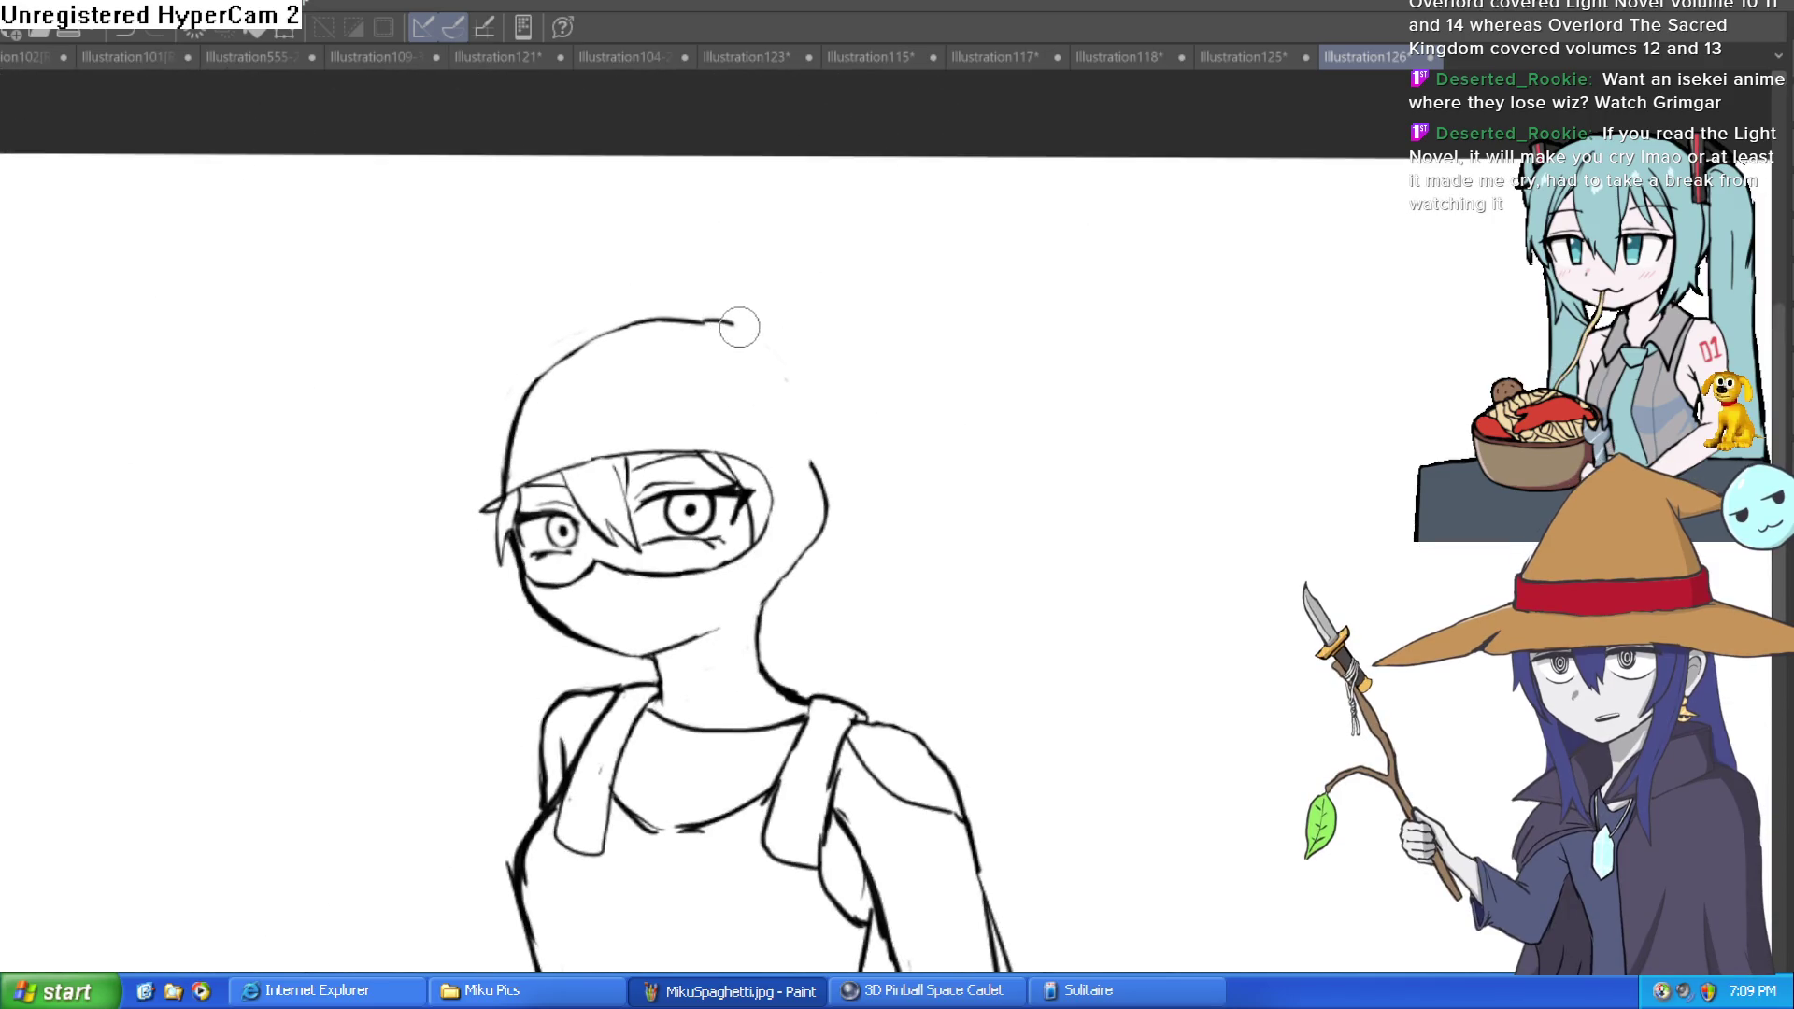
left_click_drag(826, 434, 841, 486)
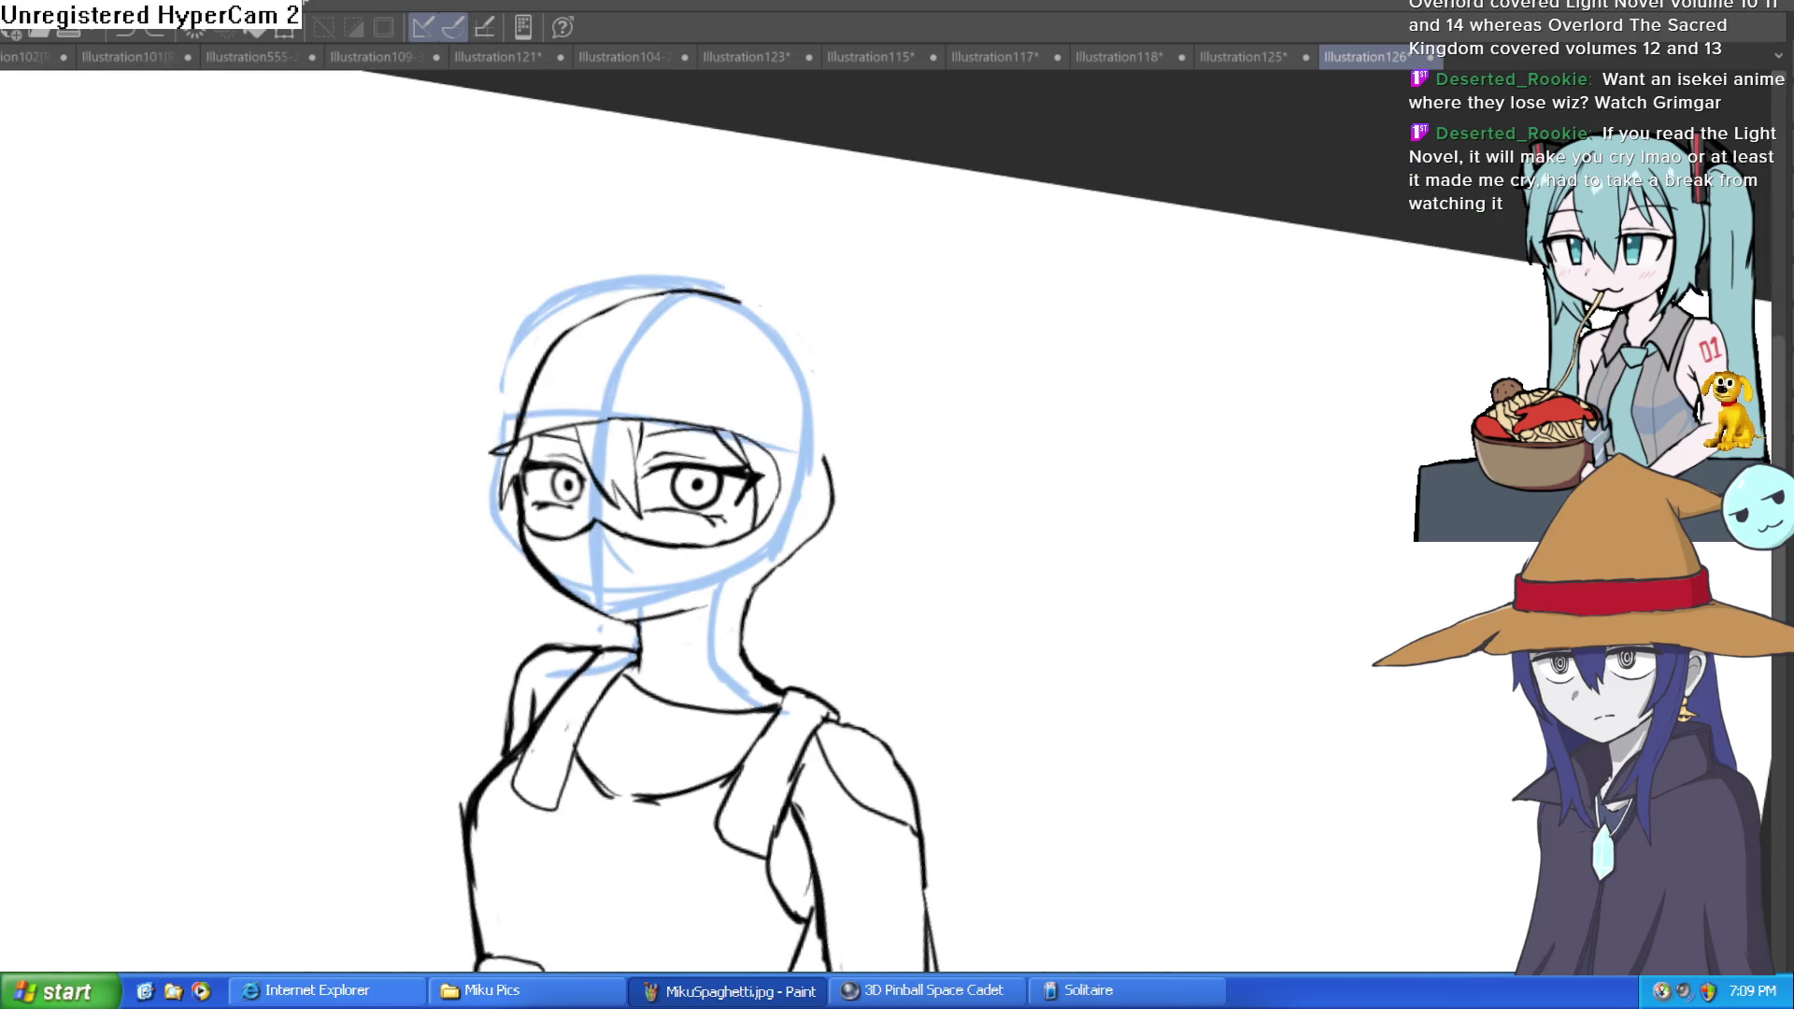
left_click(771, 343)
mouse_move(713, 269)
left_mouse_down()
mouse_move(773, 289)
mouse_move(882, 509)
mouse_move(888, 596)
mouse_move(889, 428)
mouse_move(741, 272)
left_mouse_up()
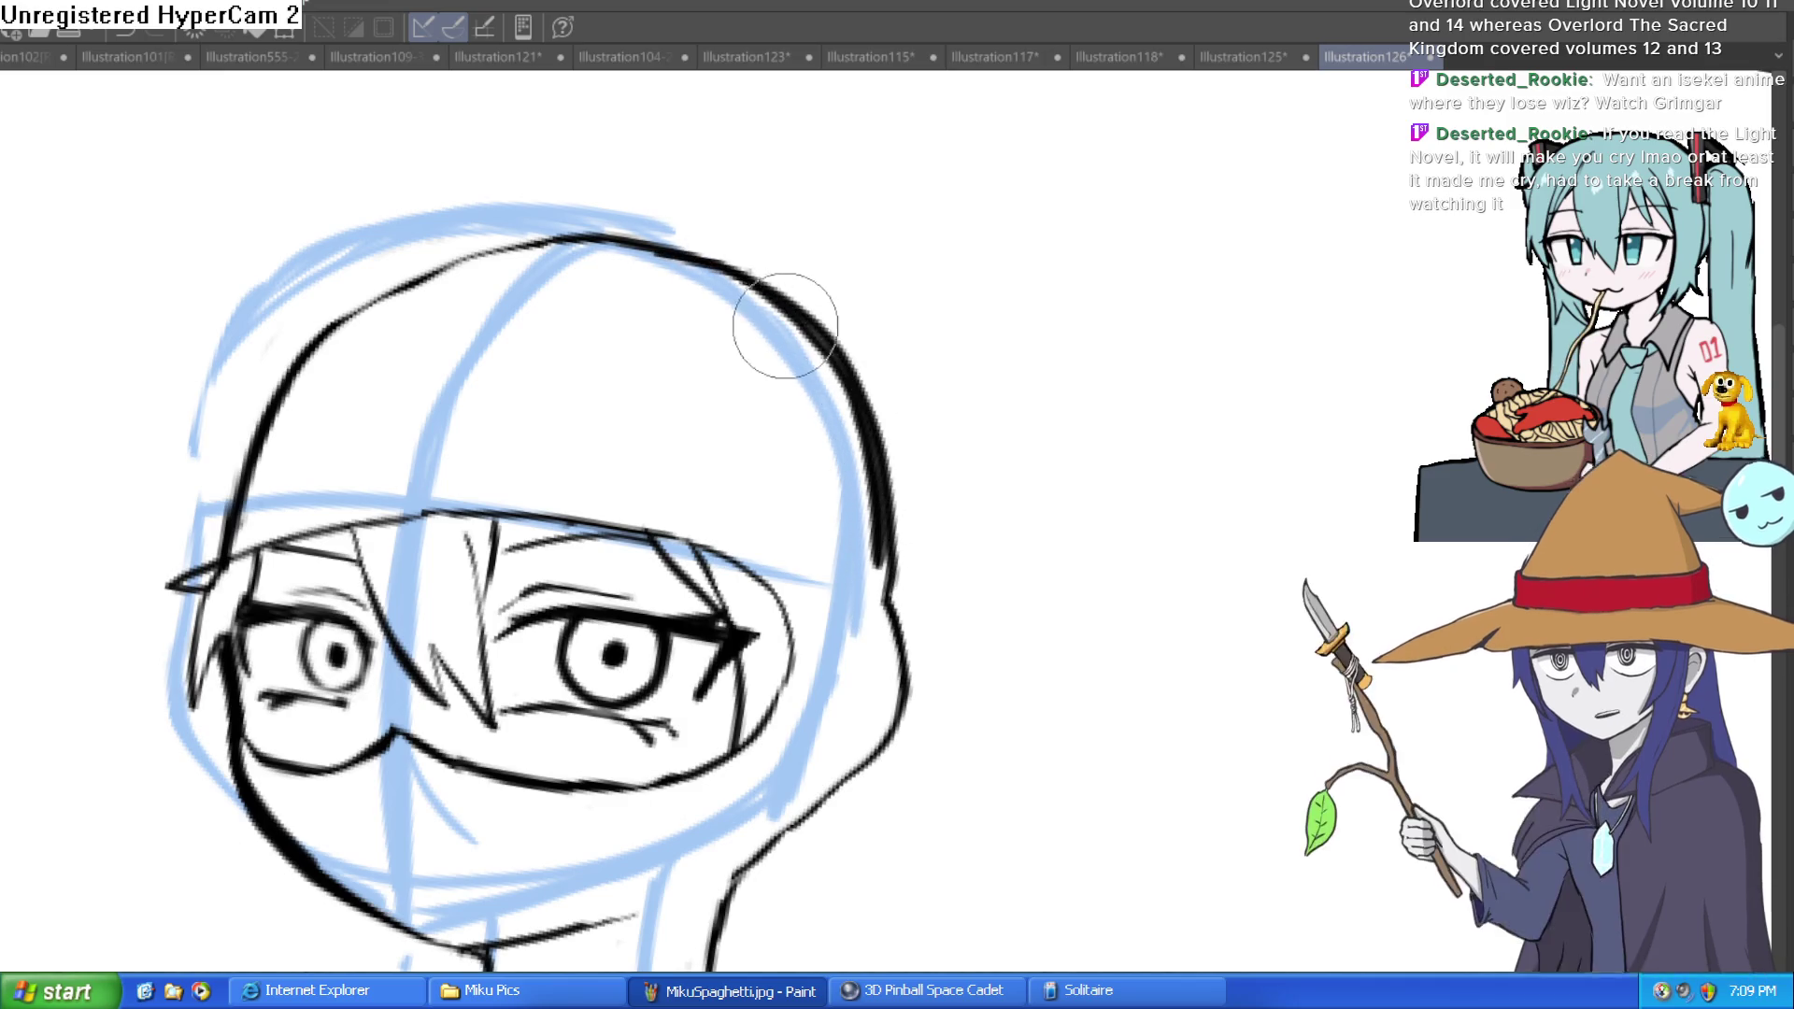
mouse_move(865, 478)
left_mouse_down()
mouse_move(878, 561)
mouse_move(829, 360)
mouse_move(778, 295)
left_mouse_up()
Step: Hide the blue sketch layer and straighten the canvas view
key("minus")
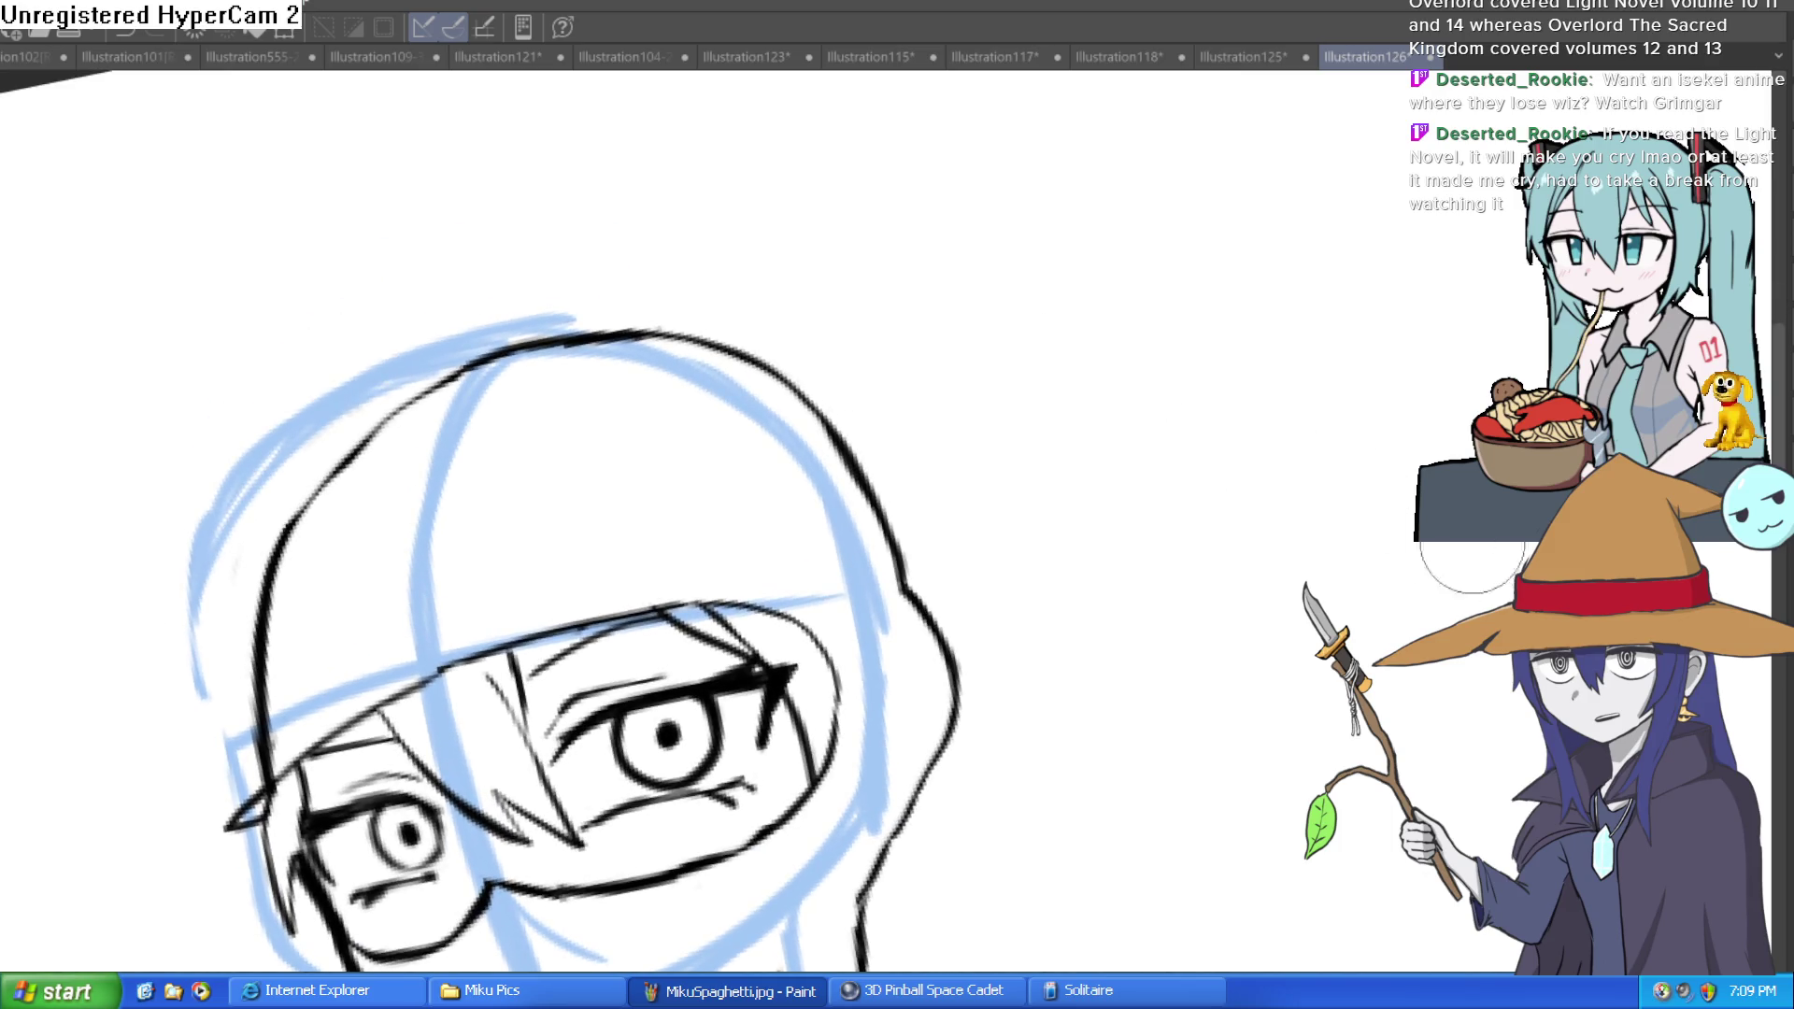
key("ctrl+comma")
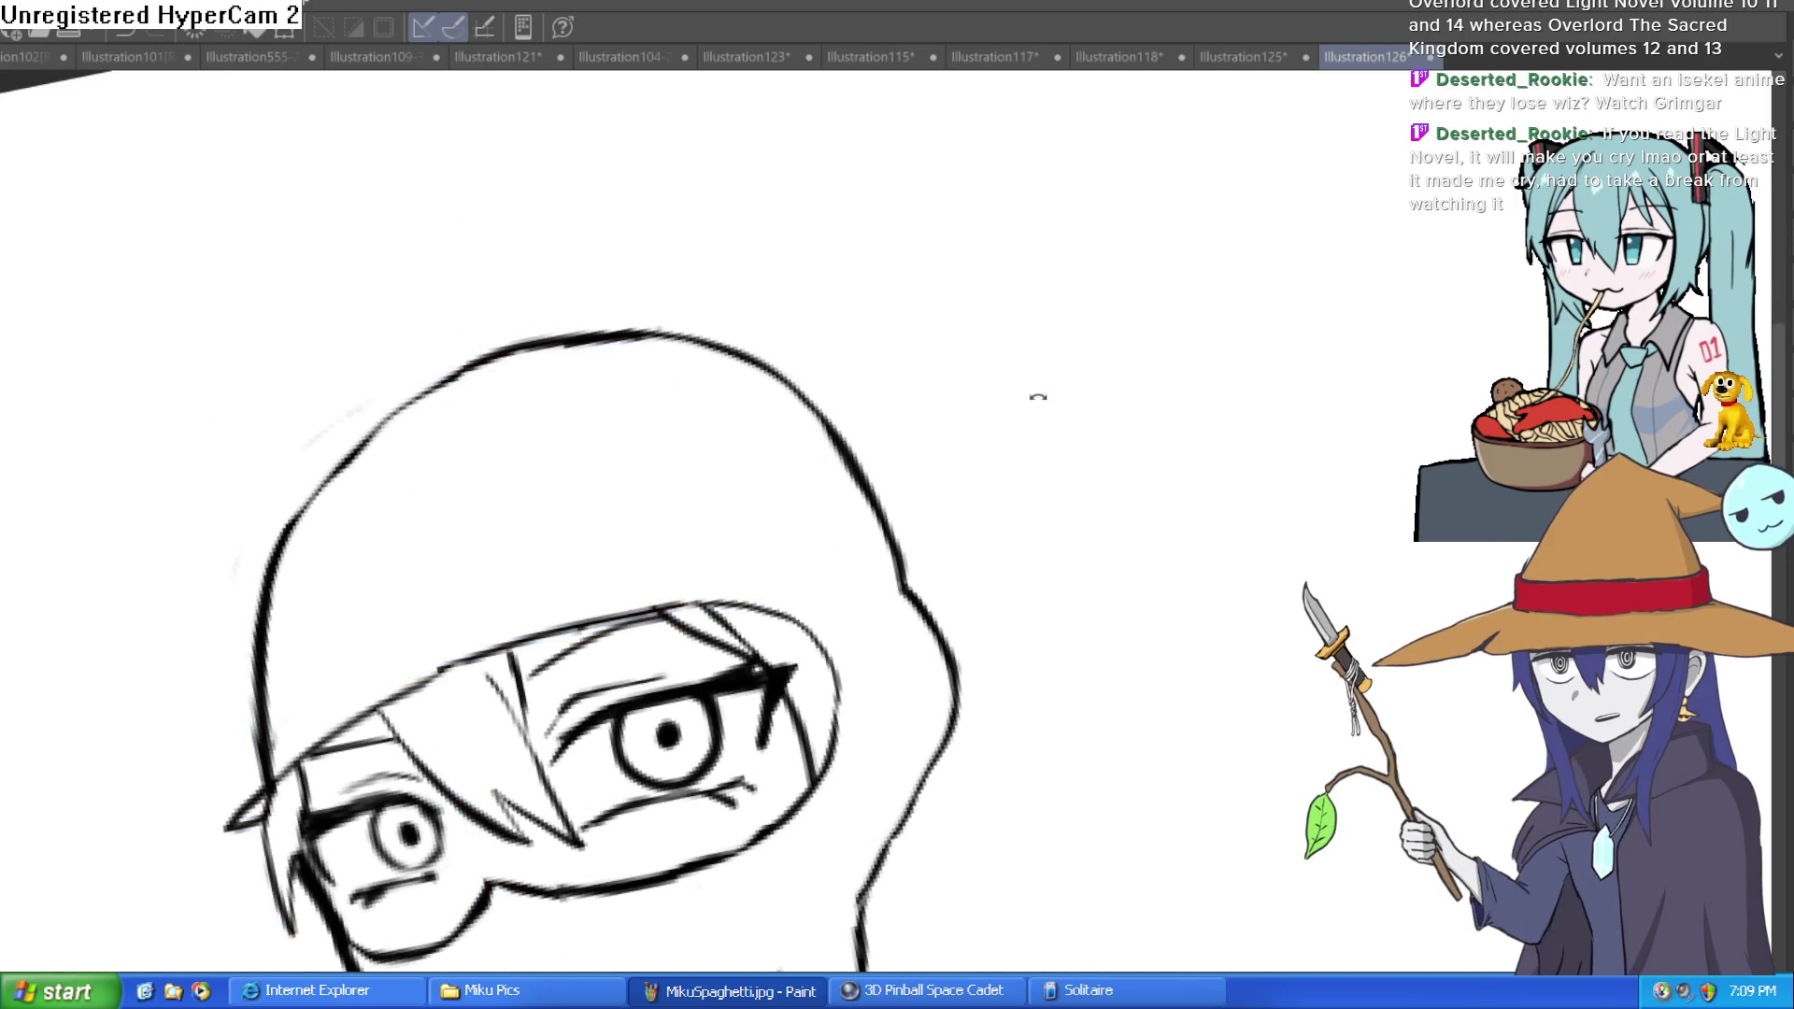
key("asciicircum")
key("minus")
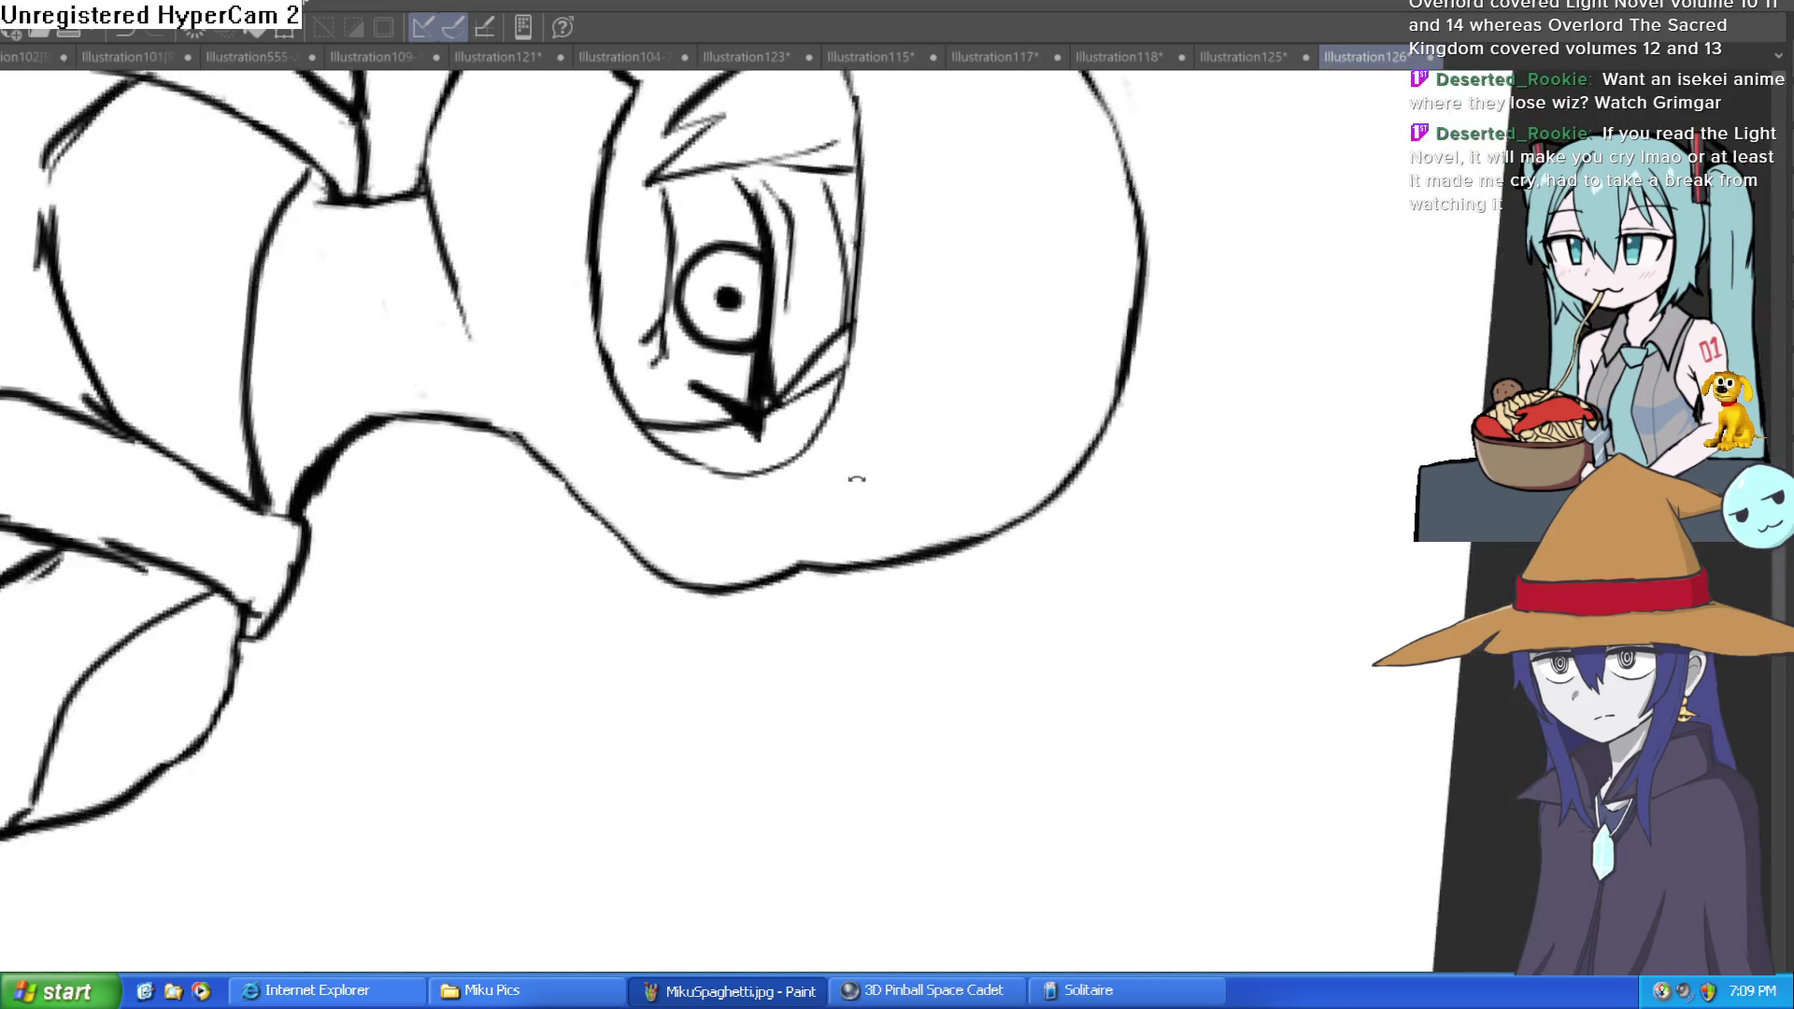
key("asciicircum")
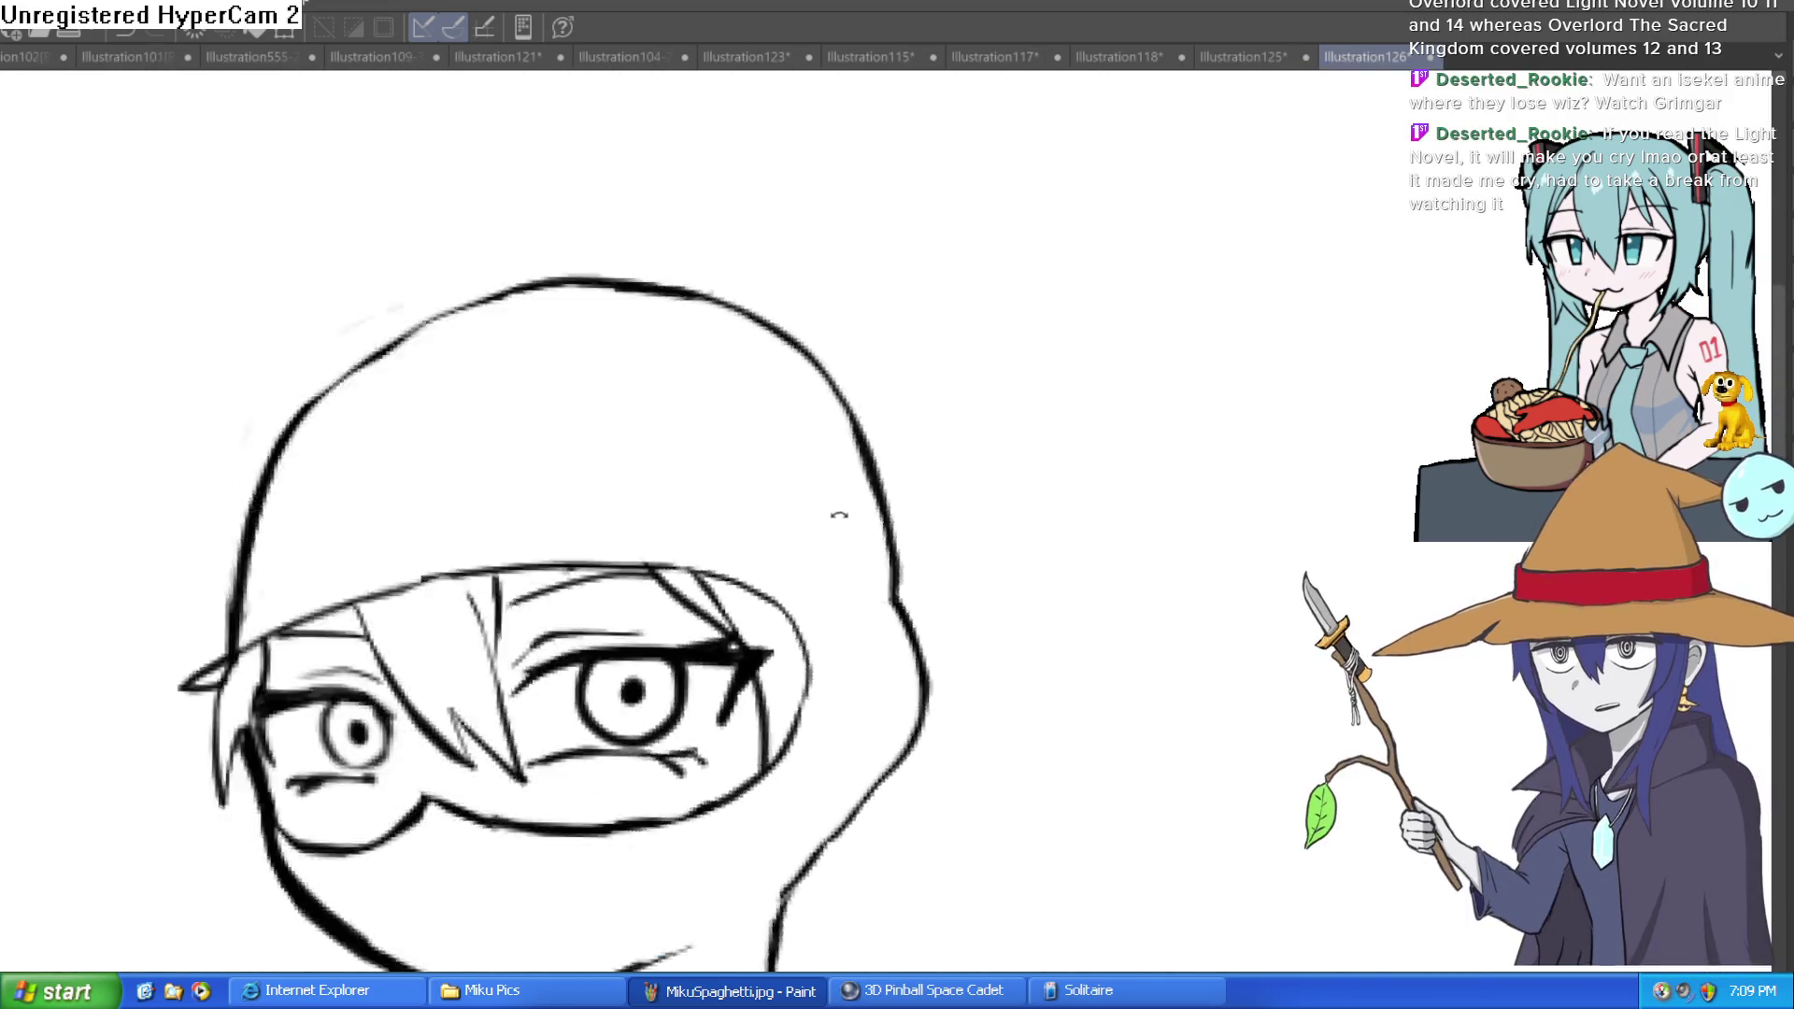
scroll(861, 497, "down", 2)
Step: Zoom into the neckline and retrace both strap edges up to the shoulder
left_click_drag(901, 501, 1021, 454)
scroll(1021, 454, "down", 3)
scroll(1183, 432, "up", 2)
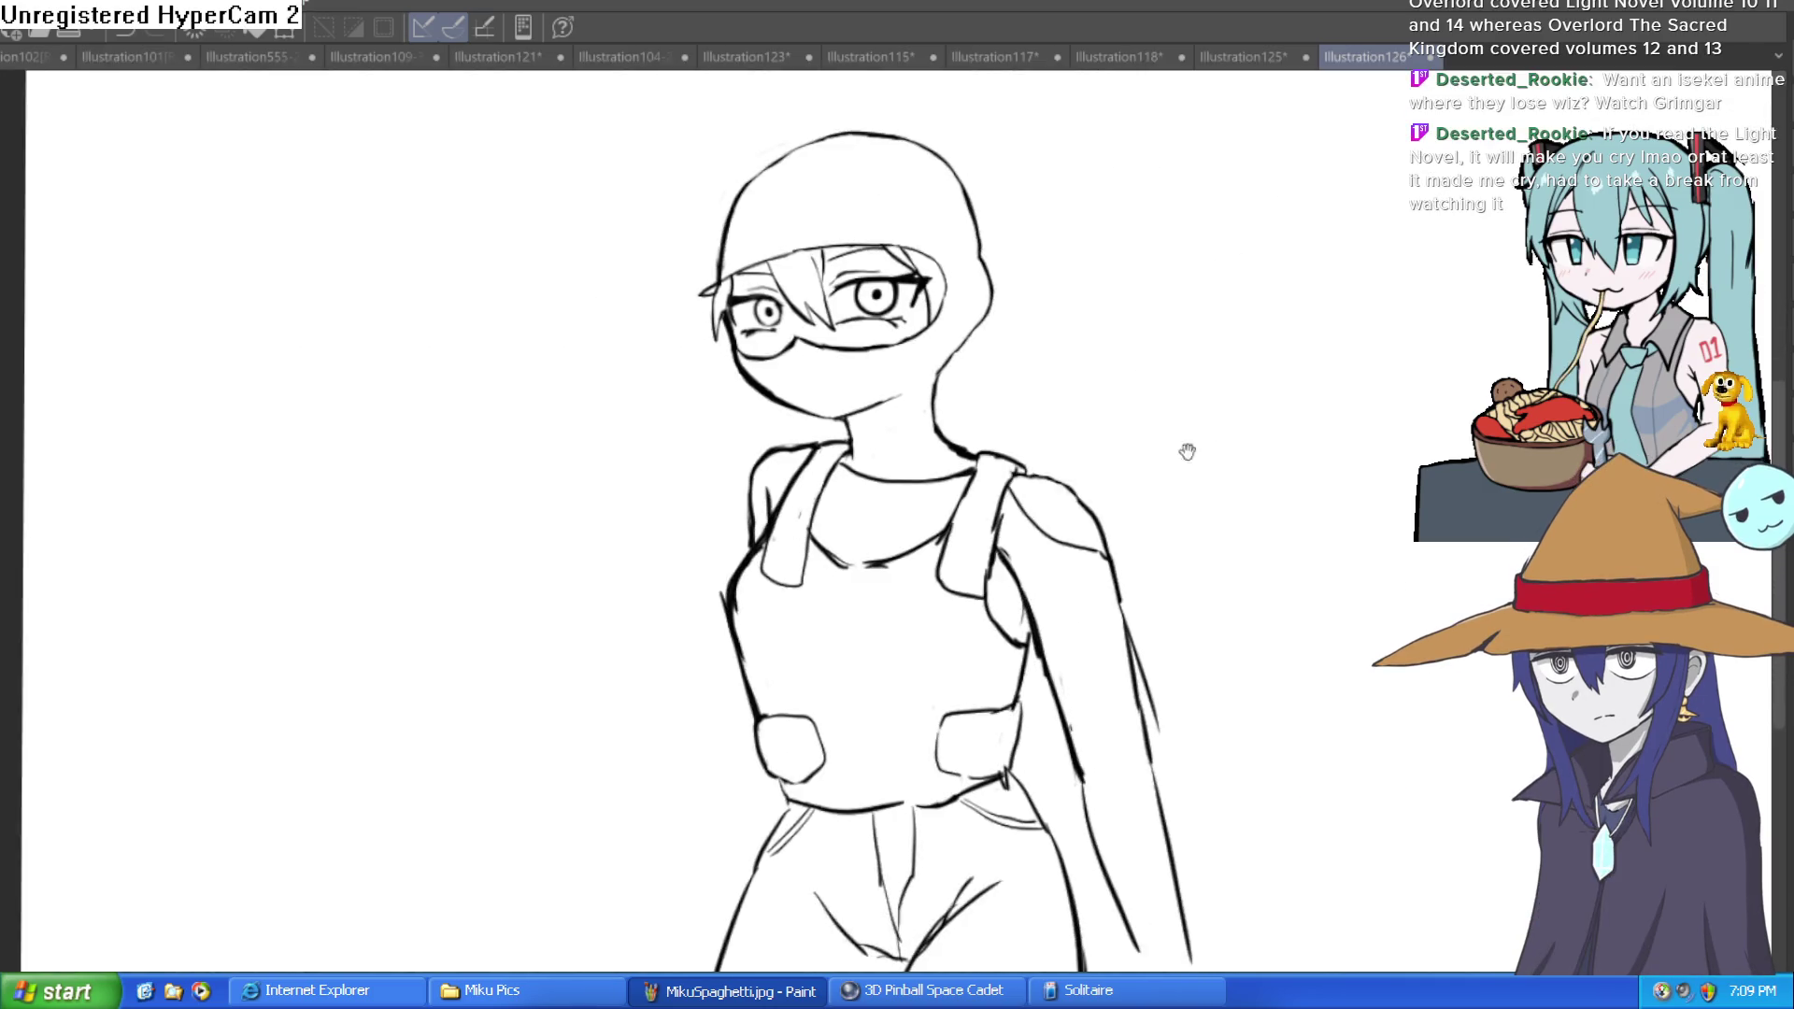
left_click_drag(1173, 486, 1038, 412)
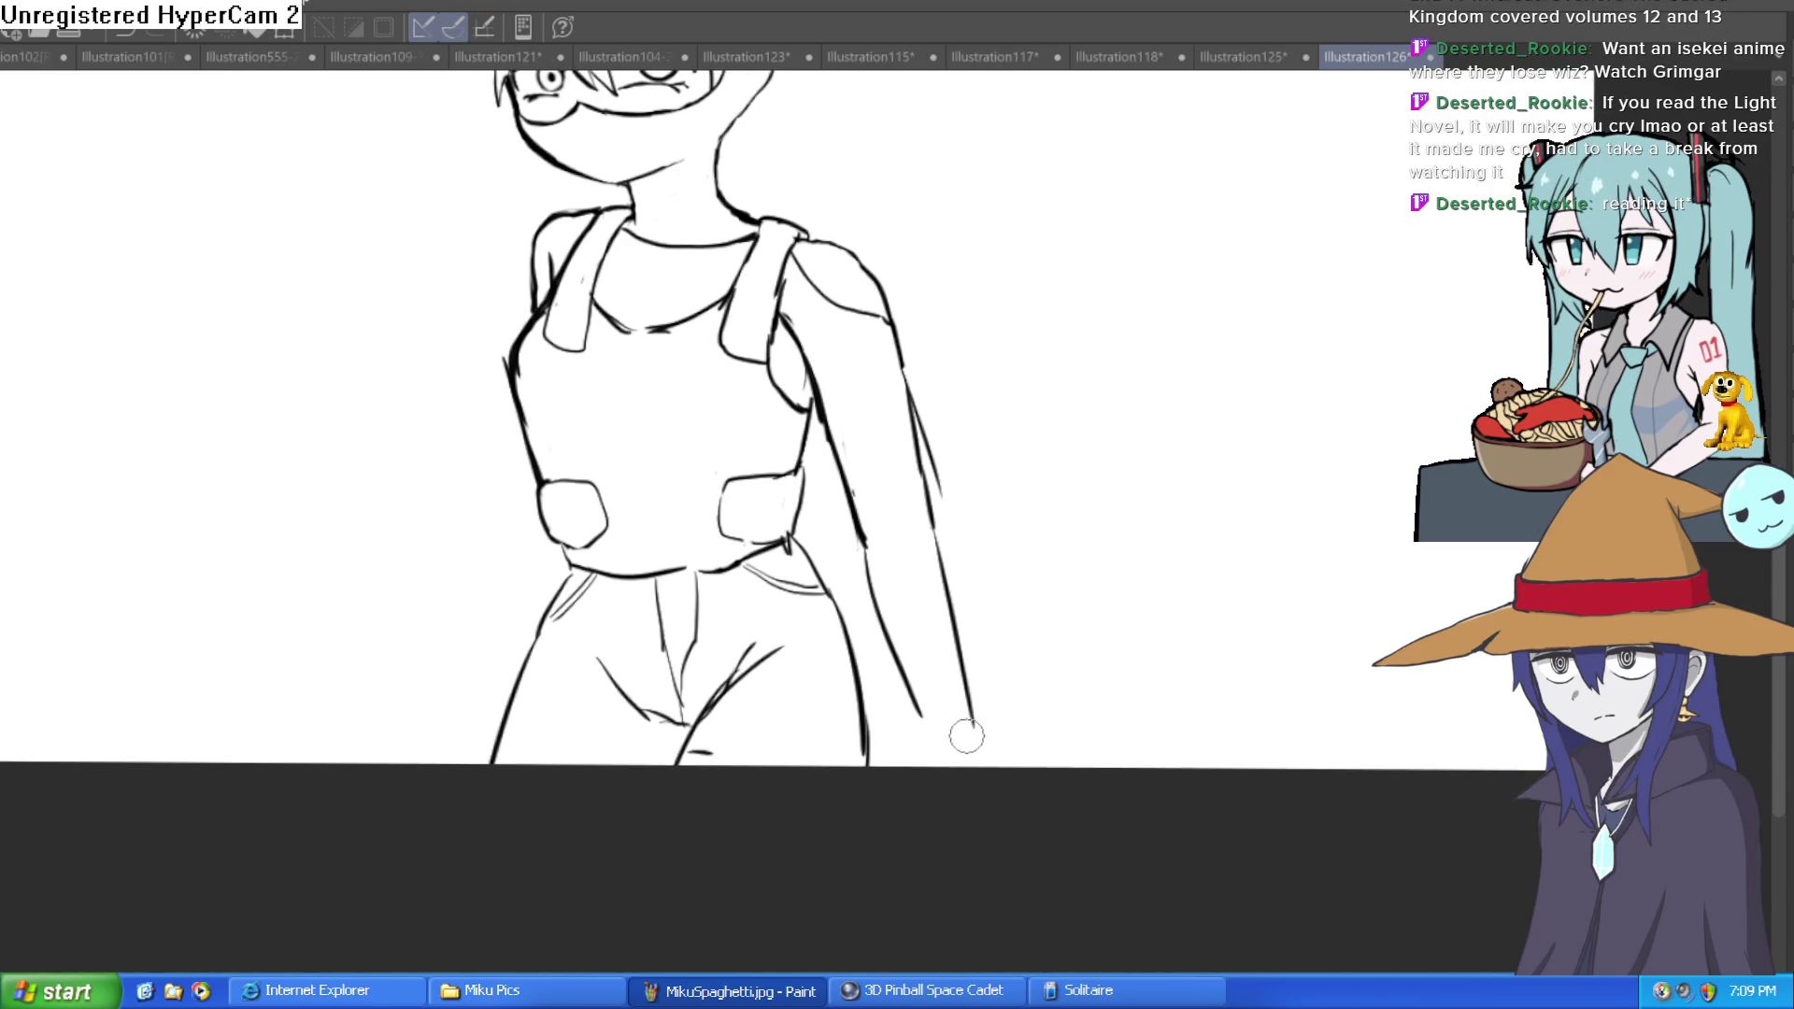
scroll(1054, 676, "down", 3)
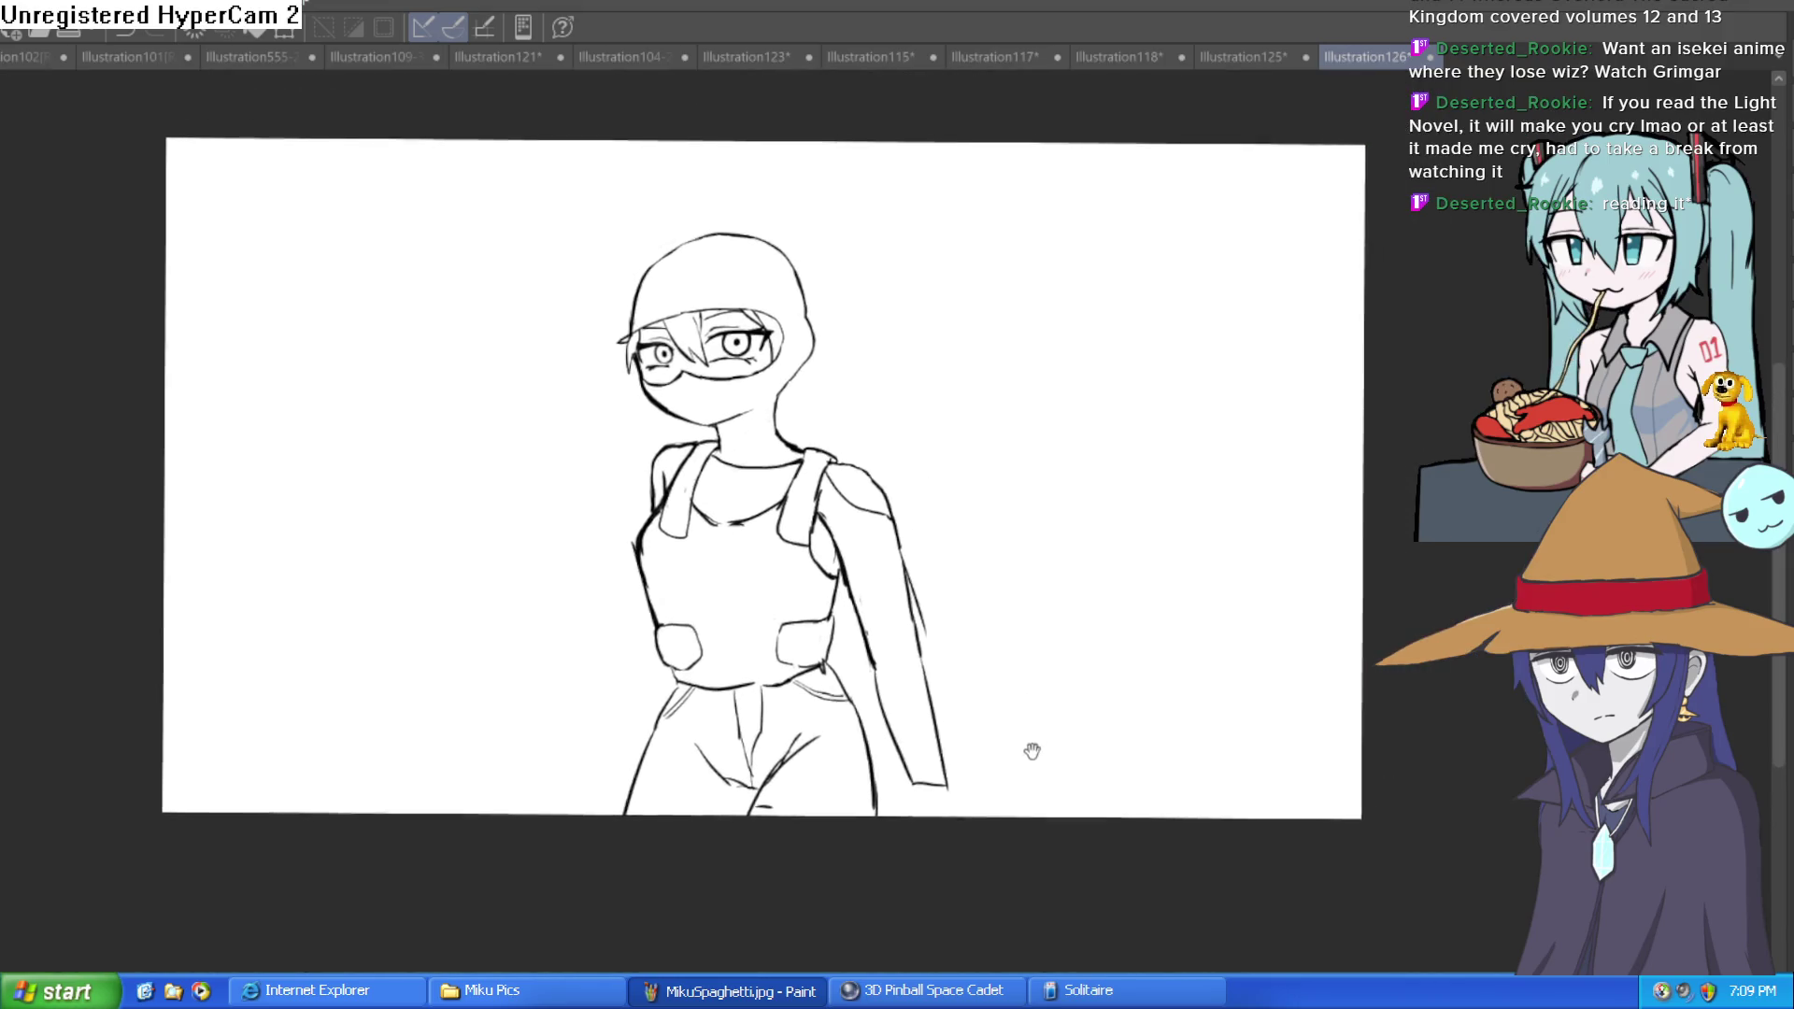
scroll(1011, 594, "up", 3)
left_click_drag(1012, 593, 1057, 594)
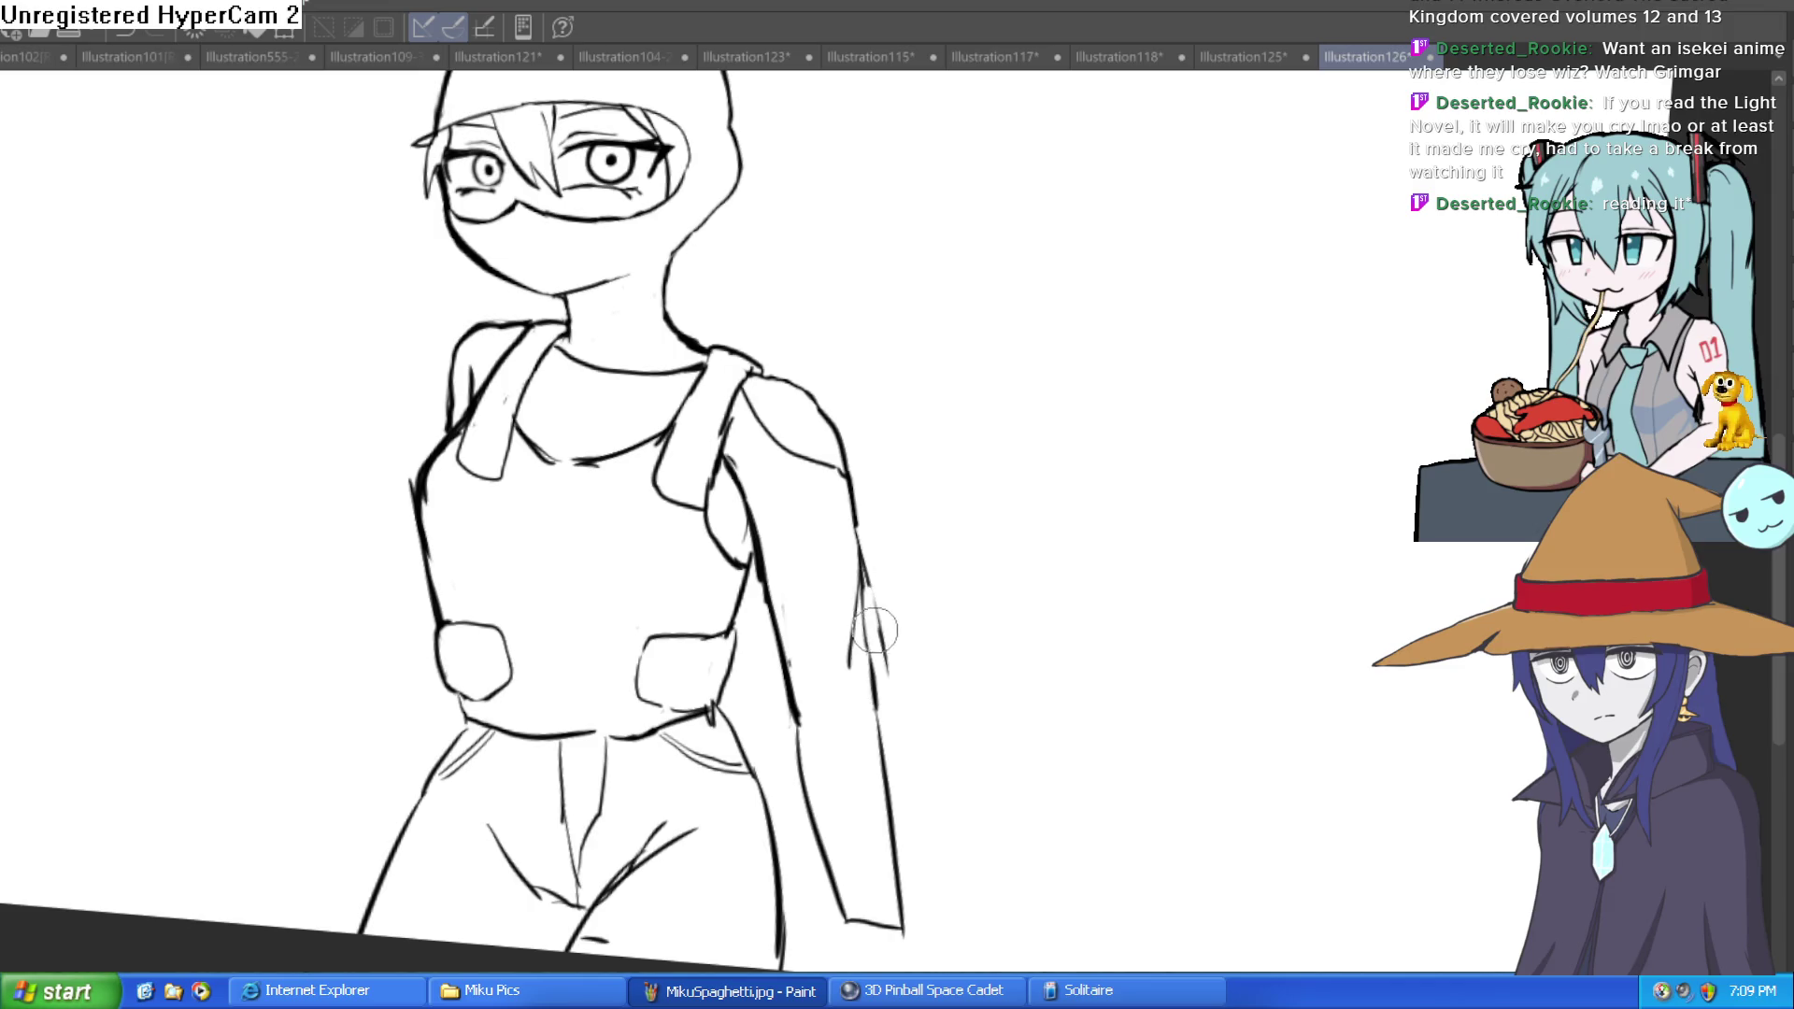
scroll(893, 651, "down", 2)
mouse_move(937, 473)
left_mouse_down()
mouse_move(957, 573)
mouse_move(942, 509)
mouse_move(946, 526)
left_mouse_up()
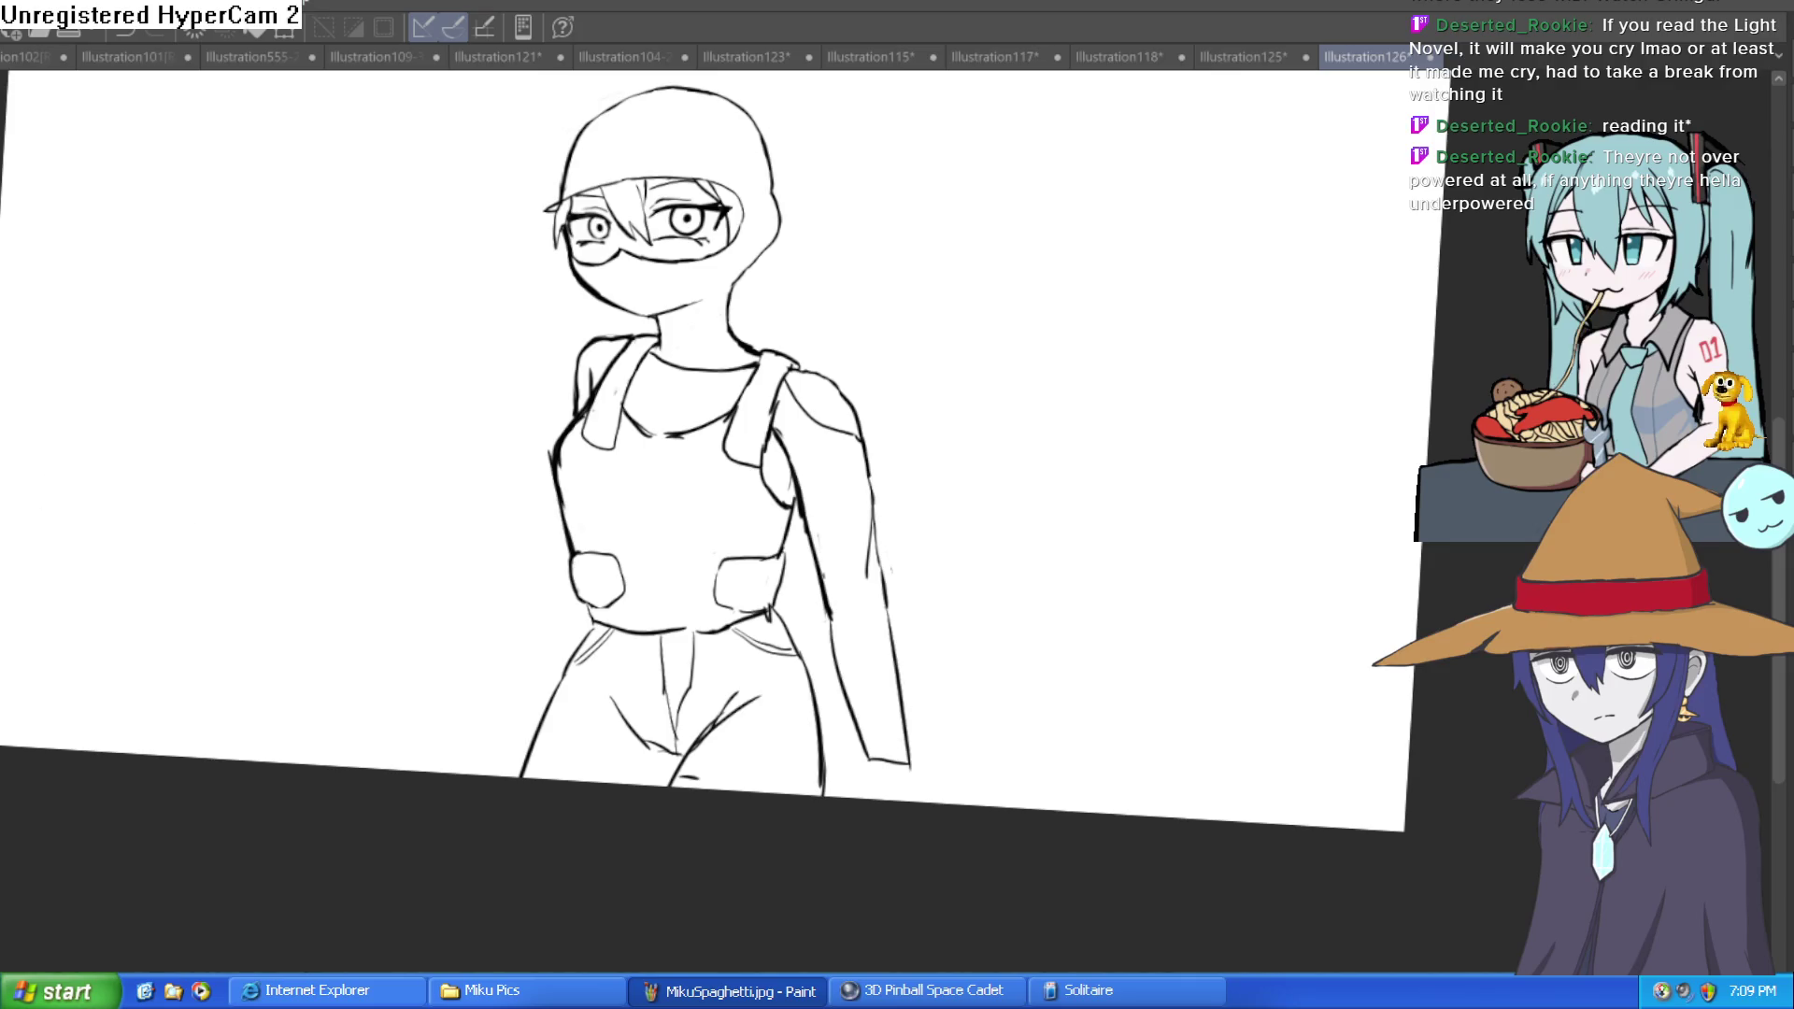
left_click(713, 371)
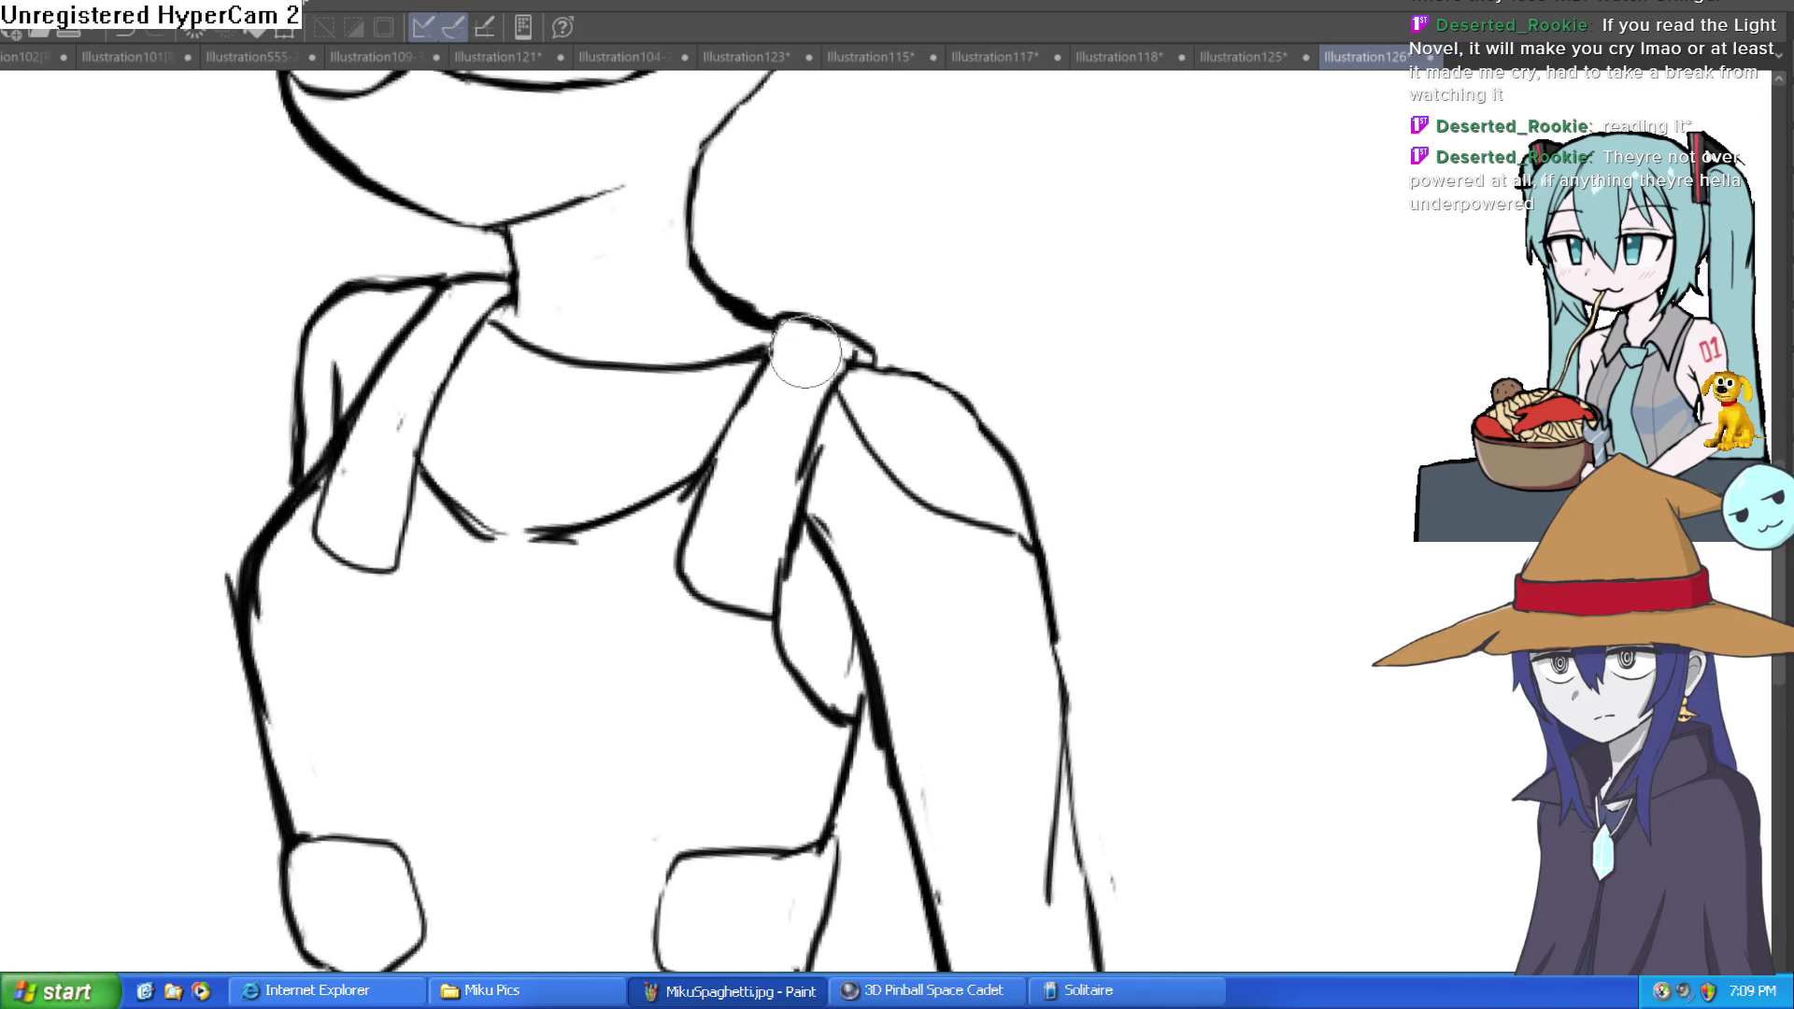
mouse_move(720, 462)
left_mouse_down()
mouse_move(733, 389)
mouse_move(789, 329)
mouse_move(883, 360)
left_mouse_up()
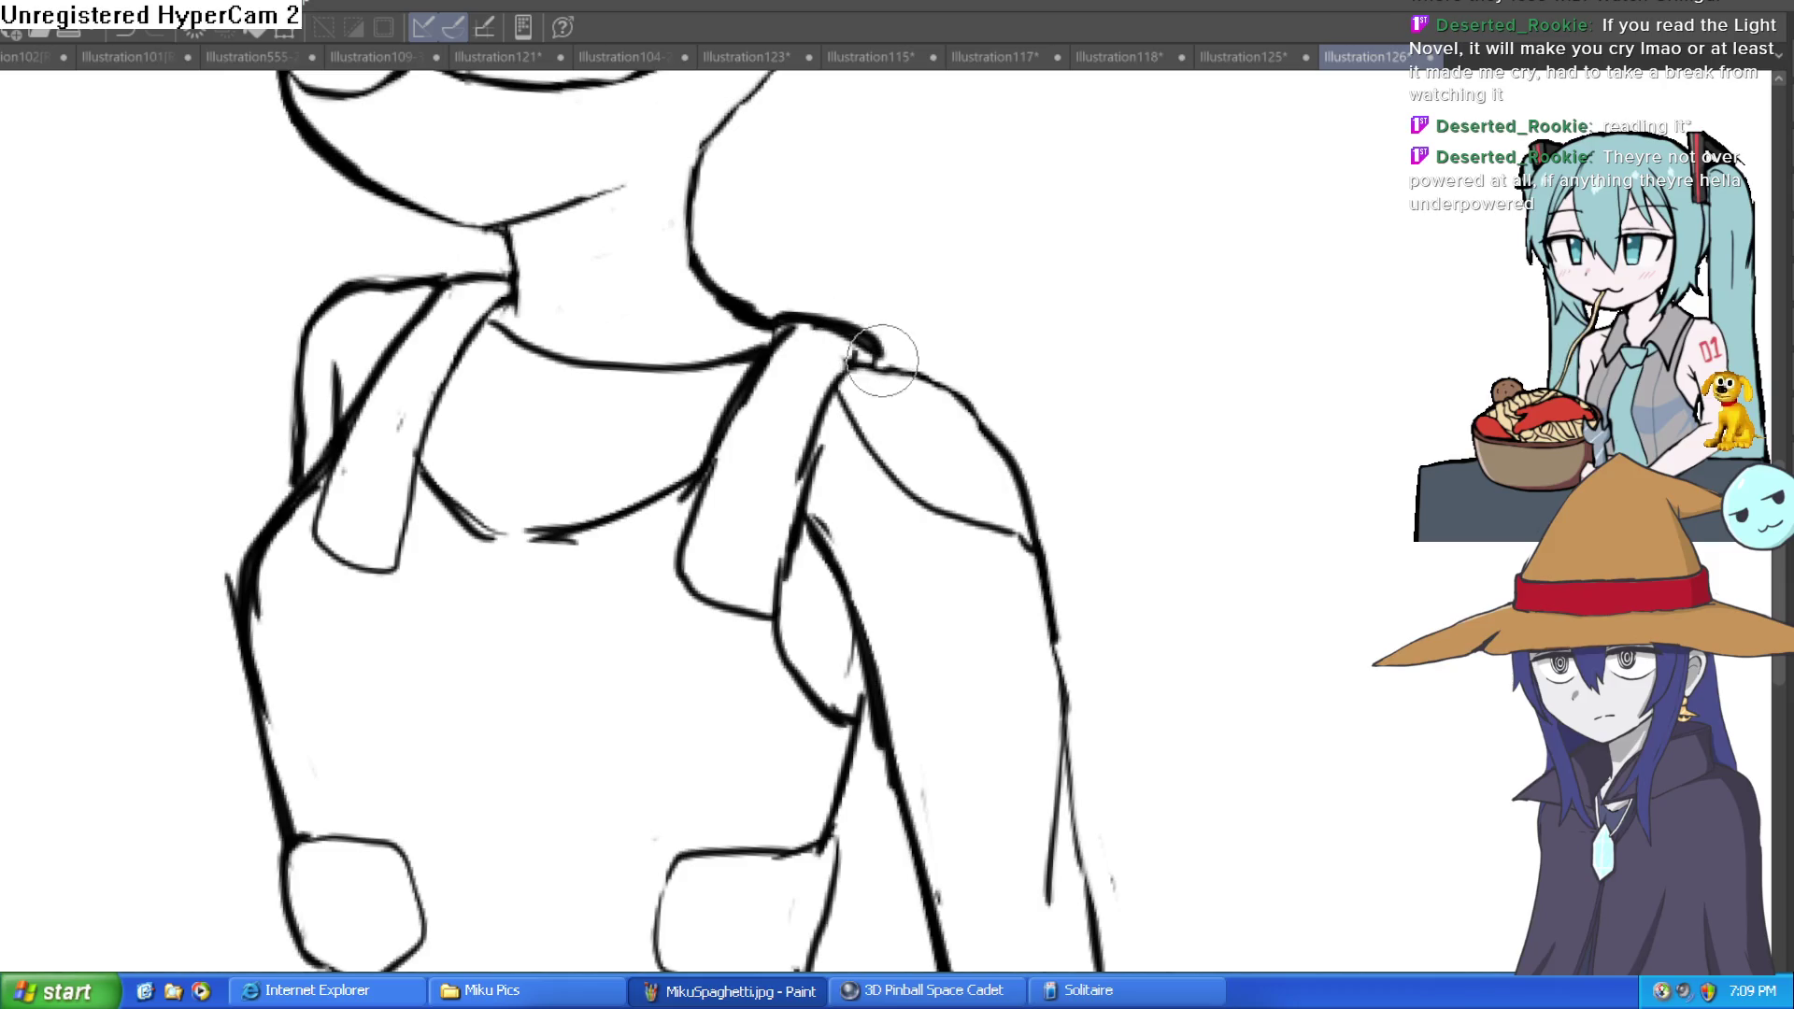
left_click_drag(314, 494, 255, 561)
Step: Ink the torso's left outer edge and clean up the right strap and arm curve
left_click_drag(241, 626, 273, 747)
left_click_drag(824, 688, 841, 654)
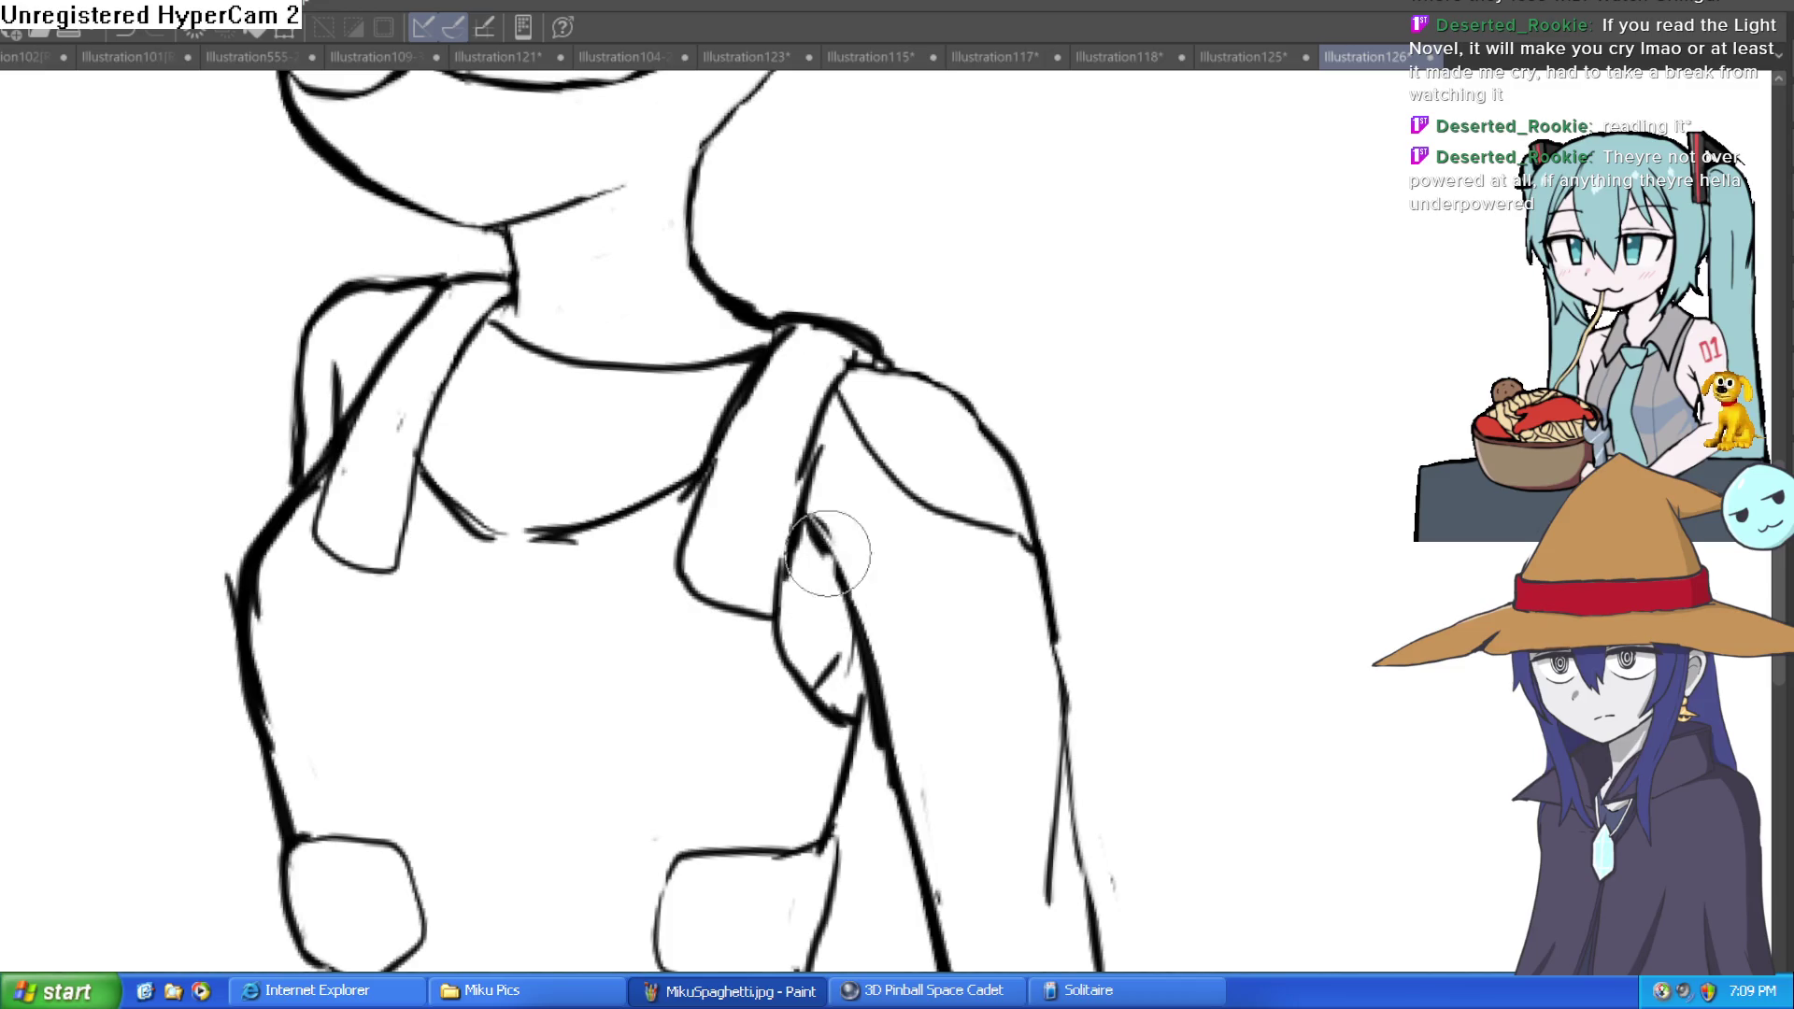
mouse_move(815, 530)
left_mouse_down()
mouse_move(822, 641)
mouse_move(861, 593)
left_mouse_up()
Step: Extend the strap stroke toward the shoulder and draw a strap line across the chest
key("ctrl+0")
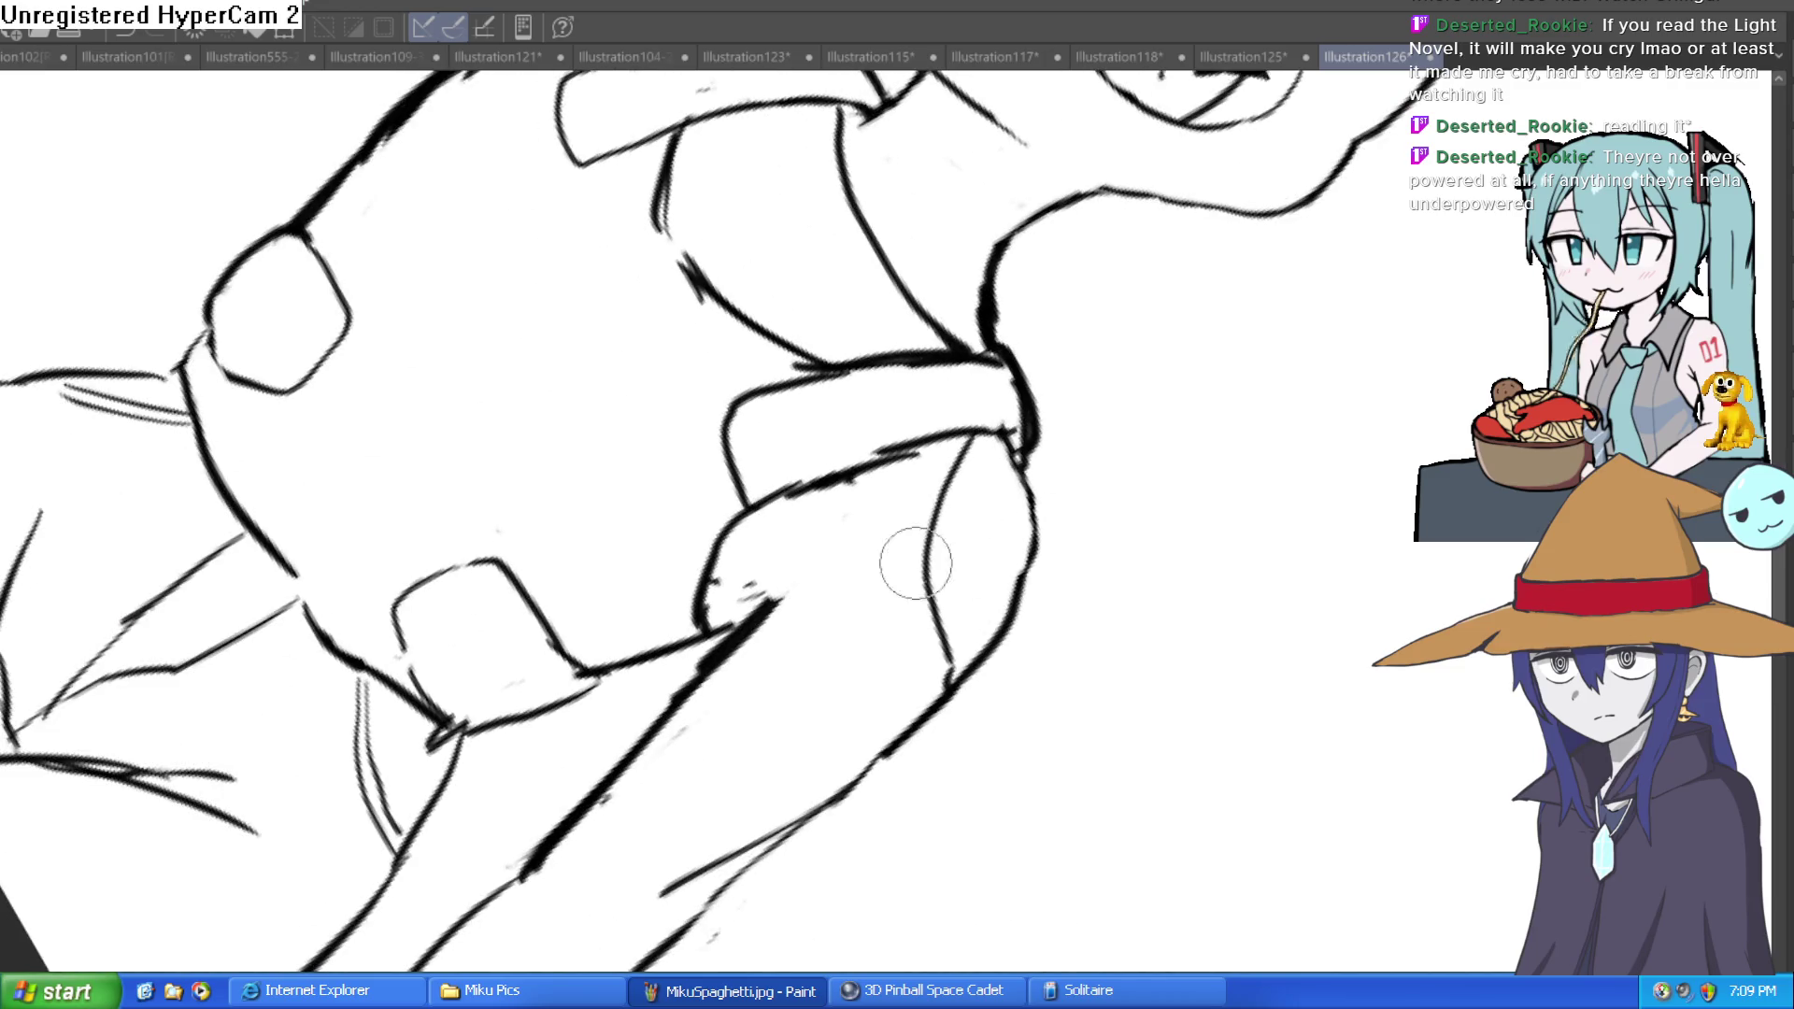
mouse_move(711, 581)
left_mouse_down()
mouse_move(765, 591)
mouse_move(809, 553)
mouse_move(729, 591)
left_mouse_up()
key("ctrl+0")
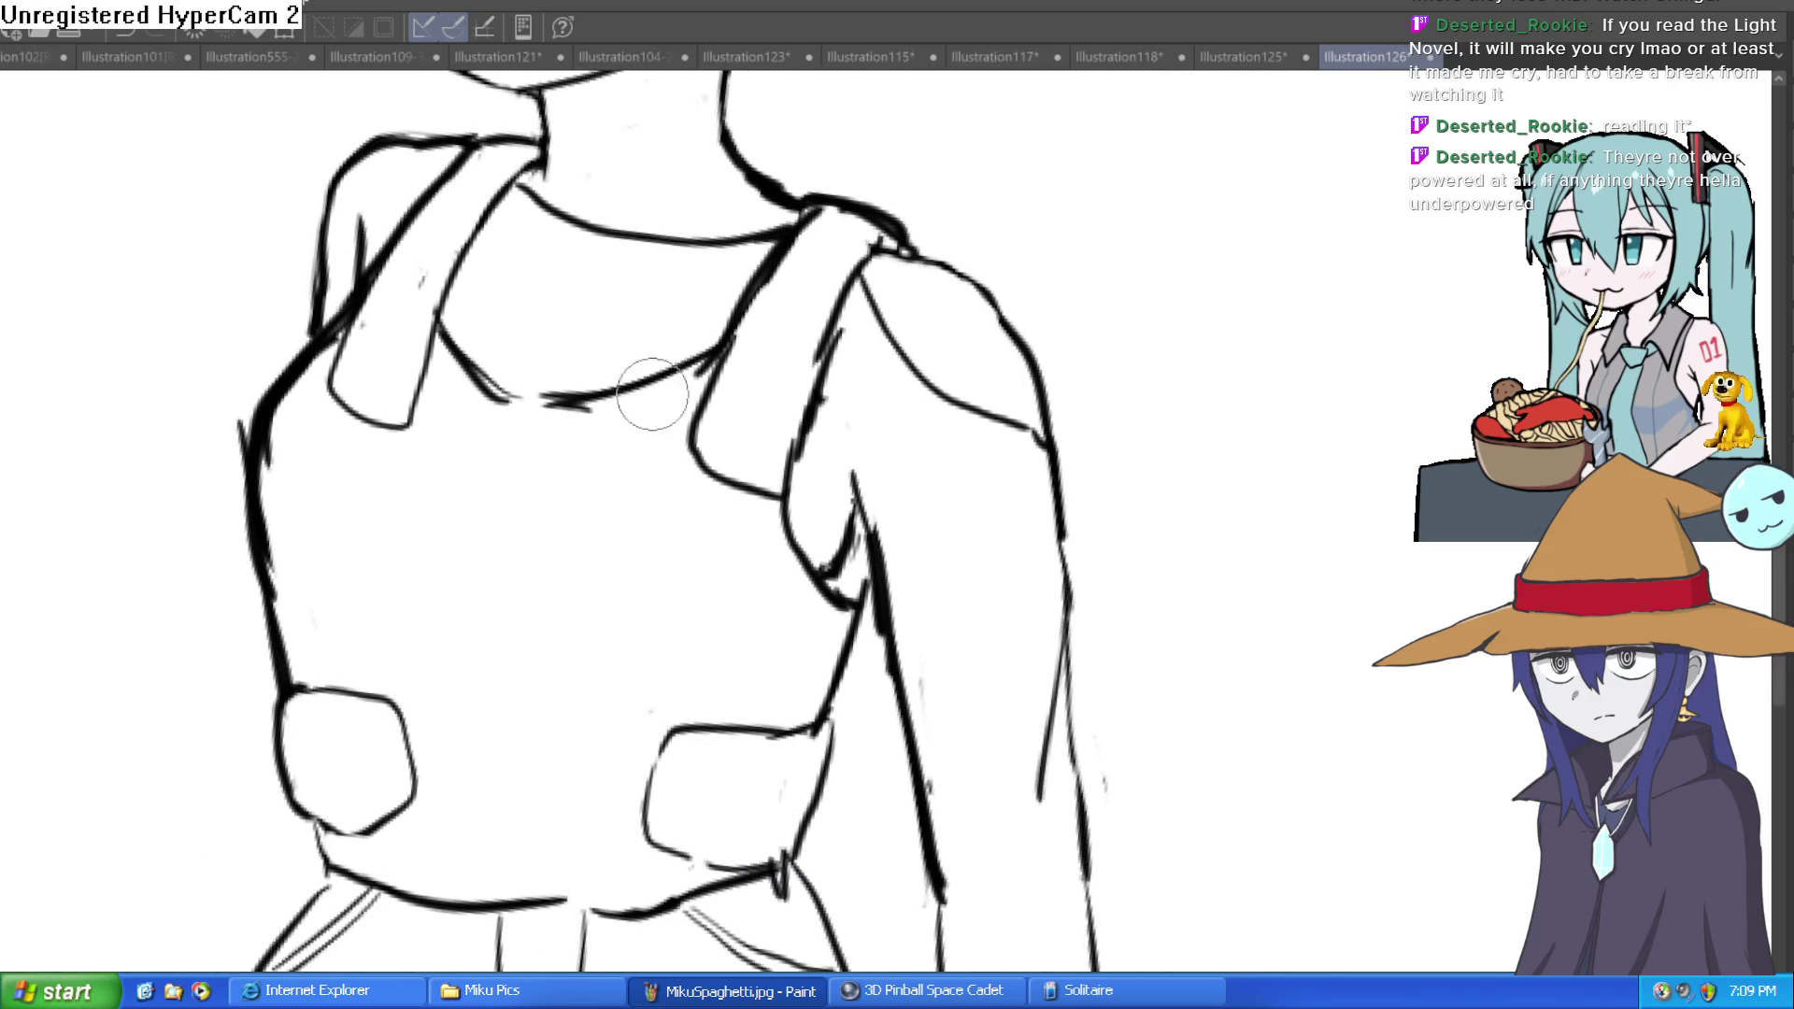
mouse_move(297, 514)
left_mouse_down()
mouse_move(760, 555)
mouse_move(660, 595)
mouse_move(312, 572)
mouse_move(281, 551)
left_mouse_up()
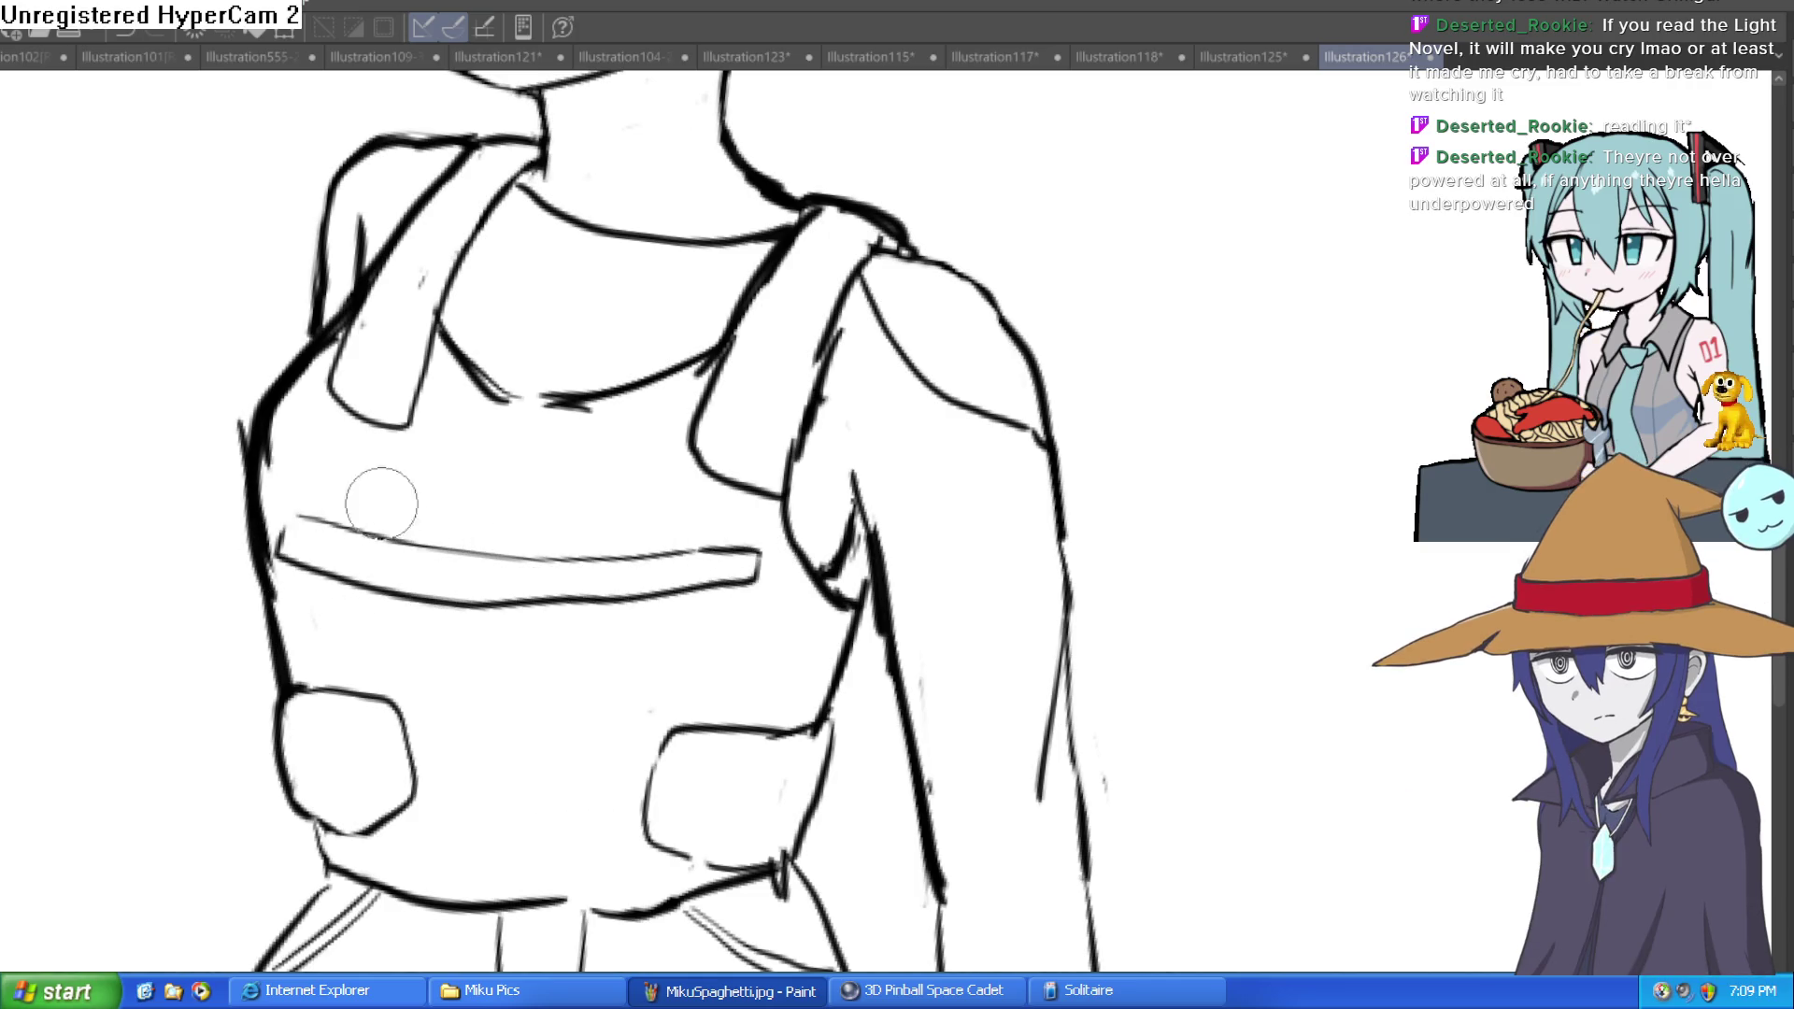
Step: Try a chest strap line, undo it, and touch up the right strap's lower edge
left_click_drag(532, 580, 523, 521)
key("ctrl+z")
key("ctrl+z")
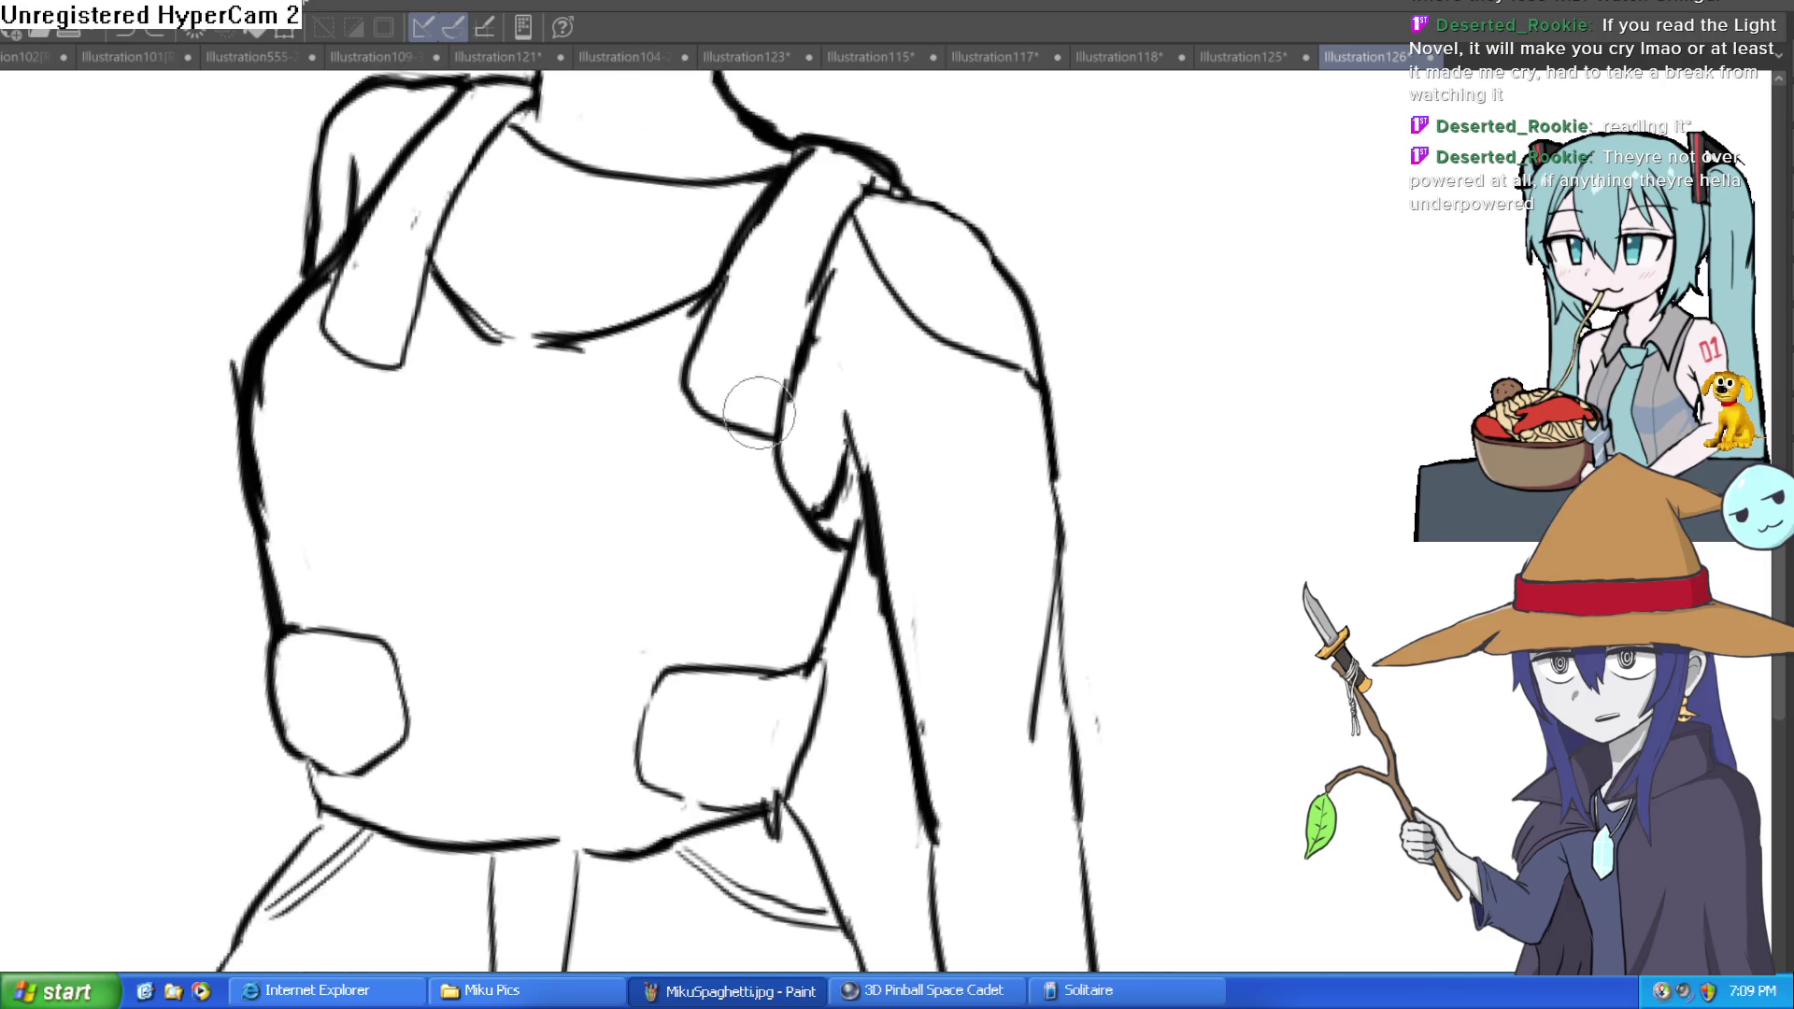
mouse_move(322, 412)
left_mouse_down()
mouse_move(654, 482)
mouse_move(488, 508)
mouse_move(297, 432)
mouse_move(389, 508)
mouse_move(701, 550)
mouse_move(607, 580)
mouse_move(361, 533)
mouse_move(316, 498)
left_mouse_up()
Step: Draw a horizontal vent stripe across the chest, redoing the misplaced first attempt
mouse_move(337, 559)
left_mouse_down()
mouse_move(706, 599)
mouse_move(489, 643)
mouse_move(308, 587)
mouse_move(313, 553)
mouse_move(560, 635)
mouse_move(715, 608)
left_mouse_up()
key("ctrl+z")
mouse_move(794, 449)
left_mouse_down()
mouse_move(826, 532)
mouse_move(1050, 688)
mouse_move(1187, 510)
left_mouse_up()
scroll(626, 337, "up", 3)
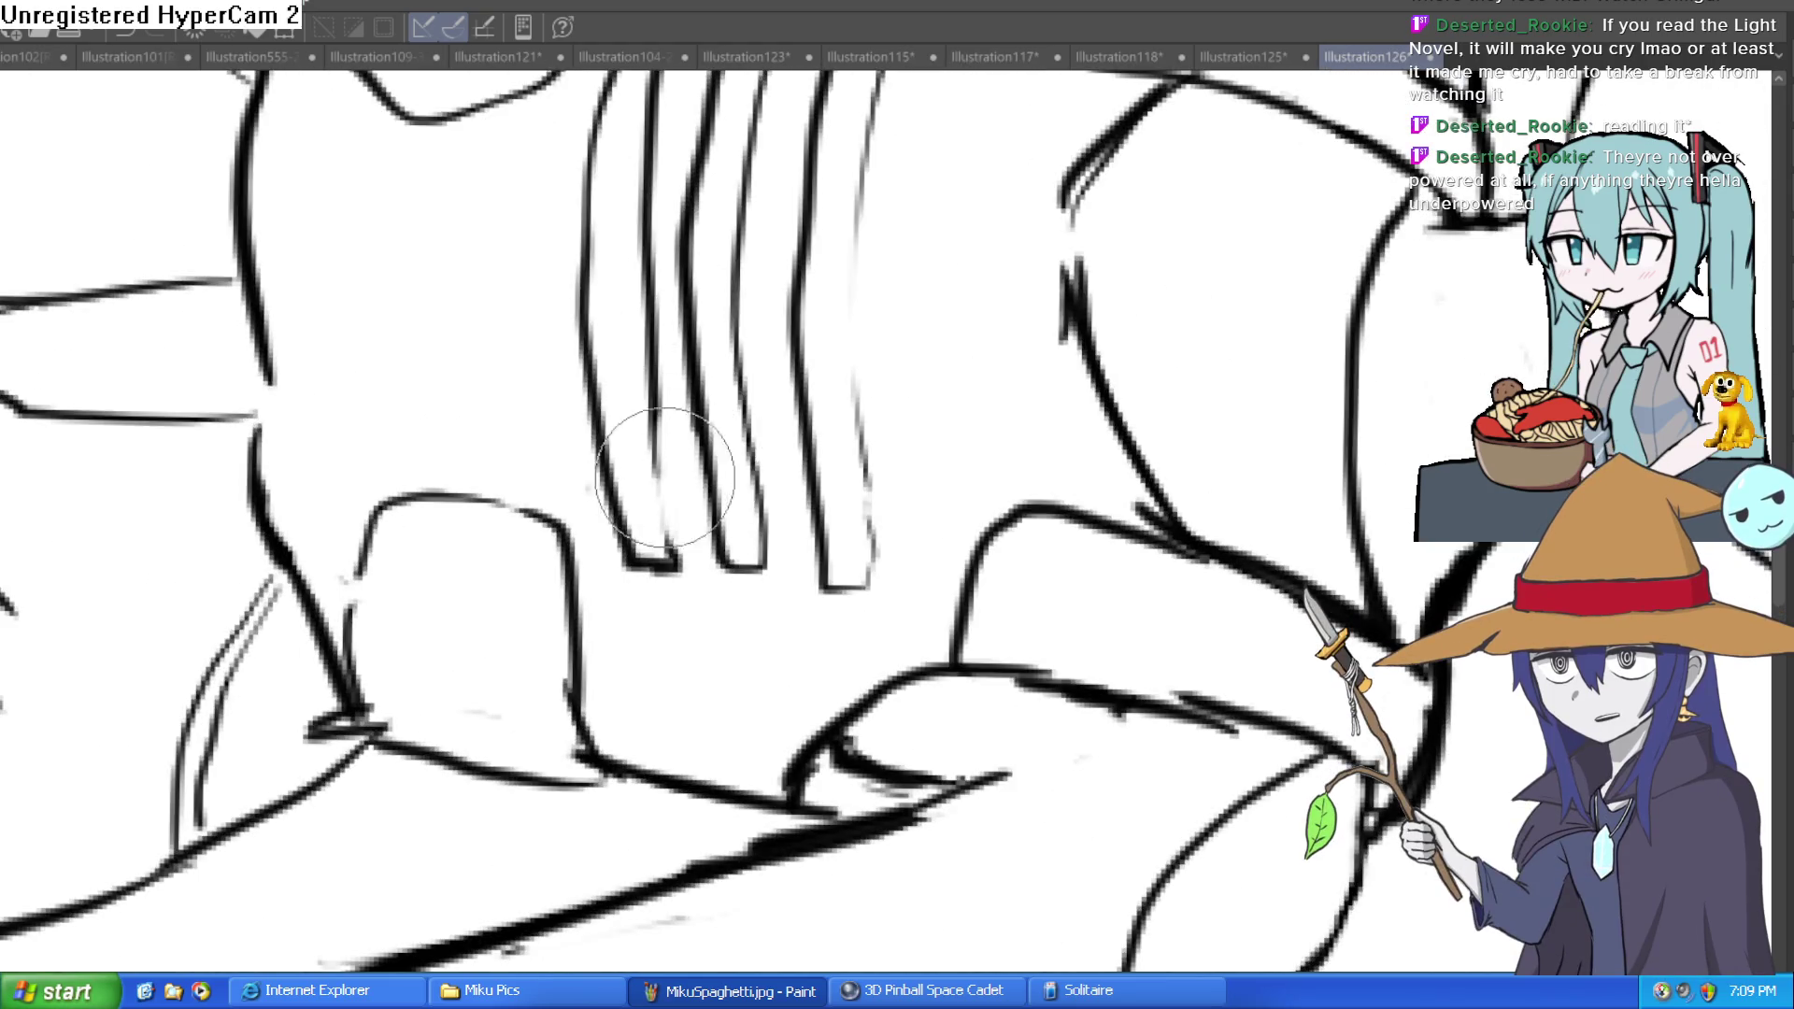
scroll(645, 374, "up", 3)
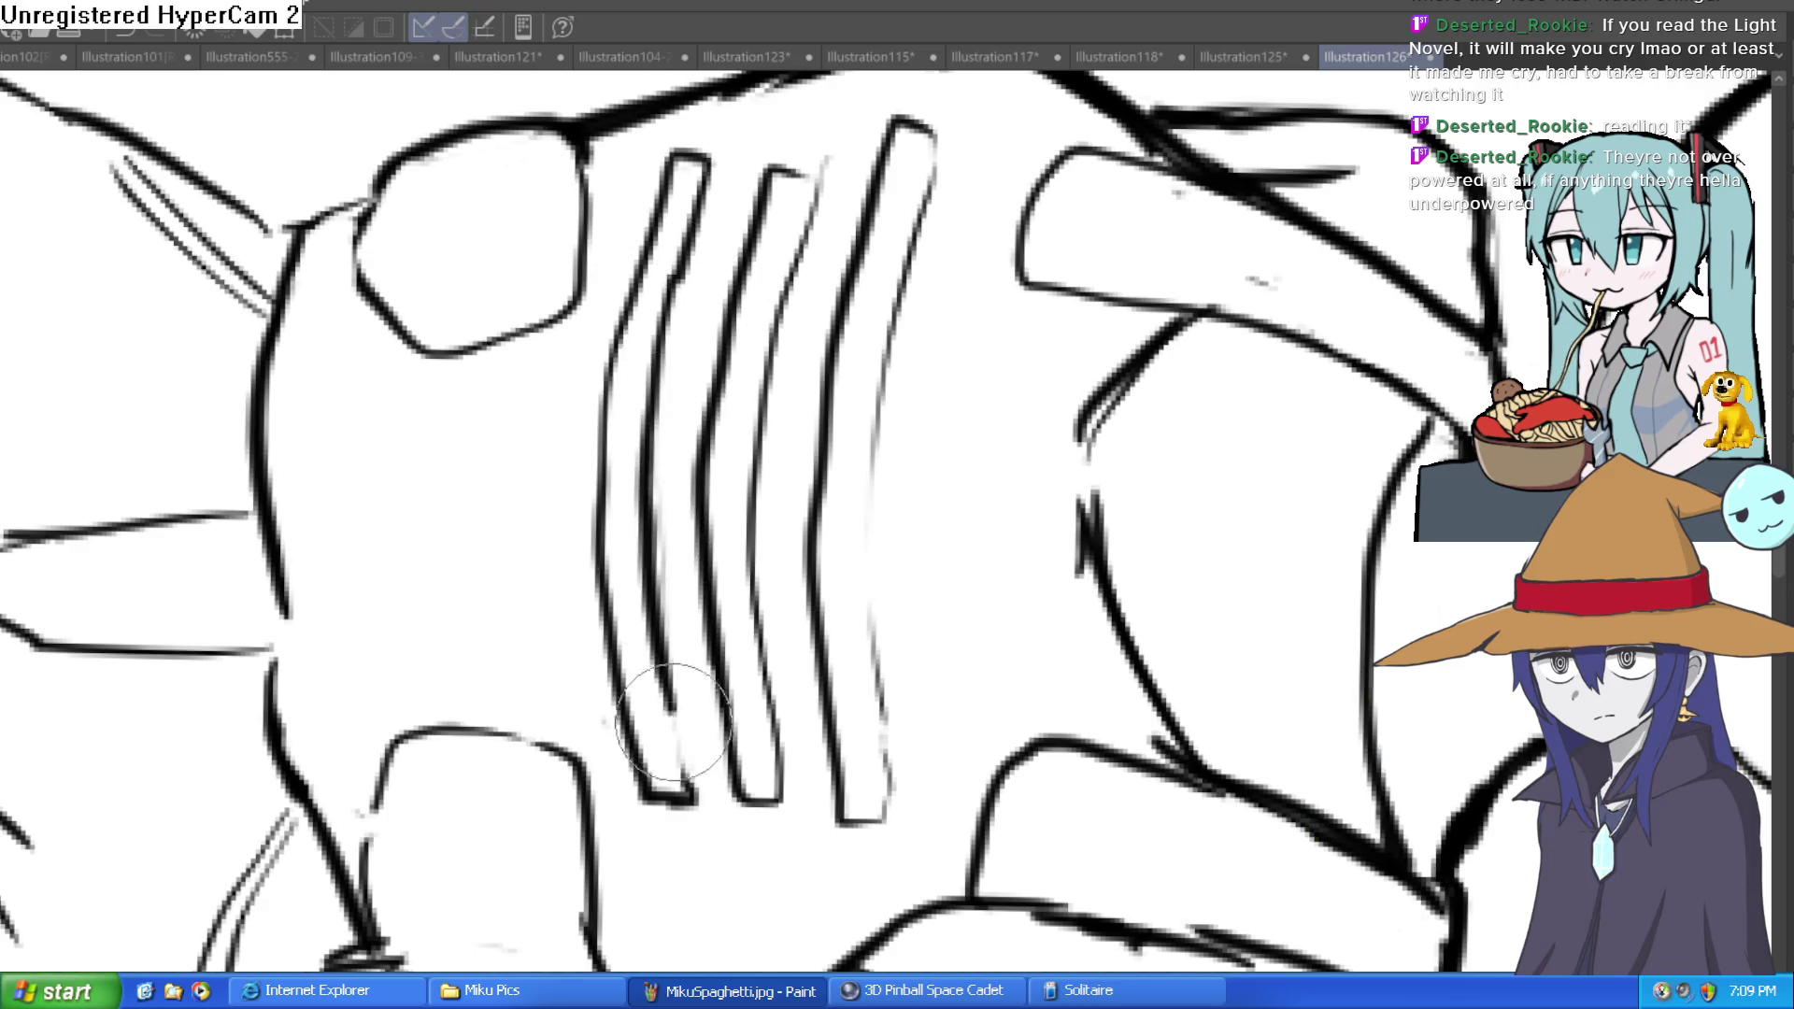
left_click_drag(1112, 435, 1173, 386)
key("ctrl+0")
scroll(945, 514, "down", 2)
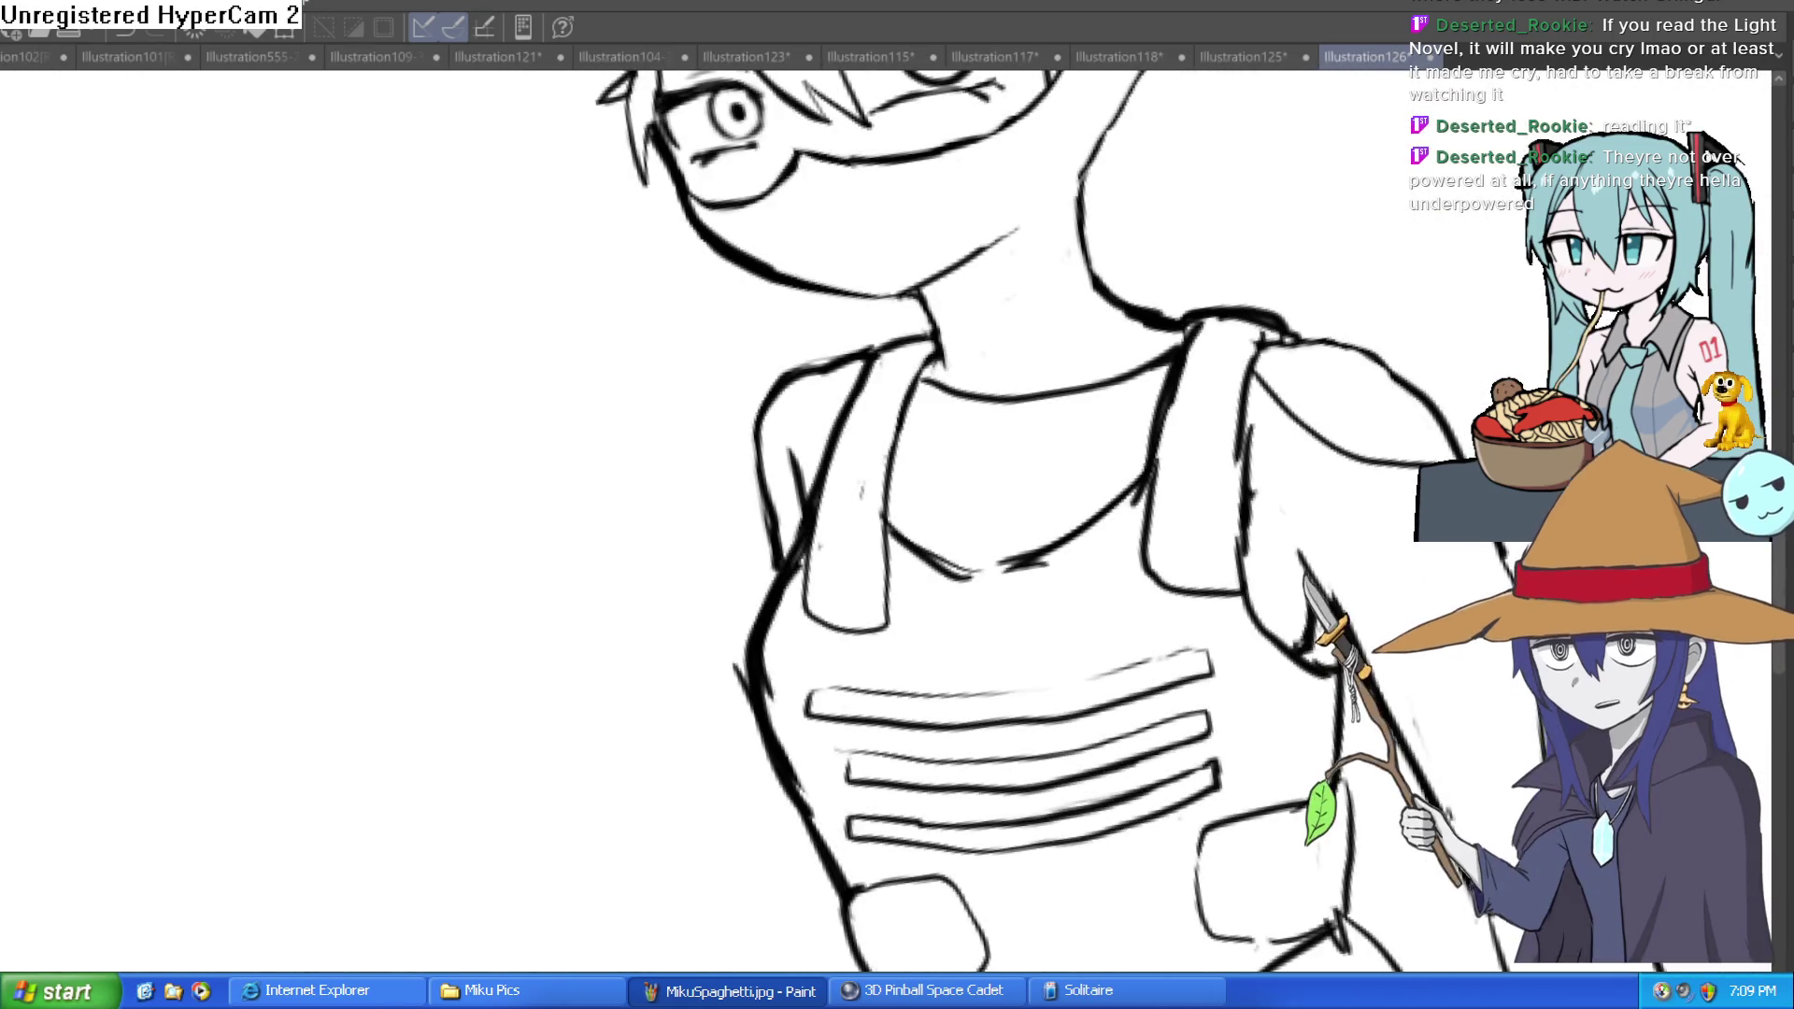
scroll(737, 344, "down", 3)
scroll(1188, 436, "right", 3)
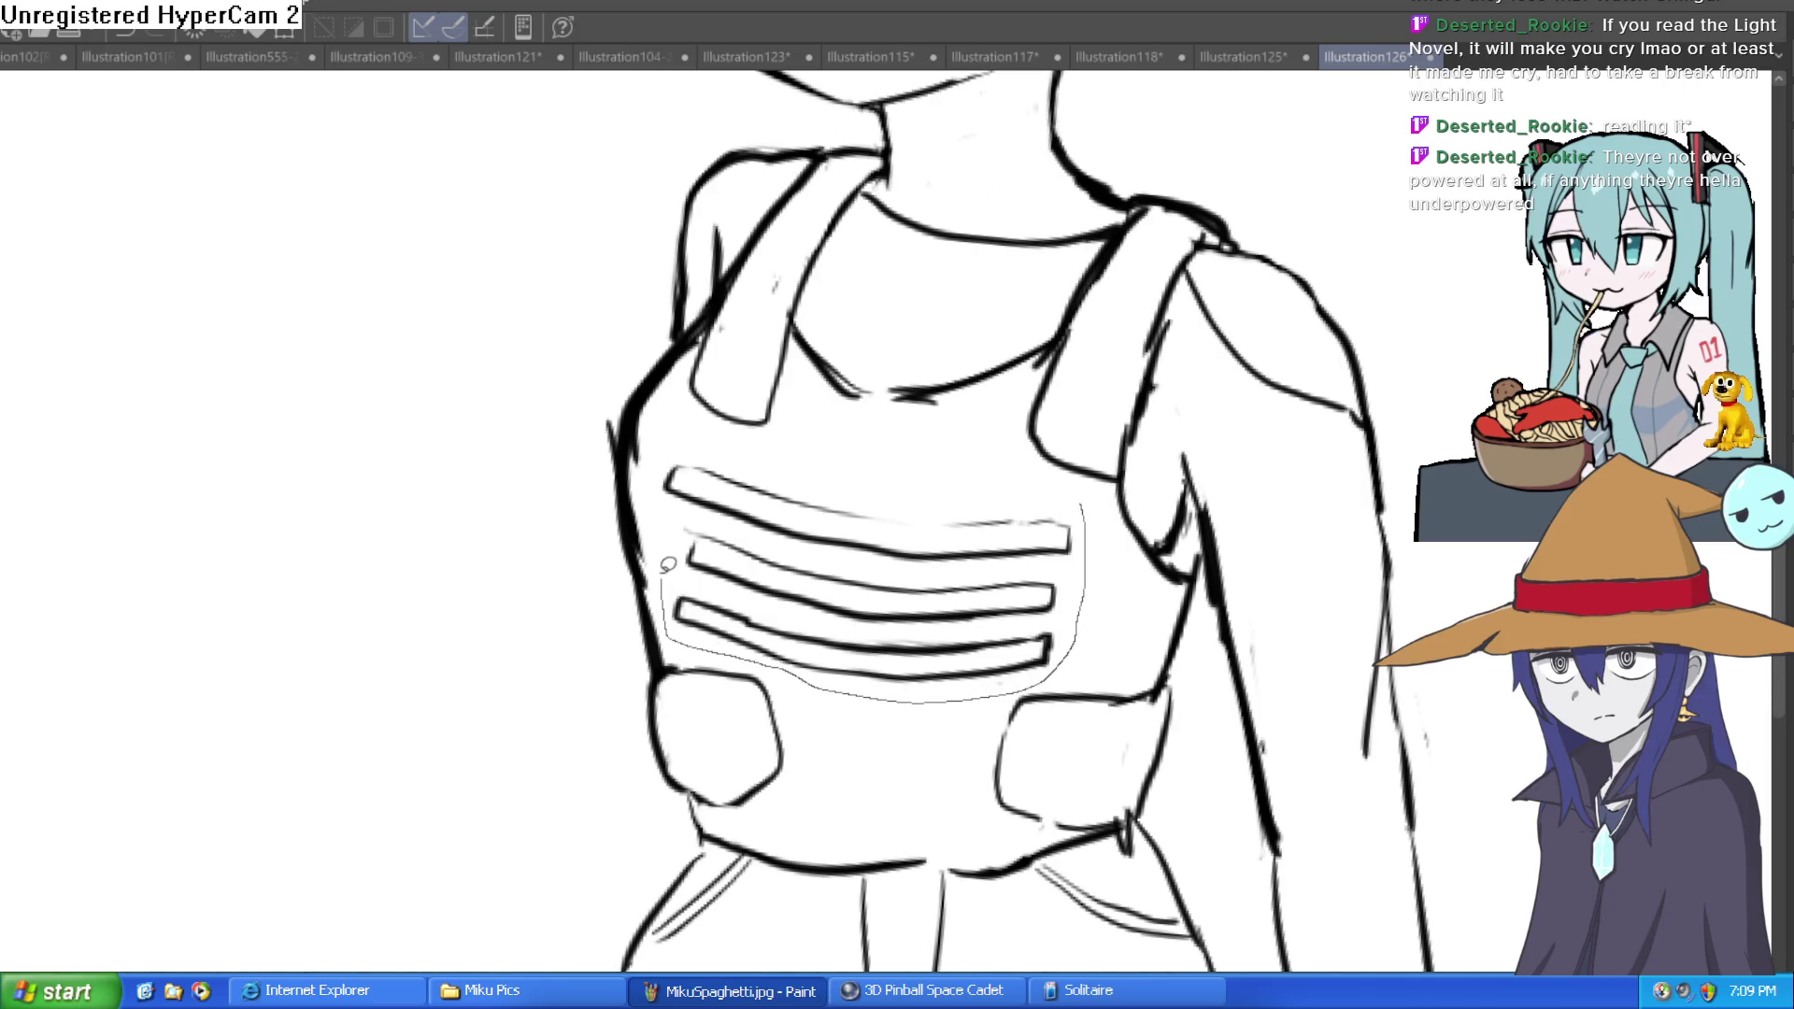
Step: Transform the three chest vent stripes to be flatter and narrower, shifted right, then deselect
left_click_drag(1001, 477, 1083, 491)
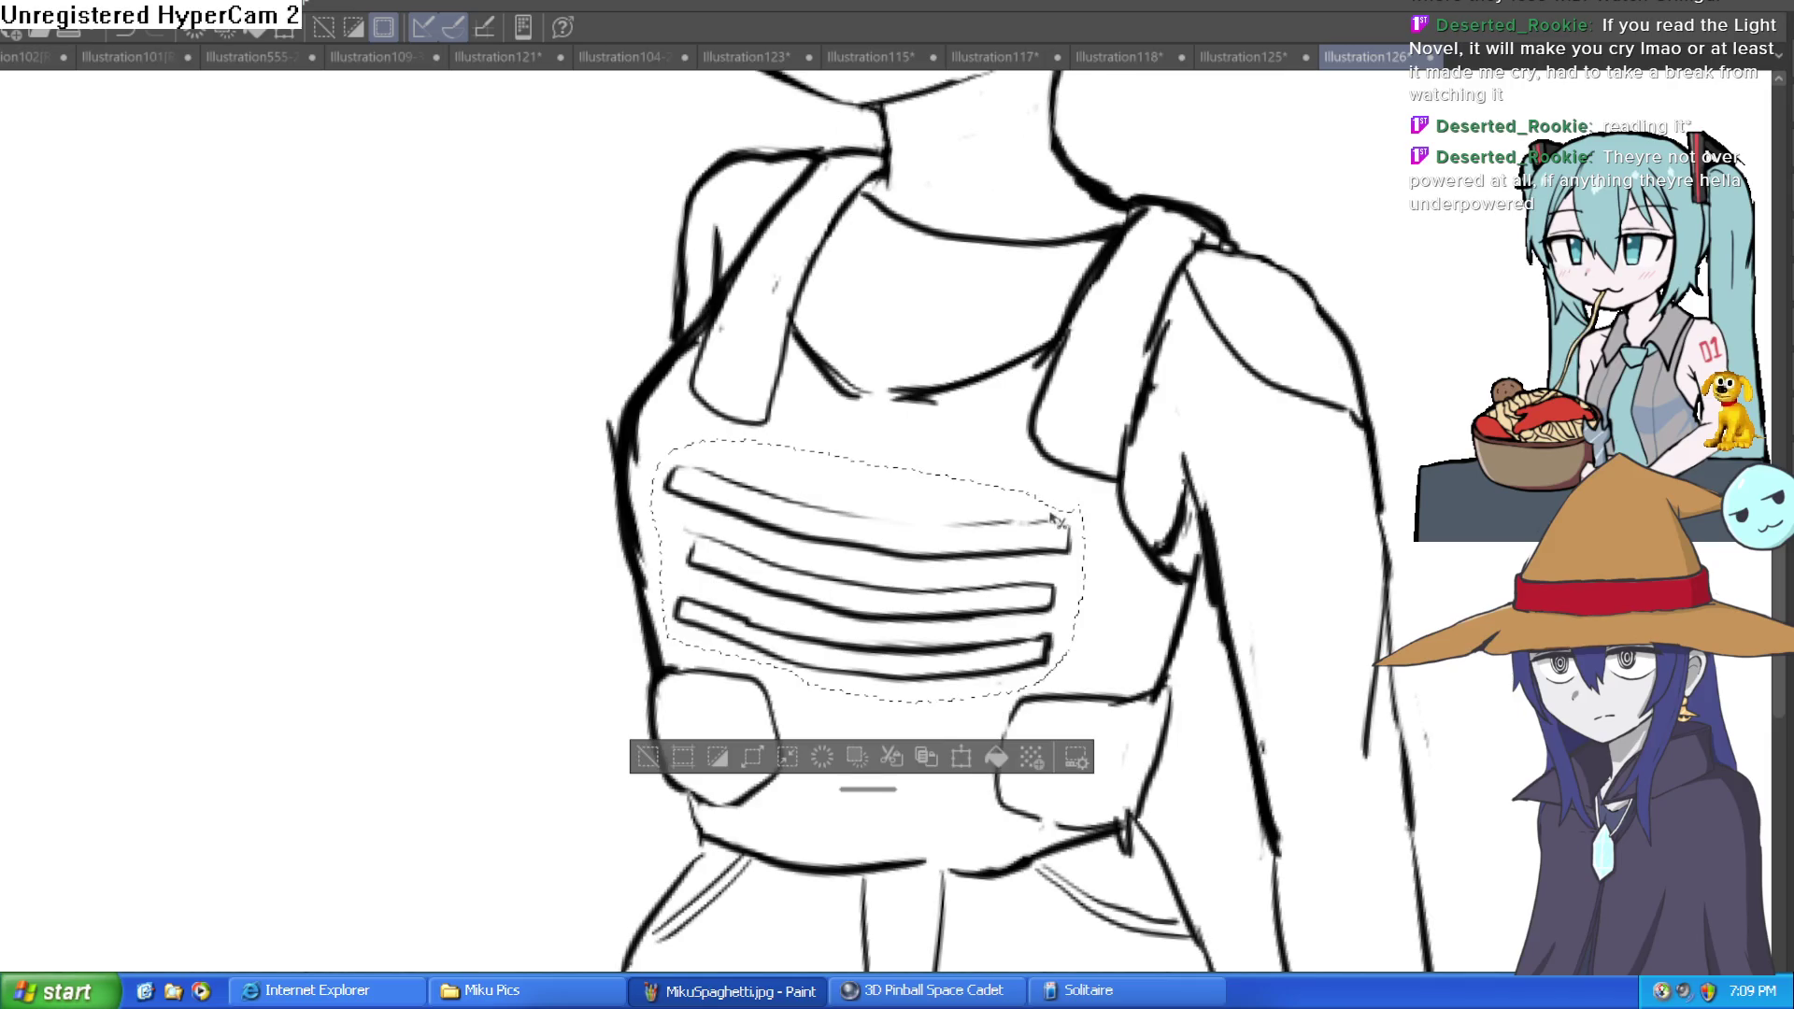
key("ctrl+t")
left_click_drag(875, 453, 872, 486)
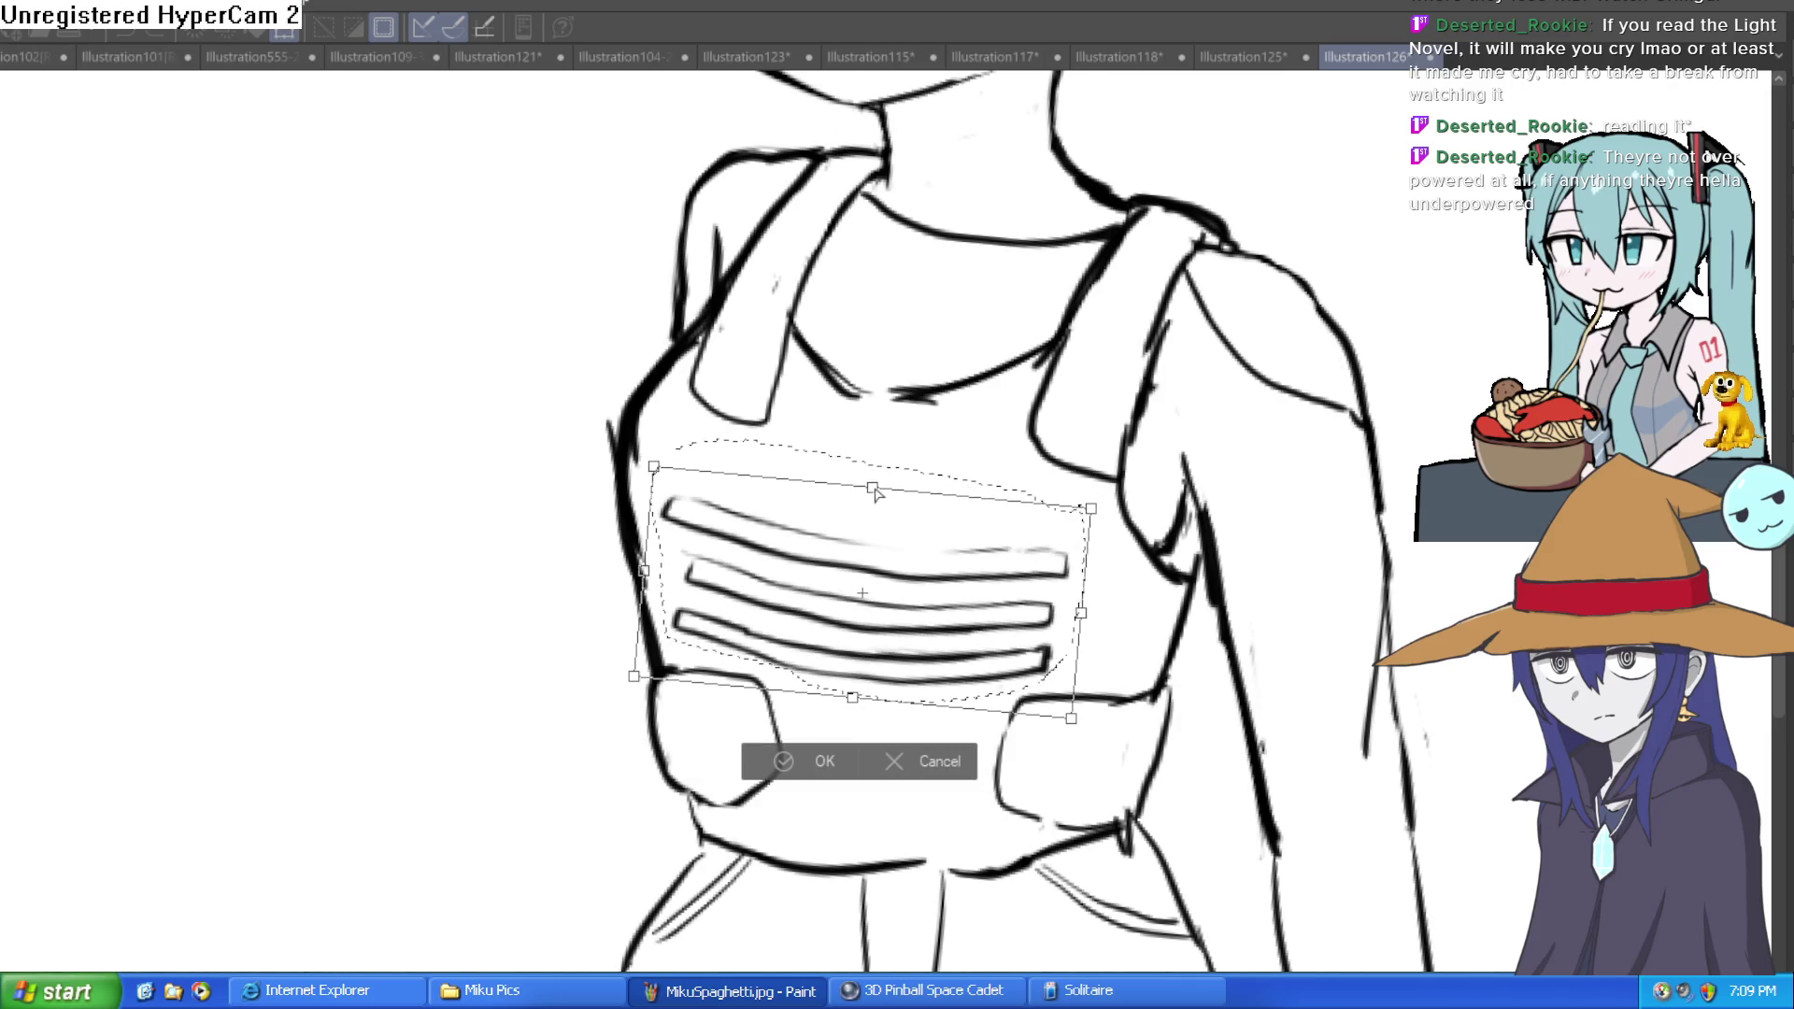
left_click_drag(1081, 613, 978, 652)
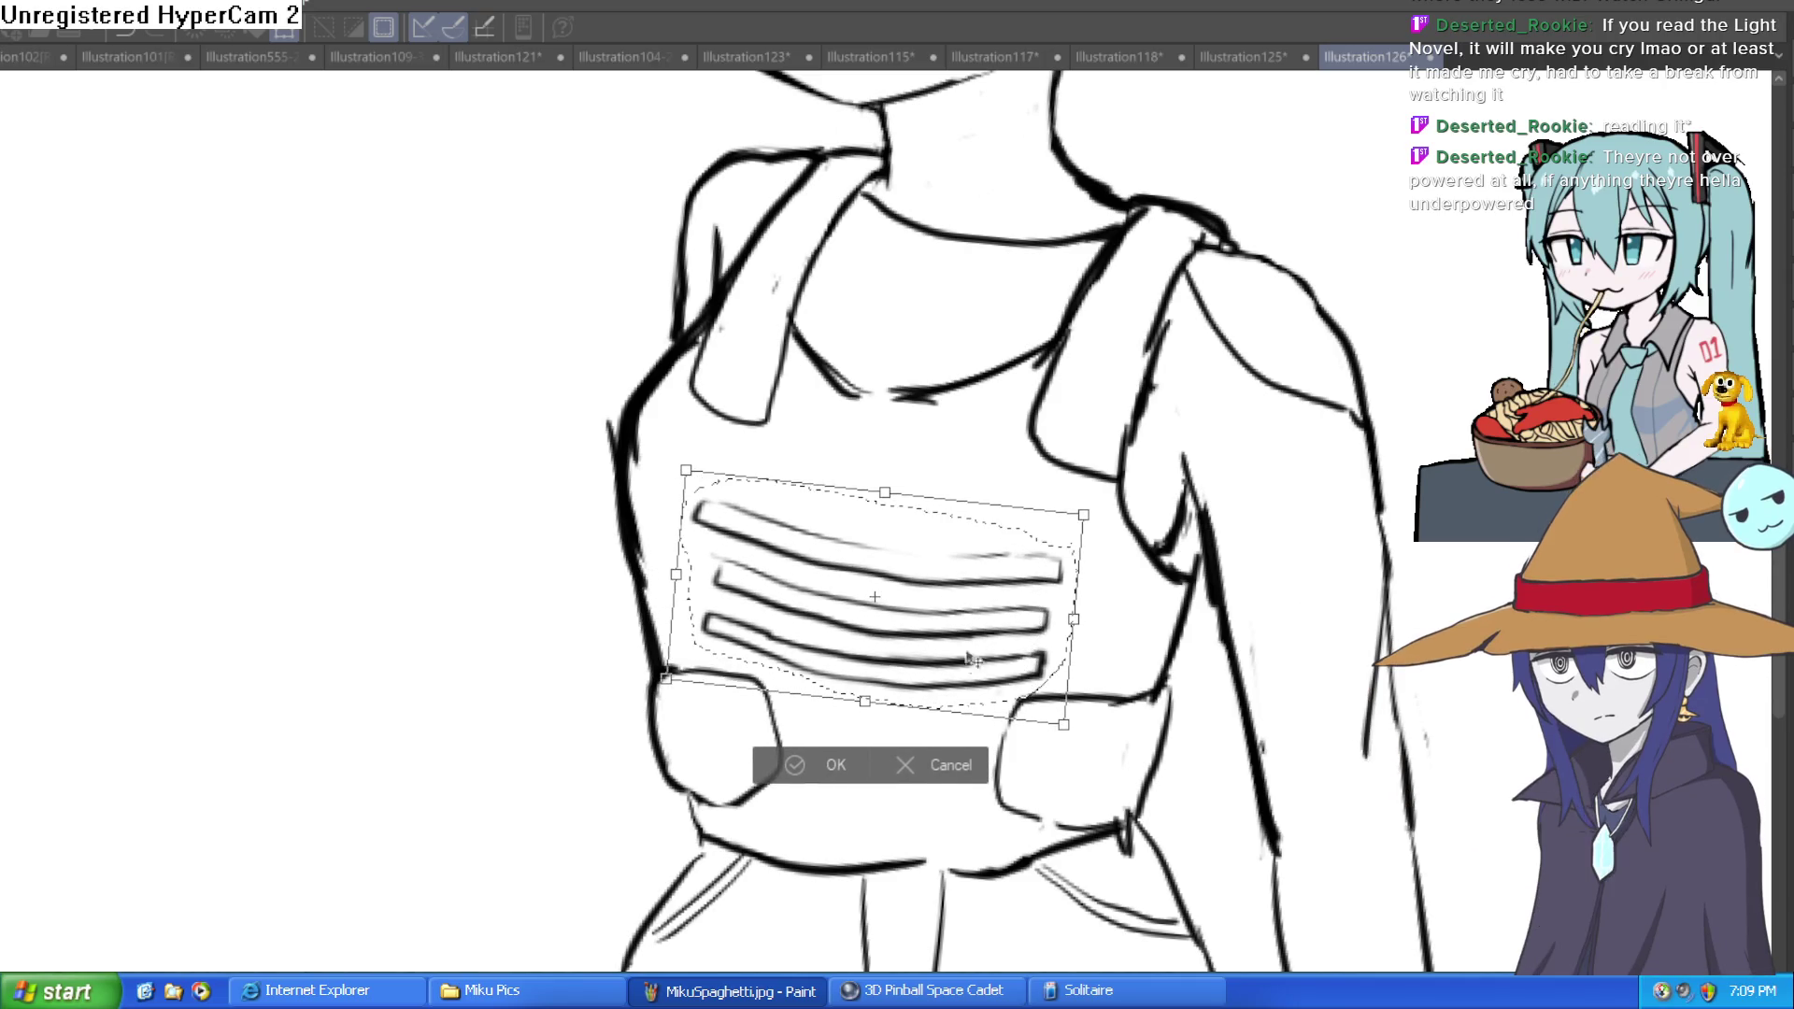
left_click(833, 764)
key("ctrl+d")
Step: Erase the left ends of the chest vent stripes to trim them
mouse_move(701, 509)
left_mouse_down()
mouse_move(681, 513)
mouse_move(694, 569)
mouse_move(718, 512)
left_mouse_up()
left_click_drag(1262, 343, 1219, 314)
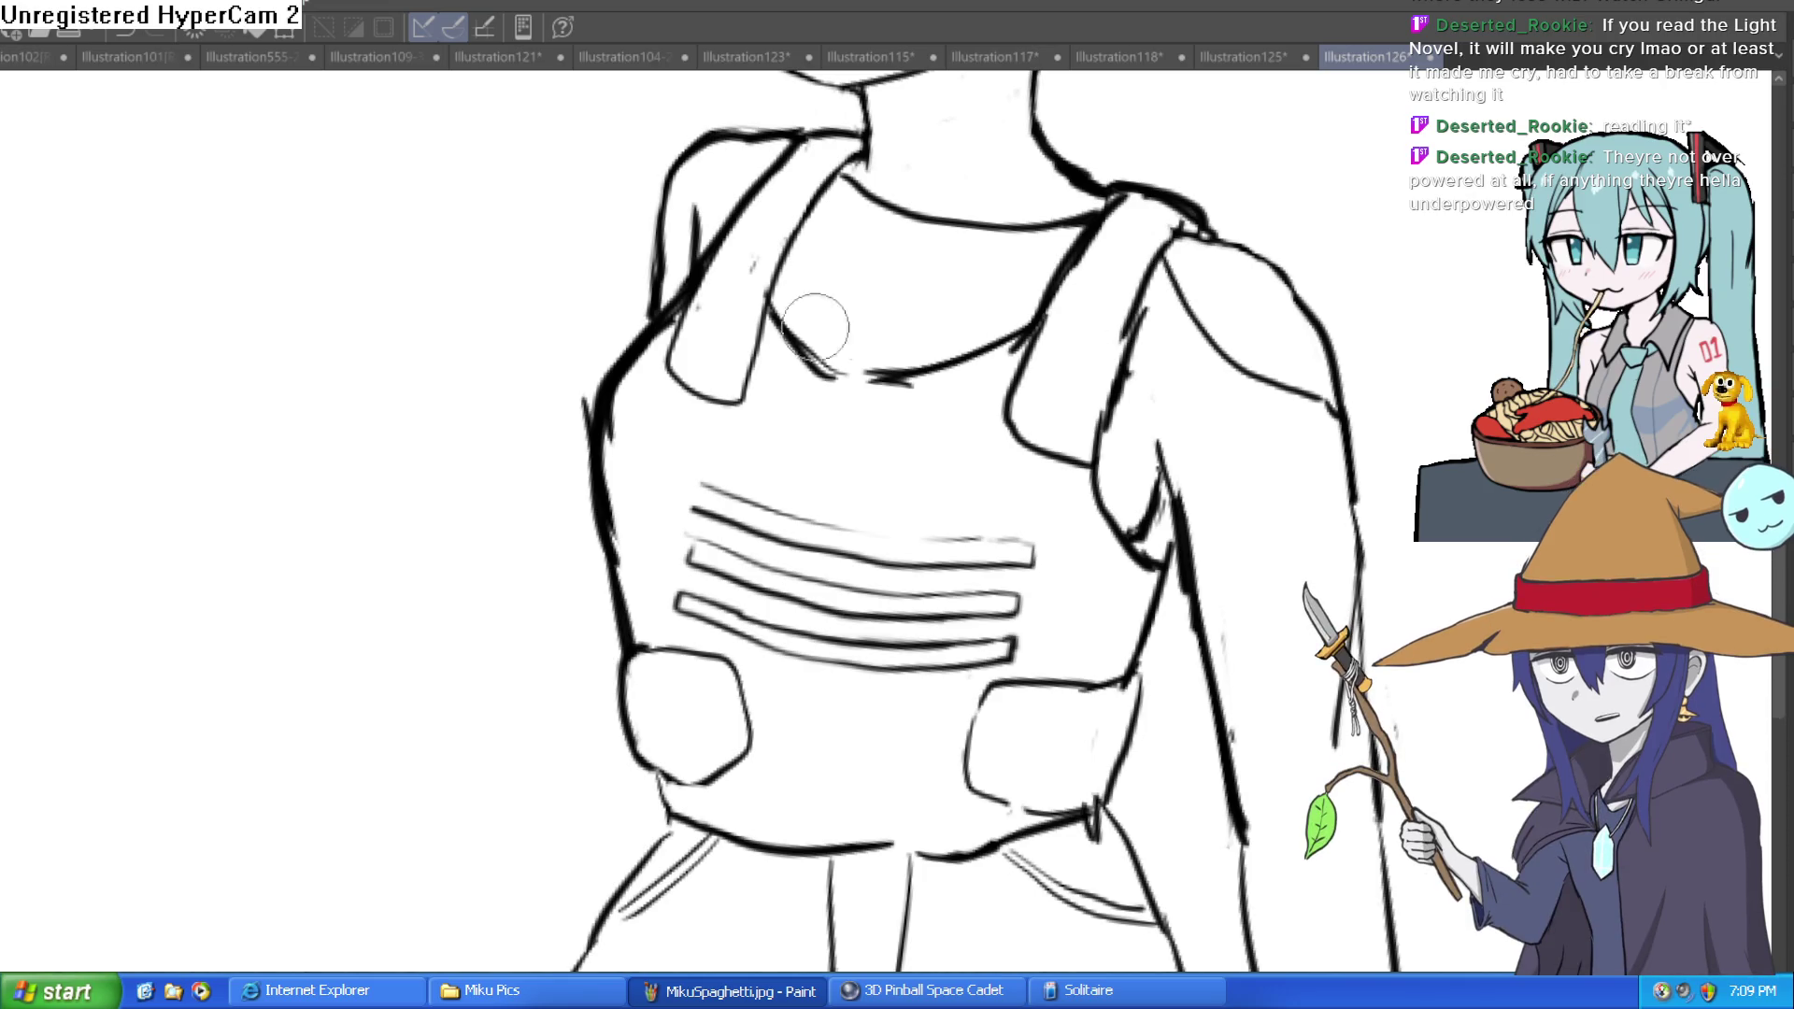
mouse_move(402, 200)
left_mouse_down()
mouse_move(856, 712)
mouse_move(904, 390)
mouse_move(863, 376)
mouse_move(876, 336)
left_mouse_up()
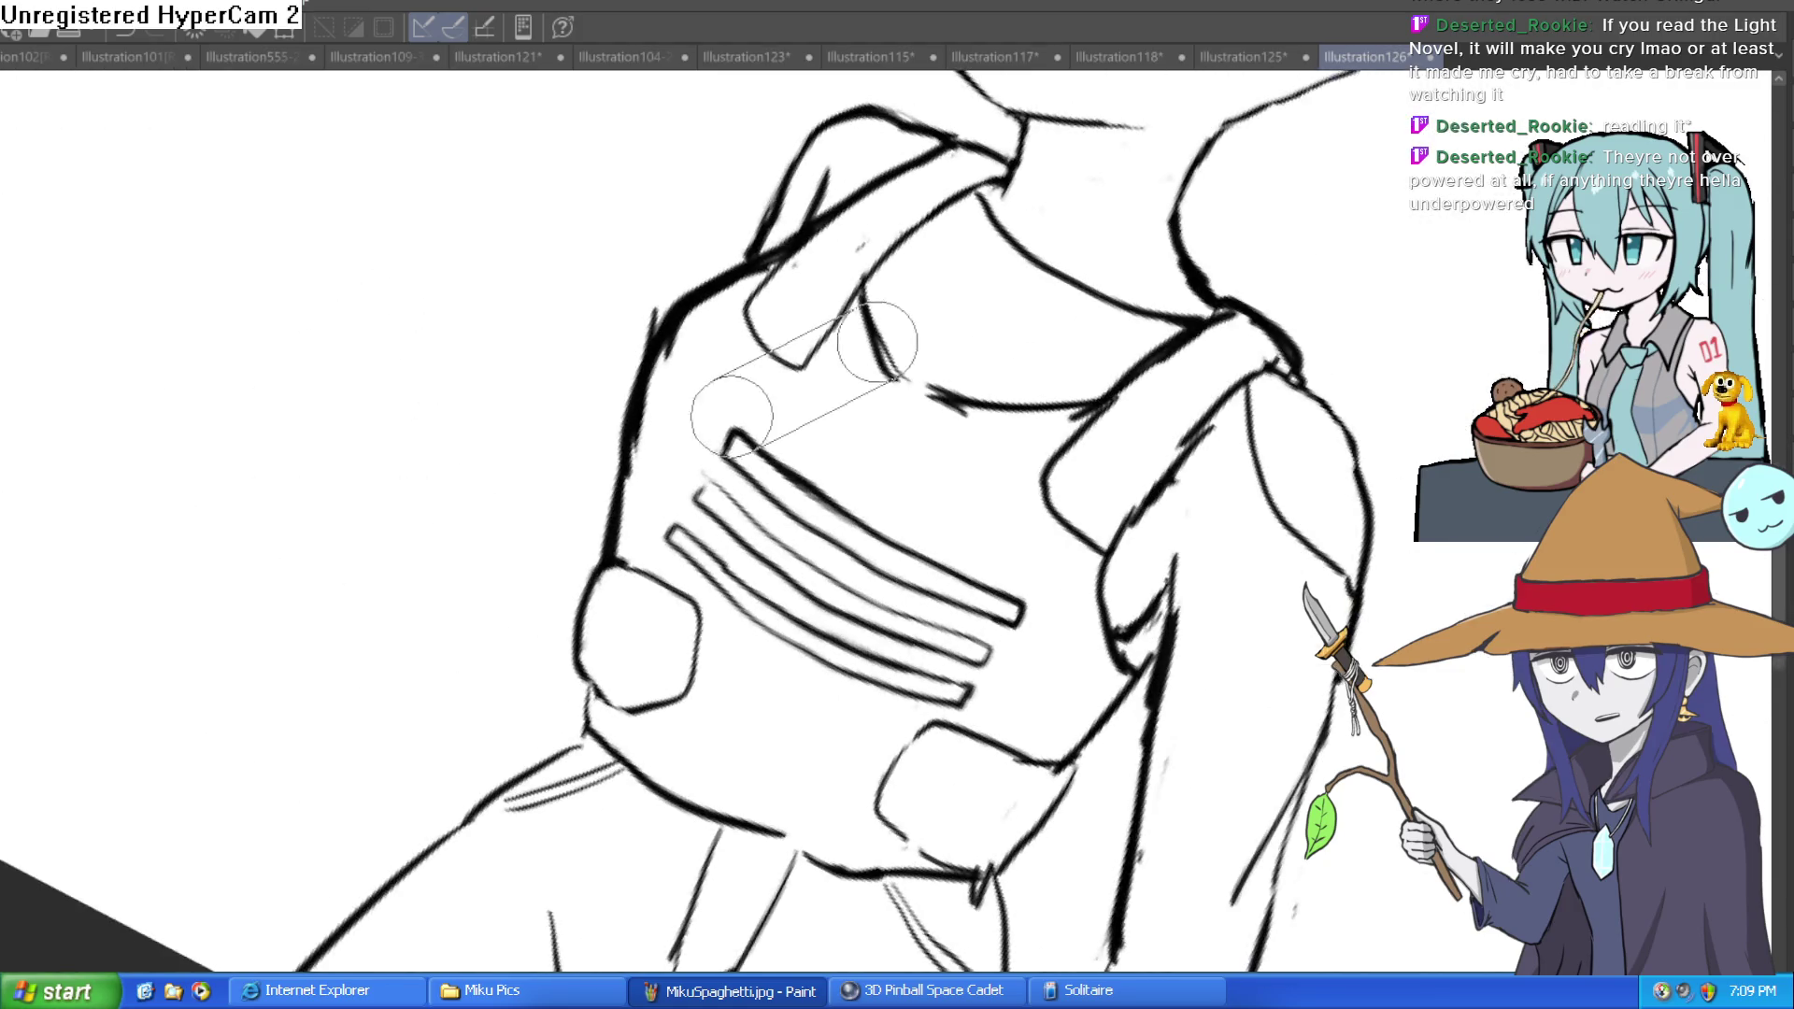
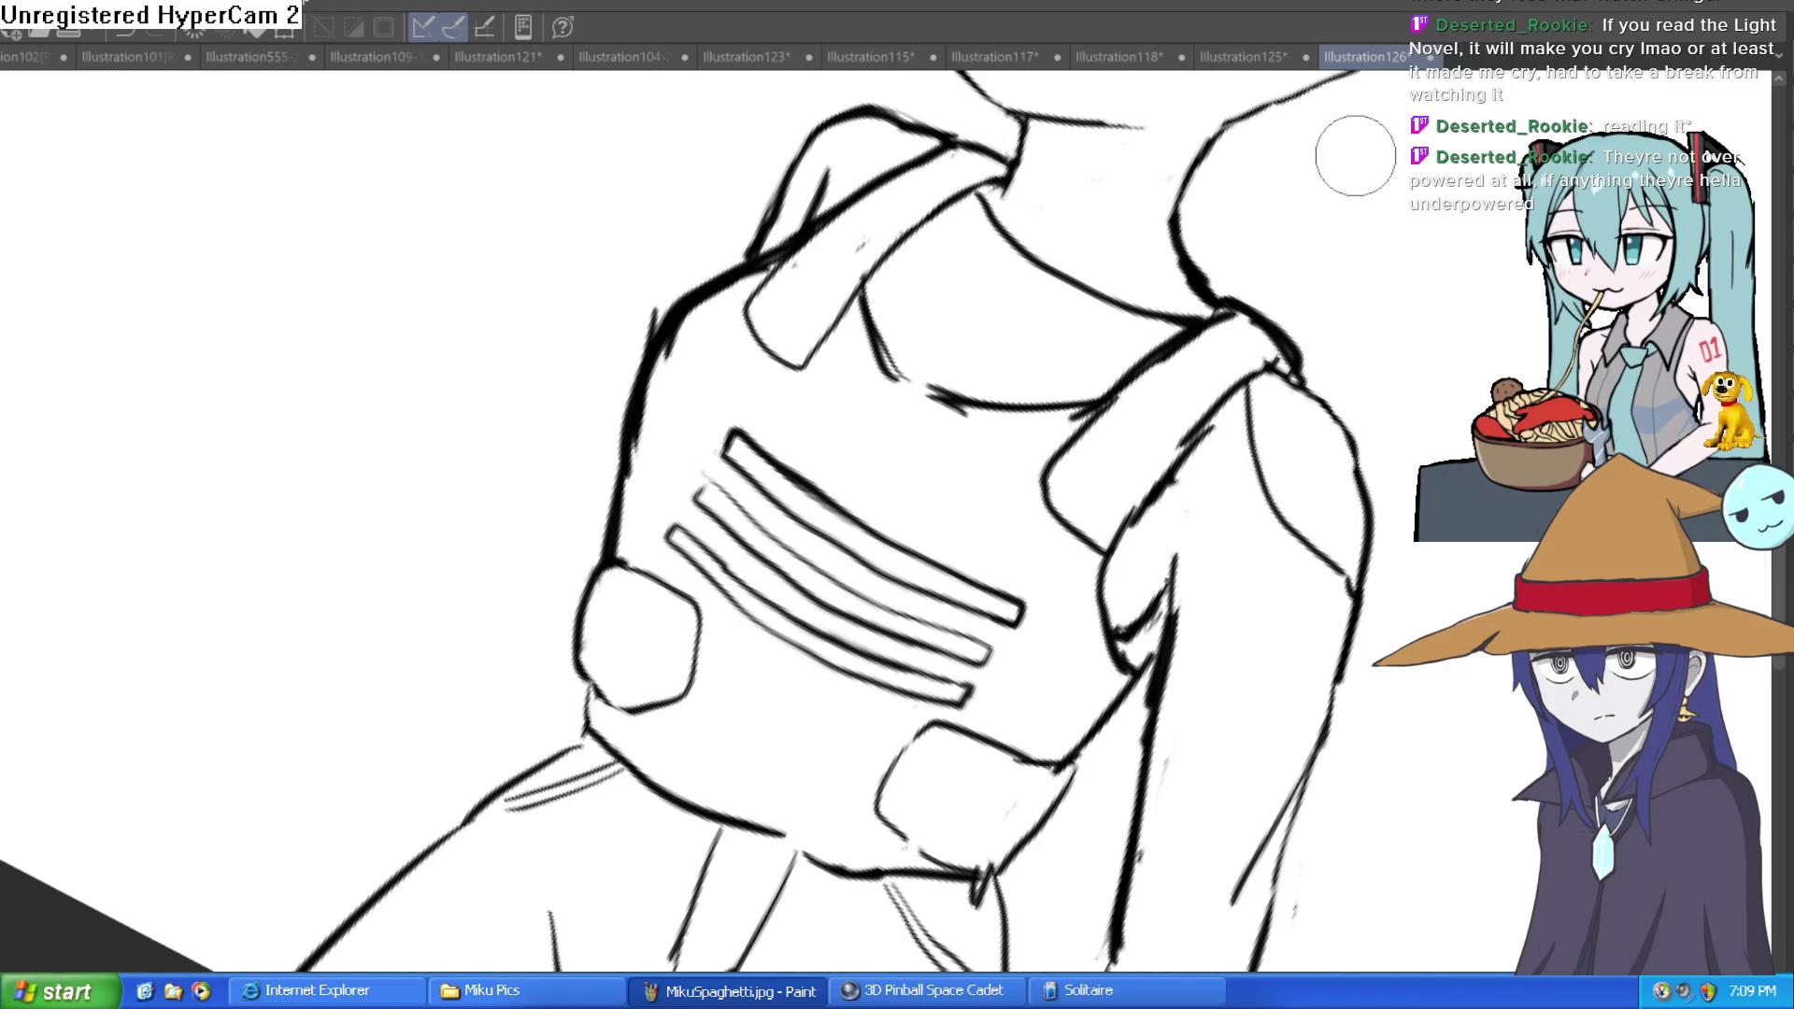
Step: Ink the inner edge line down the left shoulder strap
mouse_move(864, 421)
left_mouse_down()
mouse_move(803, 486)
mouse_move(666, 358)
left_mouse_up()
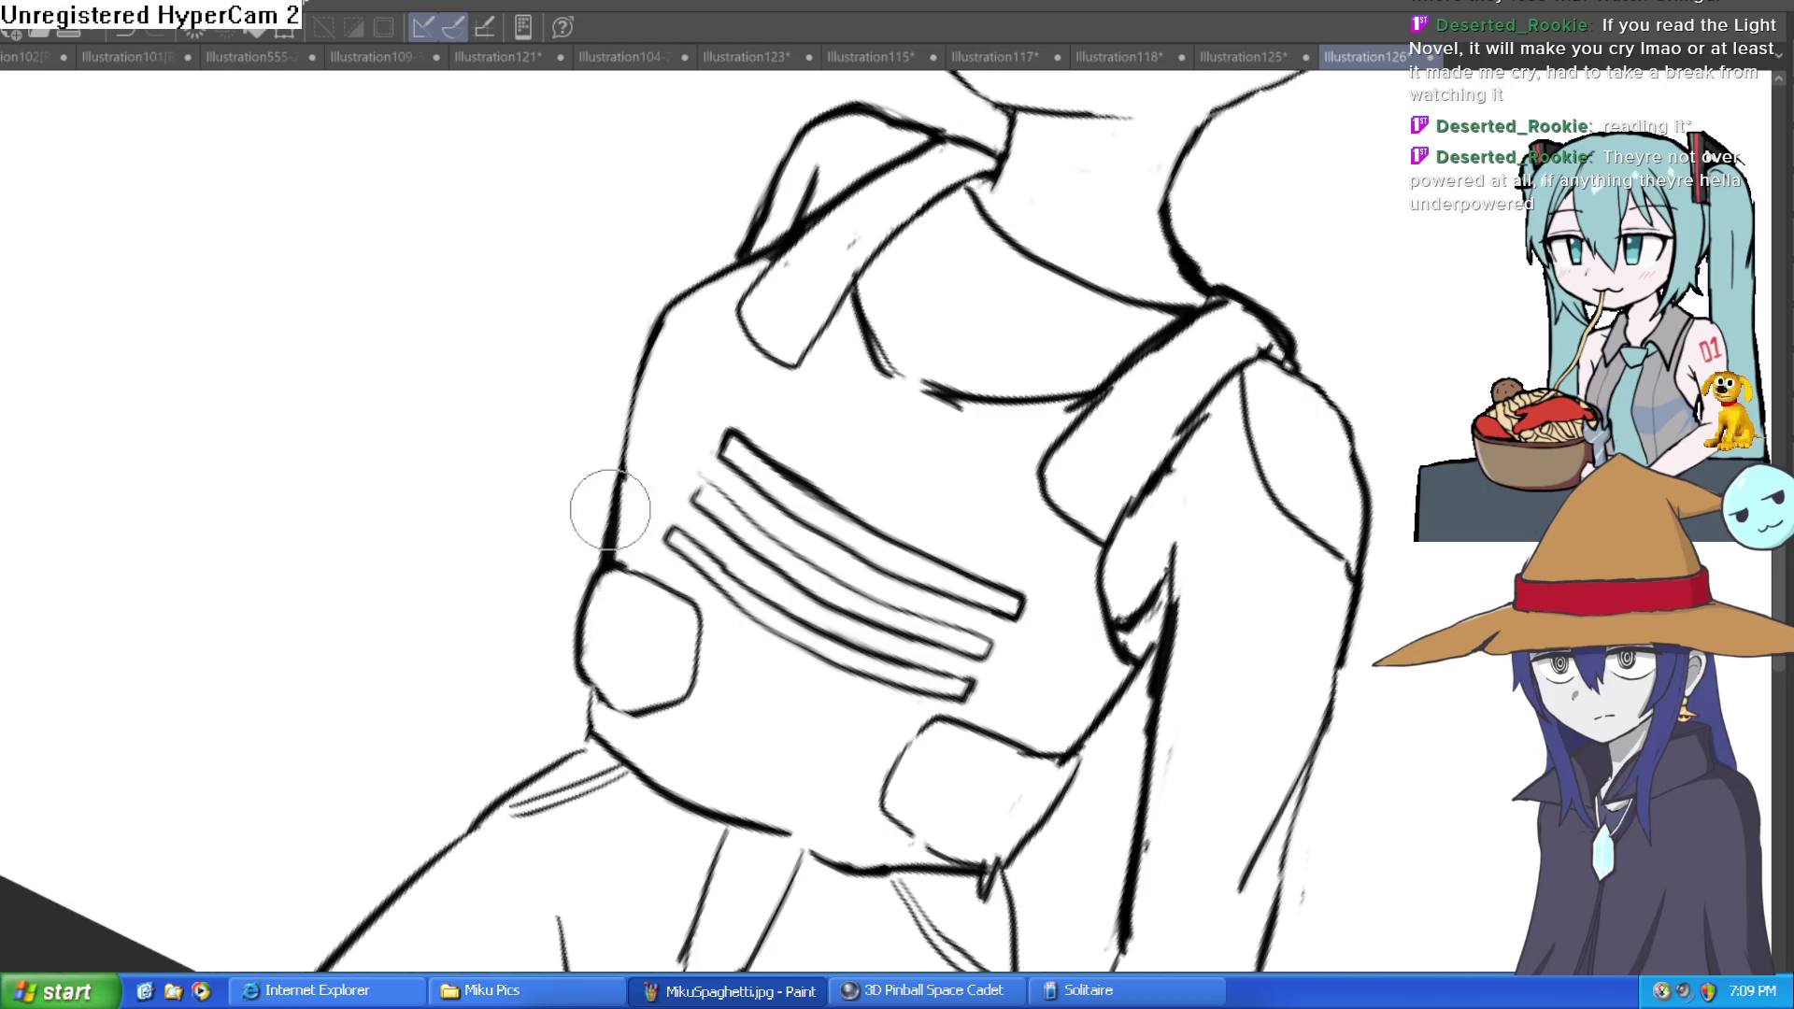
mouse_move(667, 328)
left_mouse_down()
mouse_move(993, 296)
mouse_move(901, 277)
mouse_move(1051, 287)
mouse_move(934, 327)
mouse_move(888, 374)
mouse_move(623, 435)
left_mouse_up()
scroll(888, 374, "up", 5)
left_click_drag(591, 538, 715, 232)
left_click_drag(607, 537, 726, 497)
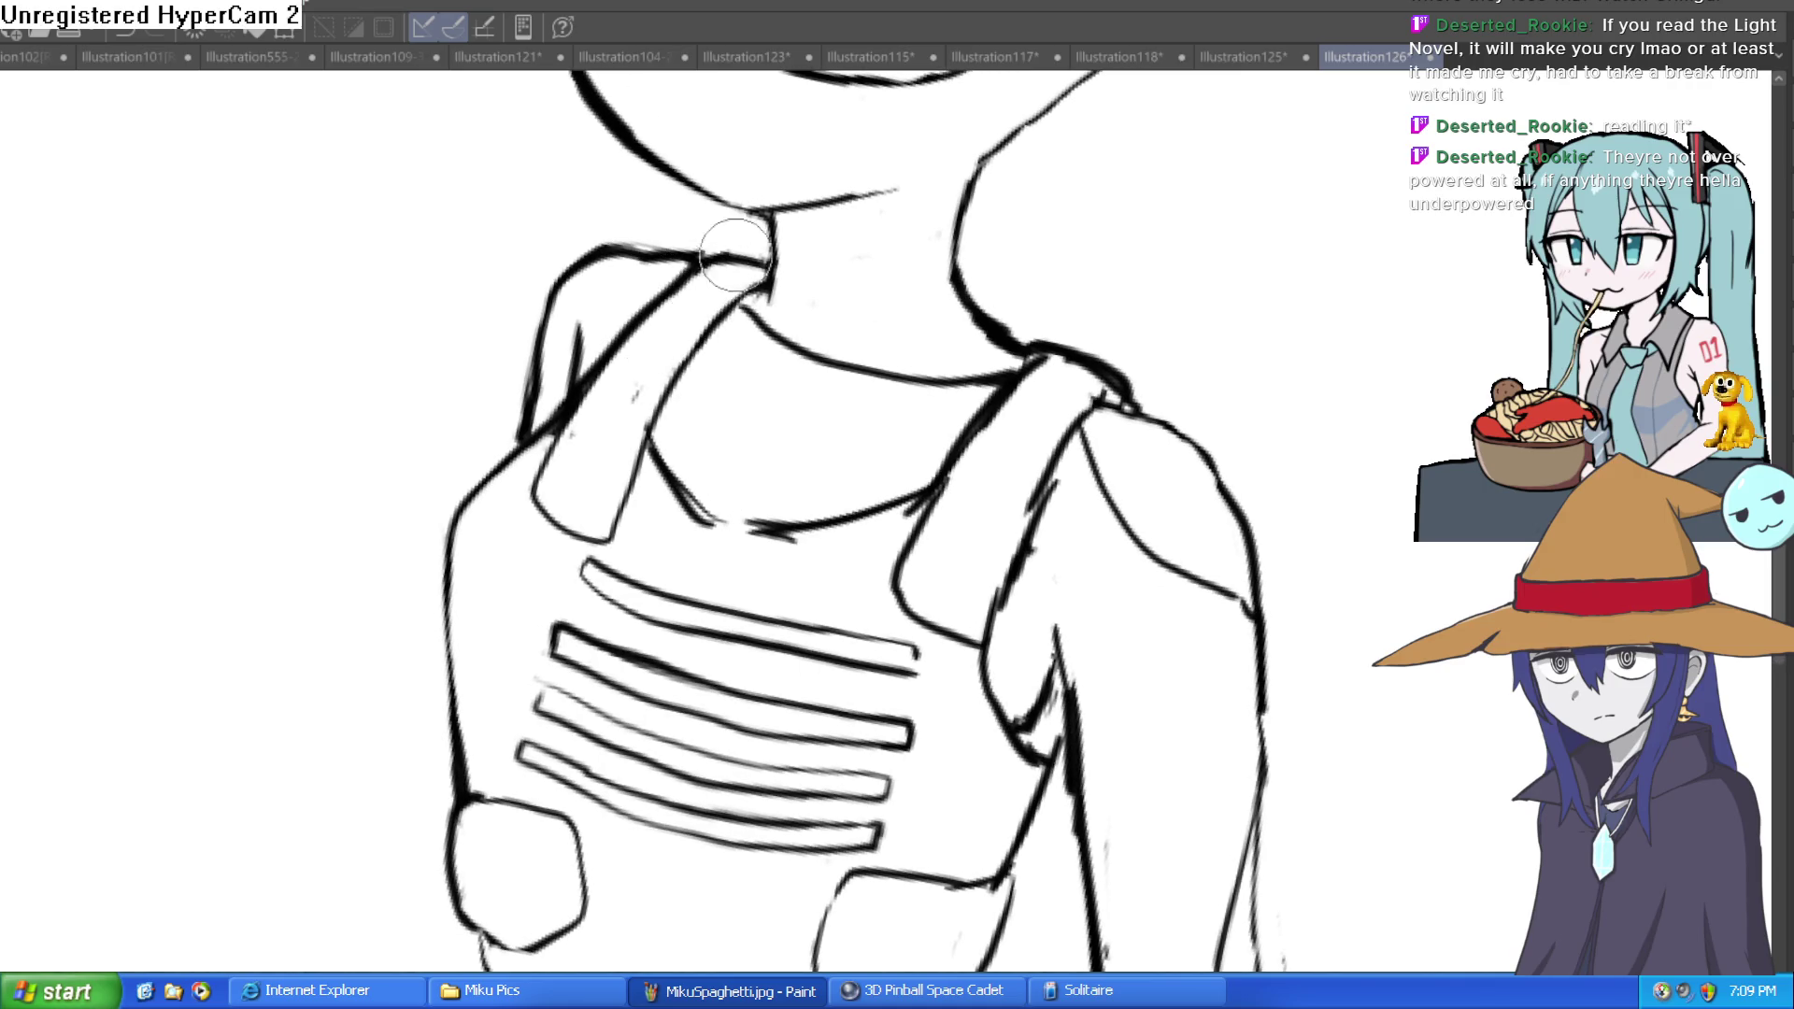
mouse_move(699, 276)
left_mouse_down()
mouse_move(554, 495)
mouse_move(589, 481)
mouse_move(664, 360)
mouse_move(752, 276)
left_mouse_up()
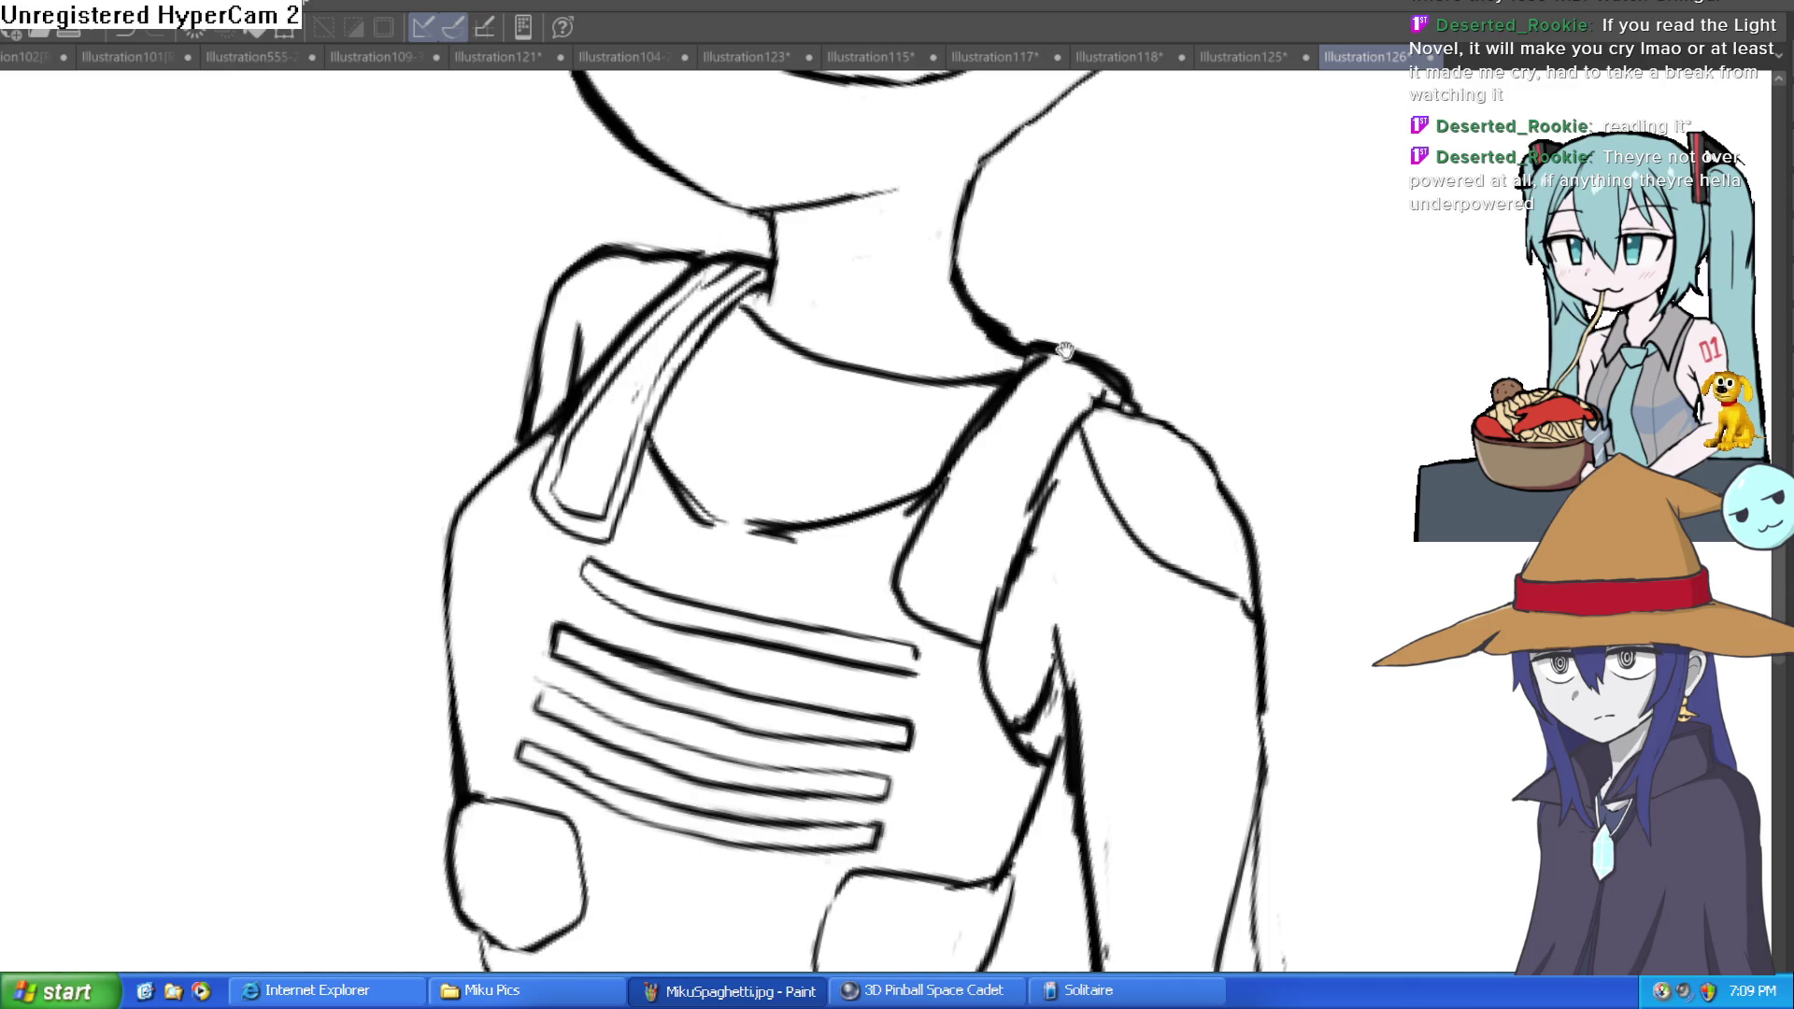
Step: Ink the right strap's inner edge line, redrawing it after undoing the first try
left_click_drag(1024, 337, 996, 318)
mouse_move(878, 266)
left_mouse_down()
mouse_move(766, 398)
mouse_move(738, 509)
mouse_move(816, 431)
left_mouse_up()
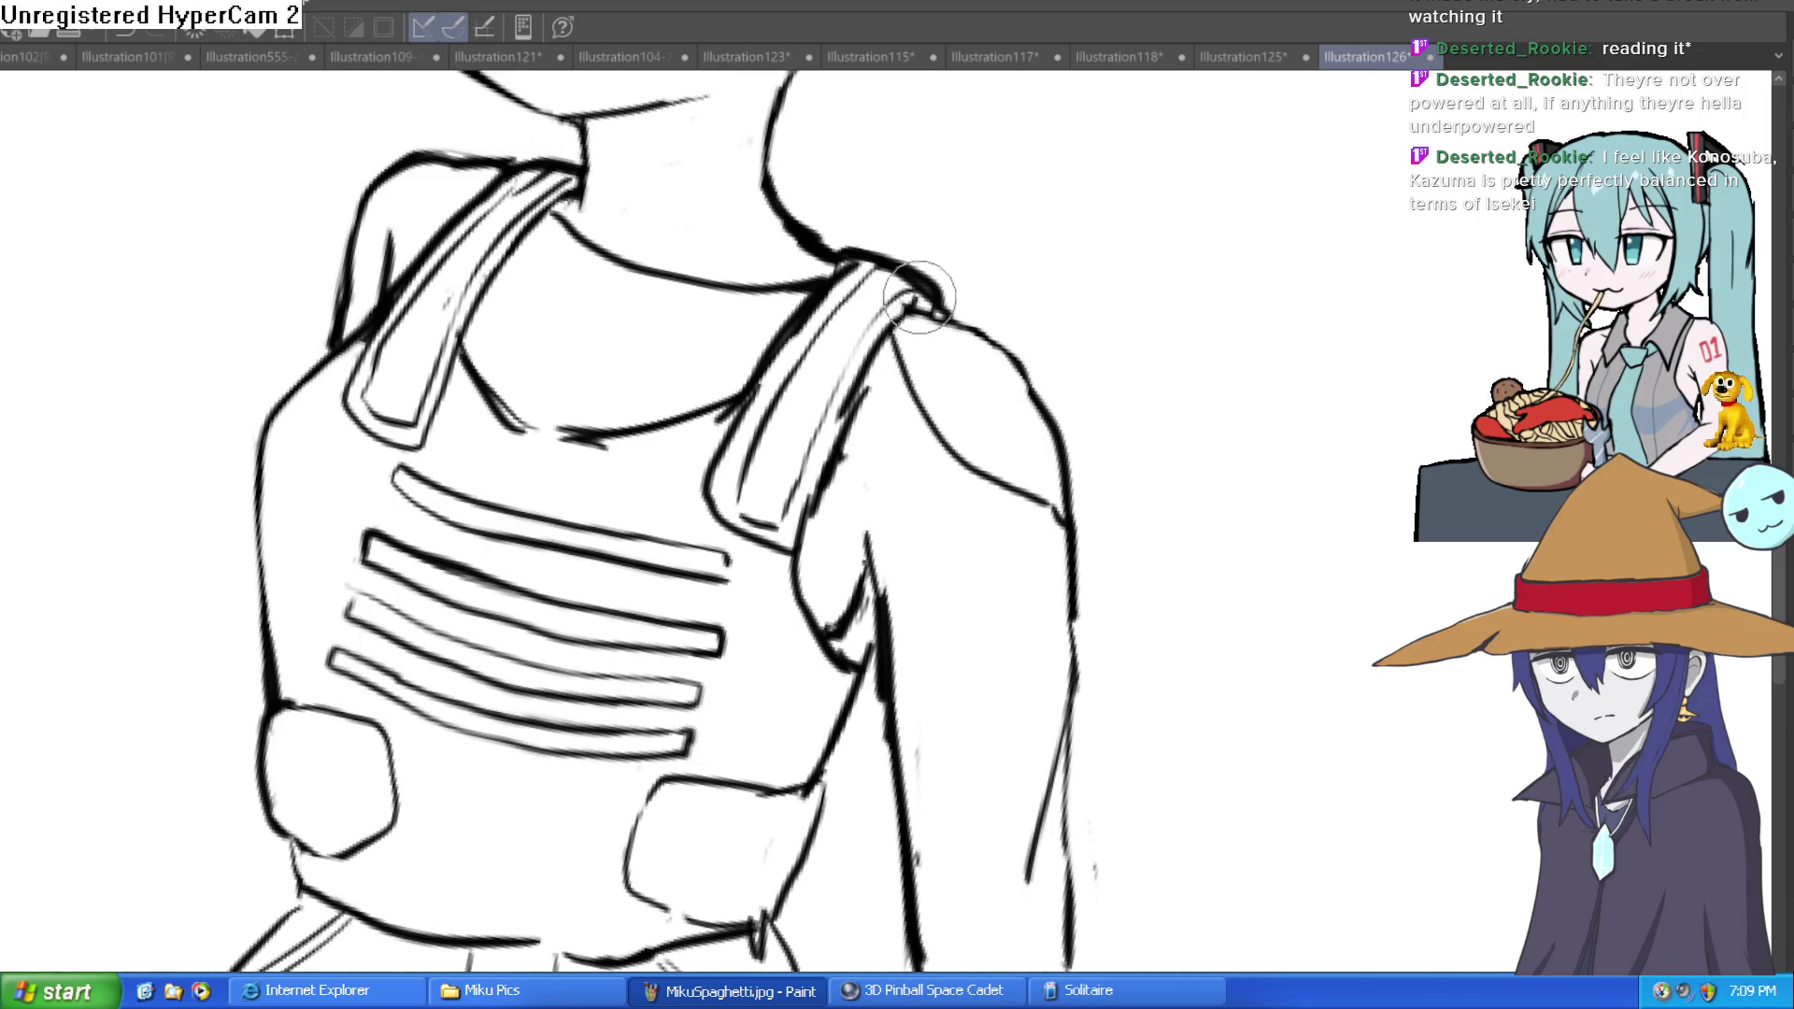
key("ctrl+z")
left_click_drag(822, 462, 886, 356)
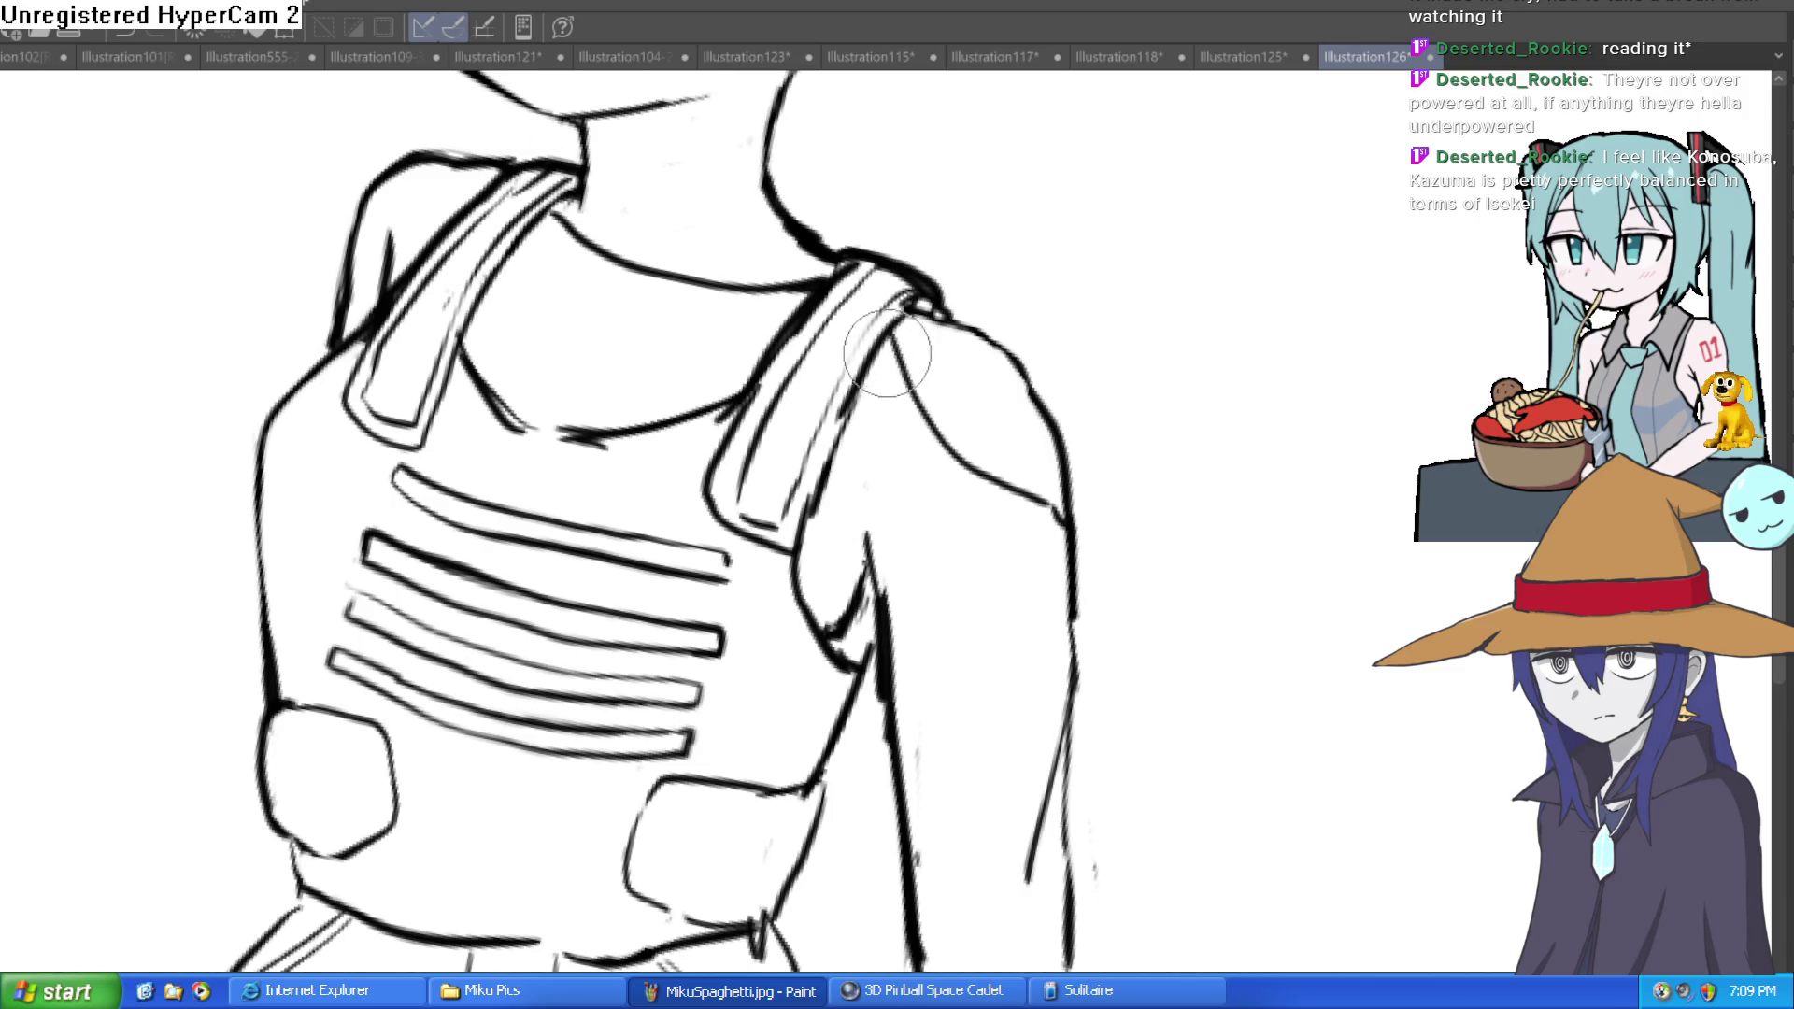
scroll(903, 308, "down", 5)
mouse_move(1049, 301)
left_mouse_down()
mouse_move(981, 337)
mouse_move(926, 401)
left_mouse_up()
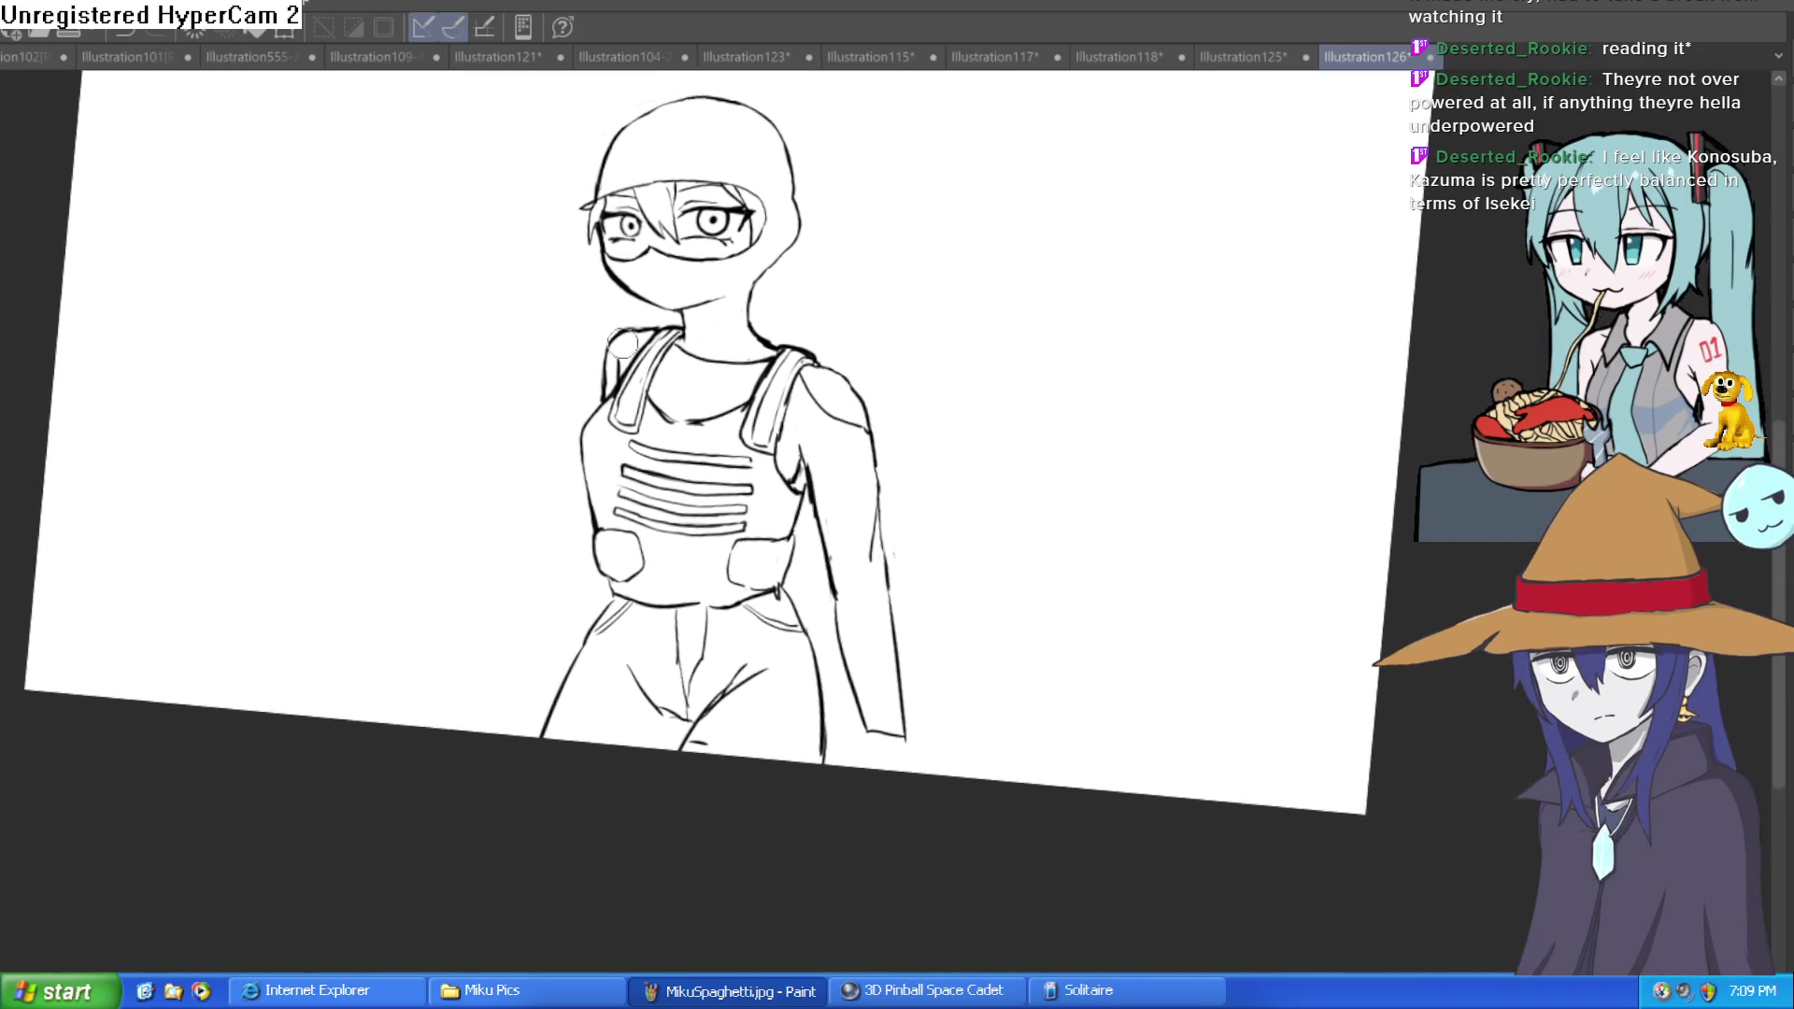
Step: Rework the neck outline with short strokes, discarding the overly thick one
left_click_drag(571, 177, 654, 280)
scroll(1169, 476, "up", 5)
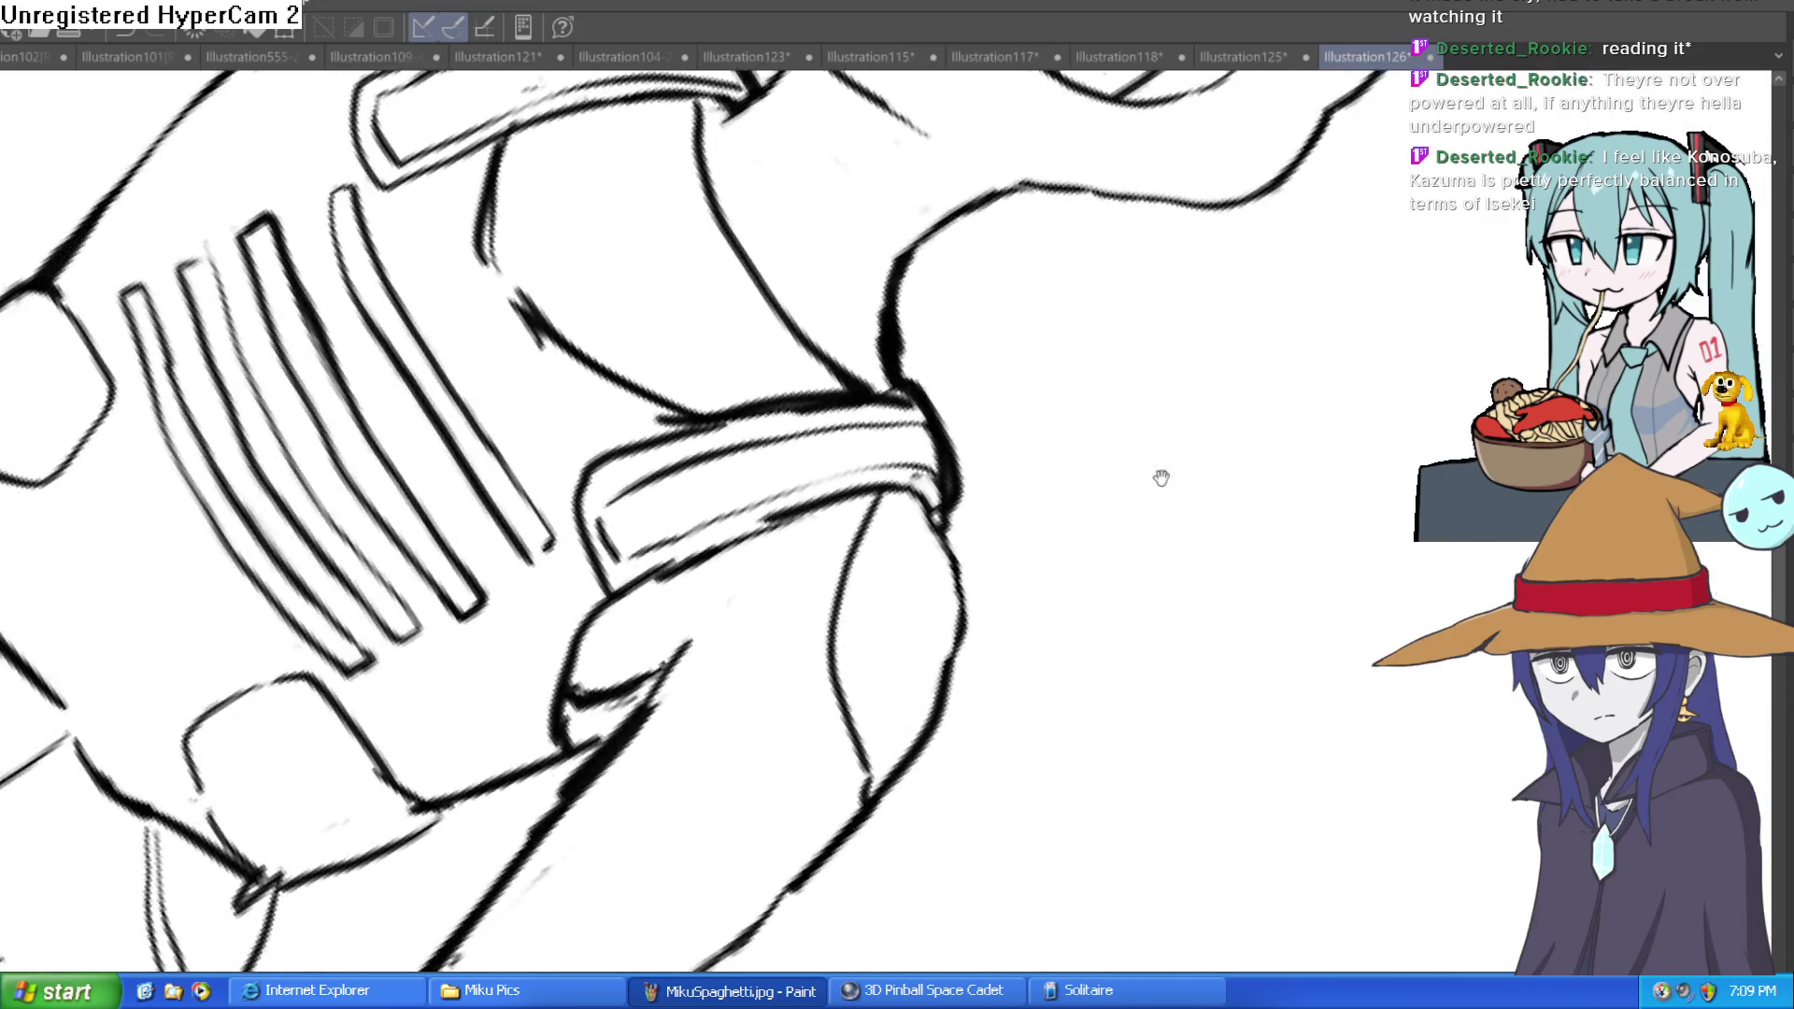
left_click_drag(1169, 476, 793, 480)
left_click_drag(681, 401, 678, 463)
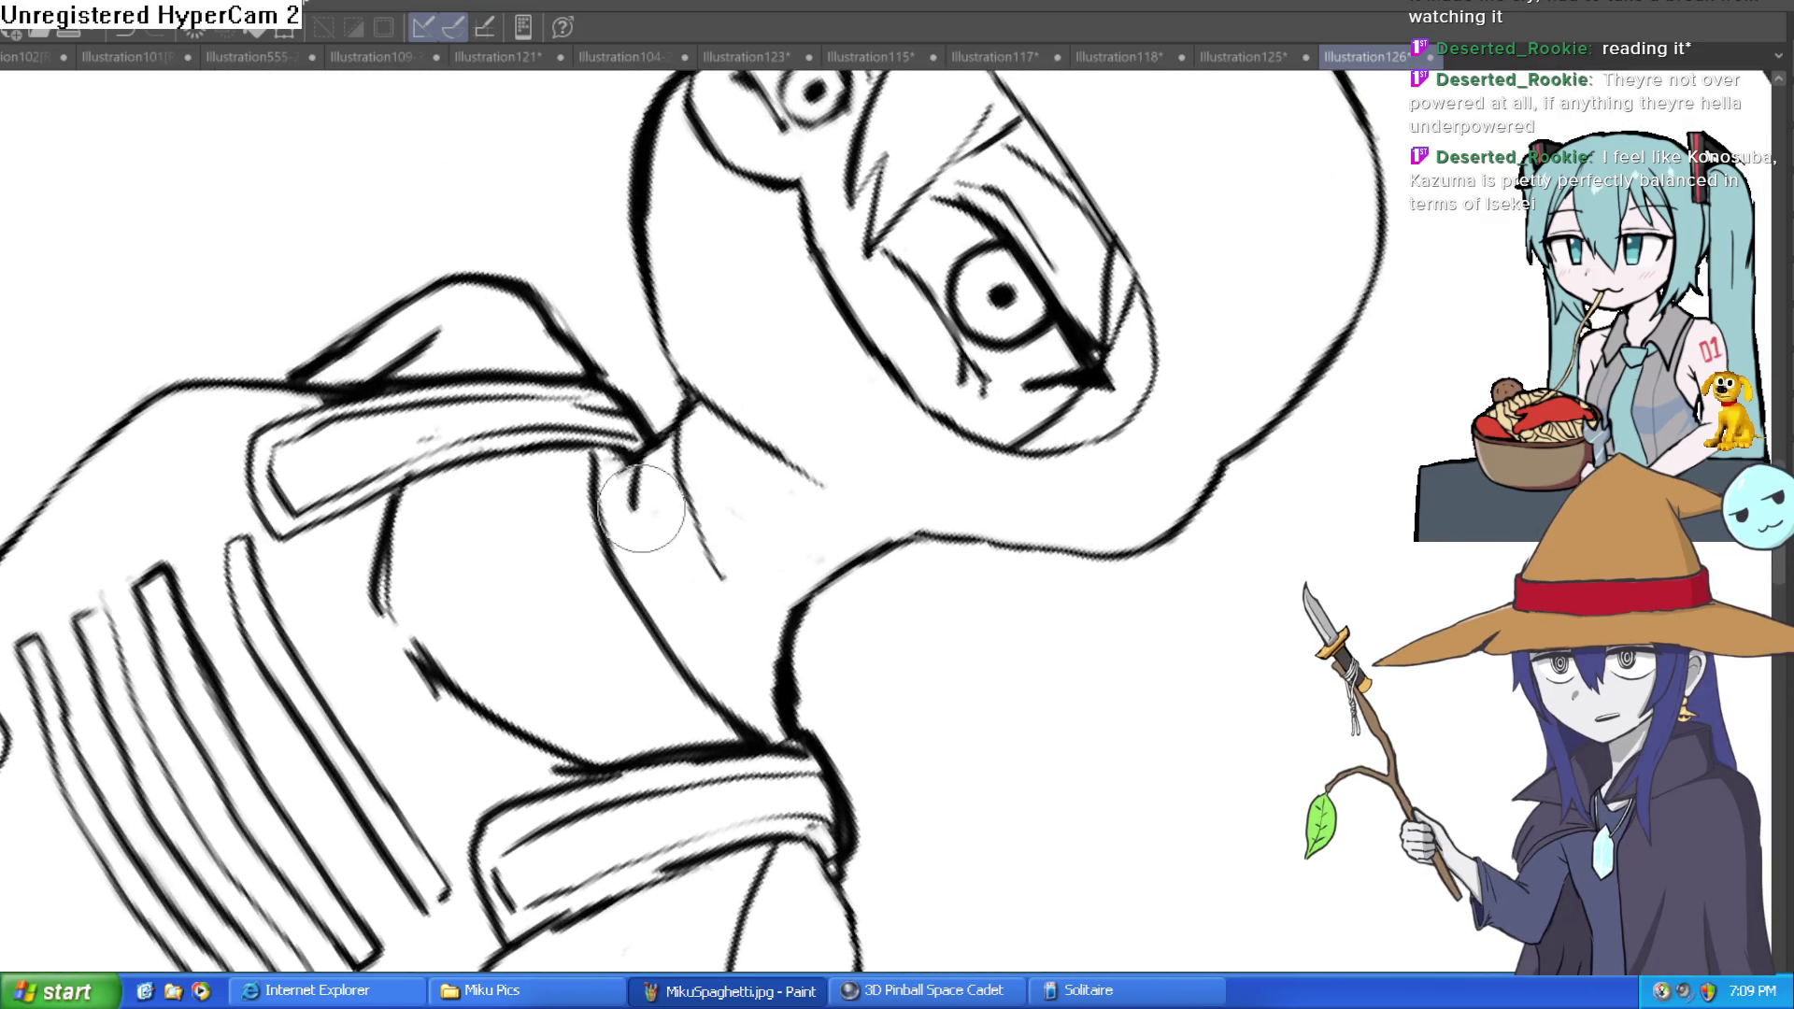
mouse_move(895, 517)
left_mouse_down()
mouse_move(738, 371)
mouse_move(970, 438)
left_mouse_up()
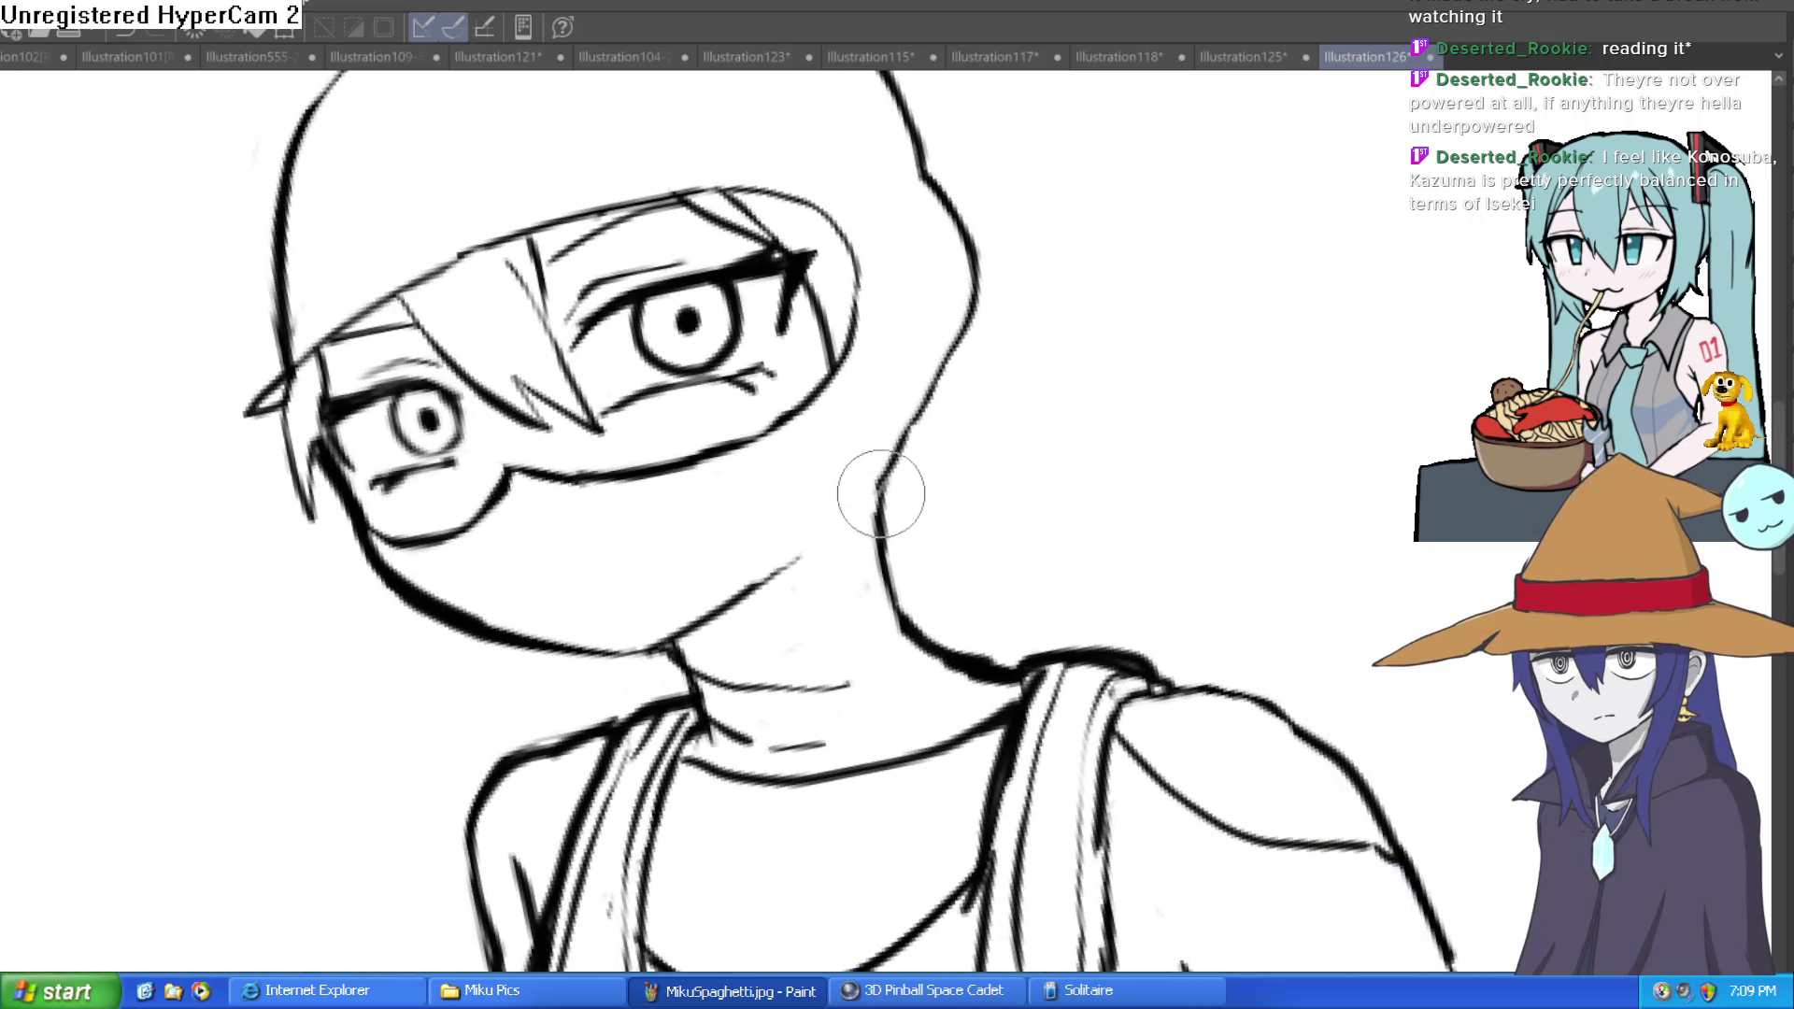
mouse_move(880, 493)
left_mouse_down()
mouse_move(889, 641)
mouse_move(929, 601)
mouse_move(935, 640)
mouse_move(914, 632)
mouse_move(914, 661)
mouse_move(879, 539)
mouse_move(1029, 681)
mouse_move(601, 549)
mouse_move(636, 549)
mouse_move(652, 483)
left_mouse_up()
key("ctrl+z")
scroll(736, 454, "down", 5)
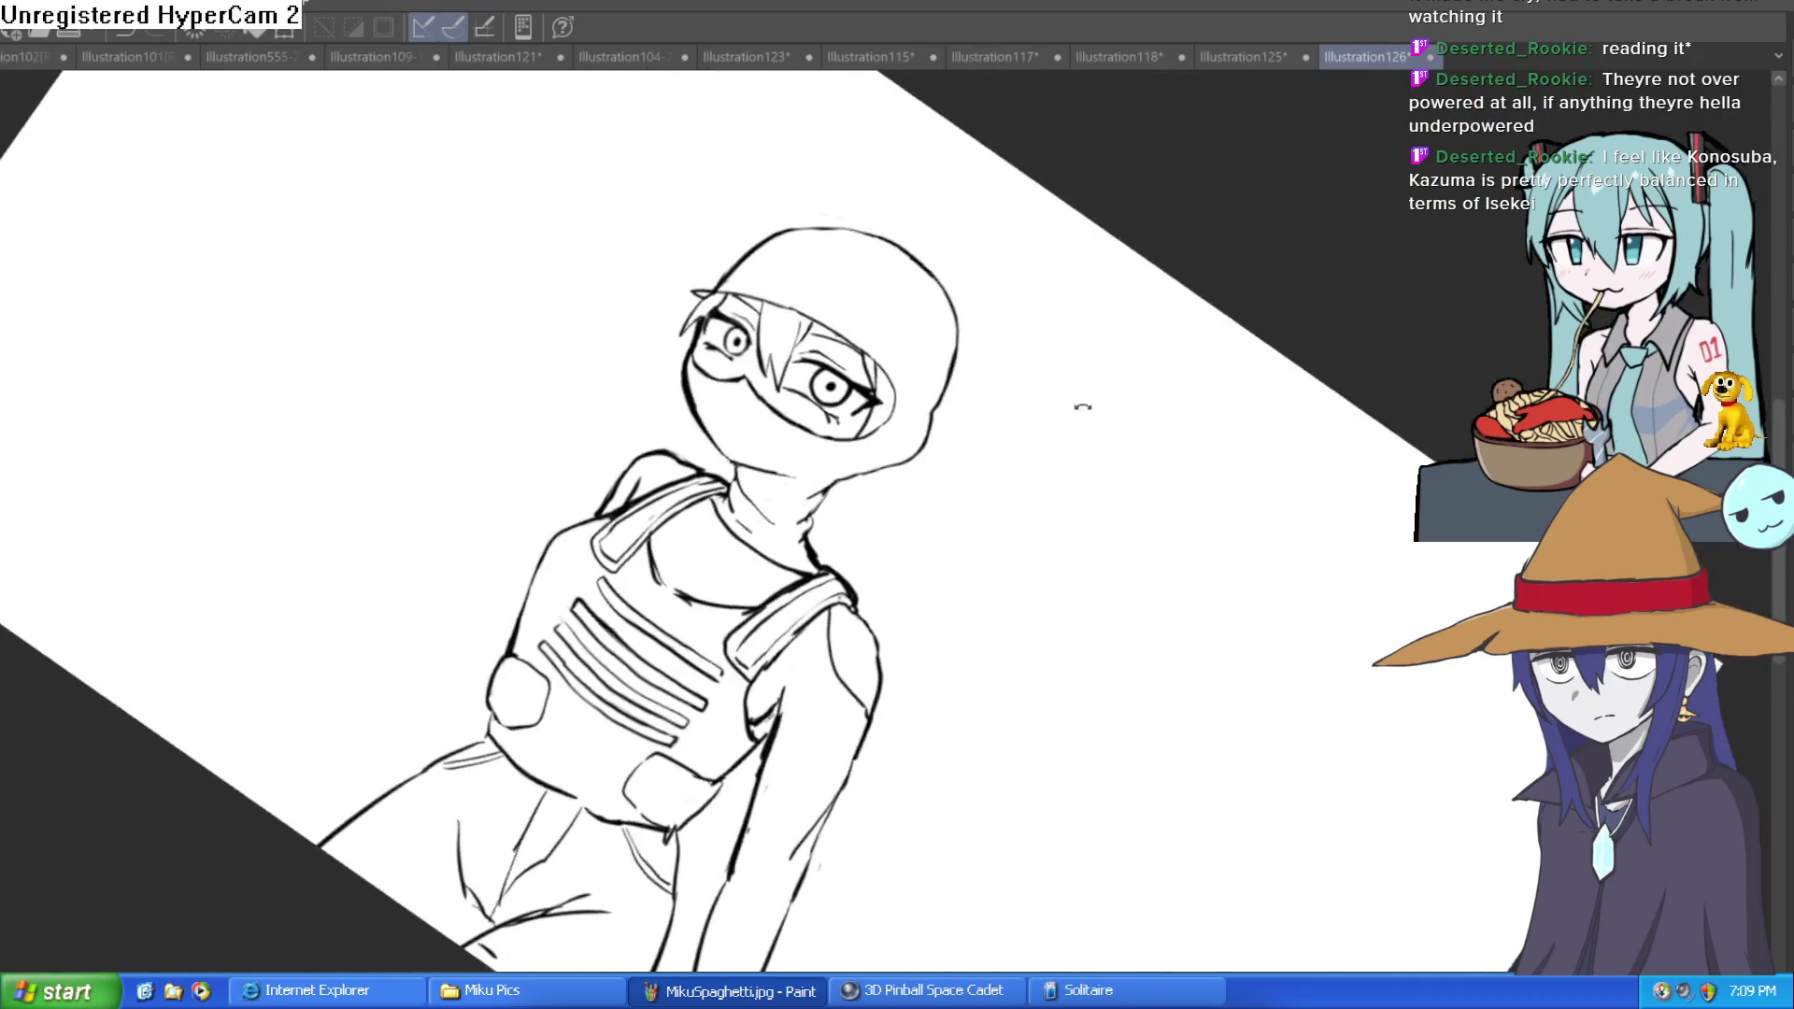
Step: Draw a curved neckline stroke just below the vest collar, replacing a bad diagonal stroke
left_click_drag(1086, 405, 1006, 252)
scroll(1066, 401, "up", 2)
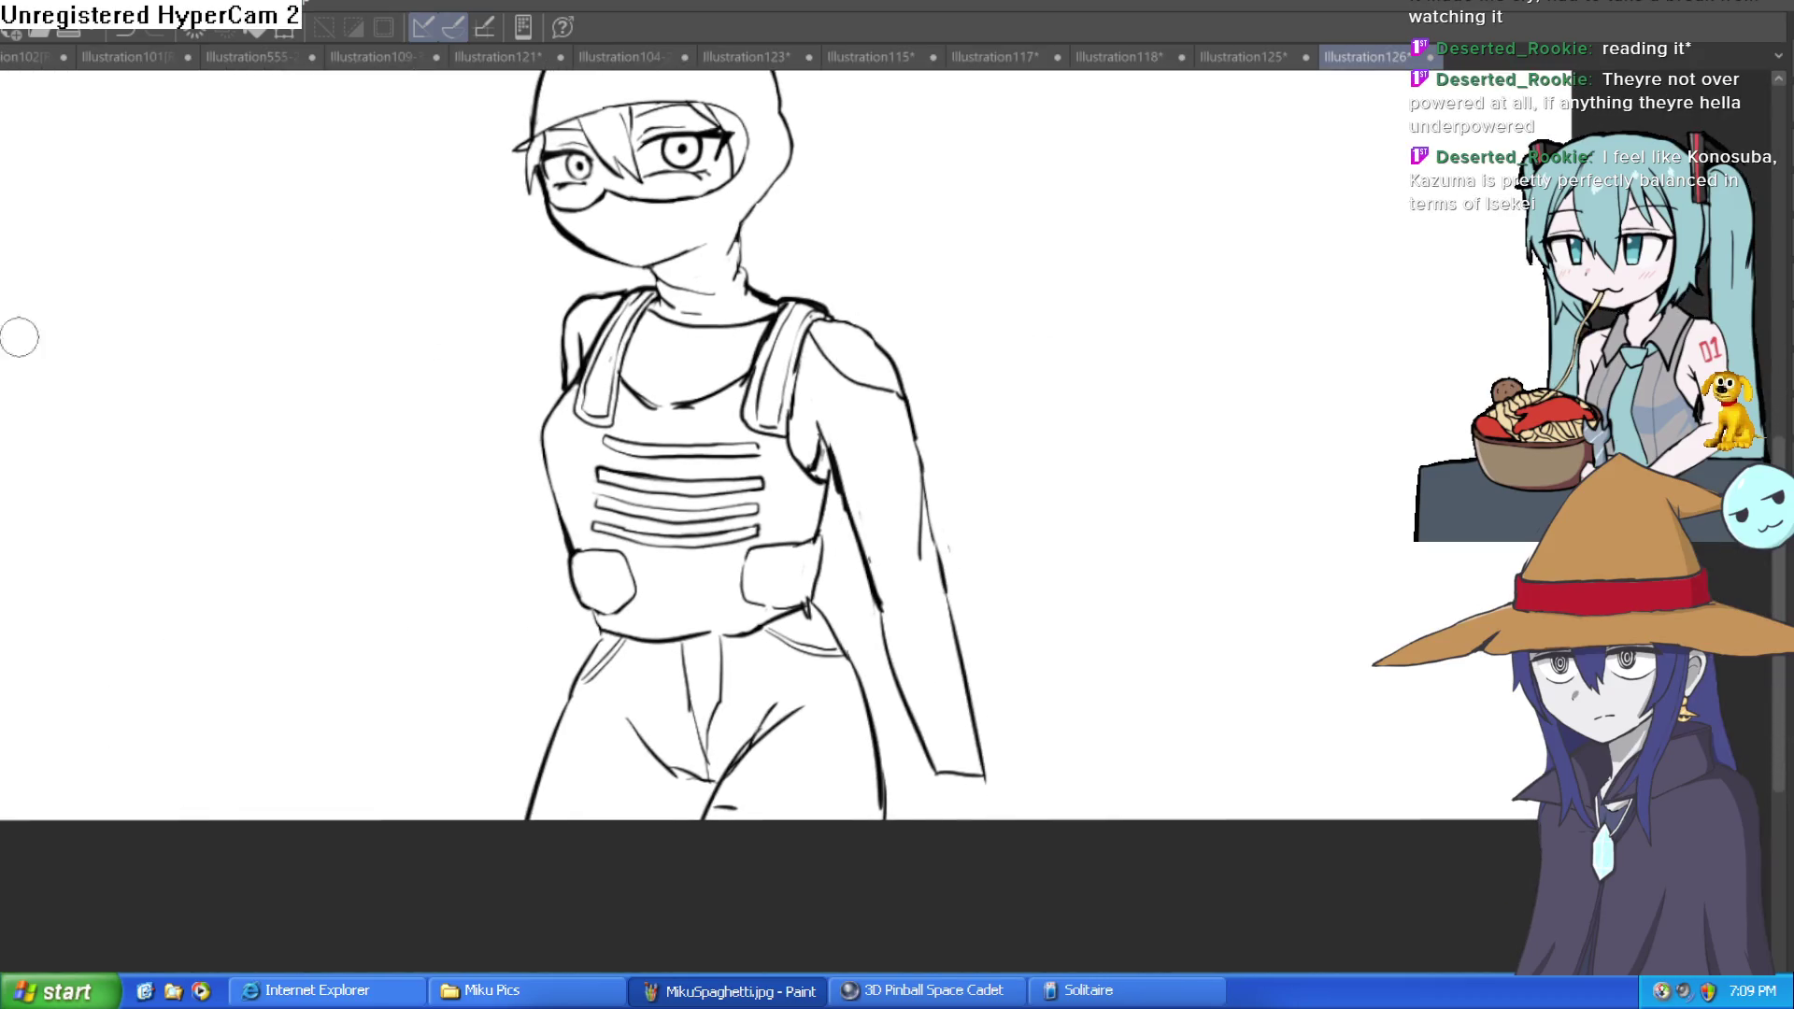
scroll(739, 312, "up", 3)
mouse_move(710, 374)
left_mouse_down()
mouse_move(661, 401)
mouse_move(752, 319)
left_mouse_up()
left_click_drag(696, 432, 813, 383)
key("ctrl+z")
key("ctrl+z")
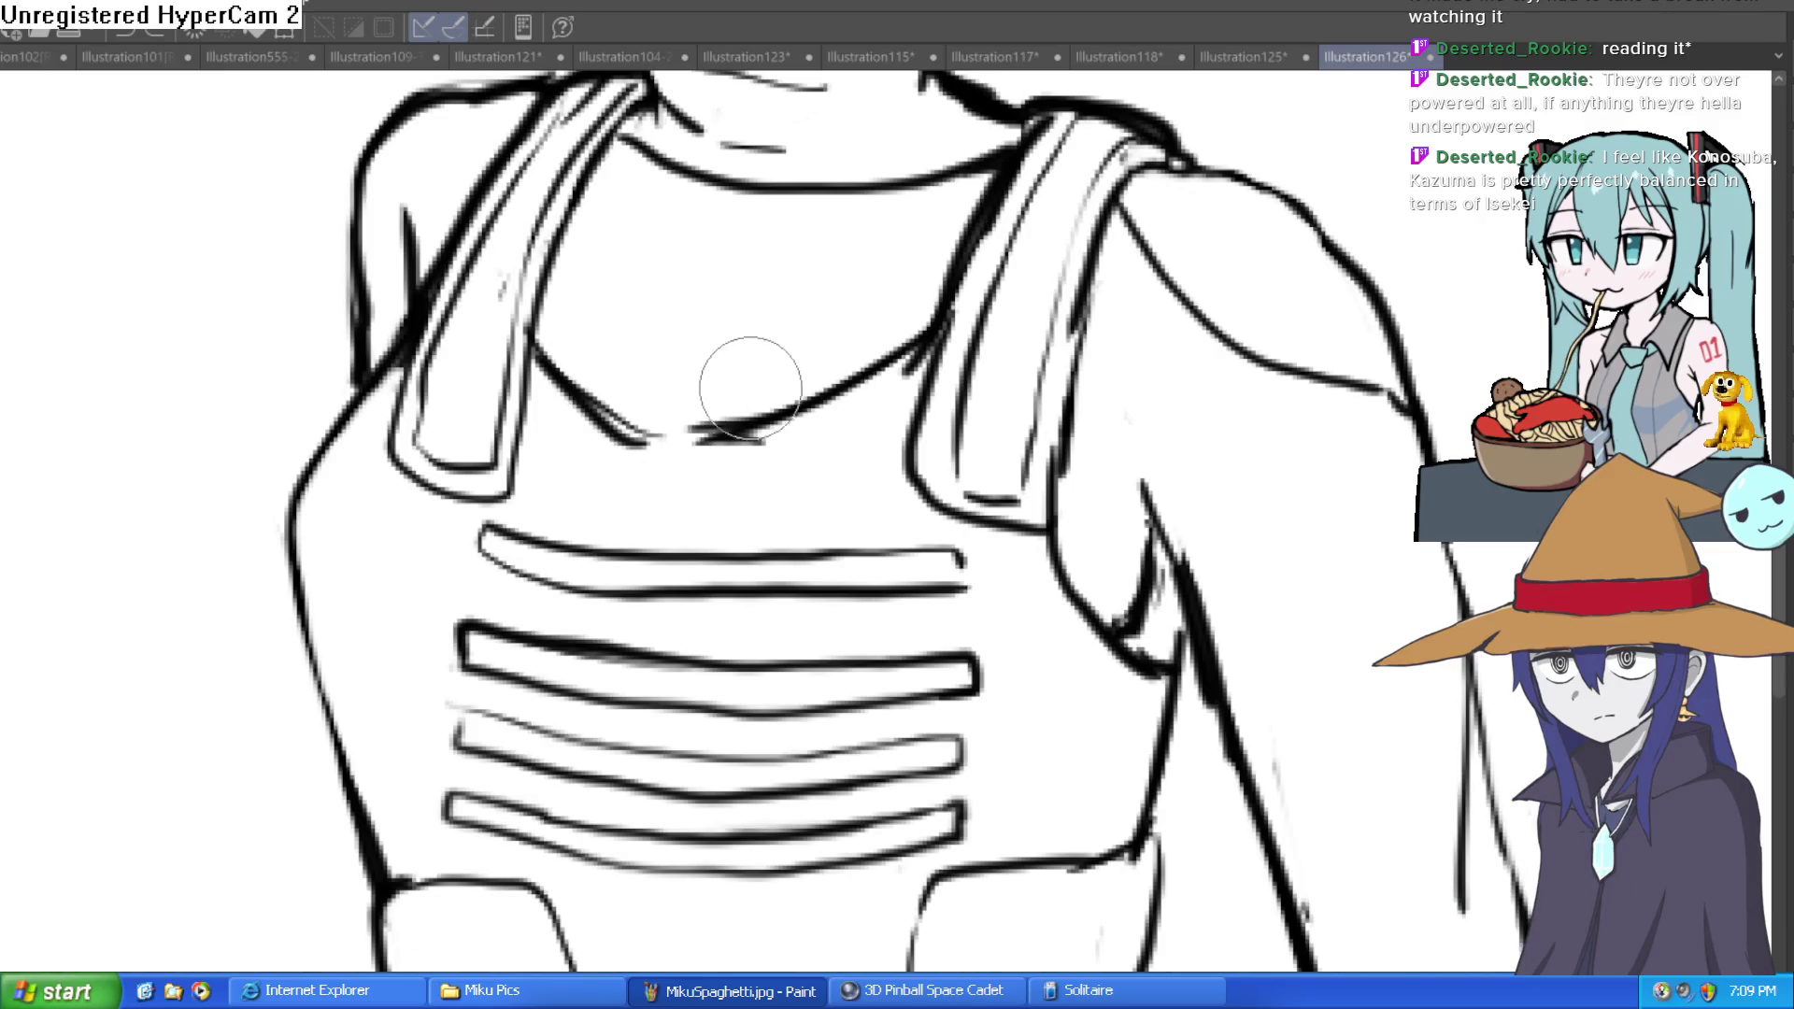
left_click_drag(660, 430, 731, 330)
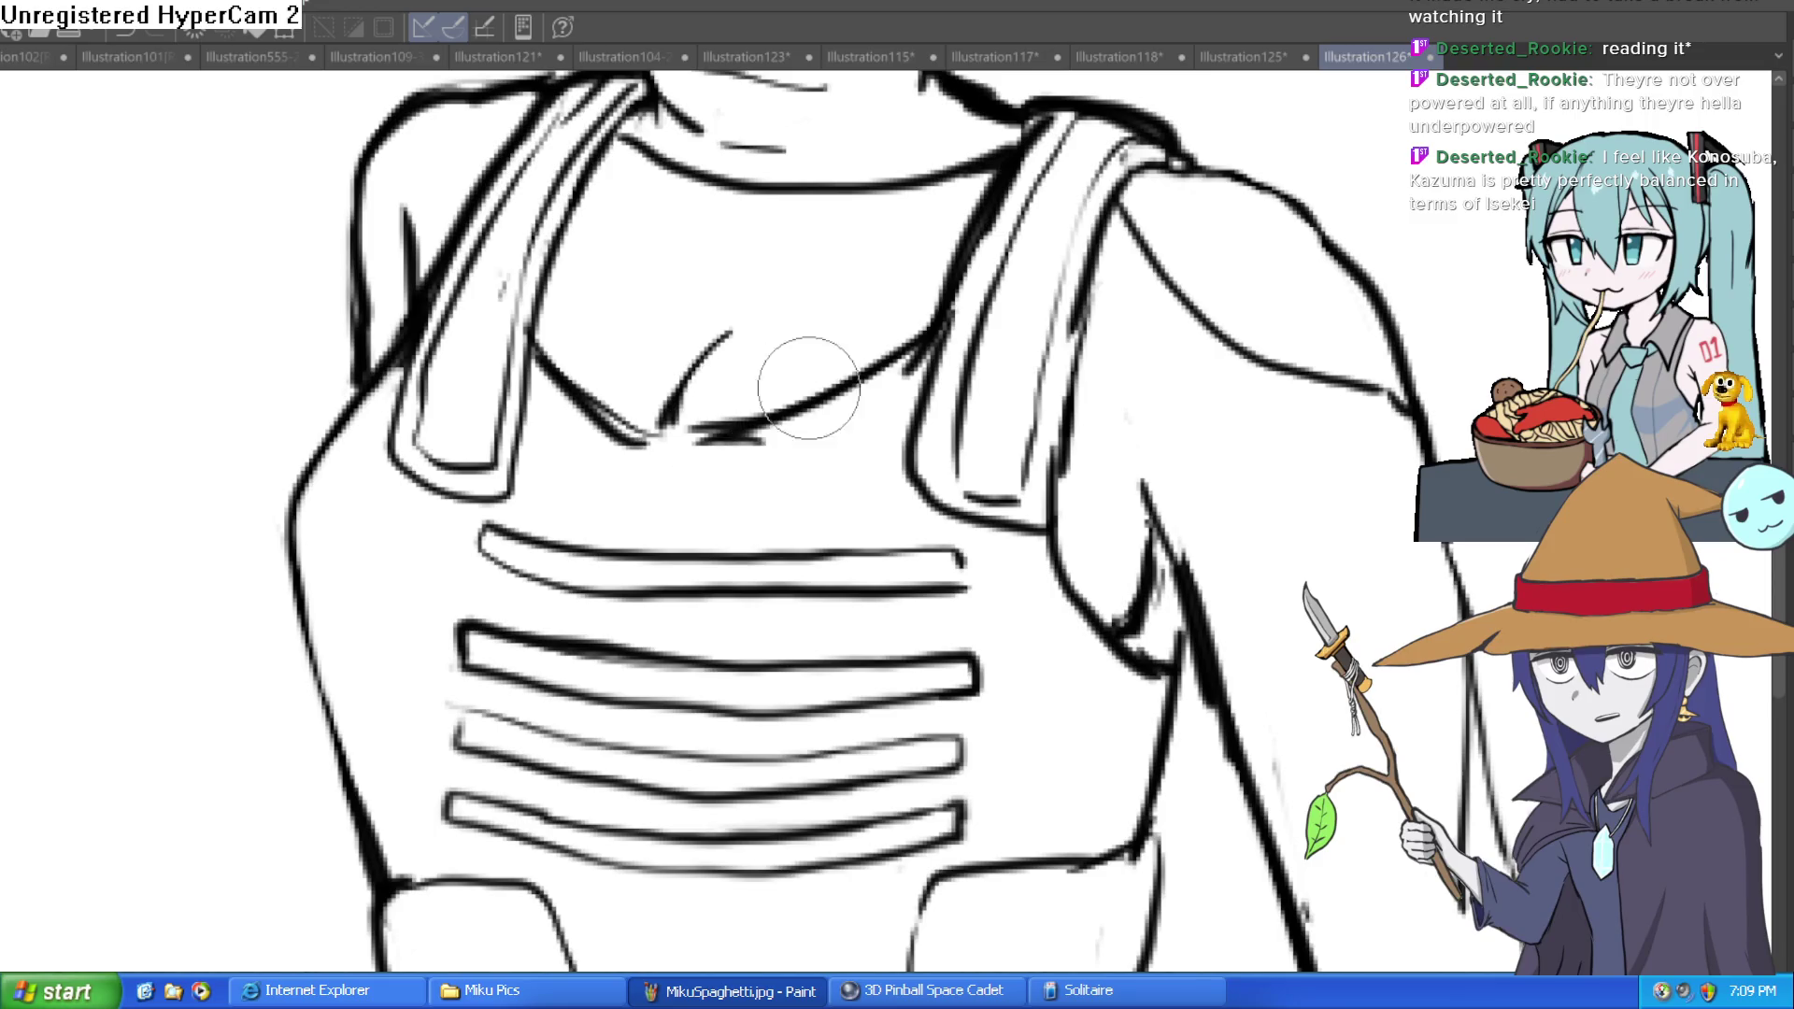
scroll(718, 388, "down", 4)
scroll(1113, 312, "up", 1)
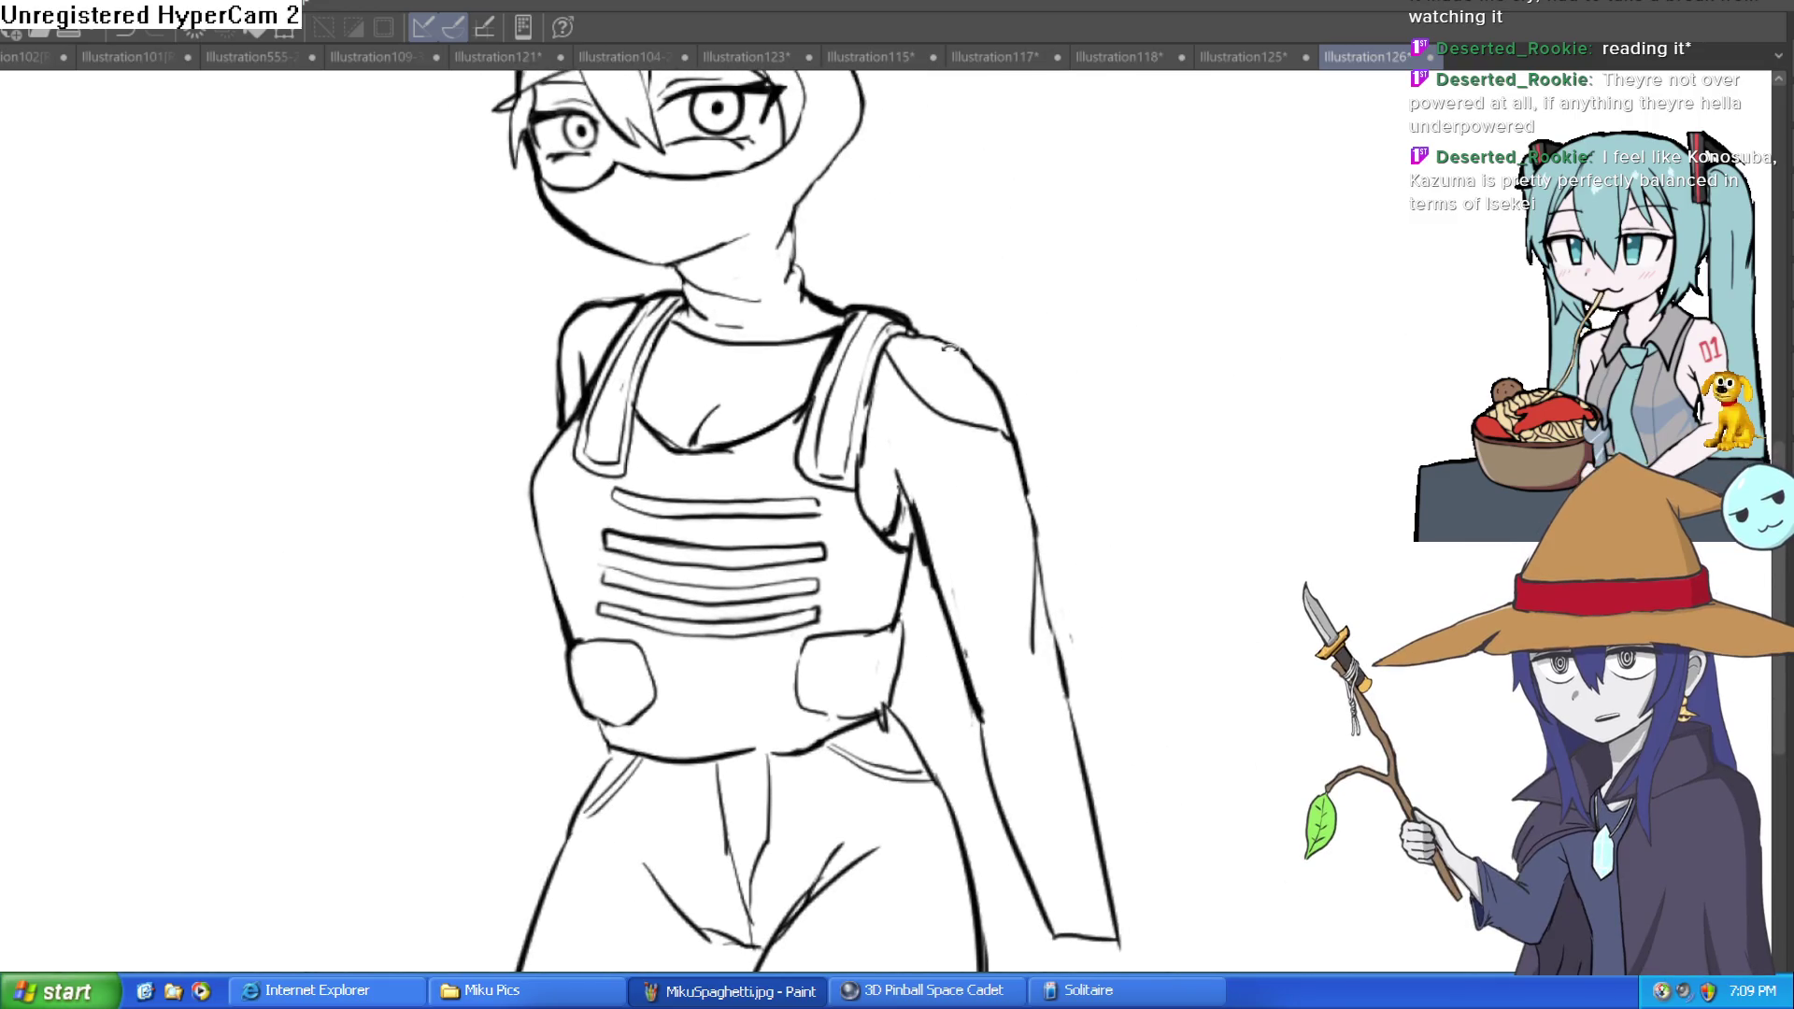
Step: Turn the canvas sideways and adjust the zoom to bring the arm into view
mouse_move(769, 364)
left_mouse_down()
mouse_move(691, 374)
mouse_move(770, 367)
mouse_move(1075, 524)
mouse_move(1117, 596)
mouse_move(997, 535)
left_mouse_up()
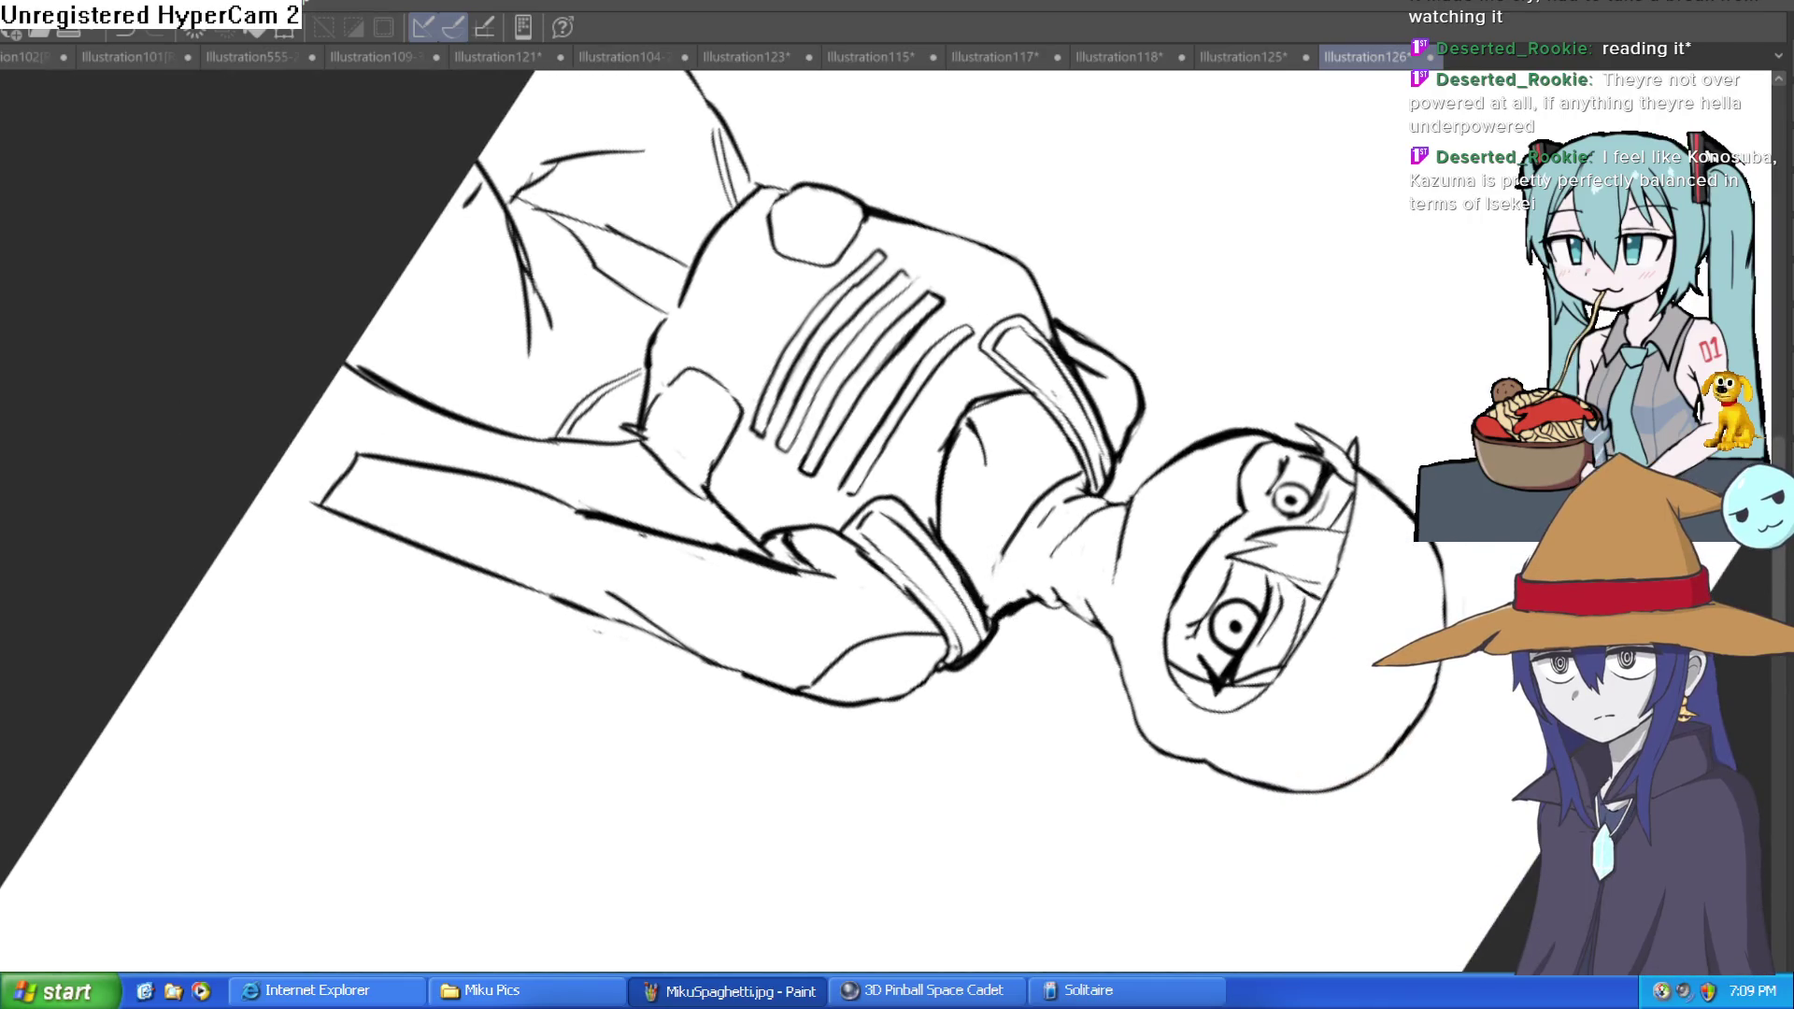
scroll(940, 584, "up", 3)
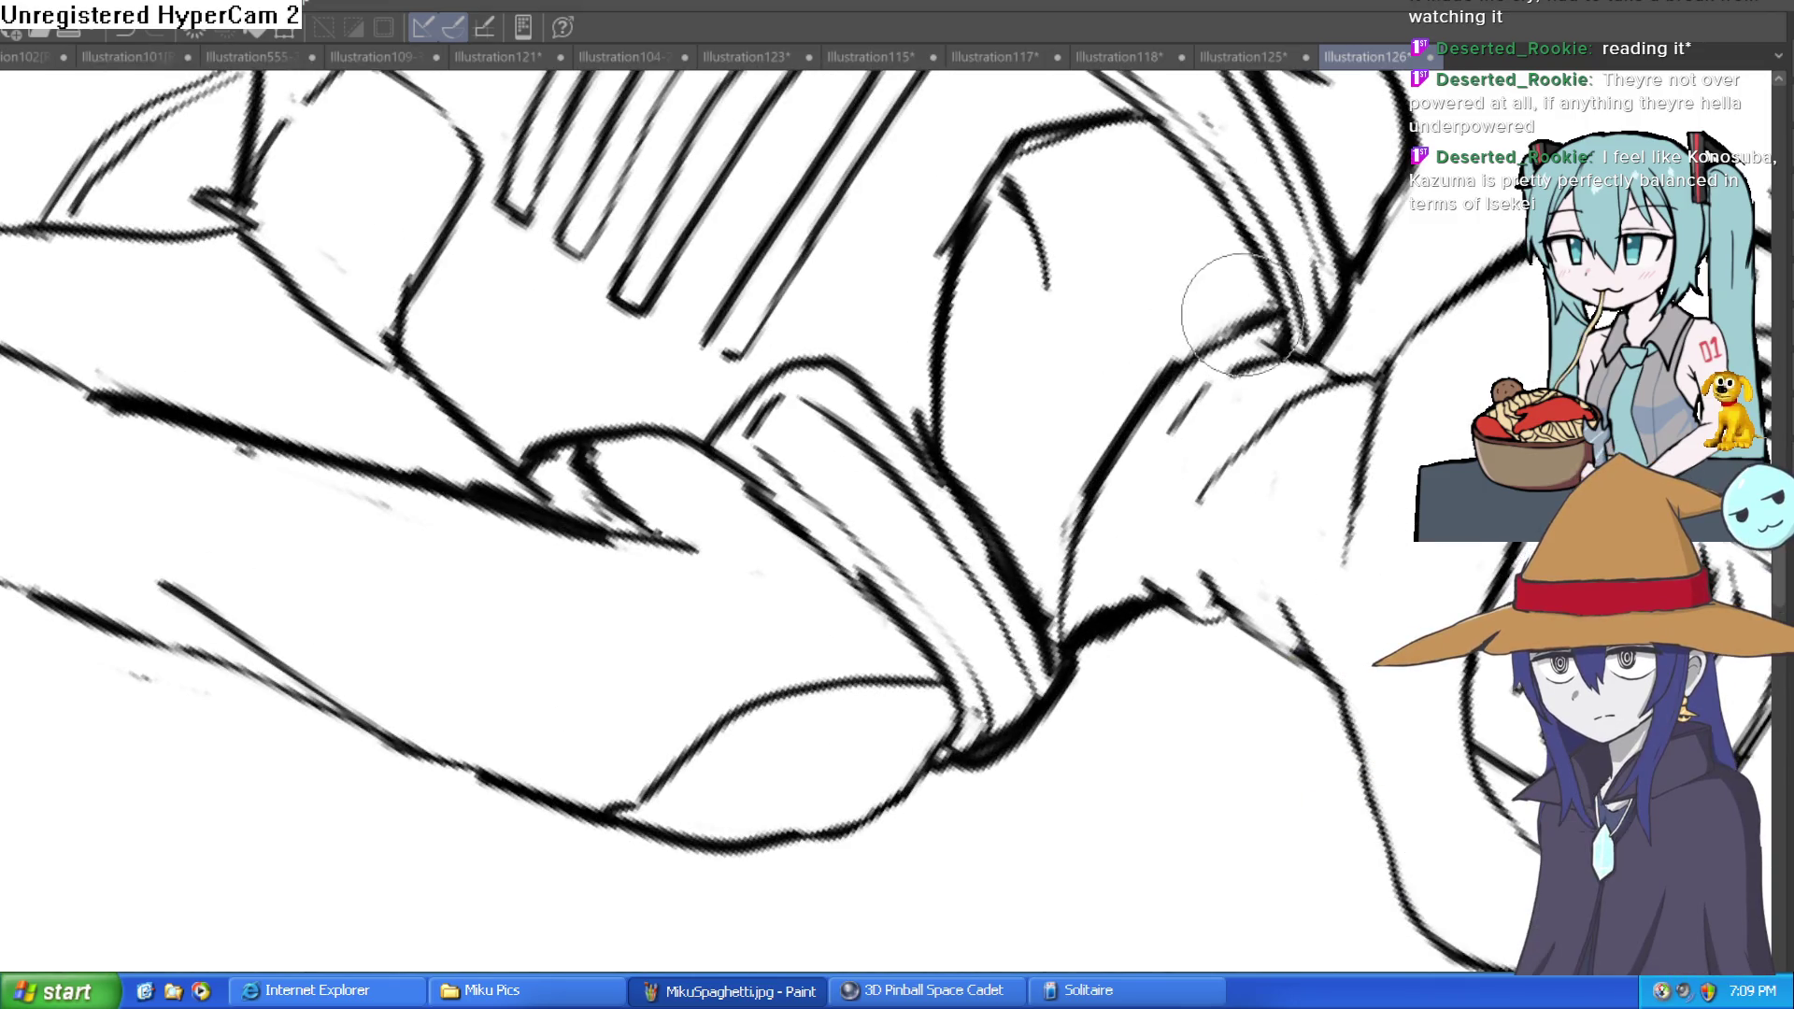
scroll(1162, 401, "down", 5)
mouse_move(1023, 409)
left_mouse_down()
mouse_move(1094, 429)
mouse_move(1106, 389)
mouse_move(1090, 387)
mouse_move(1078, 429)
mouse_move(1108, 375)
left_mouse_up()
scroll(1089, 387, "down", 3)
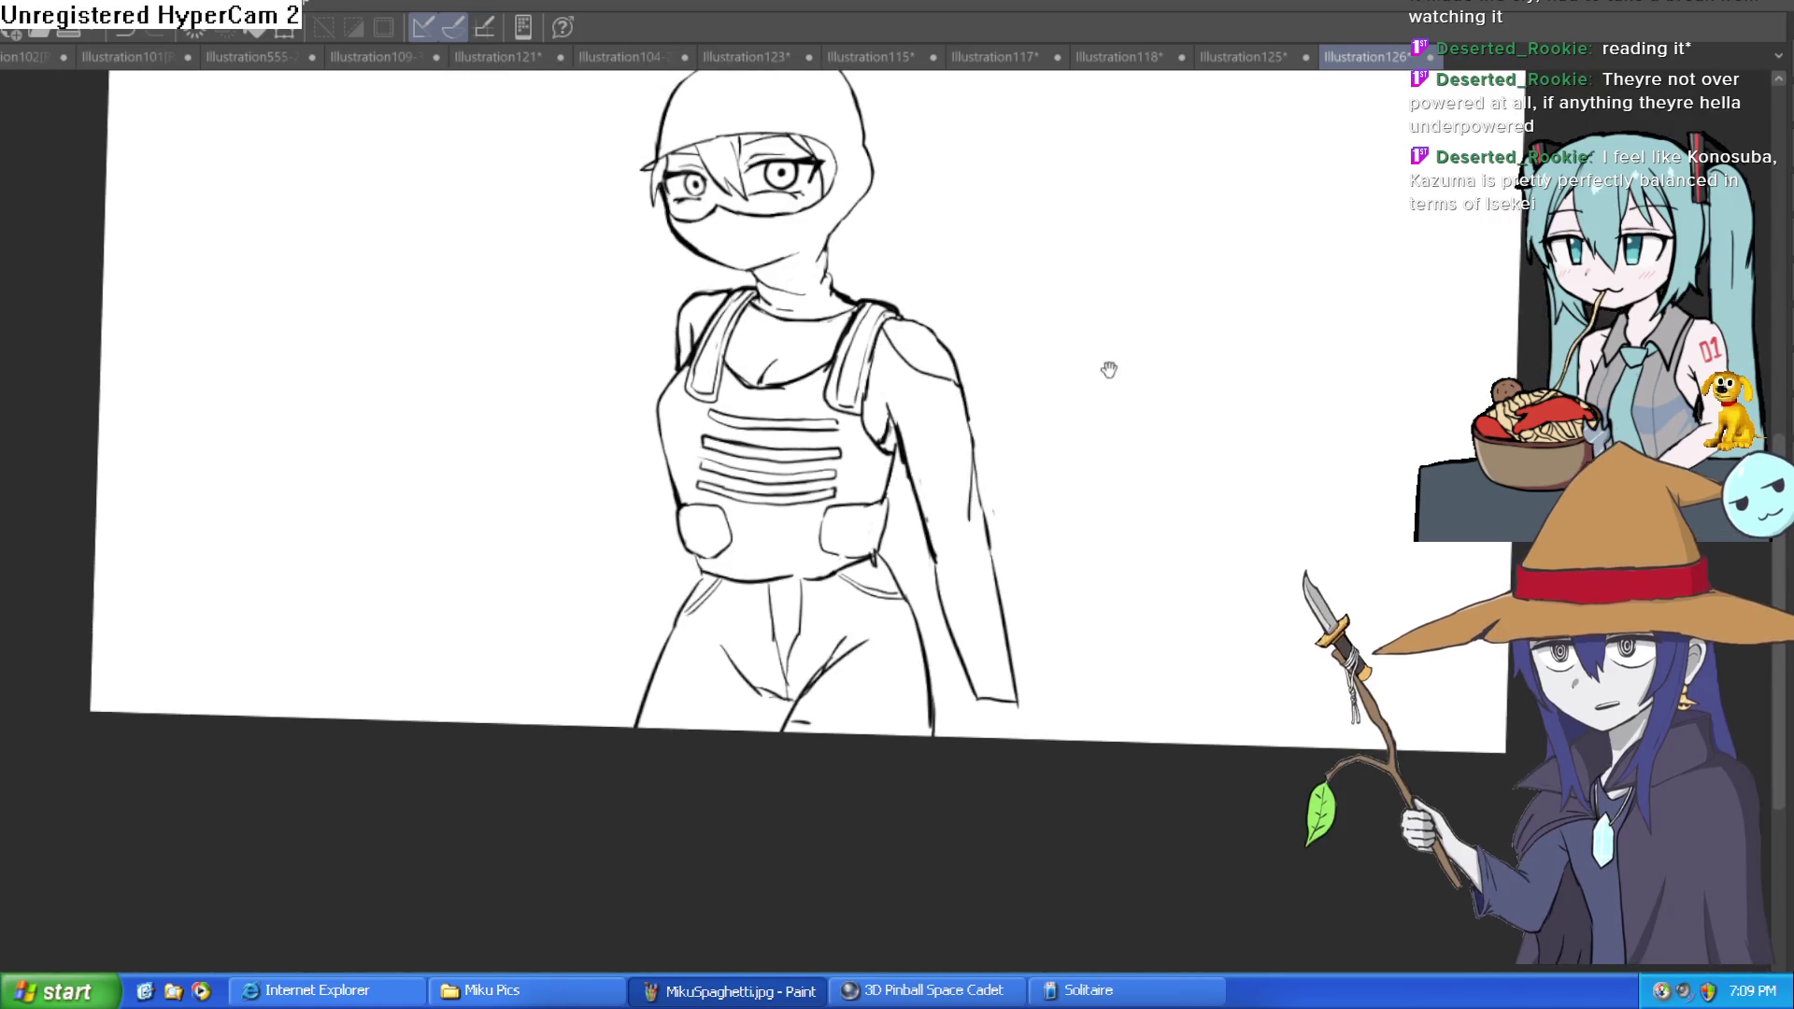
scroll(1090, 395, "down", 1)
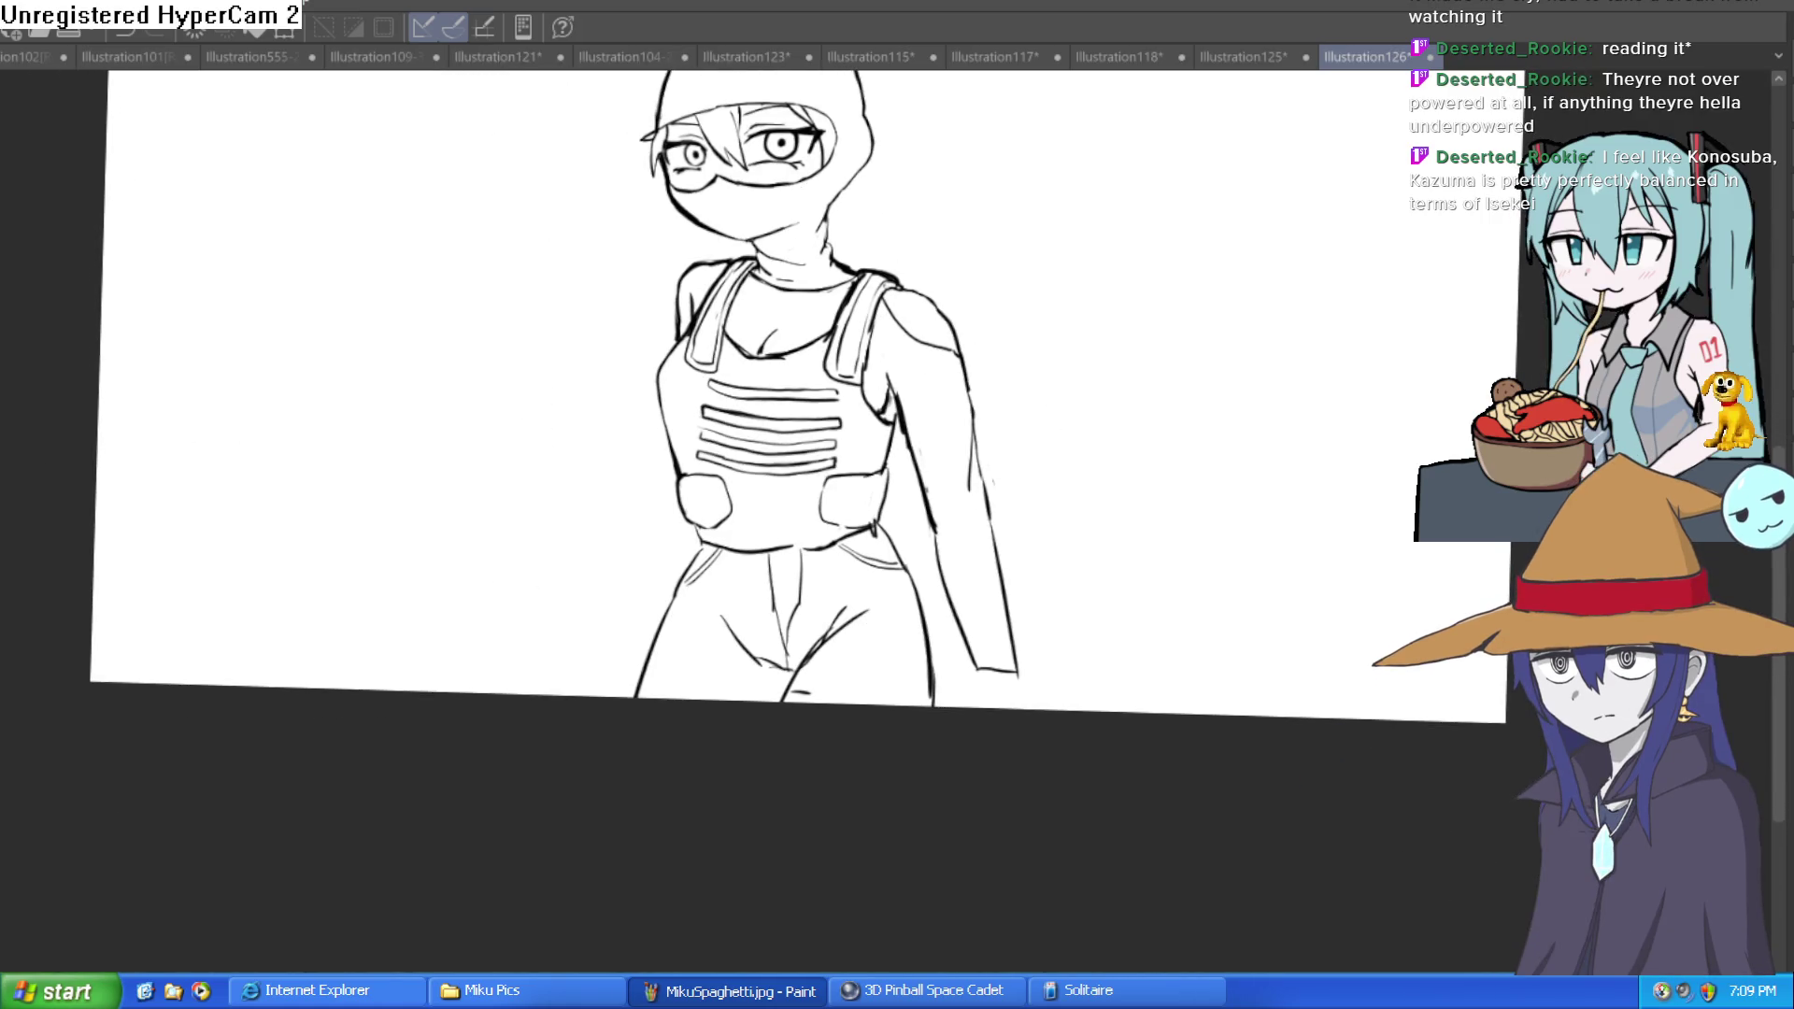
scroll(785, 404, "up", 2)
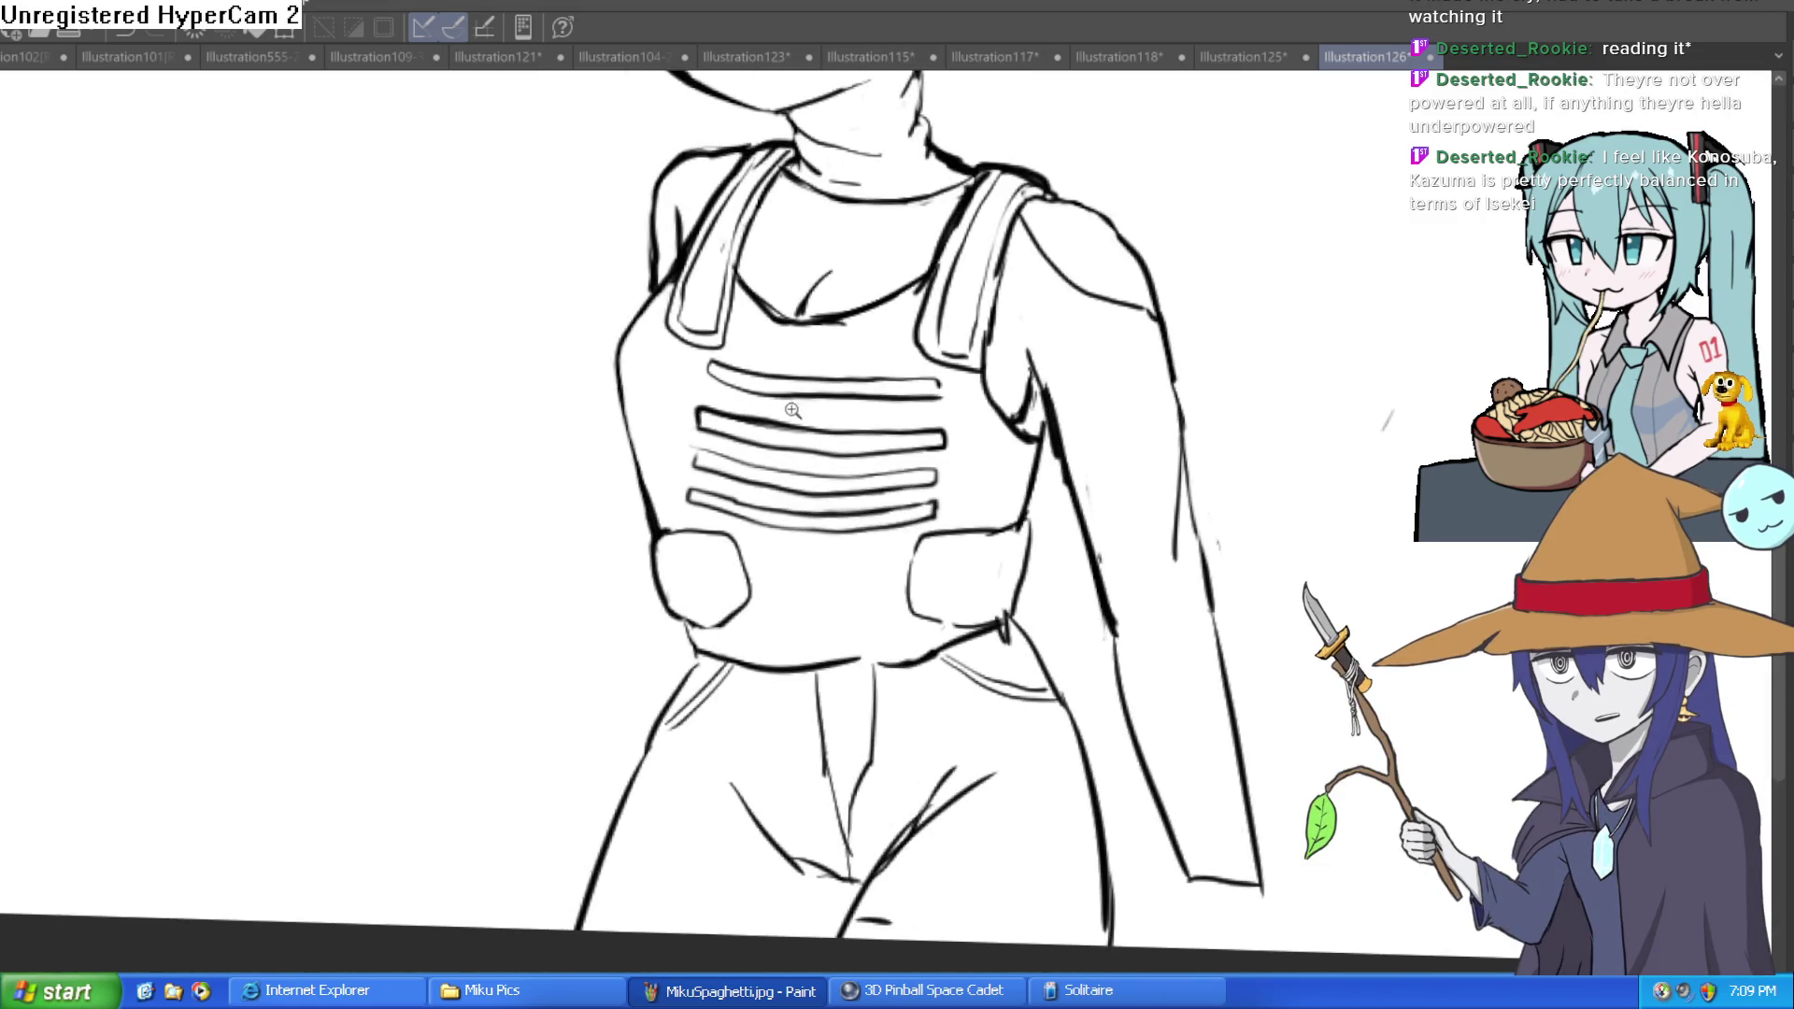
Step: Zoom in on the shoulders and darken and thicken the left shoulder contour
scroll(896, 399, "down", 1)
scroll(895, 399, "up", 2)
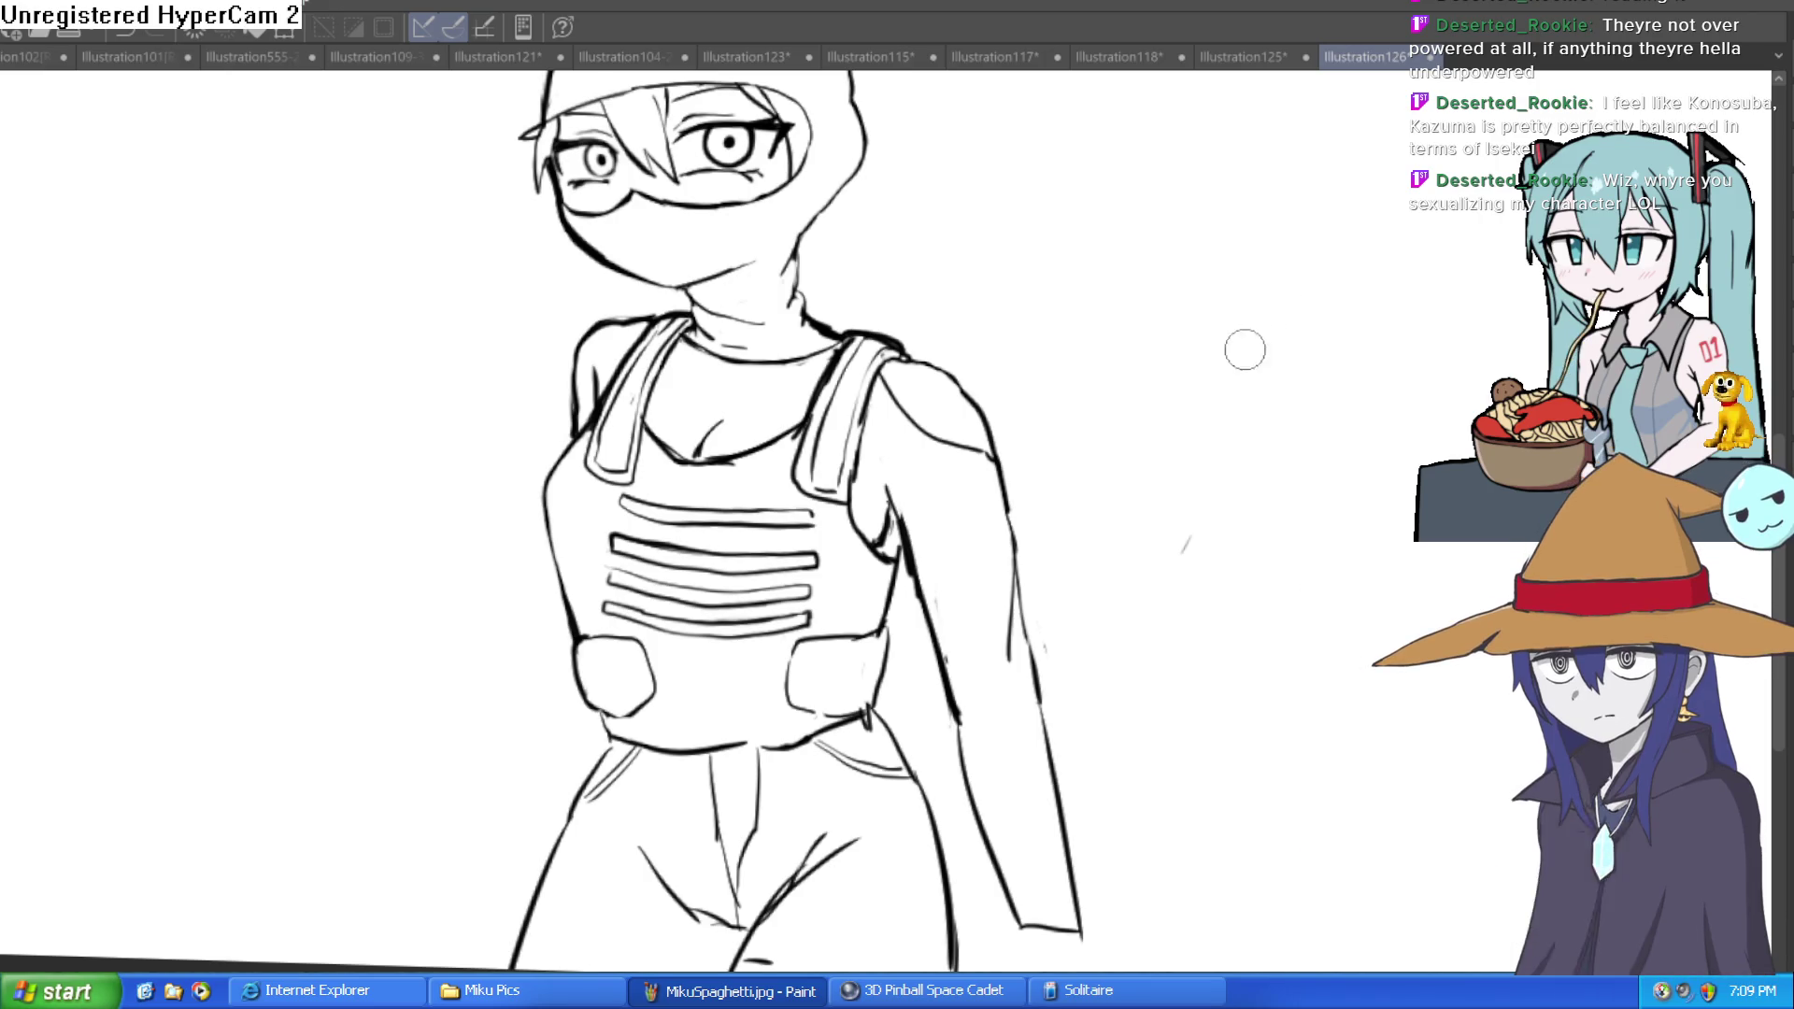
scroll(1119, 531, "down", 2)
scroll(1101, 381, "up", 3)
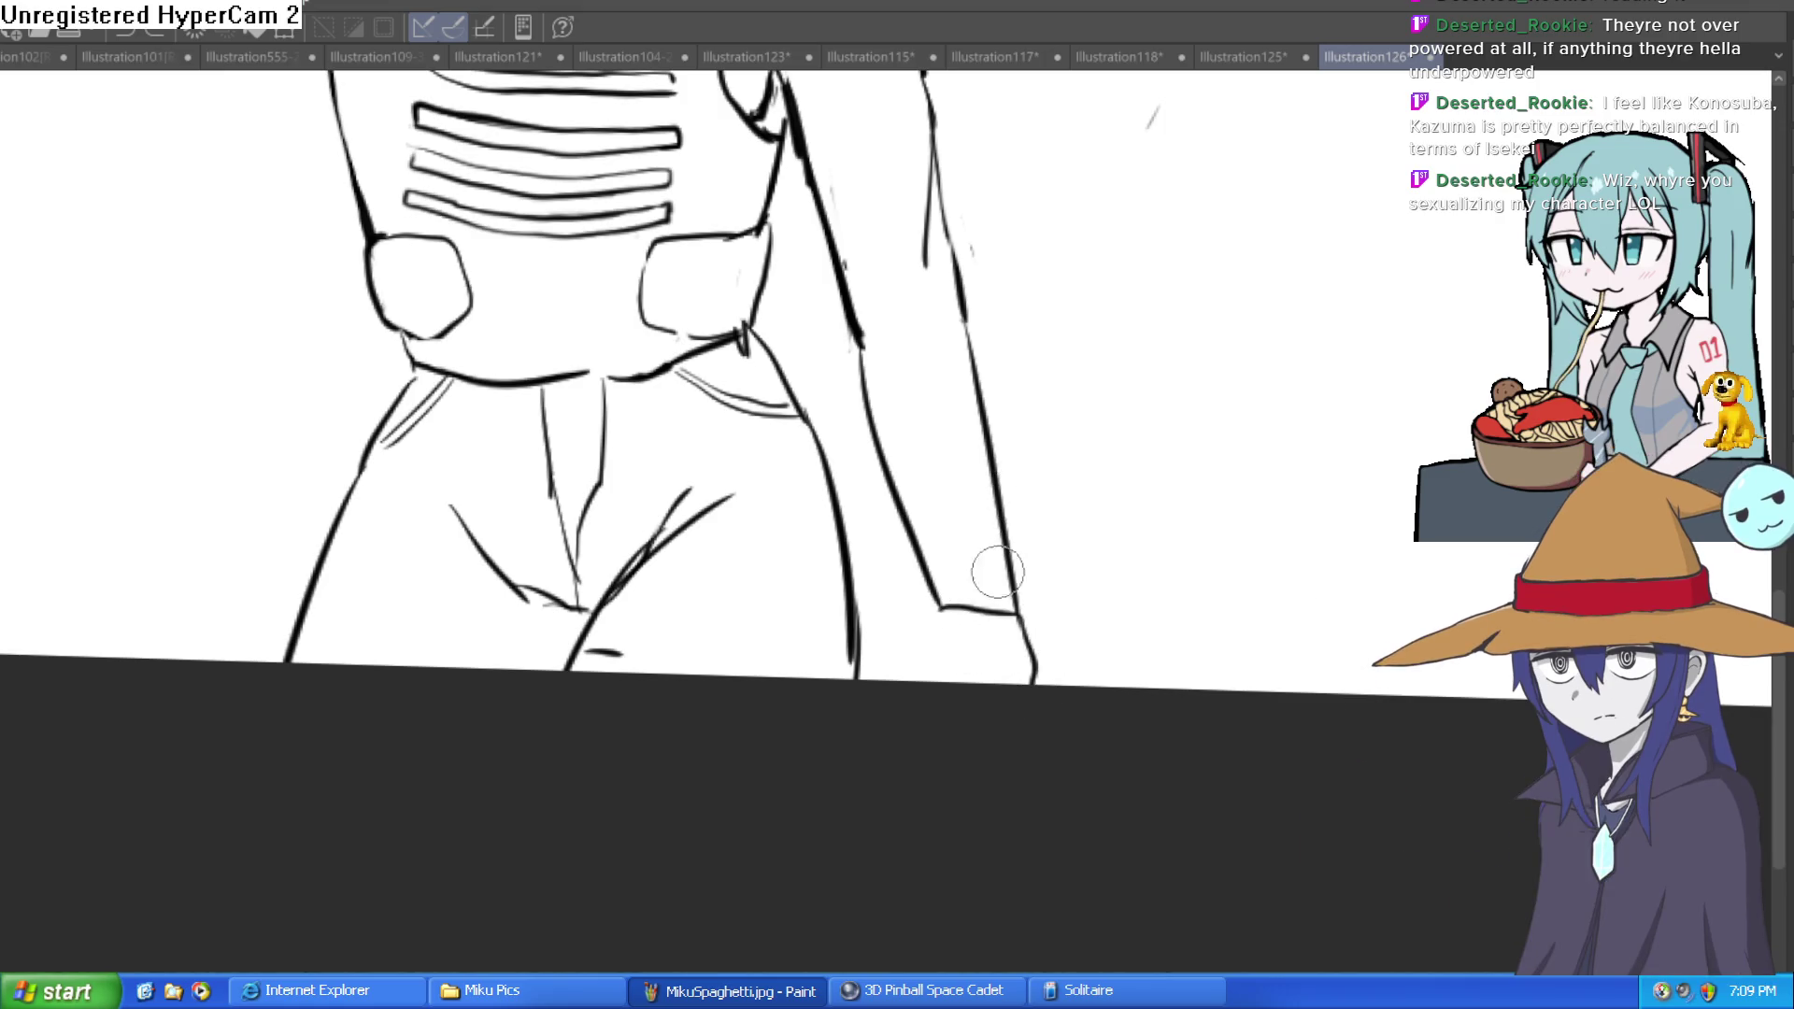
scroll(1117, 711, "down", 3)
left_click_drag(1077, 688, 1050, 569)
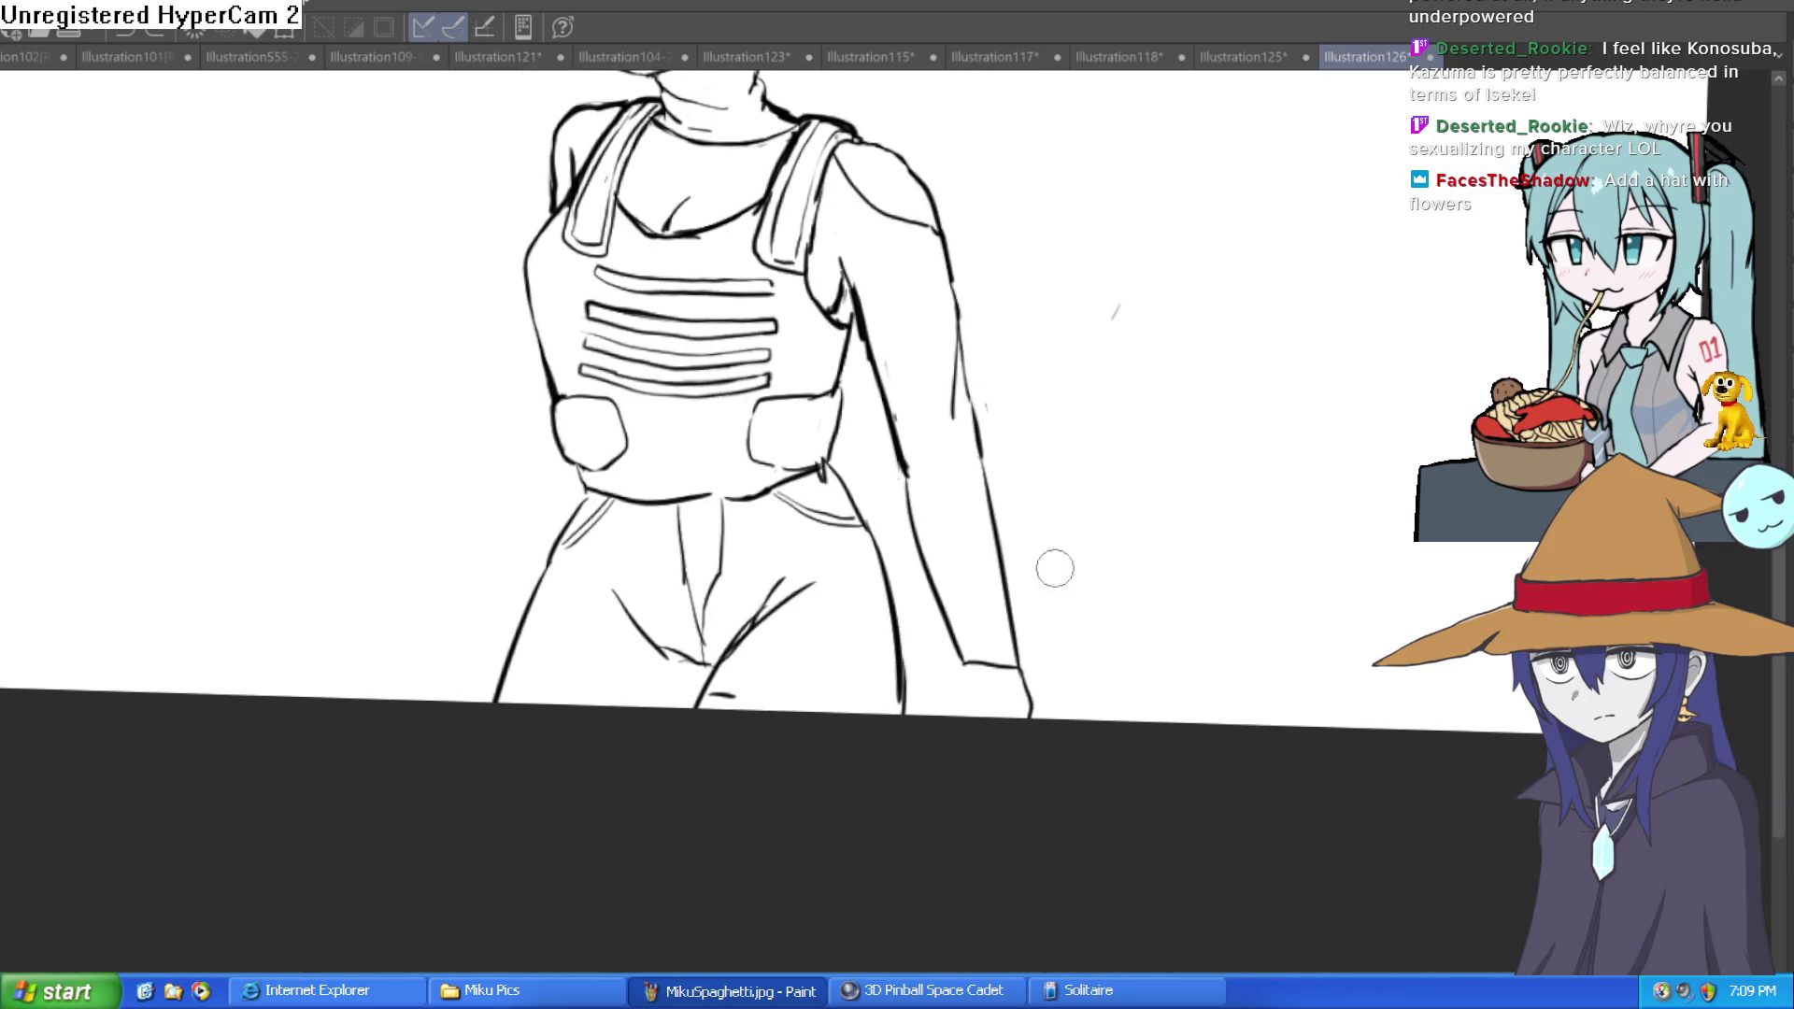
scroll(1049, 649, "down", 2)
scroll(1049, 641, "up", 2)
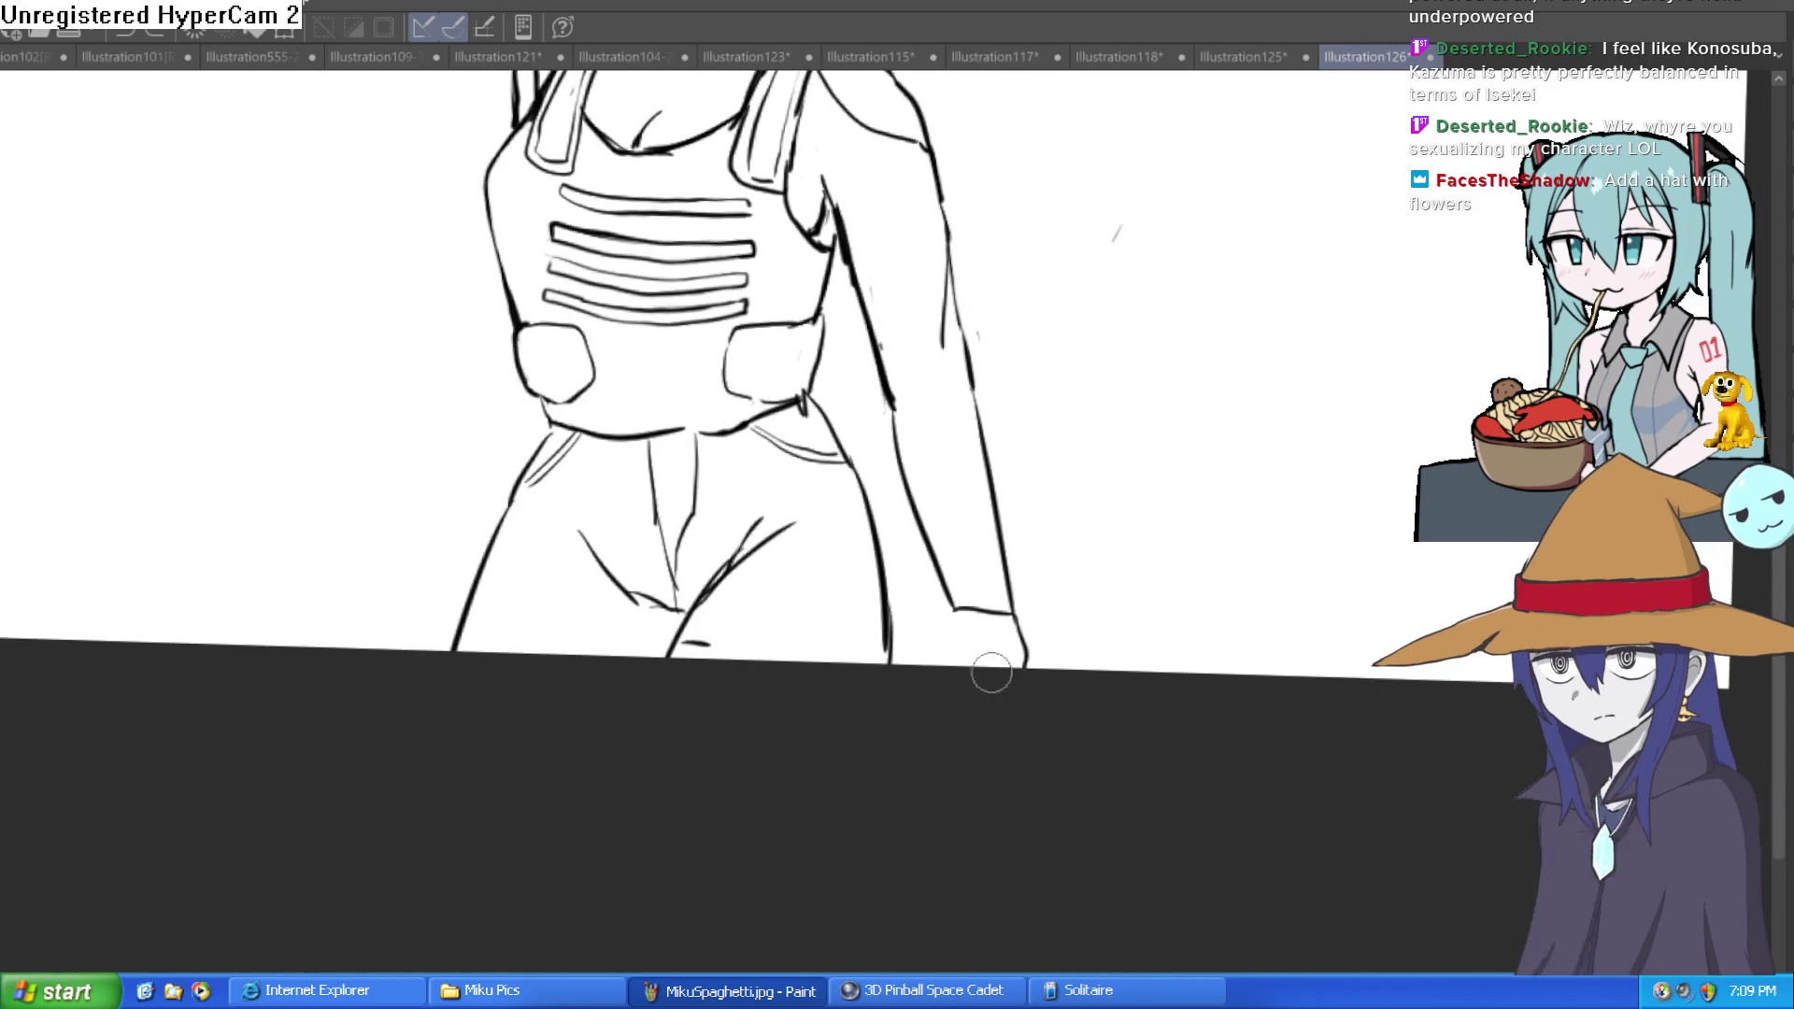
scroll(1062, 629, "down", 2)
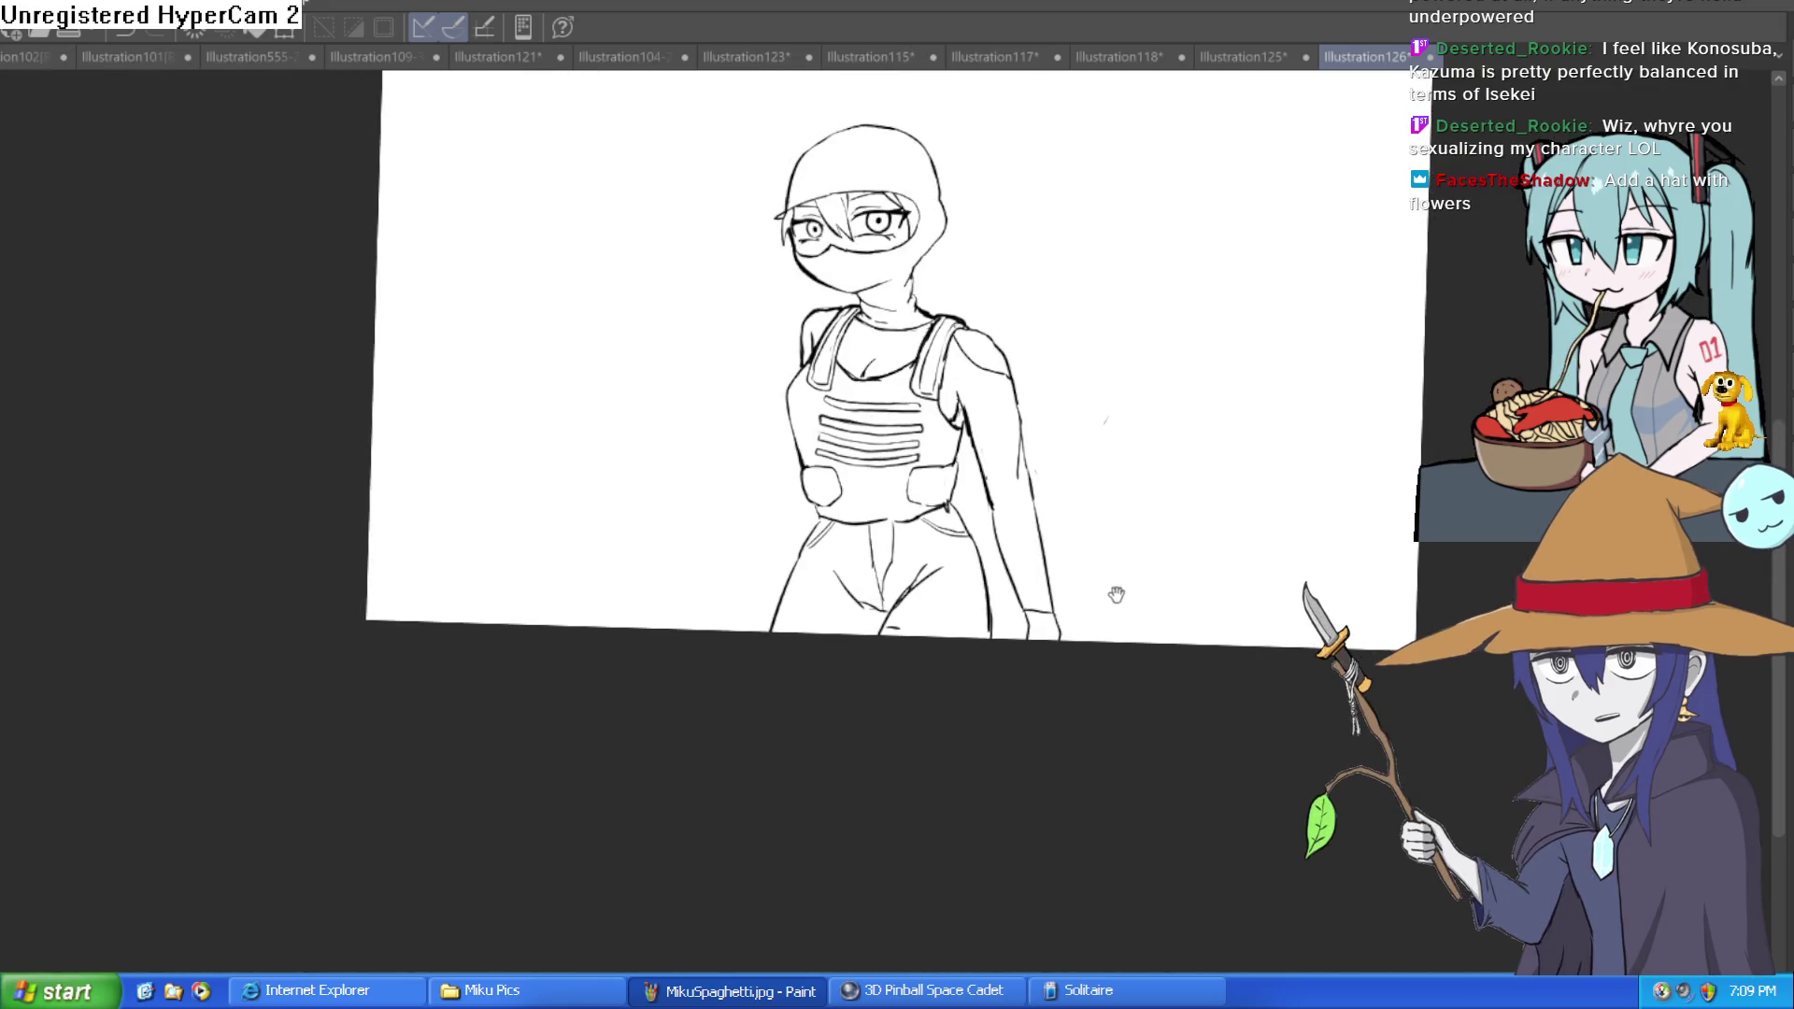
scroll(1064, 612, "up", 2)
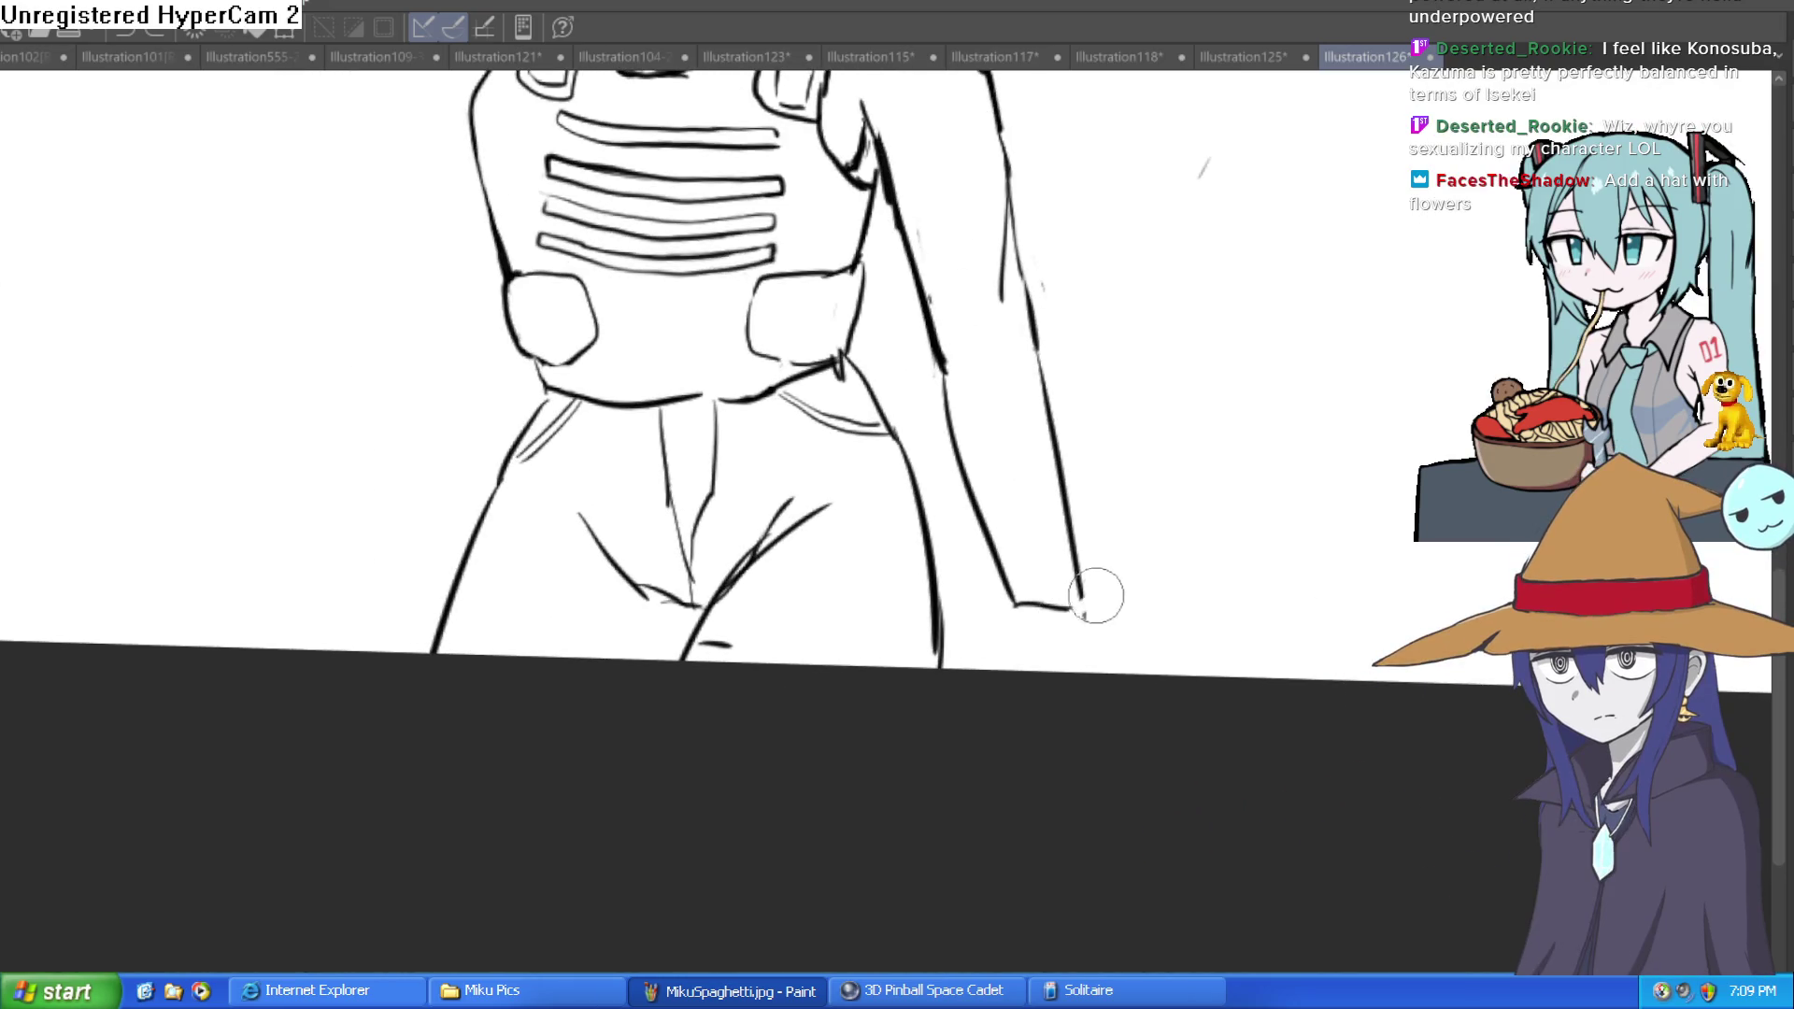
scroll(1093, 689, "up", 3)
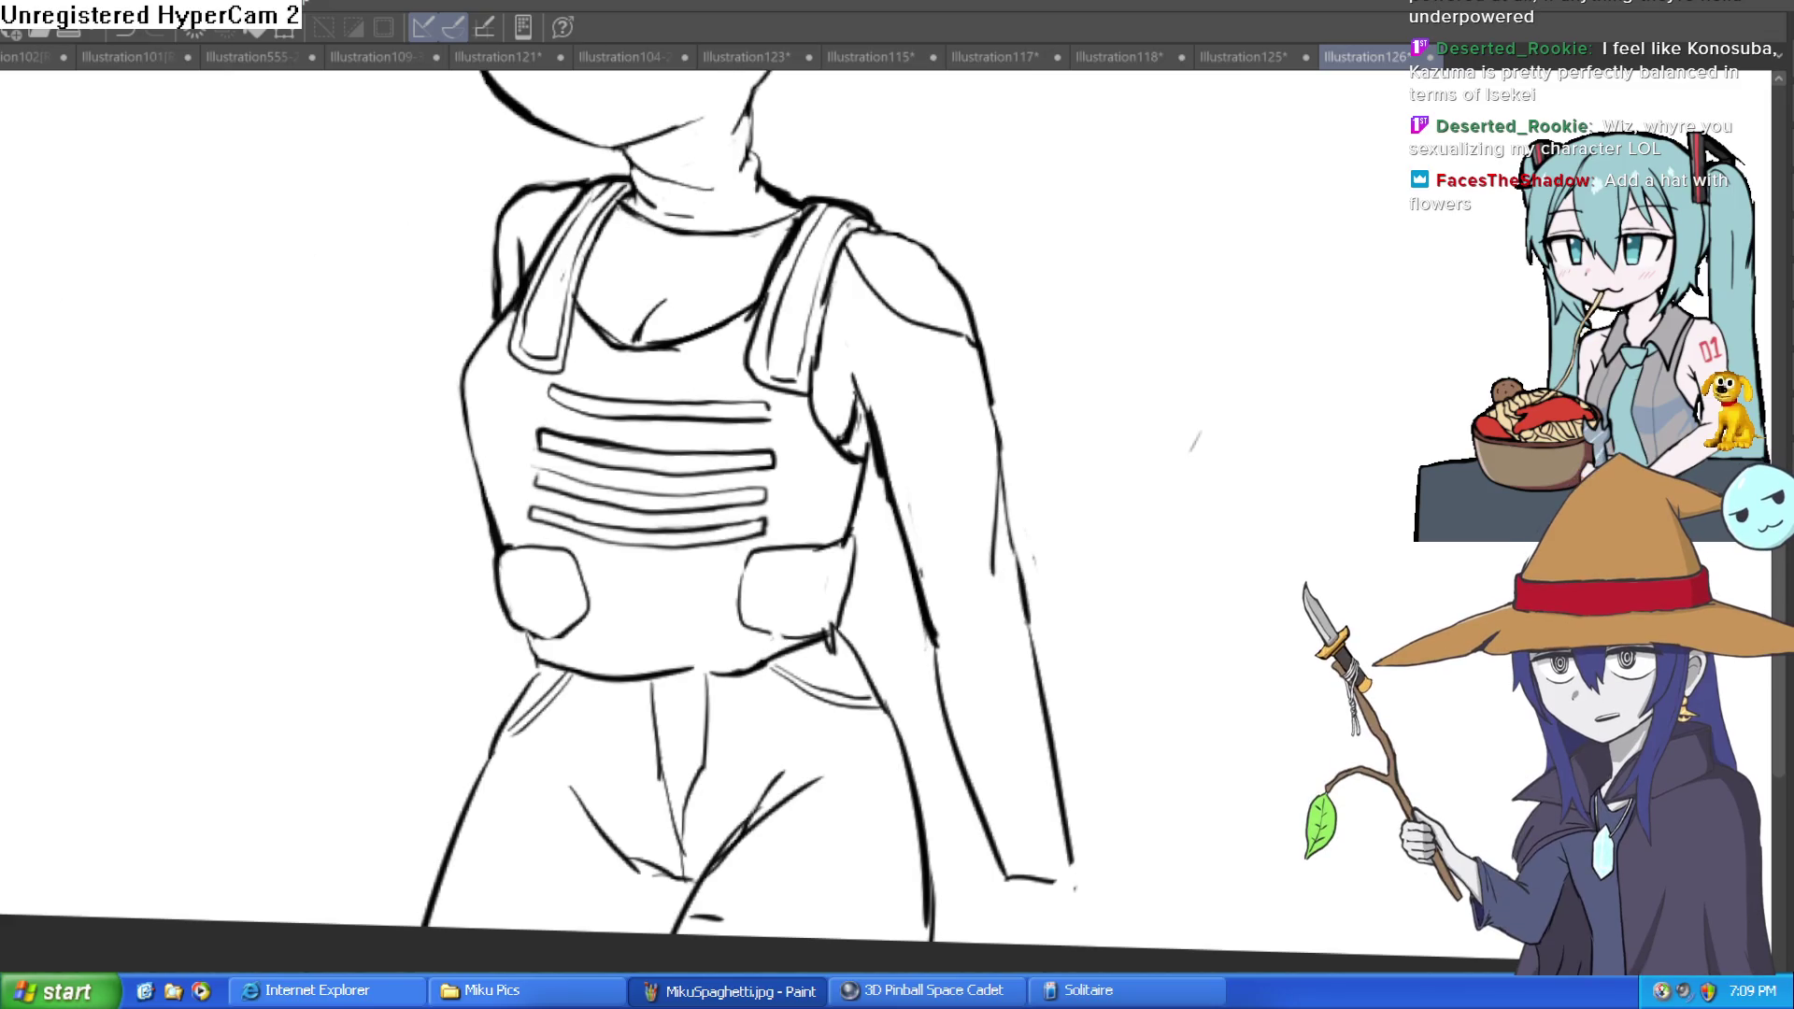
left_click(647, 354)
left_click(647, 353)
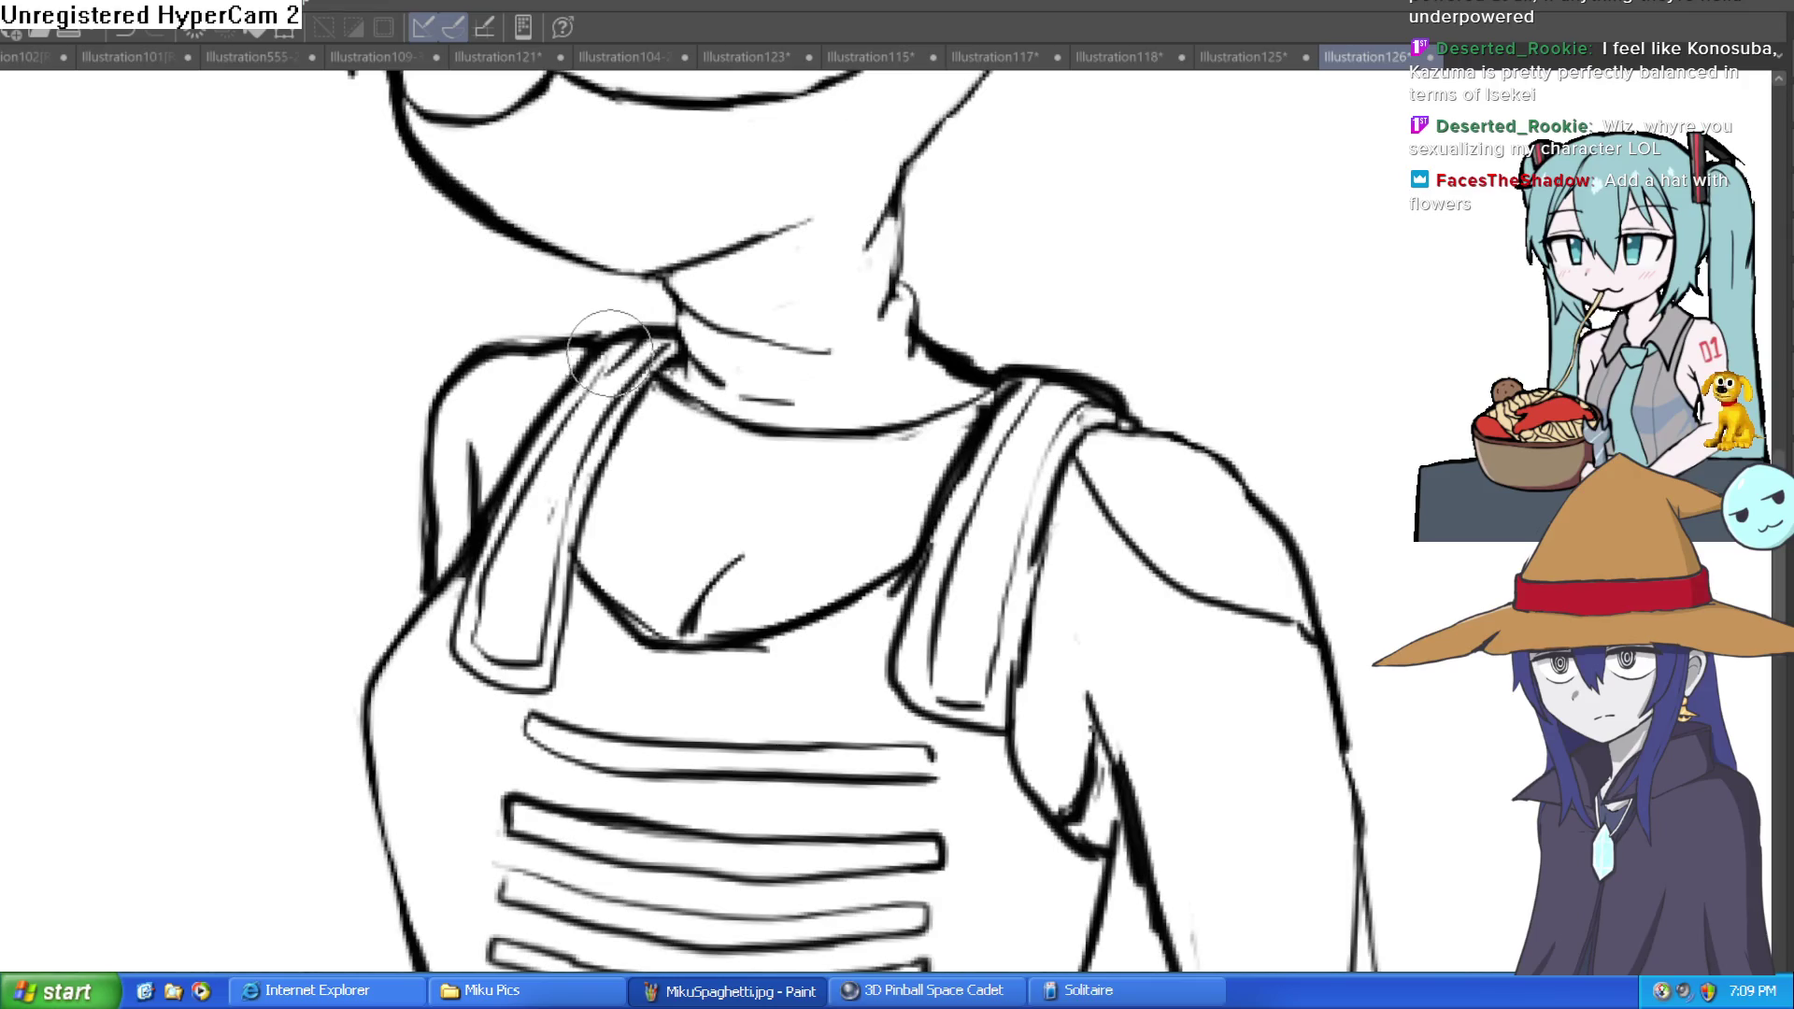
mouse_move(500, 360)
left_mouse_down()
mouse_move(402, 481)
mouse_move(425, 589)
left_mouse_up()
mouse_move(524, 350)
left_mouse_down()
mouse_move(568, 341)
mouse_move(480, 353)
mouse_move(401, 460)
mouse_move(414, 548)
left_mouse_up()
Step: Rework the vest strap line where it meets the shoulder
key("ctrl+0")
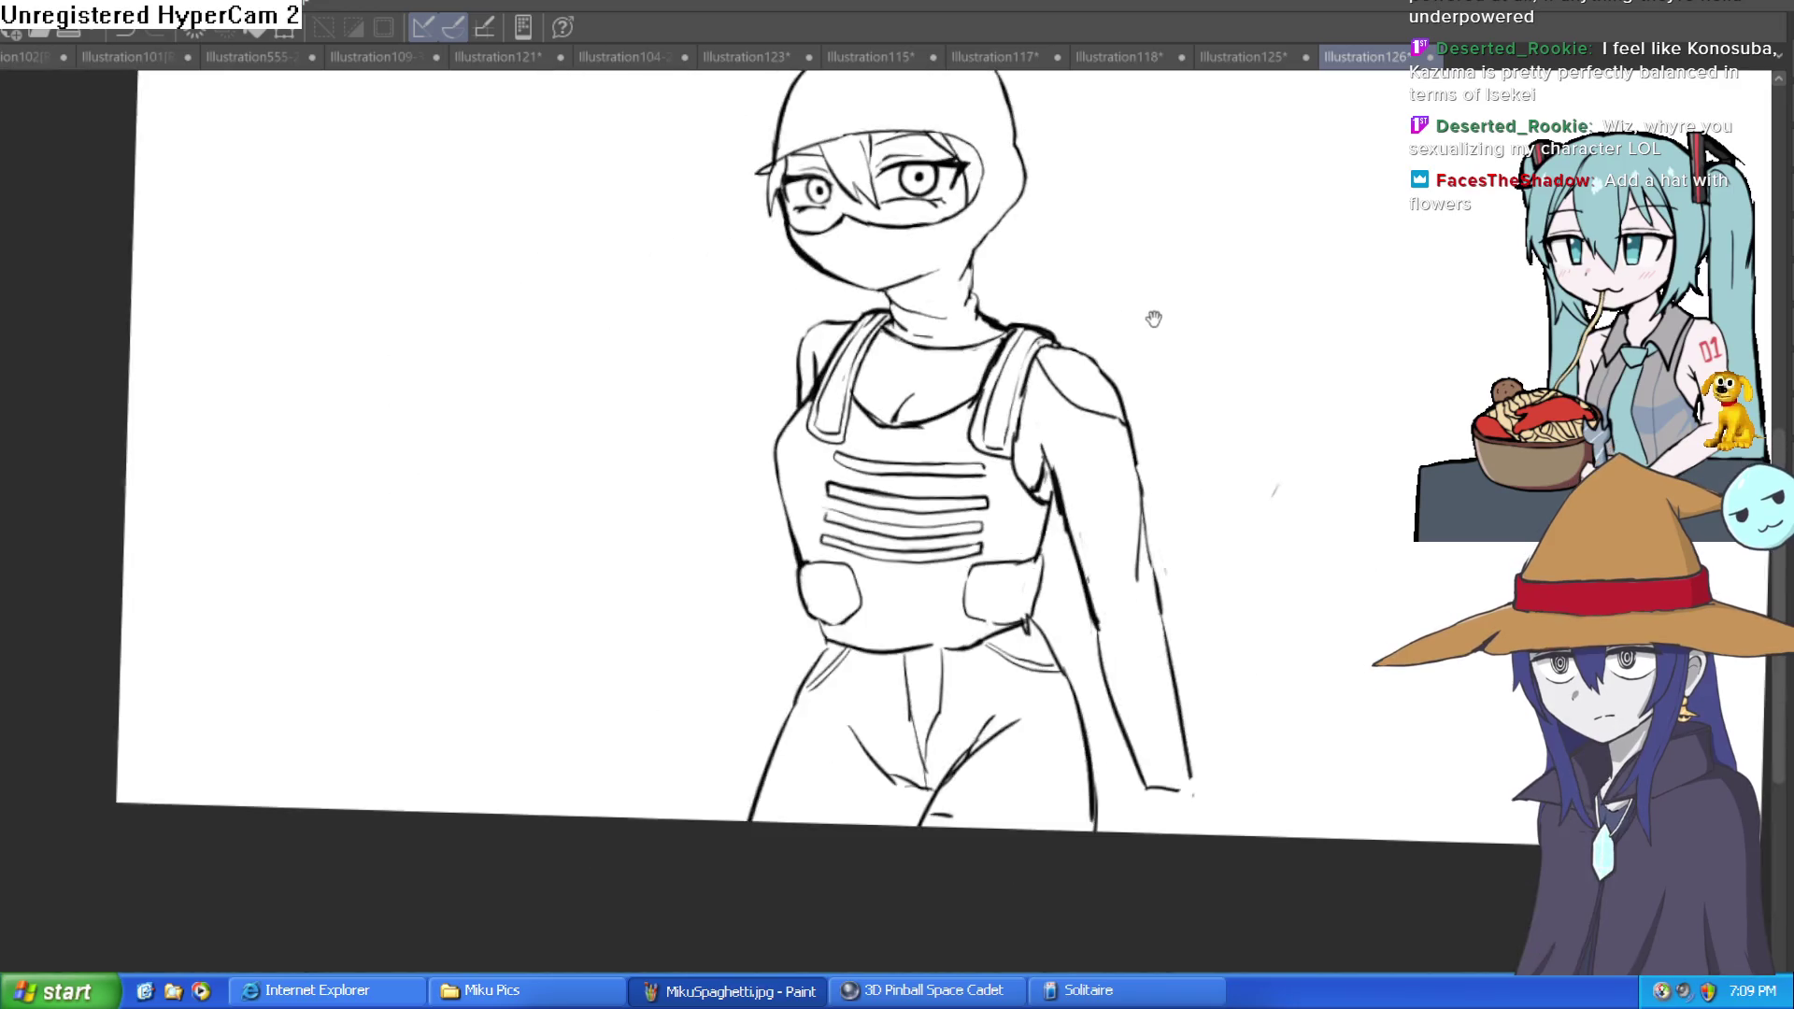
mouse_move(1103, 393)
left_mouse_down()
mouse_move(1126, 397)
mouse_move(1072, 362)
left_mouse_up()
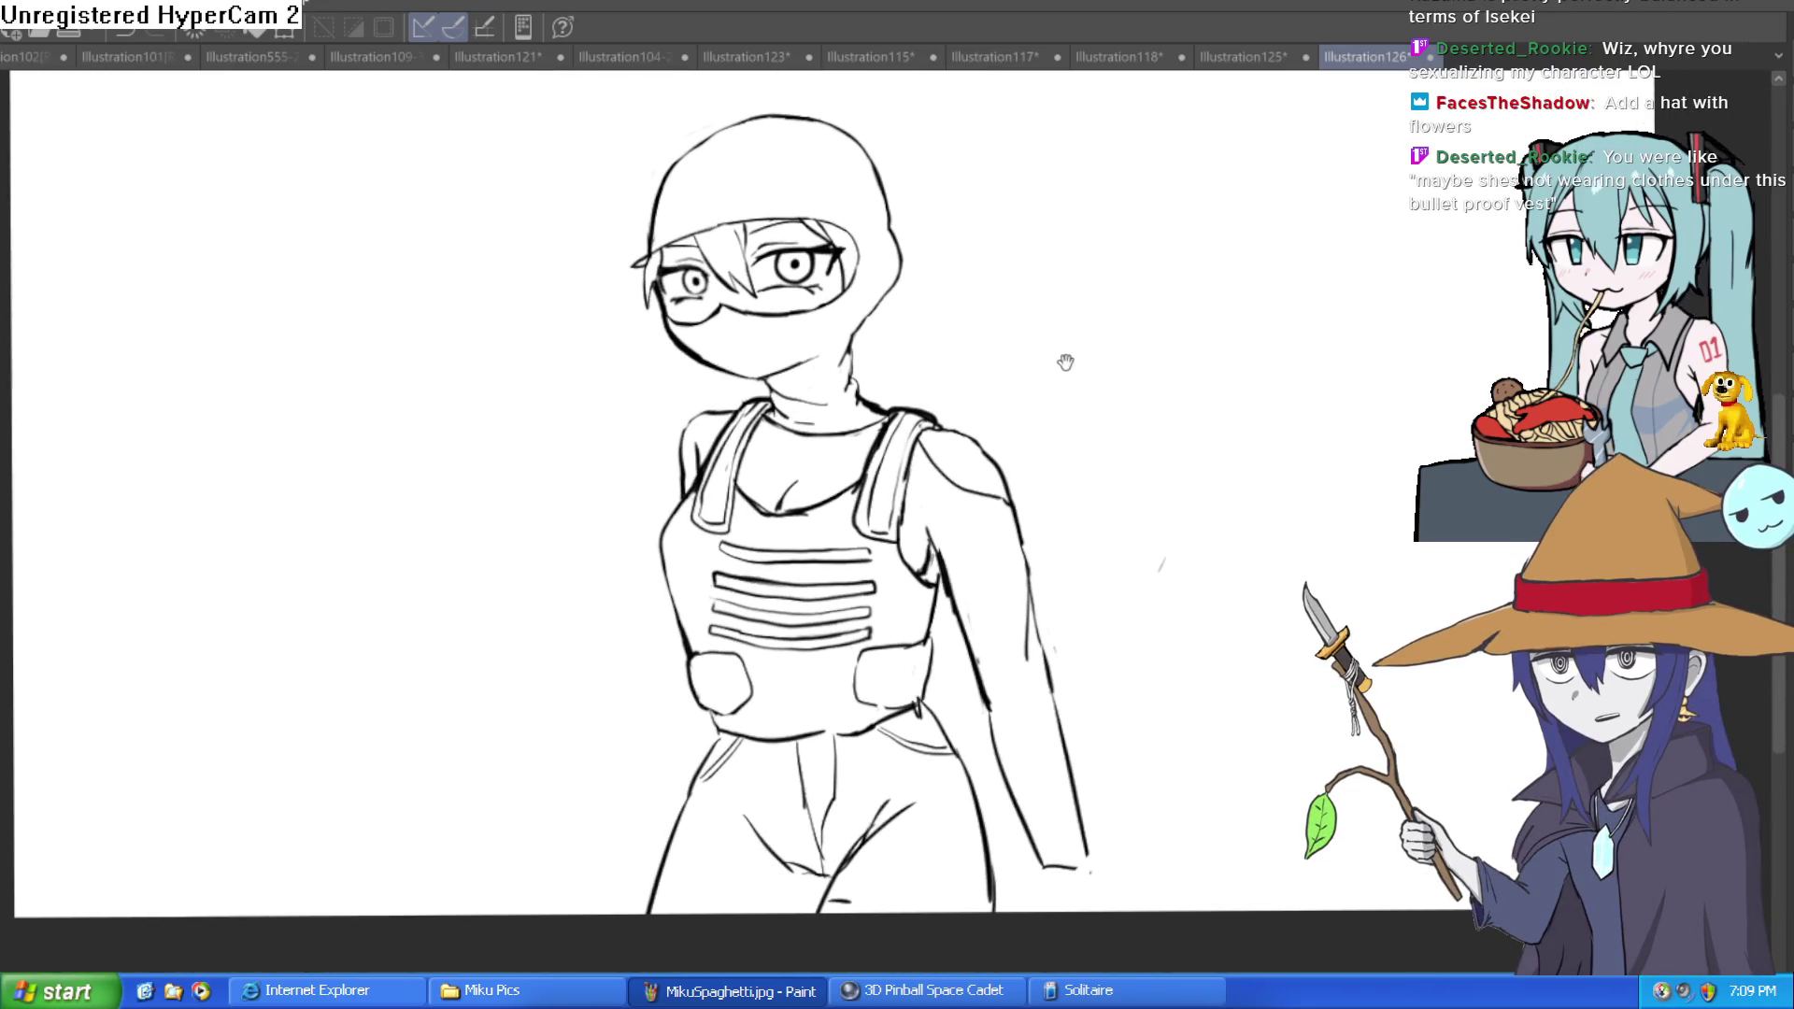
left_click(698, 429)
left_click(698, 430)
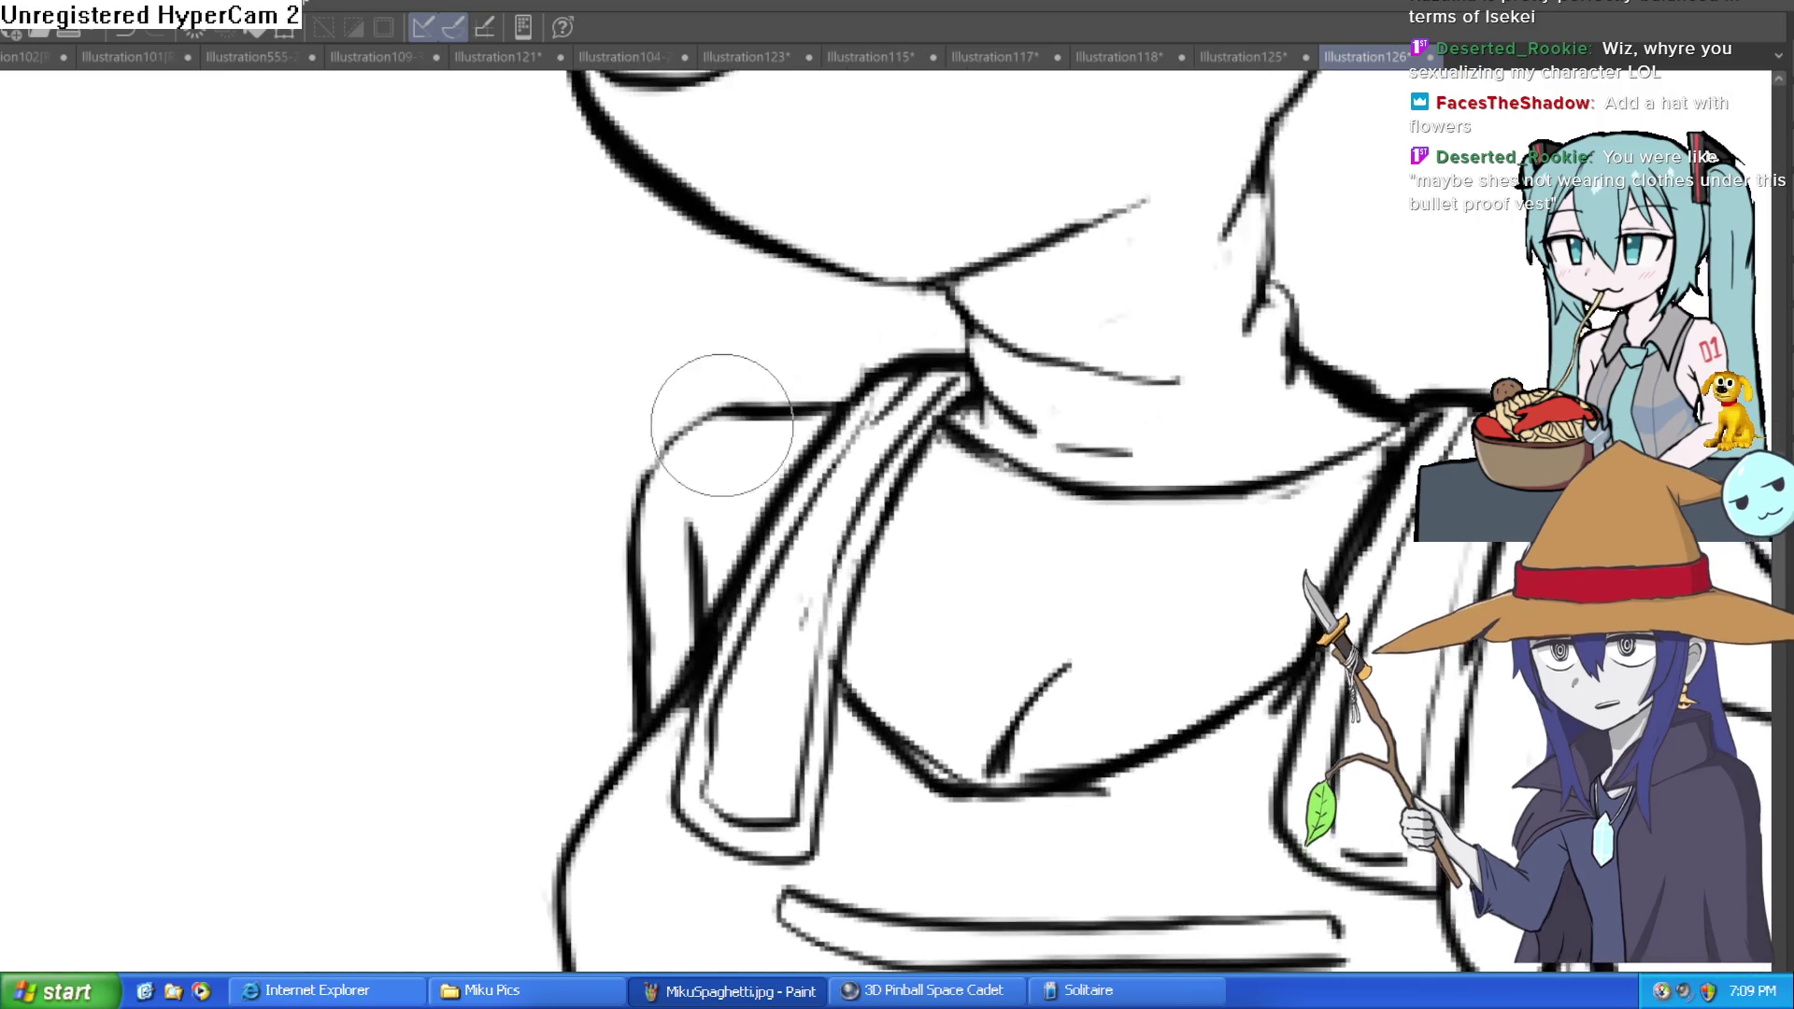
left_click_drag(661, 609, 696, 598)
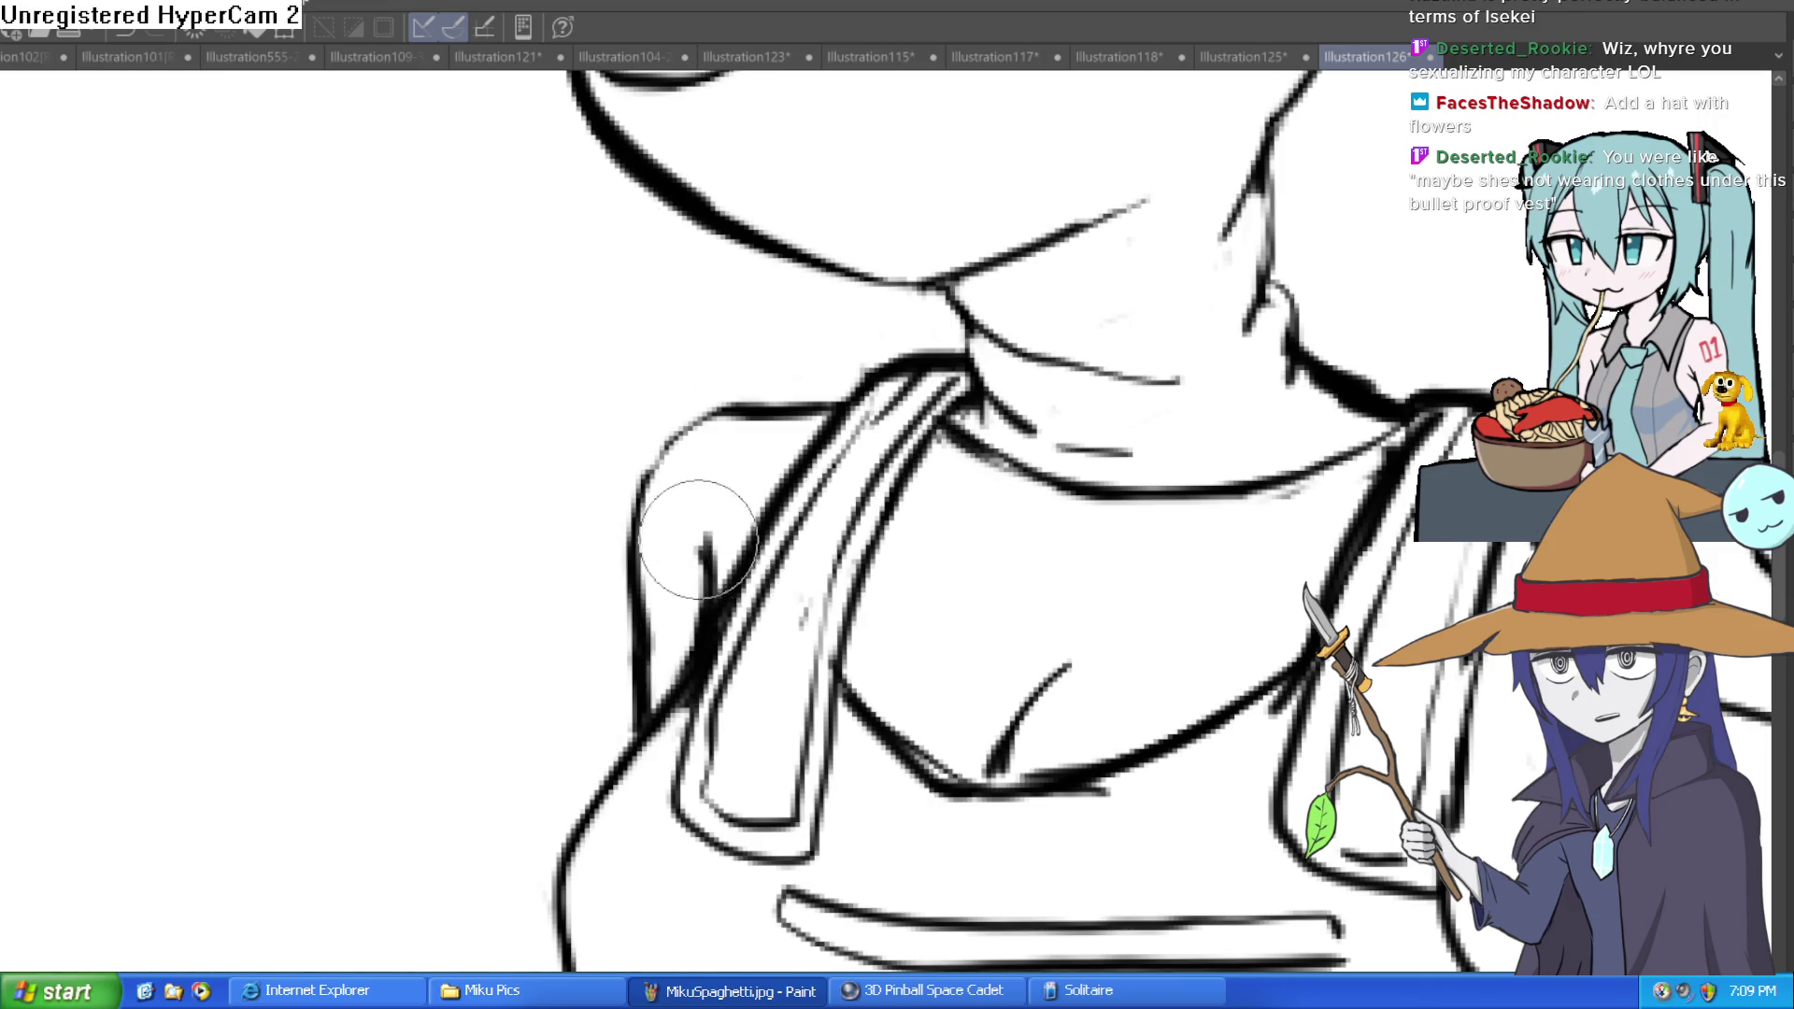
left_click(817, 544, "alt")
left_click(817, 544, "alt")
left_click(935, 461)
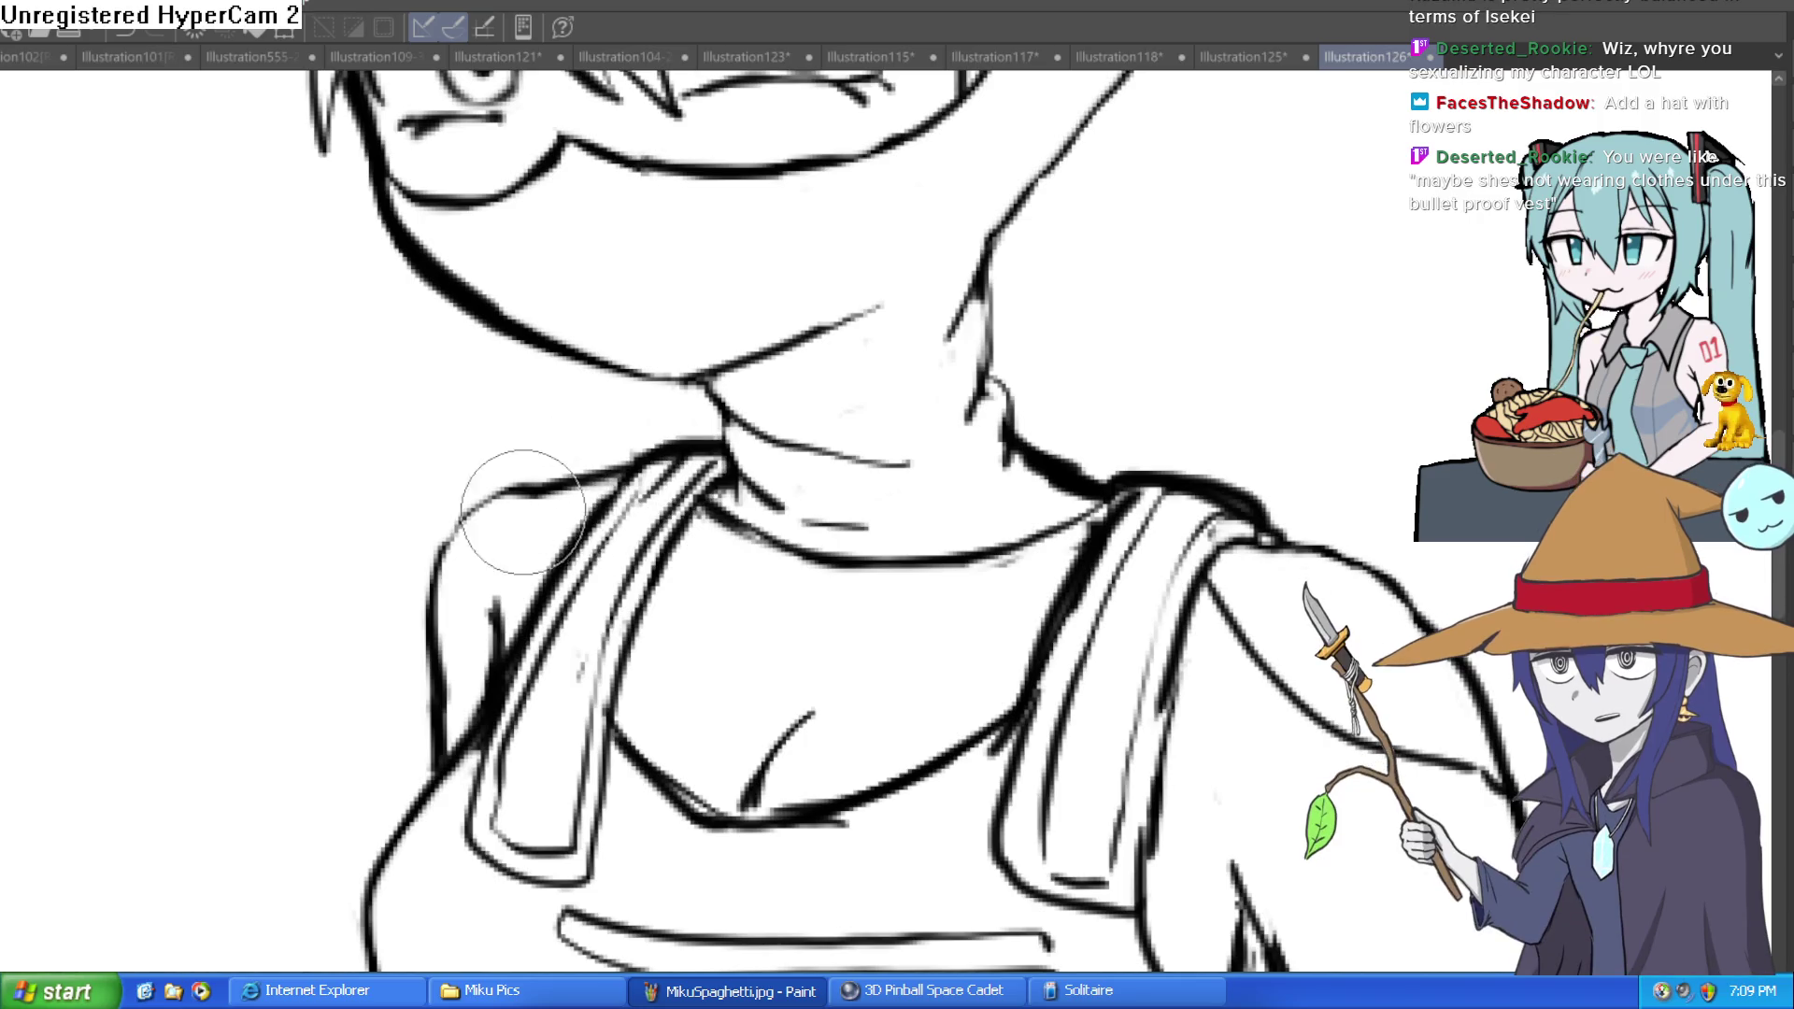
scroll(930, 501, "down", 5)
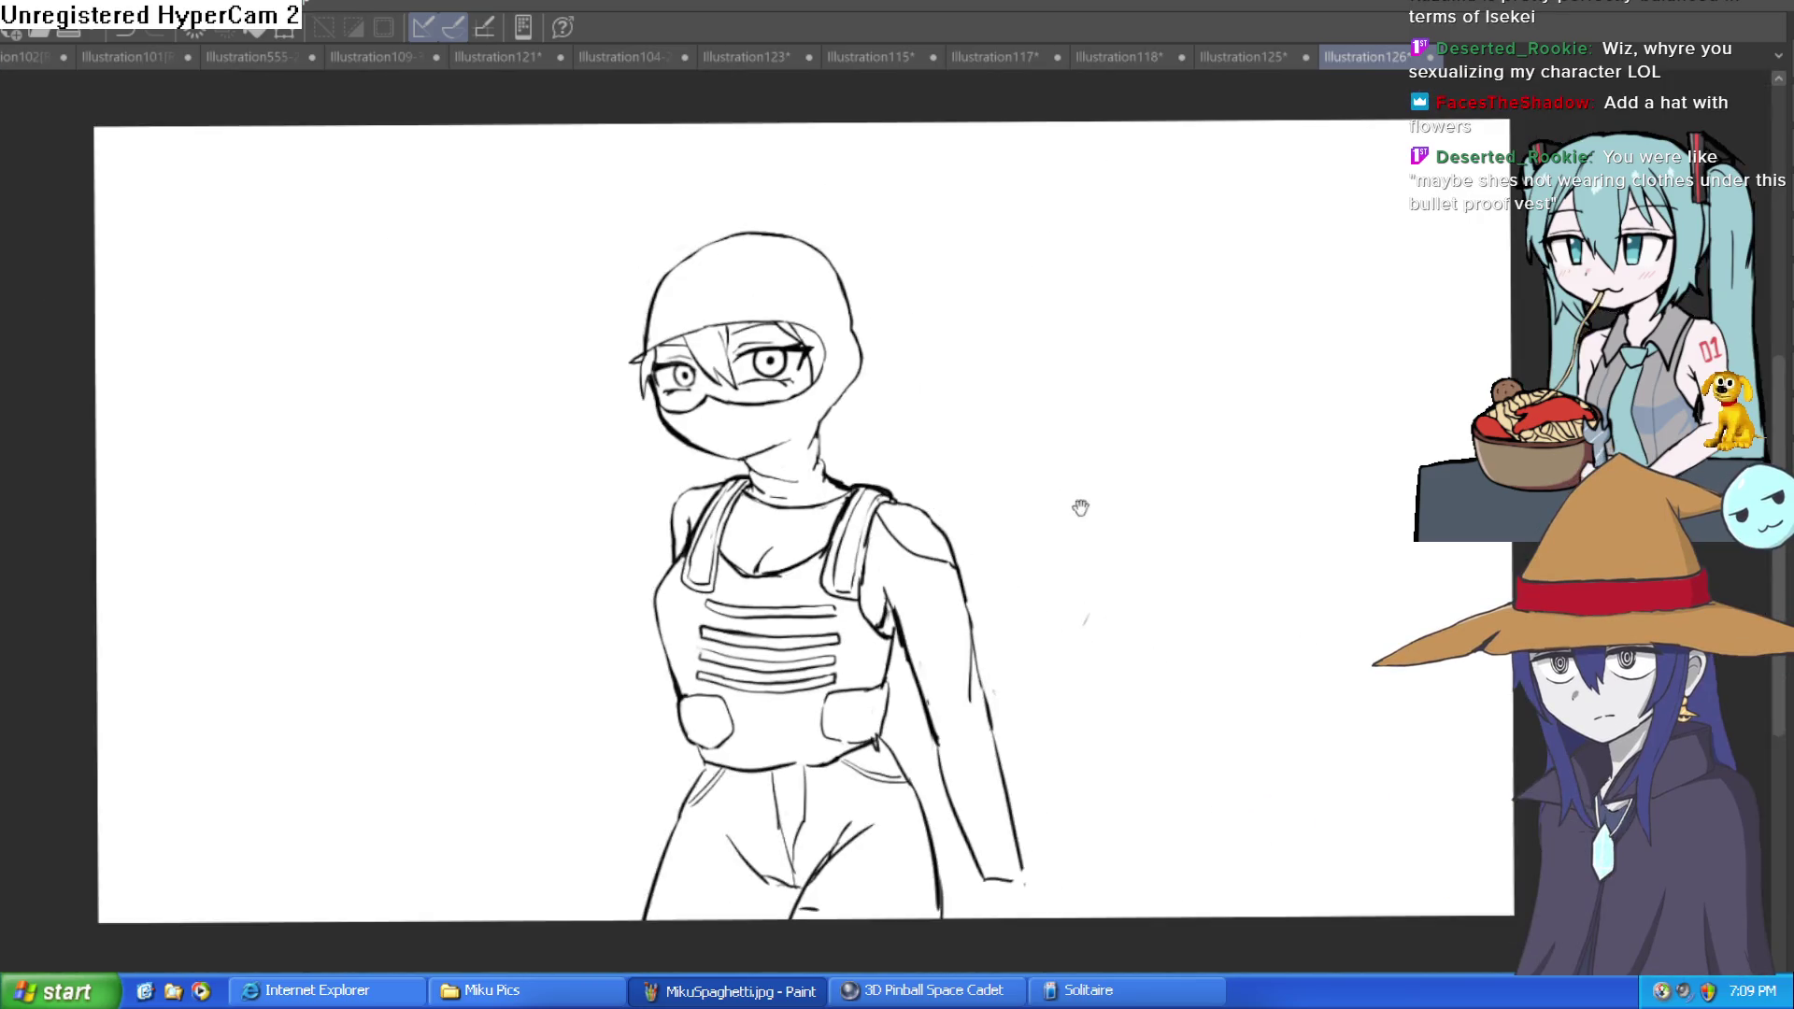
left_click_drag(1046, 569, 1086, 548)
Step: Move the whole drawing about 65 px up, then ink the trouser seam down from the crotch
key("ctrl+t")
left_click_drag(840, 877, 829, 816)
left_click(729, 916)
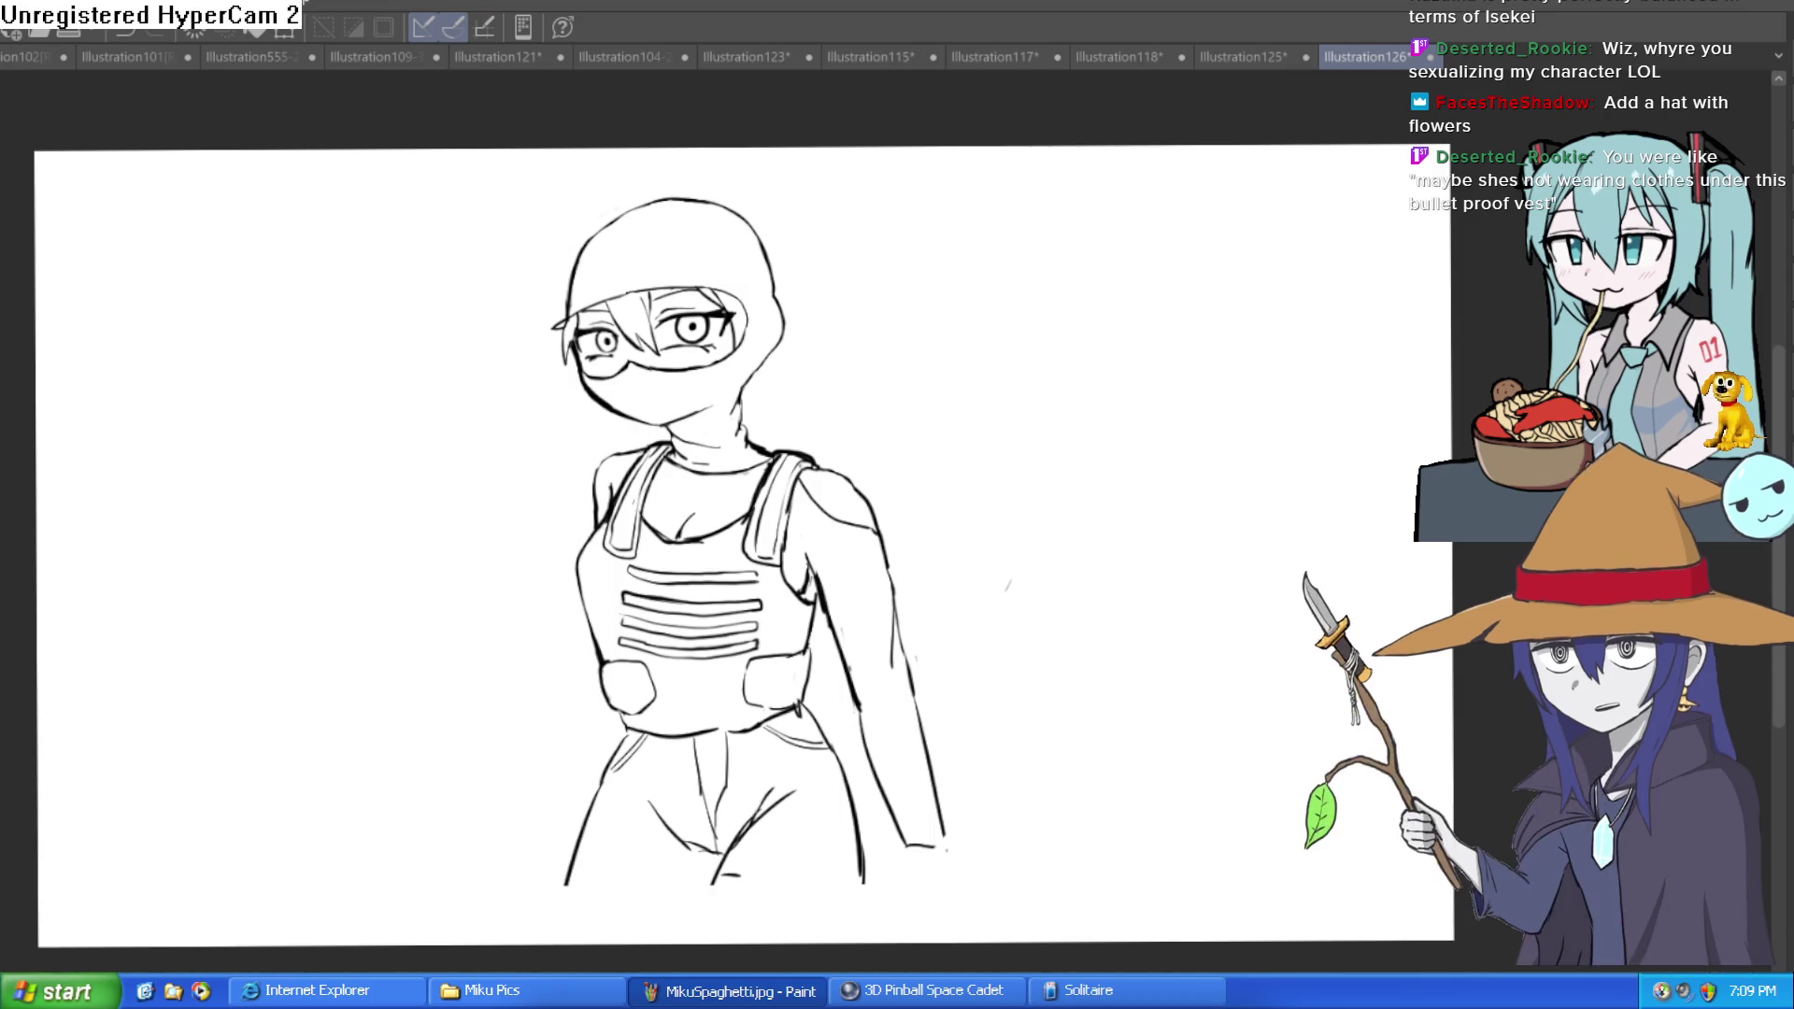
scroll(661, 747, "up", 3)
left_click_drag(654, 691, 610, 899)
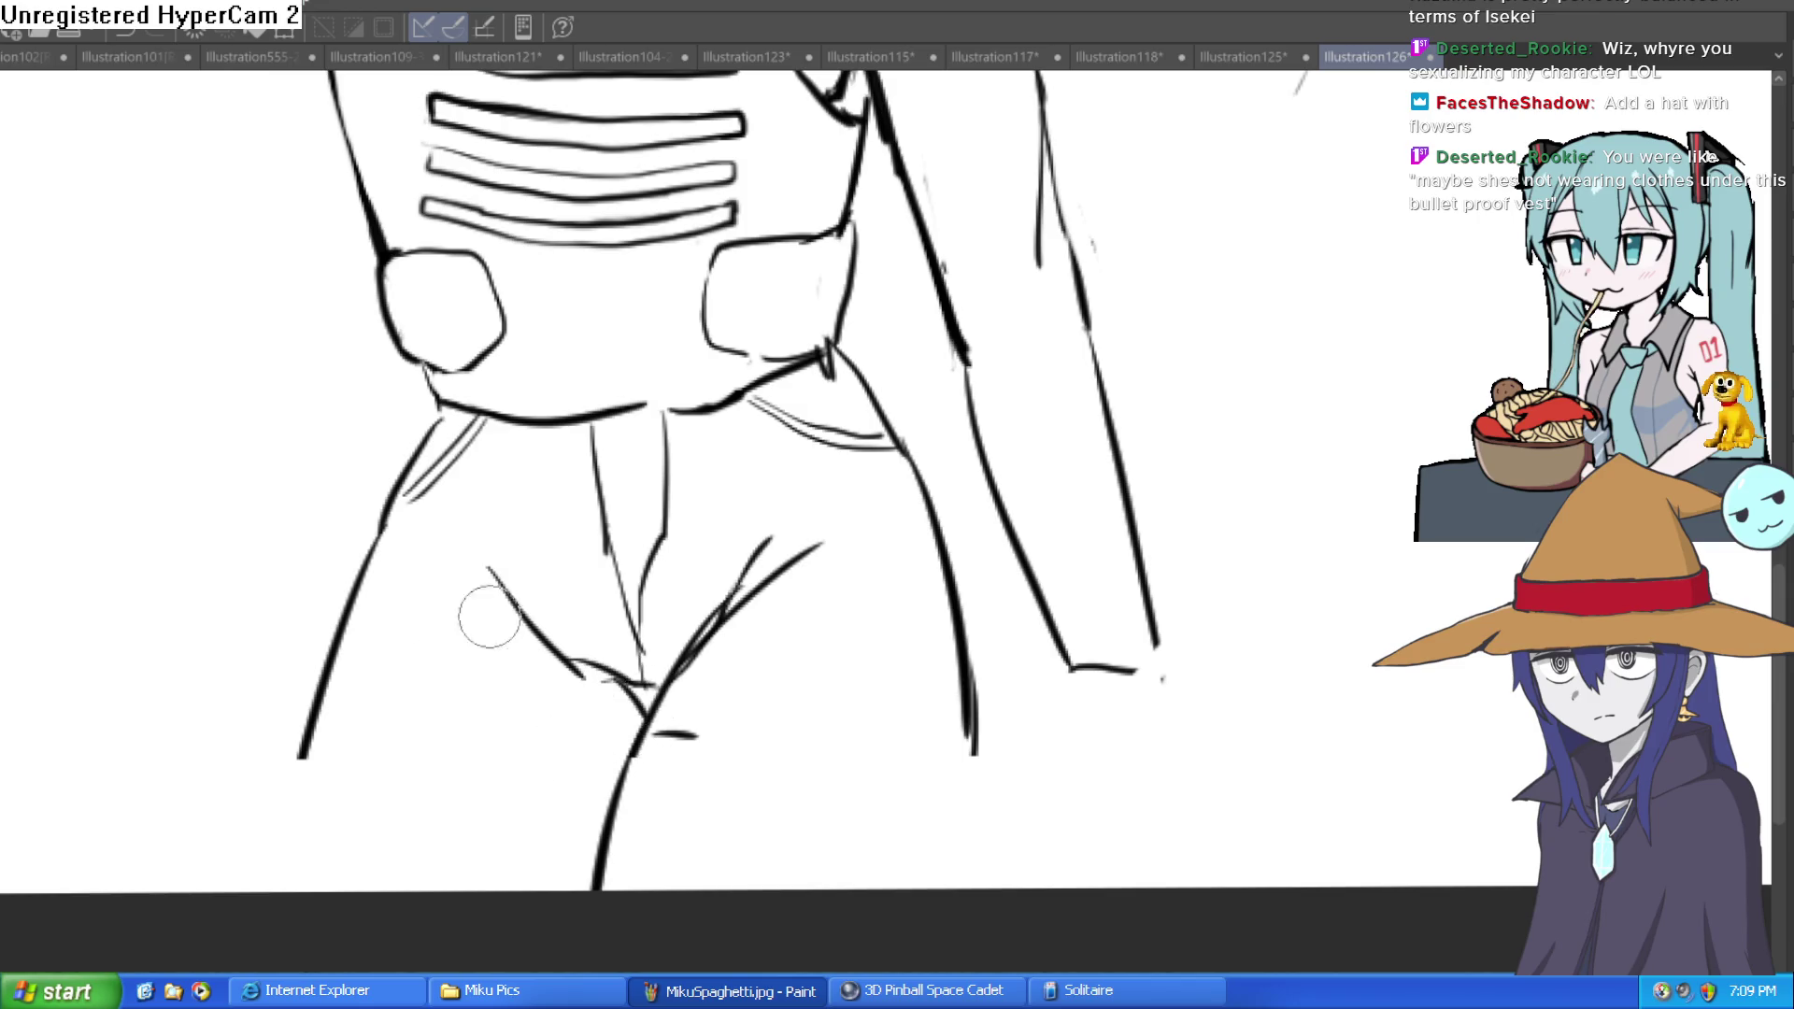
Step: Ink the crotch crease and extend the leg and trouser side lines to the canvas bottom
left_click_drag(572, 659, 653, 697)
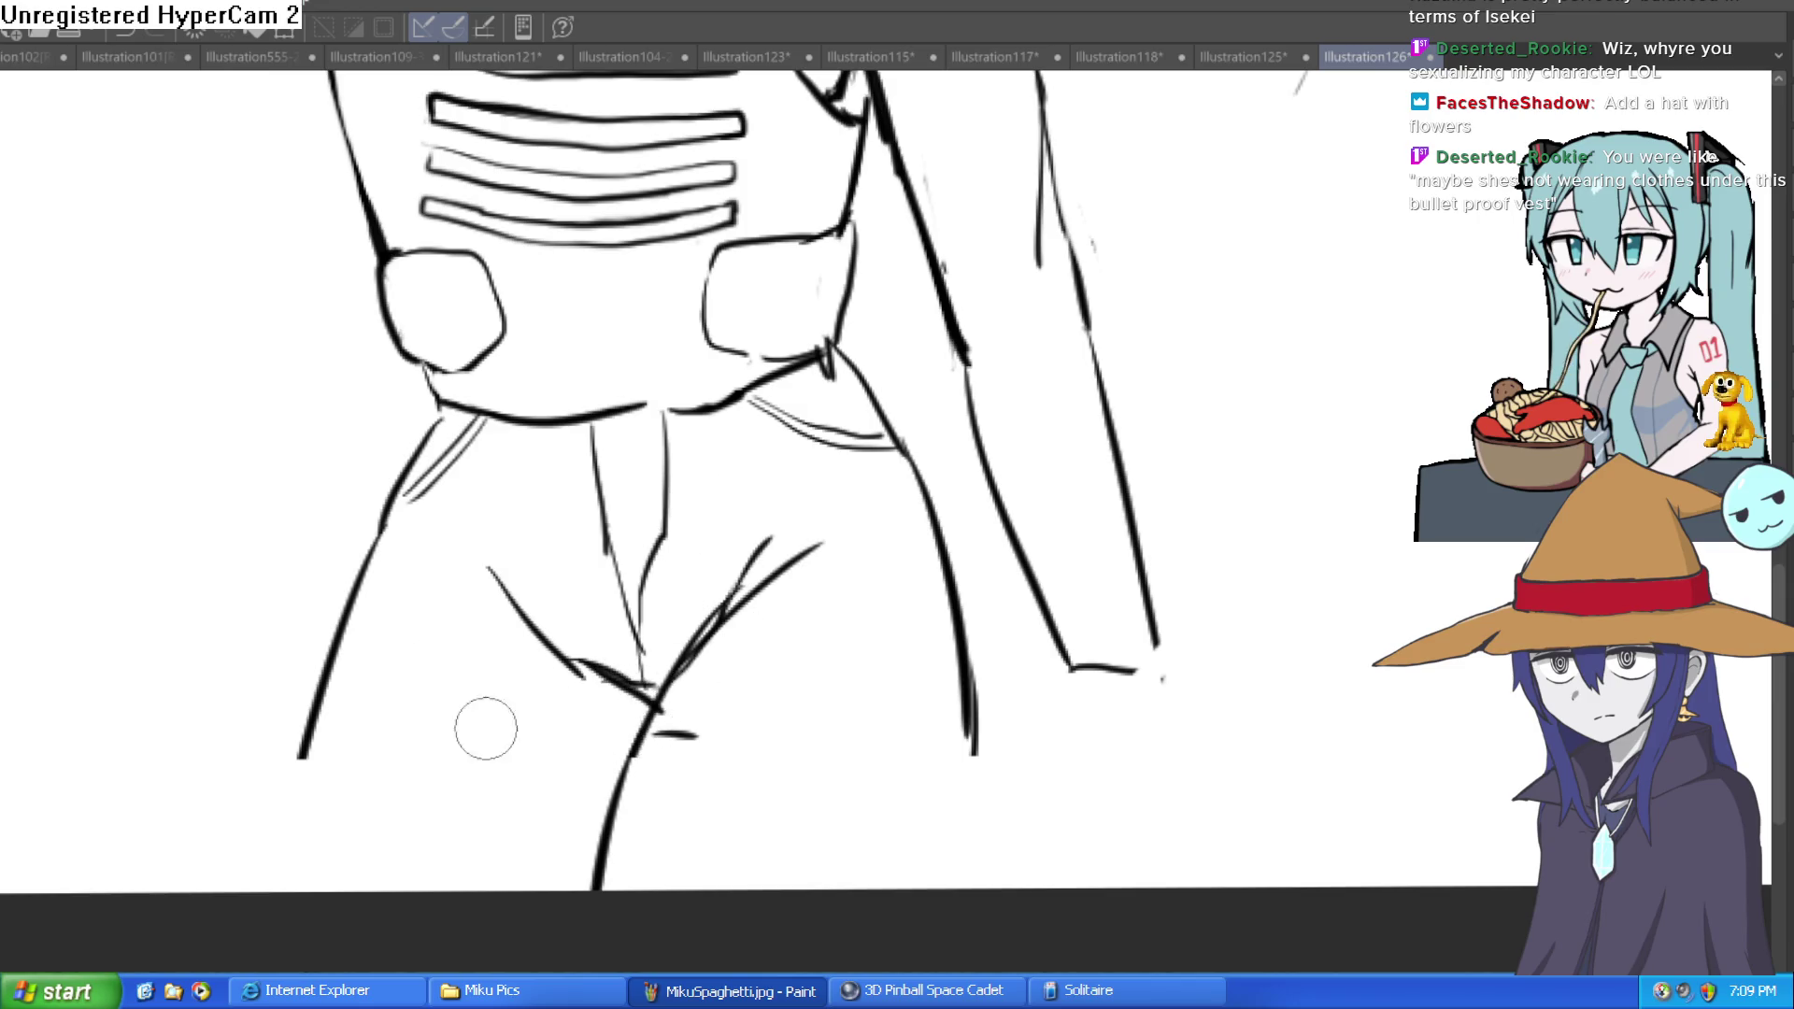
left_click_drag(309, 744, 259, 893)
left_click_drag(977, 729, 984, 893)
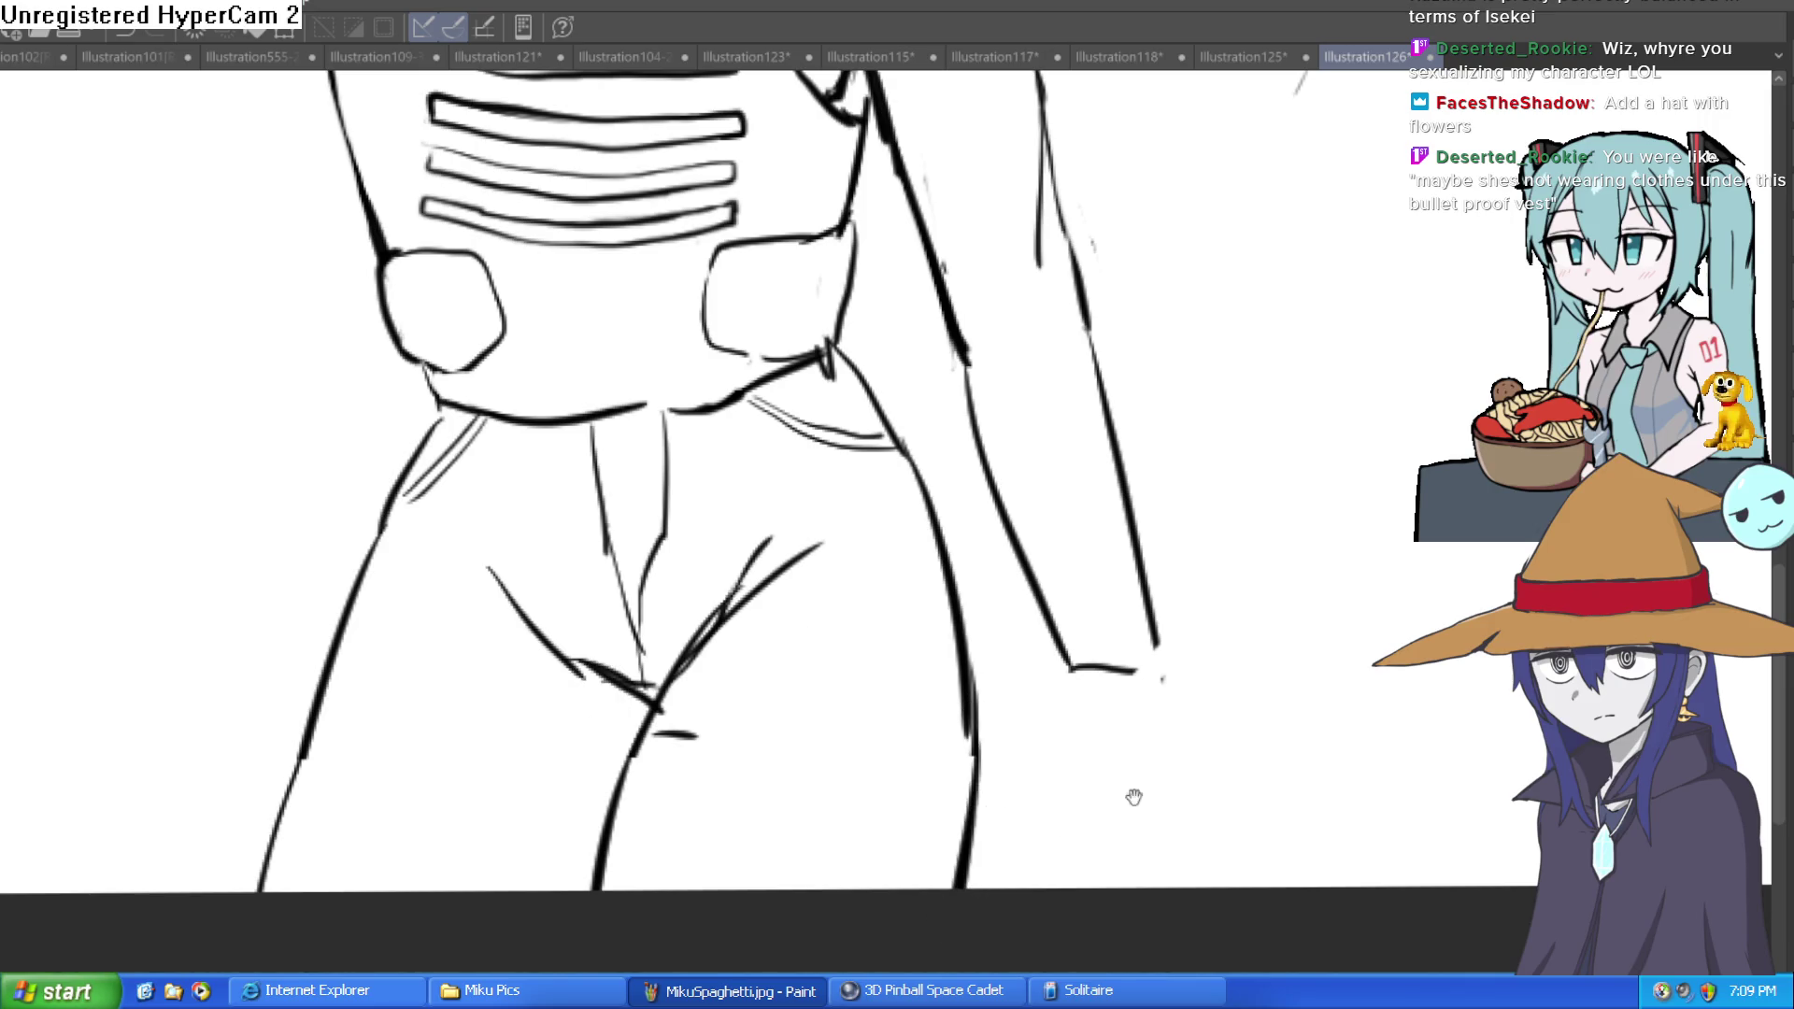
left_click_drag(1129, 792, 869, 713)
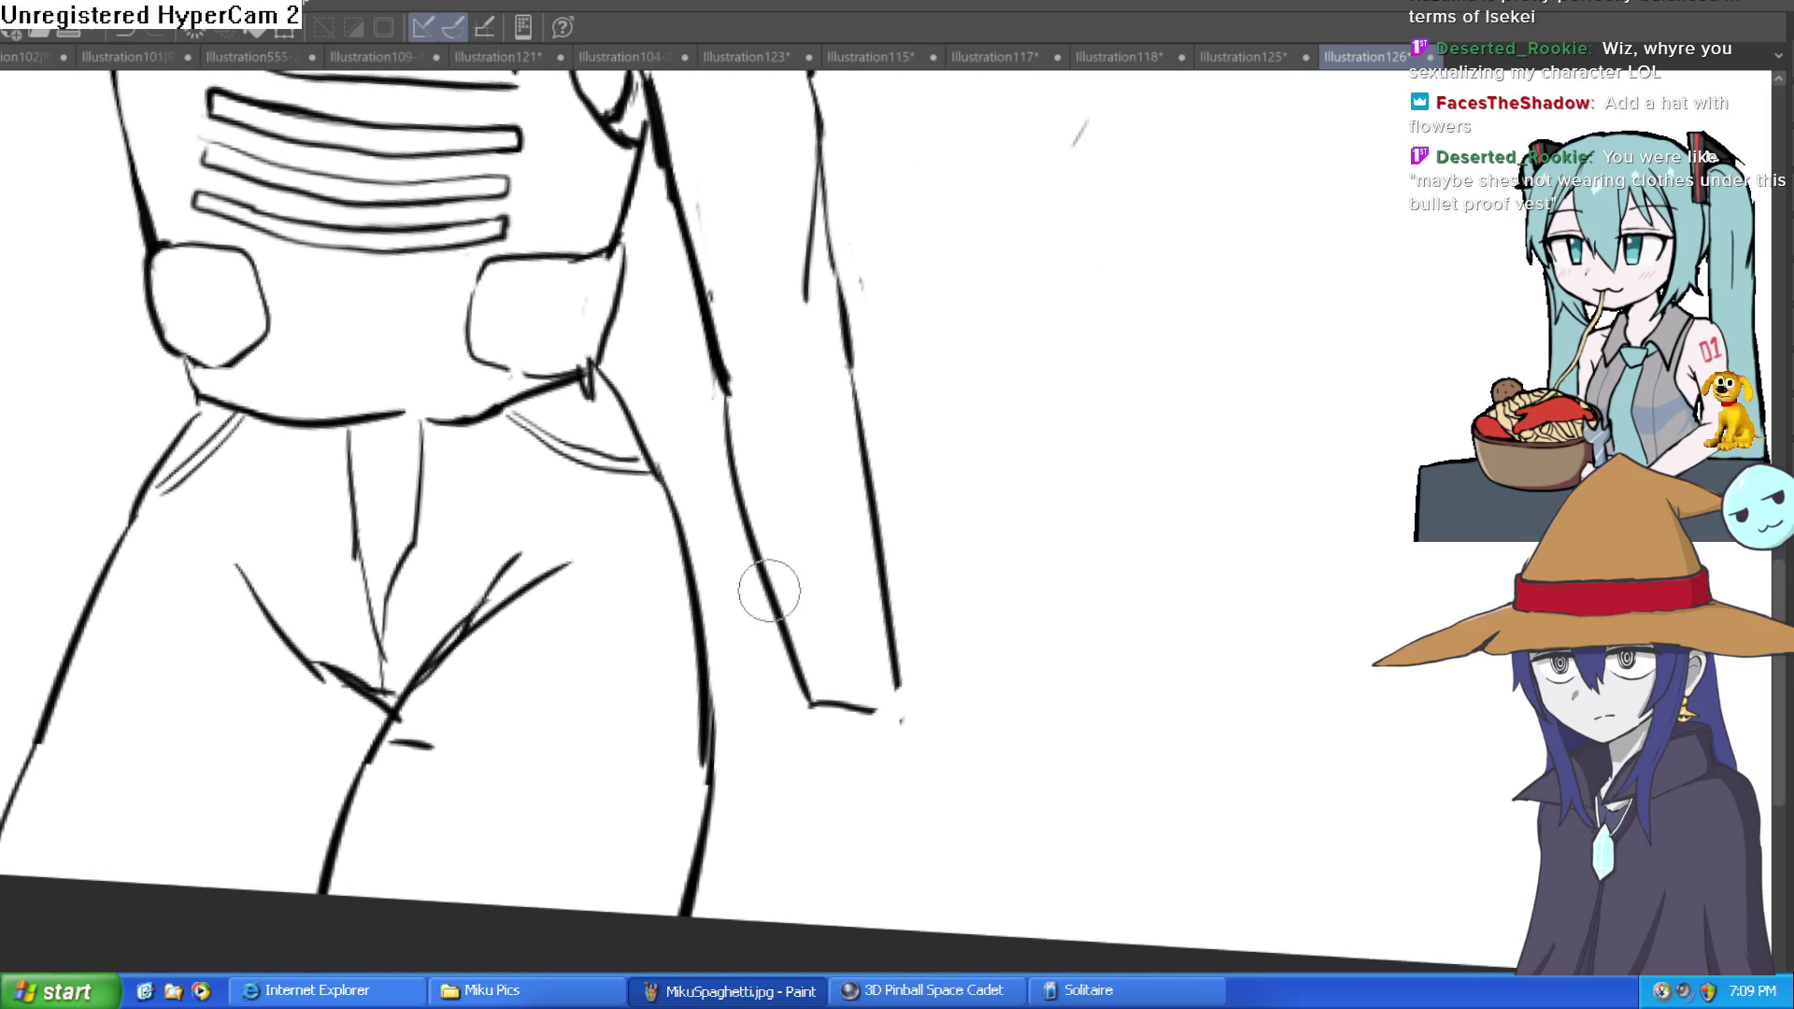
Step: Retrace the outer arm line and extend it into the hand with a first finger stroke
left_click_drag(725, 380, 801, 701)
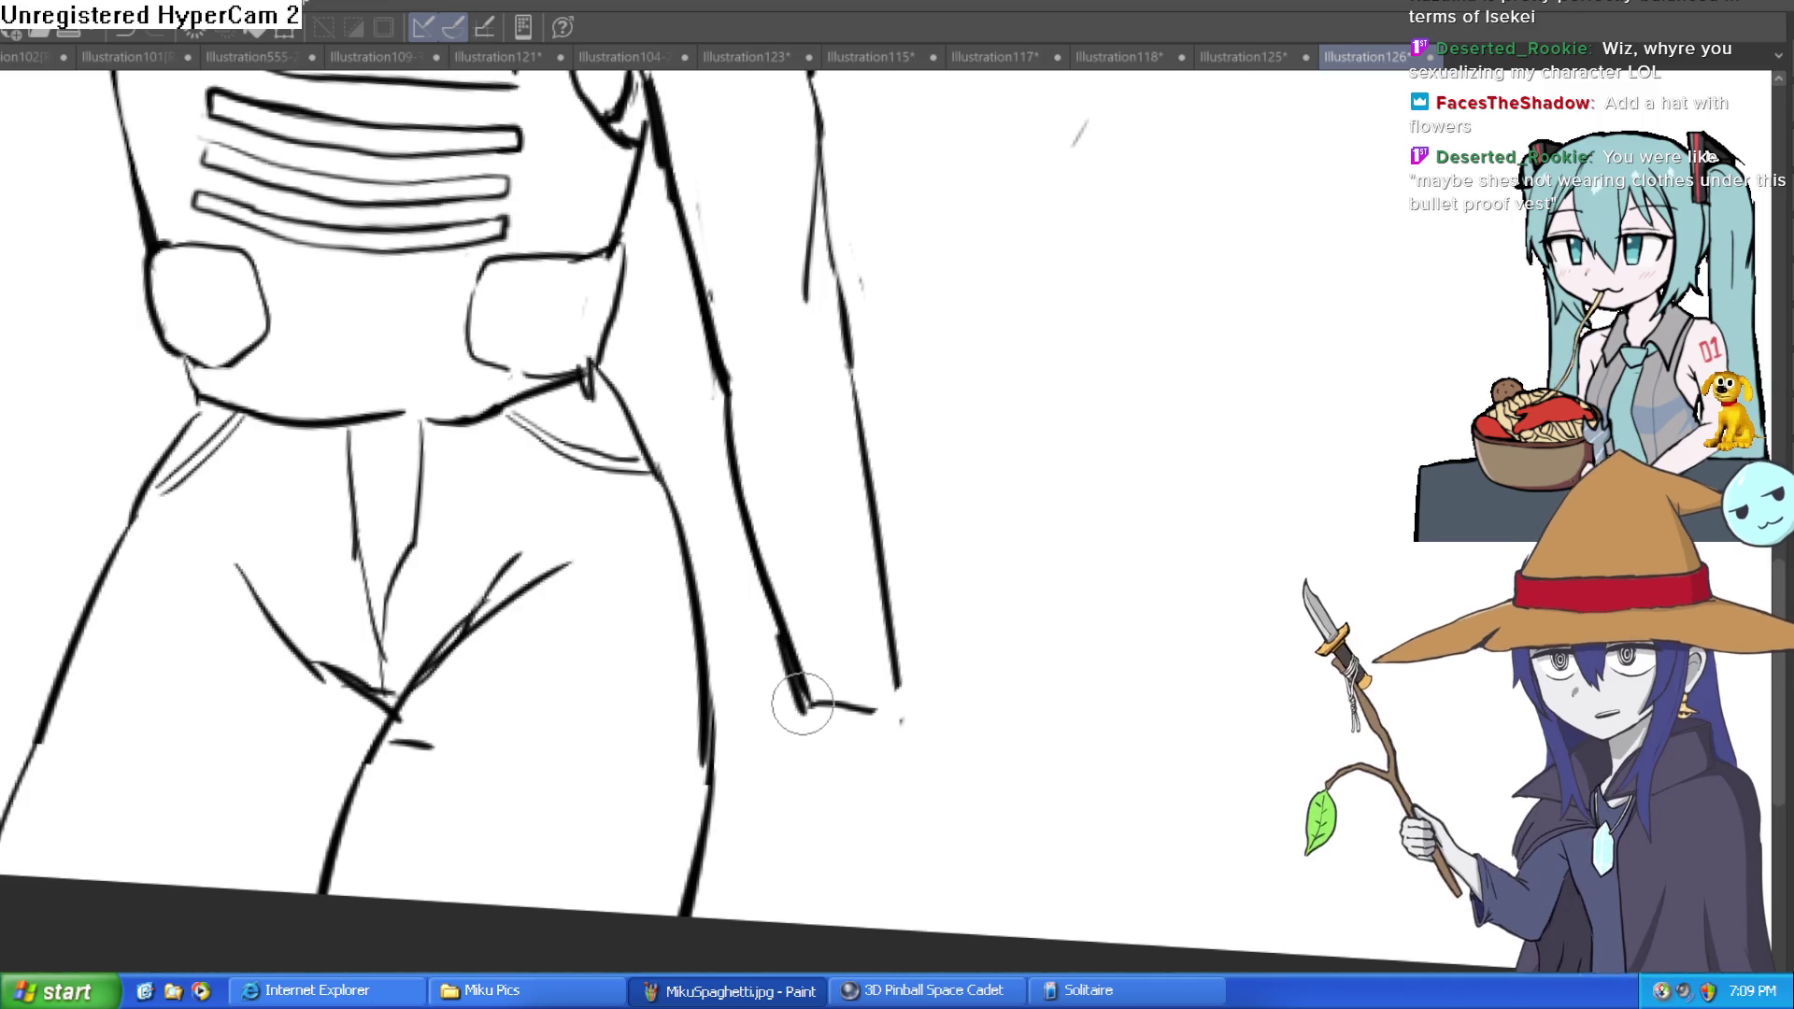
left_click_drag(772, 769, 763, 822)
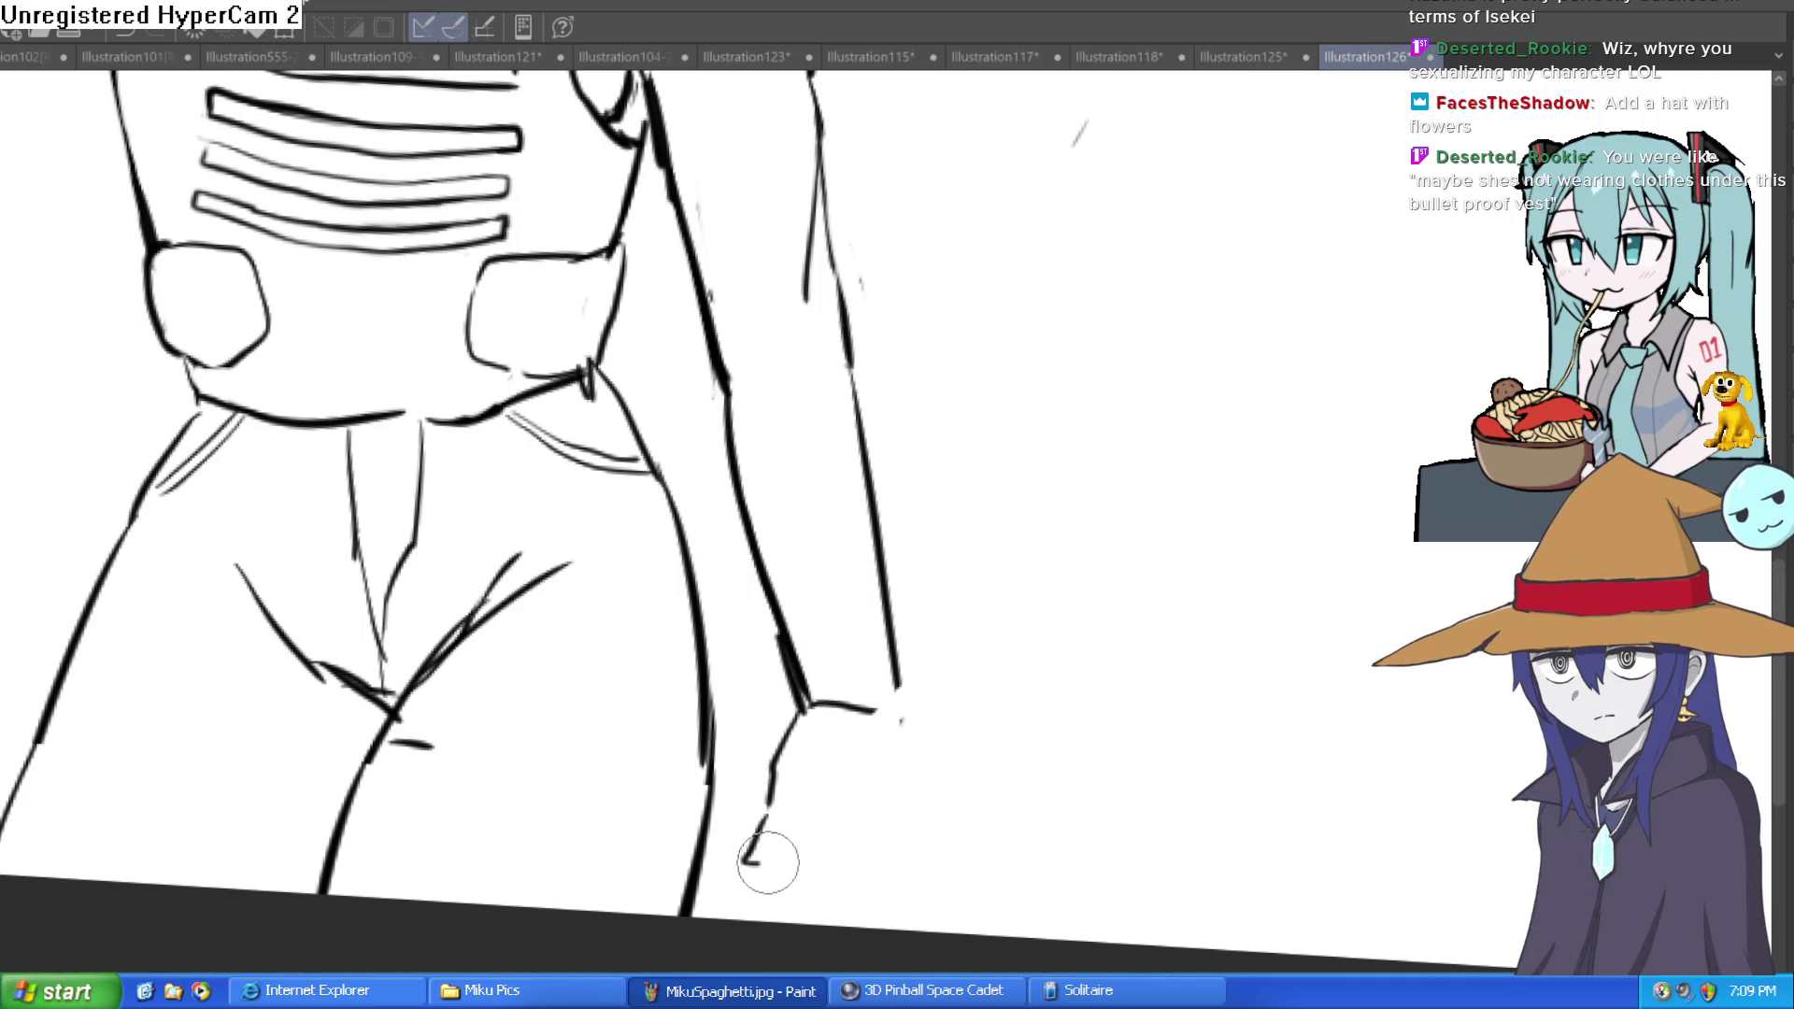
left_click_drag(905, 718, 881, 652)
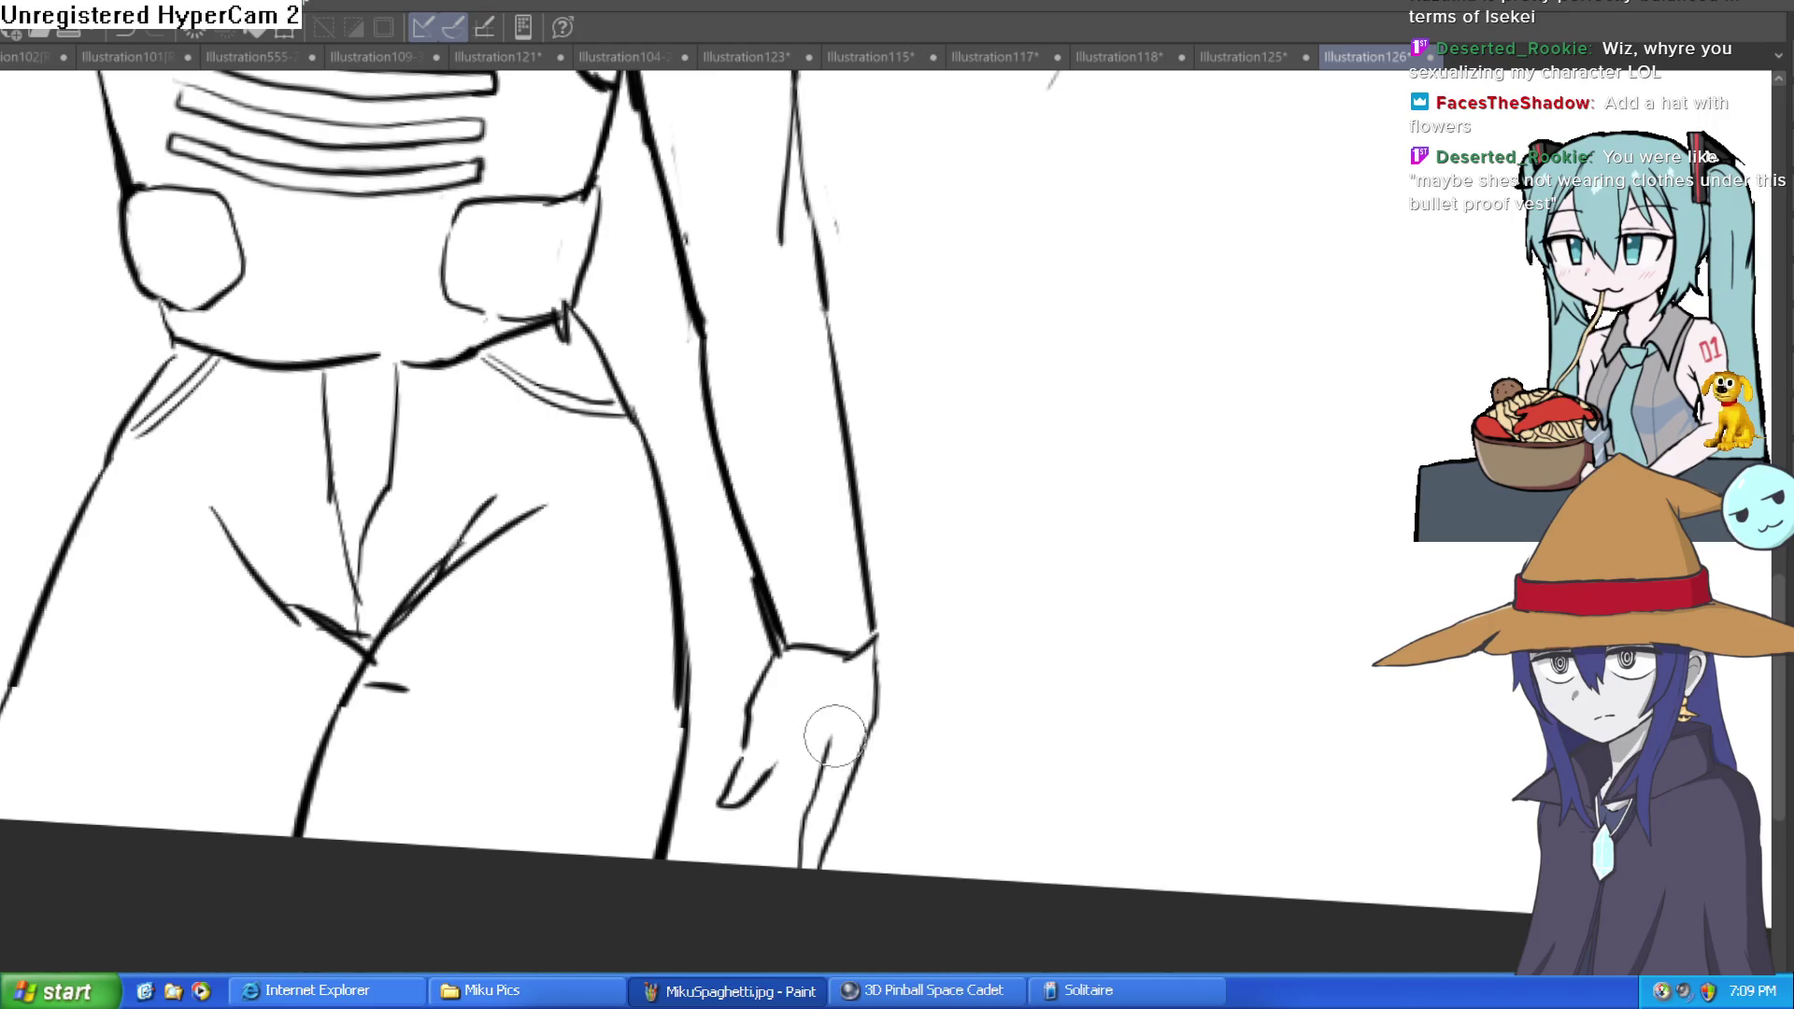
key("minus")
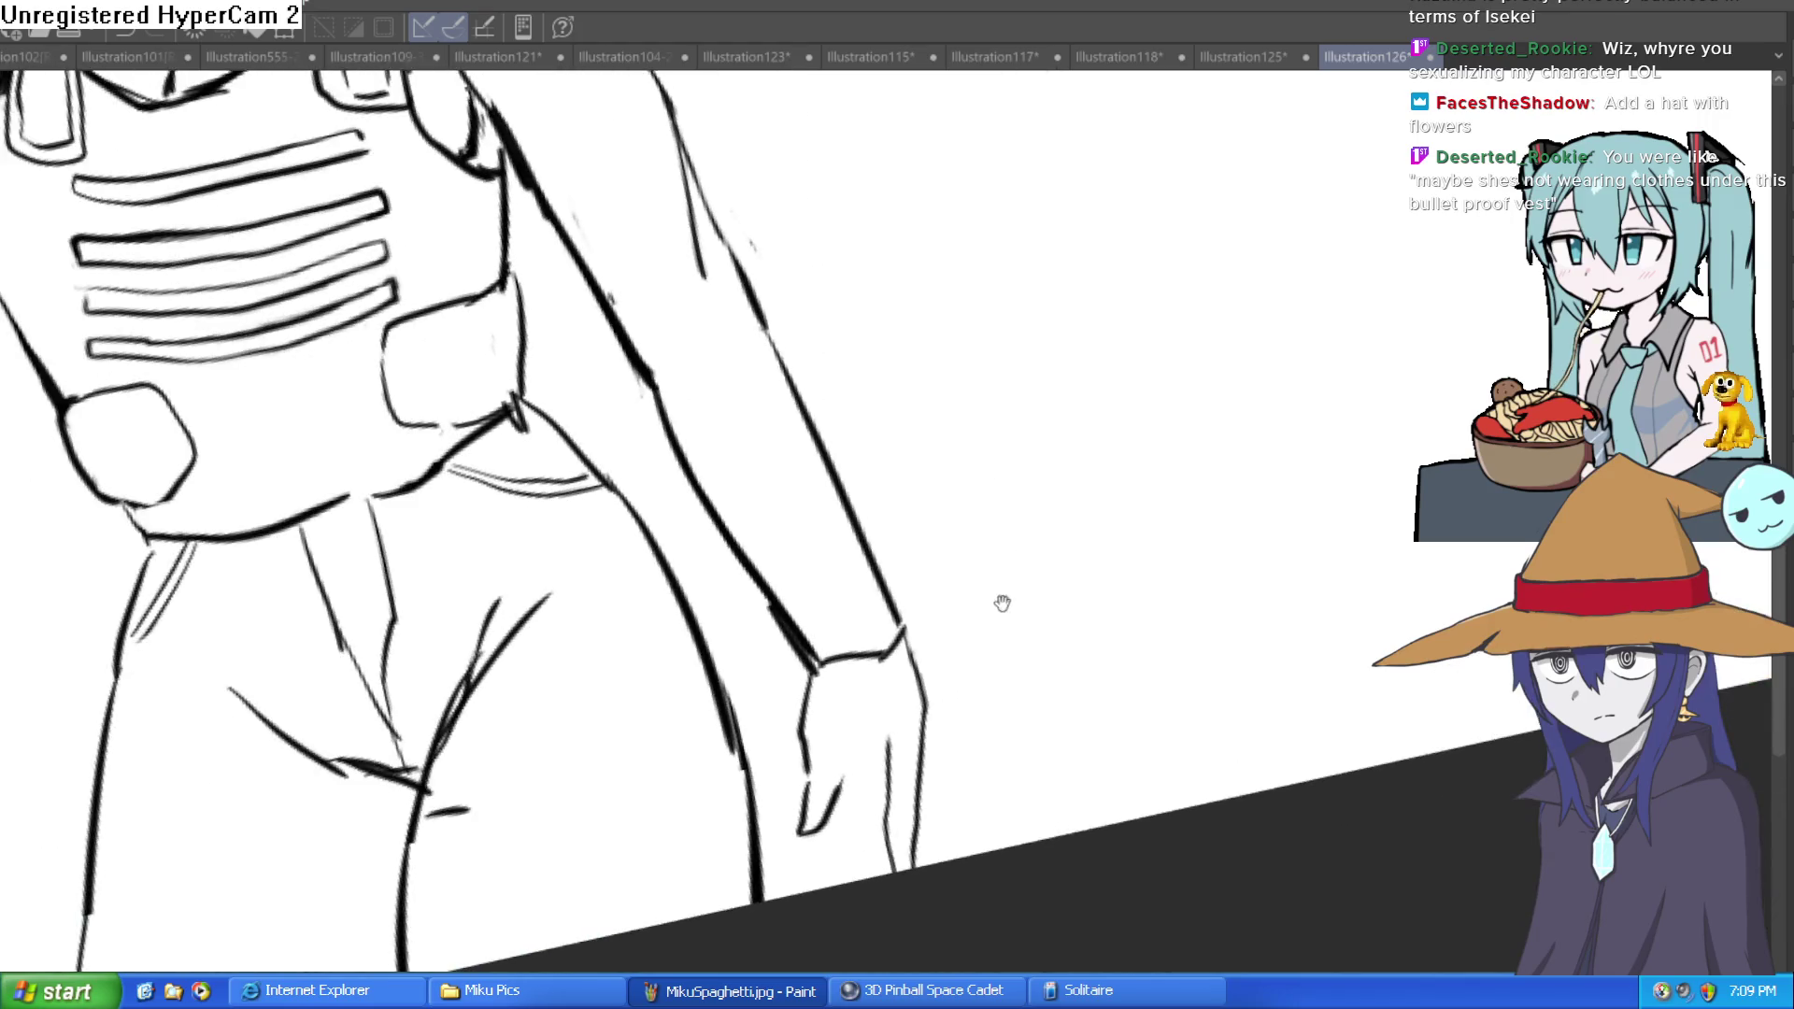
left_click_drag(823, 729, 792, 671)
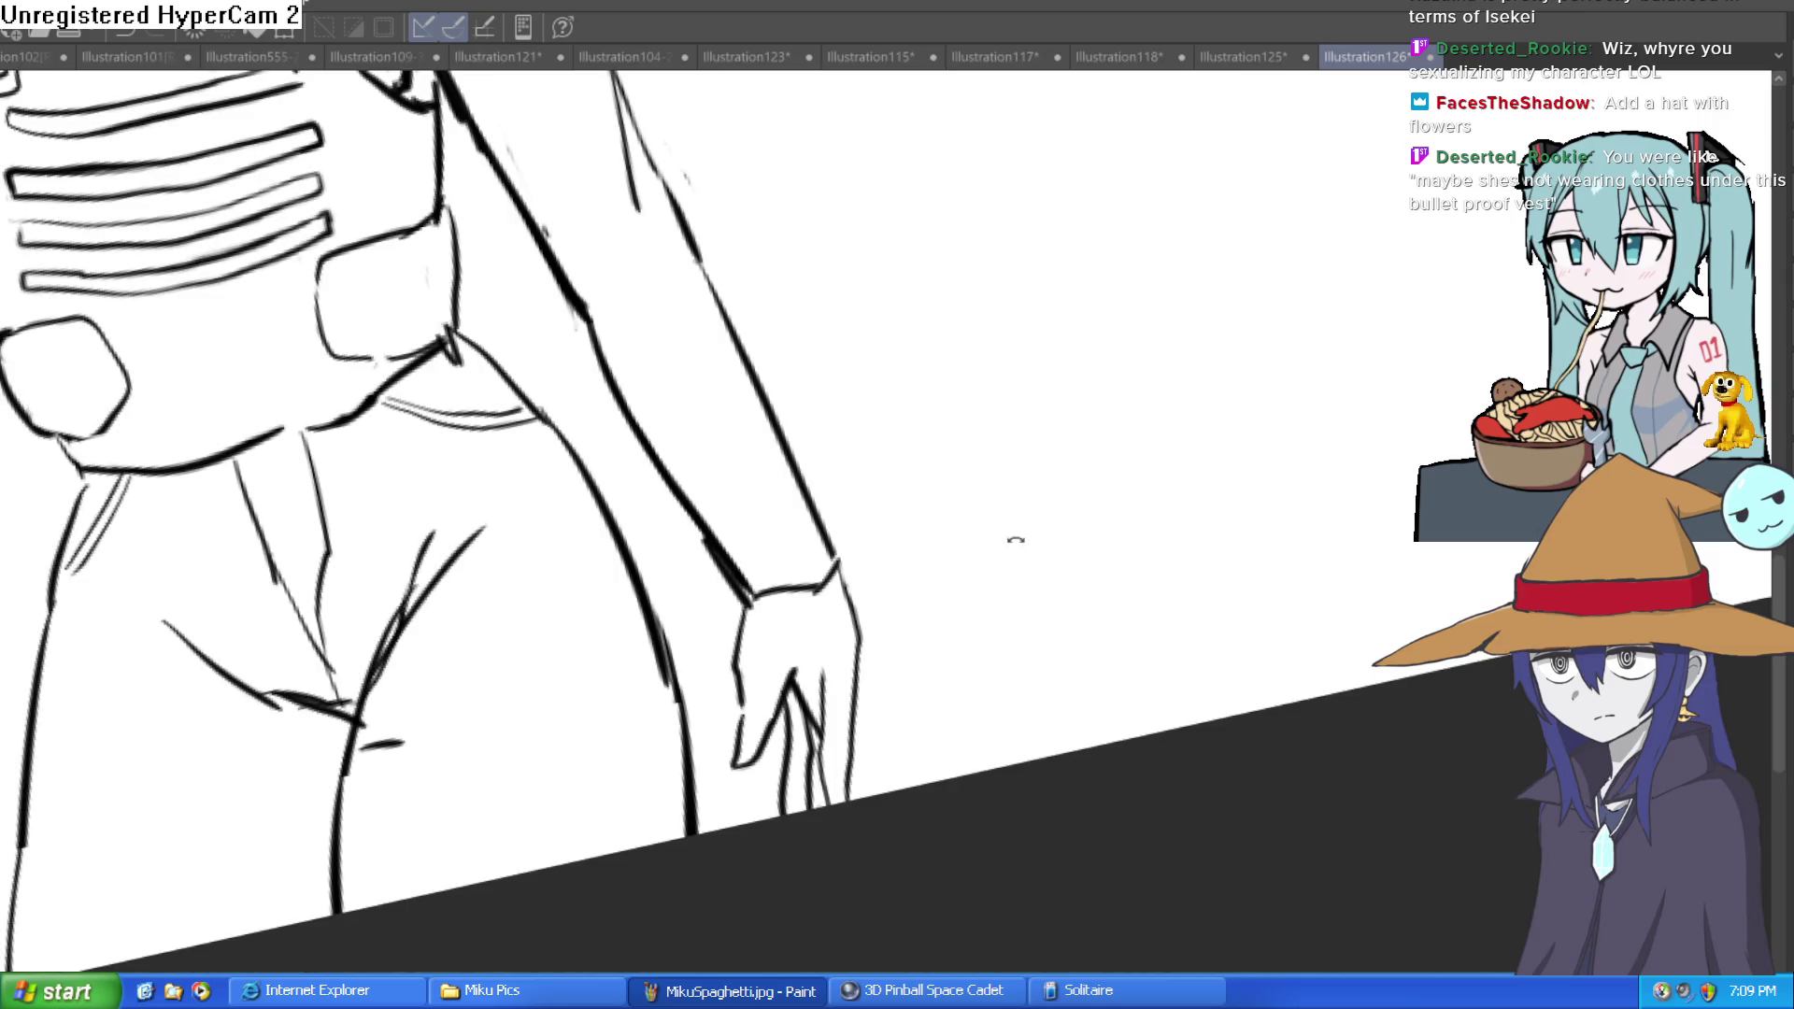
key("asciicircum")
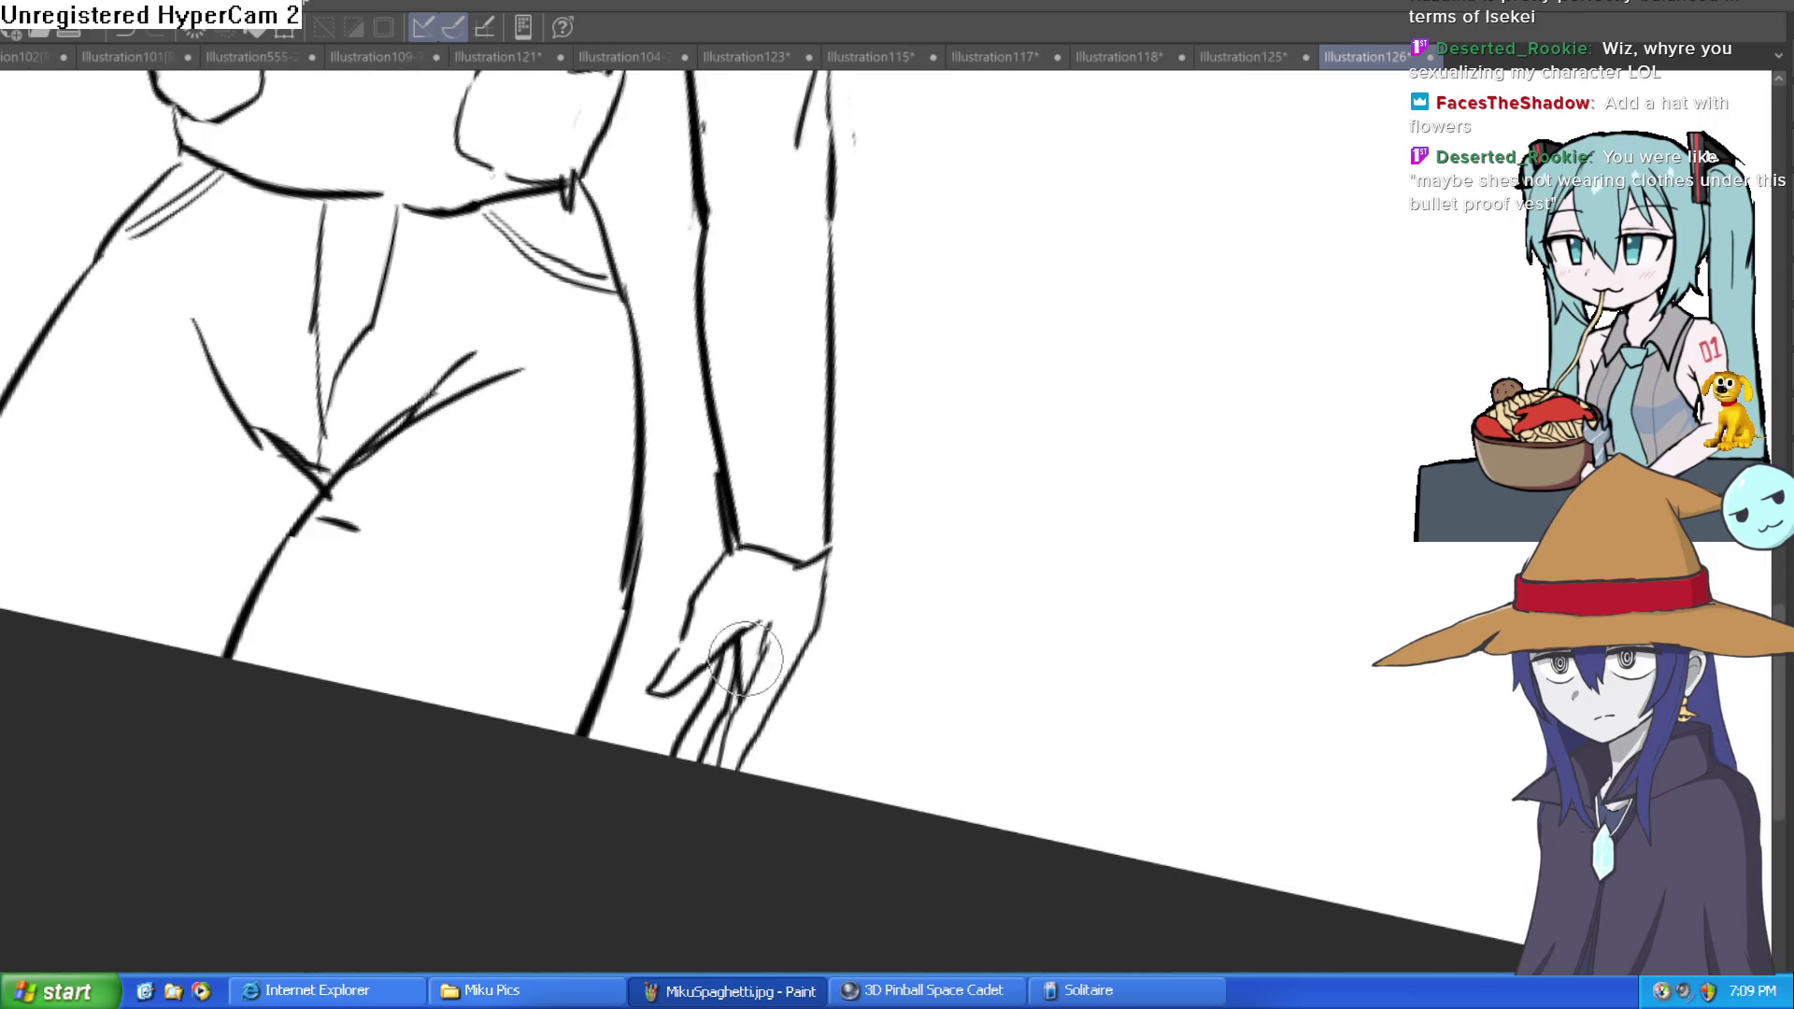
scroll(877, 575, "down", 5)
mouse_move(941, 433)
left_mouse_down()
mouse_move(998, 509)
mouse_move(967, 514)
left_mouse_up()
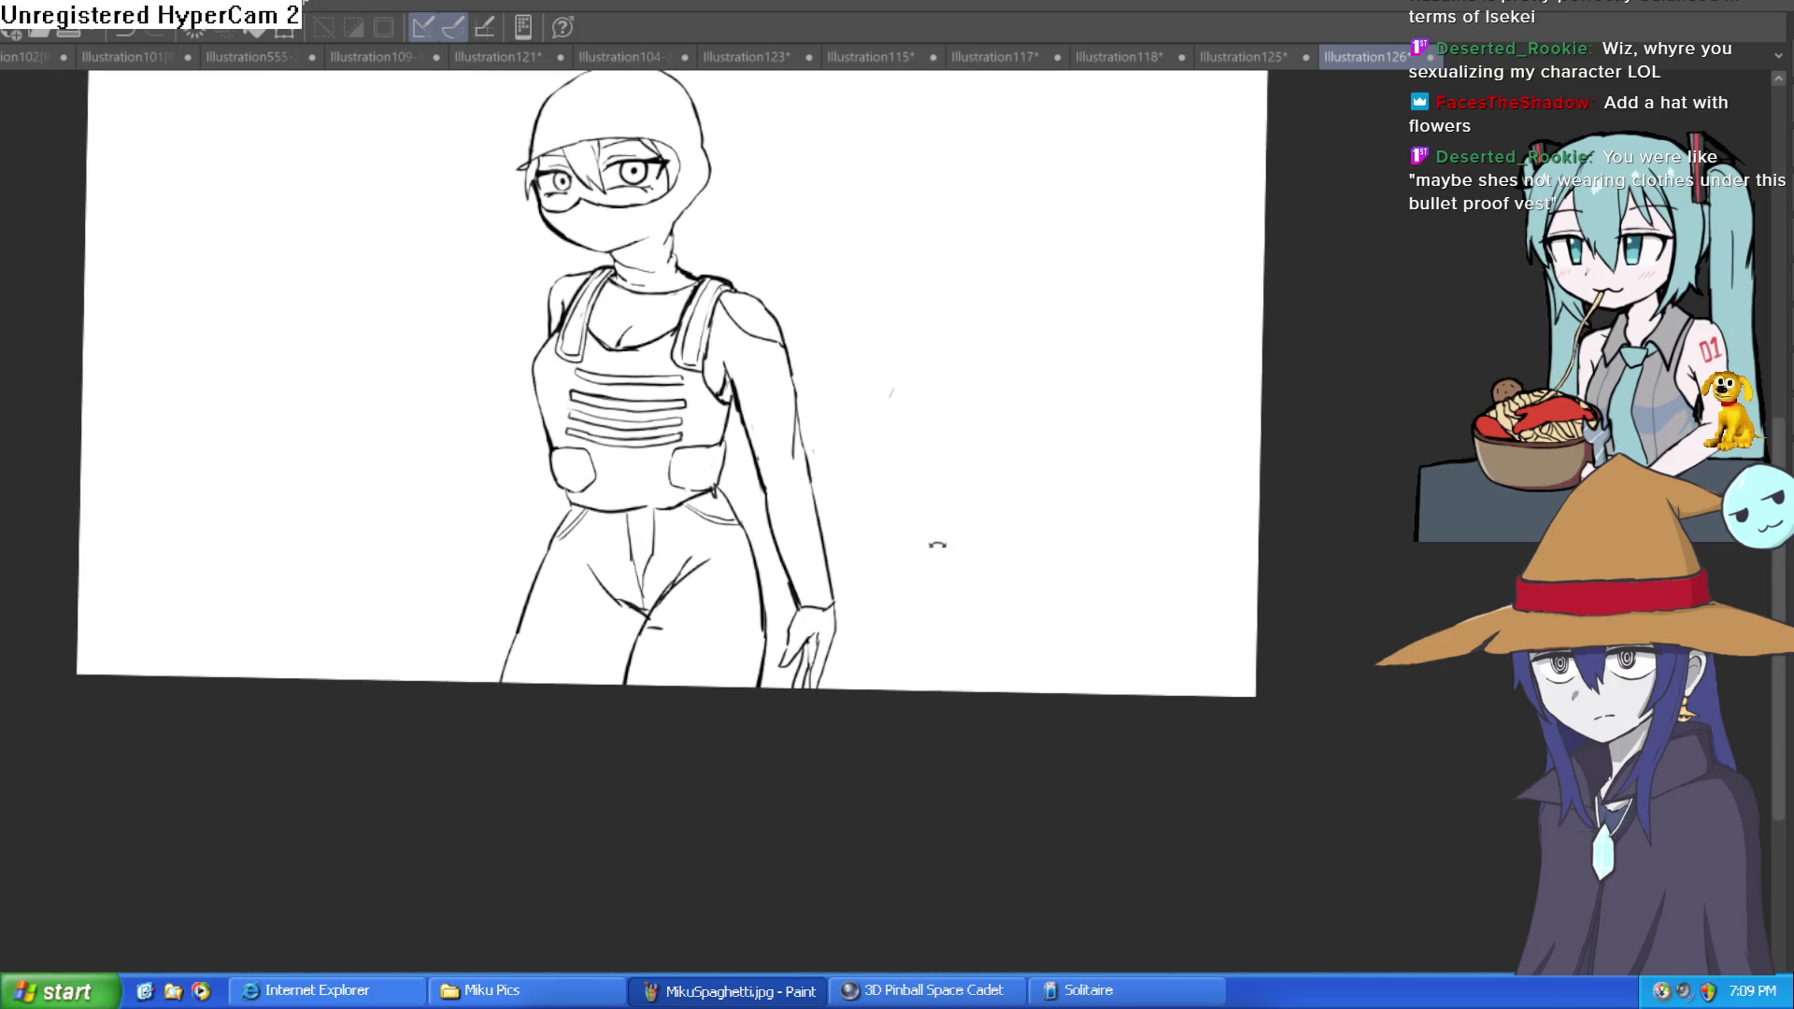
Step: Refine the finger strokes on the lowered hand, dropping an extra fingertip line
key("ctrl+t")
key("Return")
scroll(929, 524, "down", 4)
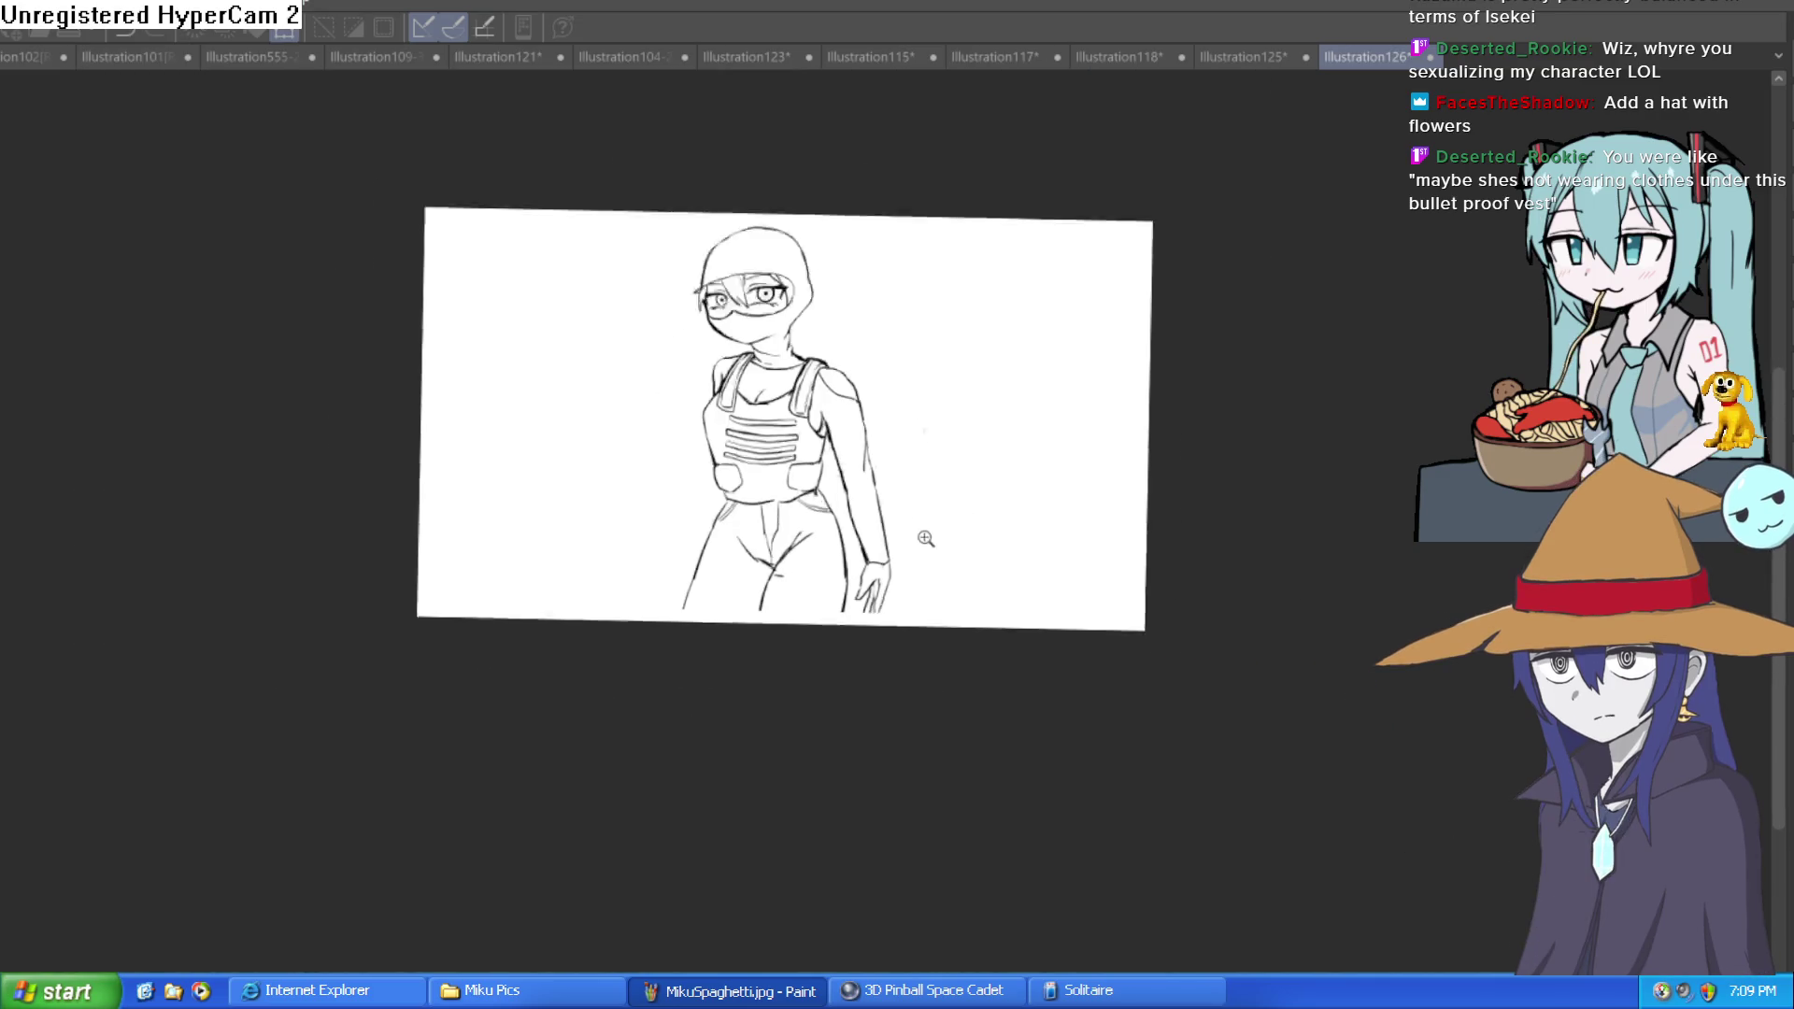
key("ctrl+t")
key("Return")
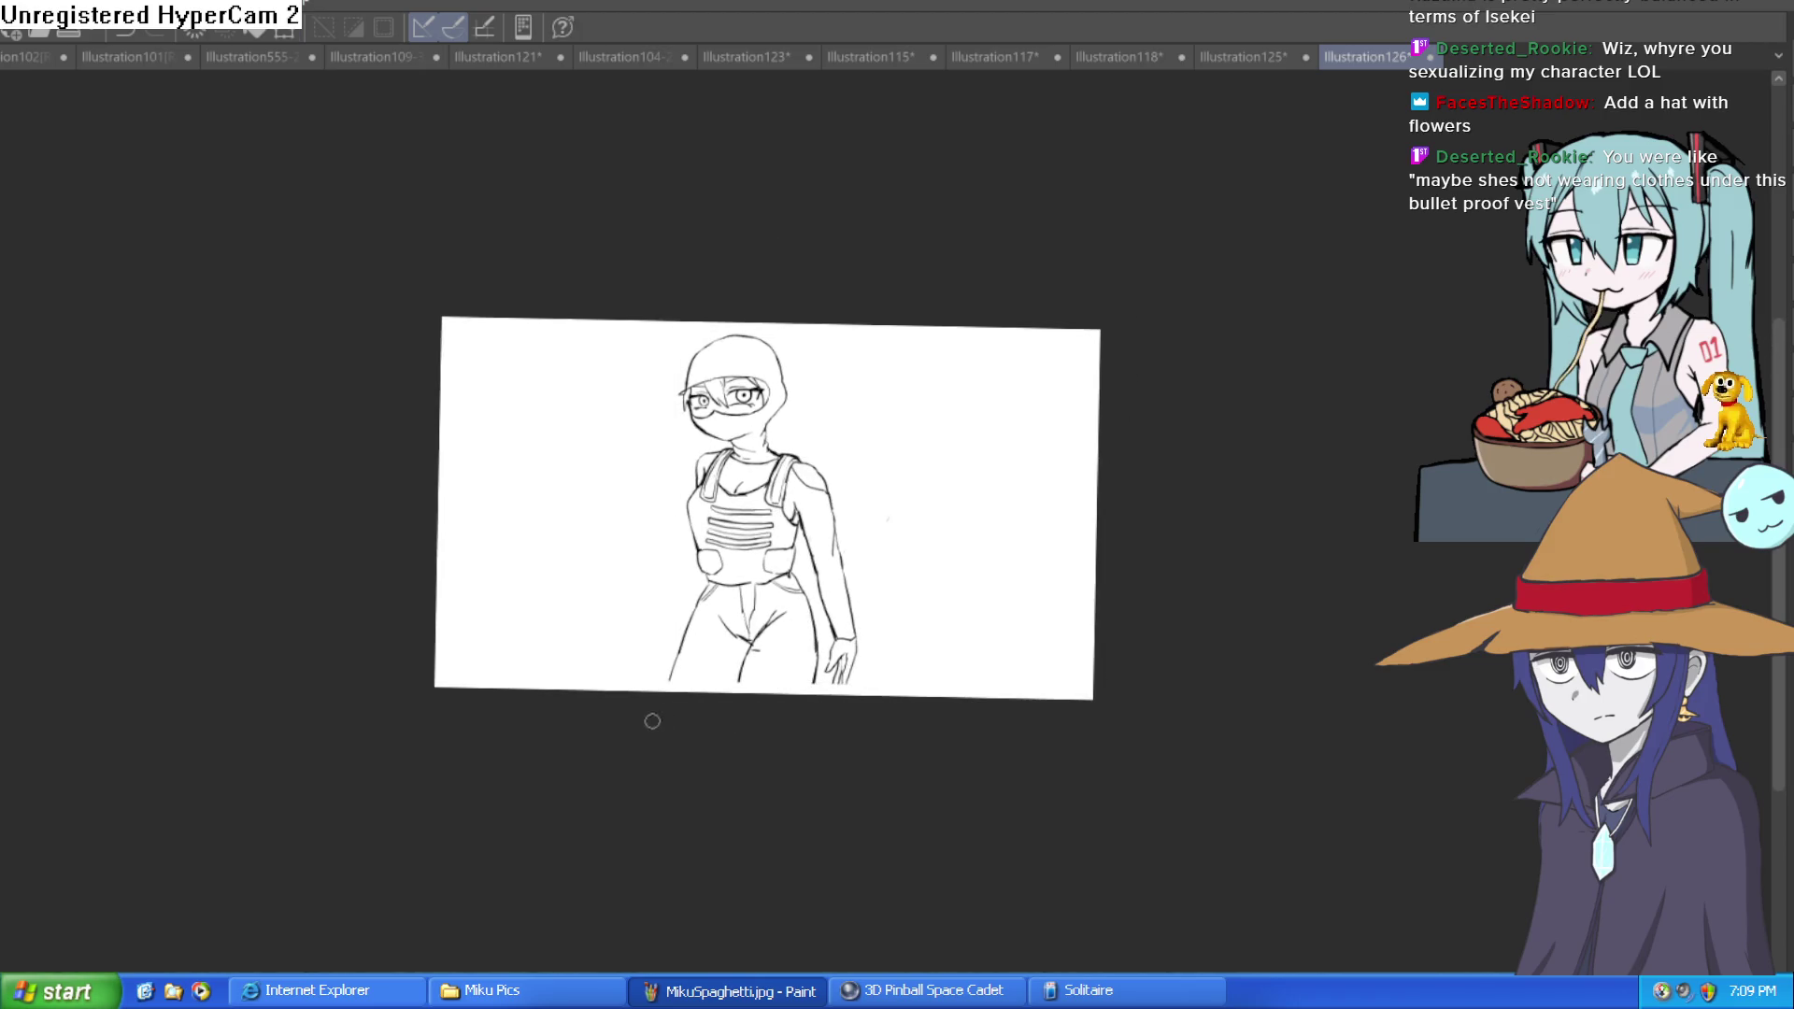
scroll(848, 633, "up", 4)
scroll(848, 633, "up", 5)
mouse_move(881, 660)
left_mouse_down()
mouse_move(889, 761)
mouse_move(803, 860)
mouse_move(873, 633)
mouse_move(882, 761)
left_mouse_up()
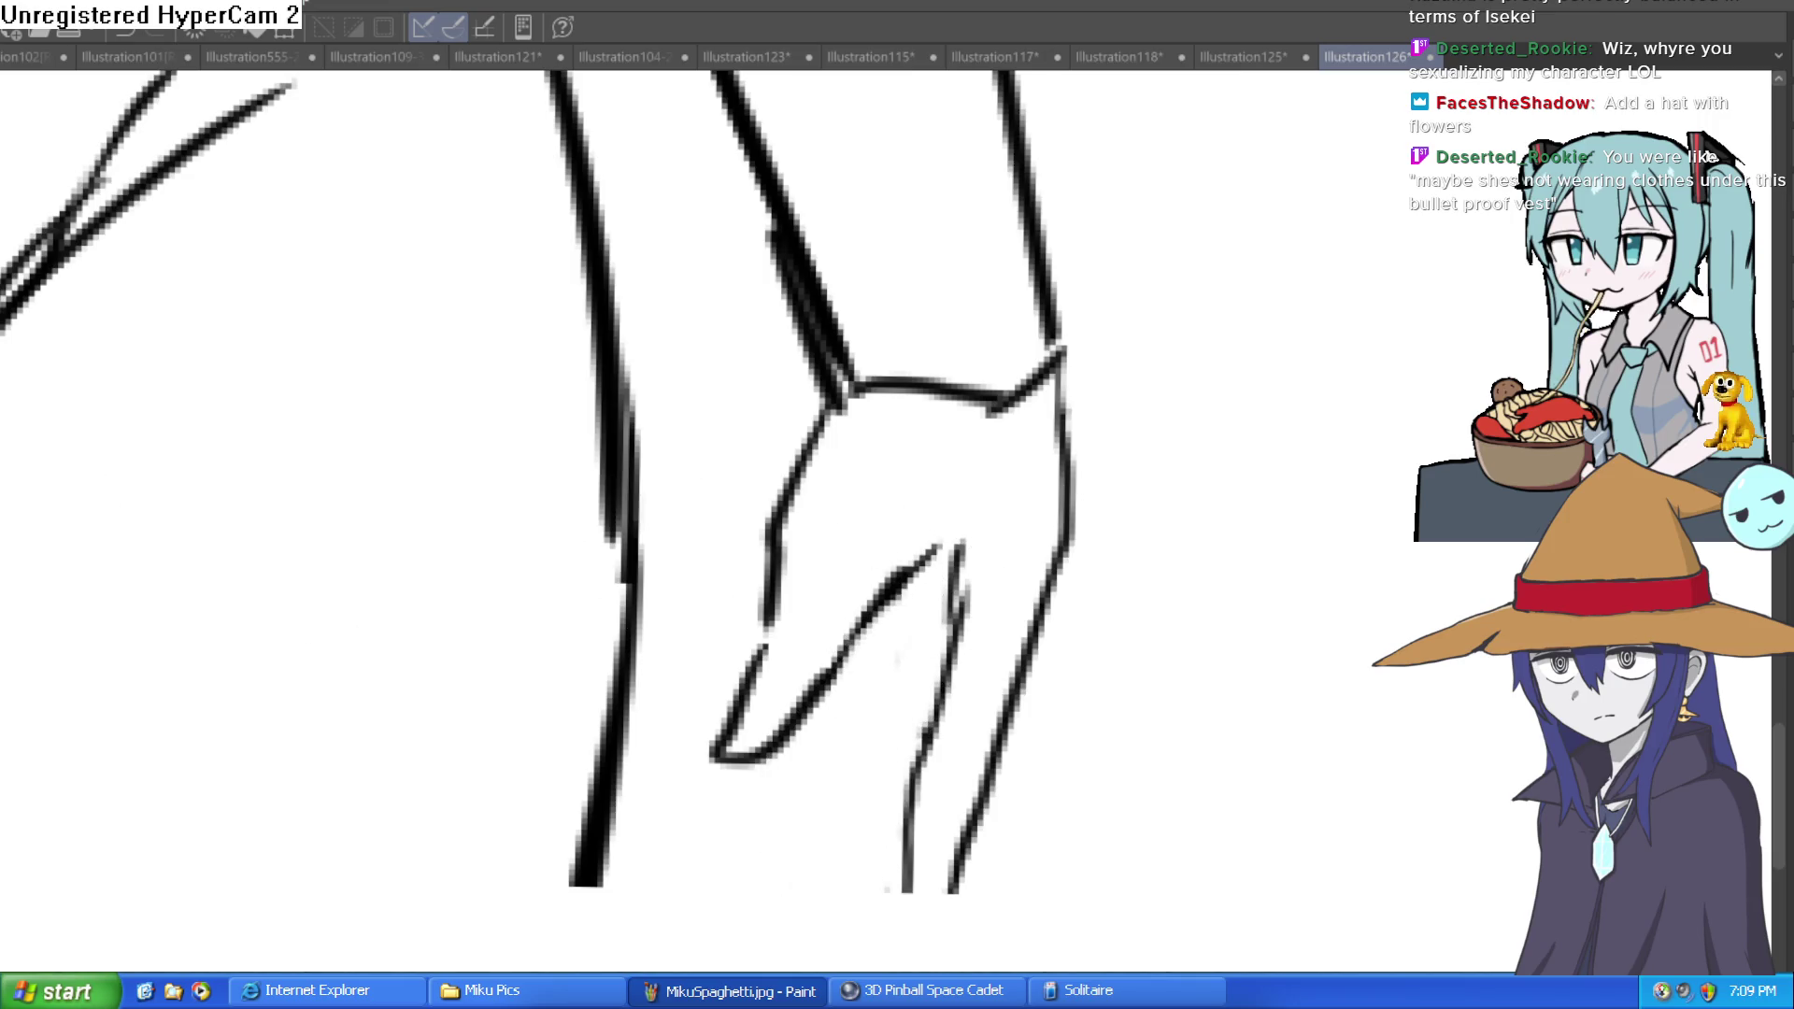
scroll(833, 524, "up", 3)
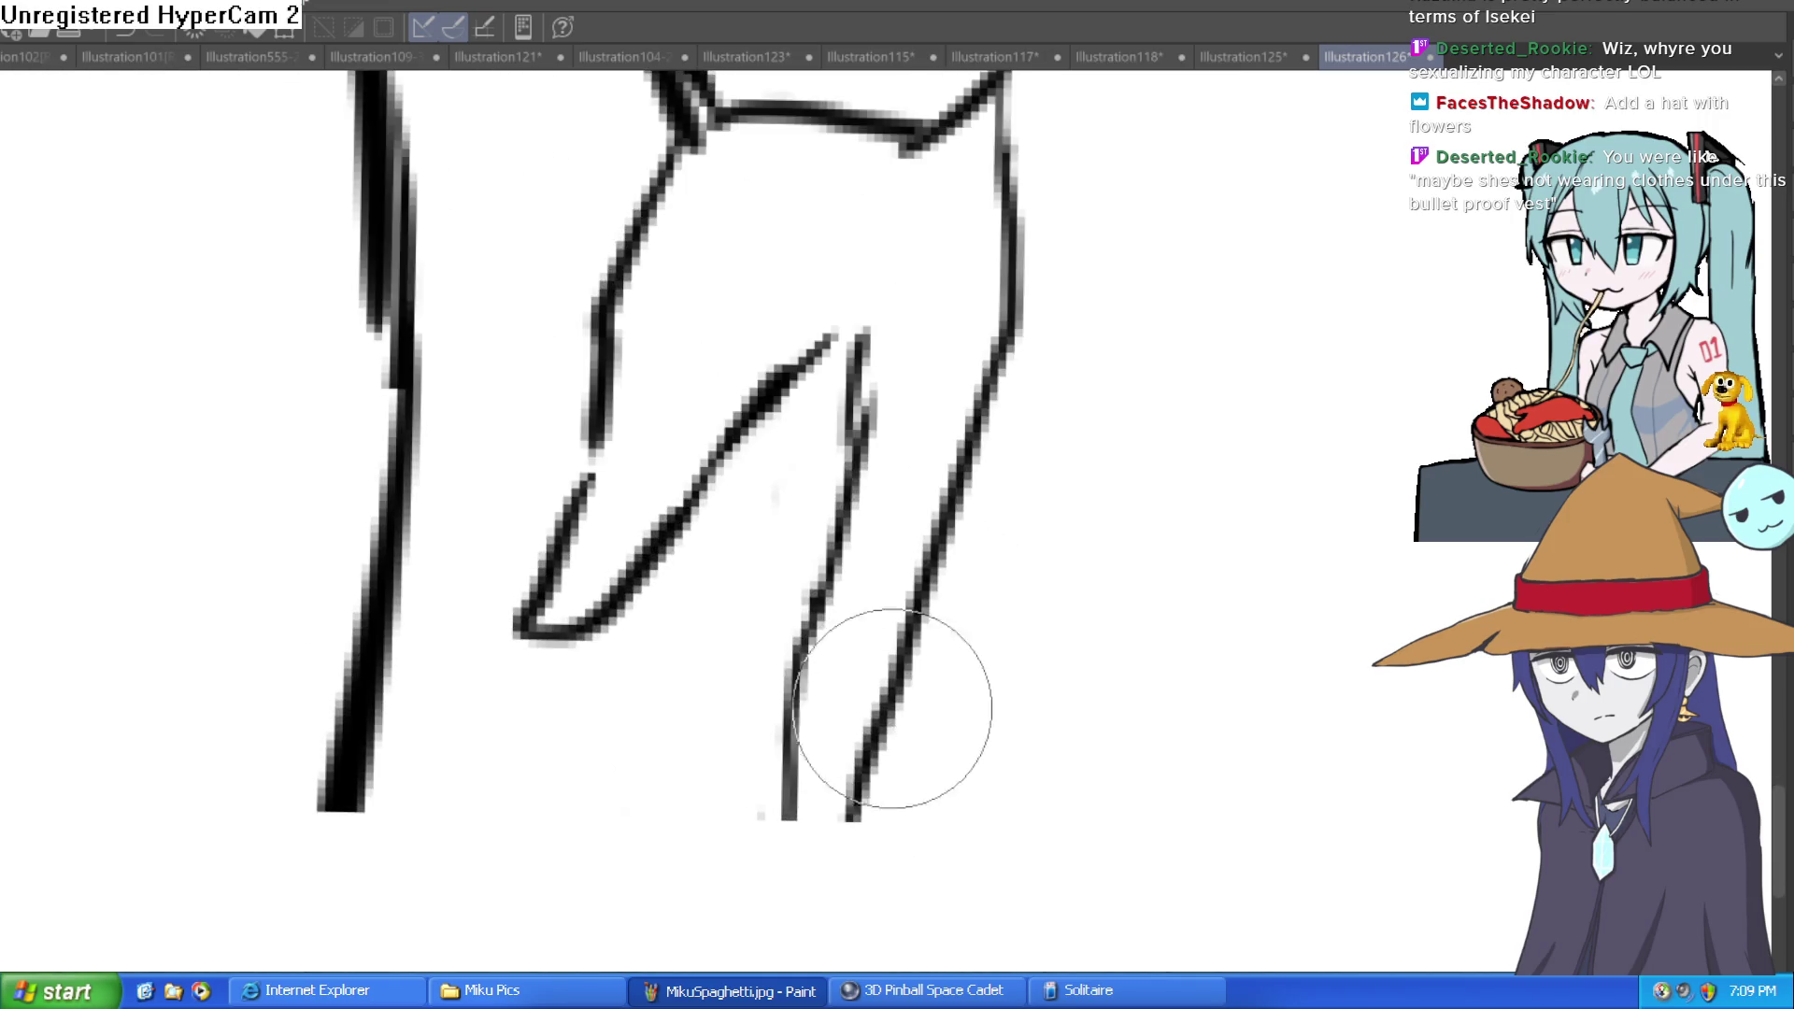
left_click_drag(855, 817, 823, 874)
key("ctrl+z")
scroll(953, 676, "down", 2)
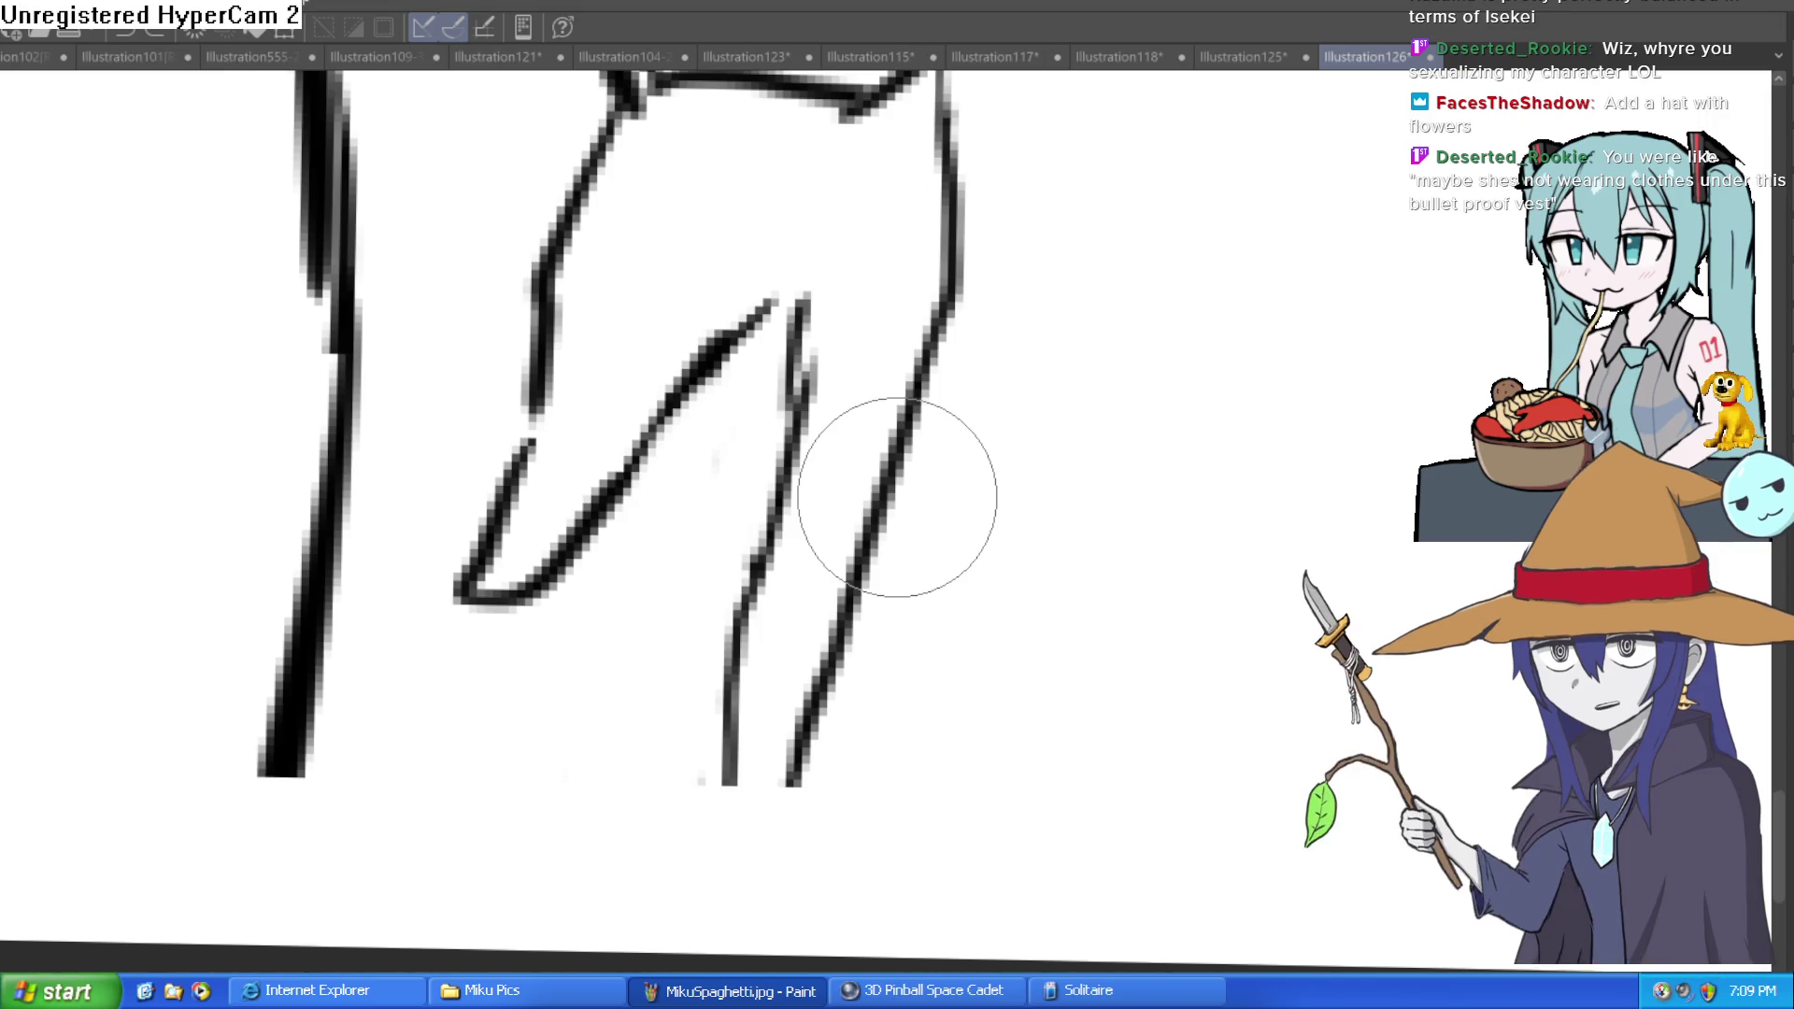
scroll(934, 561, "down", 6)
left_click_drag(1061, 617, 1061, 763)
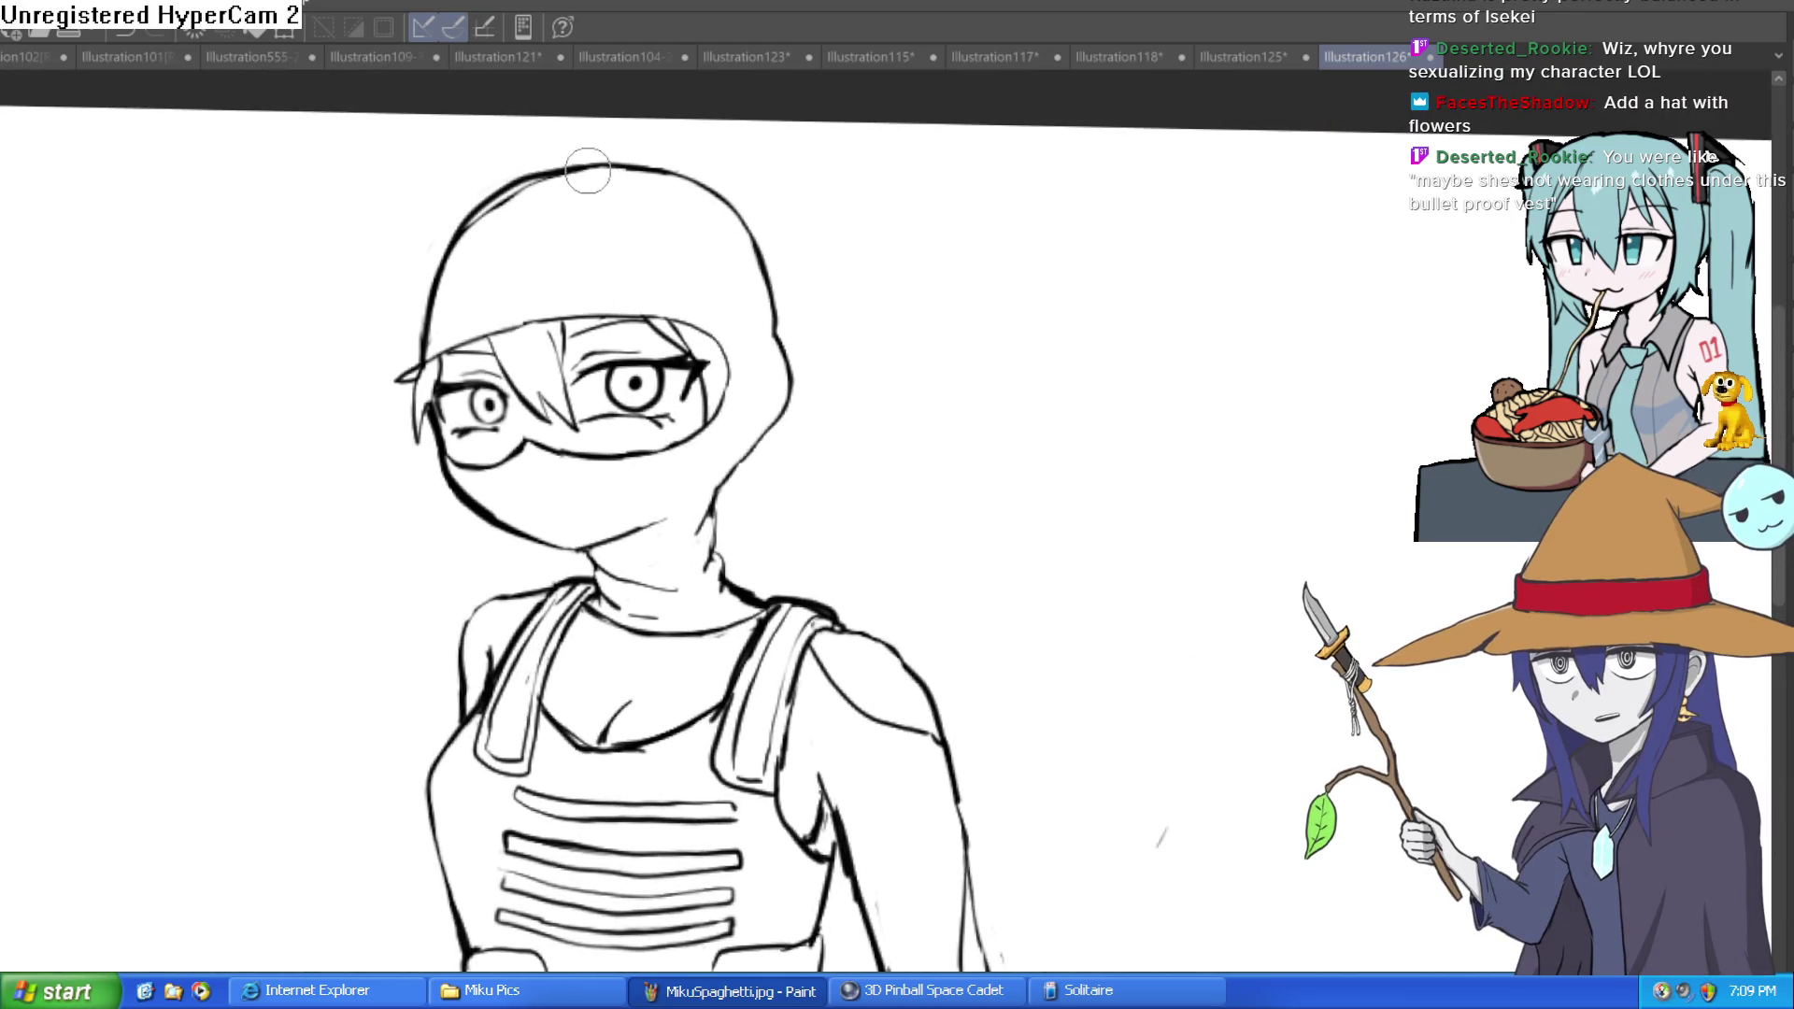
Step: Draw a row of small flower ovals along the front of the helmet, redoing the first oval
scroll(823, 215, "down", 3)
mouse_move(878, 249)
left_mouse_down()
mouse_move(879, 313)
mouse_move(841, 229)
left_mouse_up()
scroll(814, 300, "up", 3)
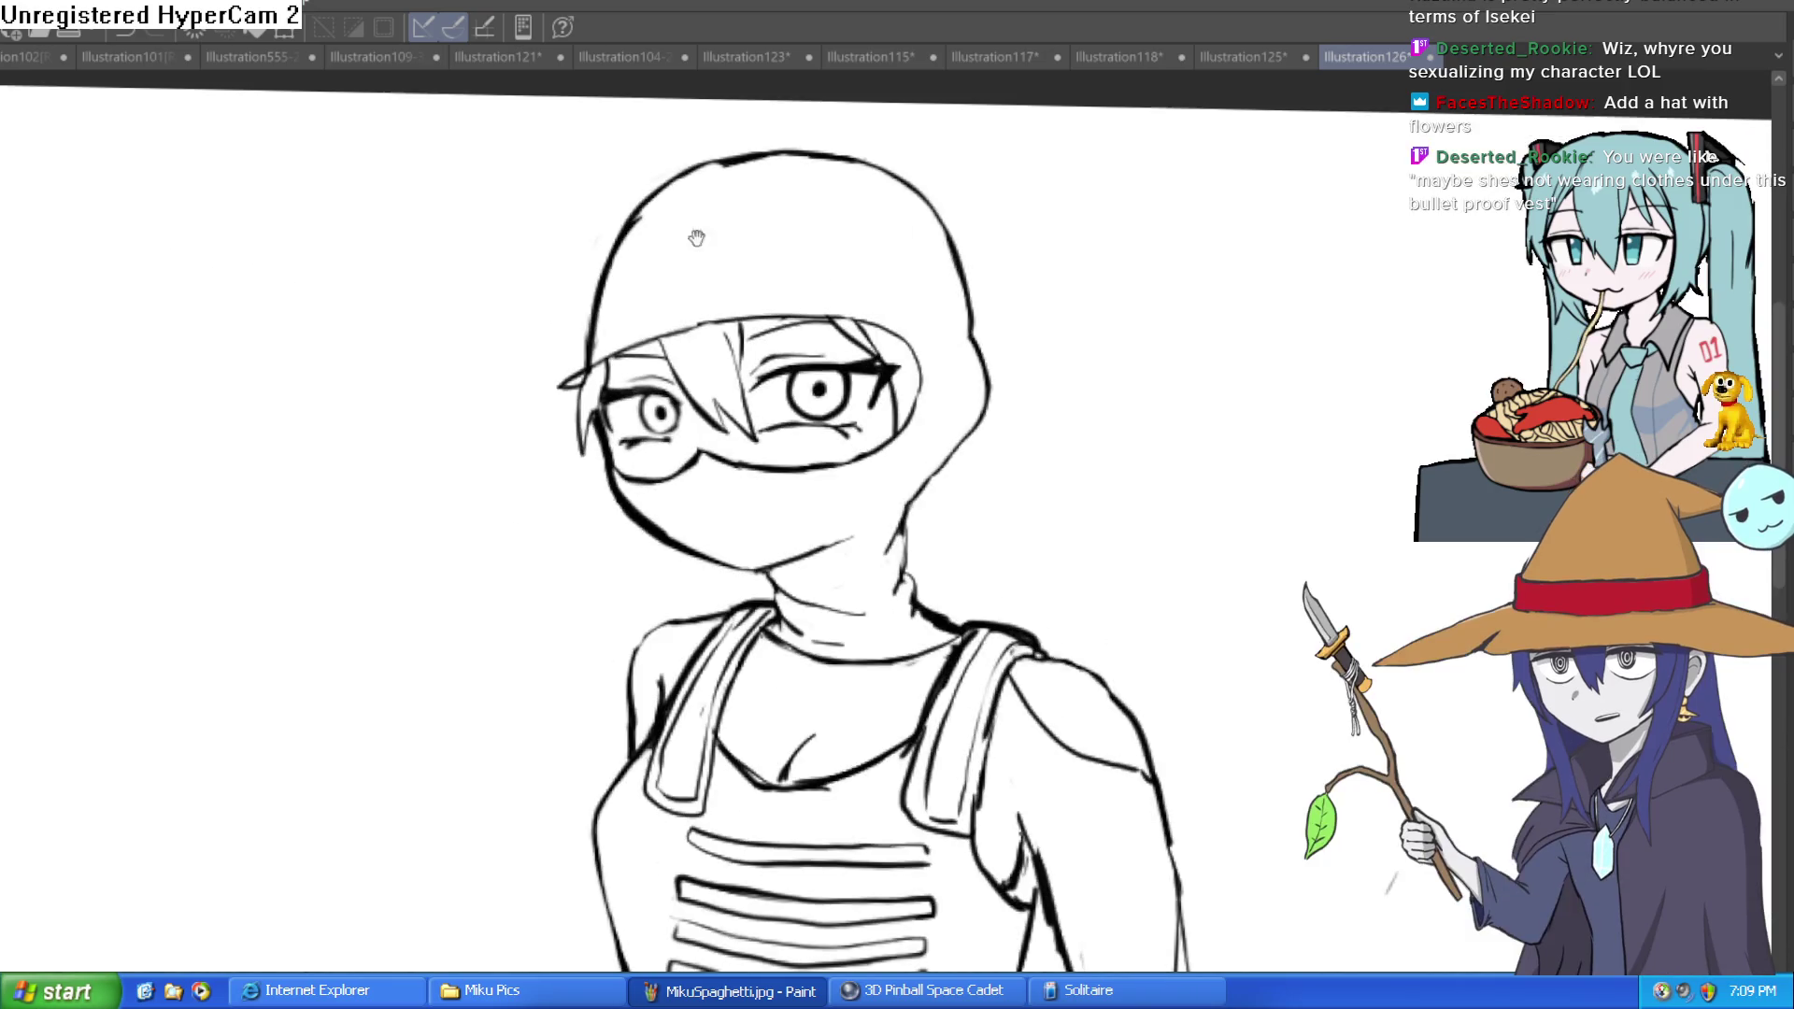
key("ctrl+z")
mouse_move(617, 248)
left_mouse_down()
mouse_move(669, 281)
mouse_move(743, 255)
left_mouse_up()
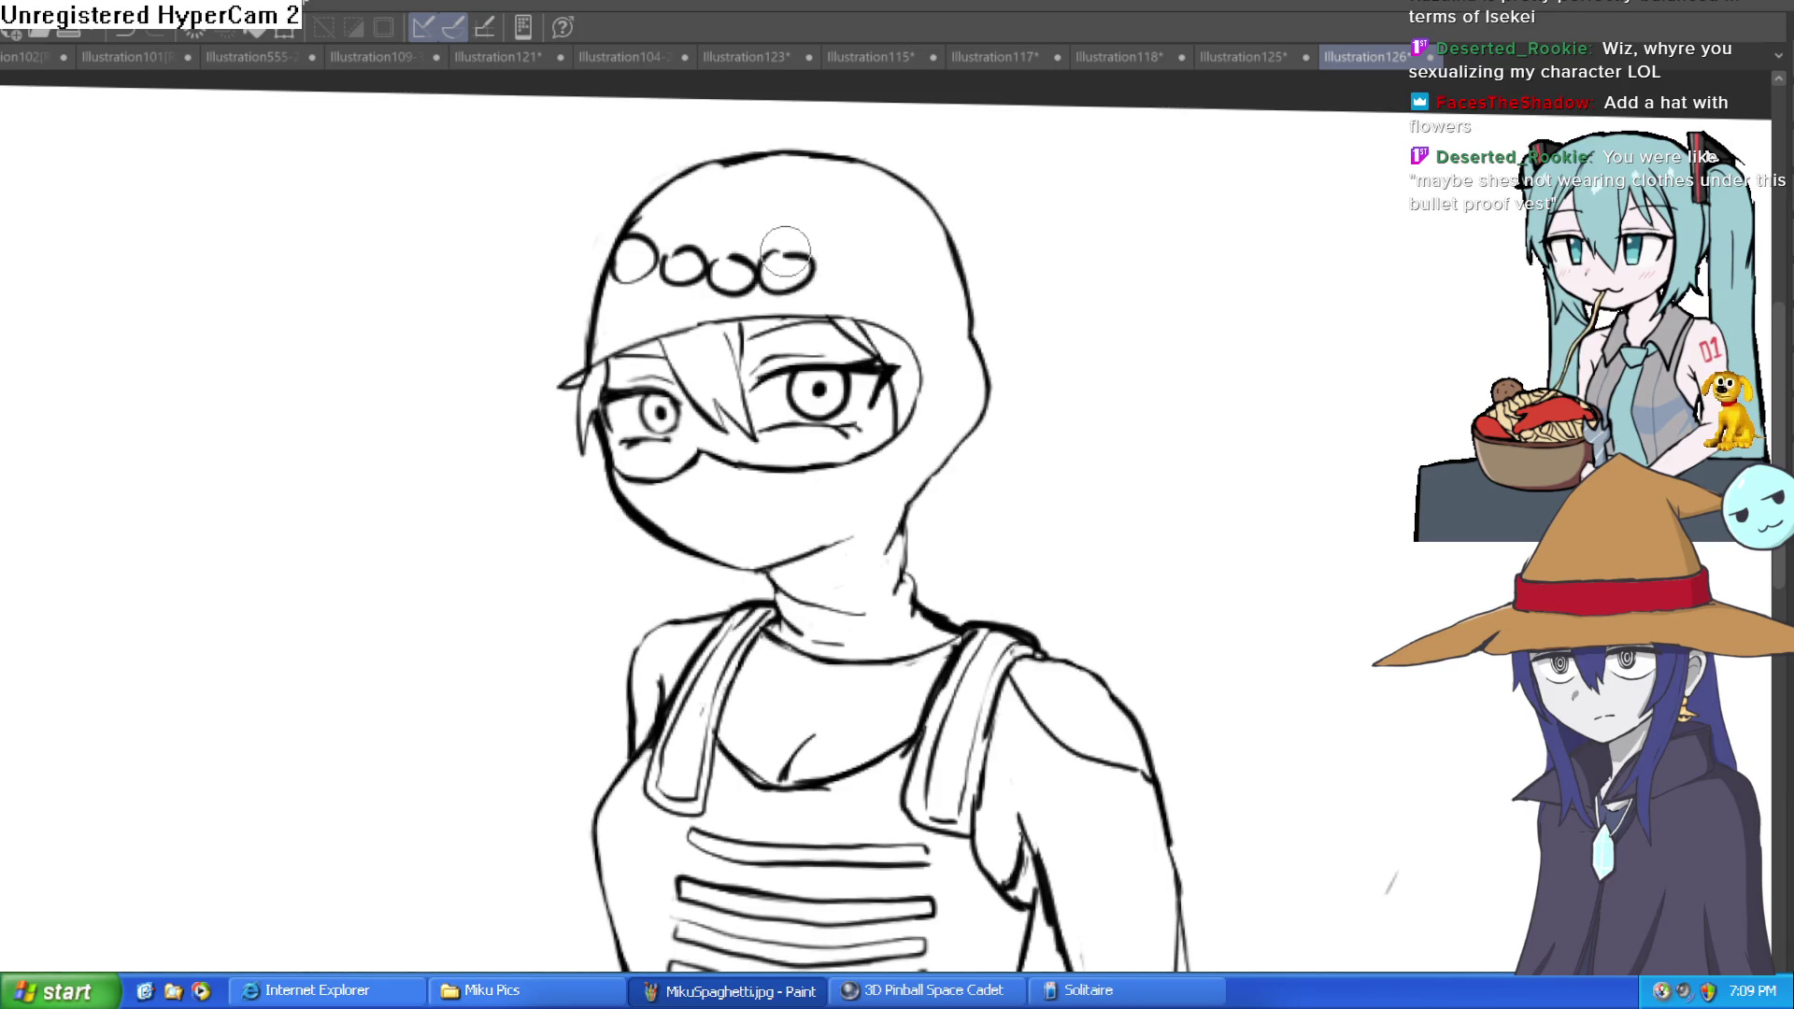
mouse_move(877, 253)
left_mouse_down()
mouse_move(939, 273)
mouse_move(953, 224)
left_mouse_up()
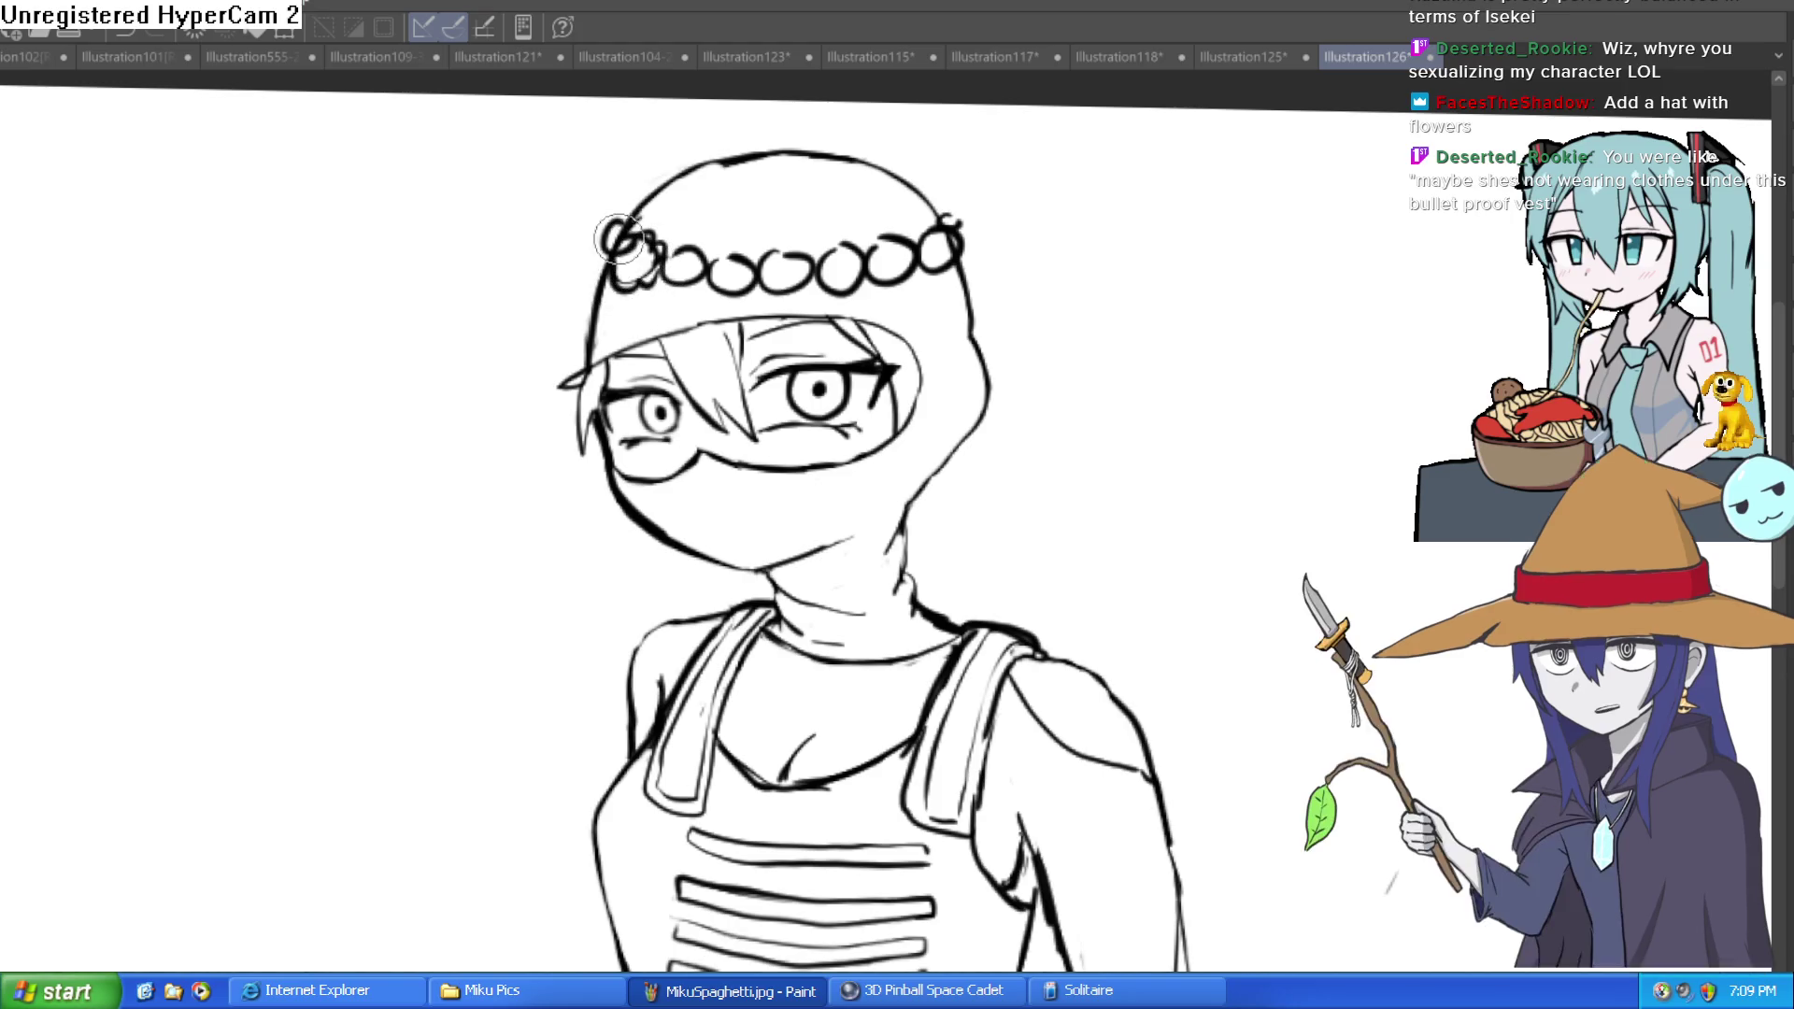
scroll(1103, 309, "down", 4)
scroll(1099, 374, "up", 4)
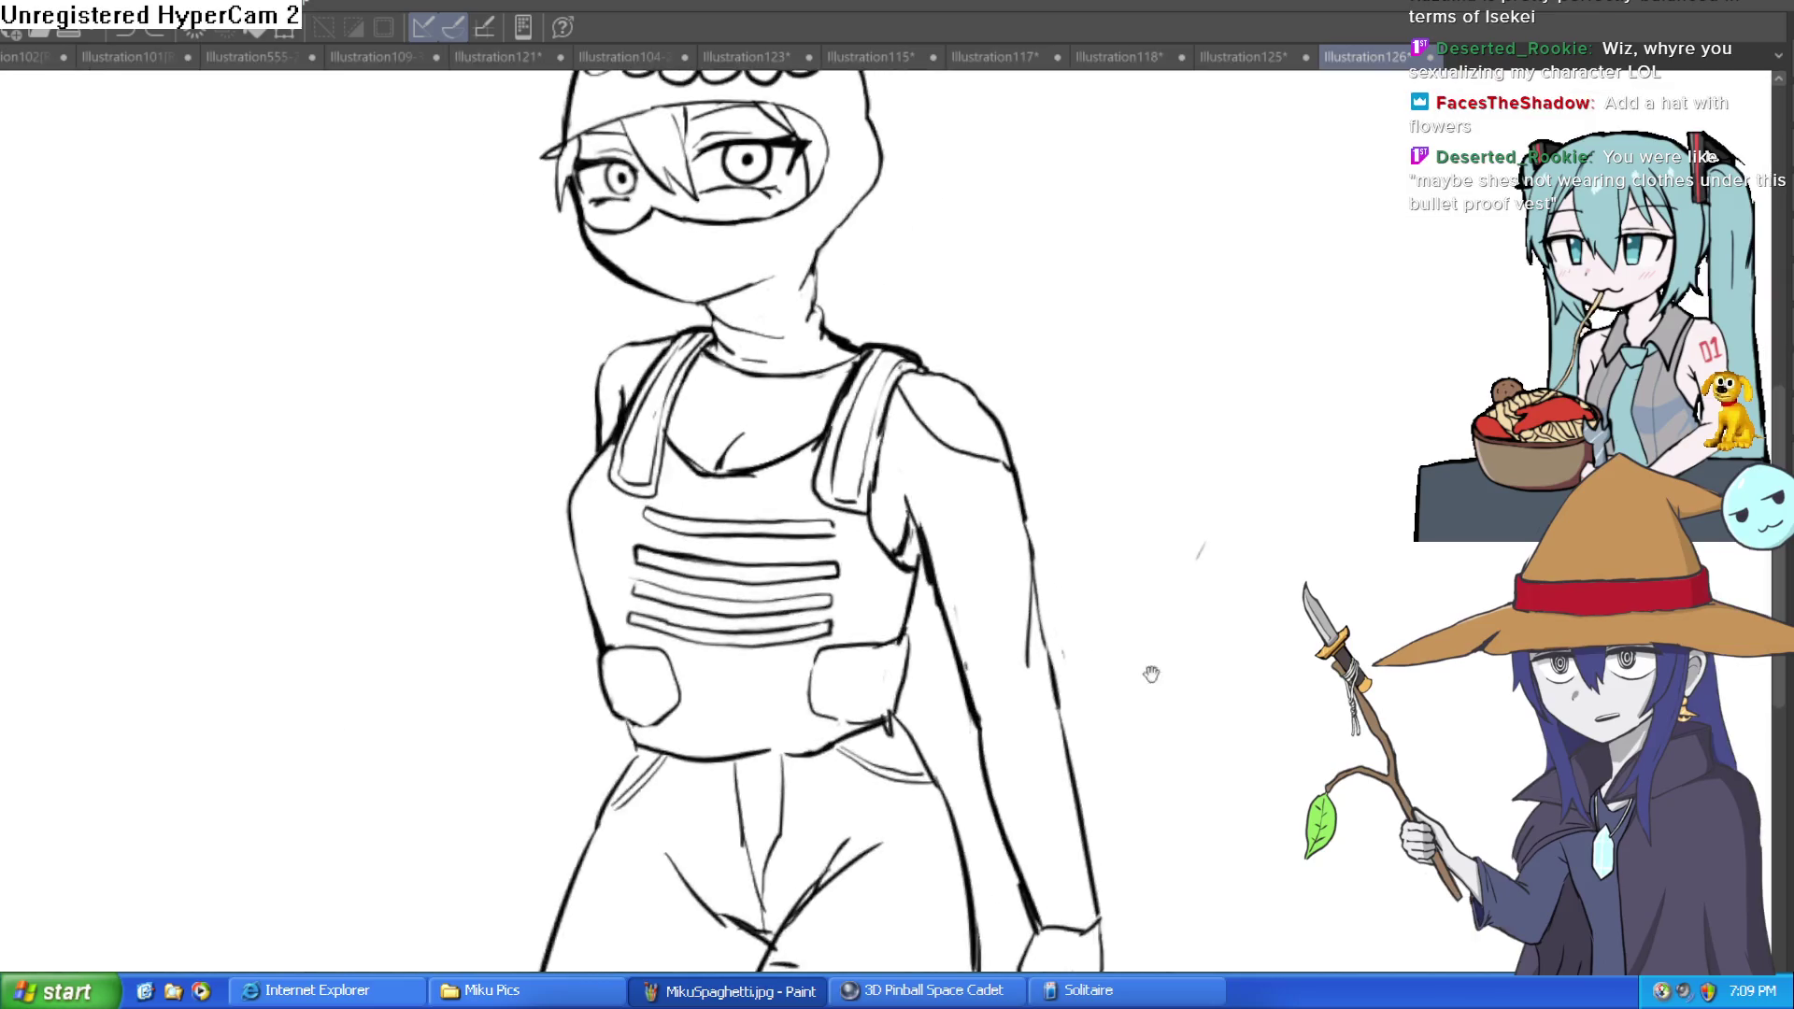
Step: Redraw the diagonal finger stroke and trace the right and left edges of the hand
left_click_drag(1028, 935, 1009, 645)
left_click_drag(972, 915, 952, 611)
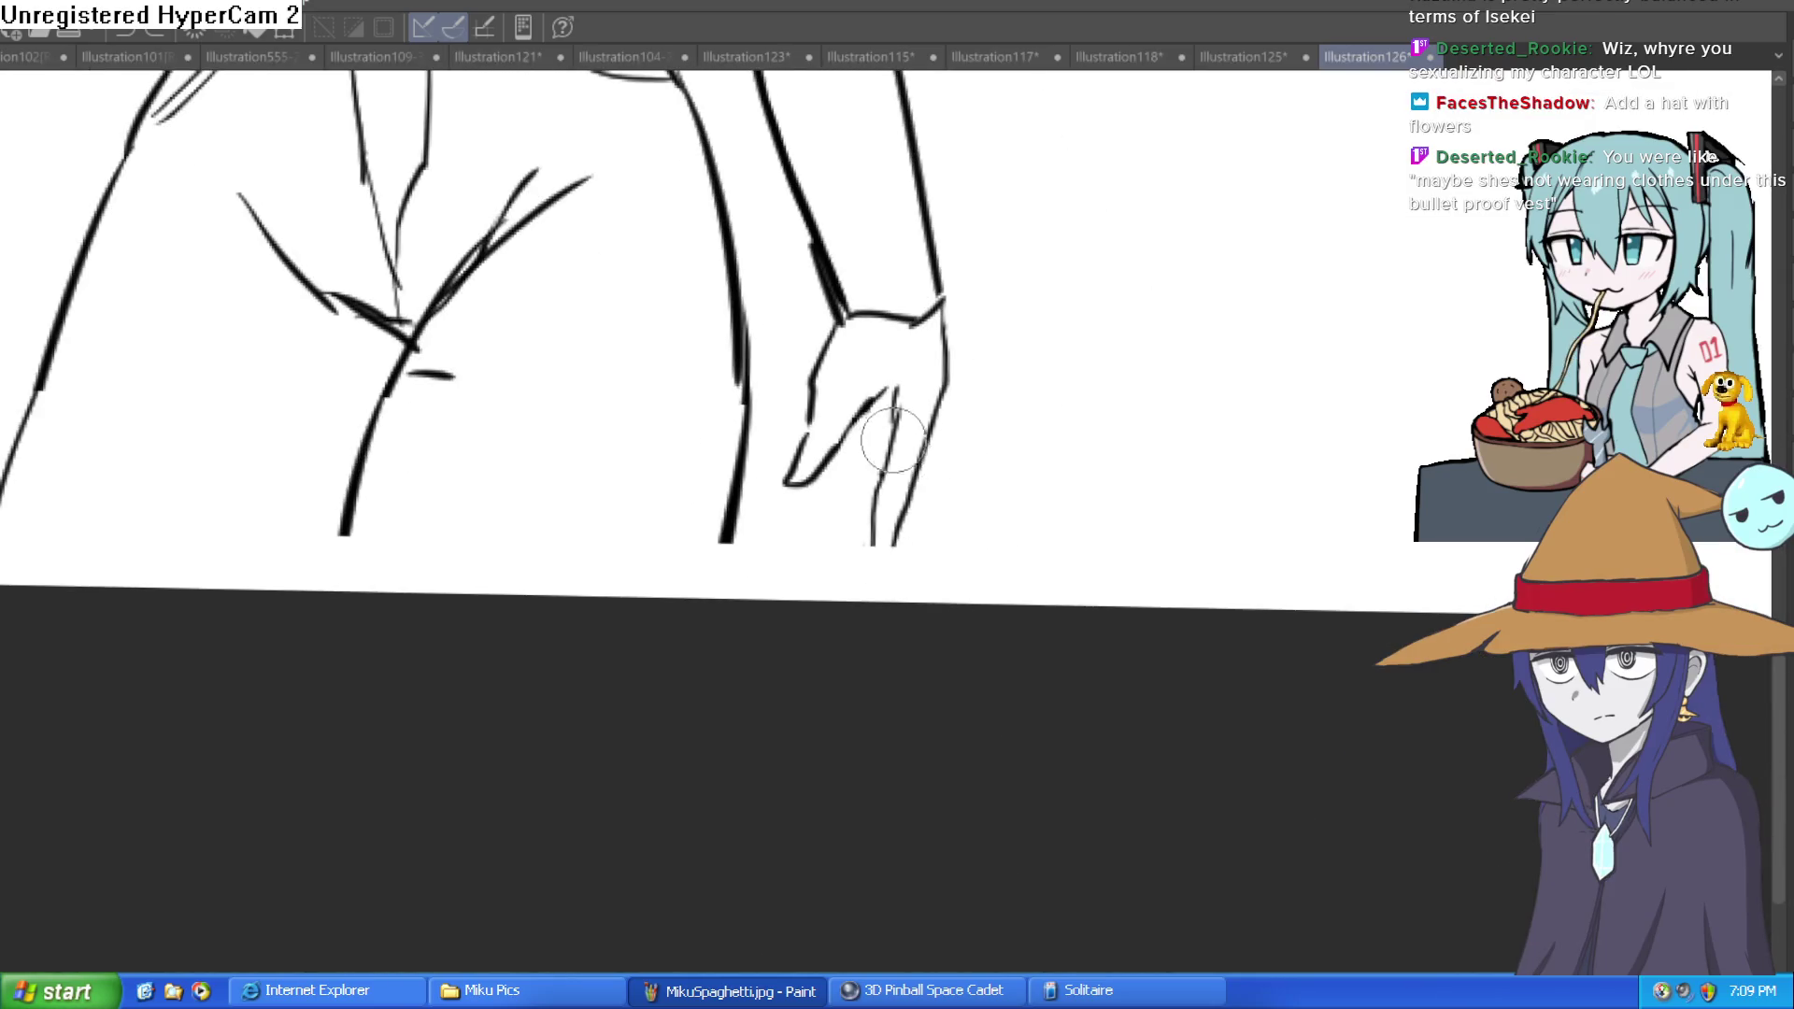
key("ctrl+z")
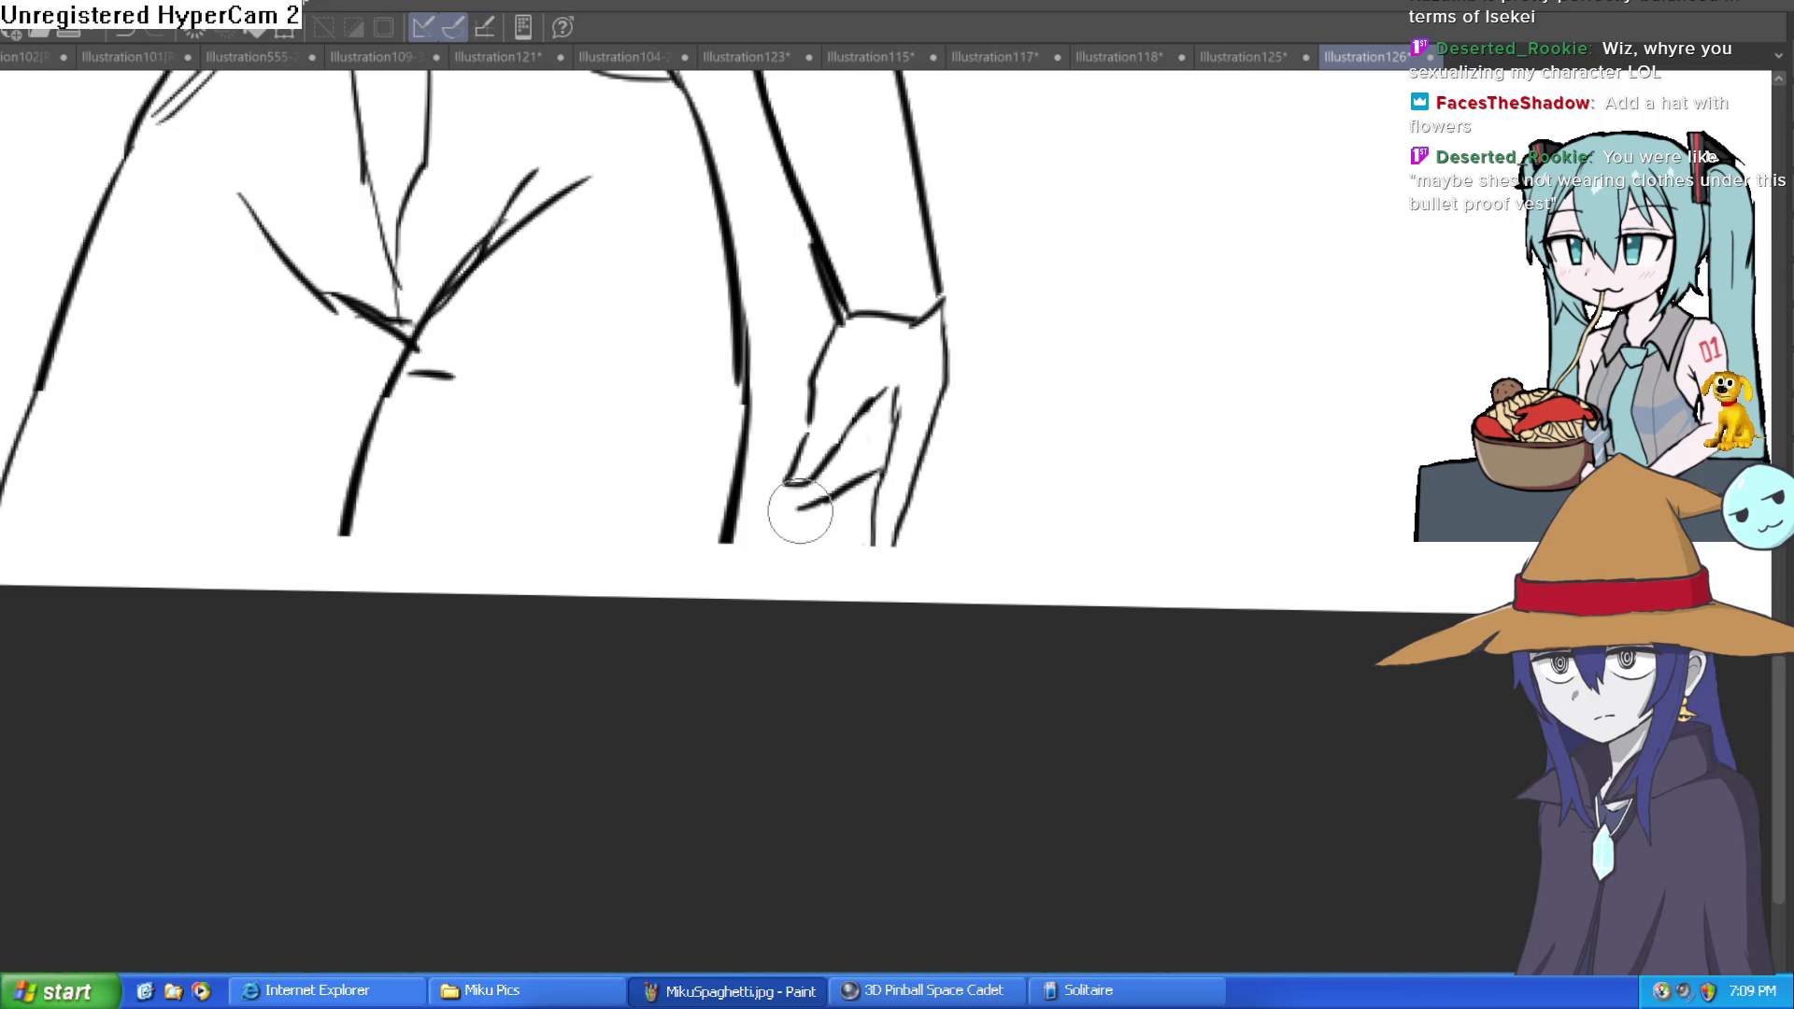
mouse_move(986, 430)
left_mouse_down()
mouse_move(934, 393)
mouse_move(760, 589)
mouse_move(721, 601)
mouse_move(738, 608)
mouse_move(860, 429)
left_mouse_up()
scroll(889, 429, "up", 3)
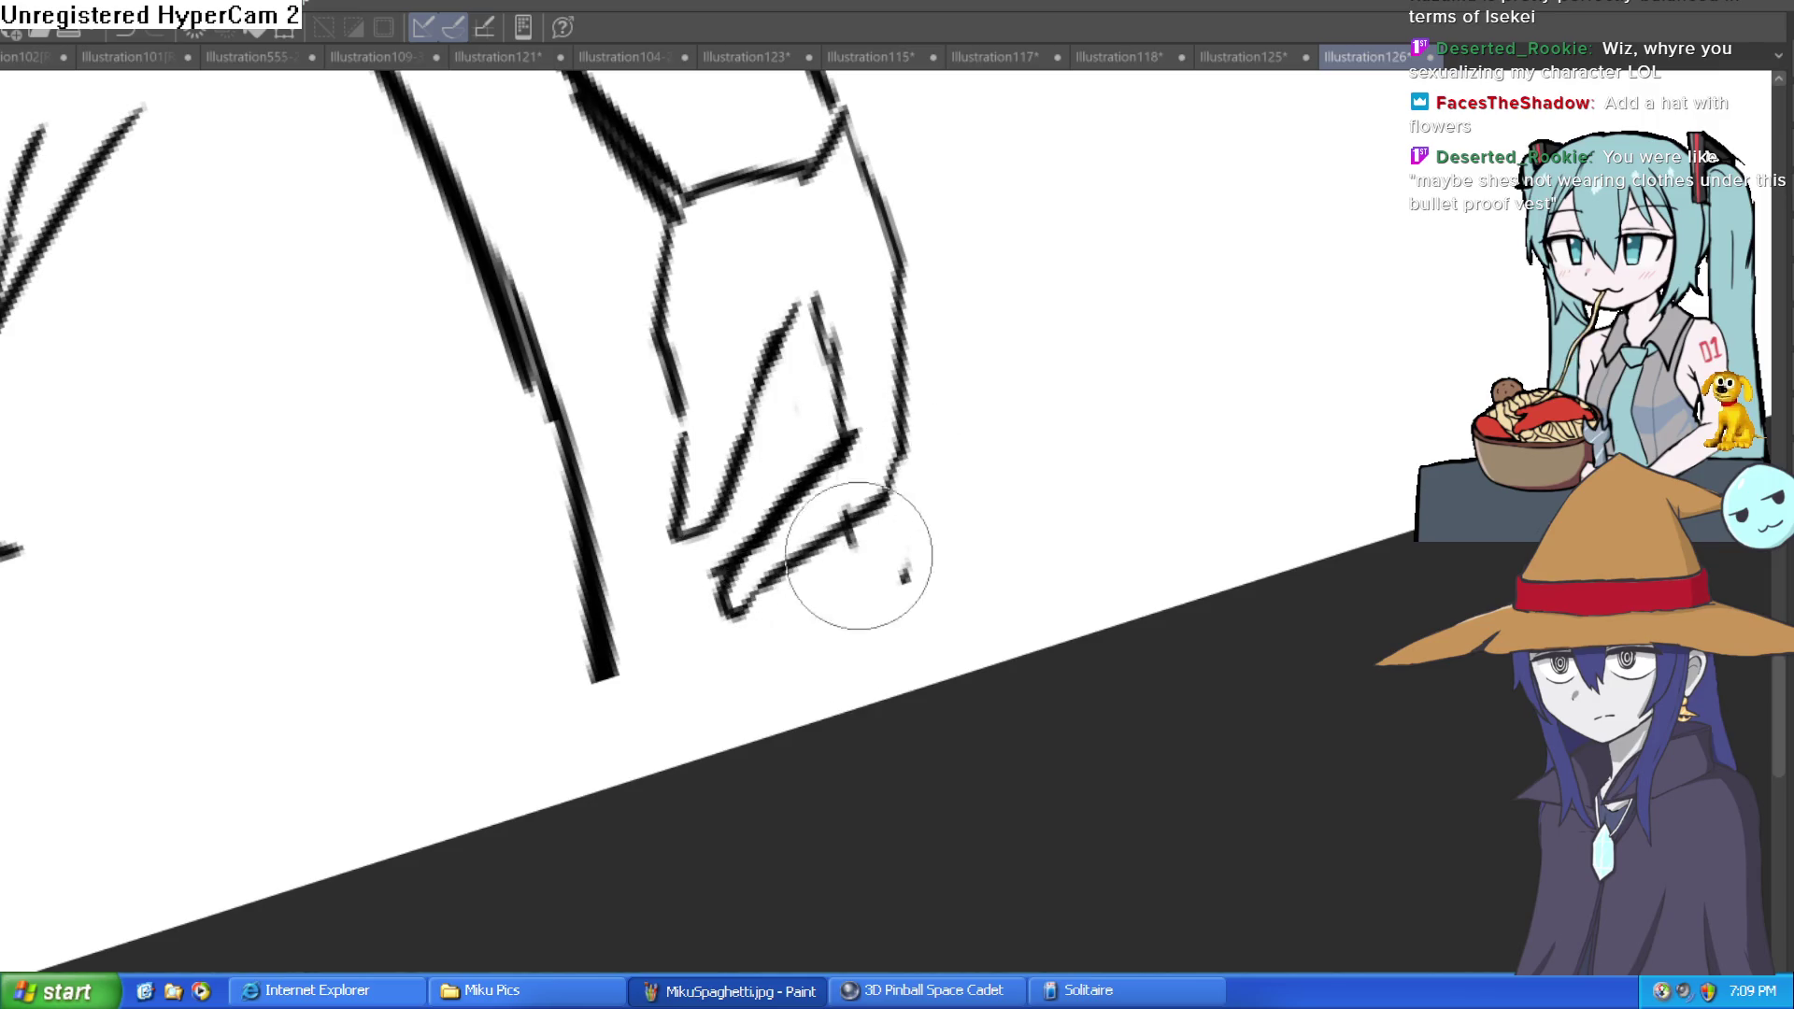
scroll(902, 570, "down", 3)
left_click_drag(1046, 521, 872, 423)
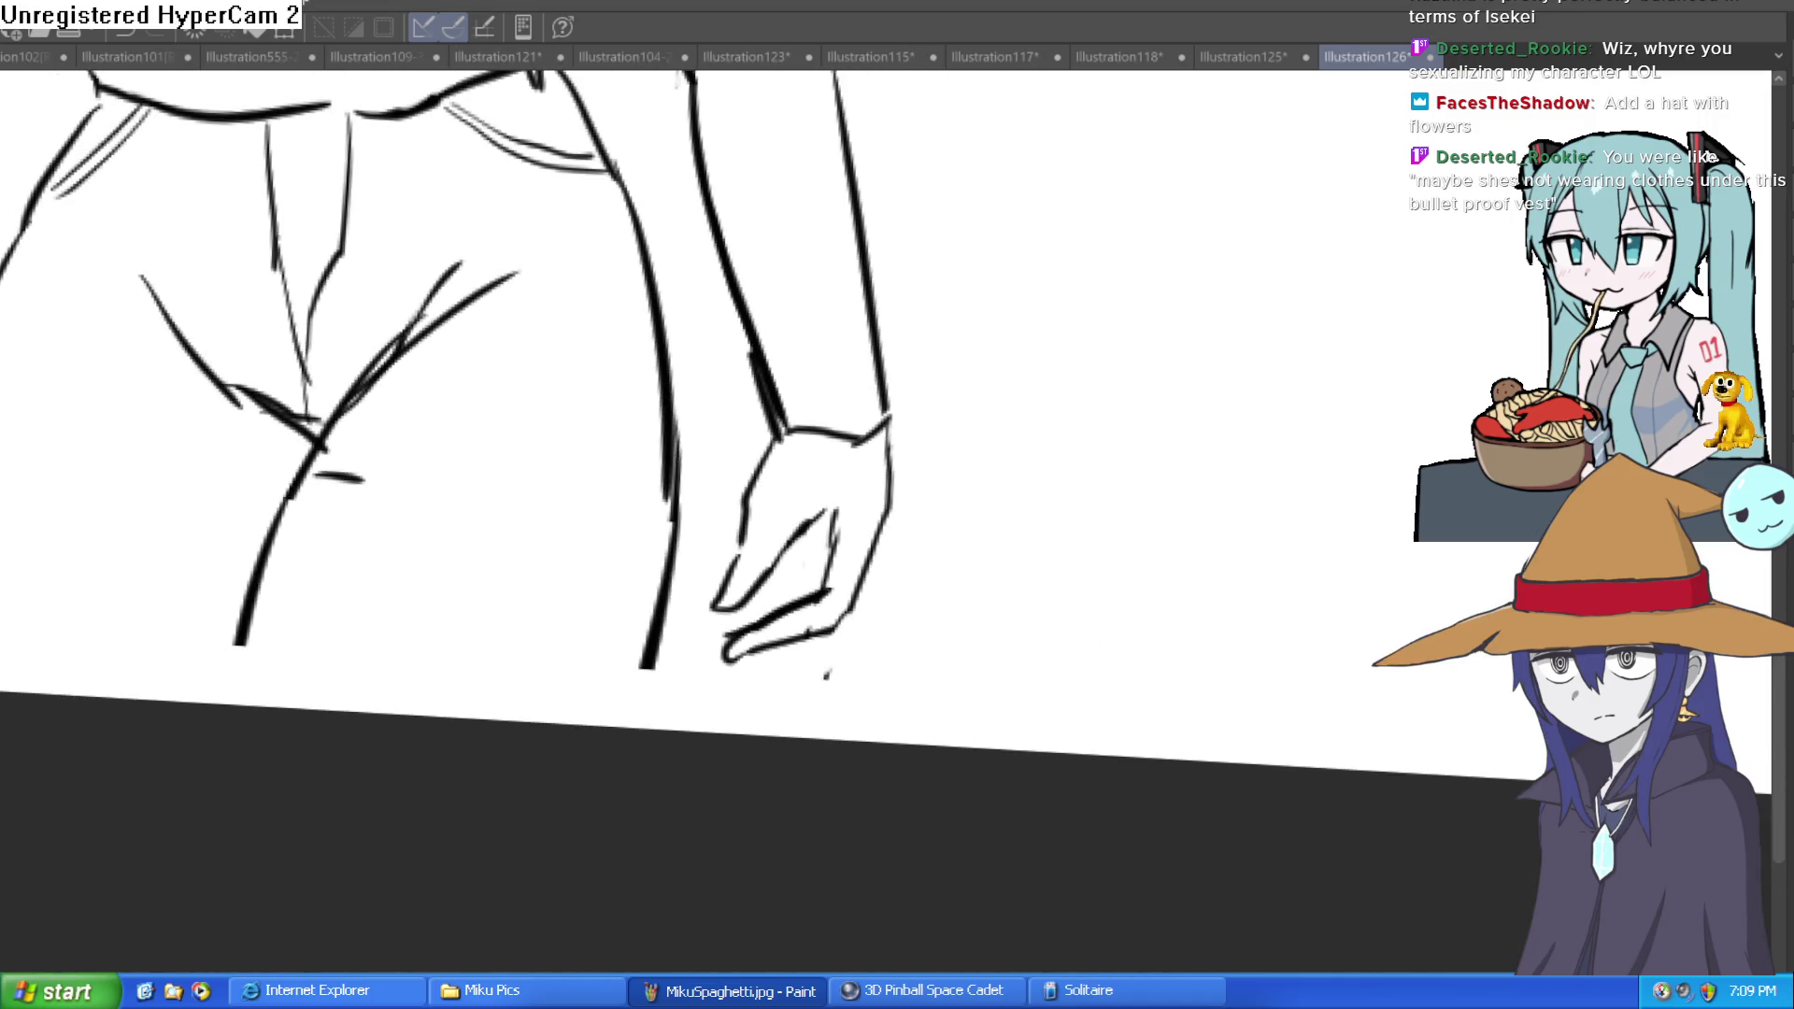
scroll(629, 470, "up", 3)
mouse_move(878, 587)
left_mouse_down()
mouse_move(821, 673)
mouse_move(702, 685)
left_mouse_up()
mouse_move(762, 324)
left_mouse_down()
mouse_move(701, 400)
mouse_move(722, 531)
mouse_move(839, 433)
left_mouse_up()
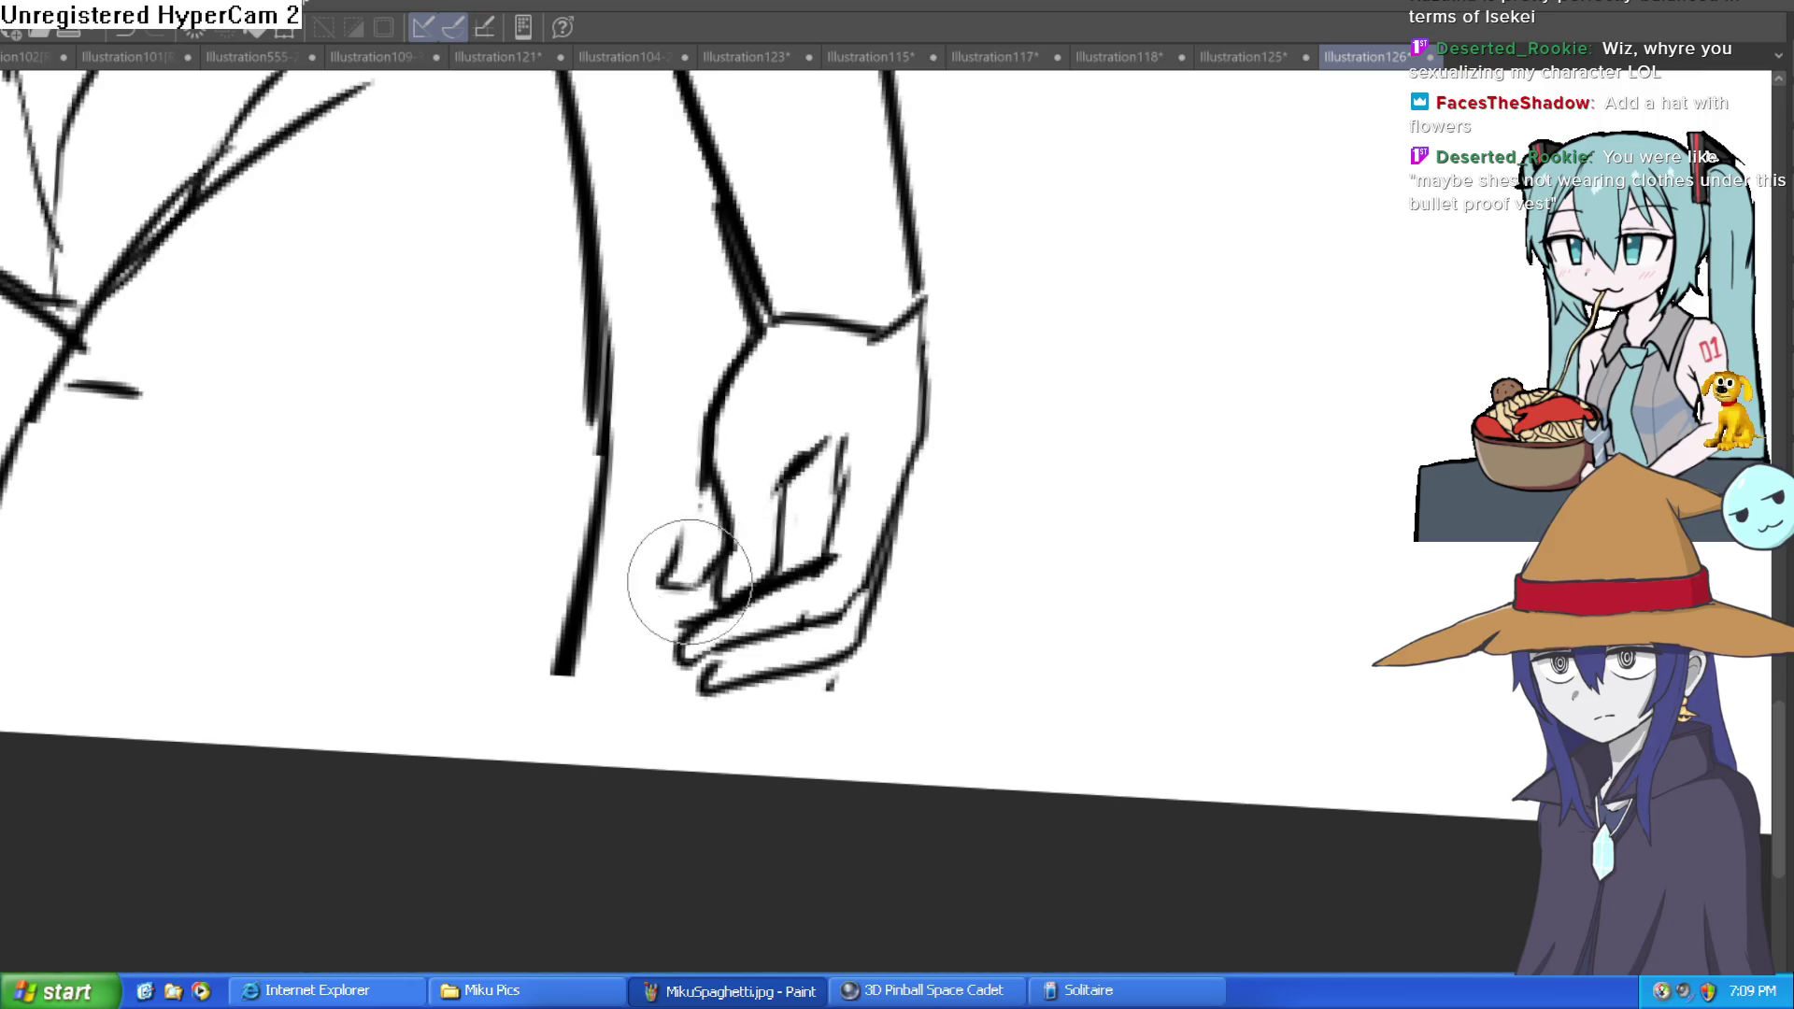
Step: Strengthen the hand's right contour
scroll(854, 573, "down", 3)
mouse_move(965, 539)
left_mouse_down()
mouse_move(981, 485)
mouse_move(957, 452)
mouse_move(933, 473)
mouse_move(934, 440)
left_mouse_up()
scroll(945, 480, "down", 1)
scroll(910, 494, "up", 2)
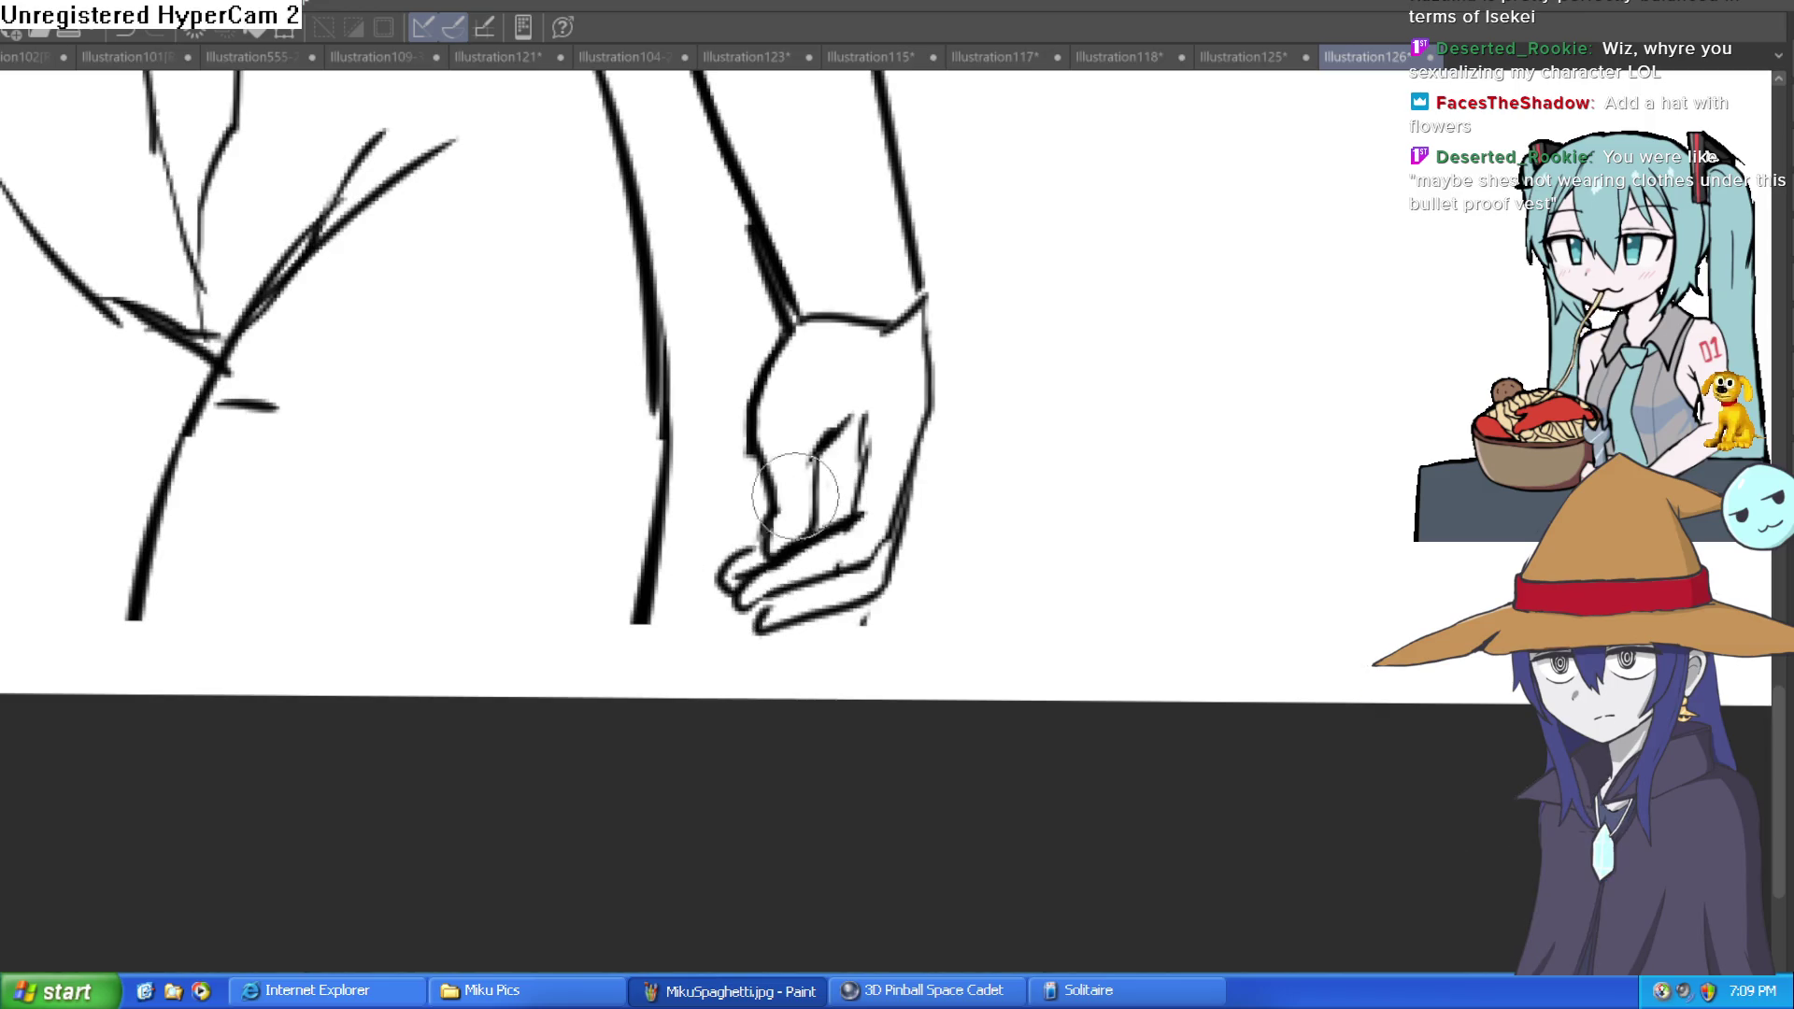
scroll(900, 464, "down", 5)
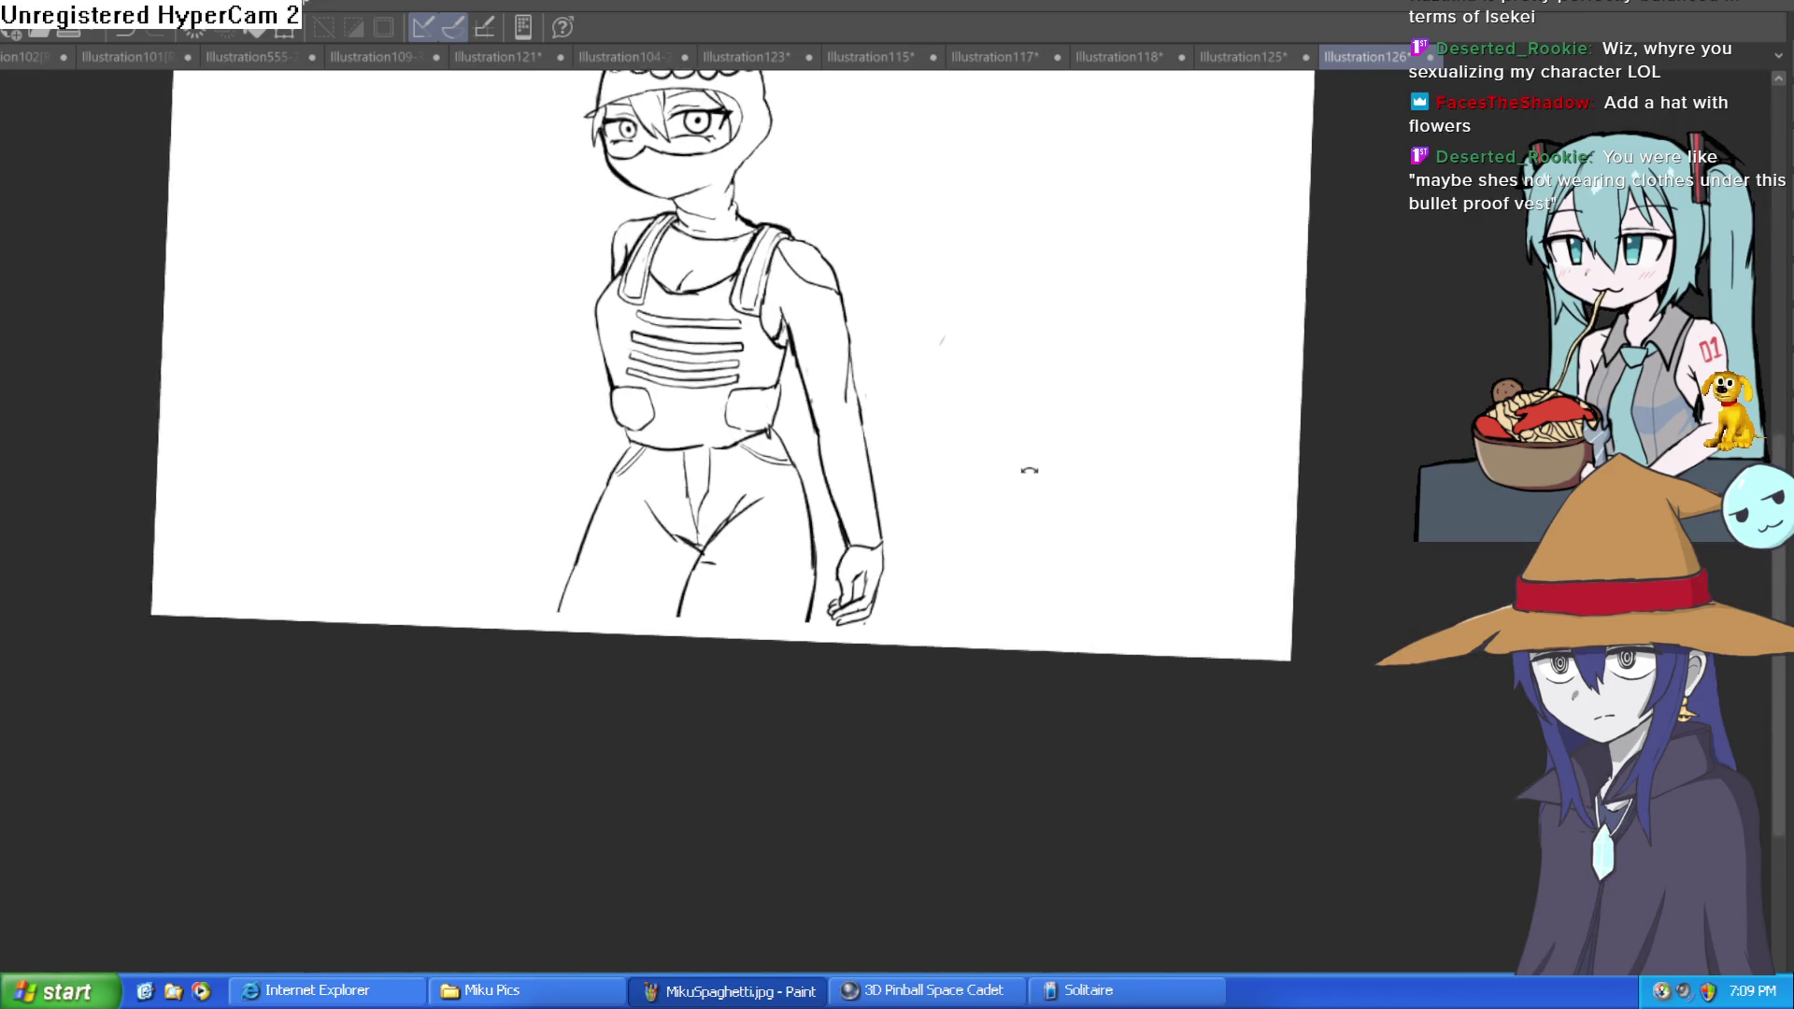
scroll(913, 501, "up", 4)
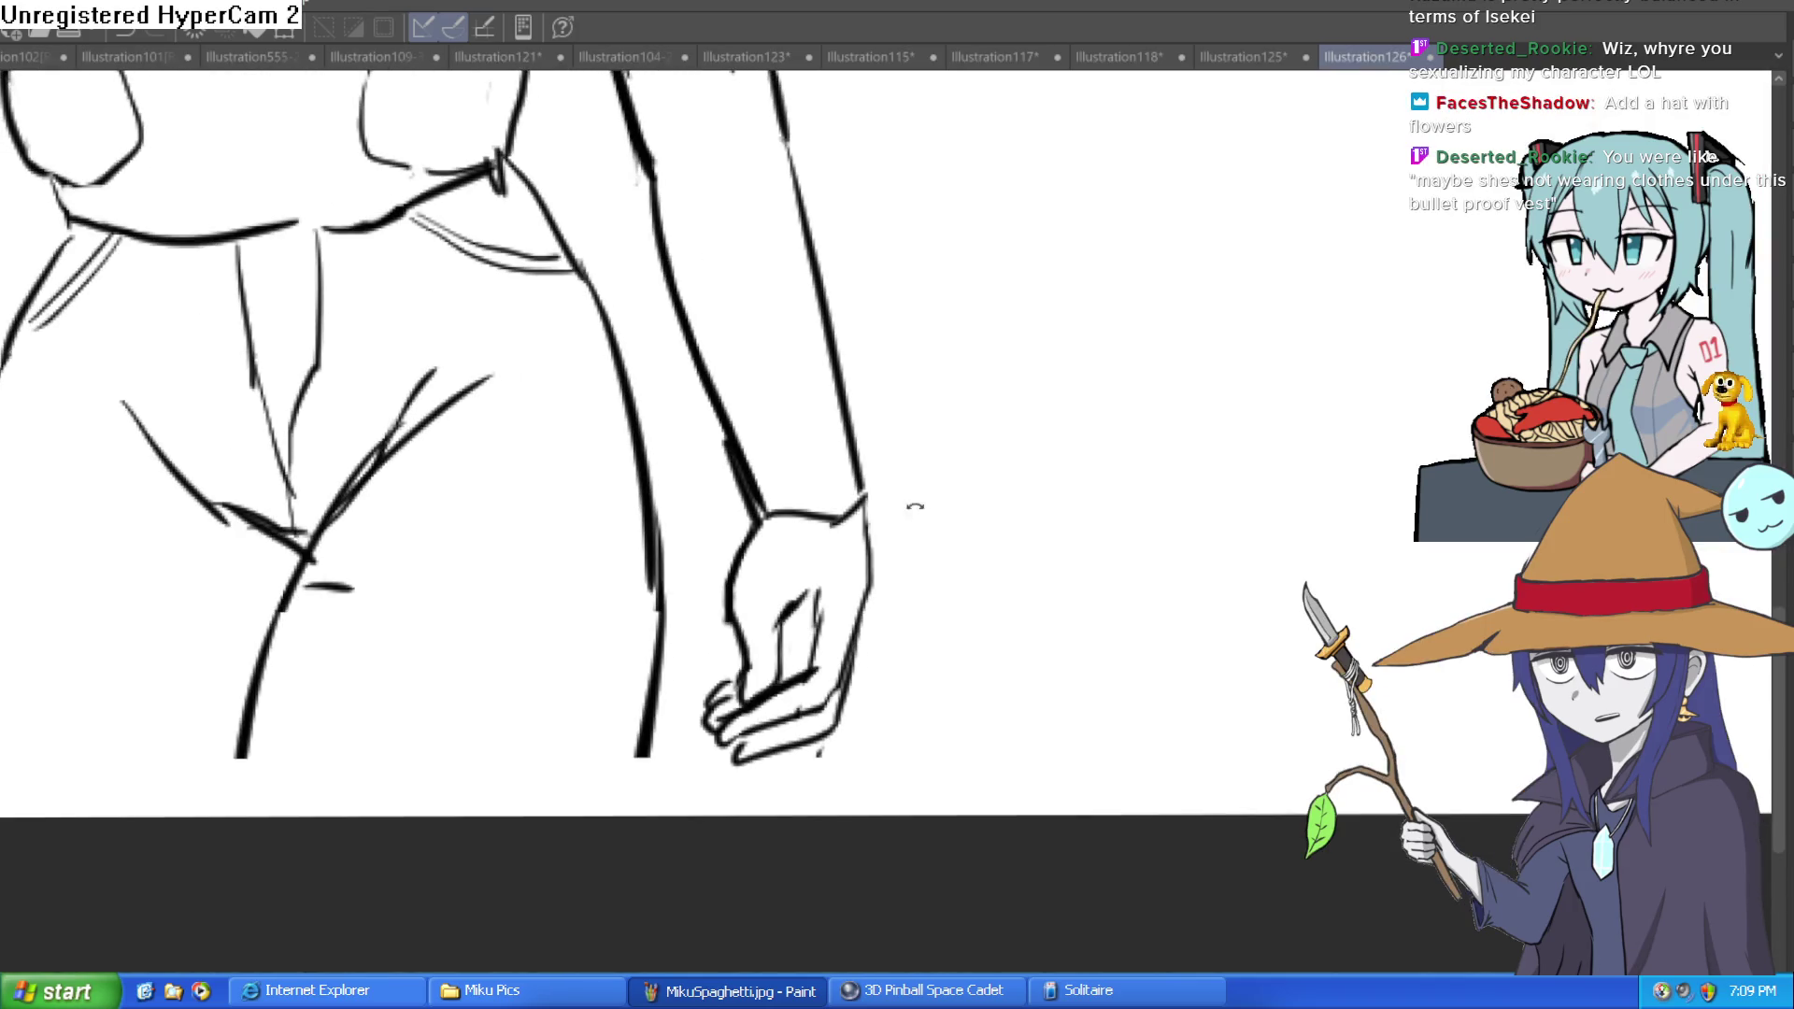
left_click_drag(909, 510, 881, 578)
scroll(898, 523, "up", 2)
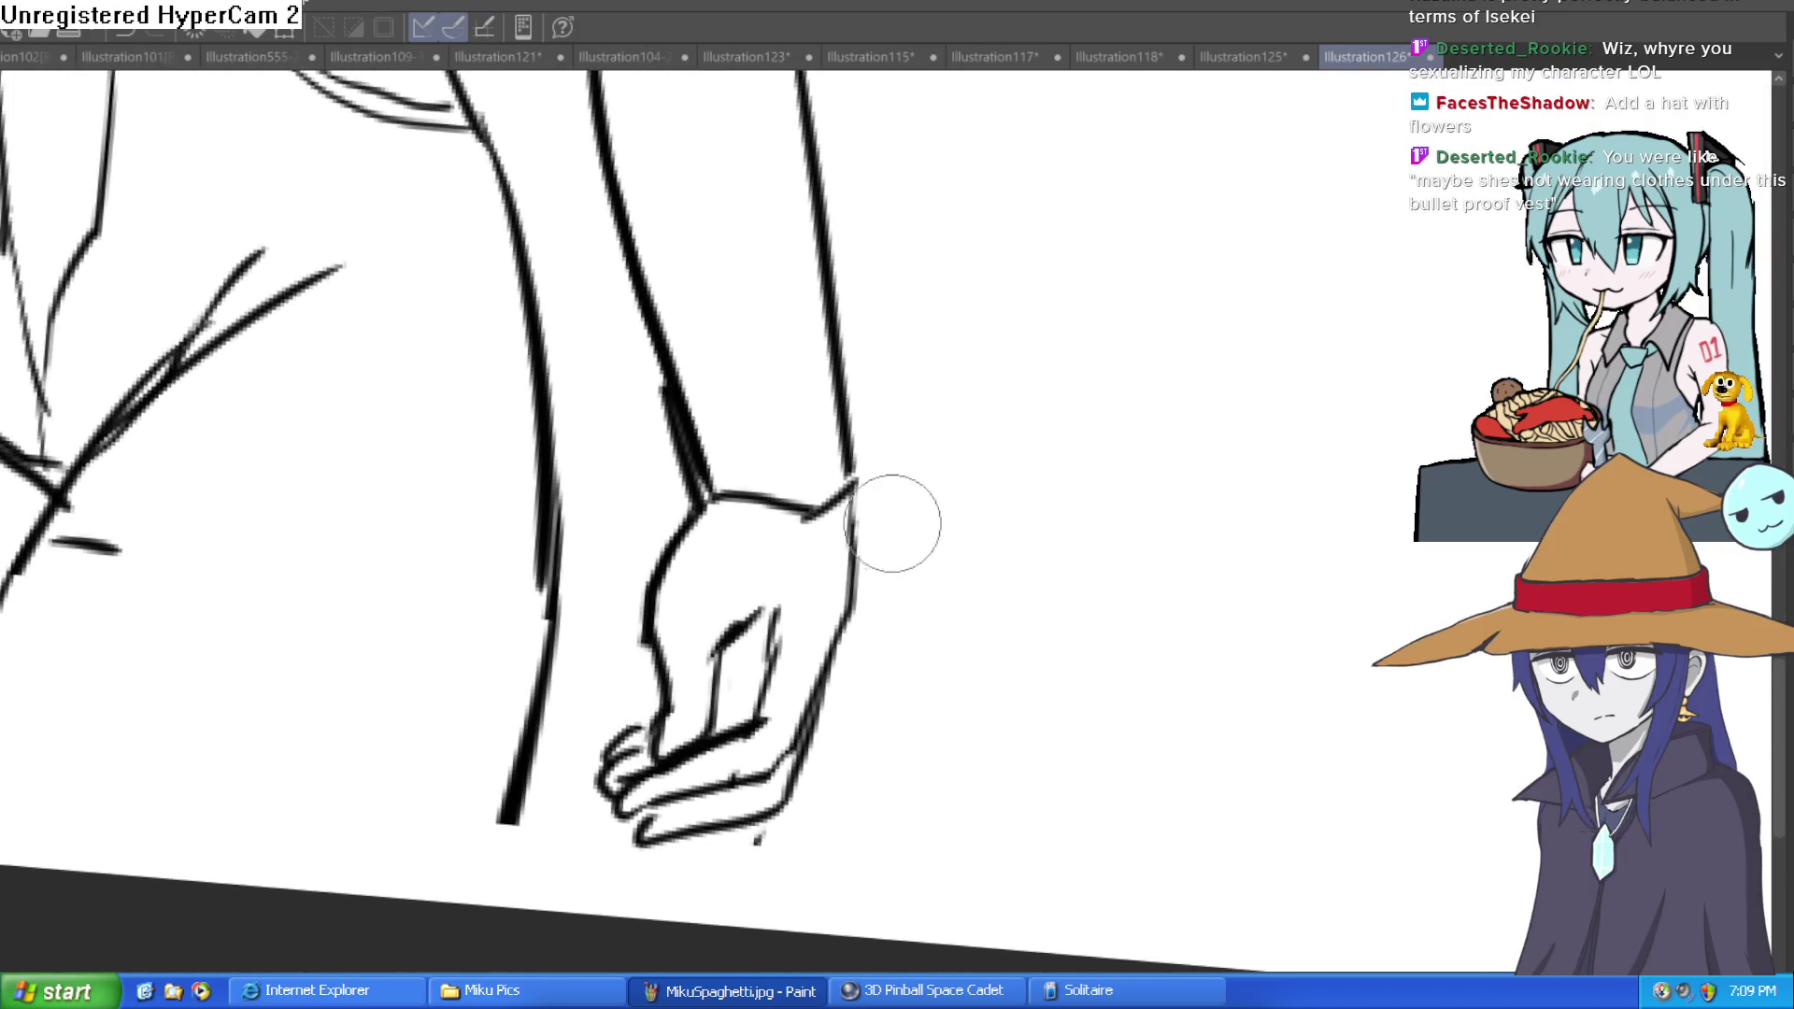
mouse_move(845, 495)
left_mouse_down()
mouse_move(821, 729)
mouse_move(799, 715)
mouse_move(813, 601)
mouse_move(789, 613)
mouse_move(769, 573)
mouse_move(835, 573)
left_mouse_up()
Step: Draw a thin line across the wrist and lasso-select the whole hand
scroll(977, 542, "down", 5)
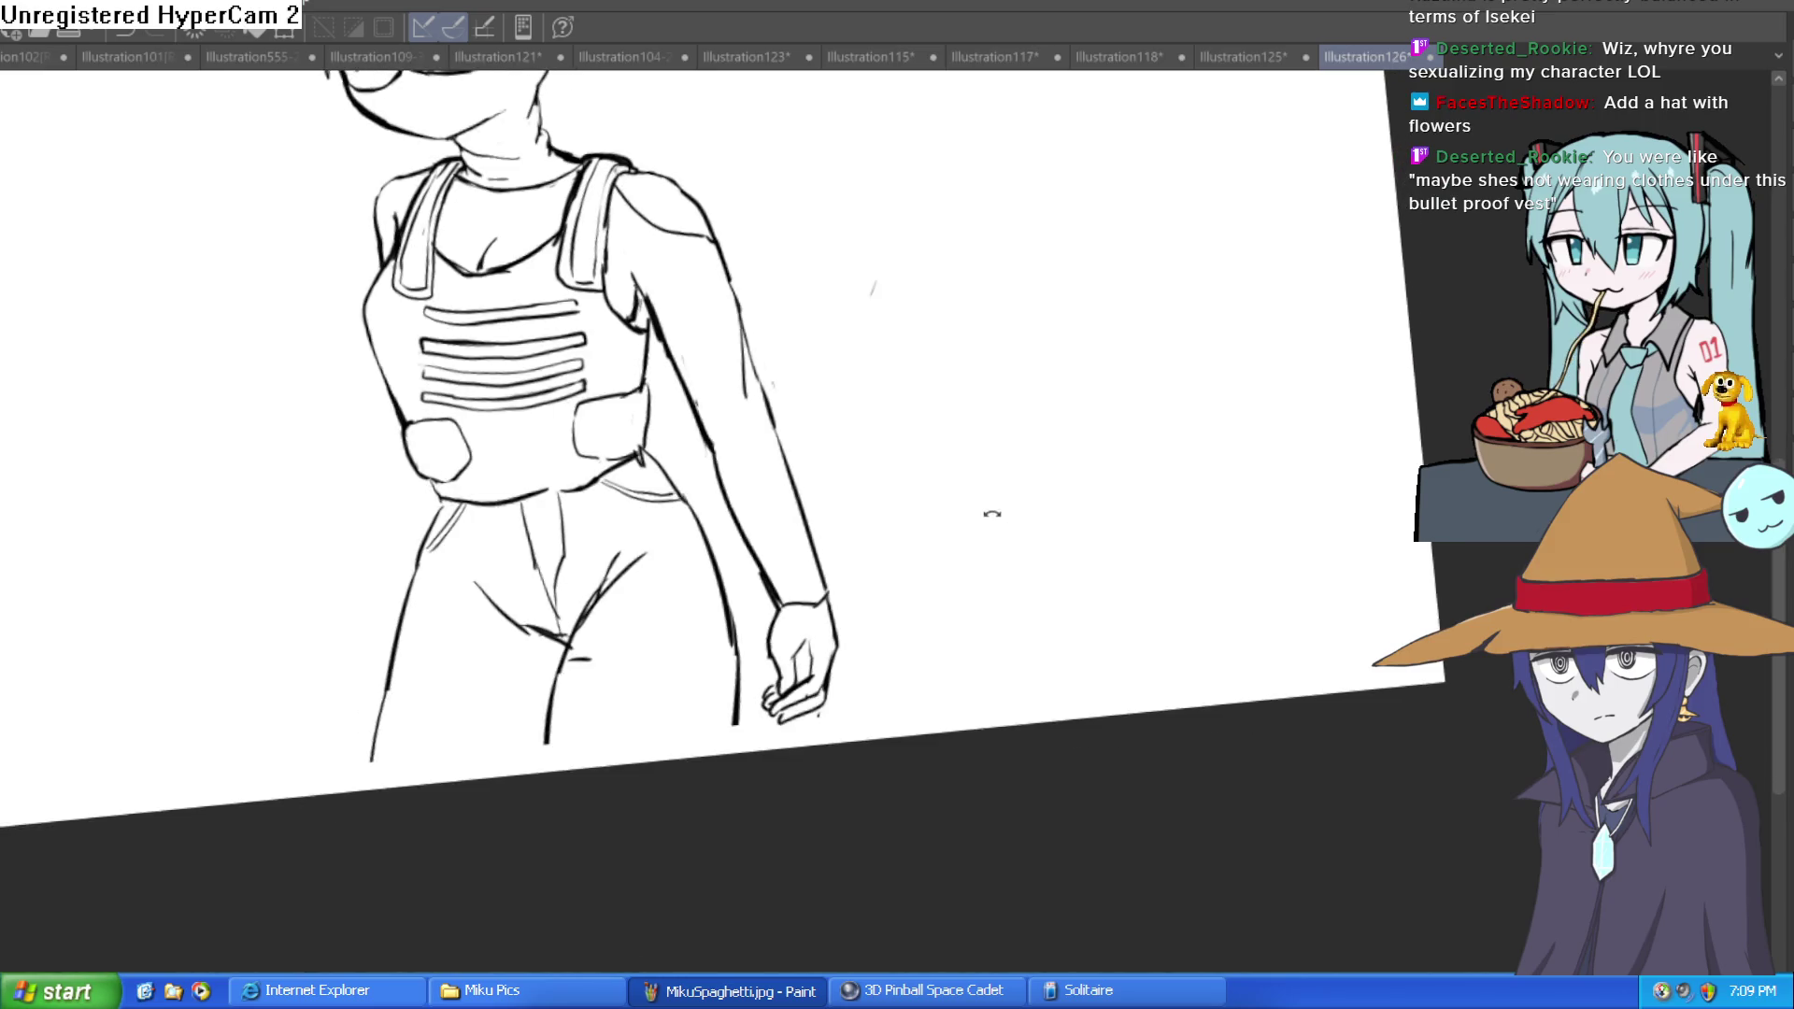
left_click_drag(967, 527, 978, 580)
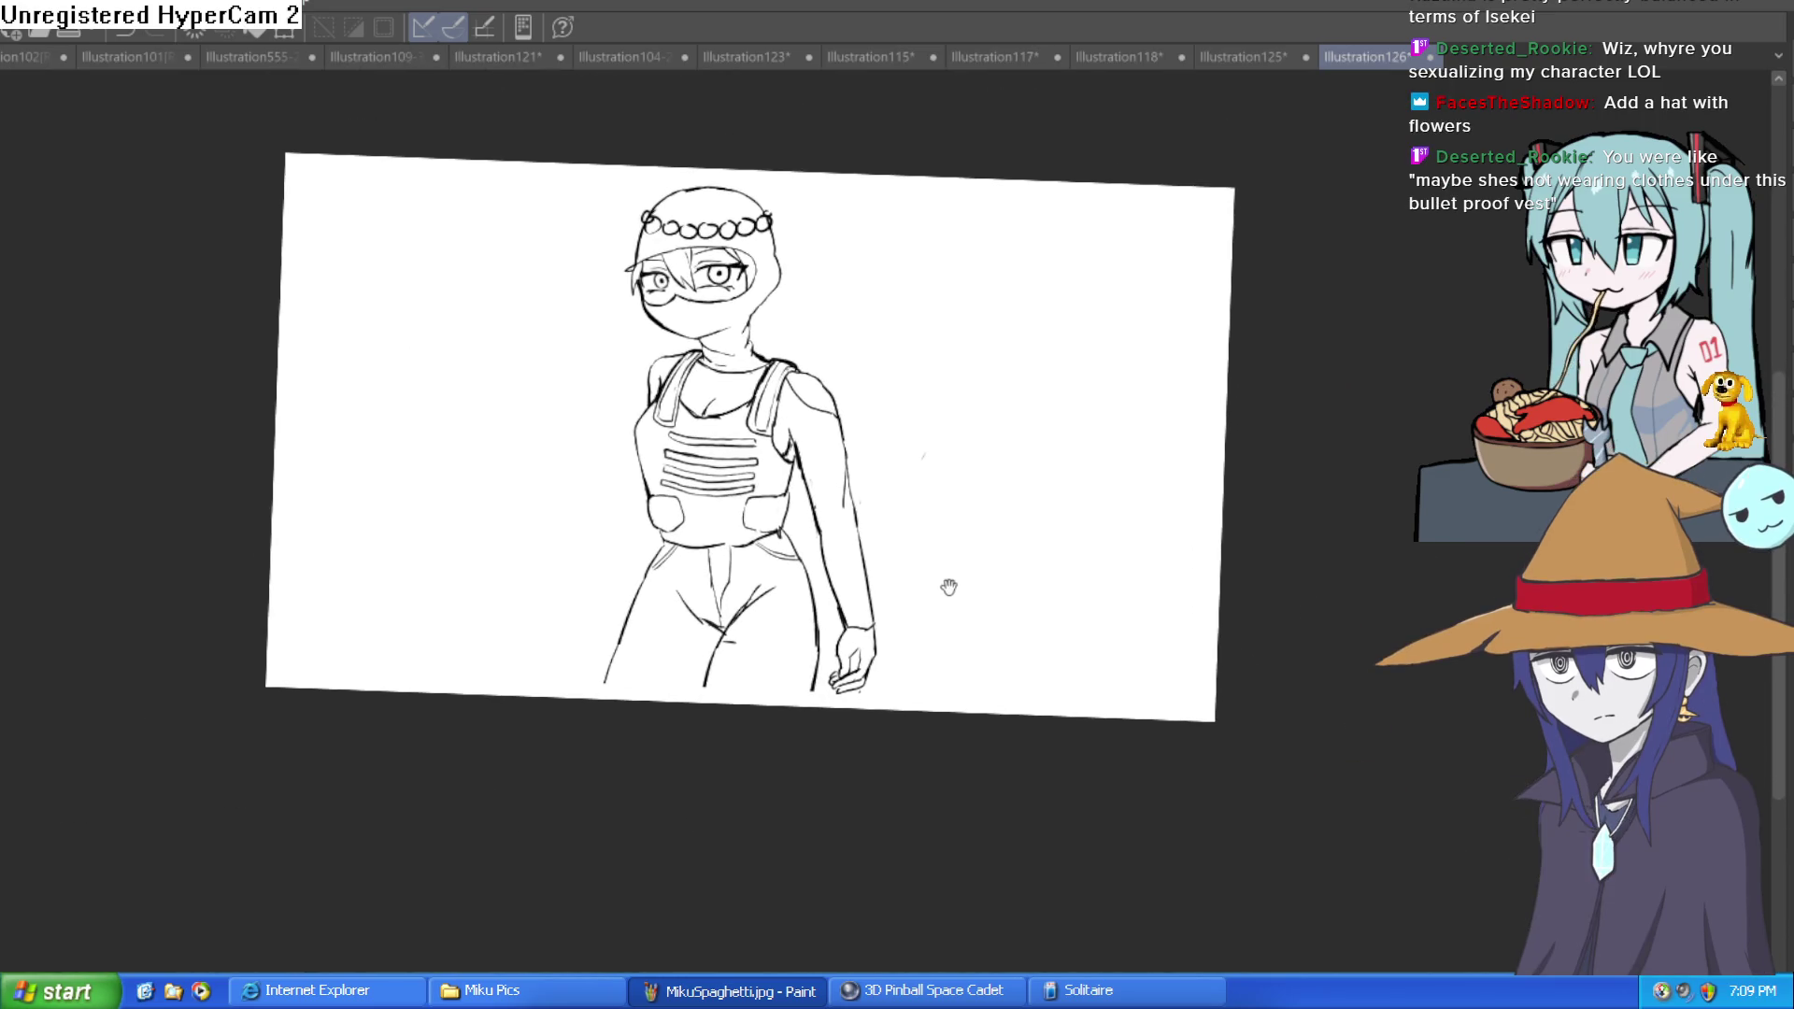
scroll(905, 598, "up", 5)
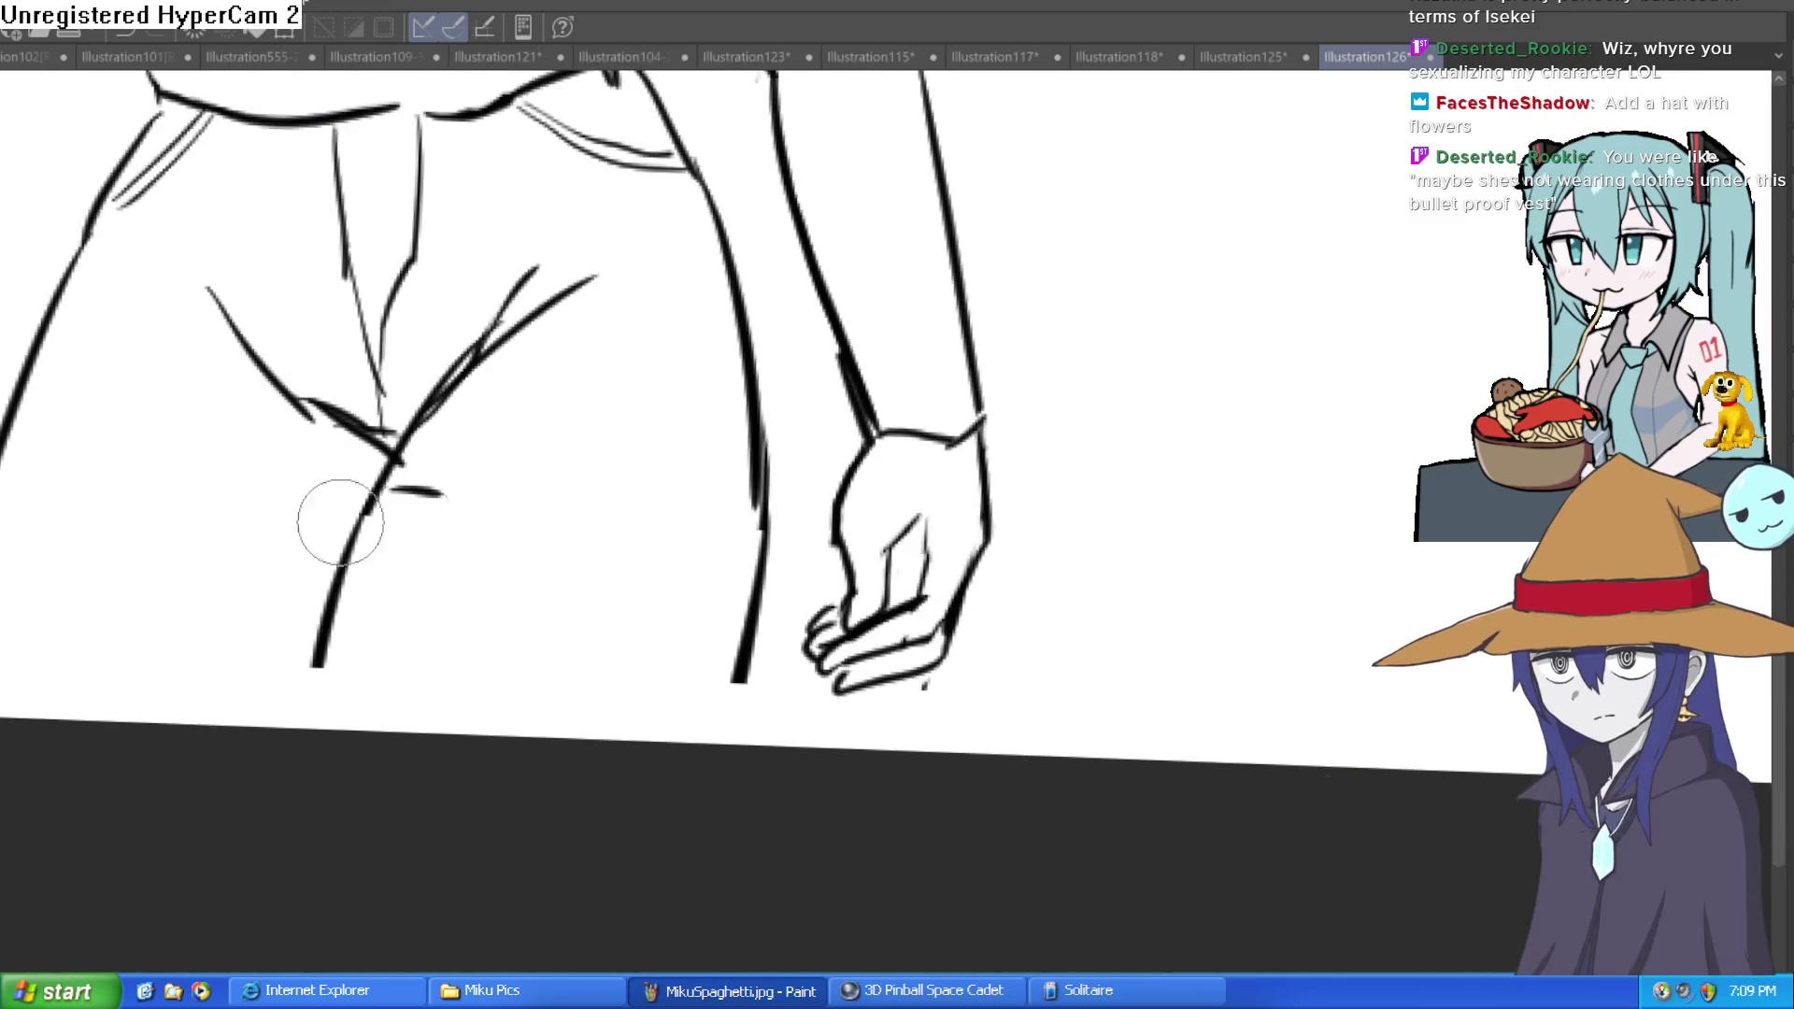
left_click_drag(957, 444, 828, 484)
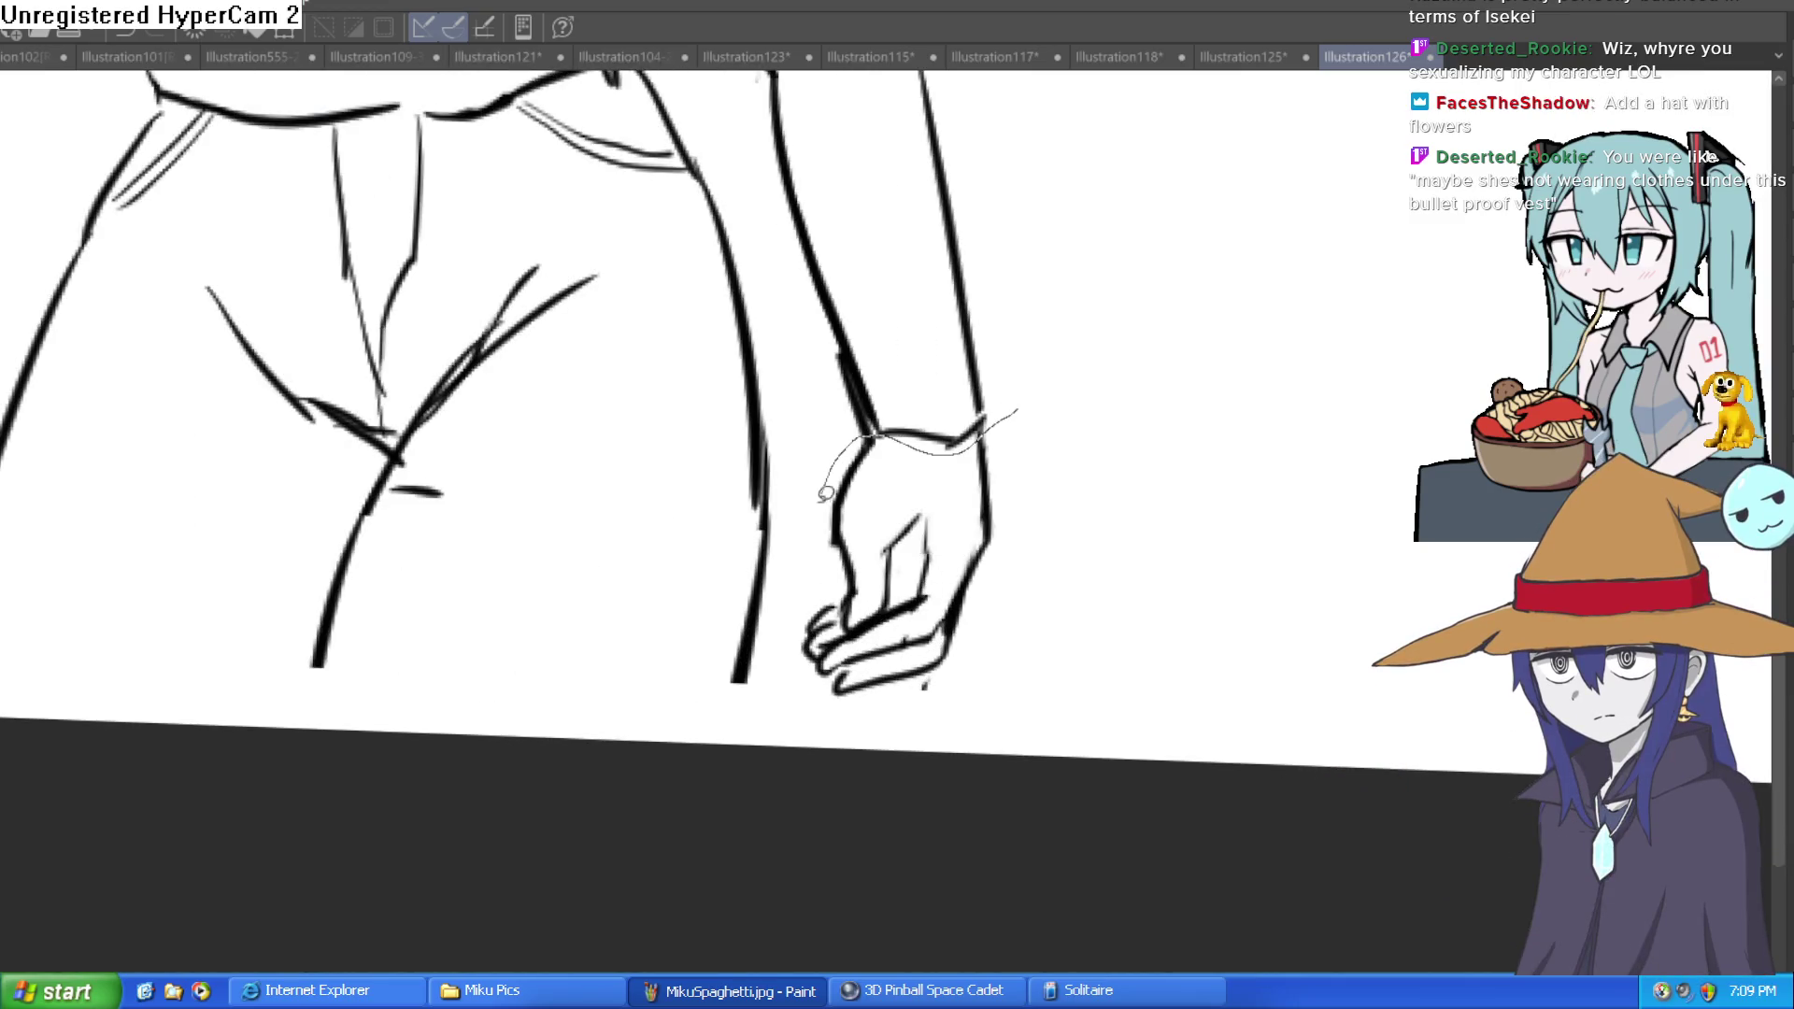
left_click_drag(1031, 492, 1015, 413)
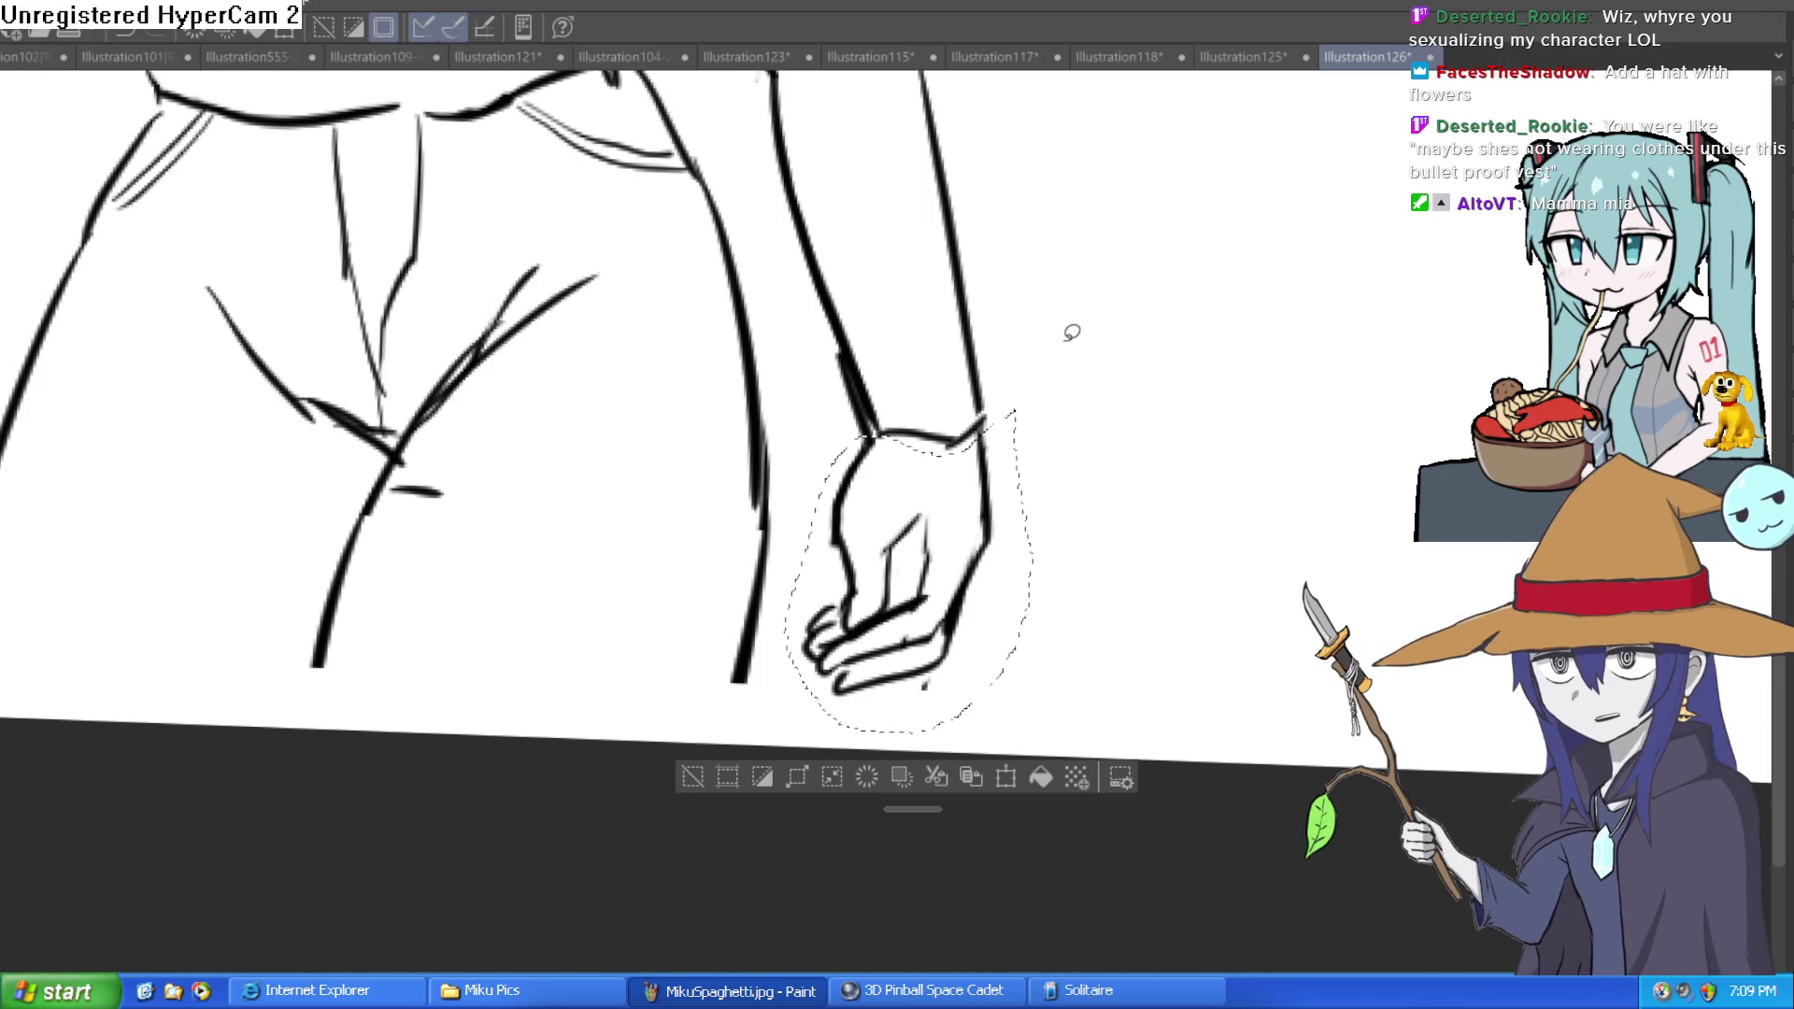
Step: Cut, paste and deselect the hand, then undo the paste so the arm ends at the wrist
key("ctrl+x")
key("ctrl+v")
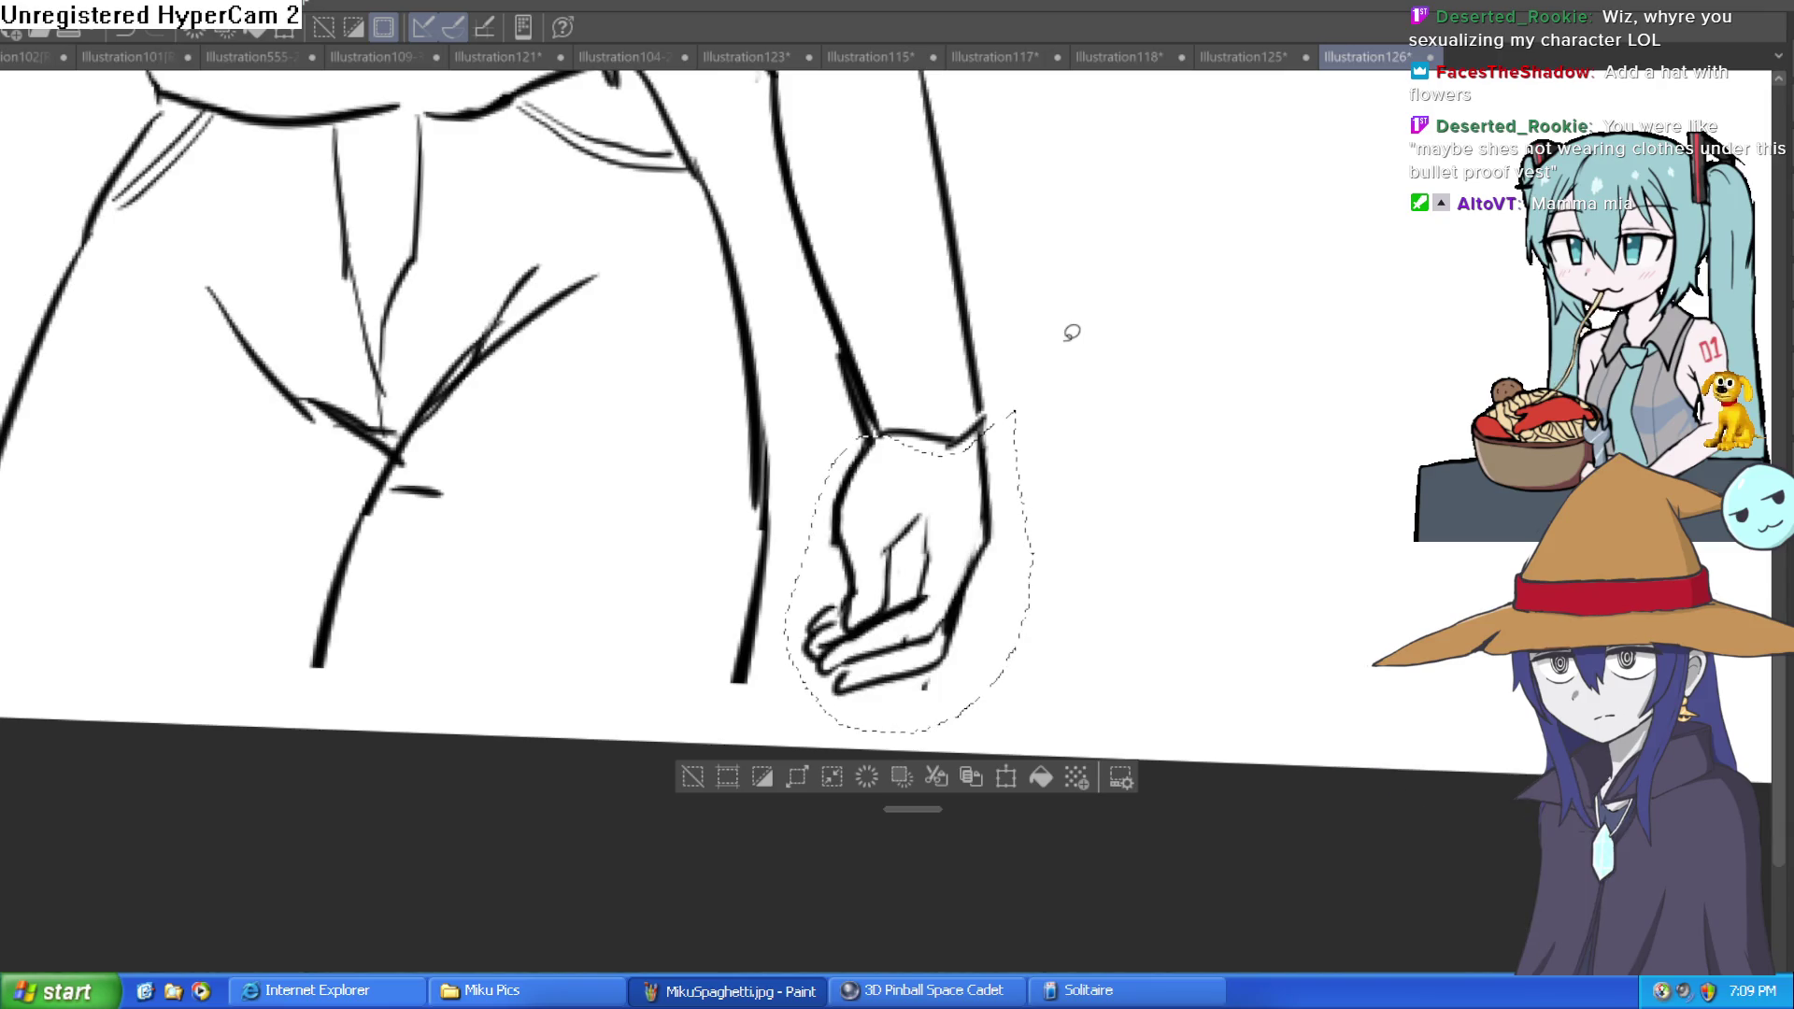
left_click(772, 726)
key("ctrl+z")
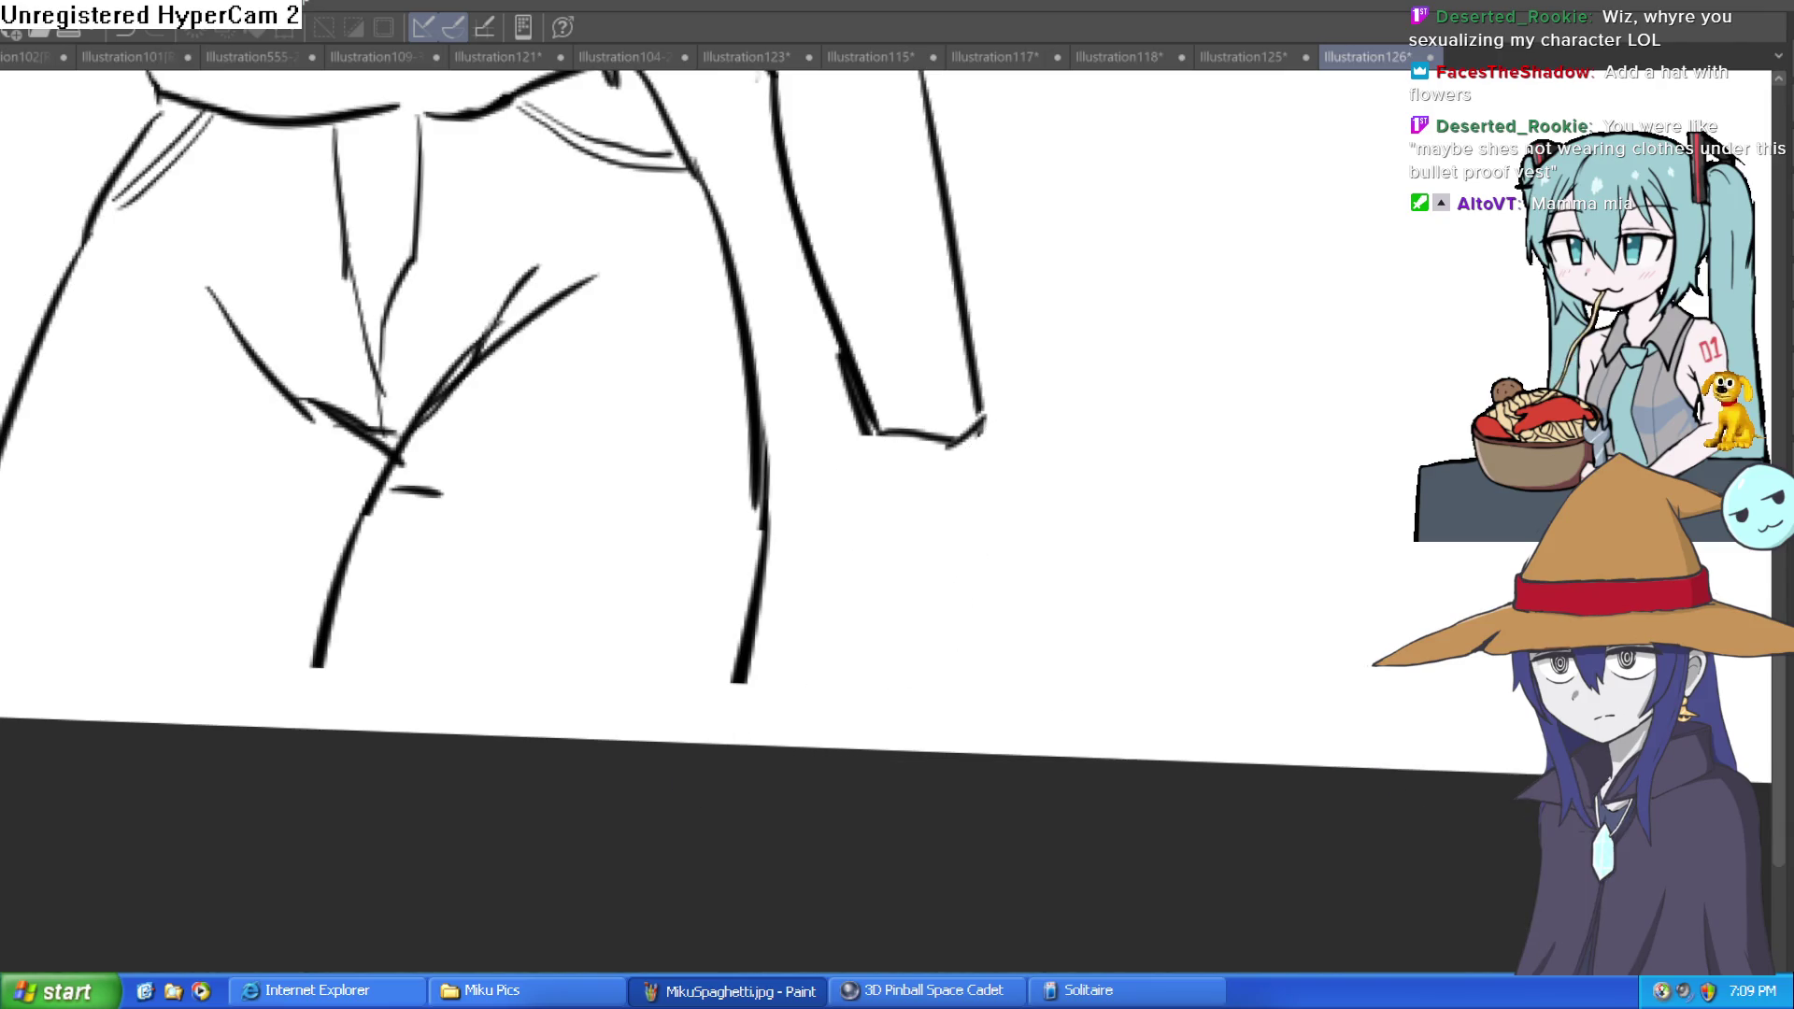
scroll(1073, 612, "up", 3)
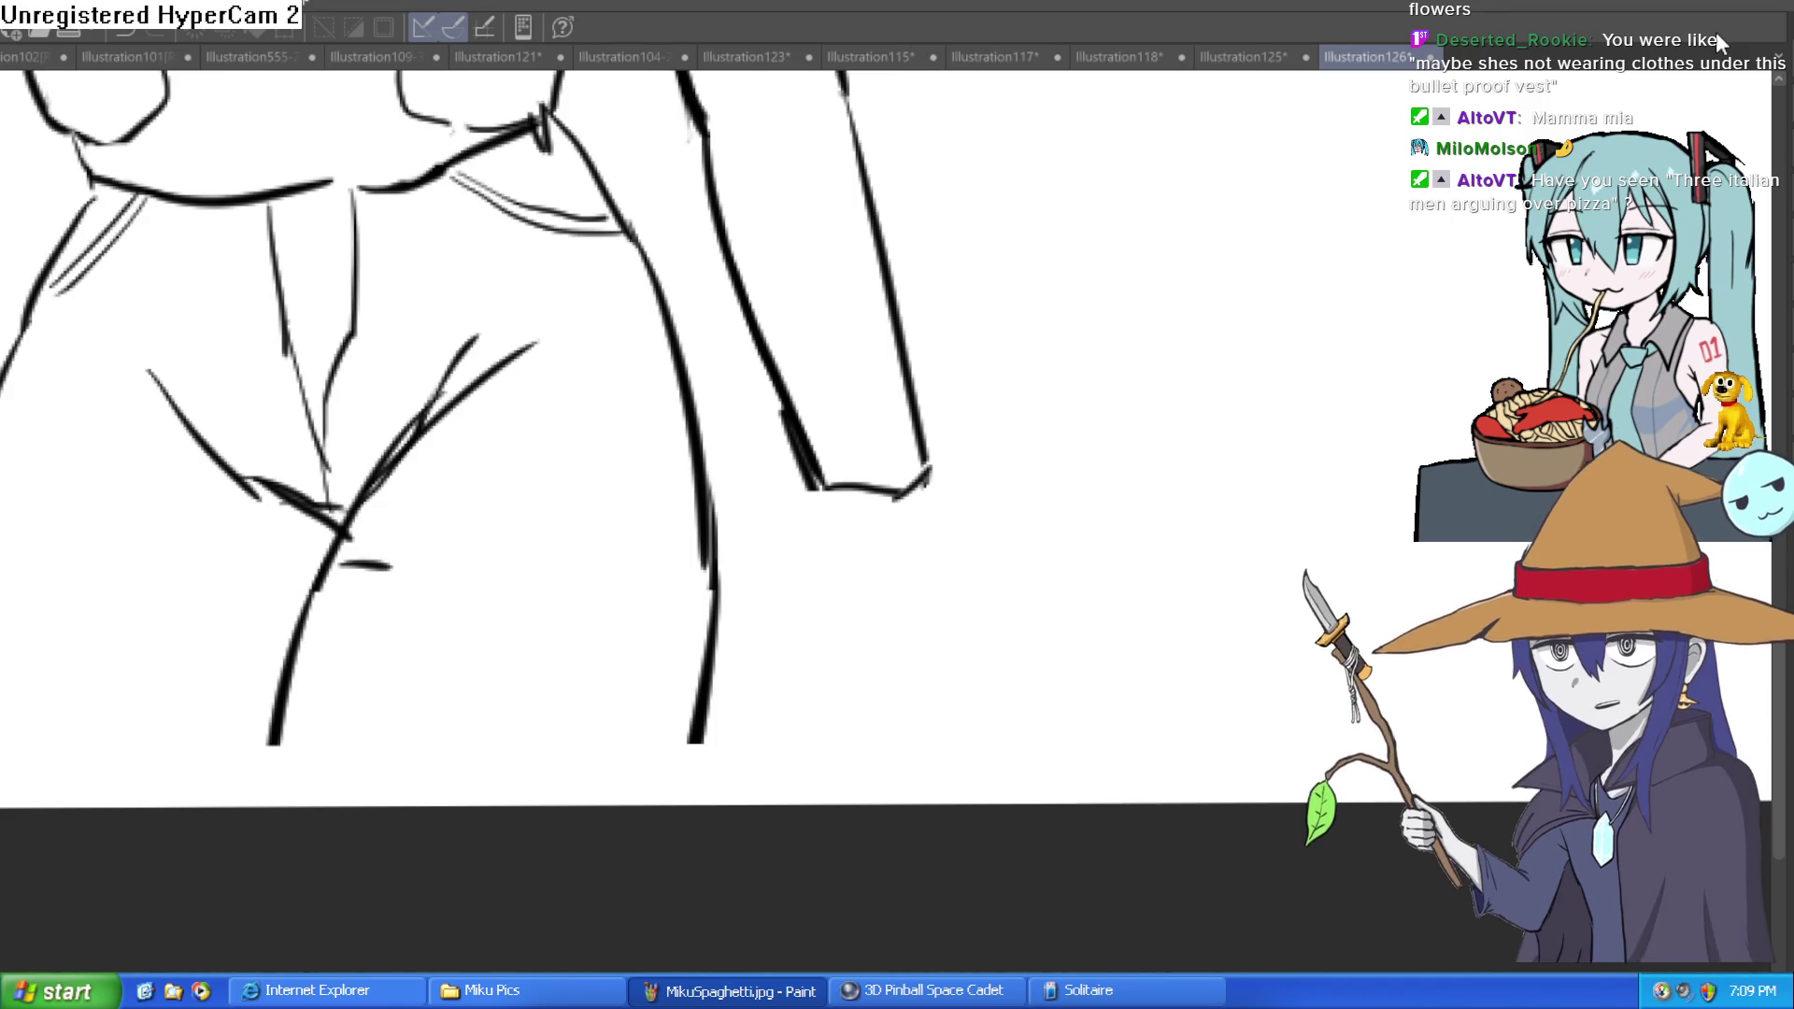
left_click_drag(1017, 452, 1113, 444)
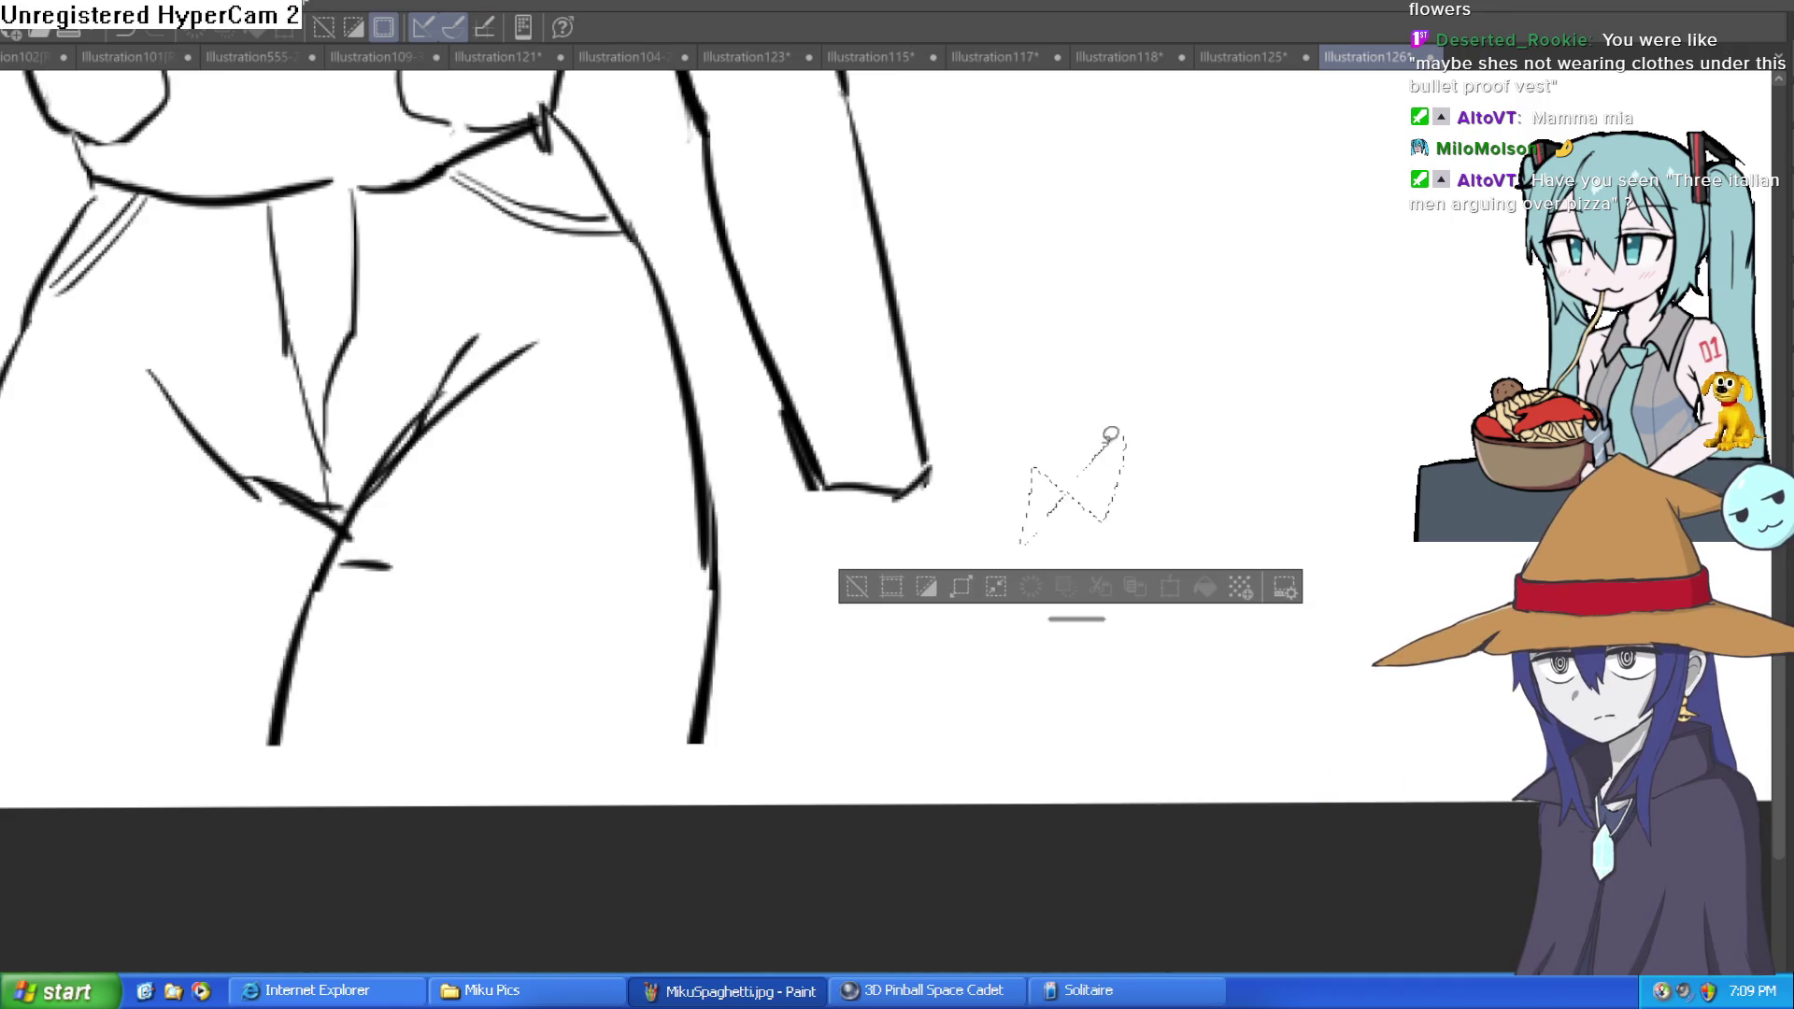
Step: Draw the new hand's first line down from the wrist, shortening the overlong stroke
left_click(628, 450)
mouse_move(895, 574)
left_mouse_down()
mouse_move(841, 493)
mouse_move(902, 545)
left_mouse_up()
scroll(841, 493, "up", 1)
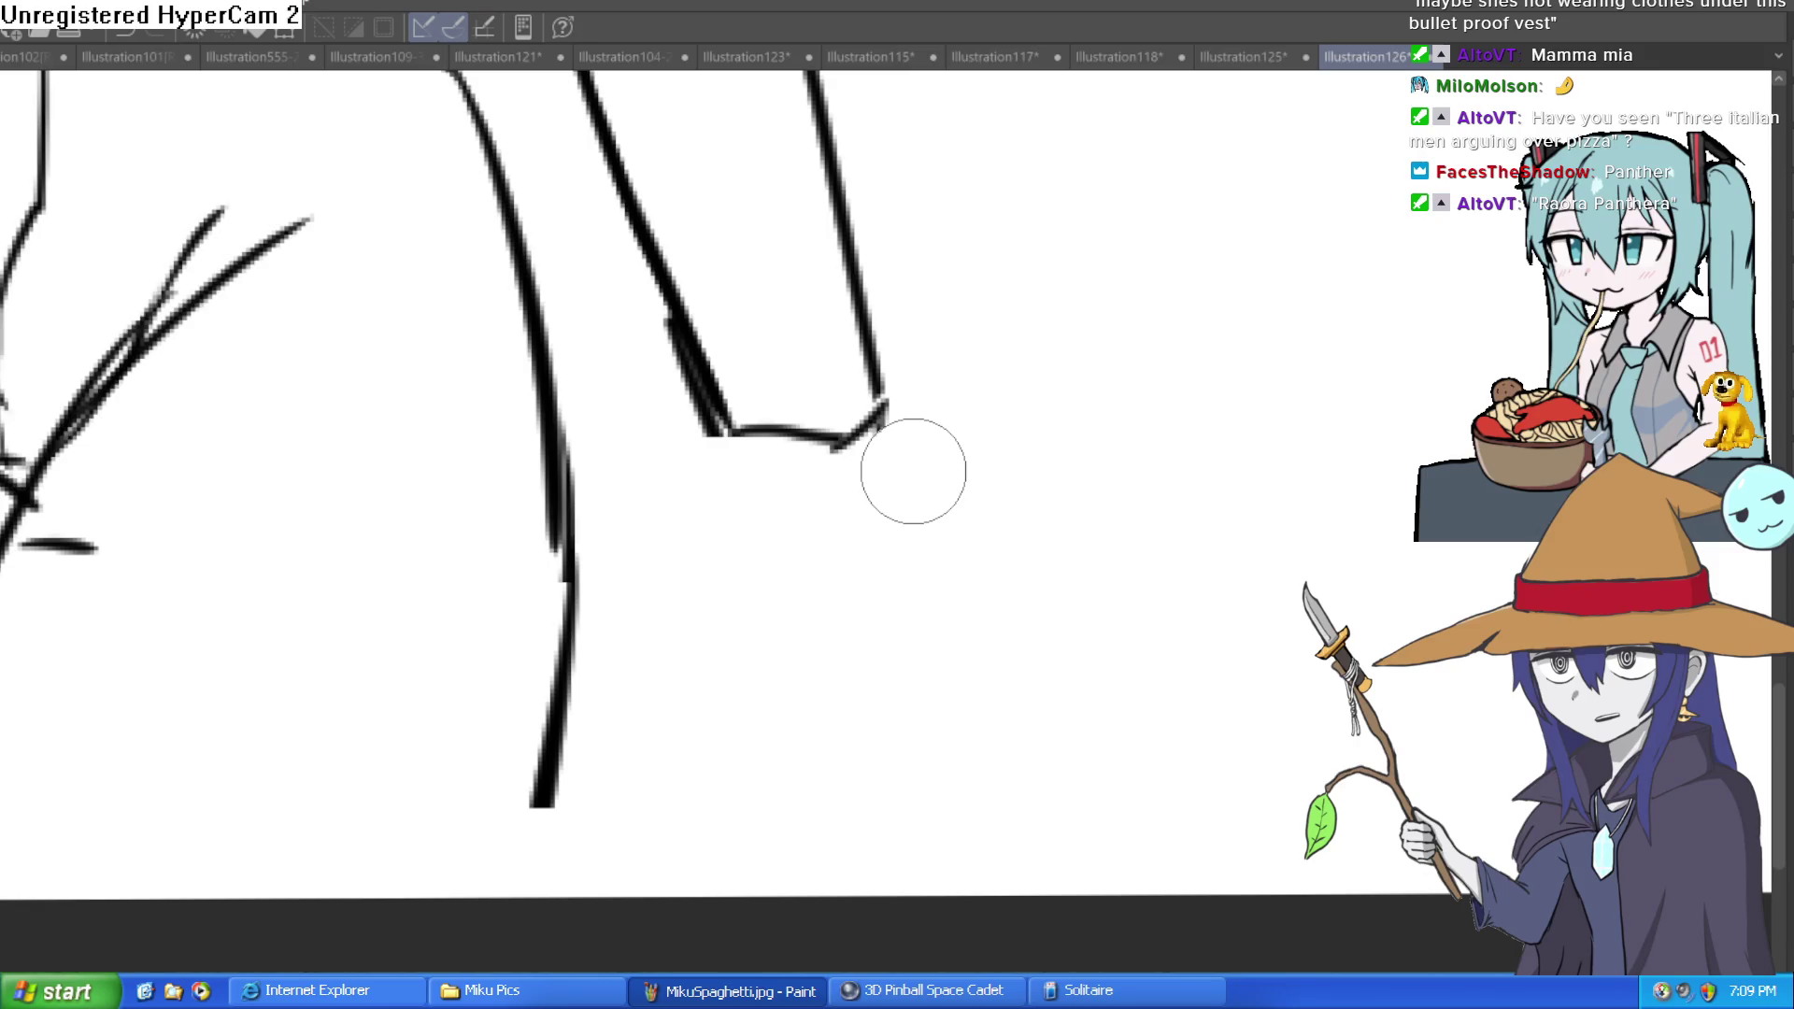
left_click_drag(882, 416, 890, 549)
key("ctrl+z")
key("ctrl+z")
mouse_move(879, 416)
left_mouse_down()
mouse_move(898, 542)
mouse_move(845, 785)
mouse_move(842, 553)
mouse_move(813, 513)
mouse_move(832, 501)
mouse_move(814, 513)
mouse_move(804, 497)
left_mouse_up()
Step: Outline the fingers hanging toward the ground, redrawing each finger stroke until it fits
key("ctrl+z")
mouse_move(721, 412)
left_mouse_down()
mouse_move(708, 512)
mouse_move(732, 700)
mouse_move(789, 561)
left_mouse_up()
key("ctrl+z")
mouse_move(725, 693)
left_mouse_down()
mouse_move(788, 513)
mouse_move(817, 653)
mouse_move(785, 608)
mouse_move(781, 448)
mouse_move(826, 425)
left_mouse_up()
scroll(820, 609, "down", 2)
key("ctrl+z")
mouse_move(841, 501)
left_mouse_down()
mouse_move(830, 621)
mouse_move(794, 510)
mouse_move(807, 425)
mouse_move(821, 629)
left_mouse_up()
key("ctrl+z")
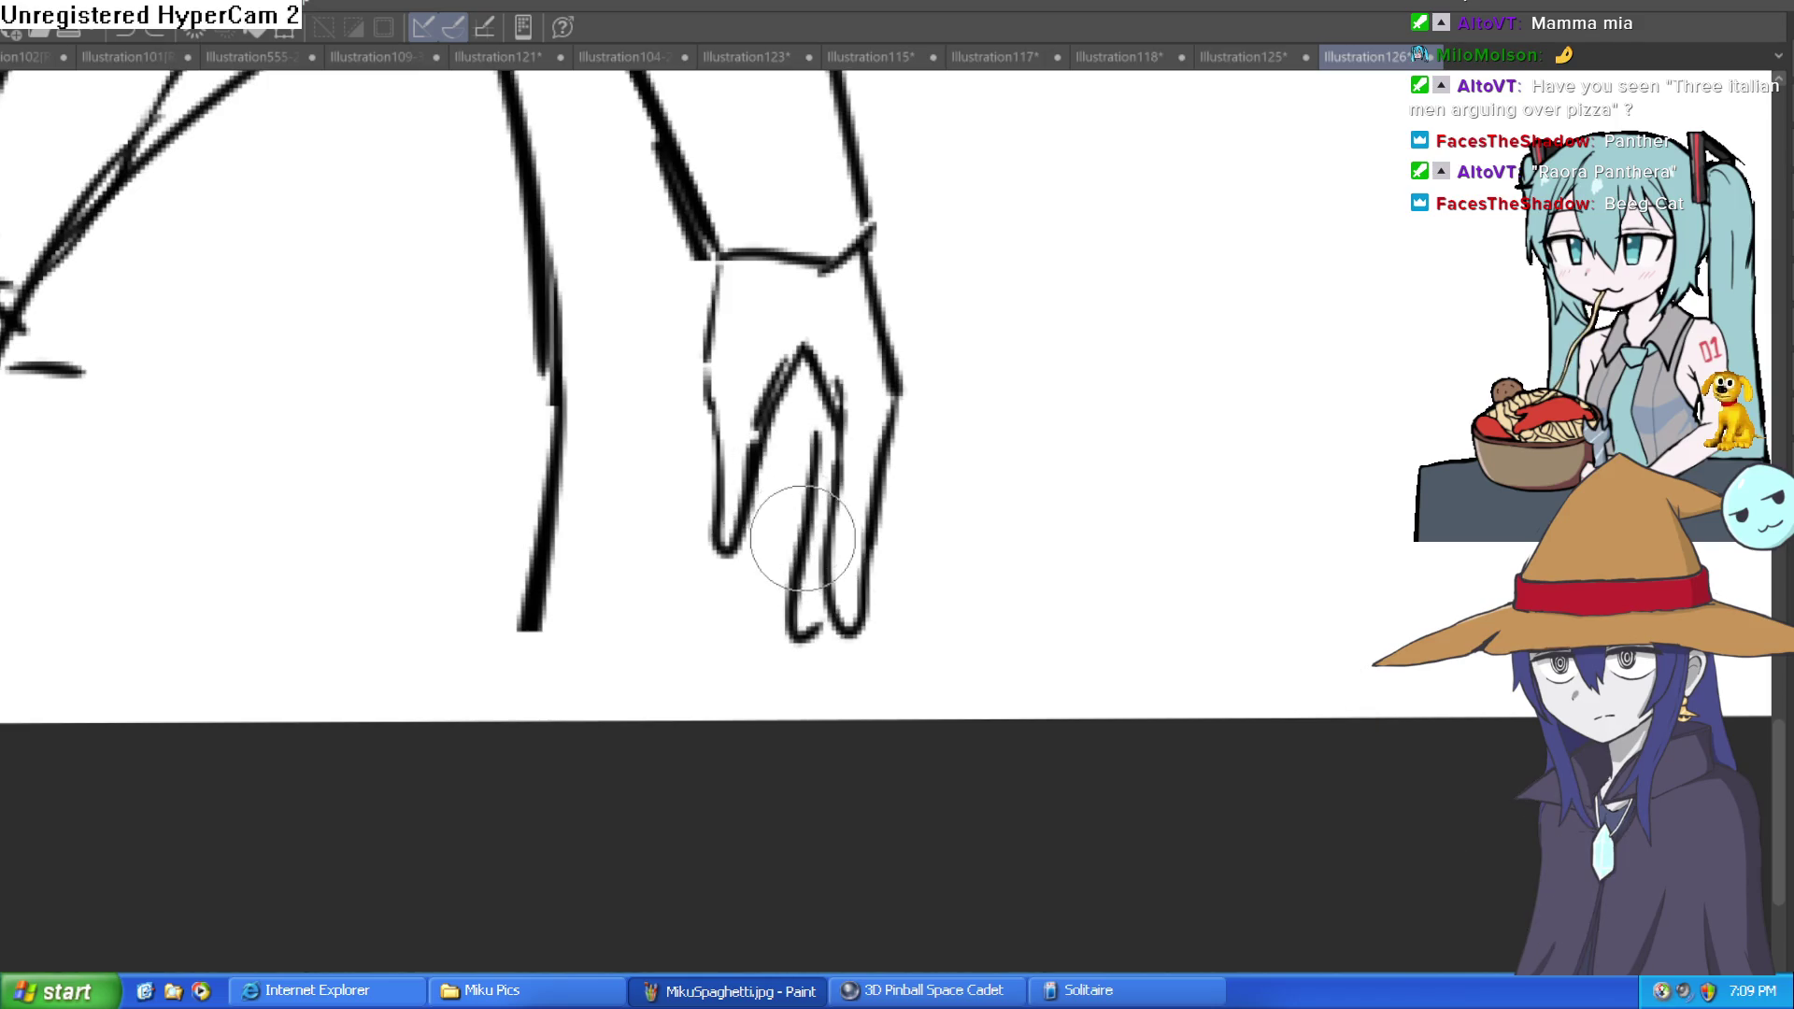
mouse_move(809, 591)
left_mouse_down()
mouse_move(769, 633)
mouse_move(789, 420)
left_mouse_up()
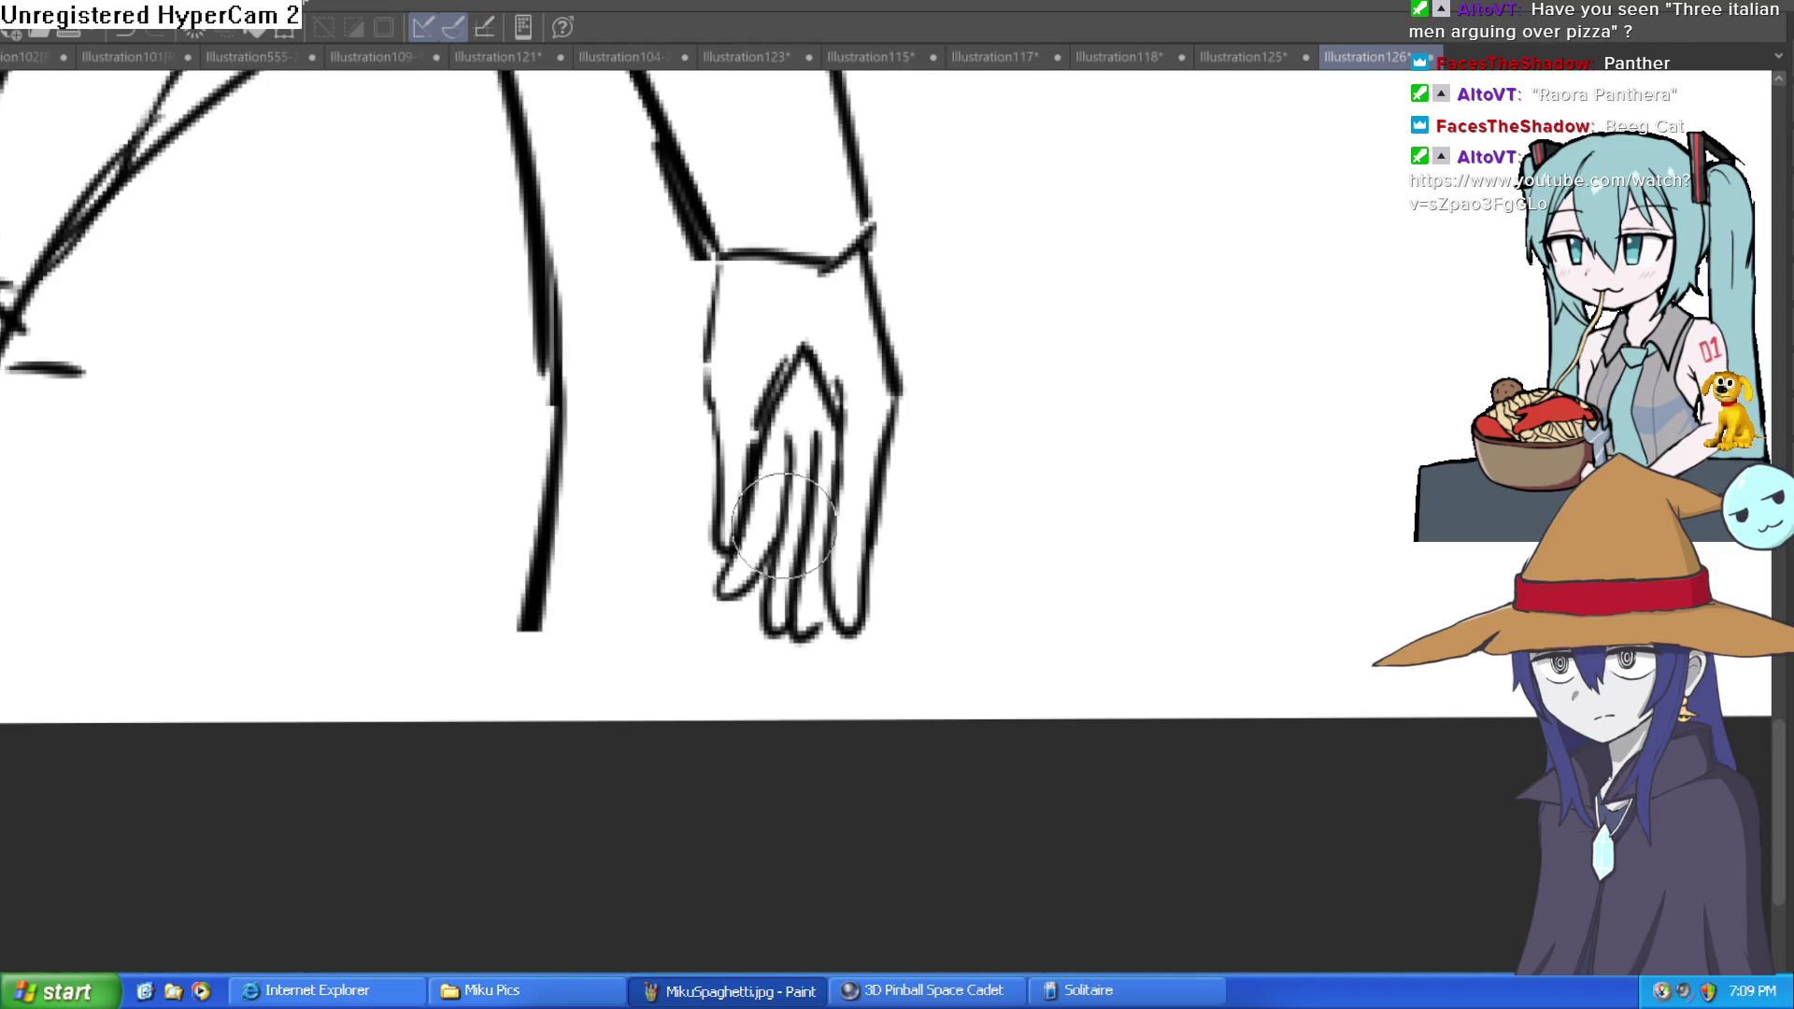
scroll(1002, 425, "down", 5)
left_click_drag(1002, 425, 970, 582)
scroll(970, 581, "up", 5)
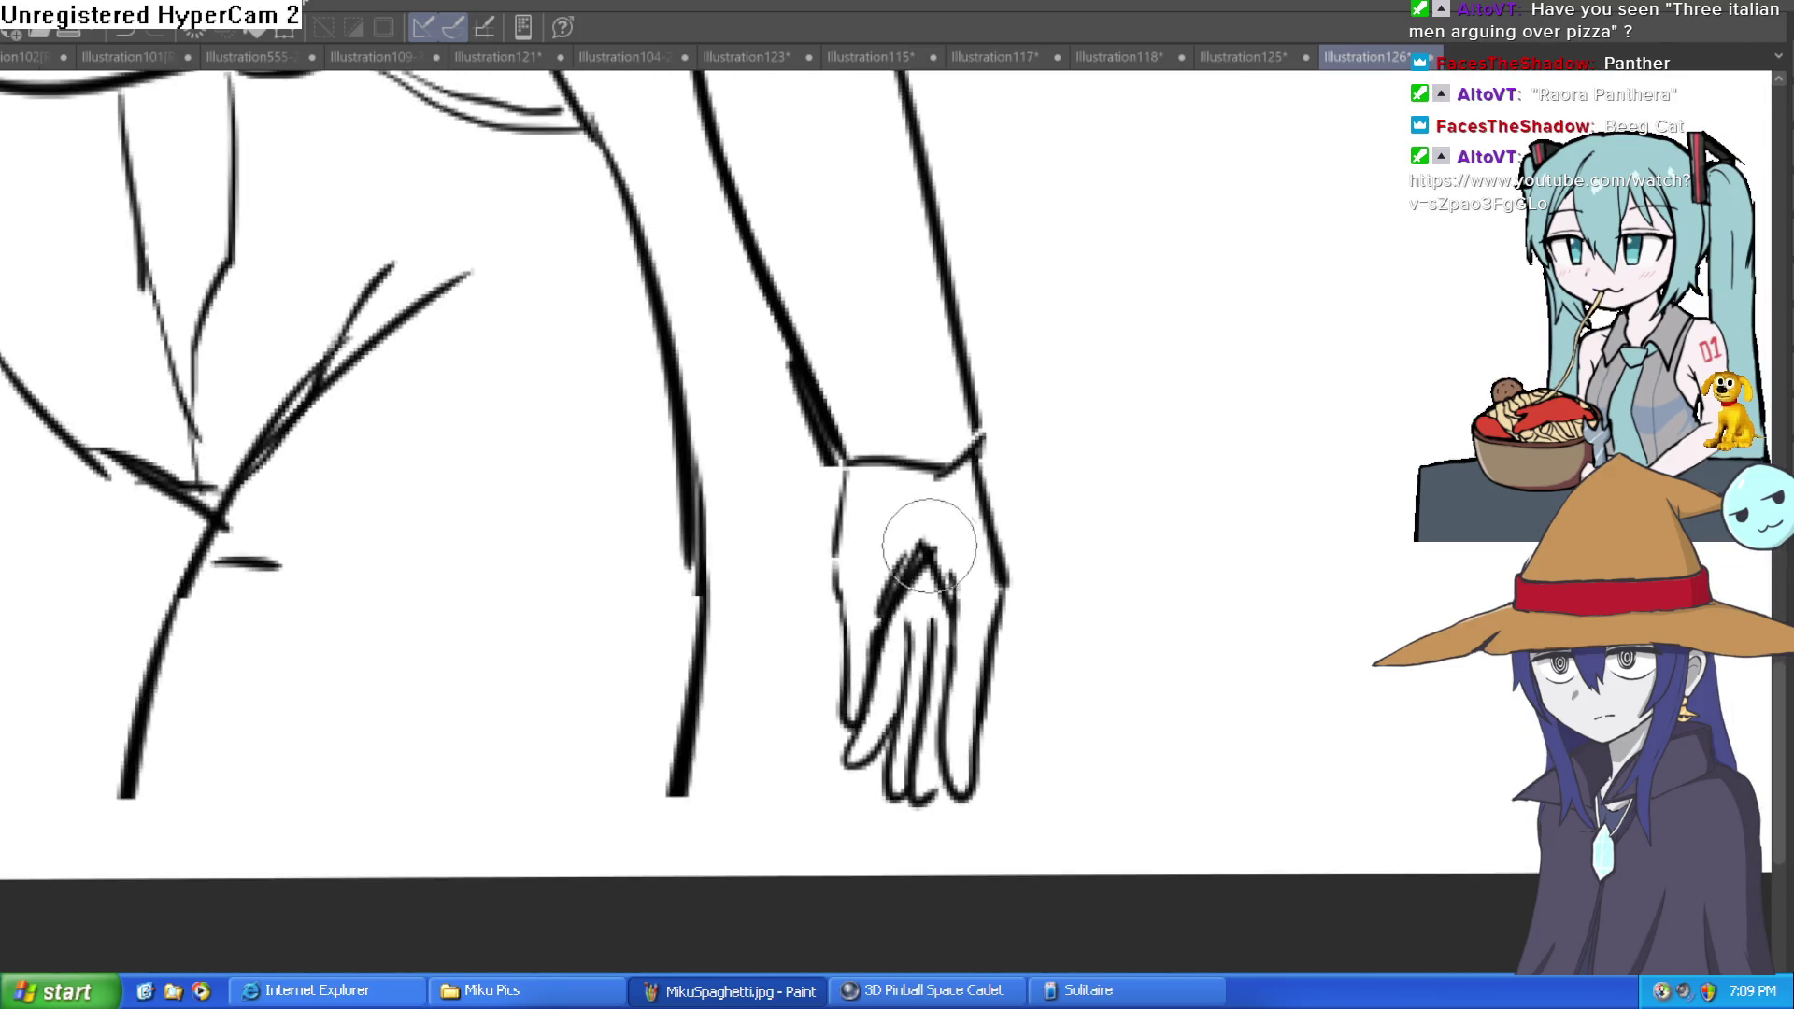
key("ctrl+z")
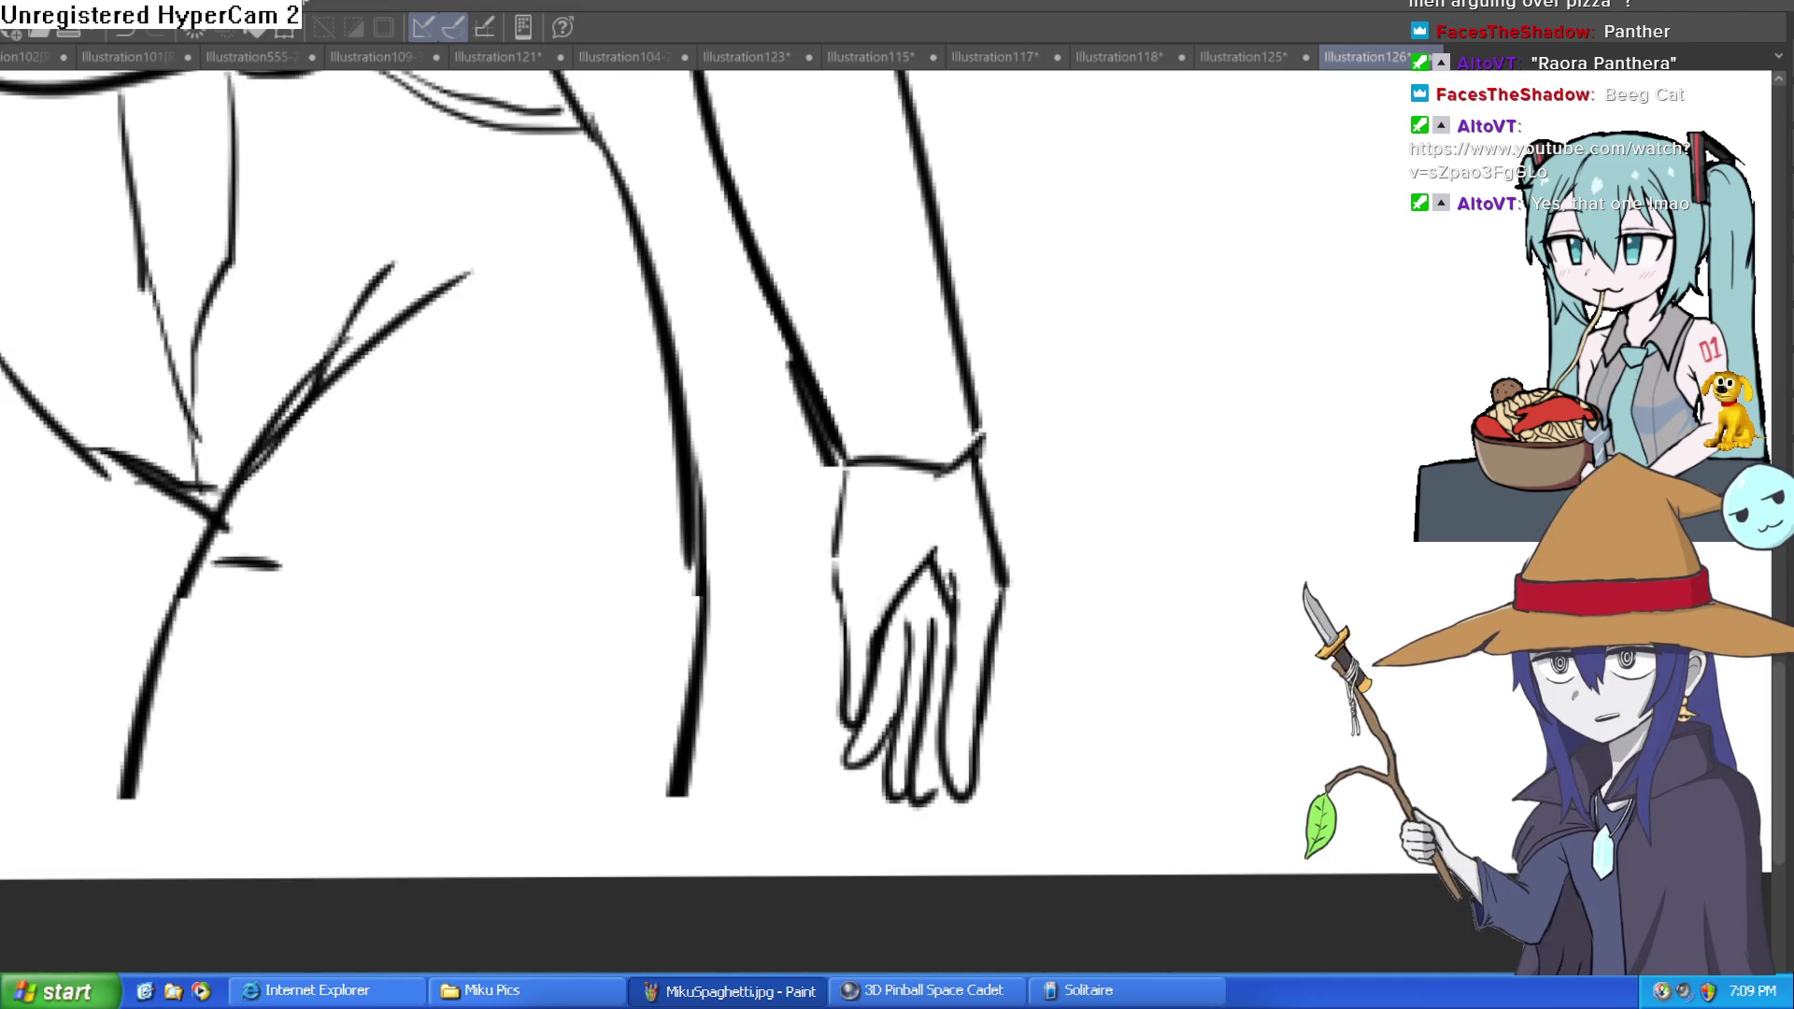
Step: Erase the middle finger lines and part of the bottom fingertip loop on the hanging hand
left_click_drag(1002, 562, 914, 440)
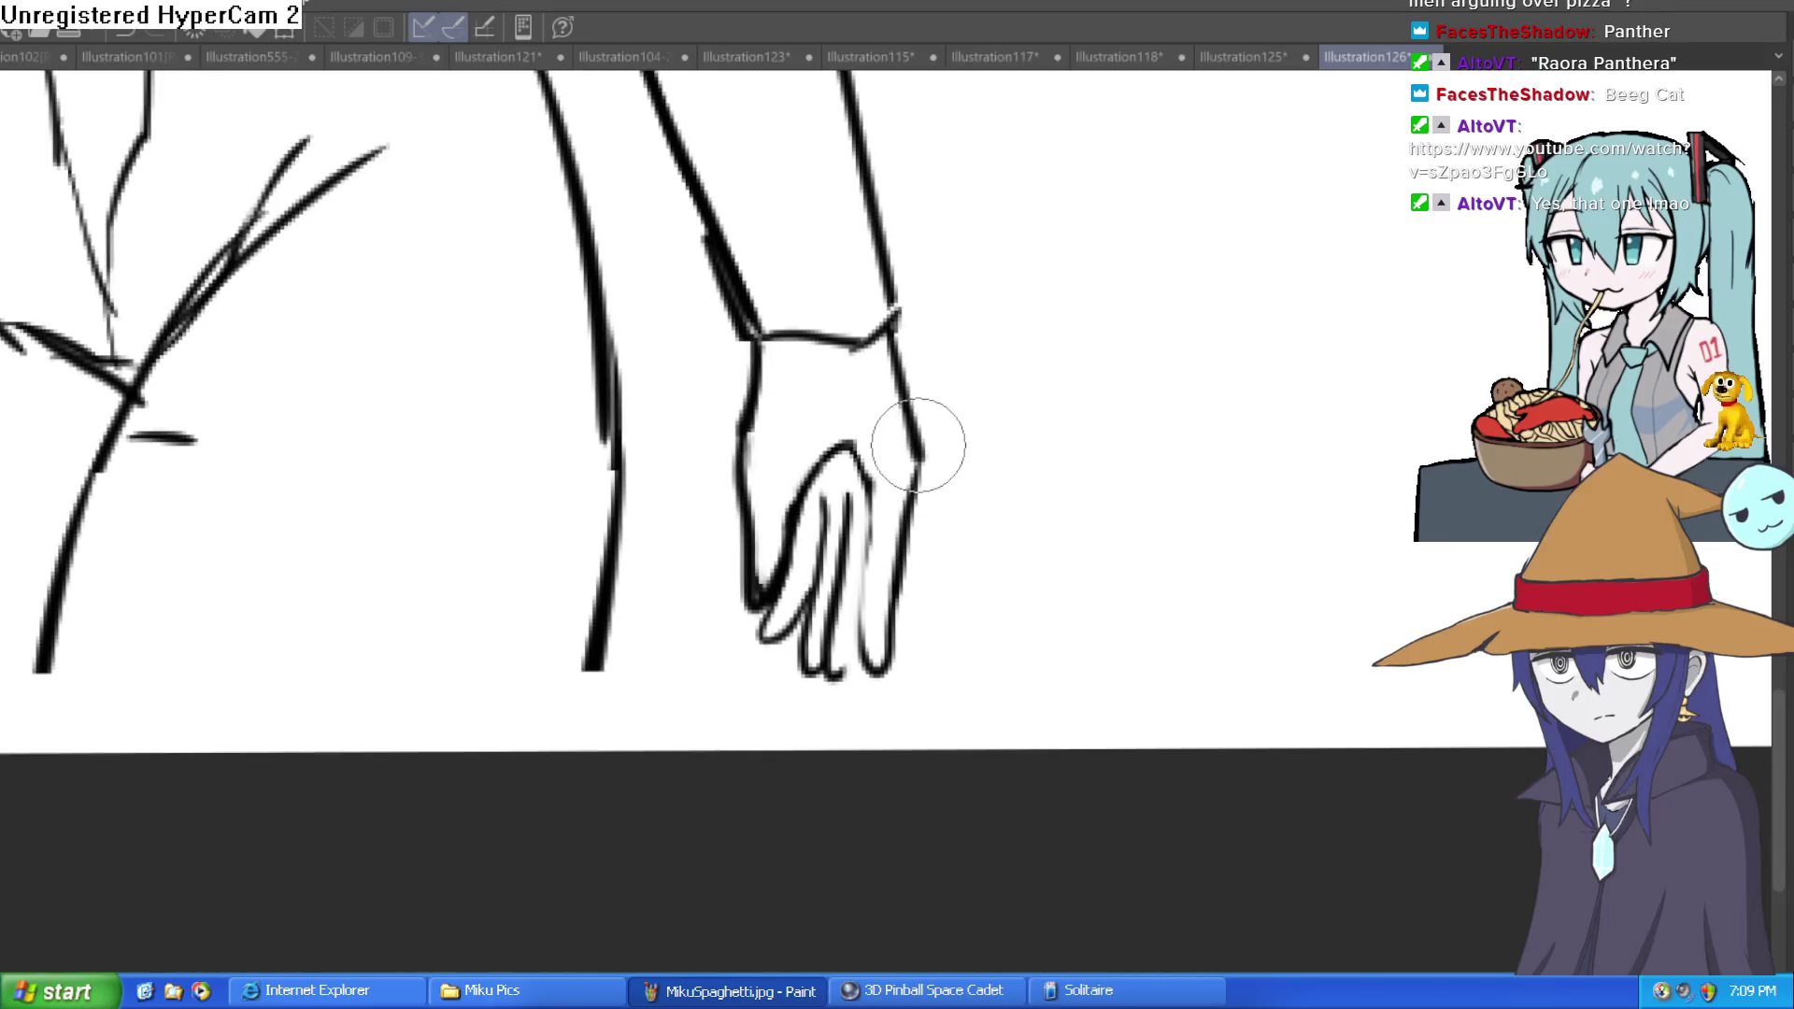
mouse_move(858, 549)
left_mouse_down()
mouse_move(873, 448)
mouse_move(841, 461)
mouse_move(863, 649)
mouse_move(906, 633)
mouse_move(879, 598)
left_mouse_up()
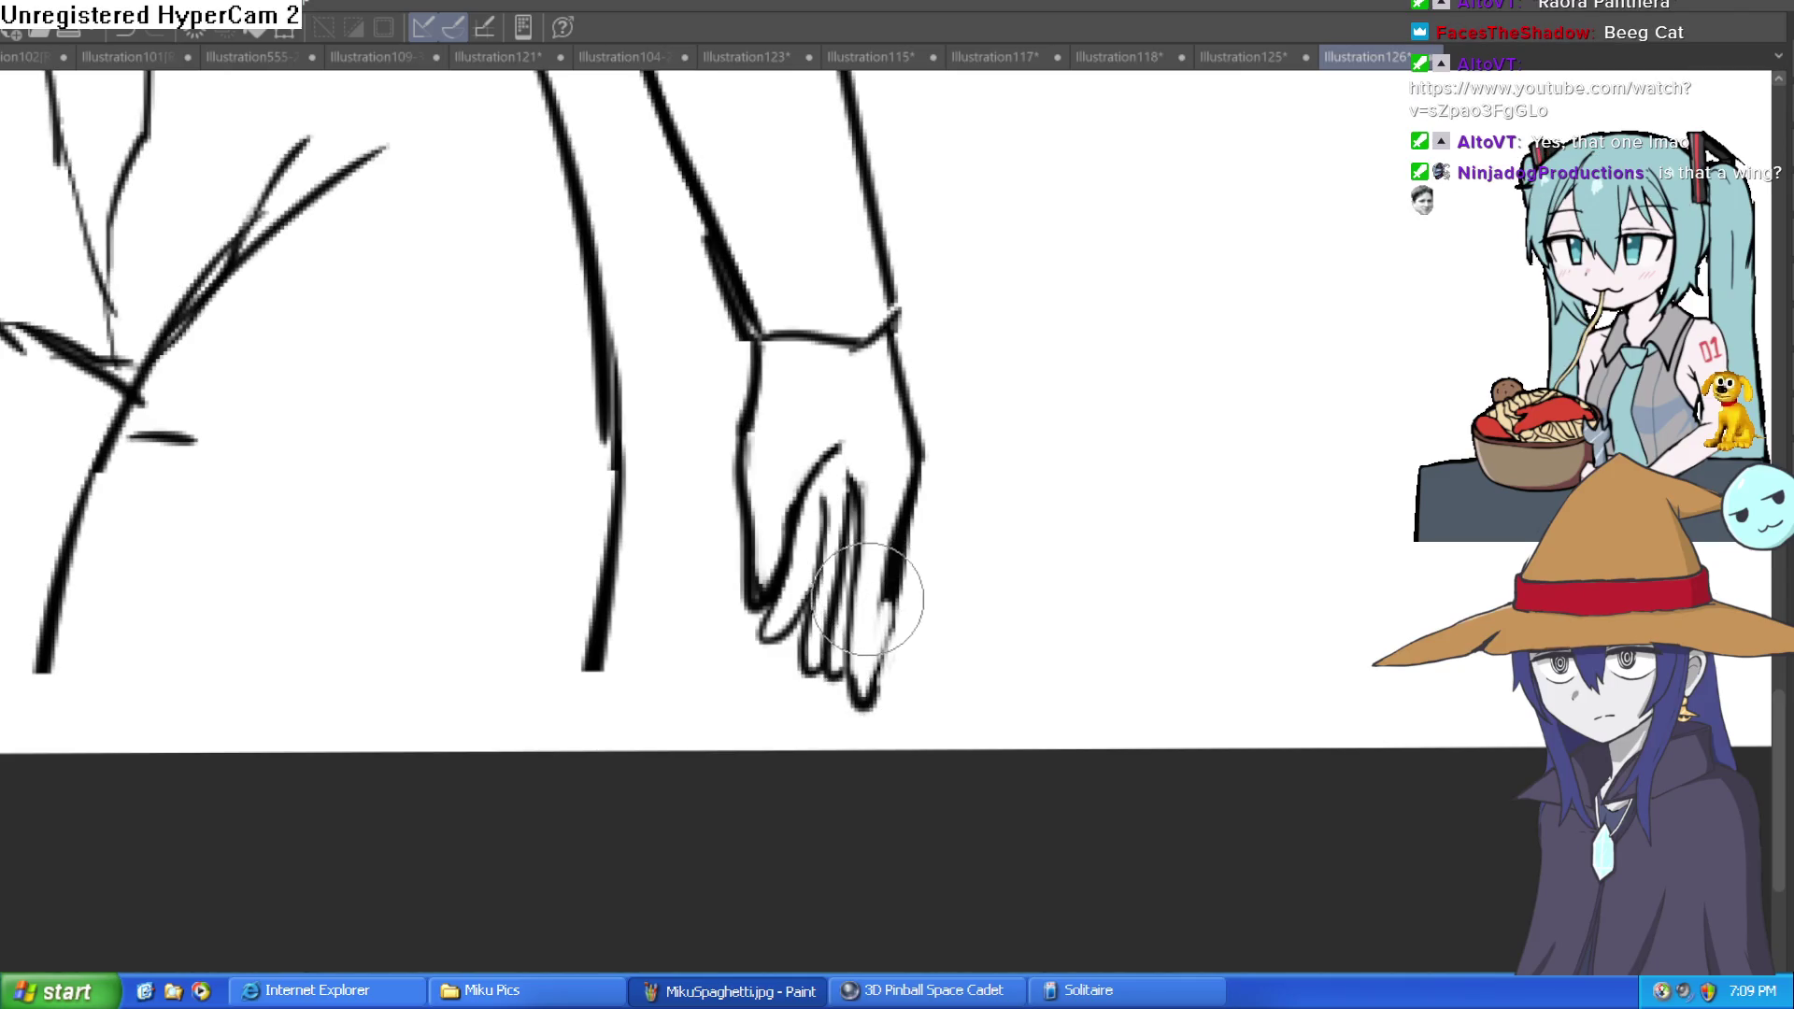
scroll(1010, 533, "down", 2)
scroll(901, 641, "up", 3)
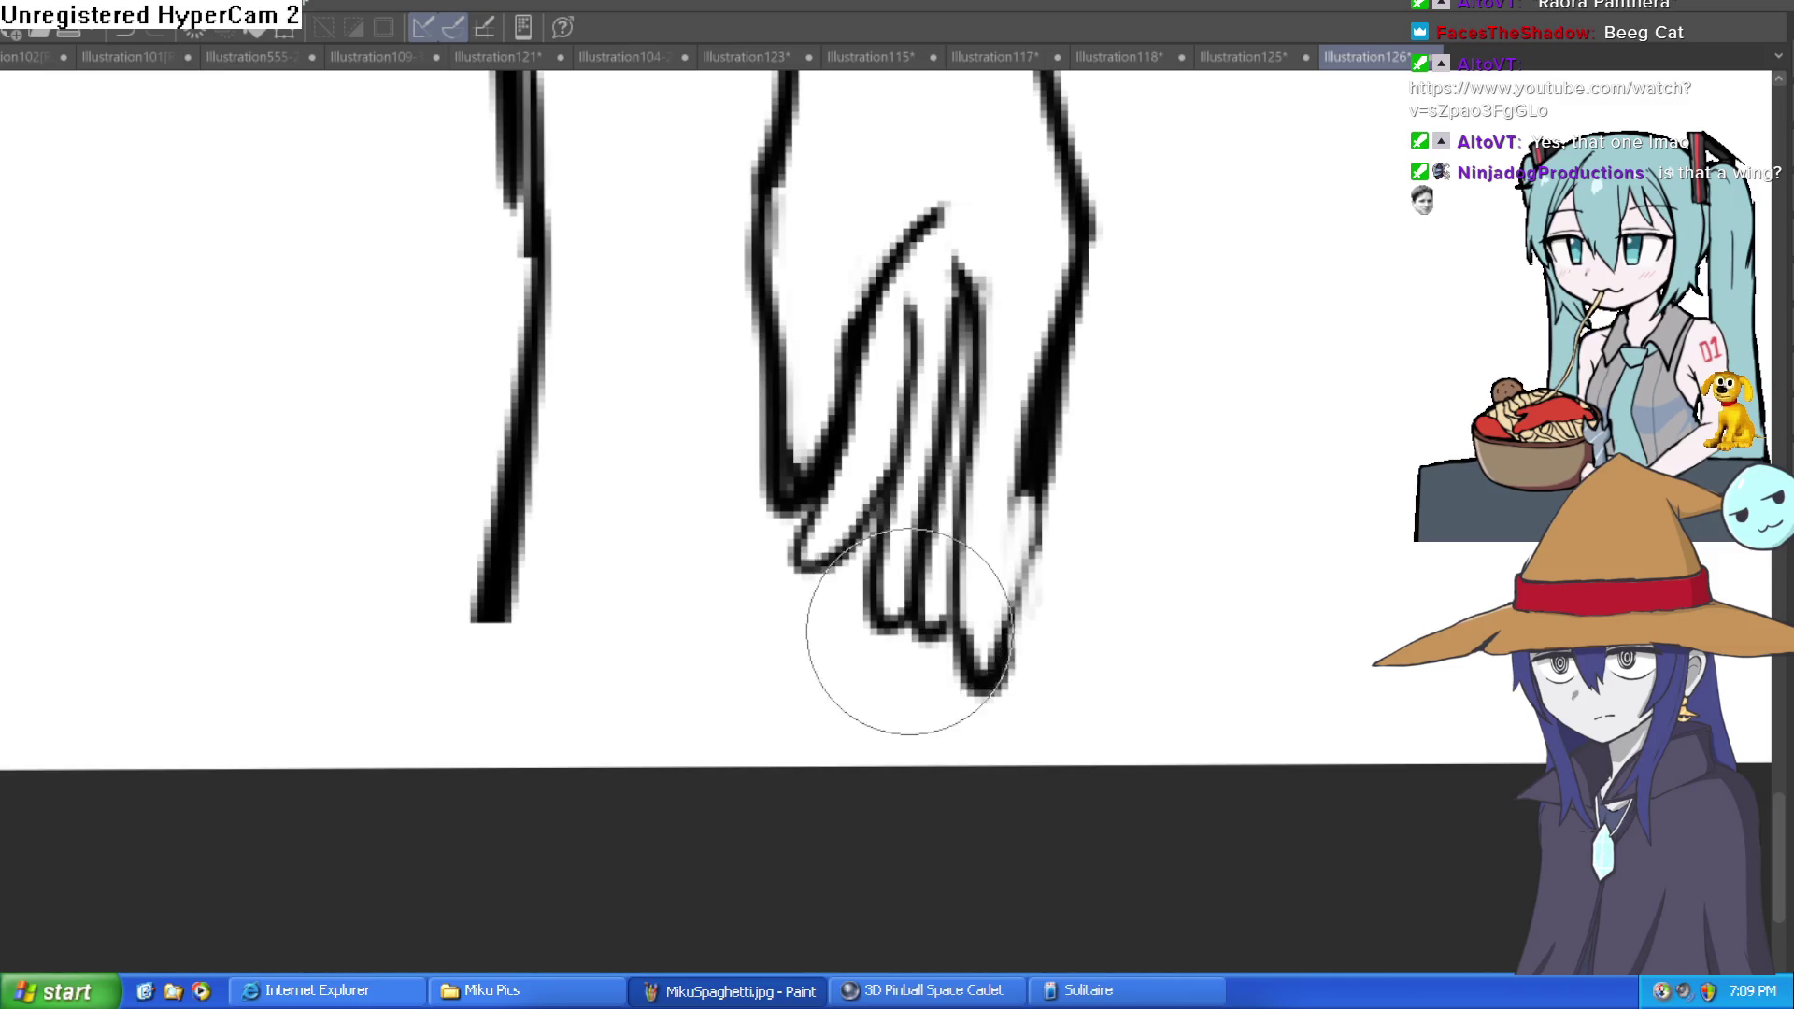
mouse_move(919, 636)
left_mouse_down()
mouse_move(953, 289)
mouse_move(888, 328)
mouse_move(813, 549)
mouse_move(857, 620)
mouse_move(1029, 401)
mouse_move(1042, 288)
mouse_move(1005, 271)
mouse_move(941, 176)
mouse_move(957, 204)
mouse_move(939, 289)
left_mouse_up()
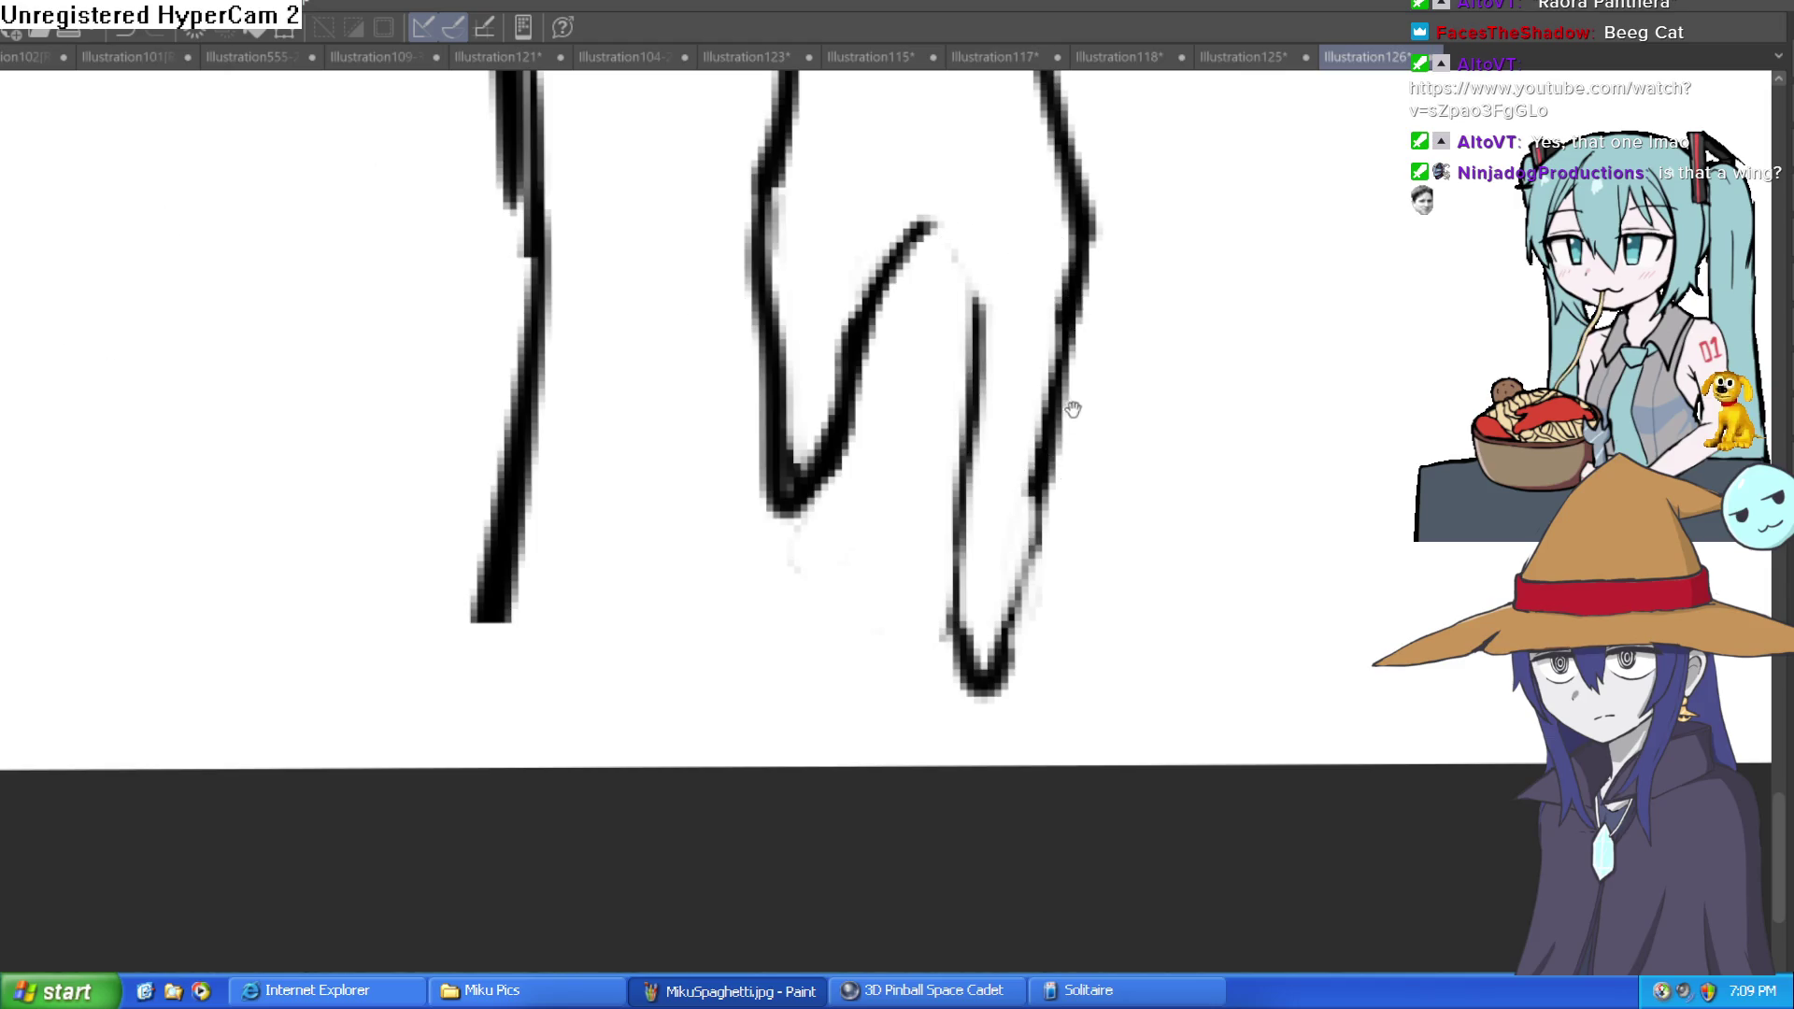
Step: Zoom in on the fingers and redraw the broken right finger stroke as a solid line
left_click(1024, 314)
left_click(1023, 314)
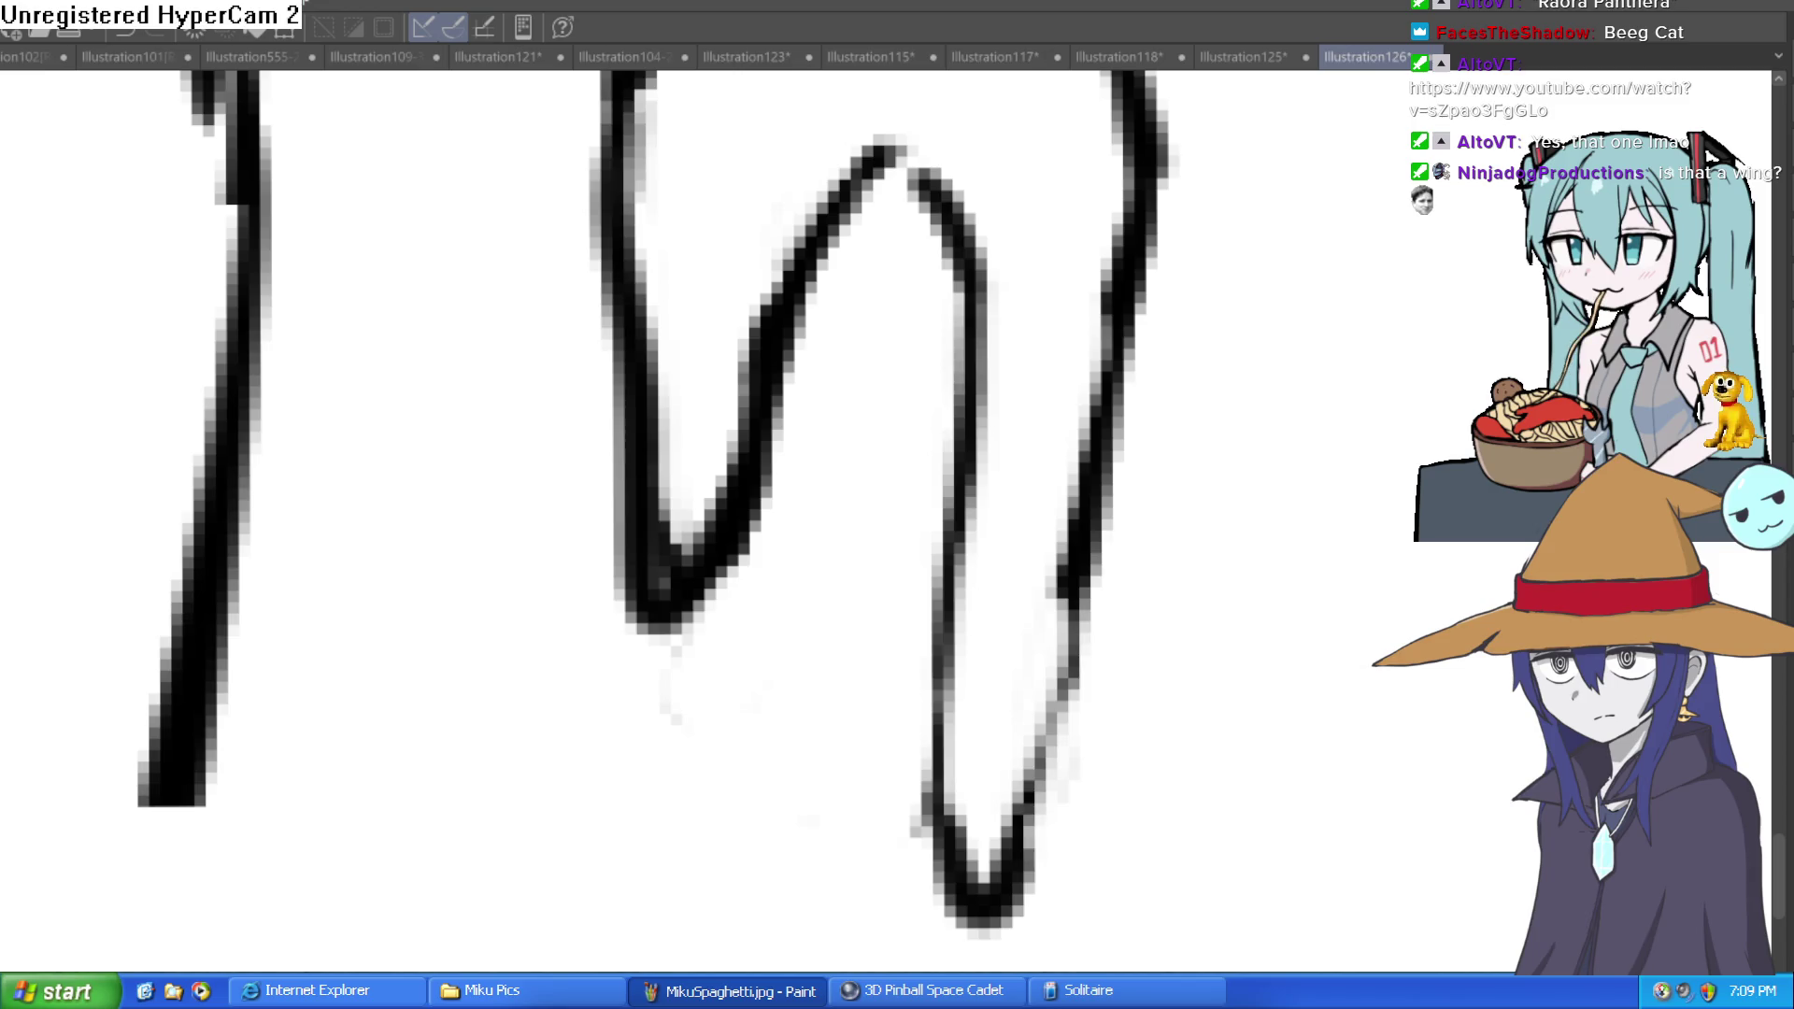
left_click_drag(1101, 440, 1026, 850)
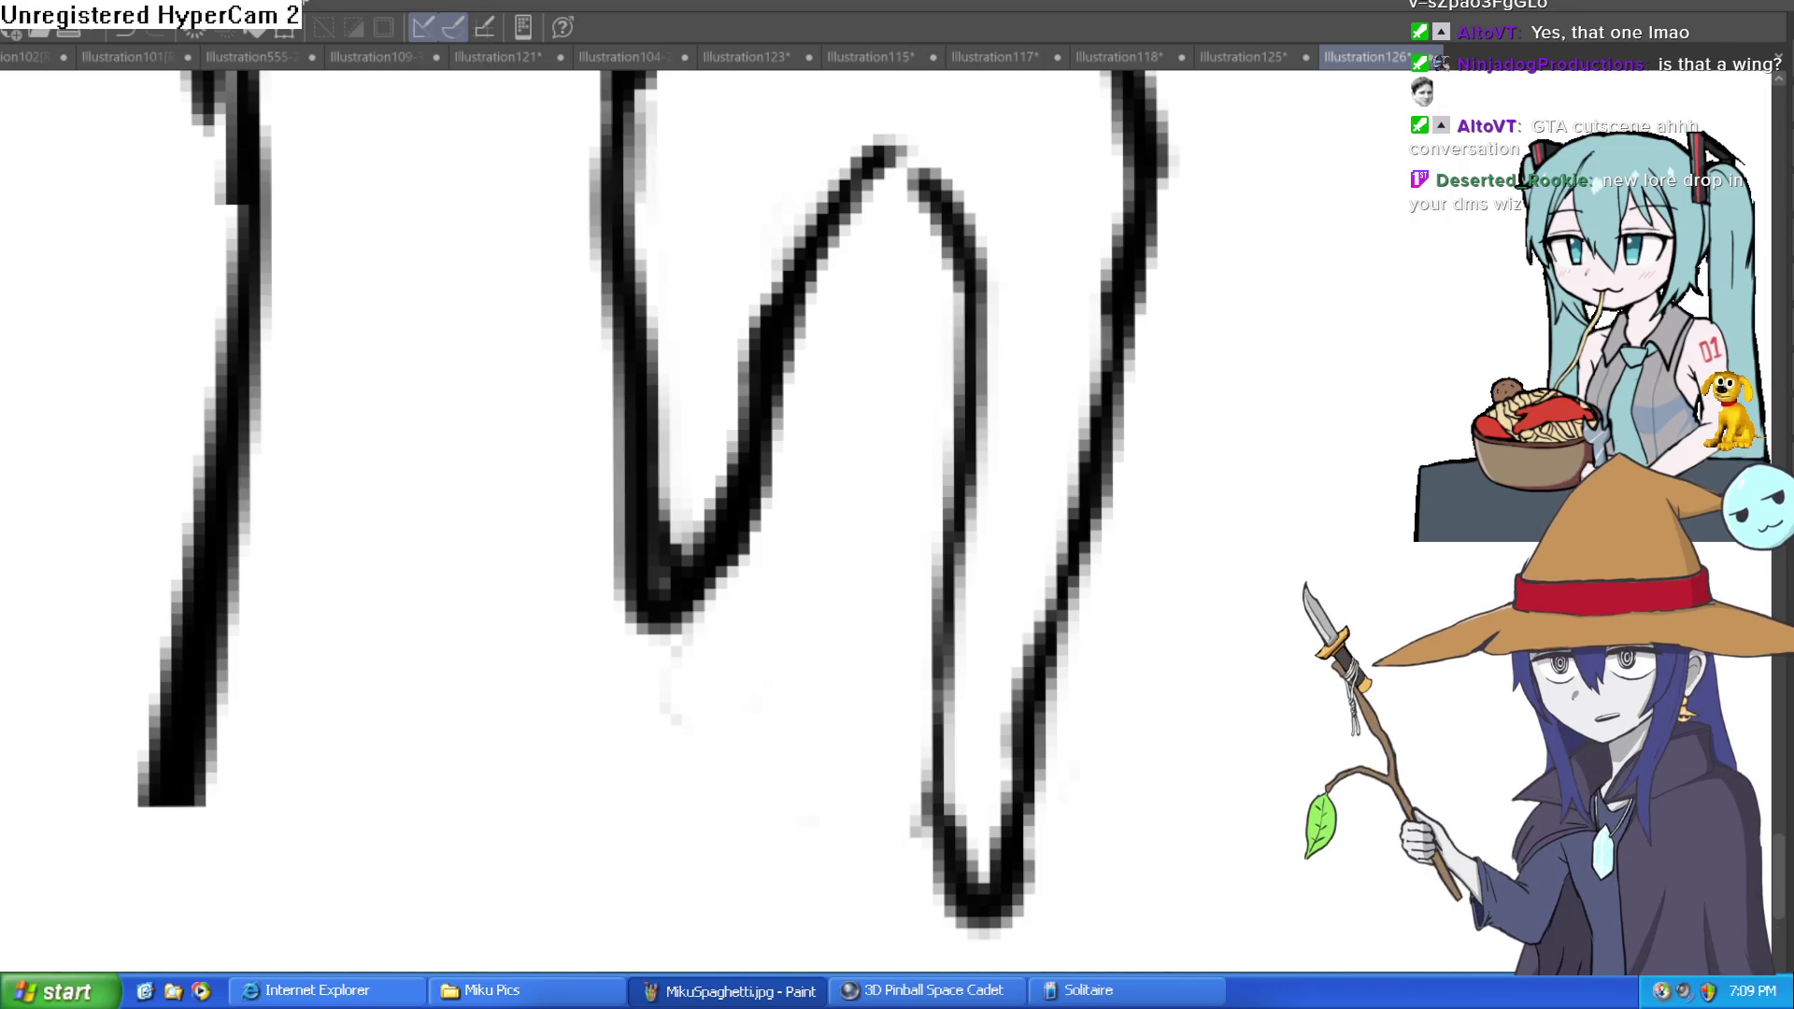
scroll(1234, 512, "down", 5)
left_click_drag(1235, 512, 1164, 546)
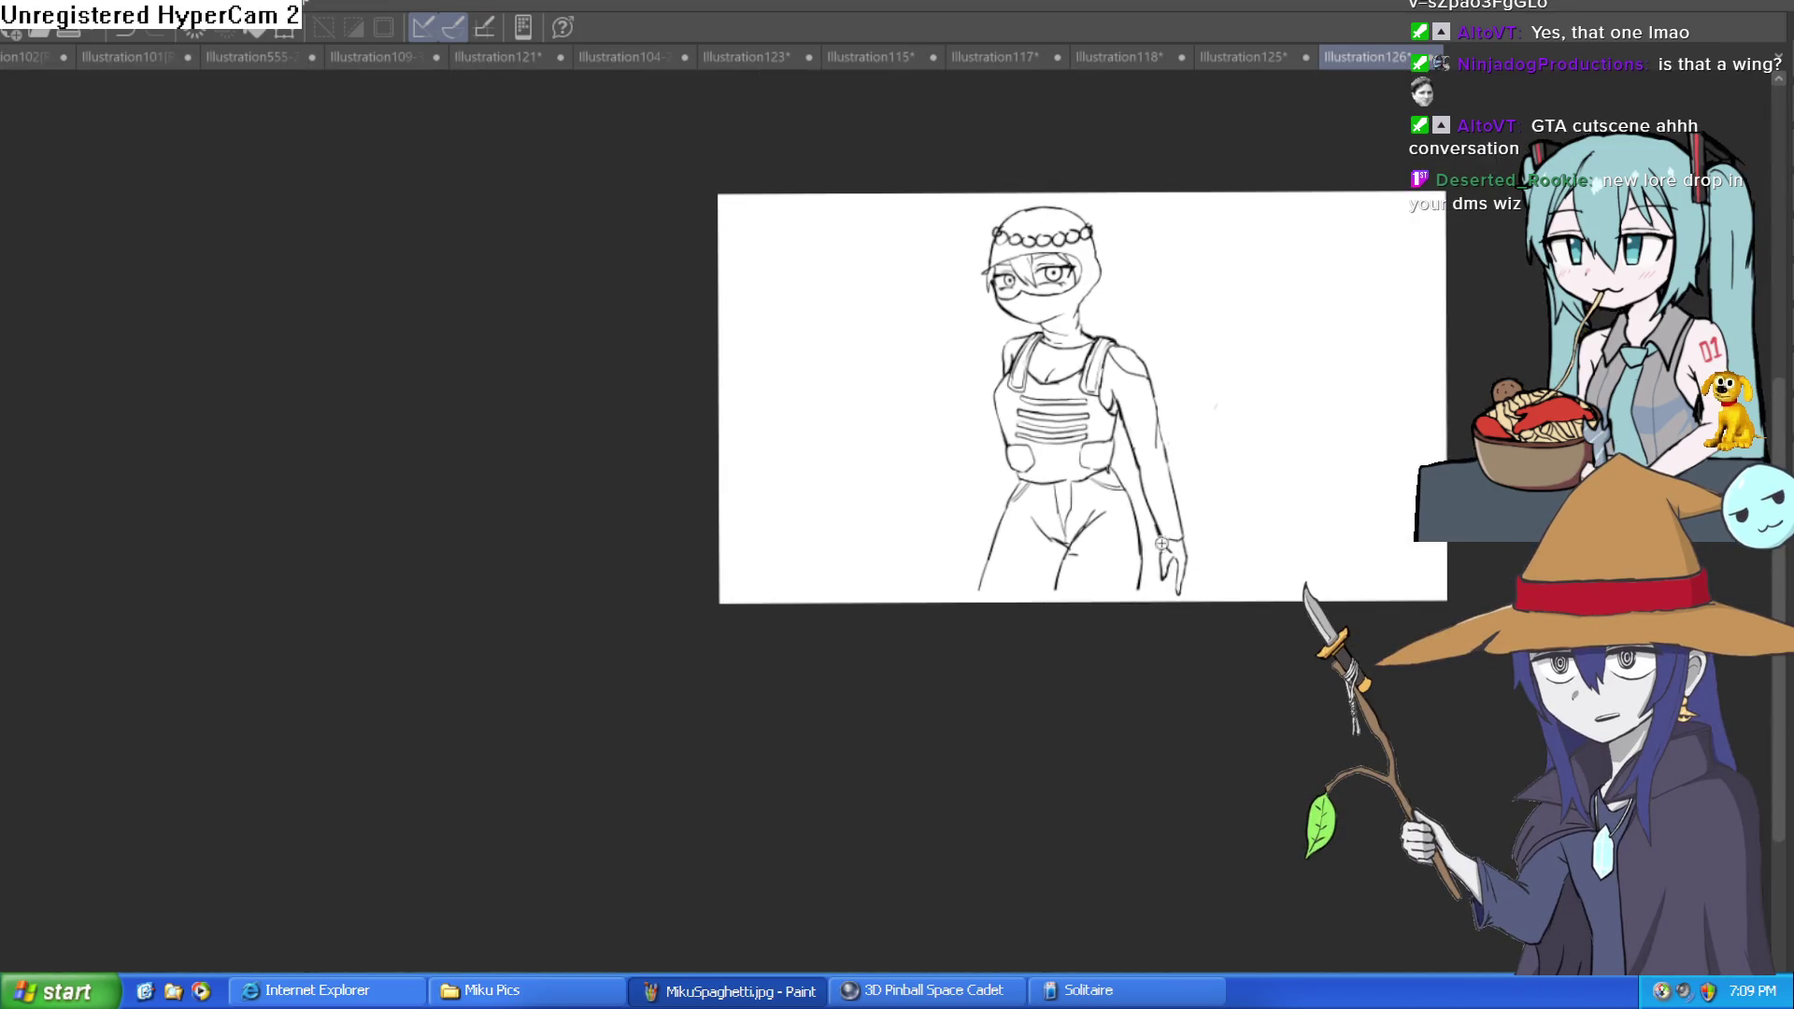
scroll(1177, 542, "up", 5)
scroll(1252, 523, "down", 2)
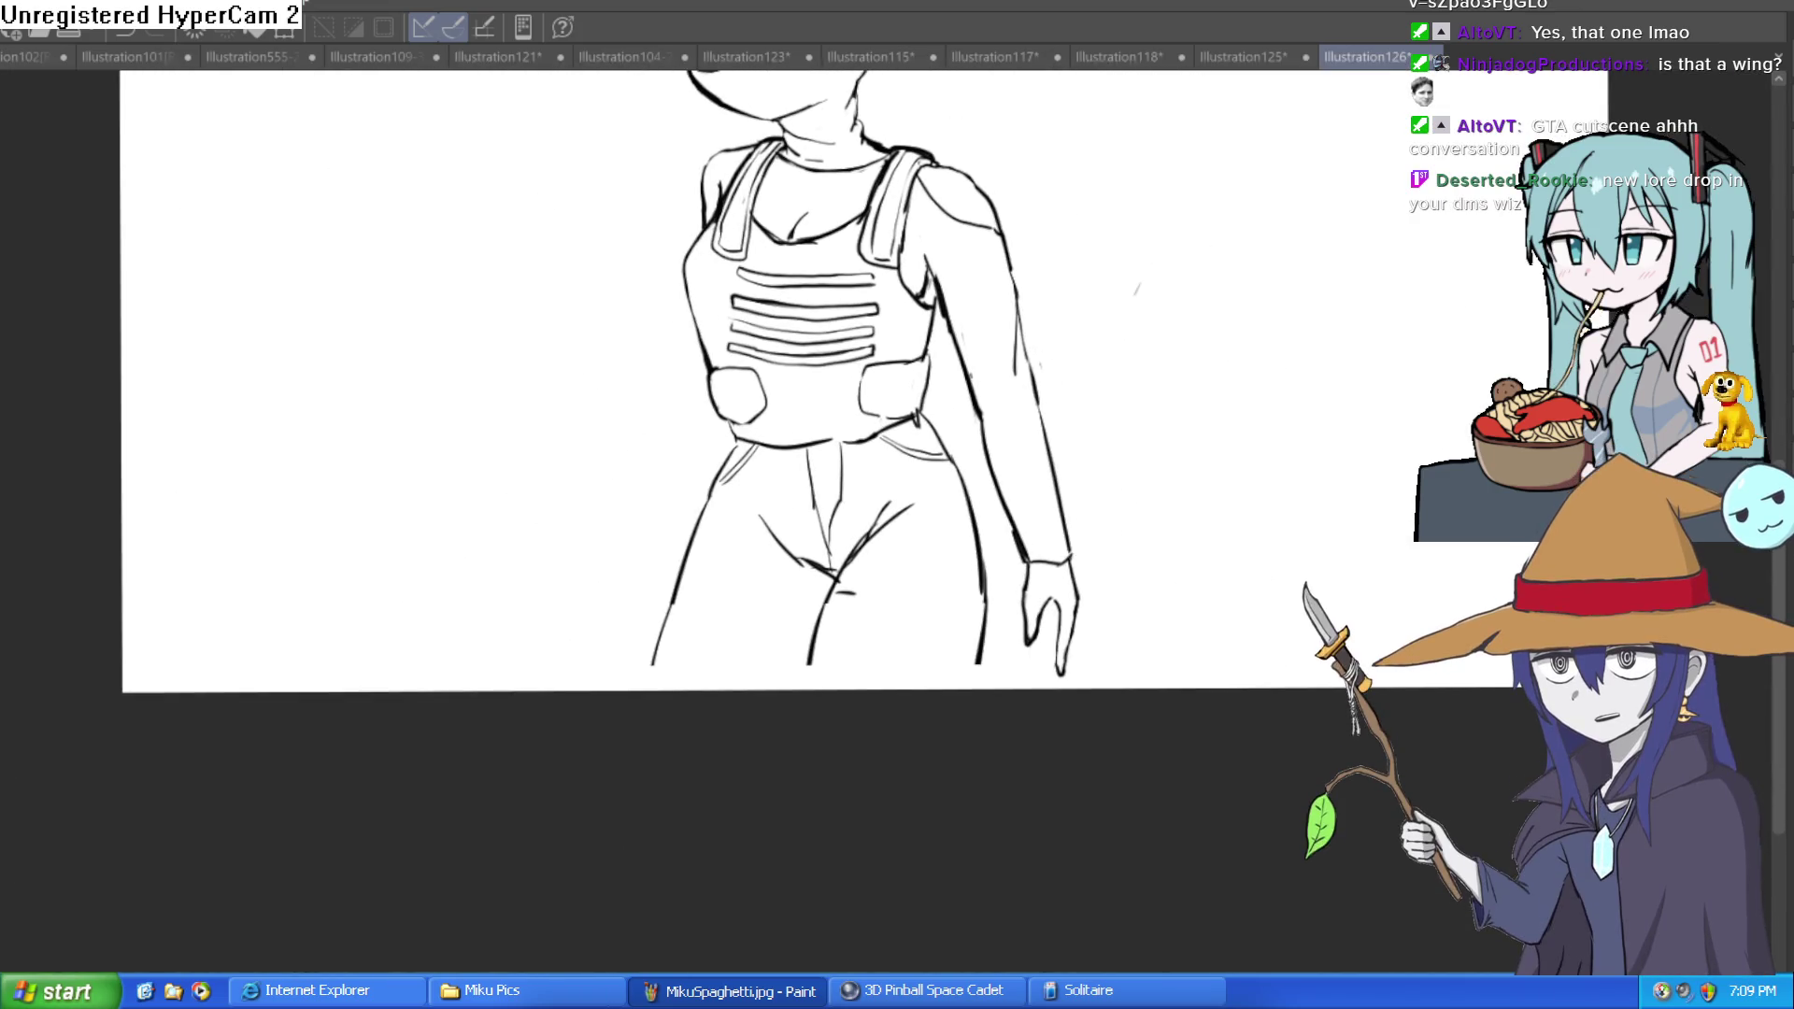
scroll(1089, 533, "up", 3)
Step: Sketch extra finger ends and fingertip hooks behind the front finger, undoing unsuccessful strokes
left_click_drag(934, 469, 929, 461)
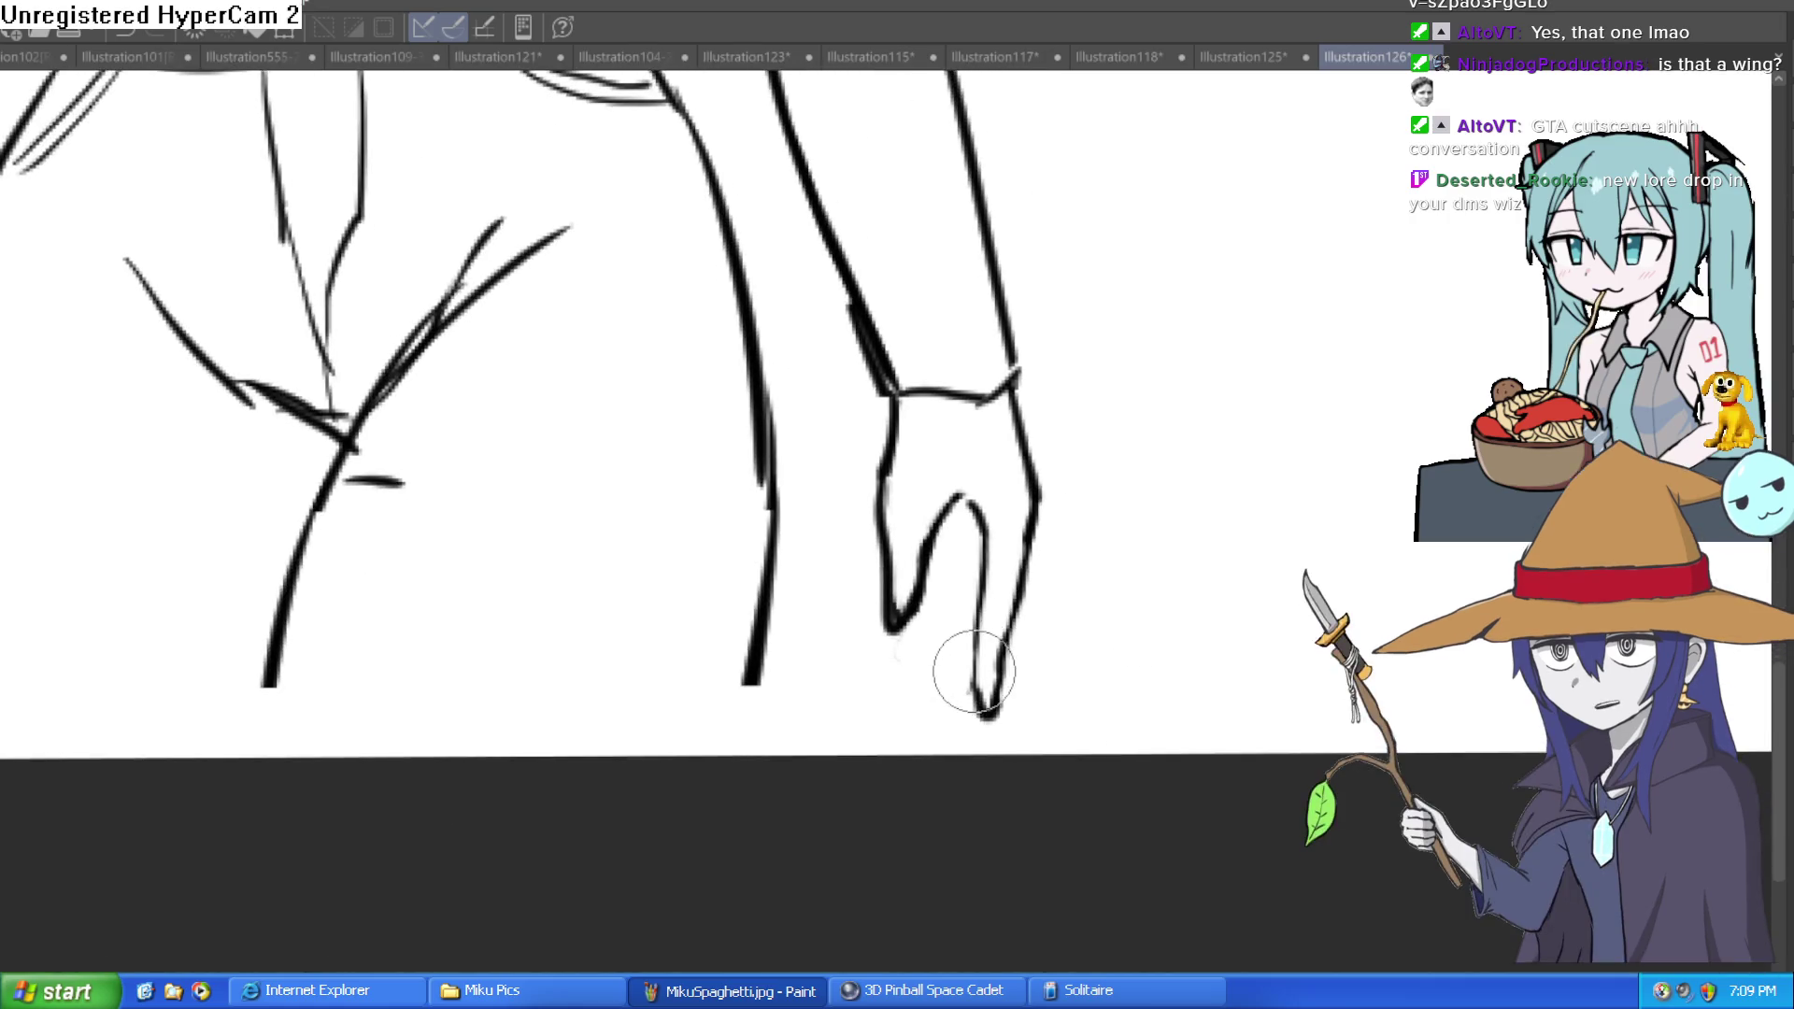
mouse_move(949, 705)
left_mouse_down()
mouse_move(962, 468)
mouse_move(964, 580)
mouse_move(1035, 491)
left_mouse_up()
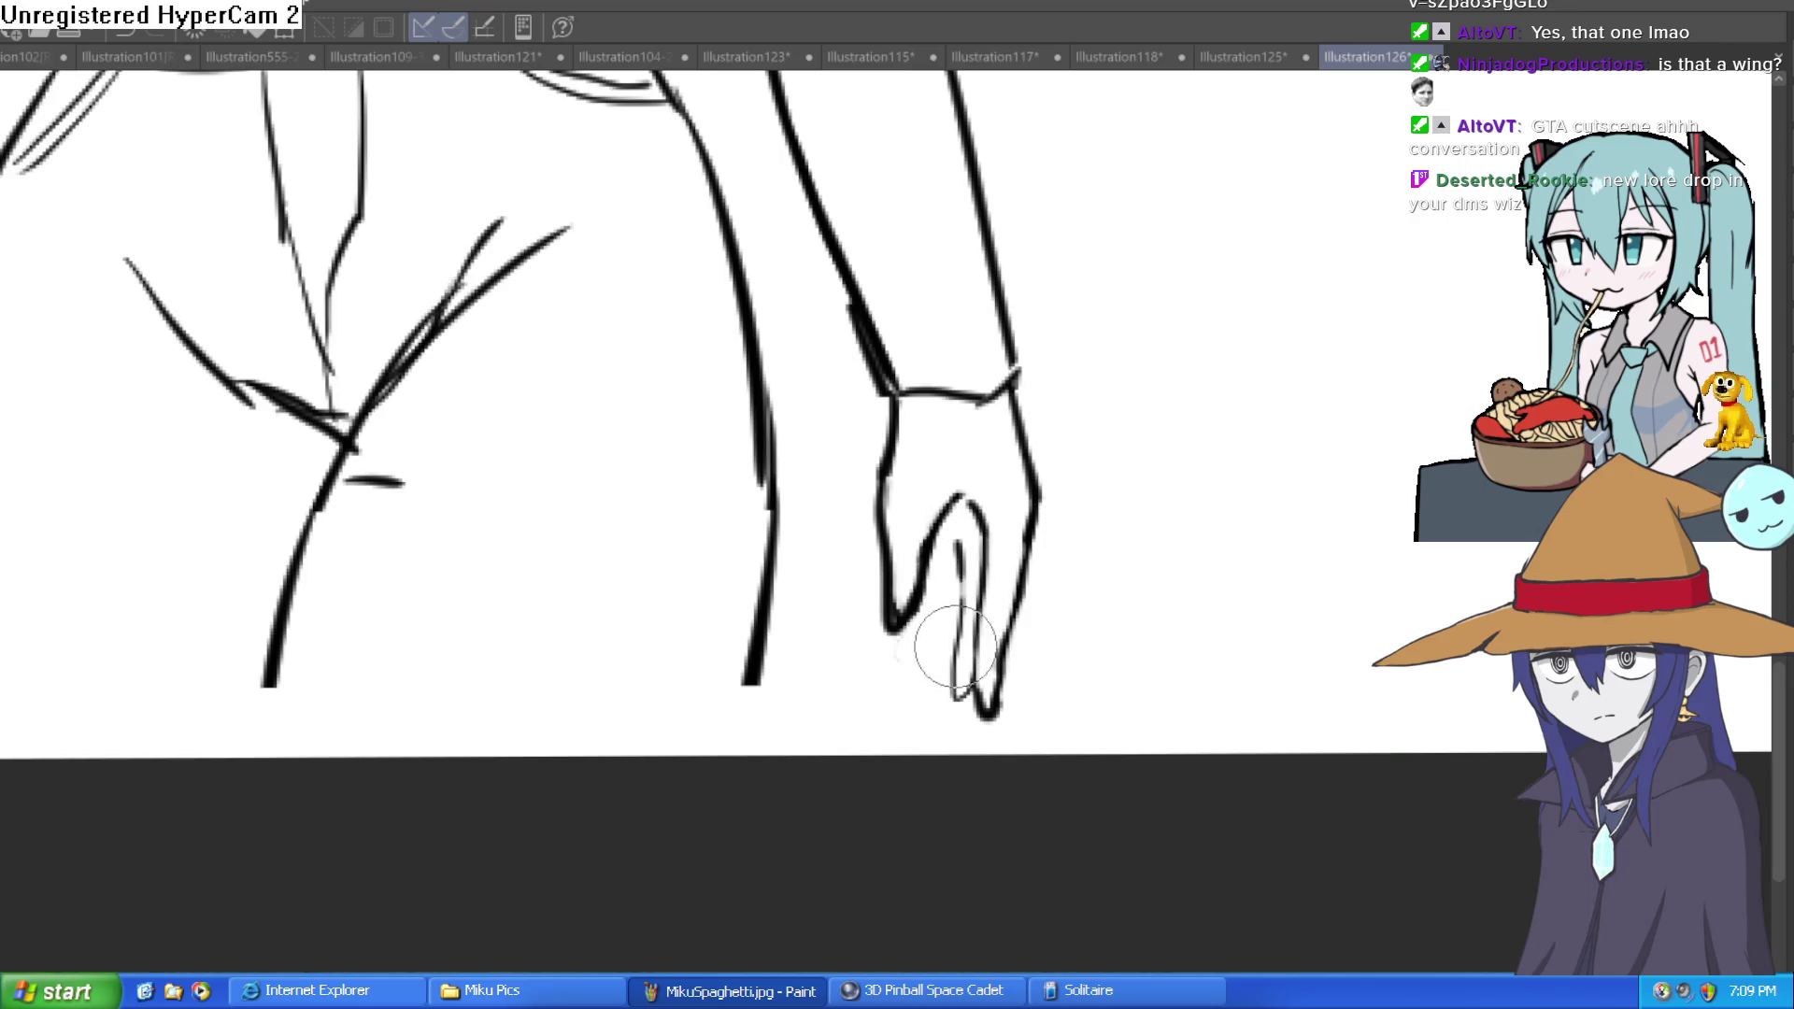
left_click_drag(932, 696, 938, 577)
key("ctrl+z")
left_click_drag(948, 654, 954, 693)
scroll(946, 654, "up", 3)
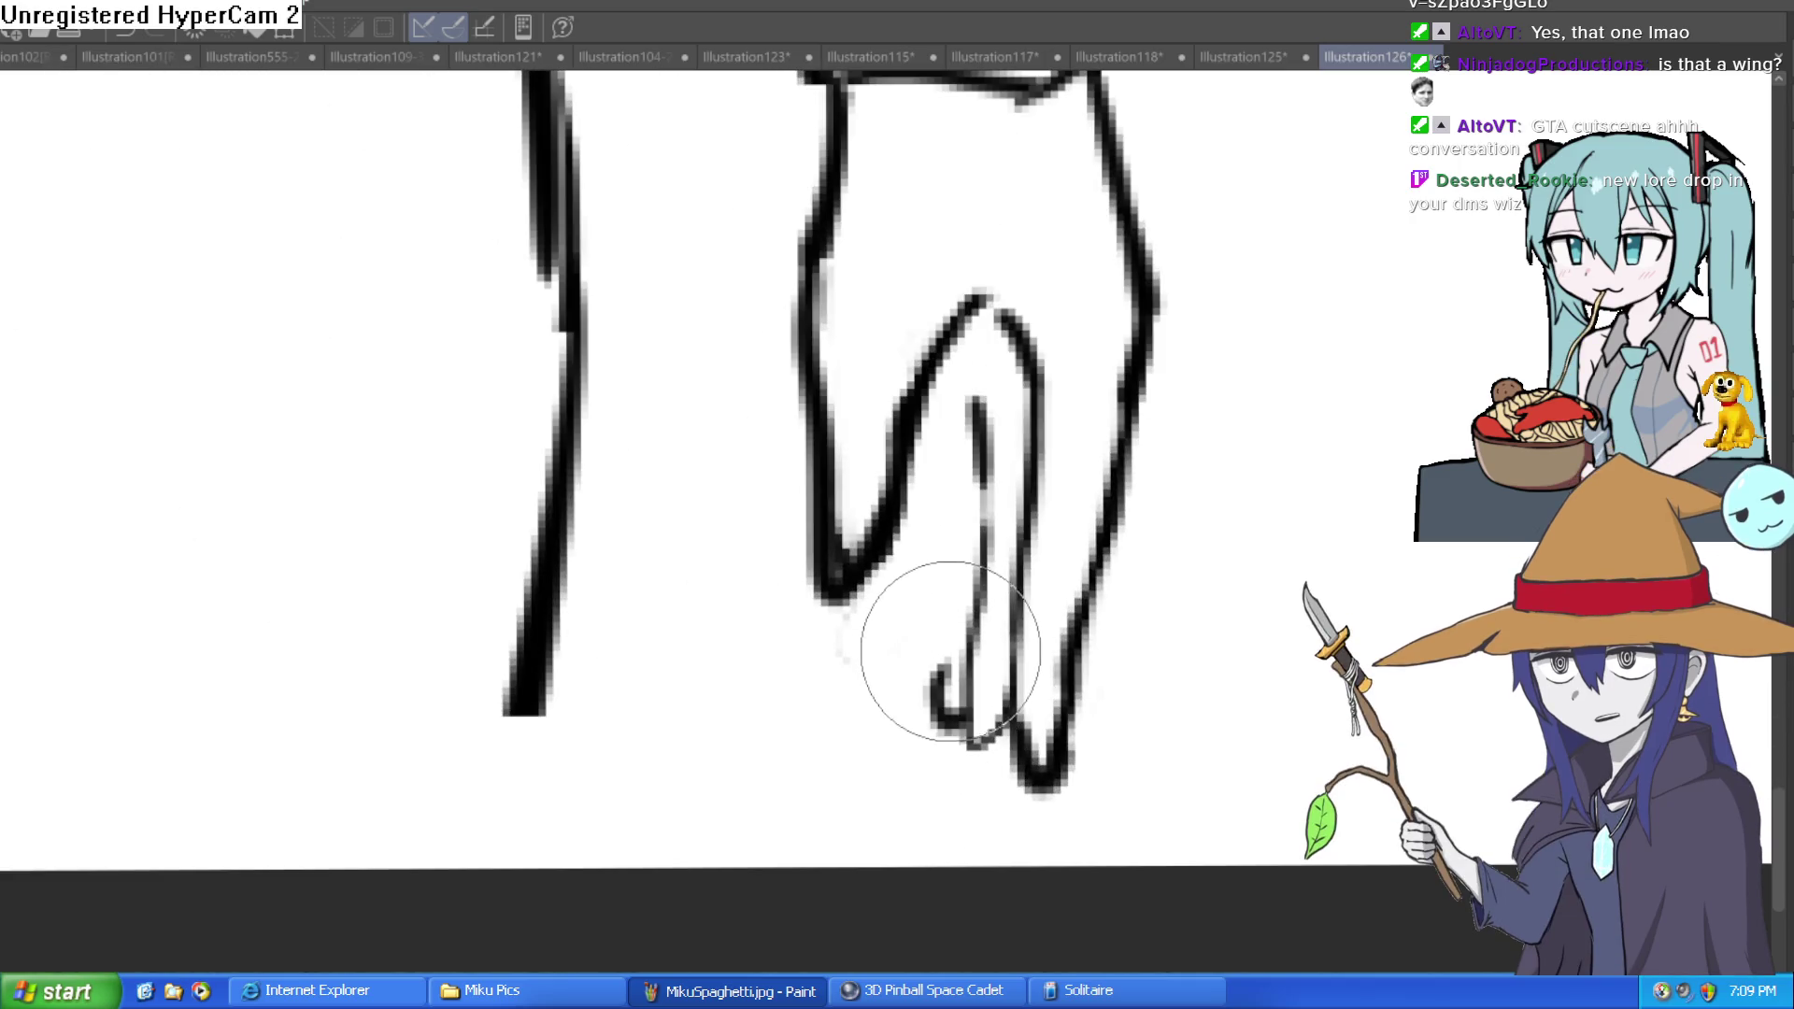
mouse_move(949, 717)
left_mouse_down()
mouse_move(927, 671)
mouse_move(918, 439)
left_mouse_up()
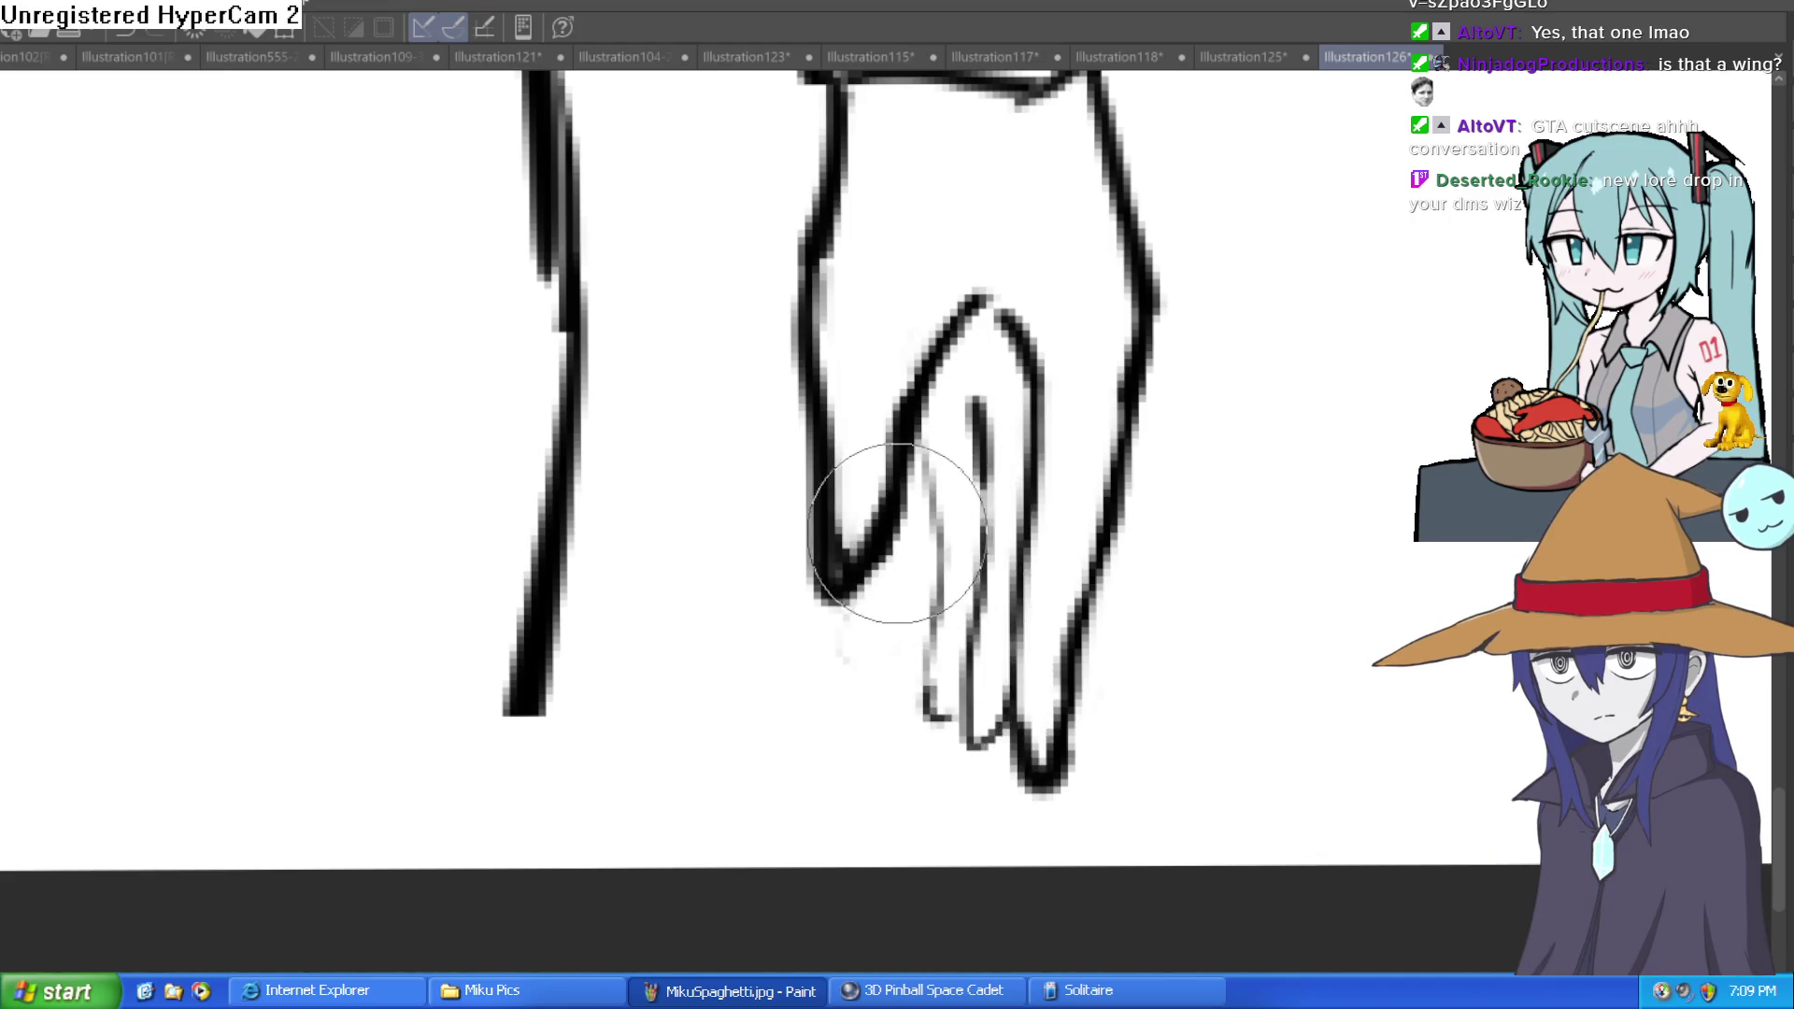
mouse_move(892, 546)
left_mouse_down()
mouse_move(833, 609)
mouse_move(932, 608)
left_mouse_up()
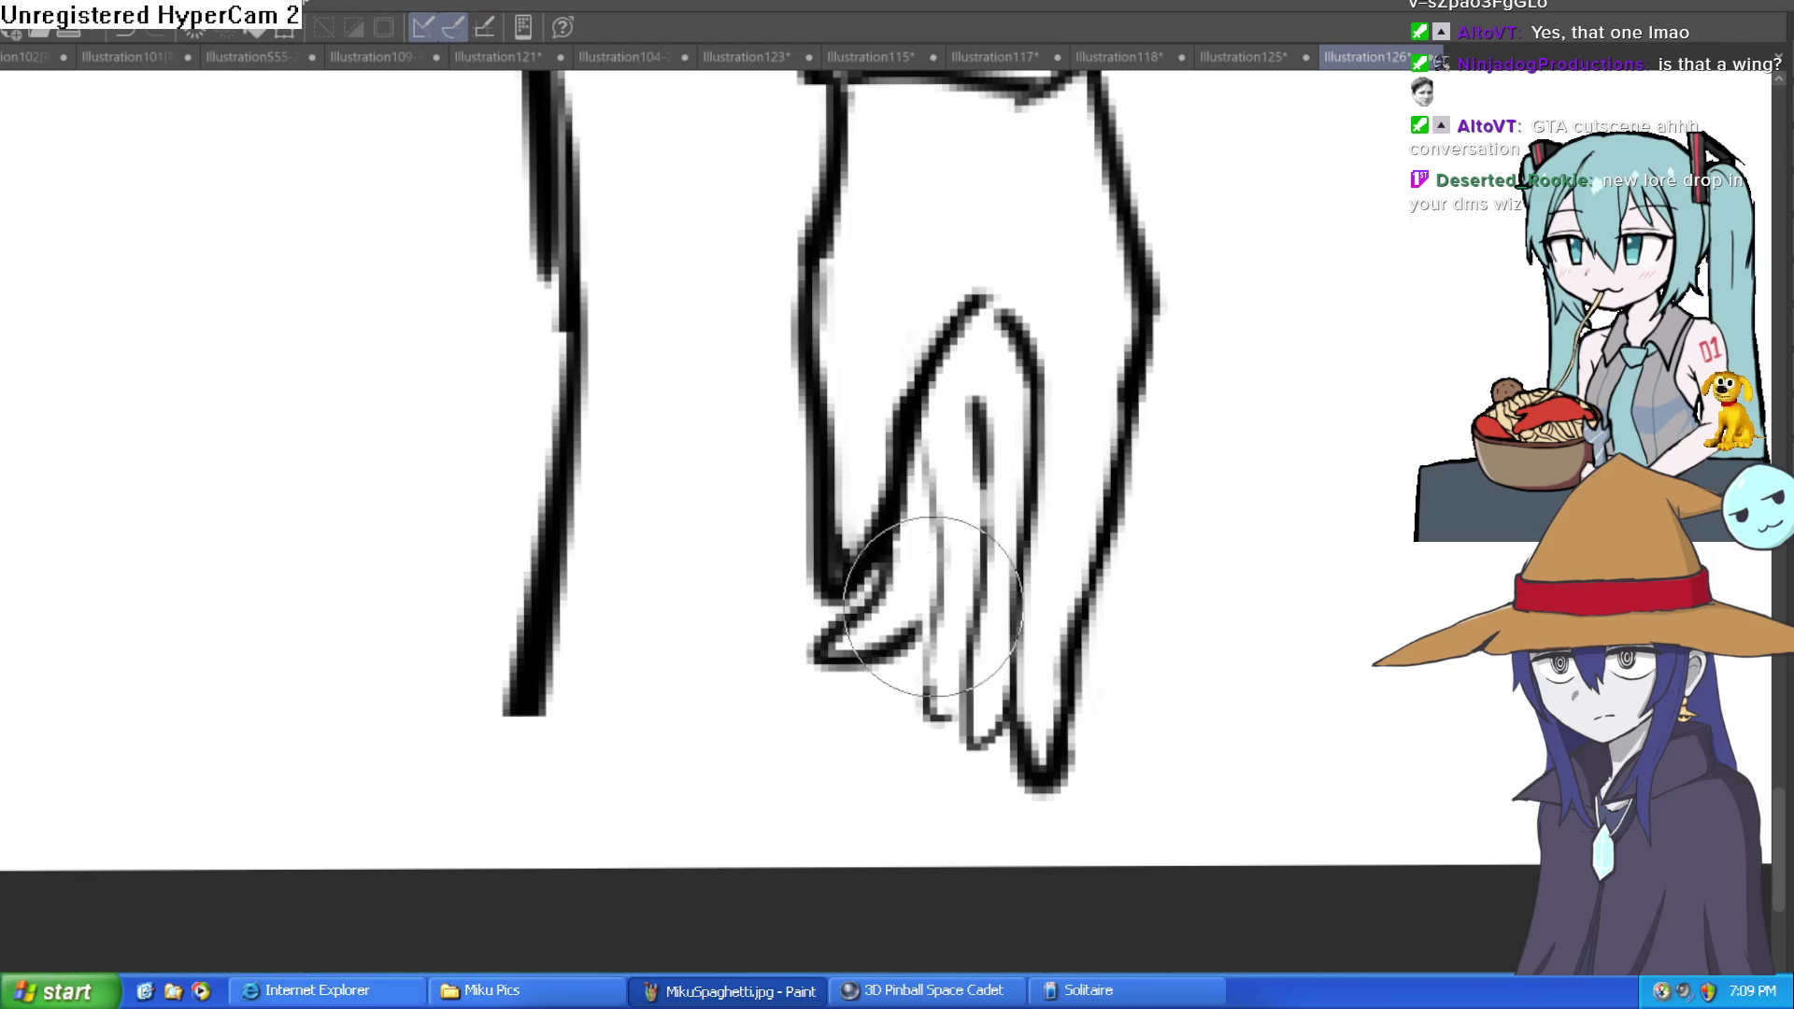
scroll(1003, 555, "down", 5)
scroll(925, 470, "up", 6)
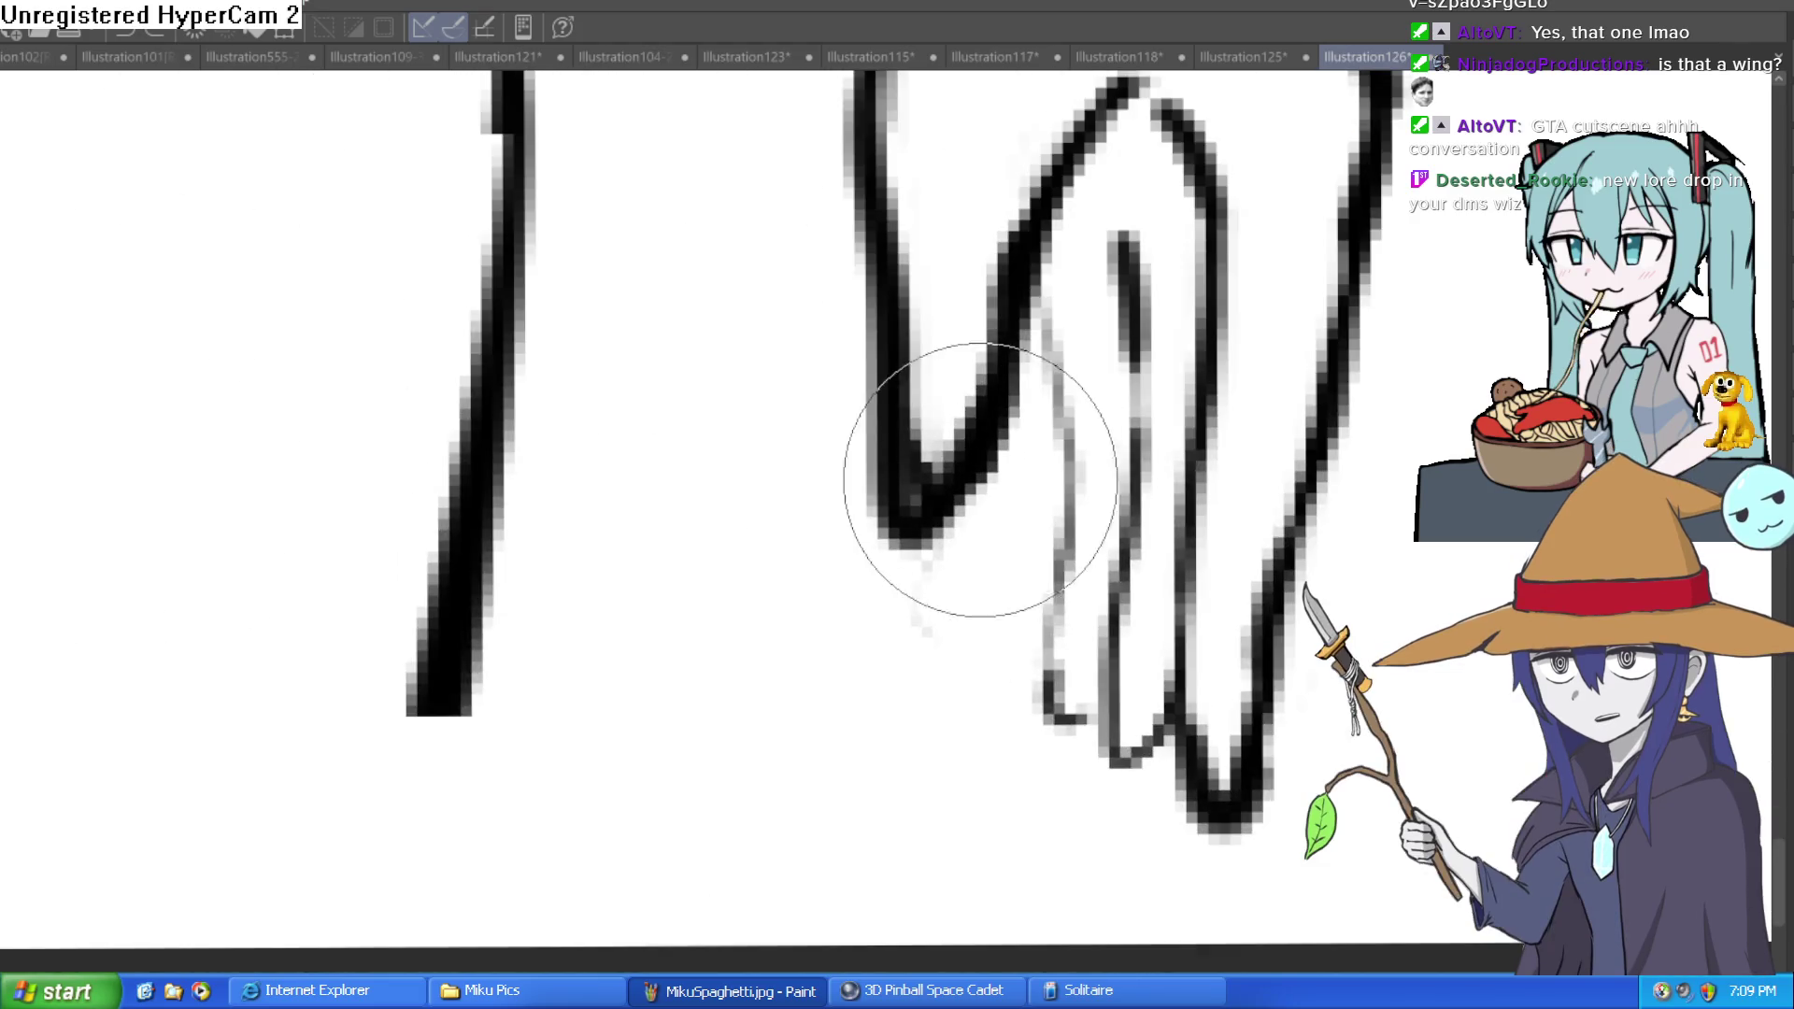
key("ctrl+z")
mouse_move(930, 631)
left_mouse_down()
mouse_move(1047, 523)
mouse_move(1052, 299)
left_mouse_up()
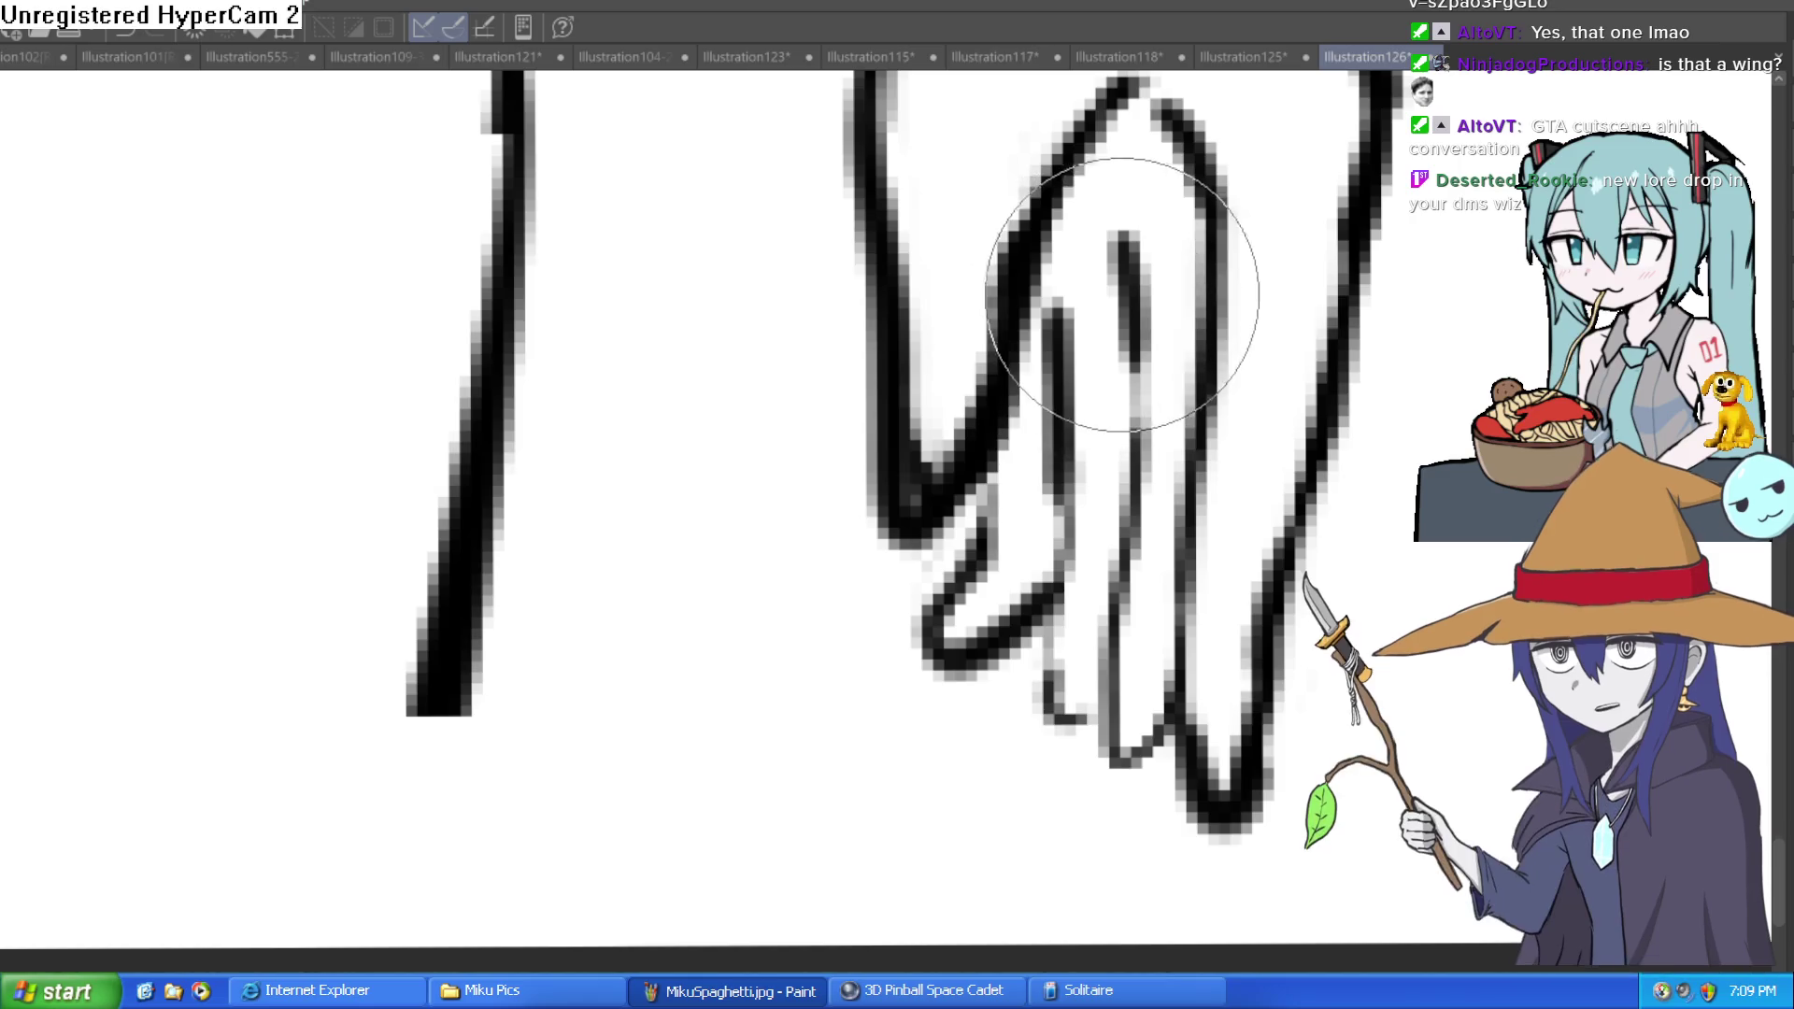
left_click_drag(1236, 280, 1153, 434)
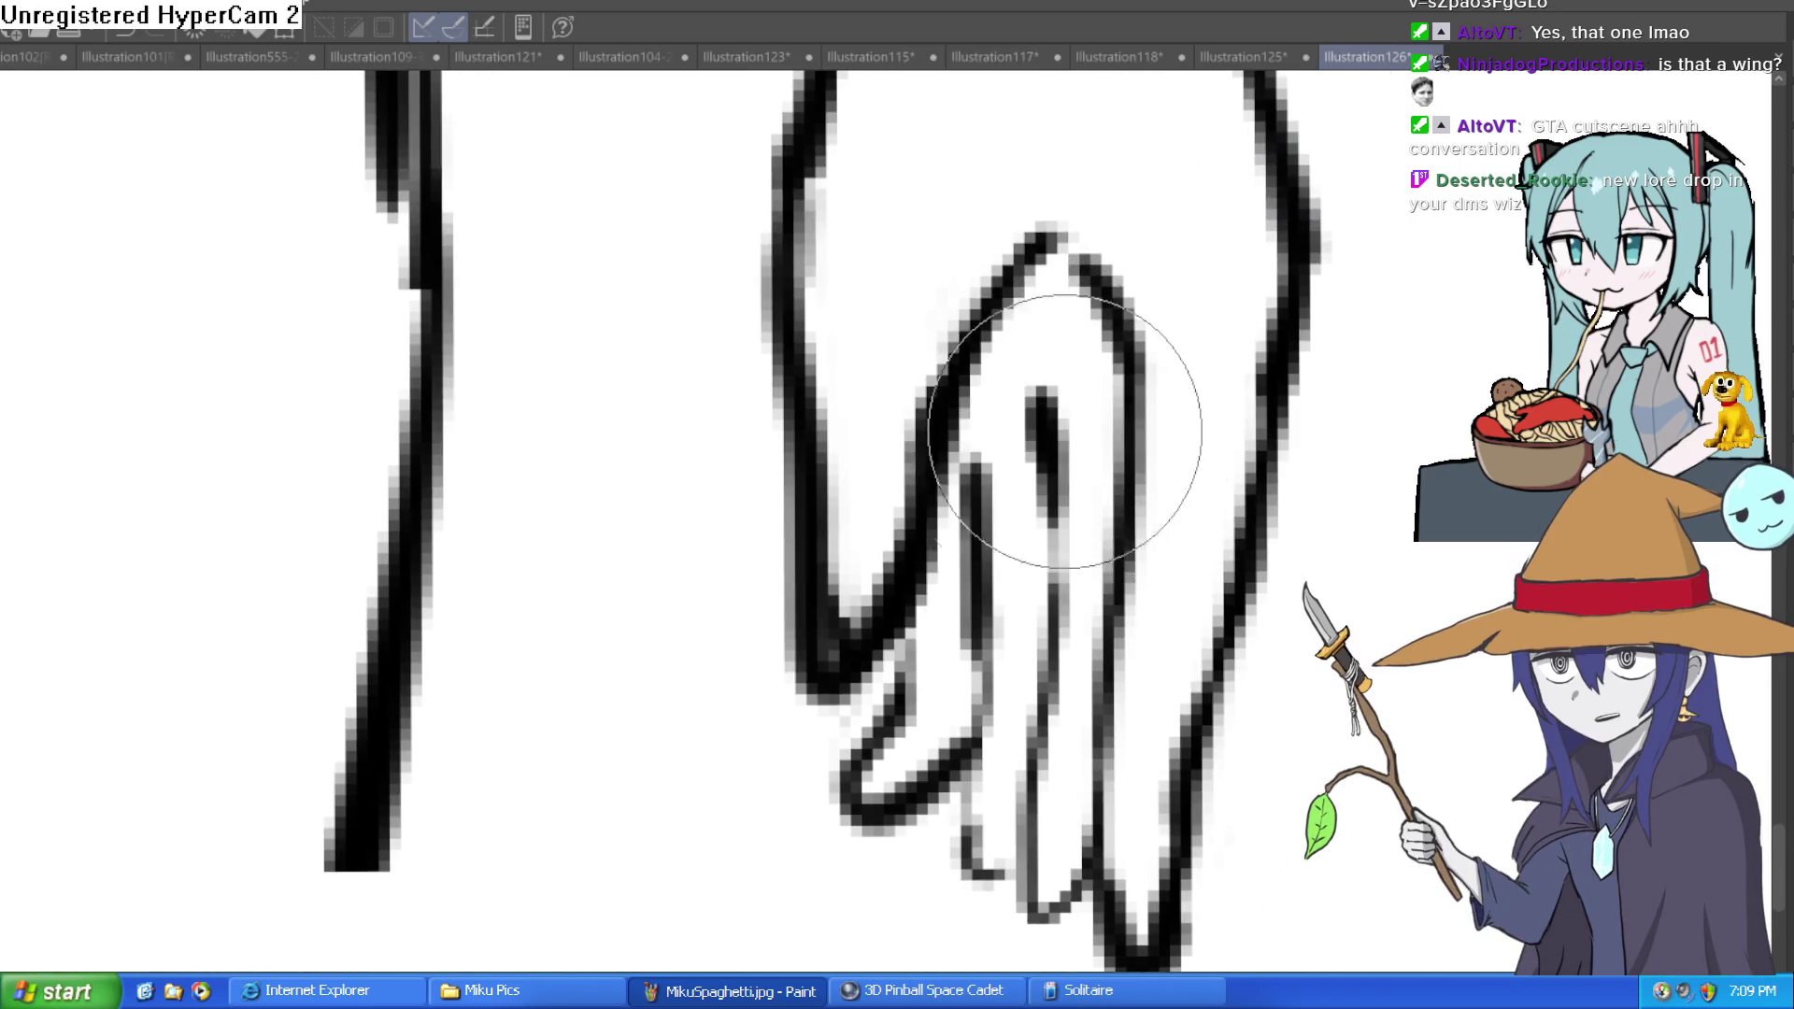
key("ctrl+z")
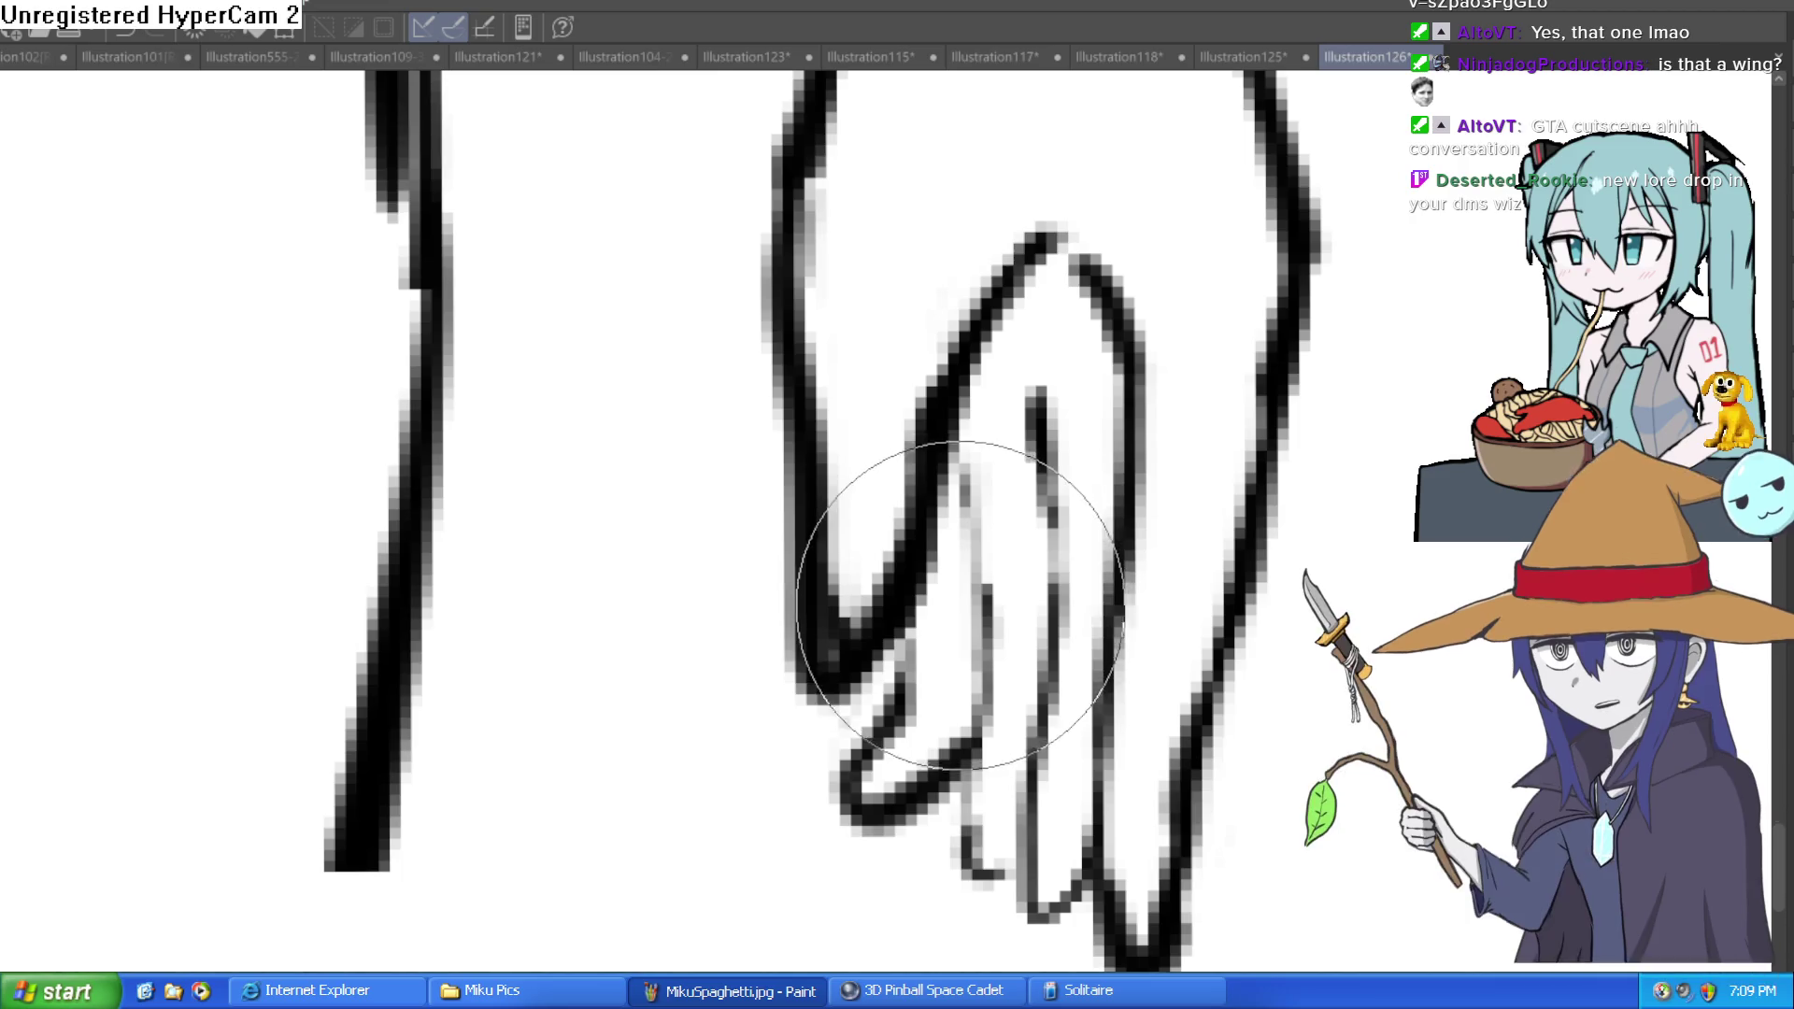
key("ctrl+z")
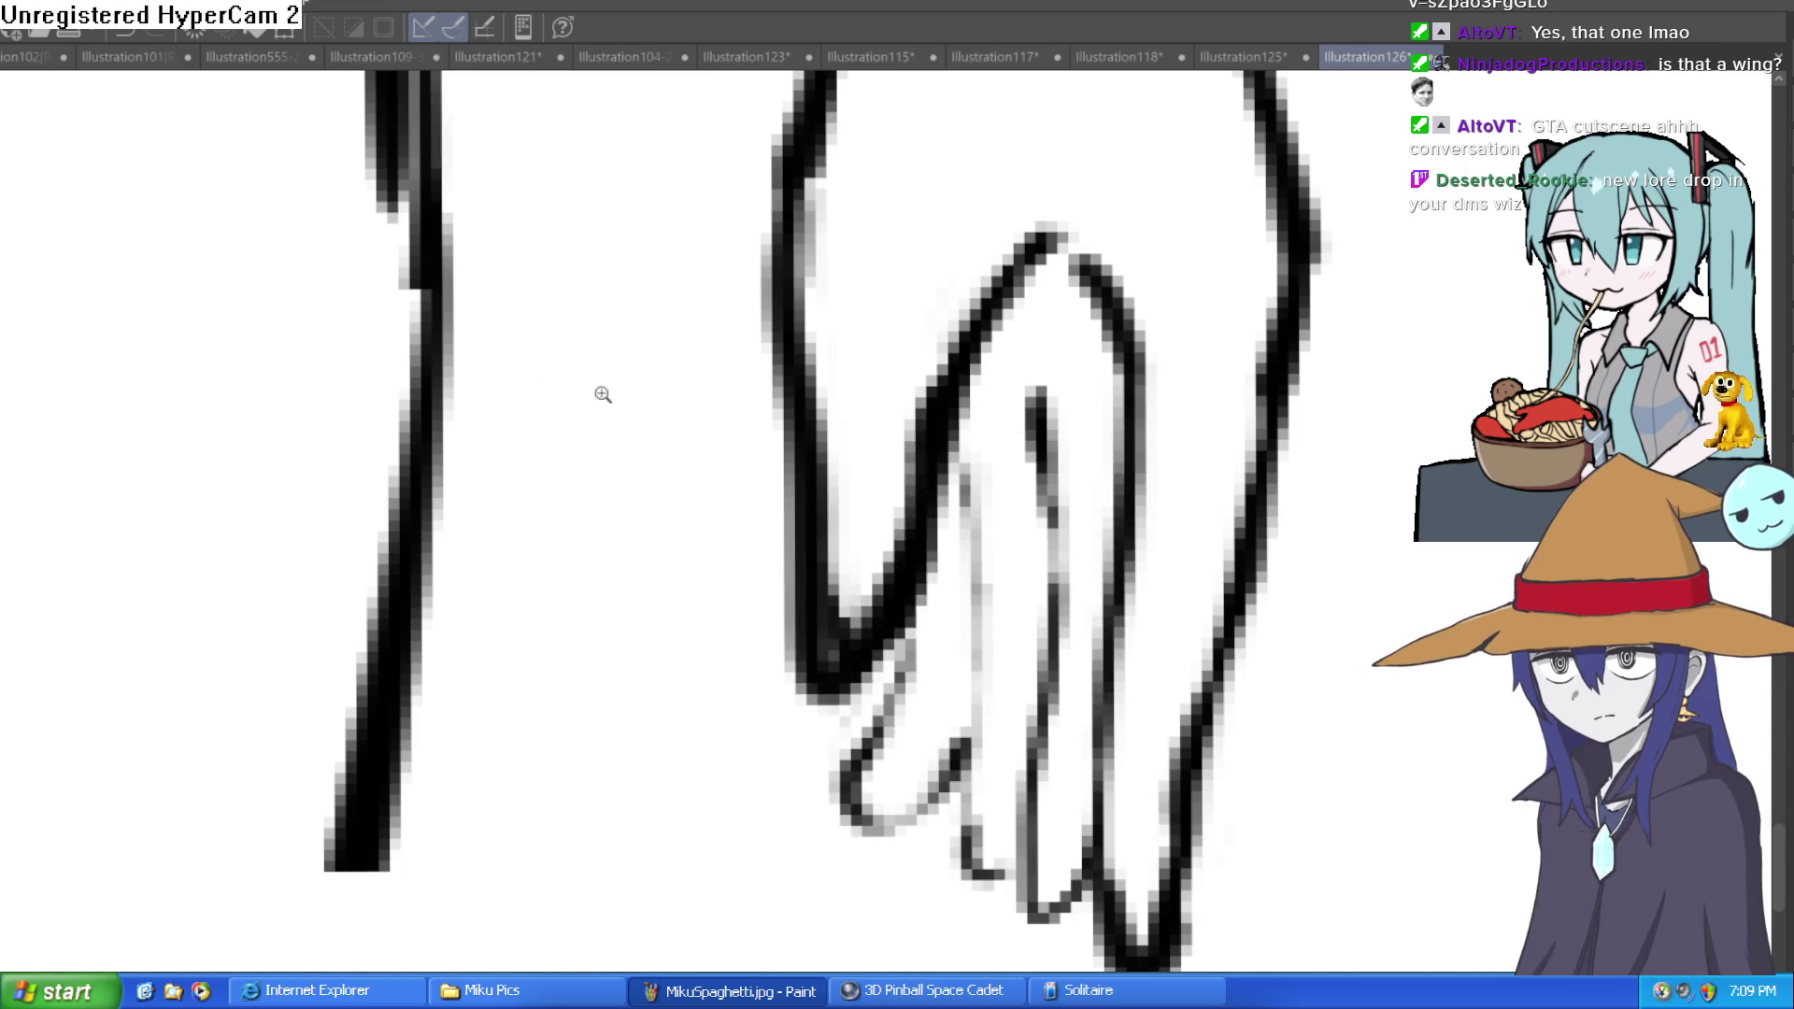
Step: Erase the faint sketch lines between the fingers
scroll(1083, 694, "up", 2)
left_click_drag(1082, 694, 998, 498)
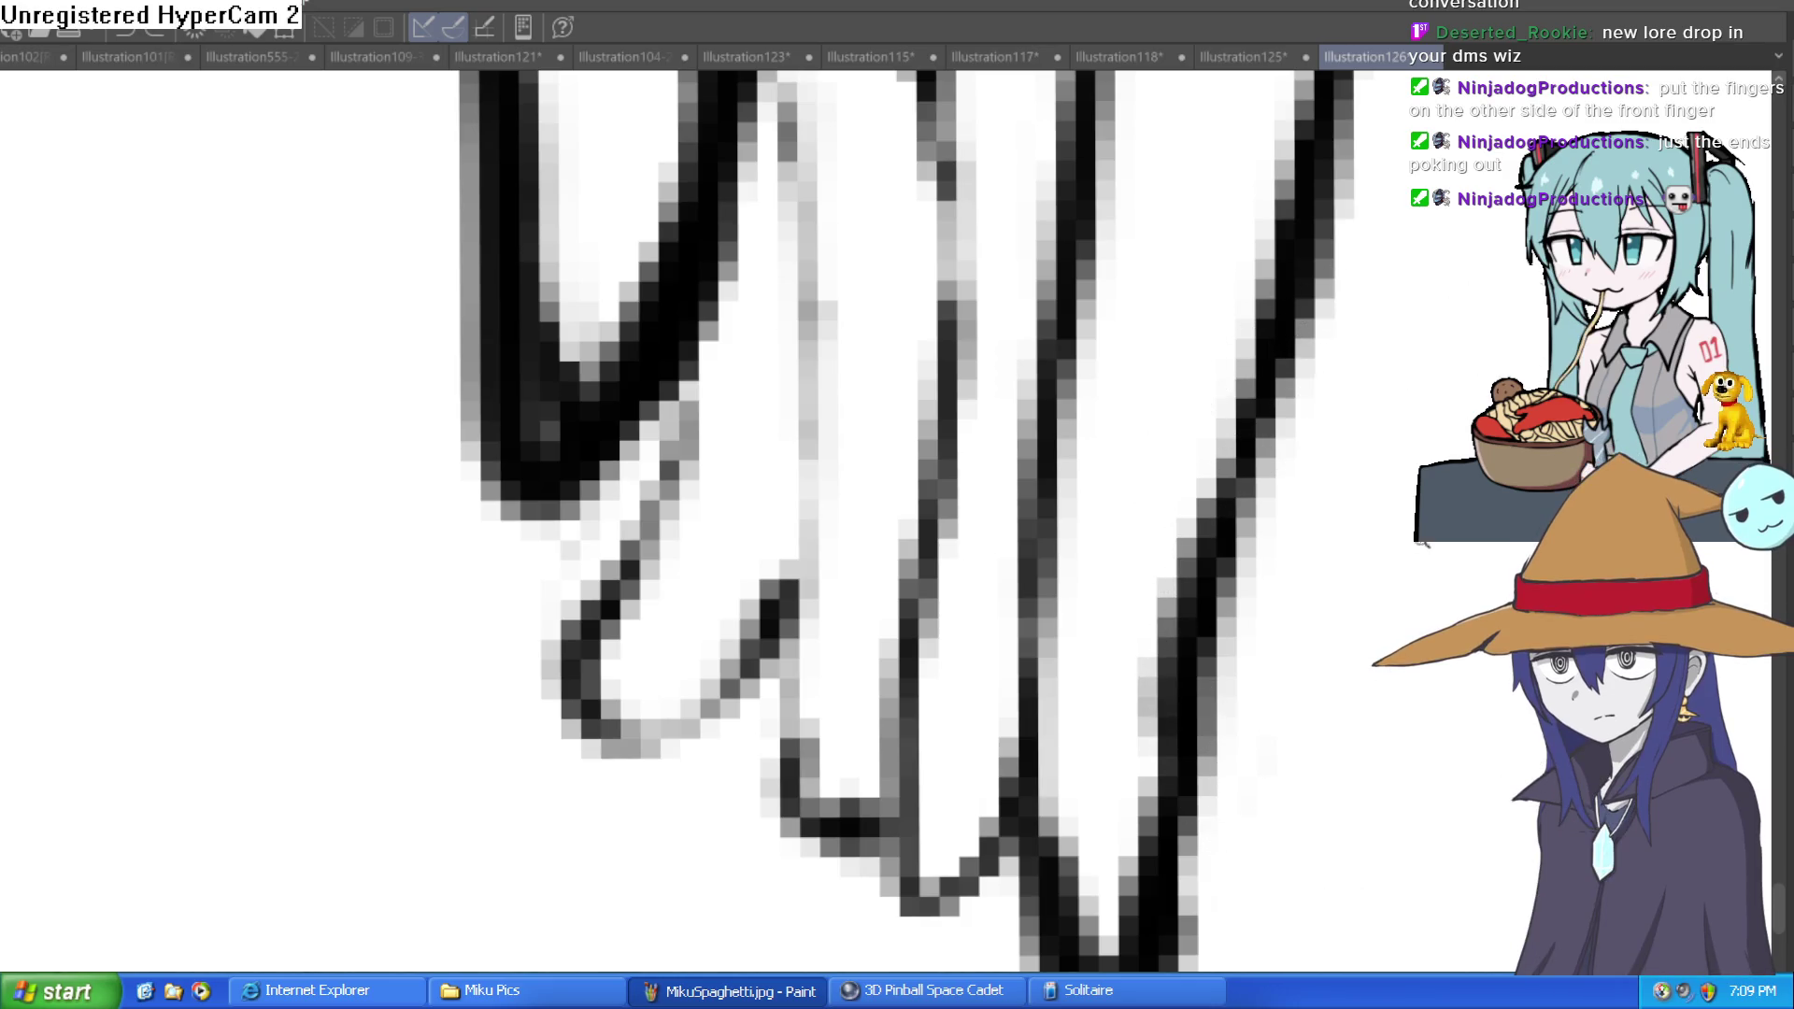
scroll(1215, 617, "down", 5)
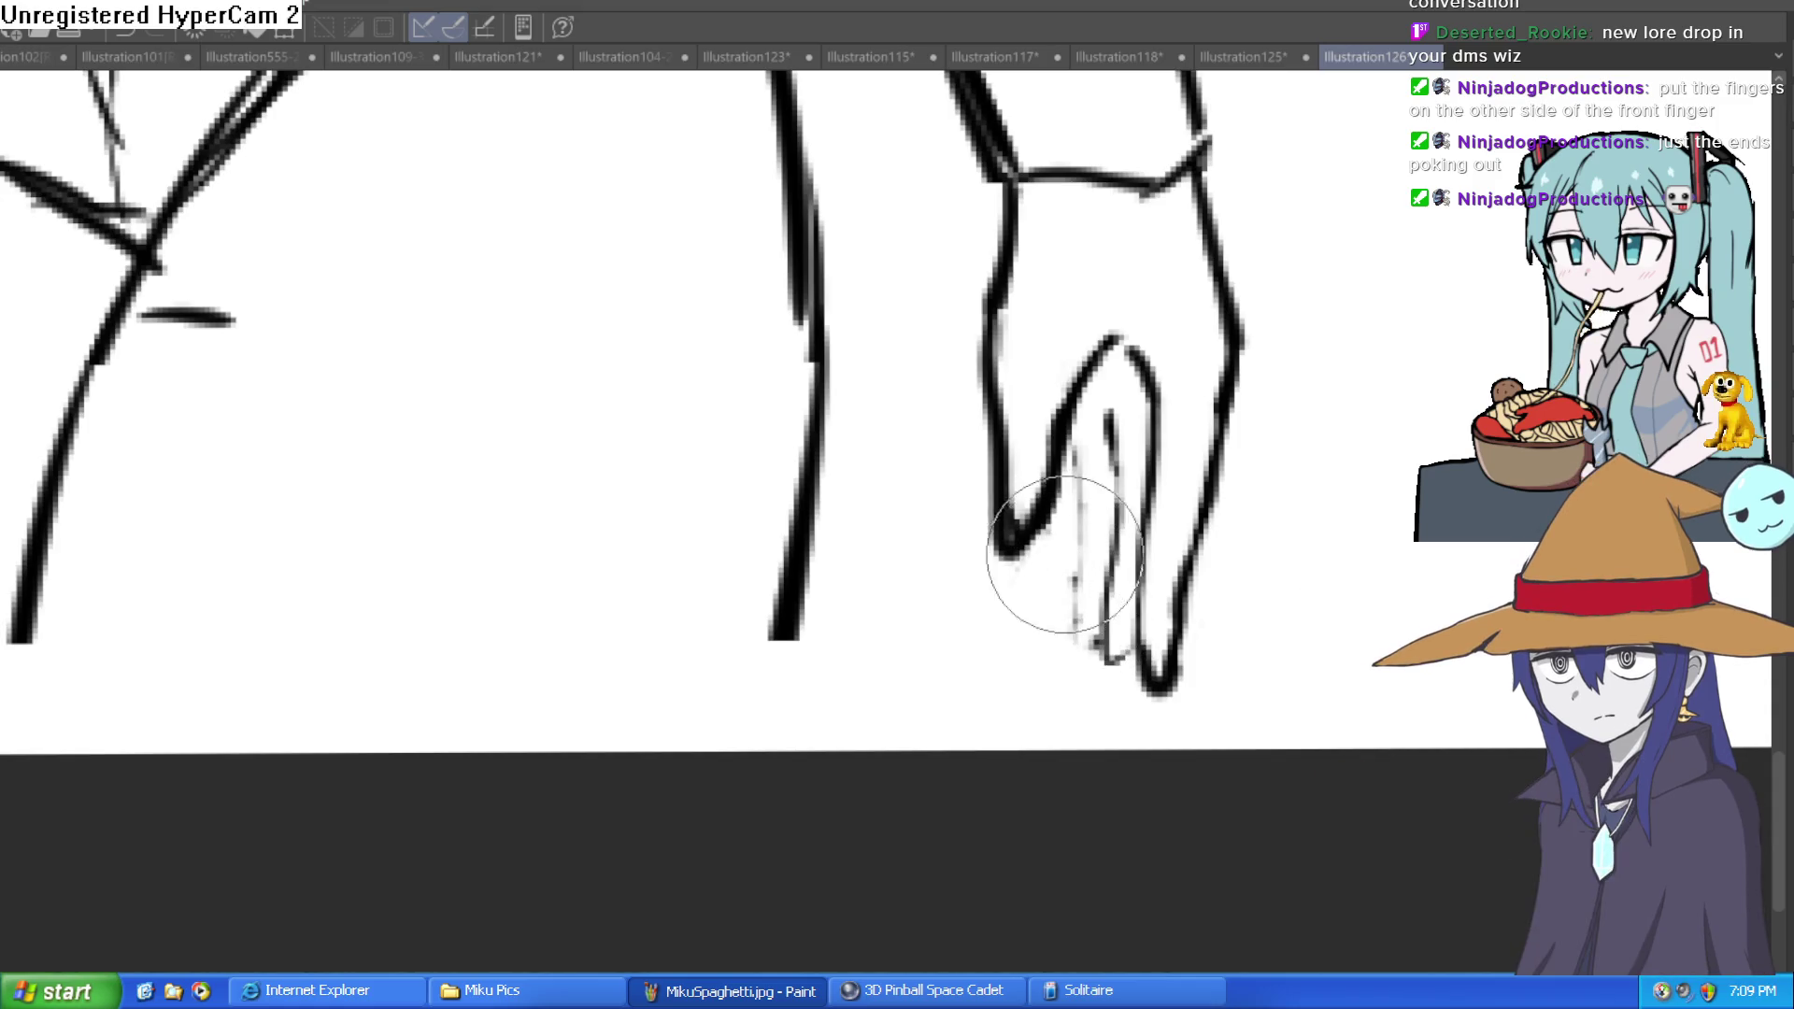
scroll(1309, 524, "down", 3)
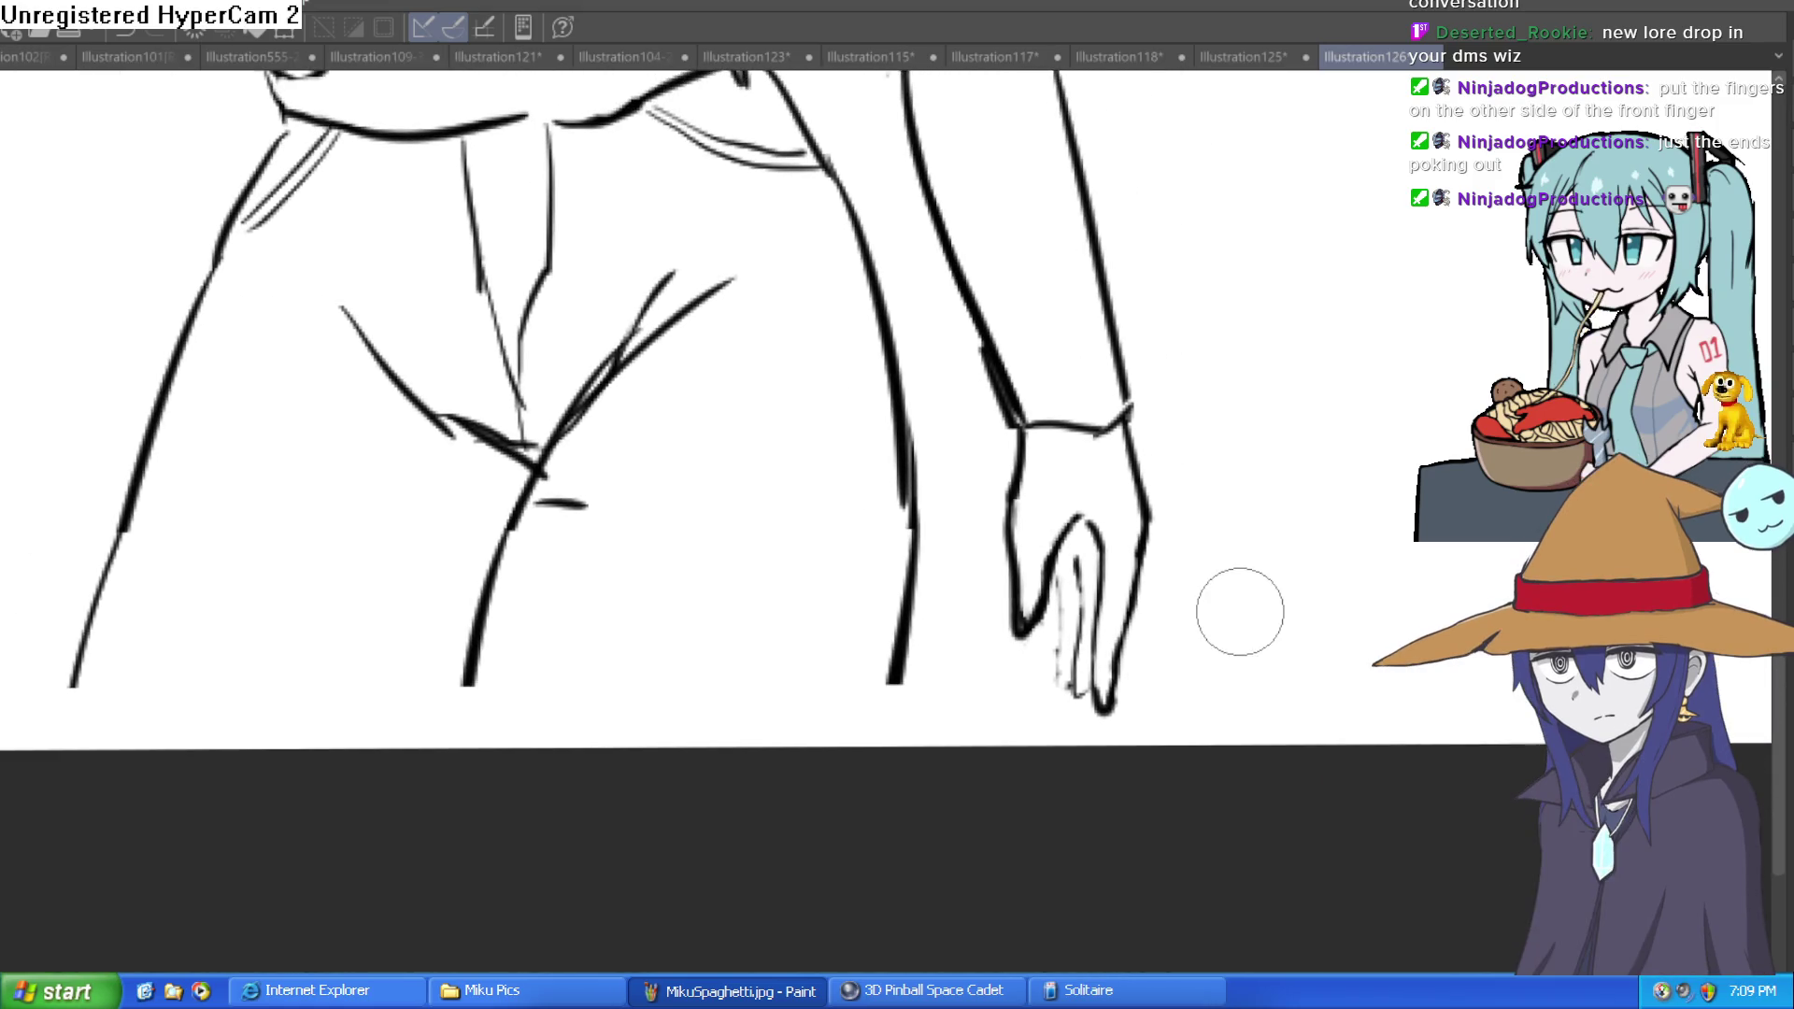
mouse_move(1112, 470)
left_mouse_down()
mouse_move(1062, 689)
mouse_move(1059, 609)
left_mouse_up()
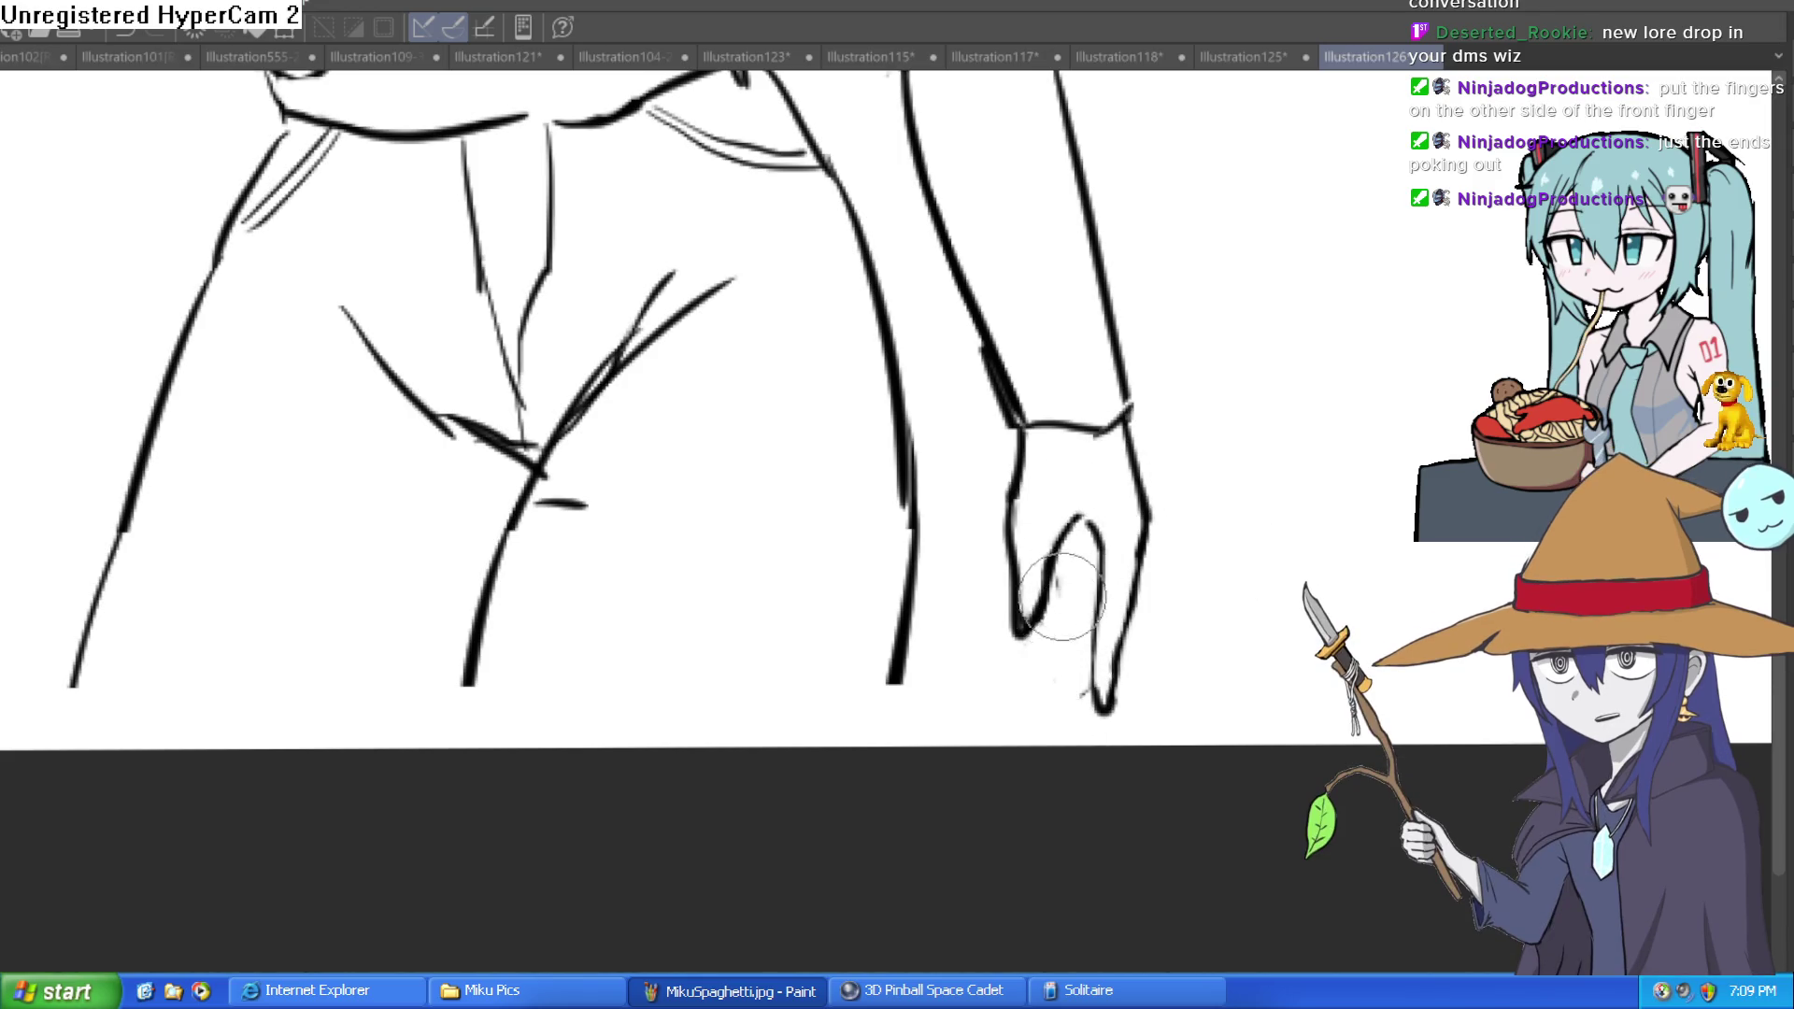
scroll(1241, 630, "up", 3)
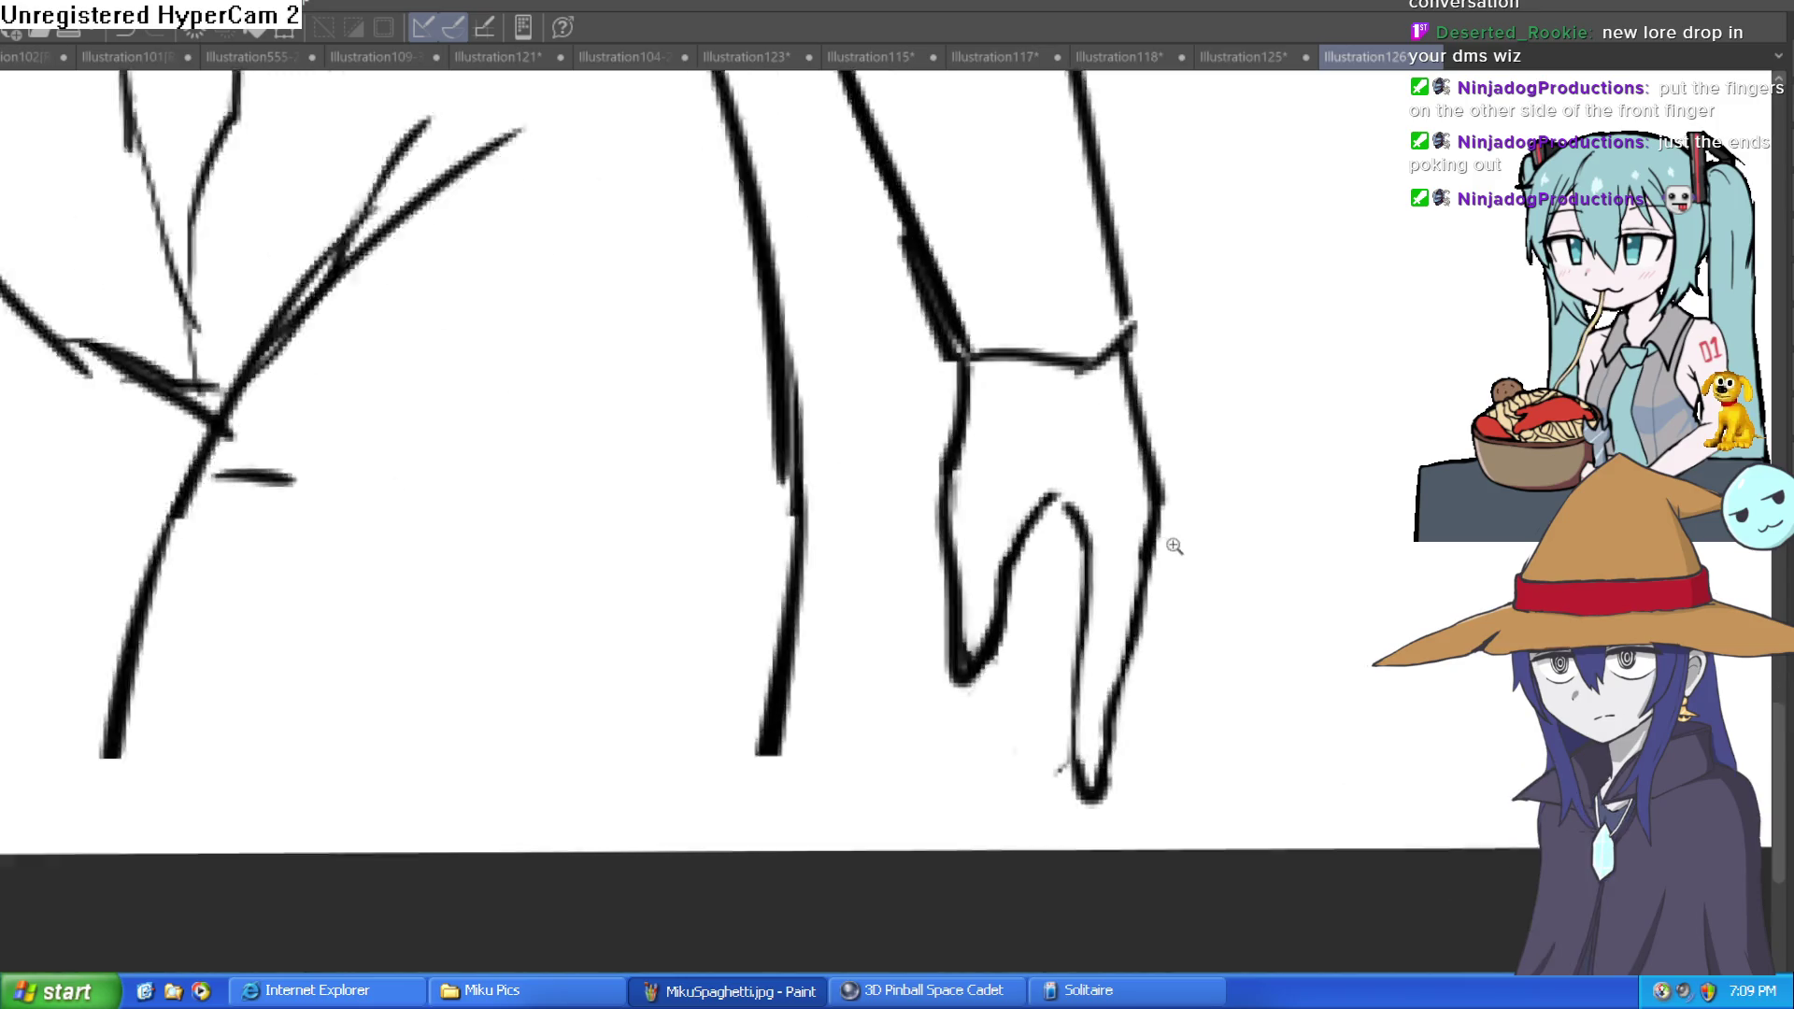
Step: Add new fingertip strokes and thicken the hand's outer contour along the front finger
mouse_move(1042, 645)
left_mouse_down()
mouse_move(1049, 713)
mouse_move(1035, 707)
left_mouse_up()
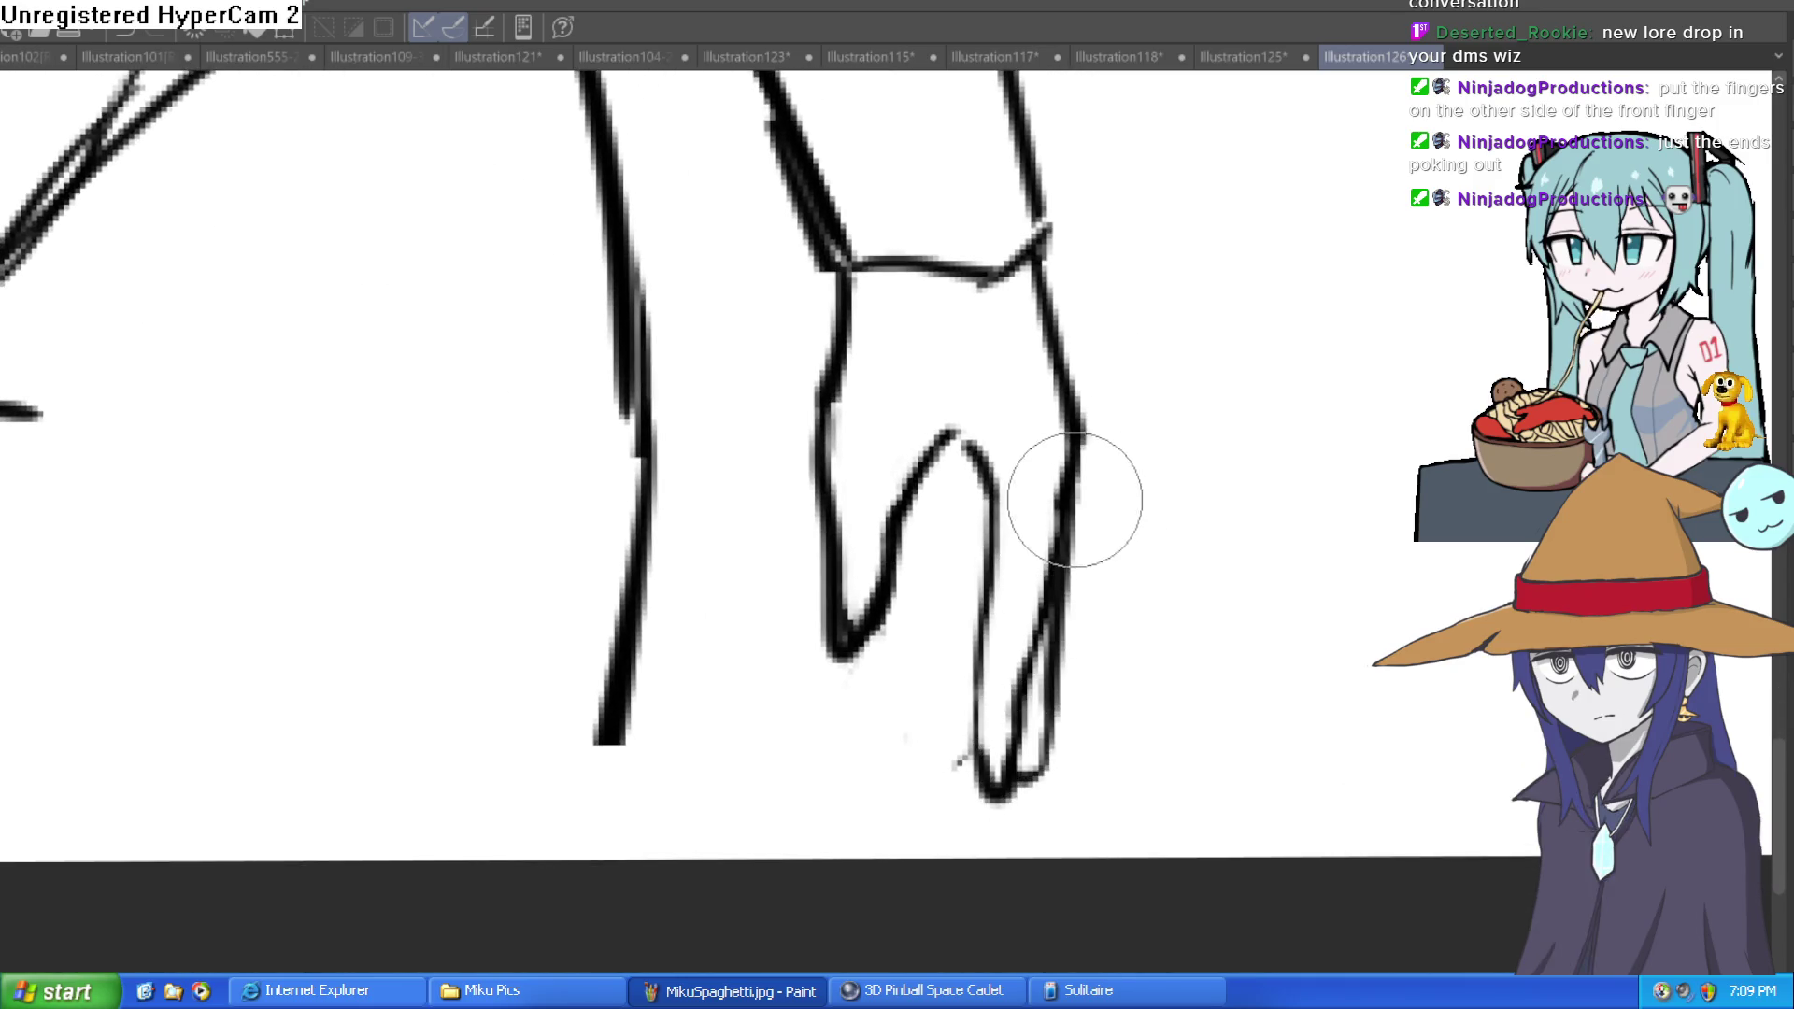
left_click_drag(1074, 501, 1061, 749)
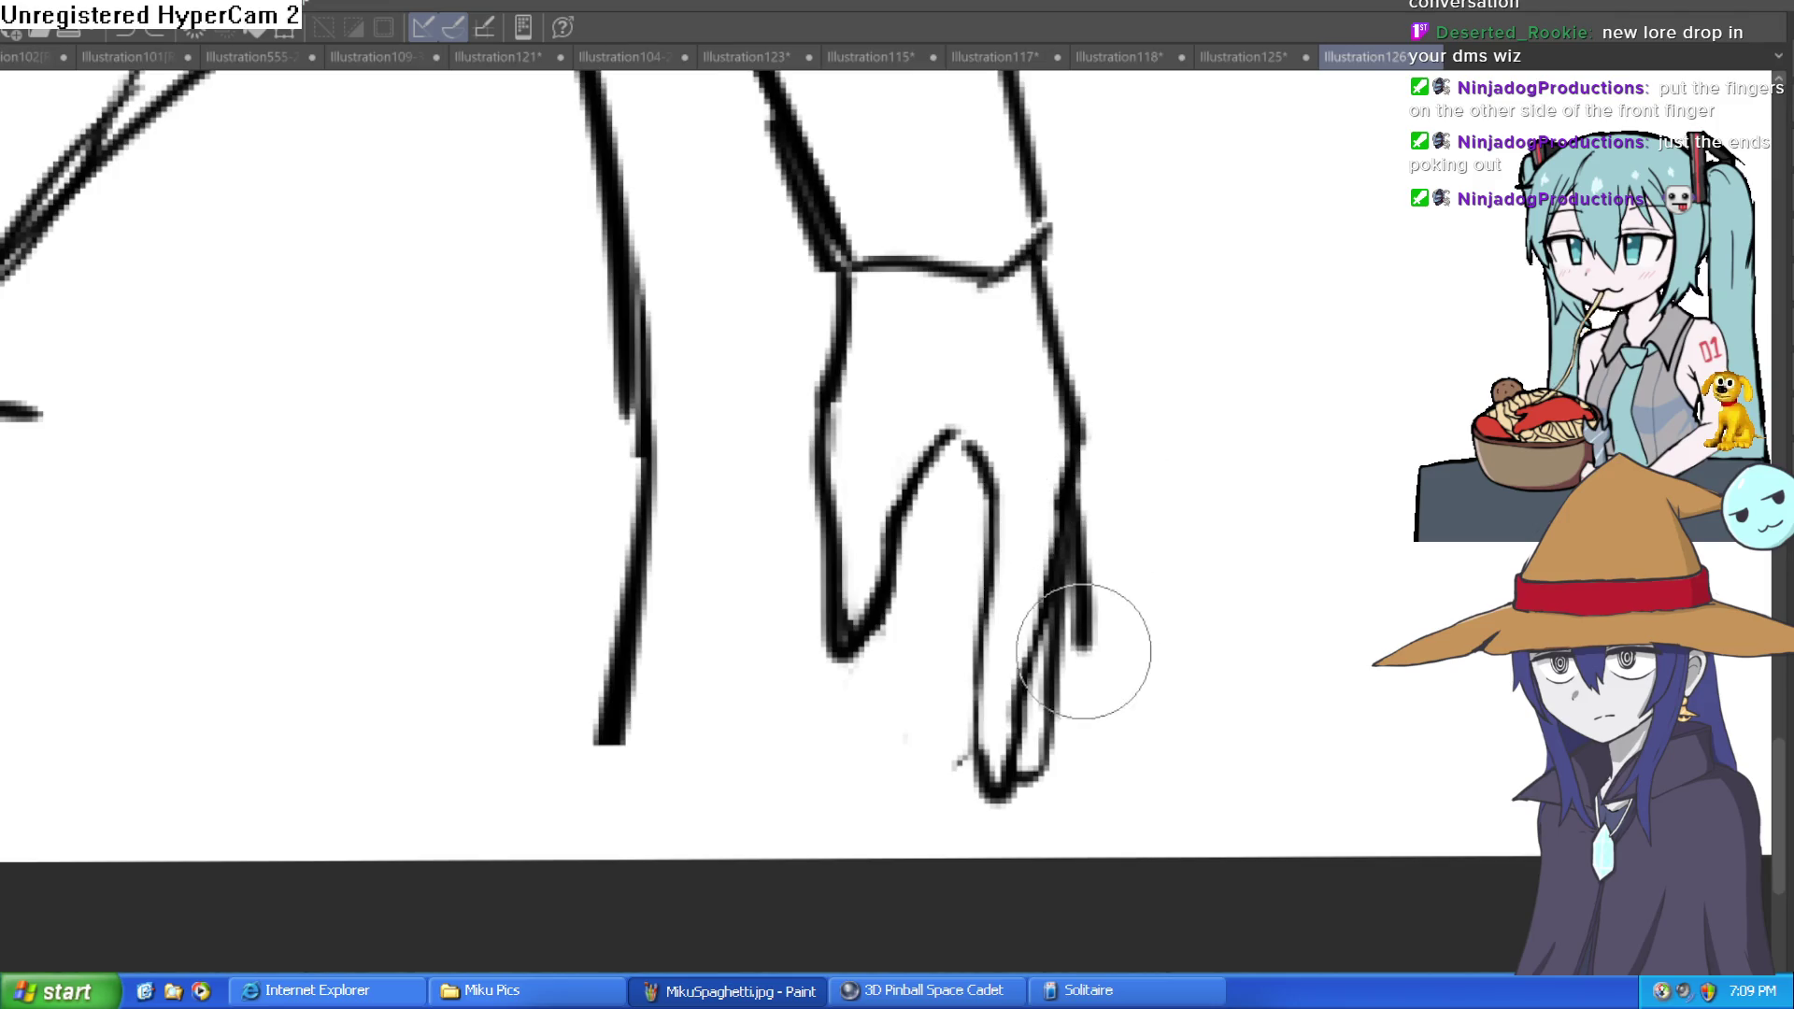
mouse_move(1076, 502)
left_mouse_down()
mouse_move(1089, 661)
mouse_move(1050, 742)
mouse_move(1078, 689)
mouse_move(1066, 497)
left_mouse_up()
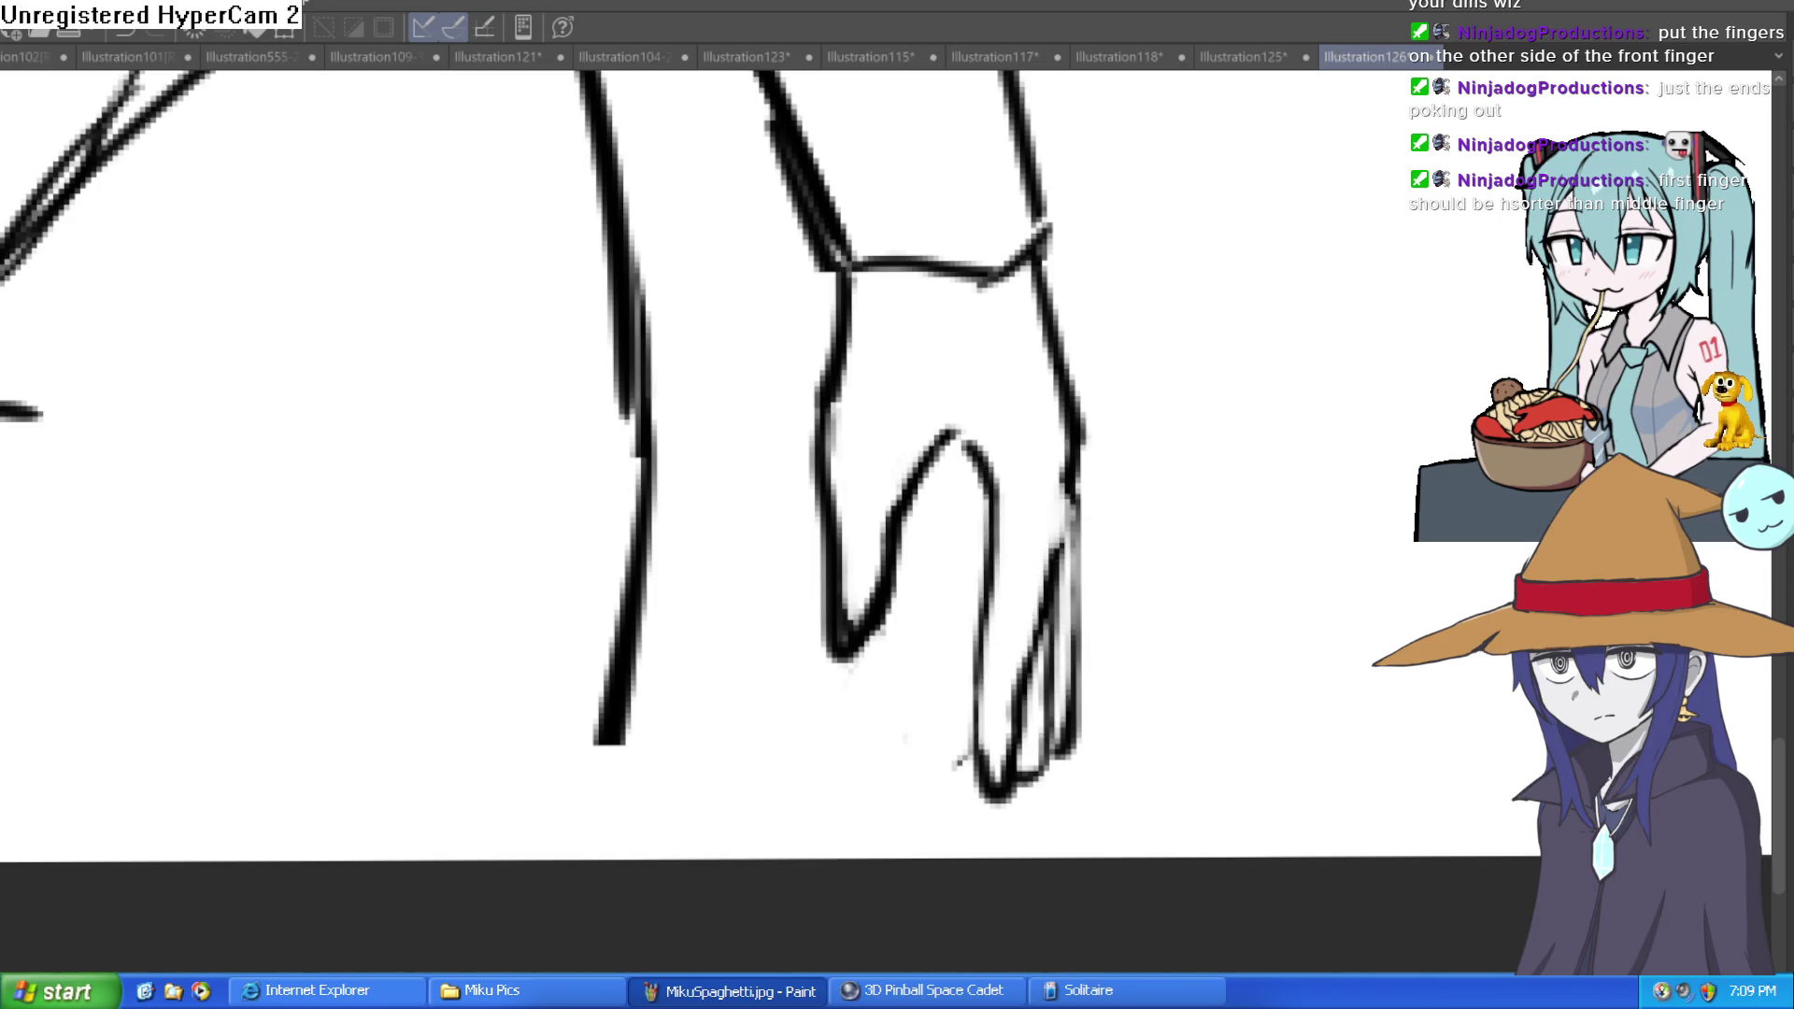
scroll(1125, 525, "up", 2)
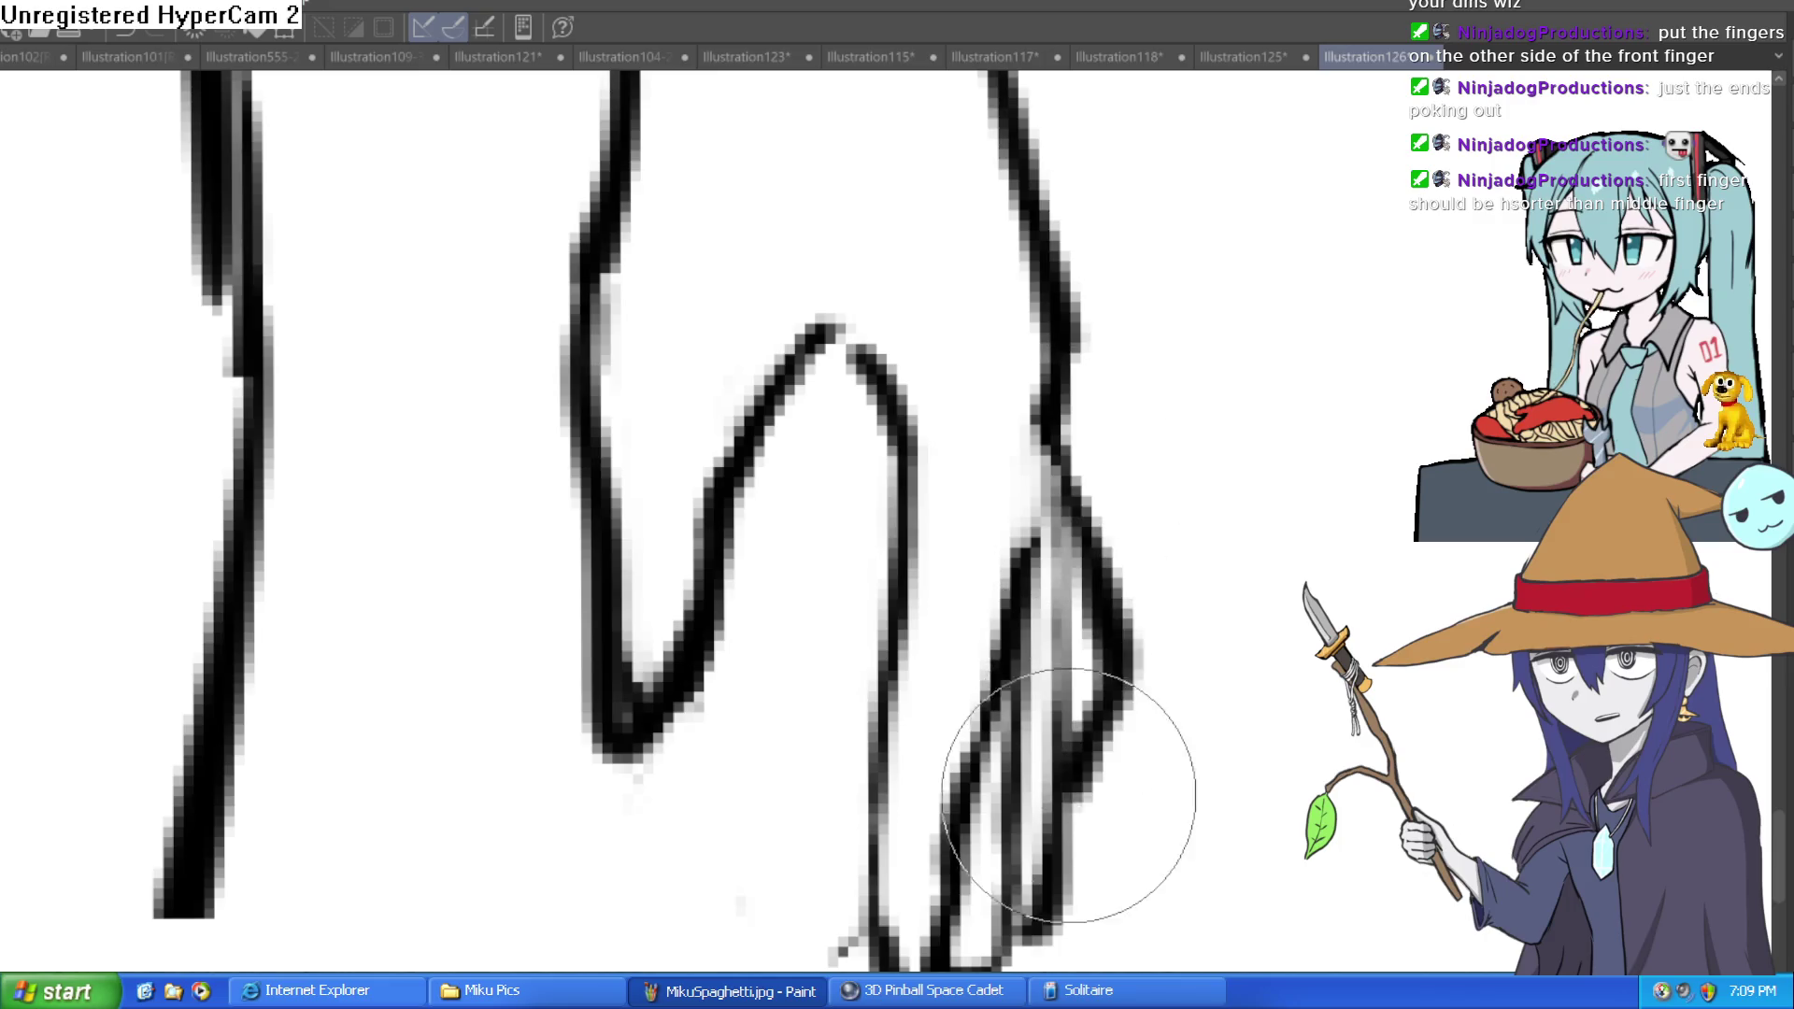
scroll(989, 612, "down", 5)
scroll(1153, 629, "down", 2)
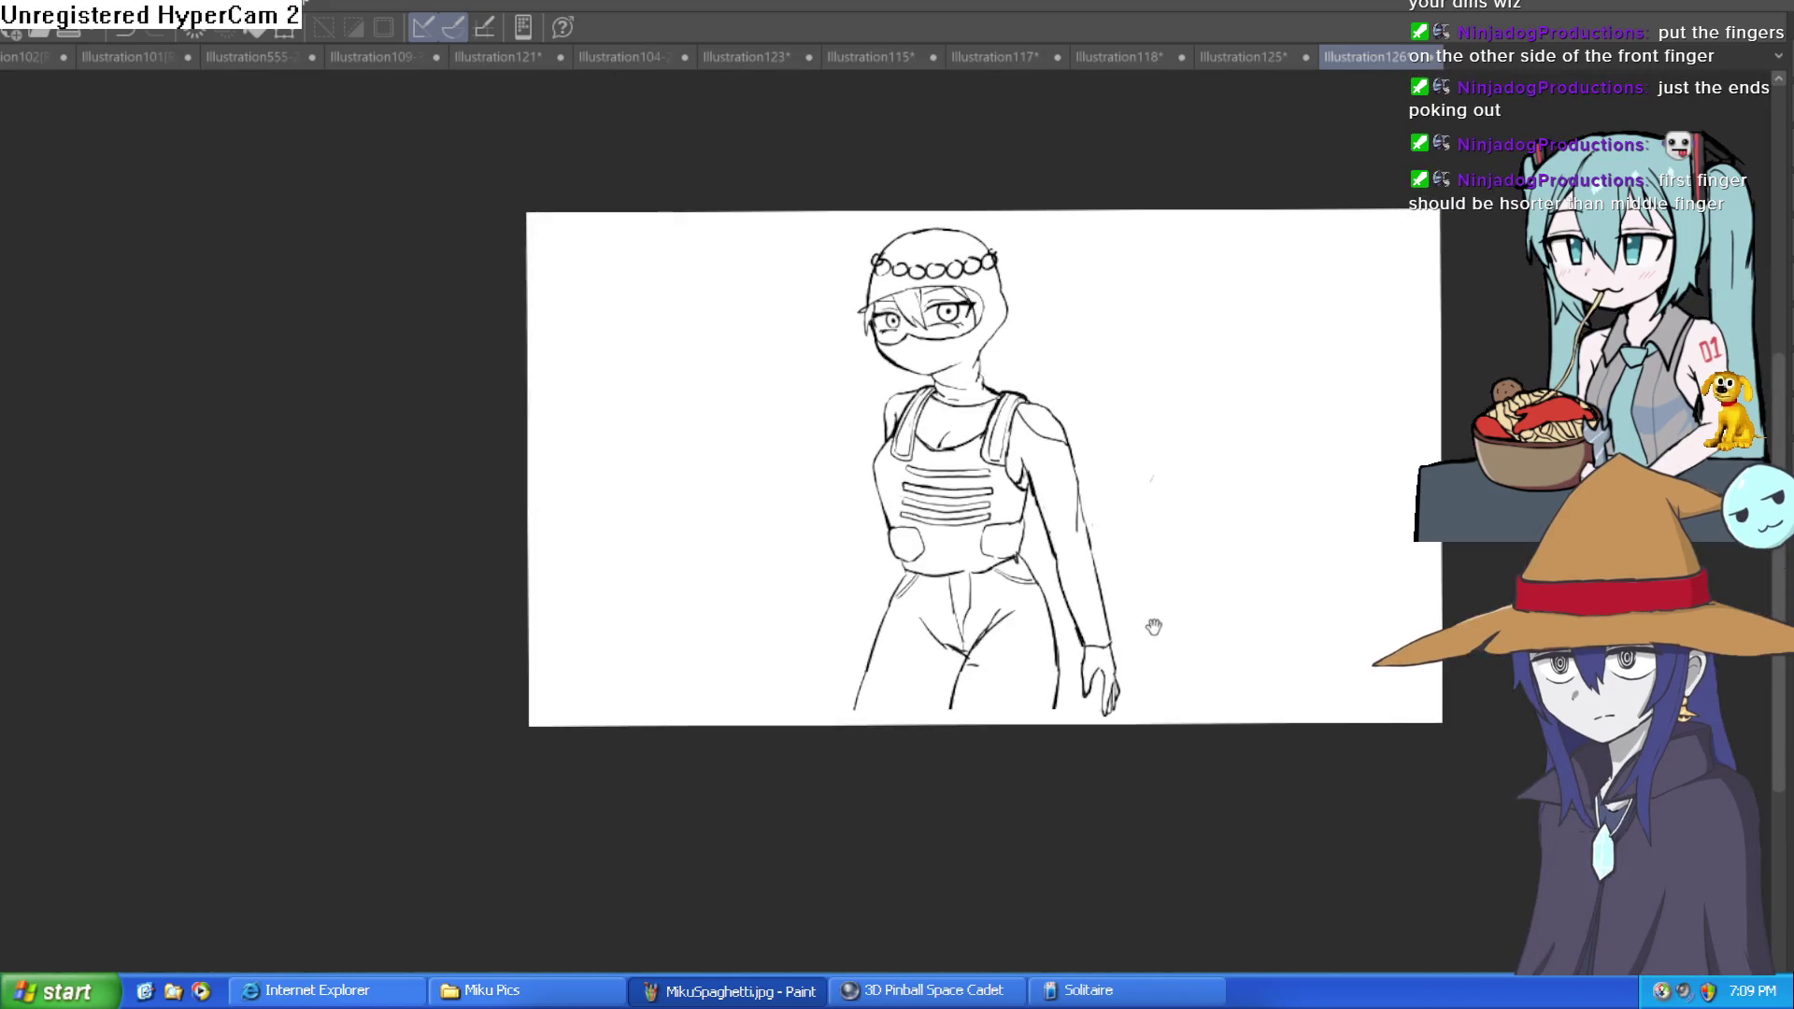
Step: Undo the thick stroke along the knuckle's edge
scroll(1247, 598, "up", 6)
scroll(1248, 598, "down", 3)
key("^")
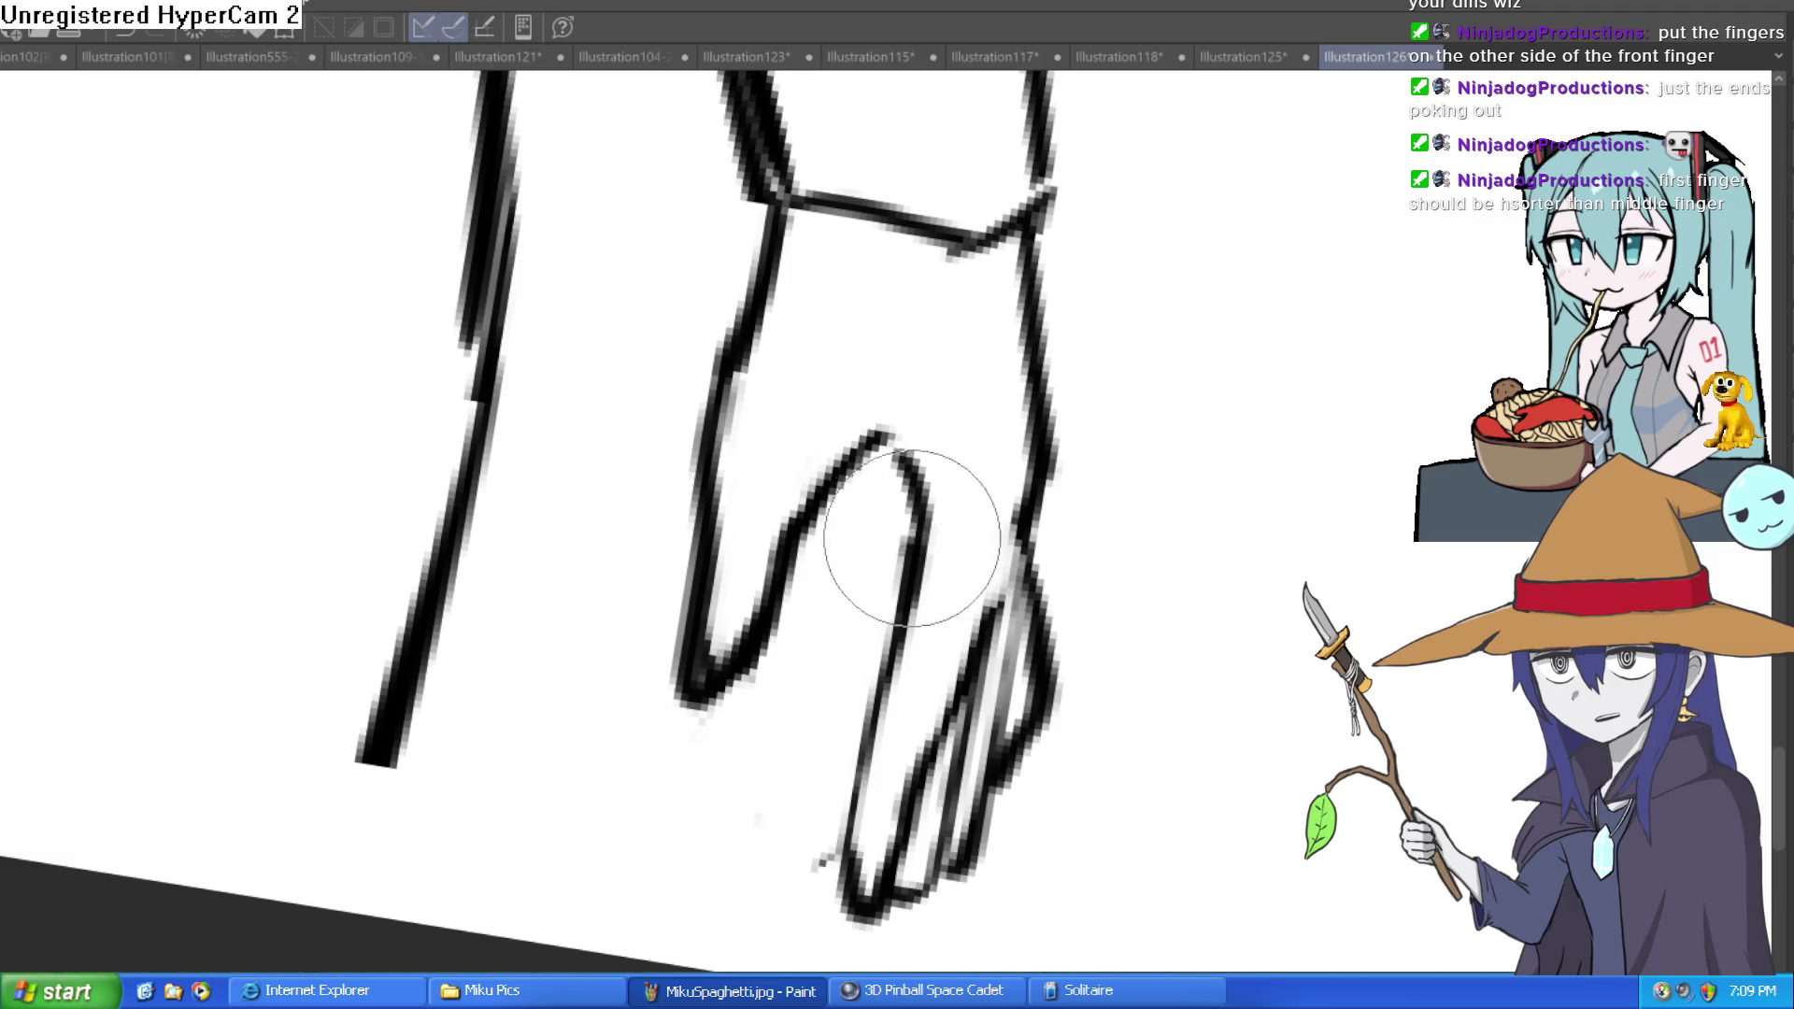
key("ctrl+z")
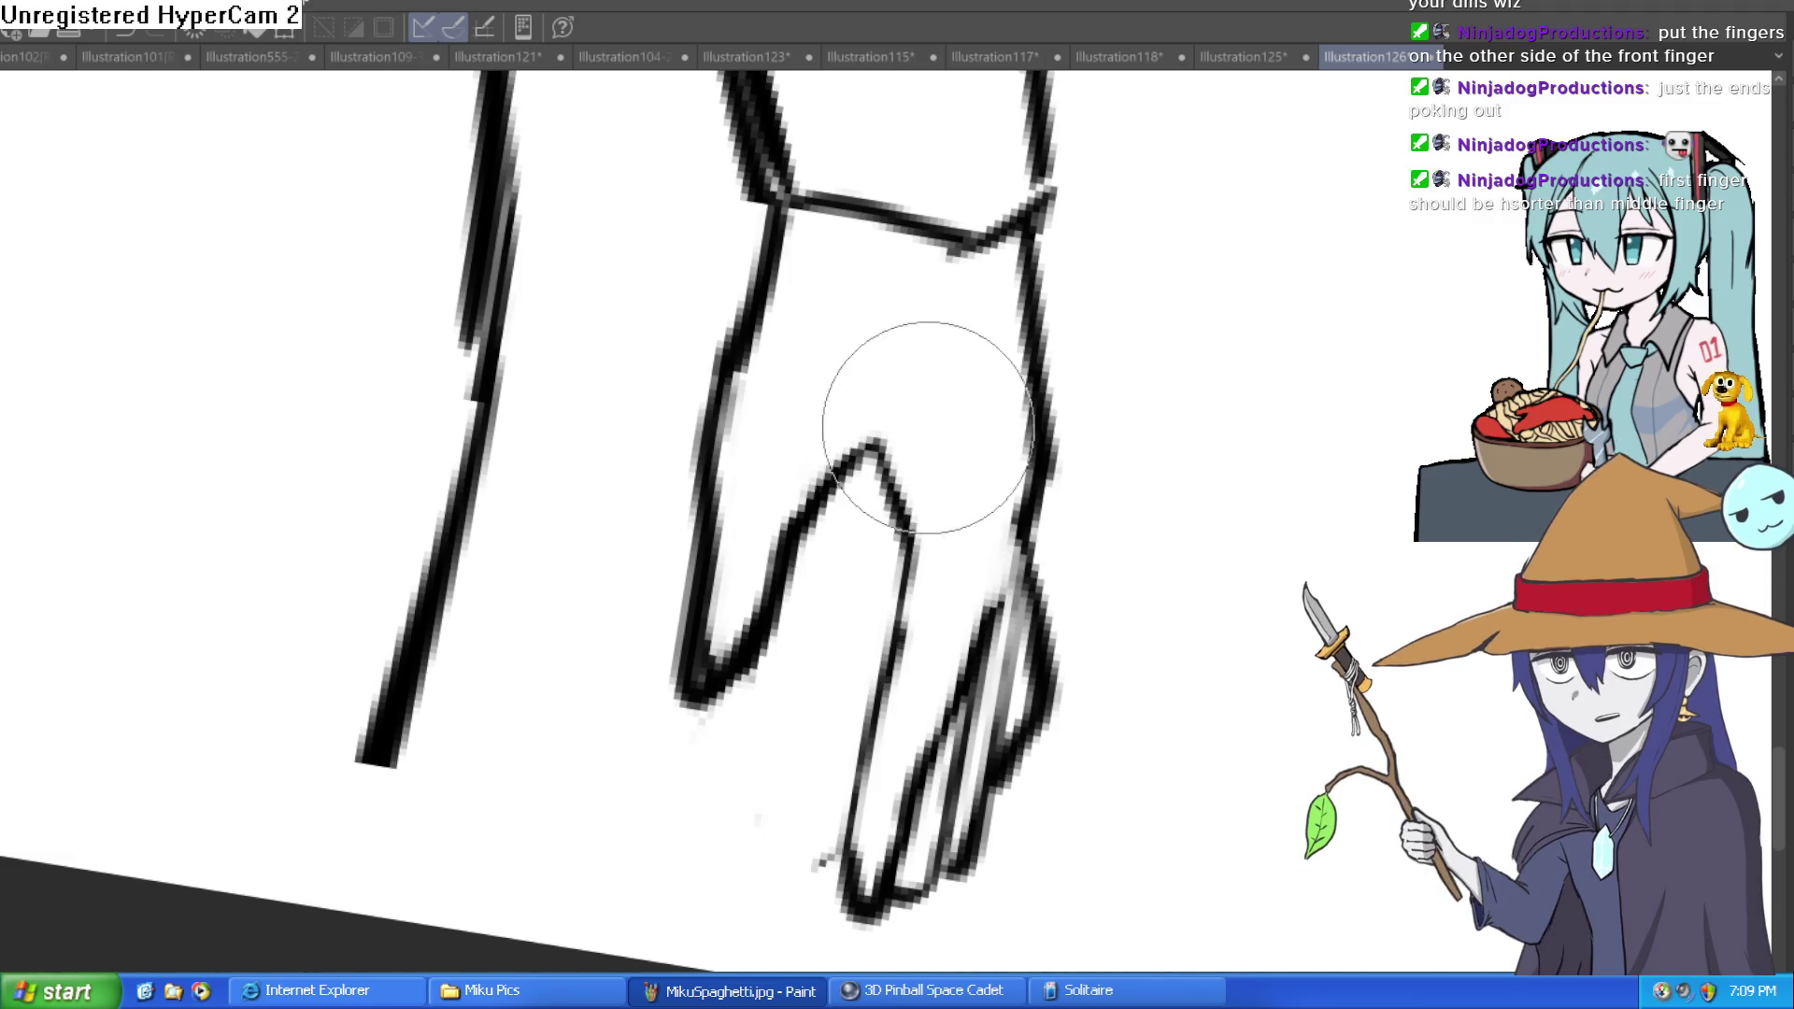
Step: Level the canvas view, lasso the forearm and hand, and start a transform on them
scroll(1053, 208, "down", 4)
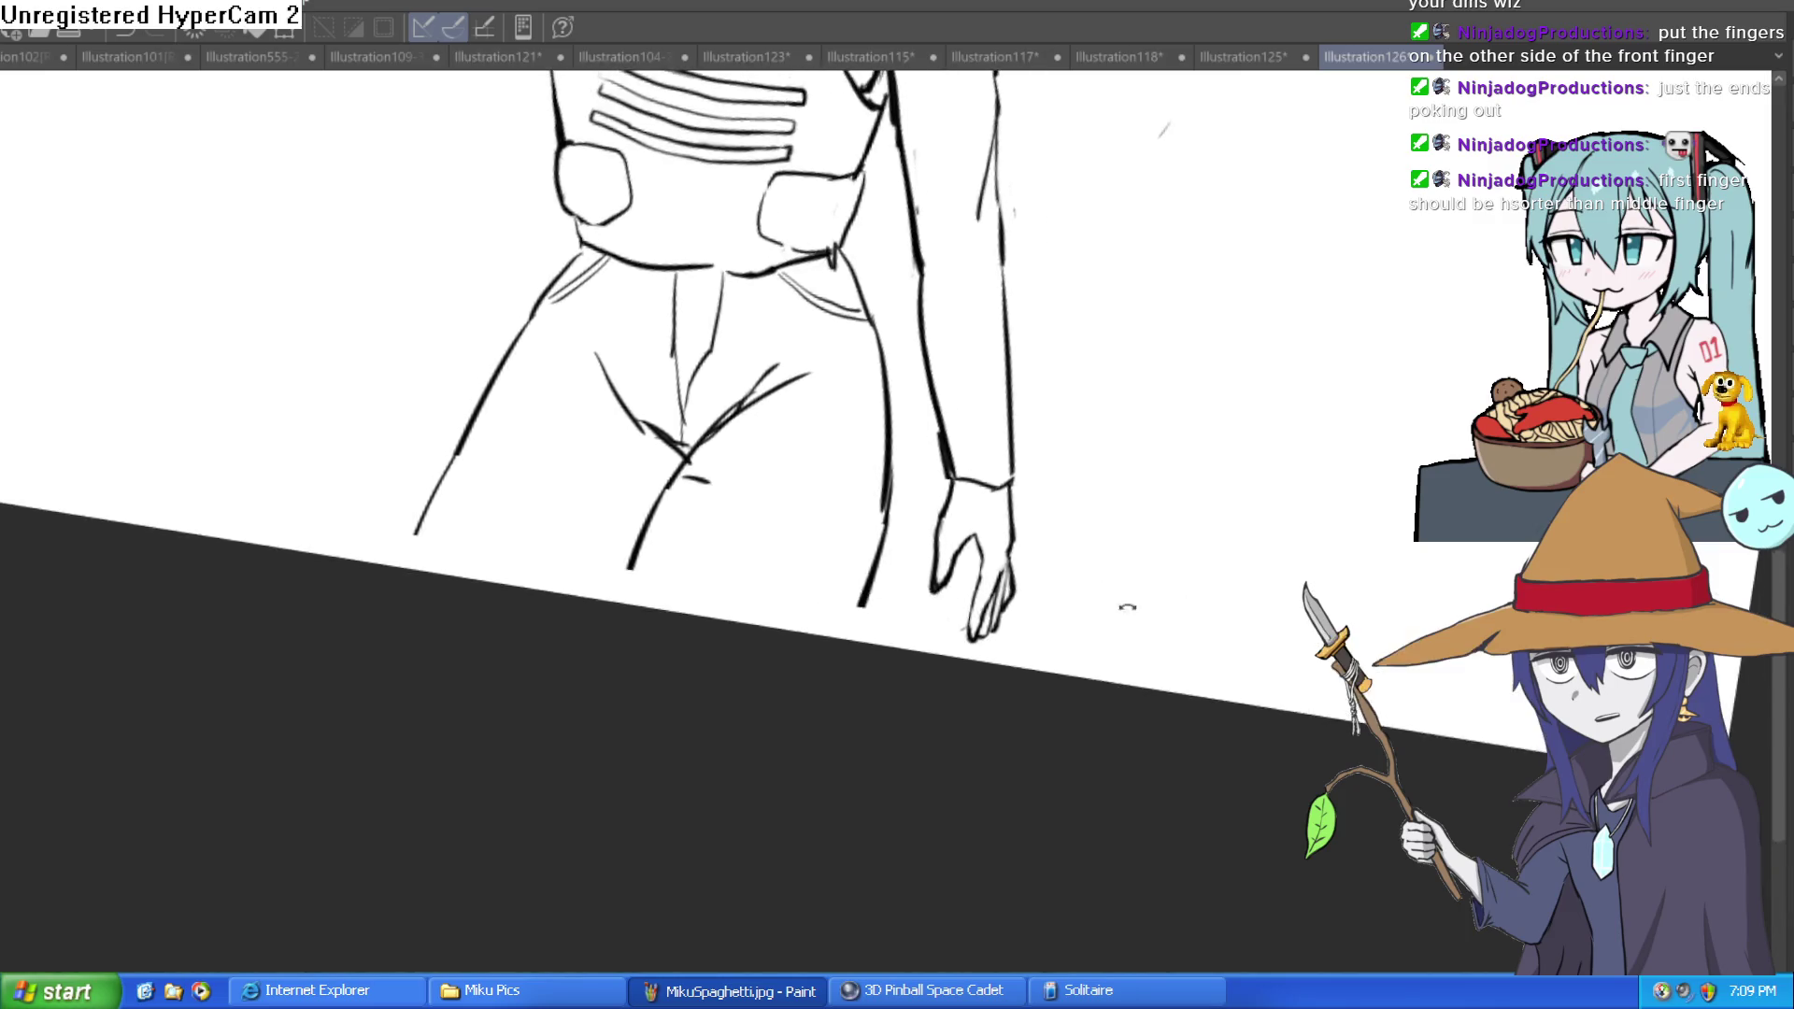
left_click_drag(1113, 621, 1090, 707)
left_click_drag(1118, 629, 1094, 725)
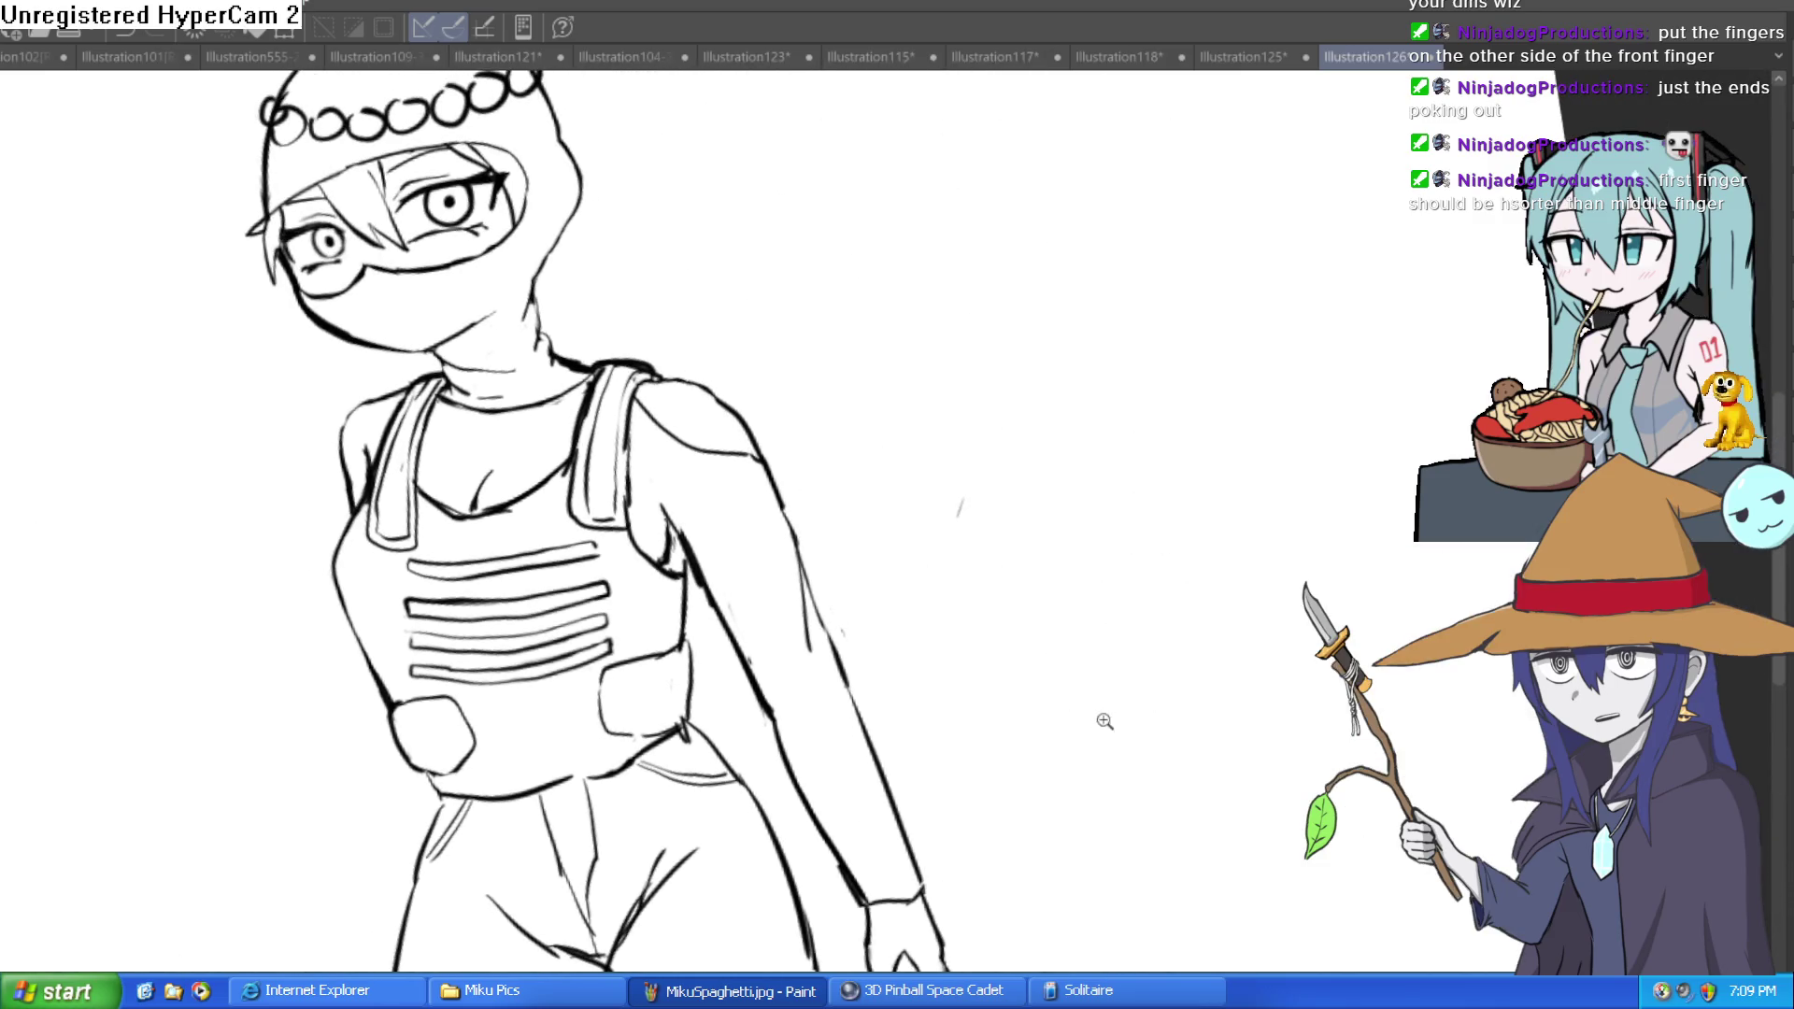
scroll(1084, 652, "down", 2)
mouse_move(1084, 652)
left_mouse_down()
mouse_move(1153, 625)
mouse_move(1162, 657)
left_mouse_up()
scroll(1162, 657, "up", 2)
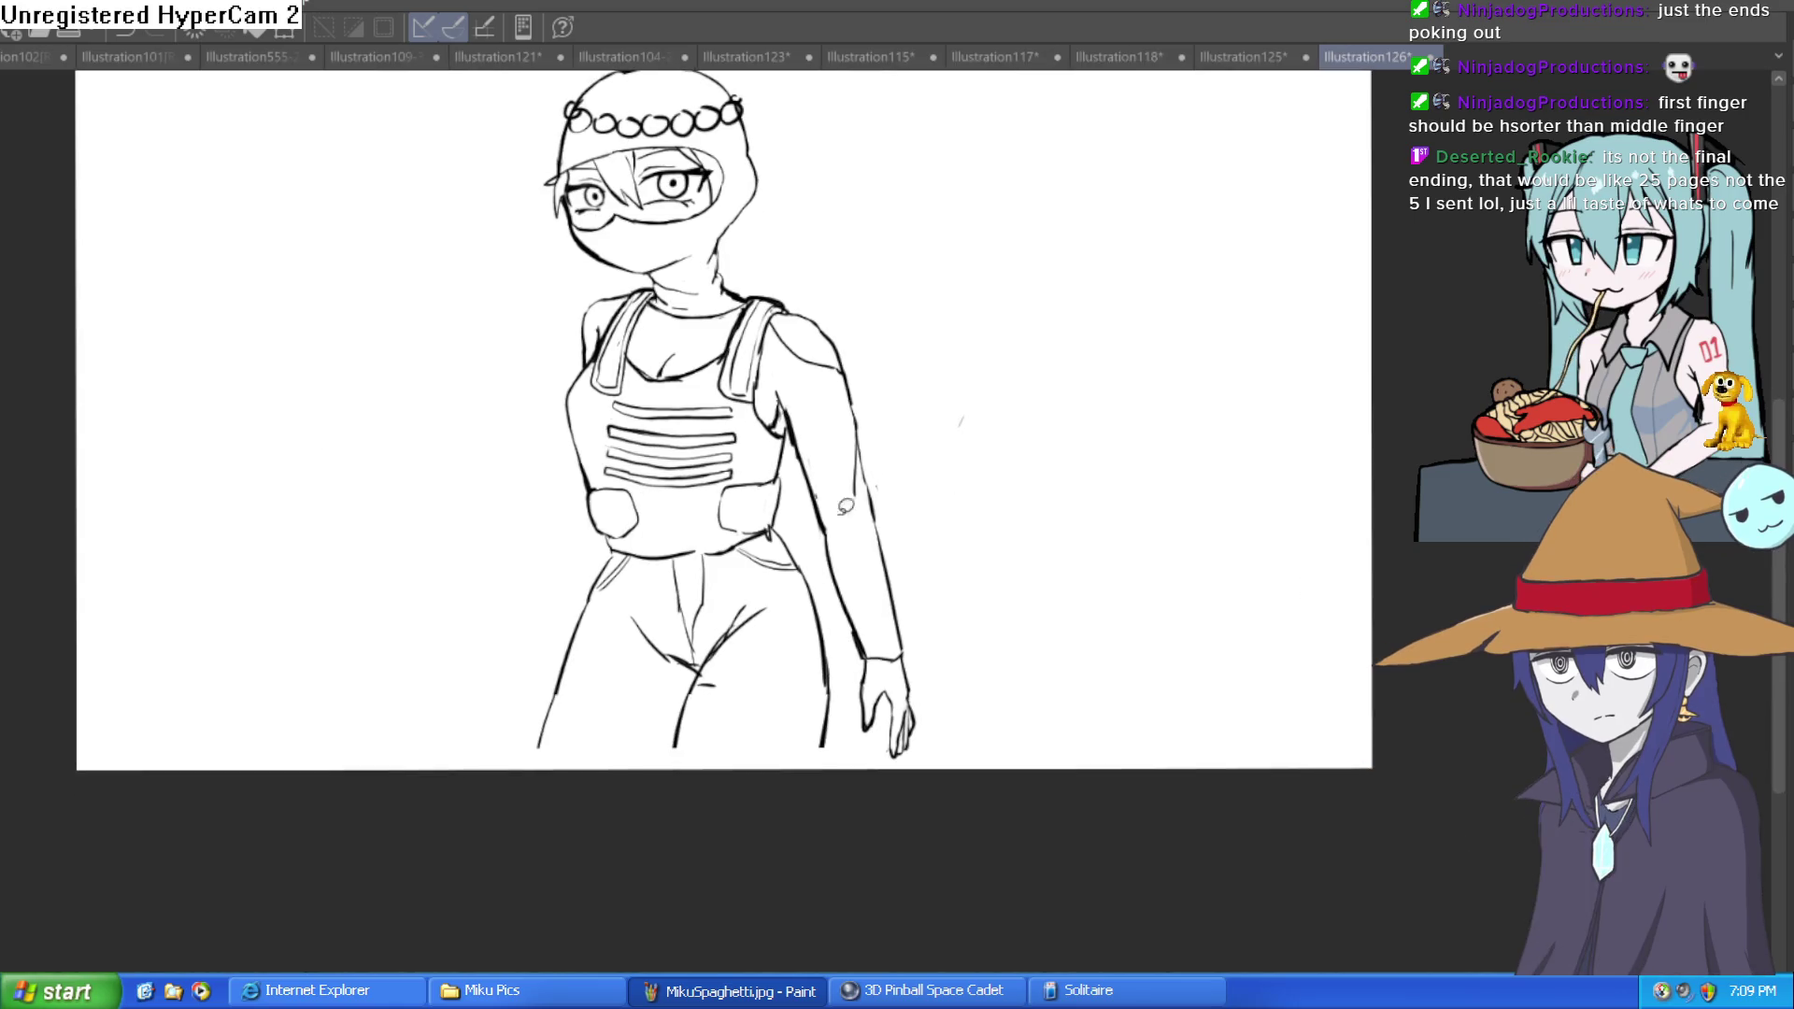
mouse_move(927, 586)
left_mouse_down()
mouse_move(930, 762)
mouse_move(870, 762)
mouse_move(845, 729)
left_mouse_up()
key("ctrl+t")
left_click_drag(942, 559, 948, 549)
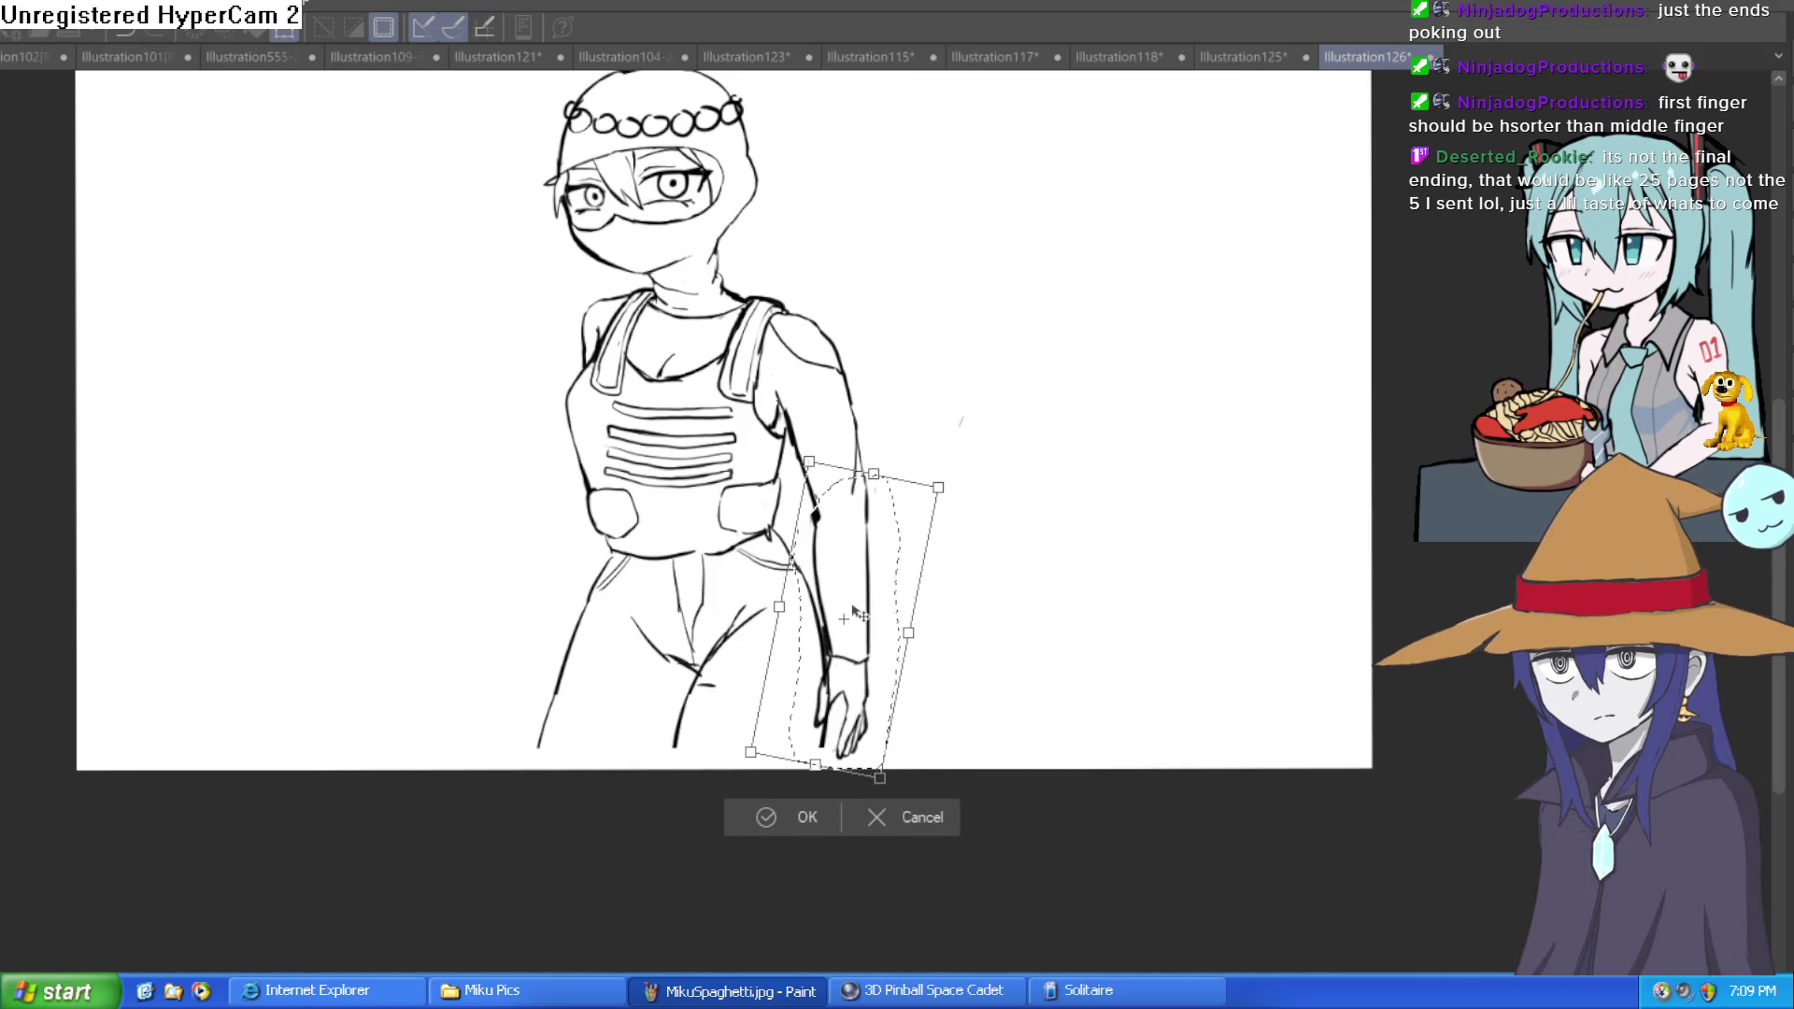
left_click(799, 814)
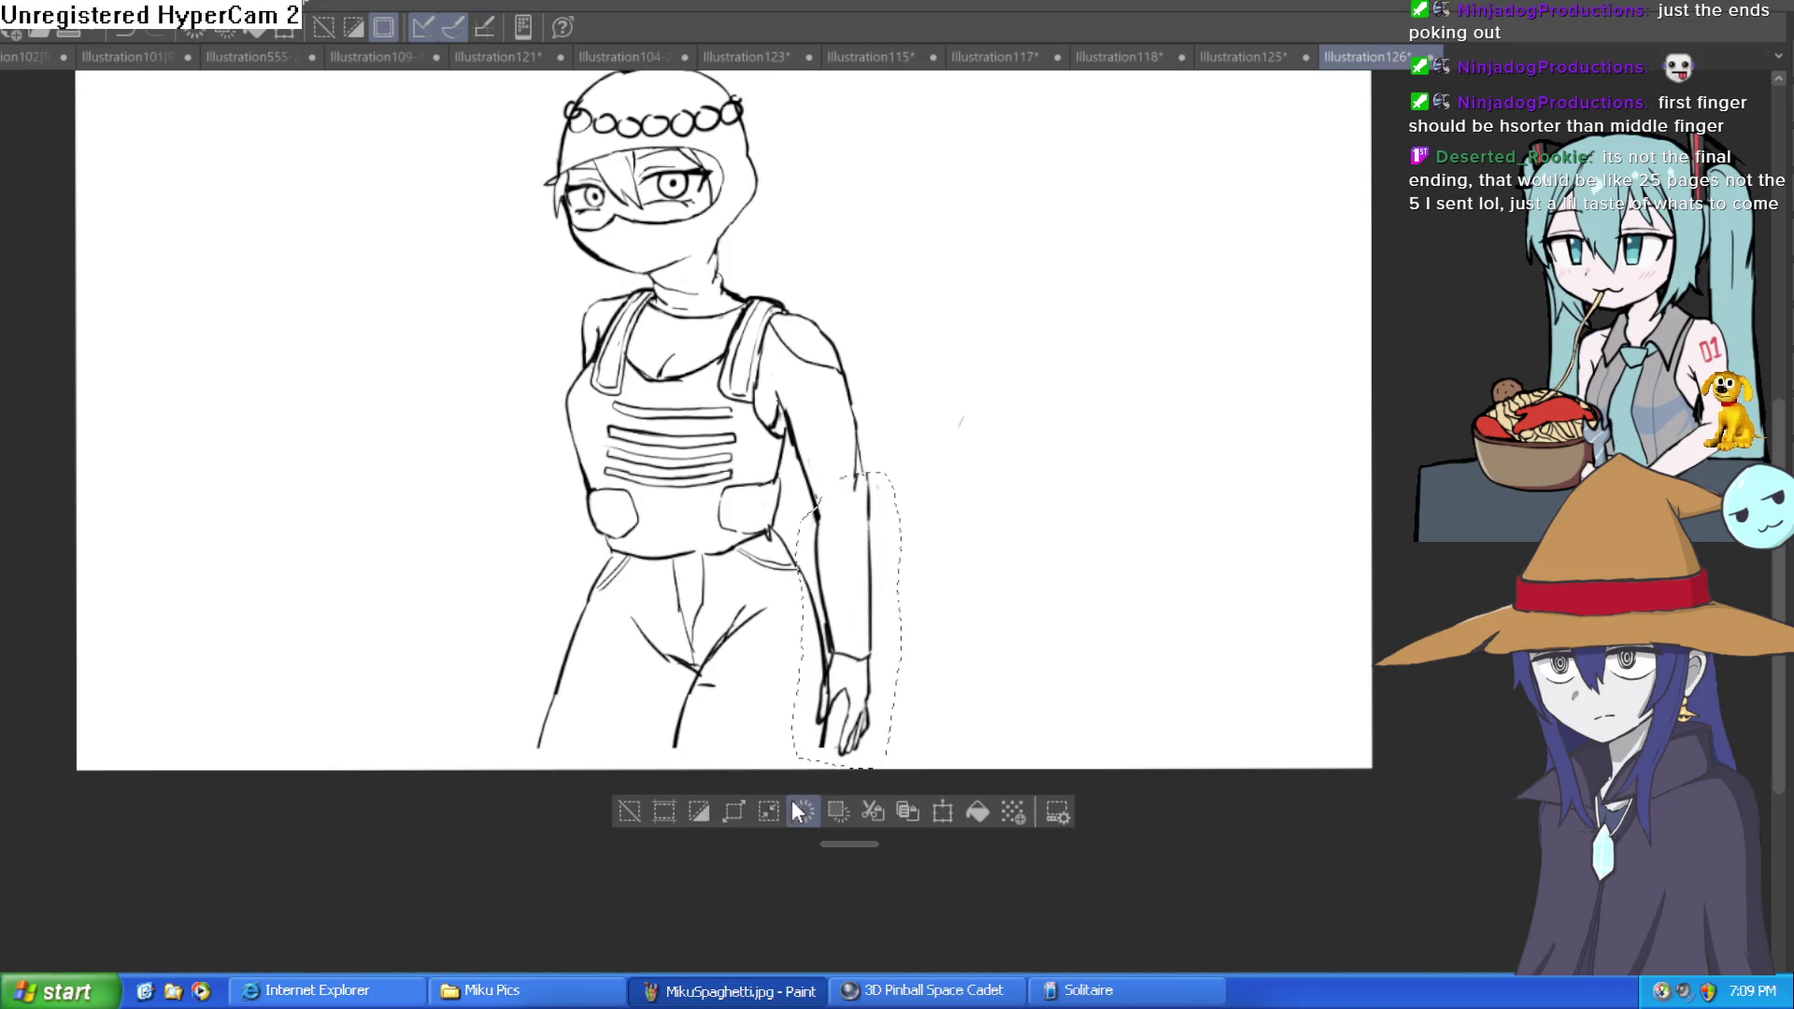
left_click(629, 811)
scroll(861, 476, "up", 5)
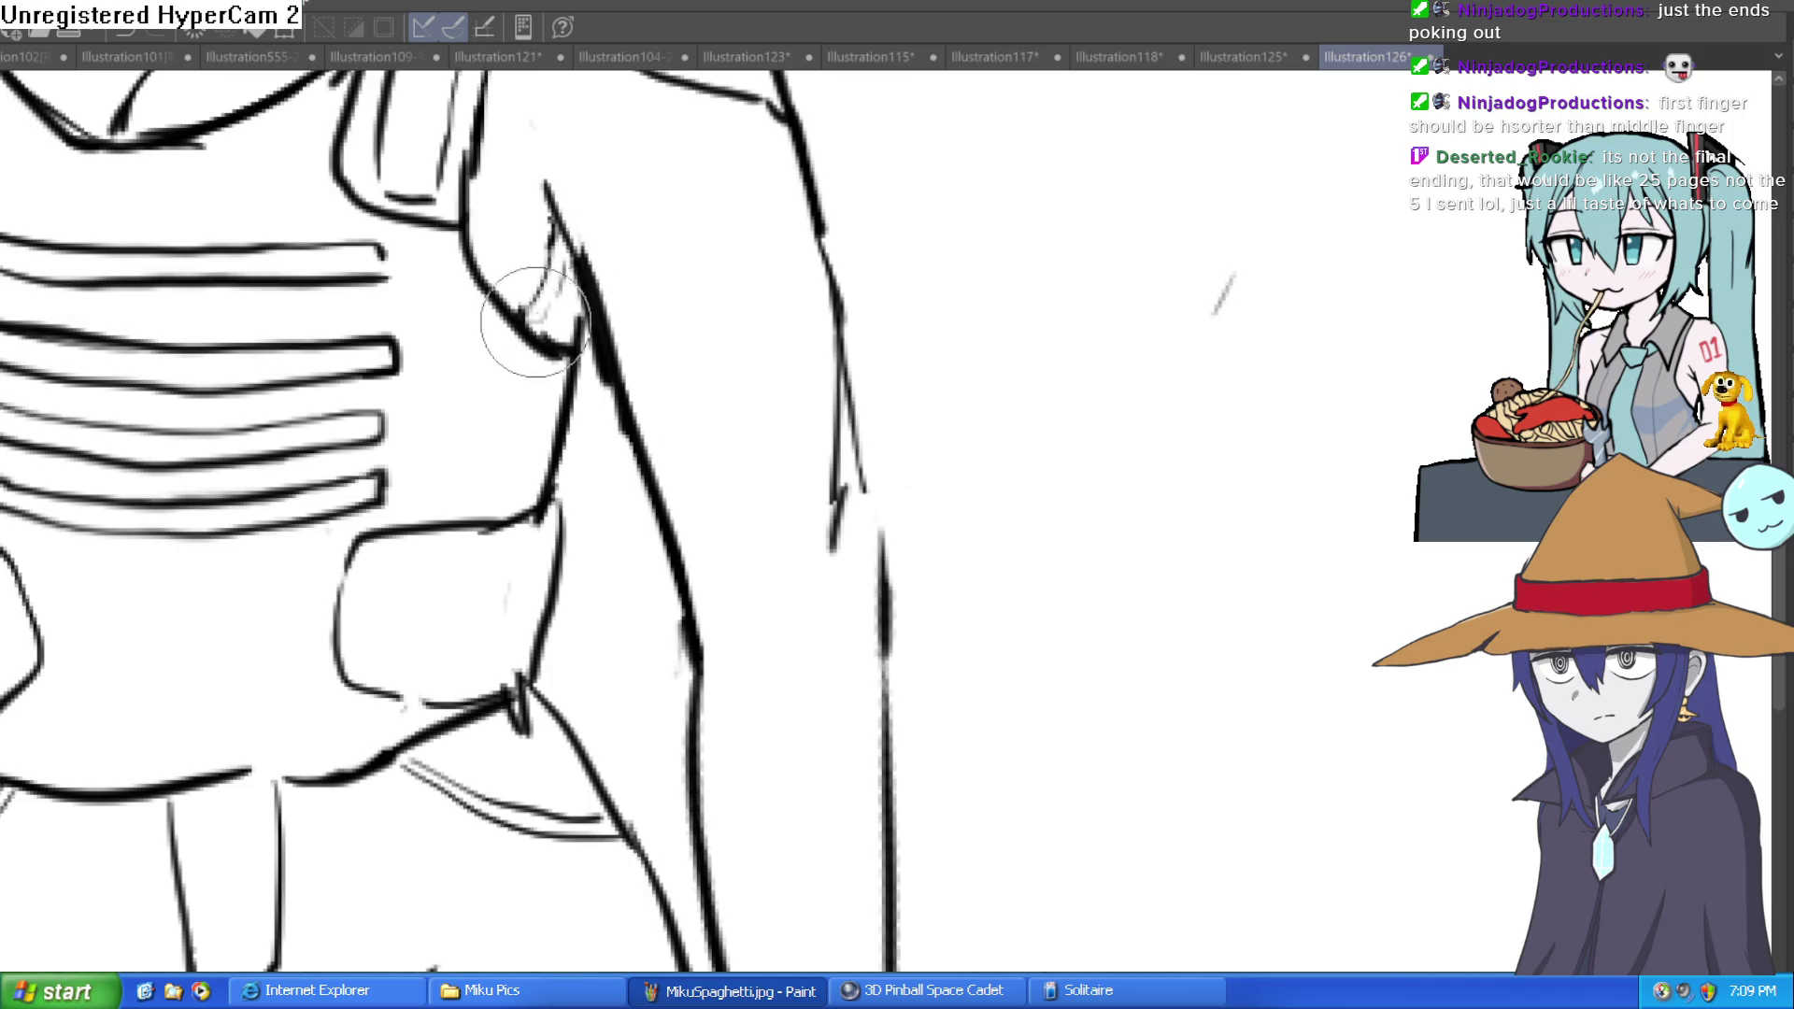
scroll(885, 699, "down", 5)
scroll(878, 691, "up", 2)
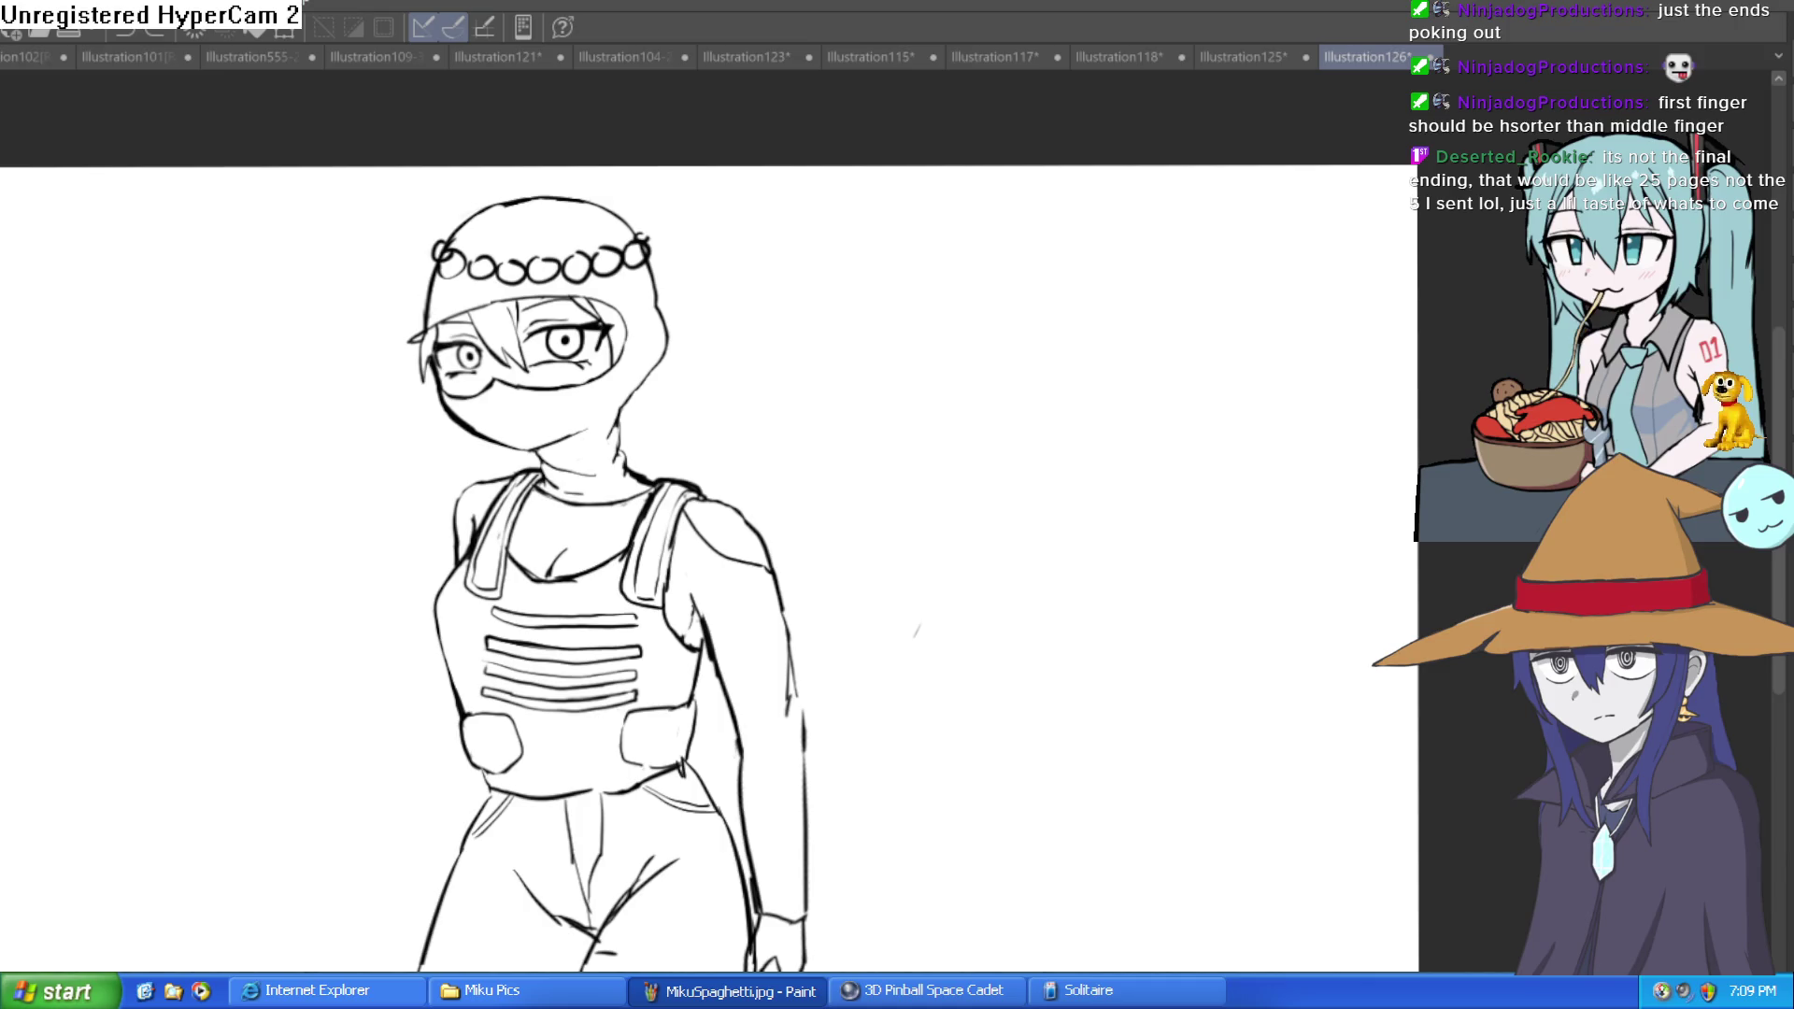
scroll(837, 573, "down", 3)
scroll(825, 613, "up", 3)
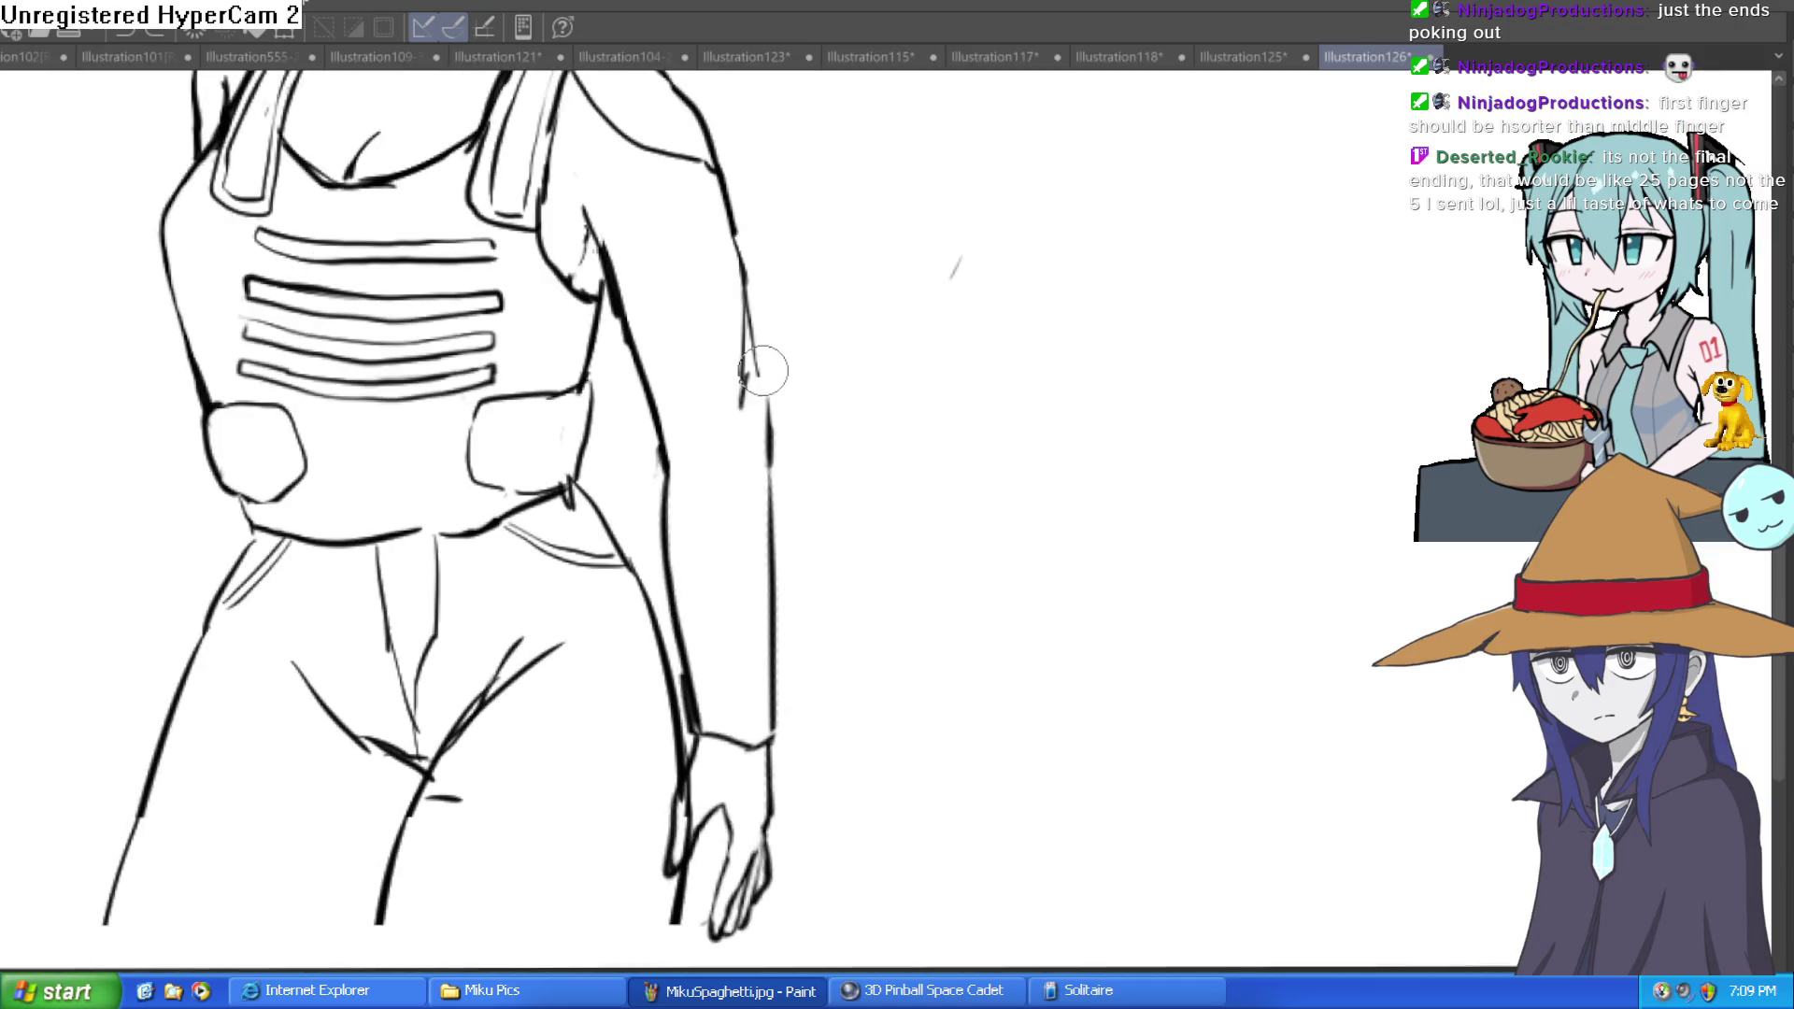
scroll(766, 389, "up", 3)
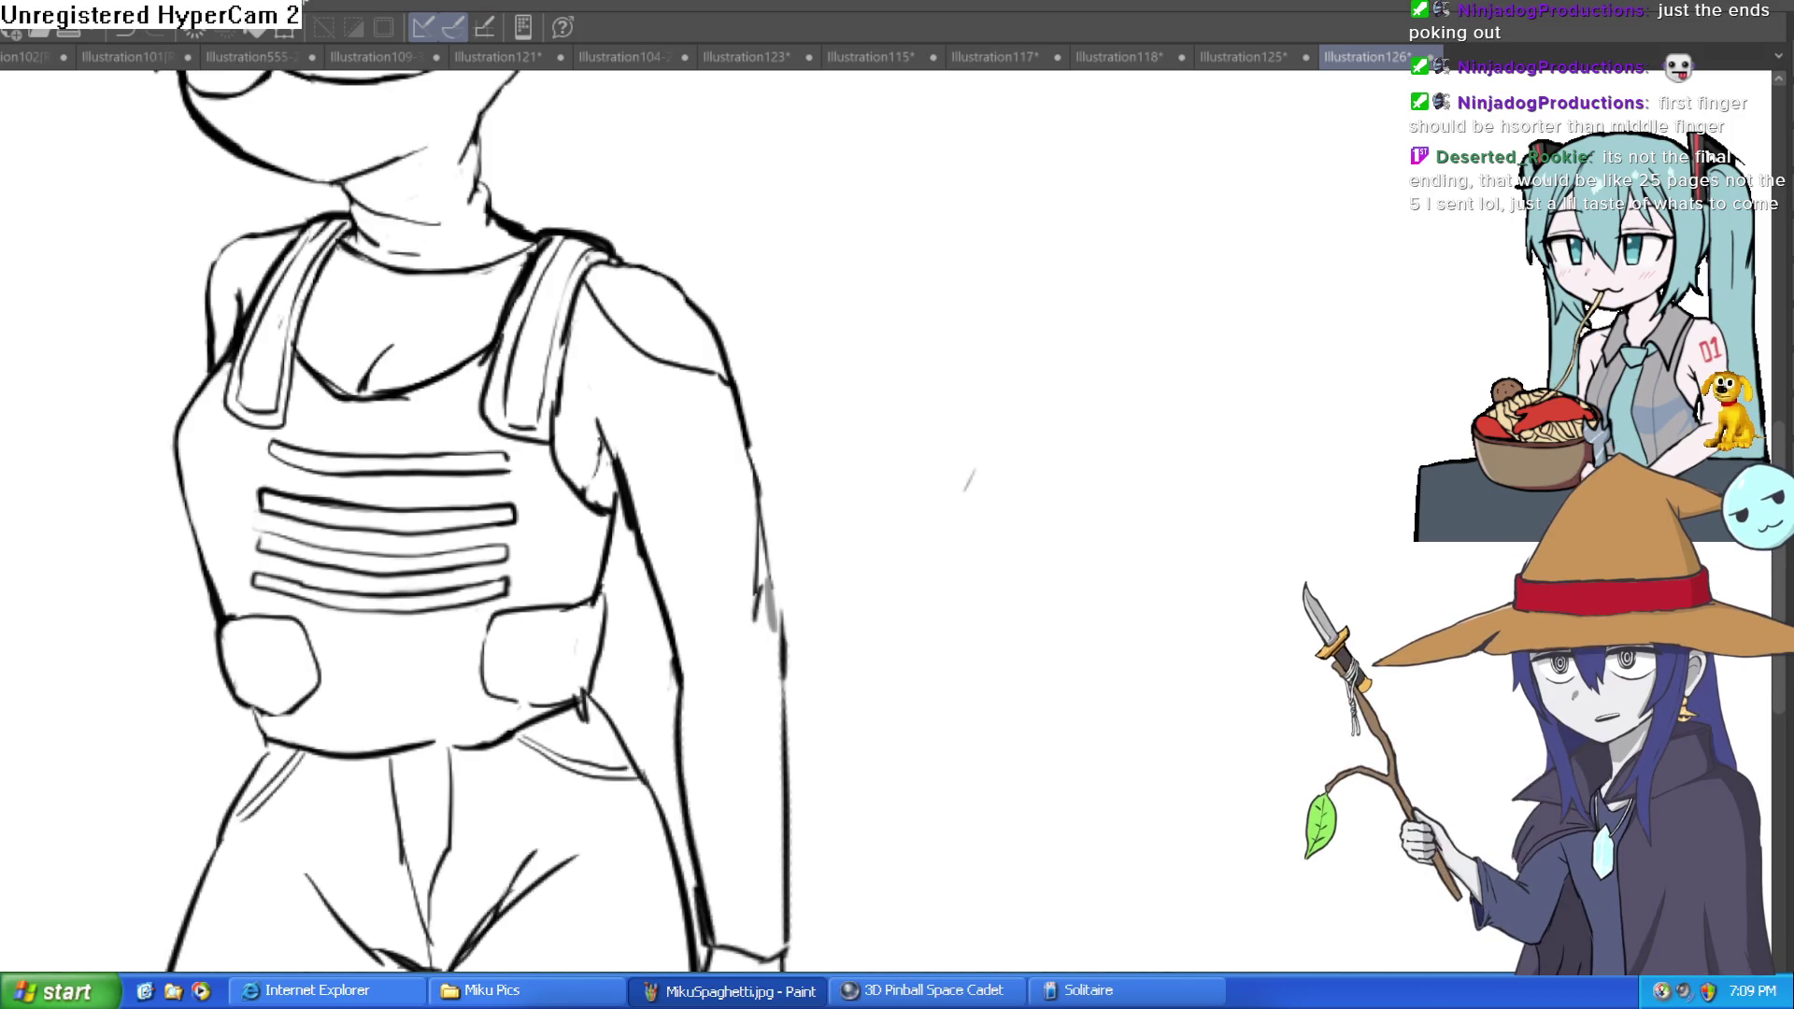
left_click(719, 550)
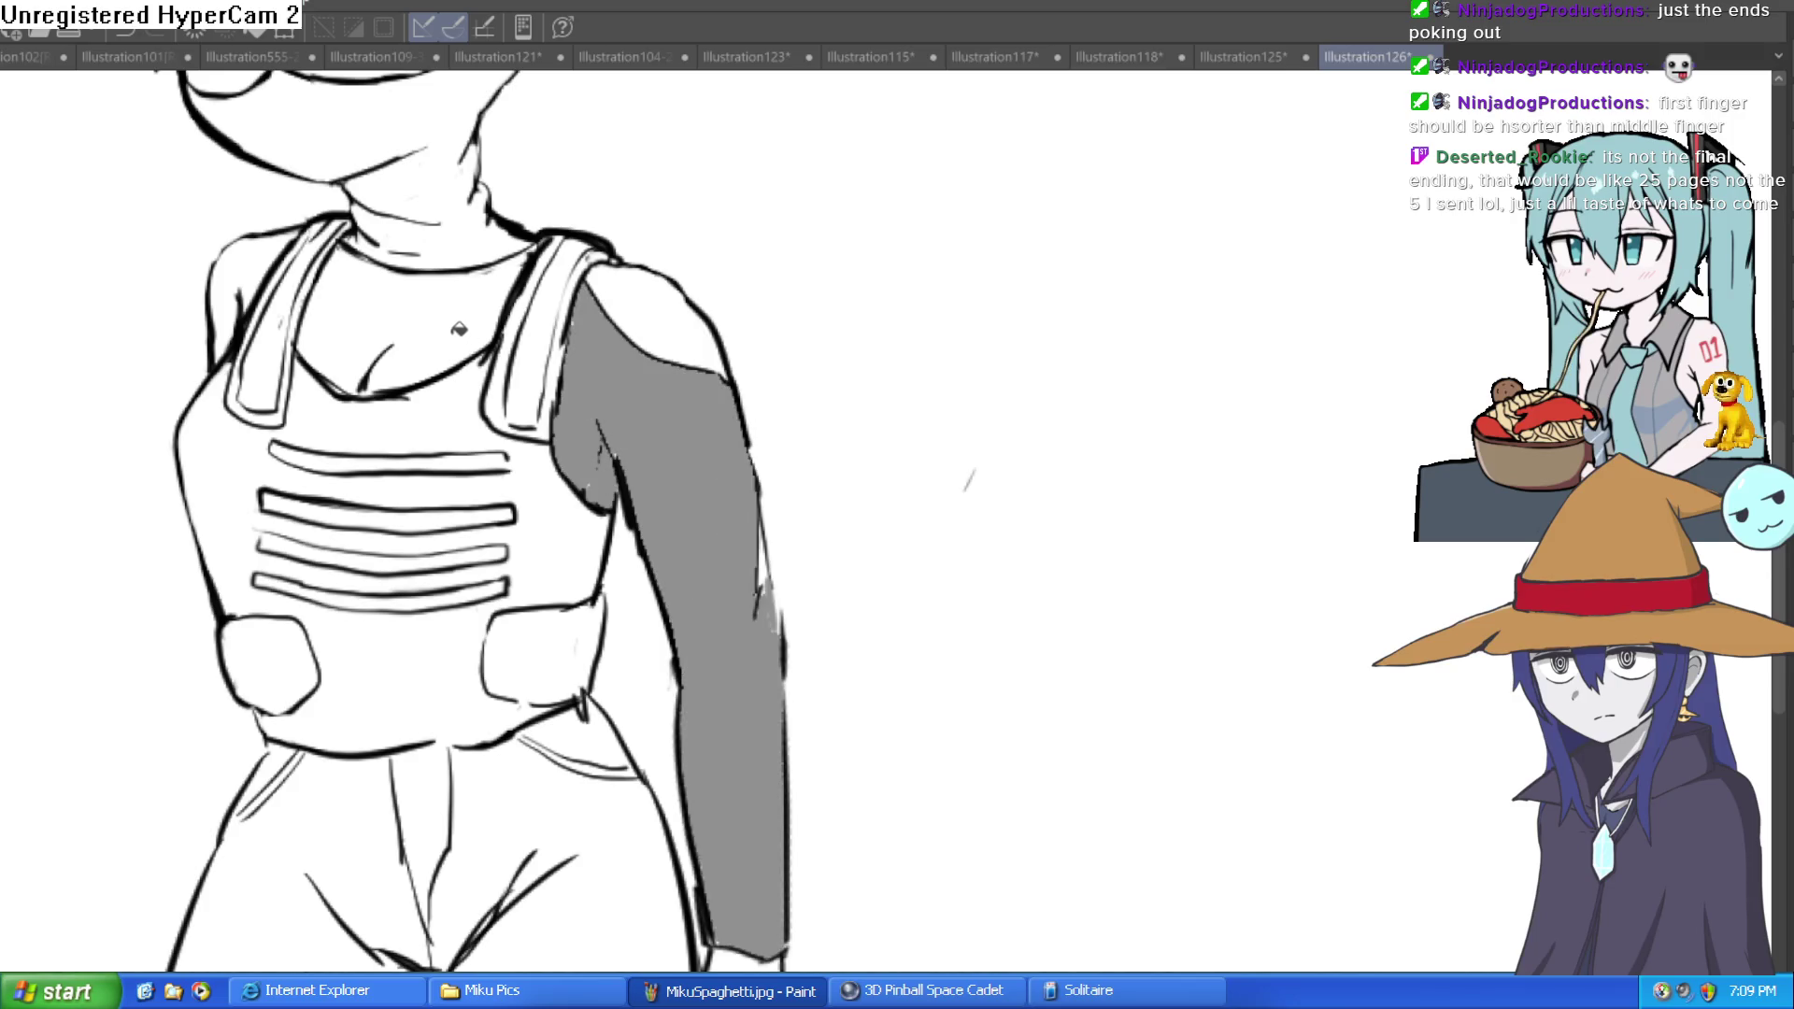
Step: Fill the shoulder, vest body, left pocket, both stripes and chest with lighter grey
left_click(262, 253)
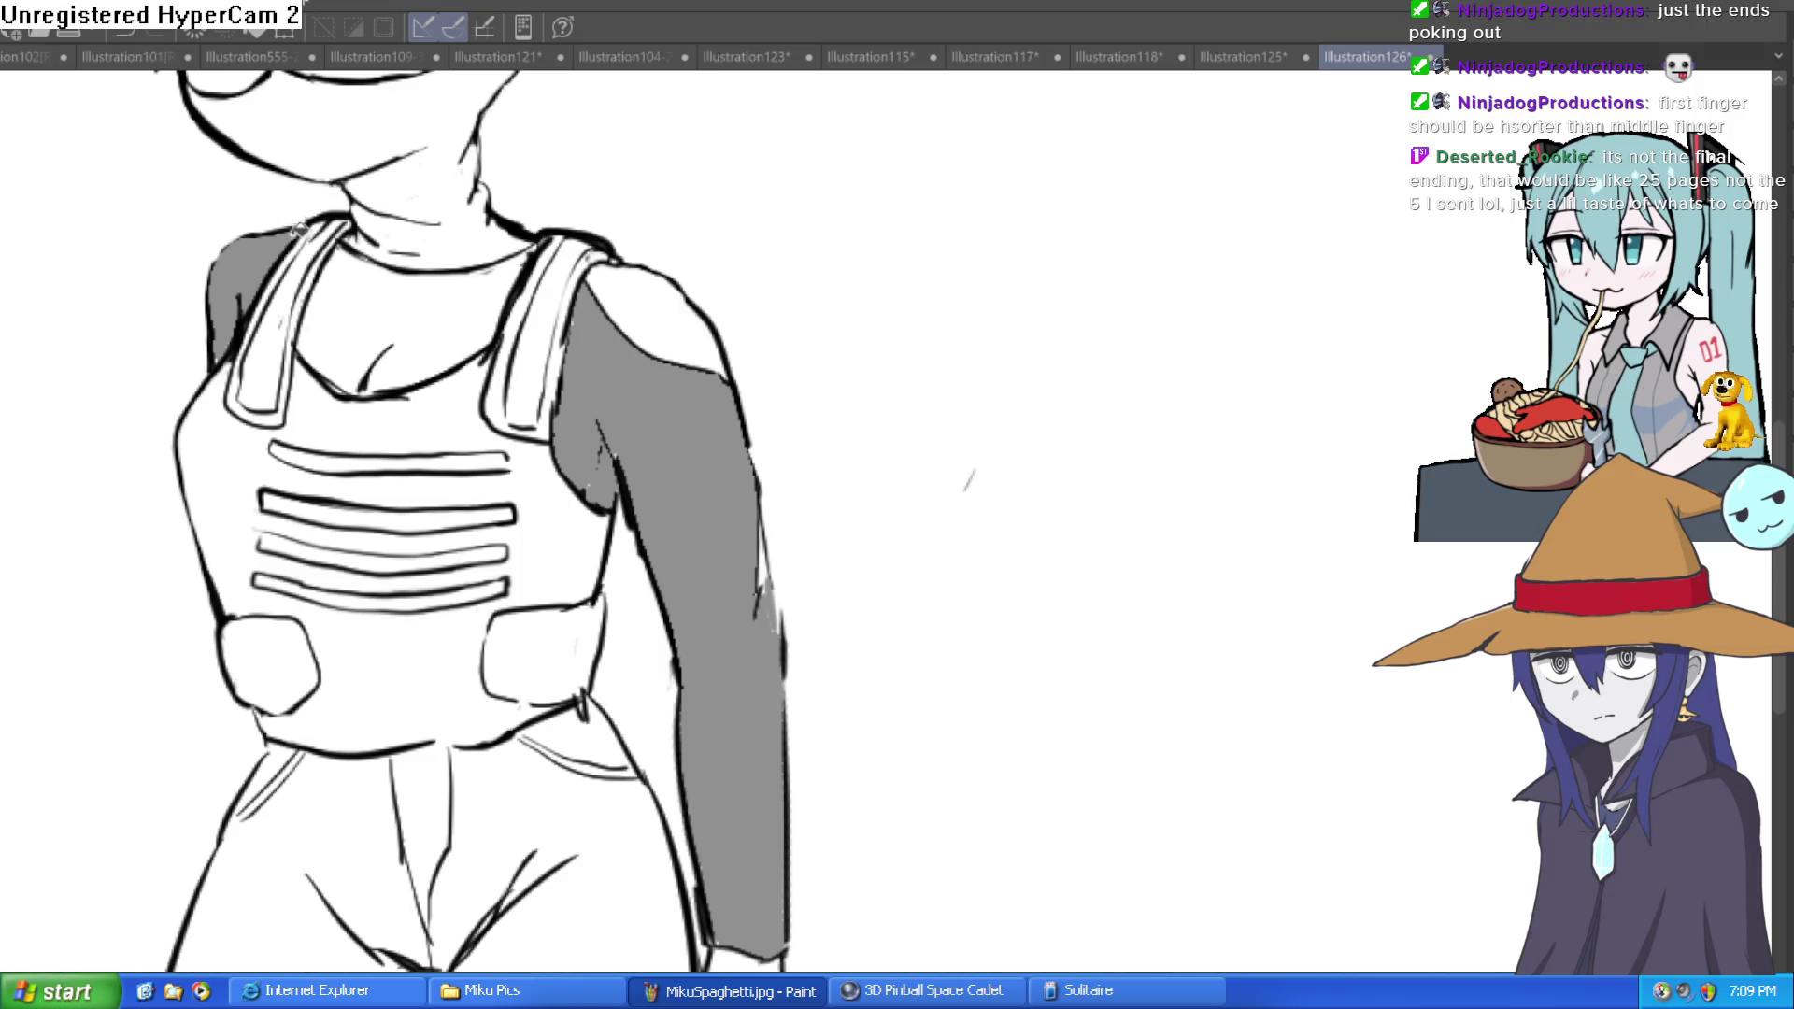
left_click_drag(634, 658, 557, 595)
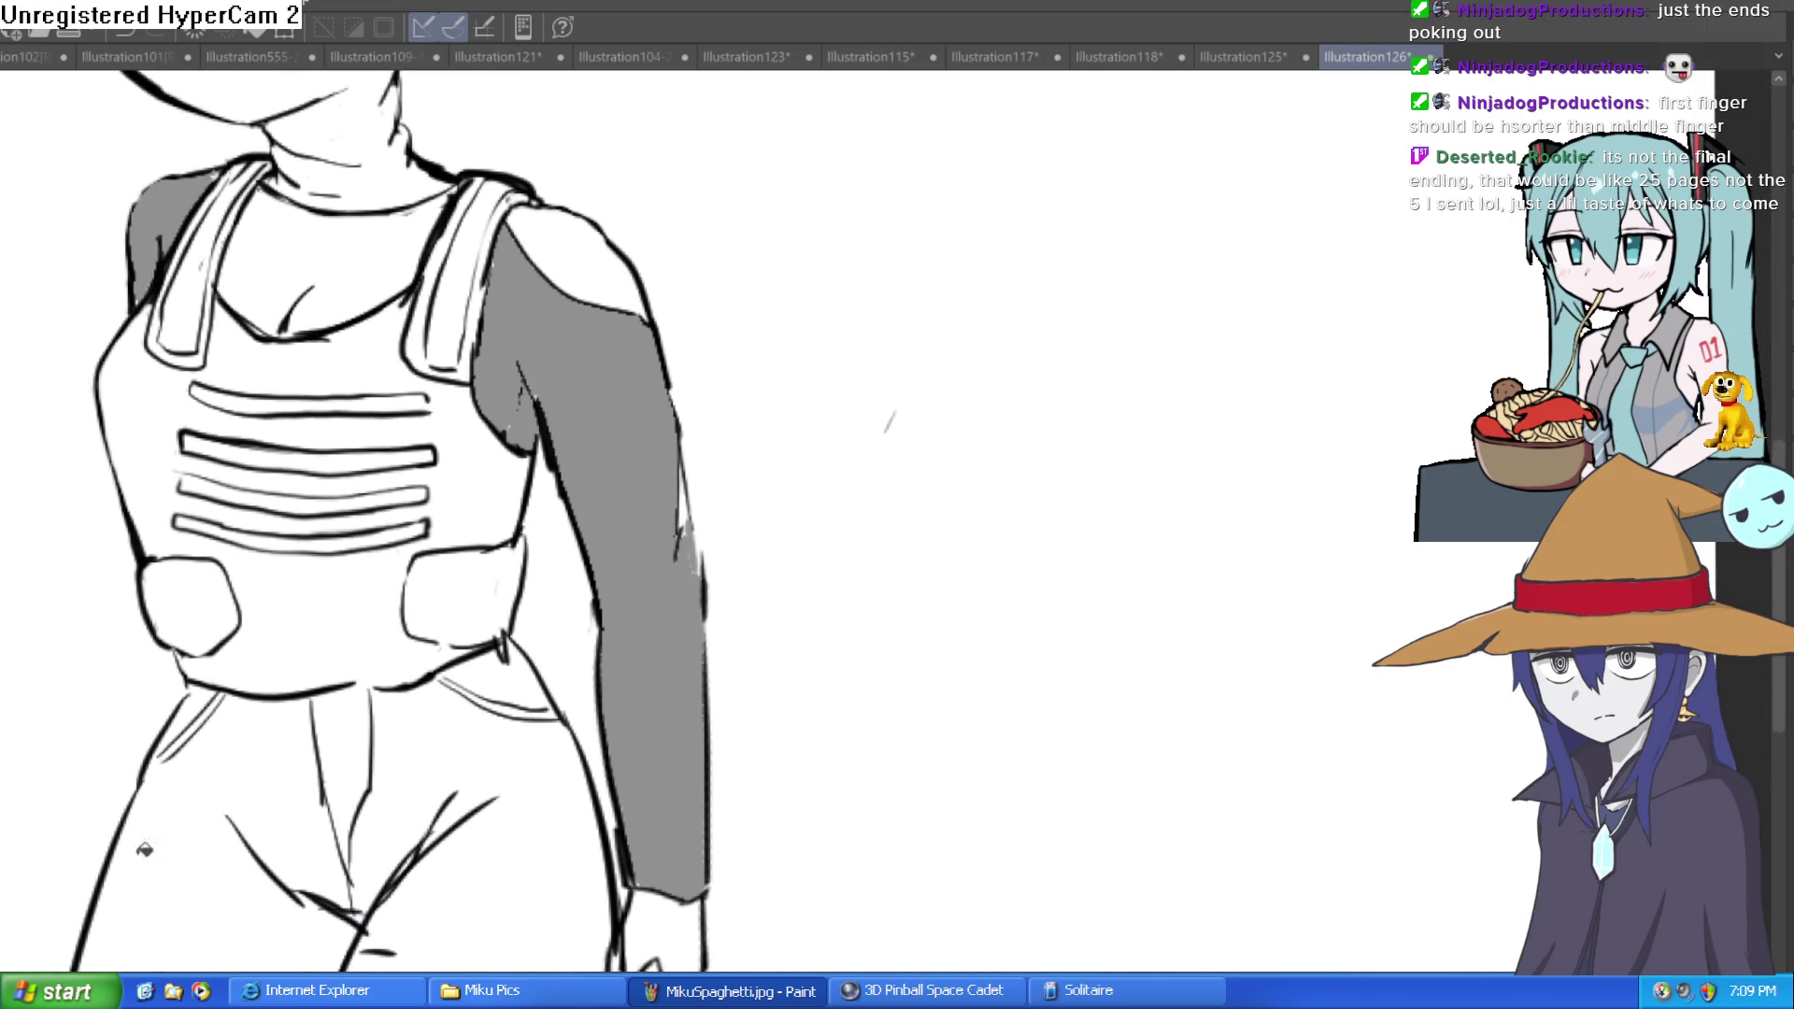
left_click(353, 613)
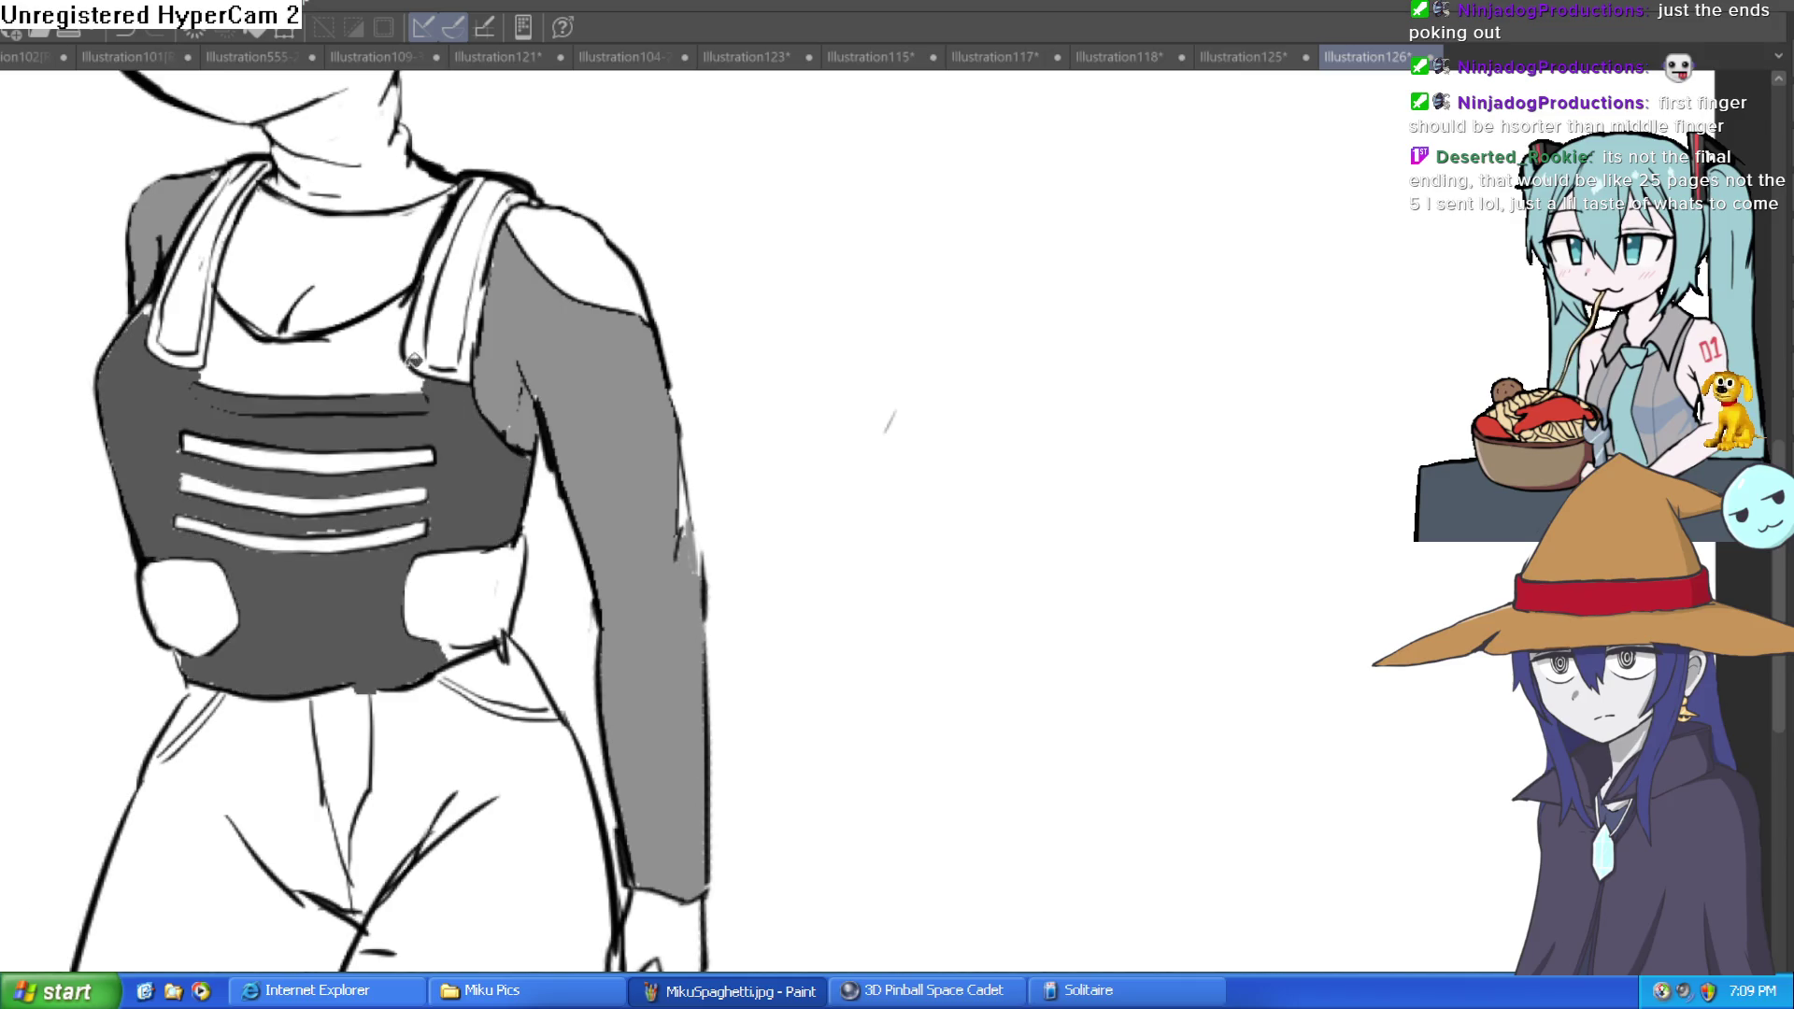
key("ctrl+z")
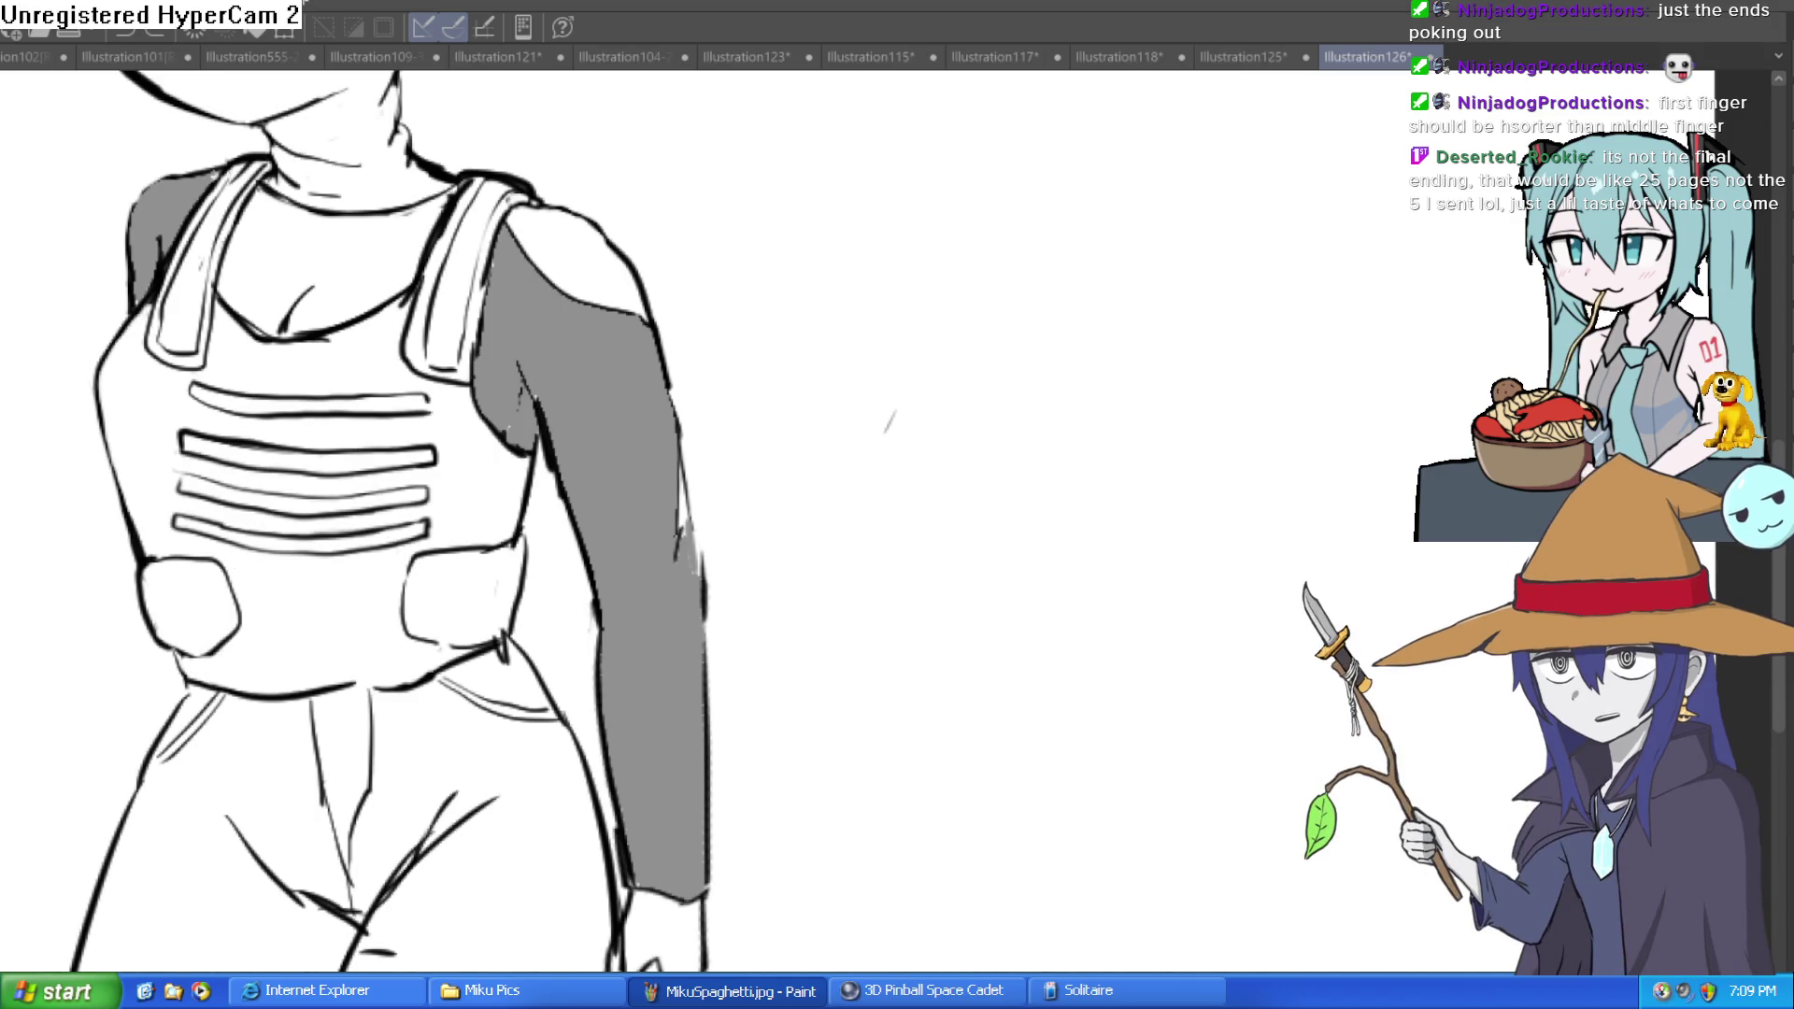
left_click(309, 598)
left_click(192, 607)
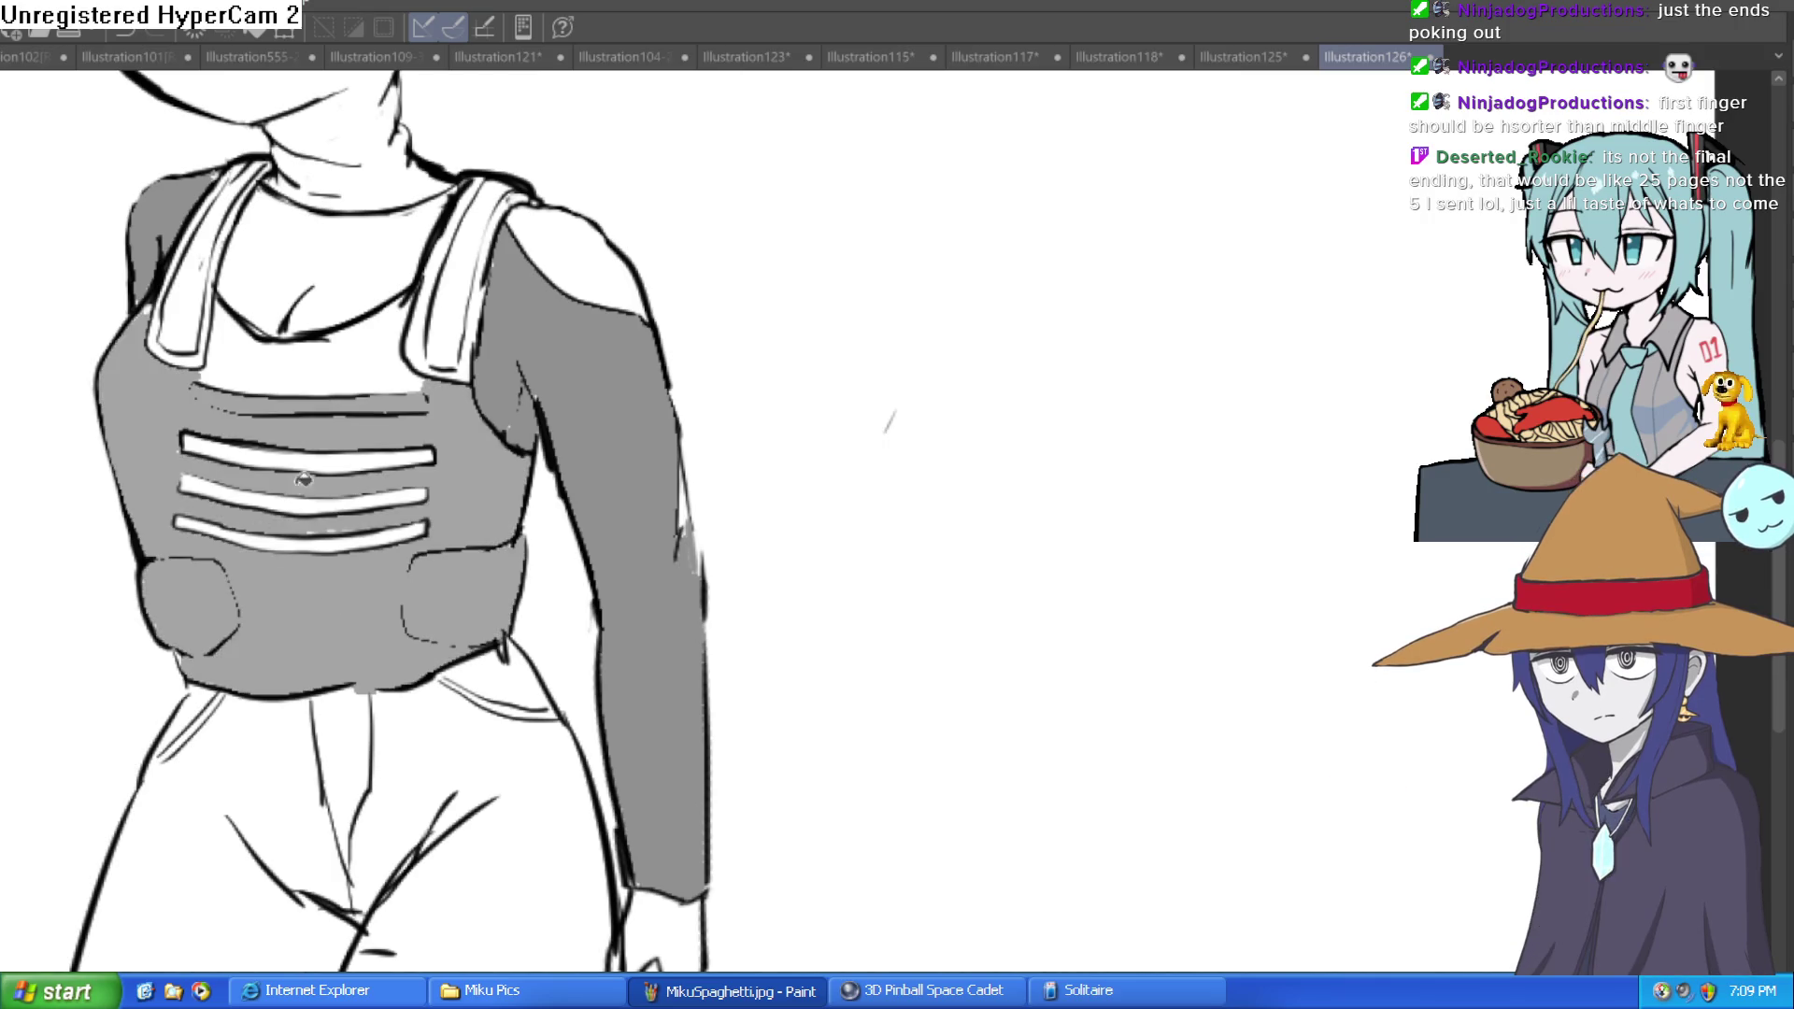
left_click(338, 455)
left_click(329, 498)
left_click(325, 530)
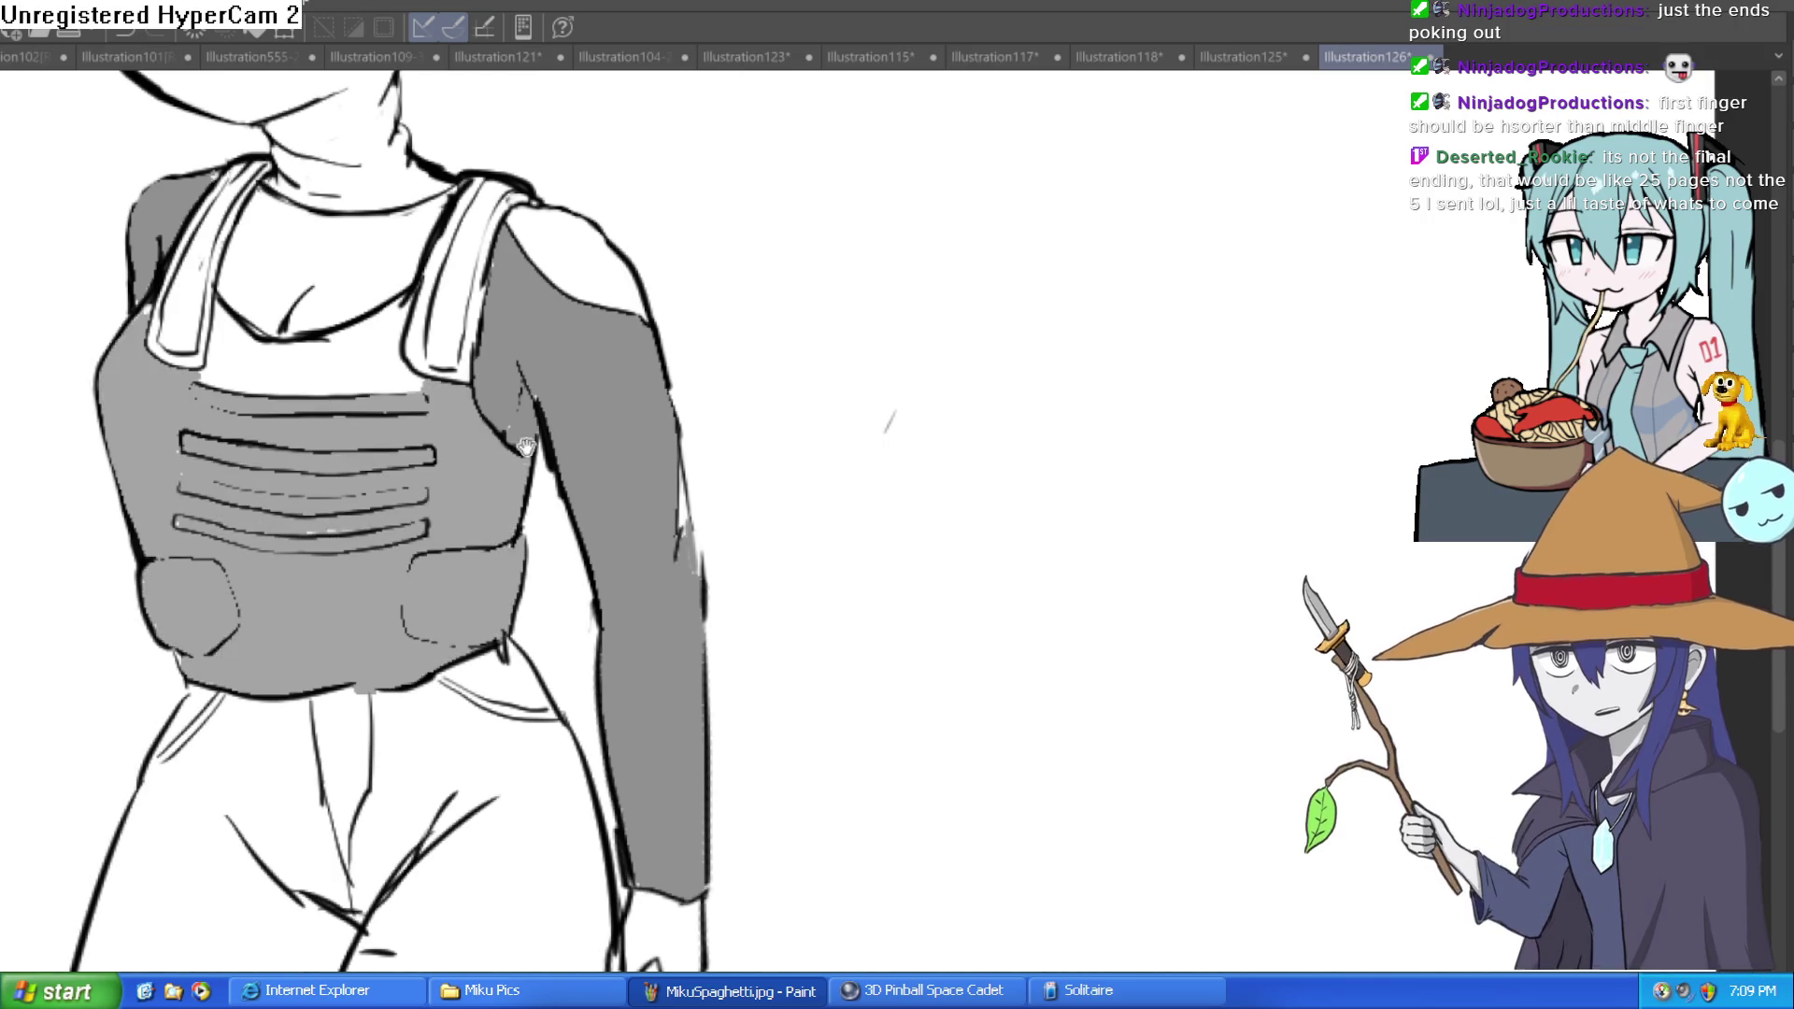
scroll(512, 522, "up", 2)
left_click(365, 432)
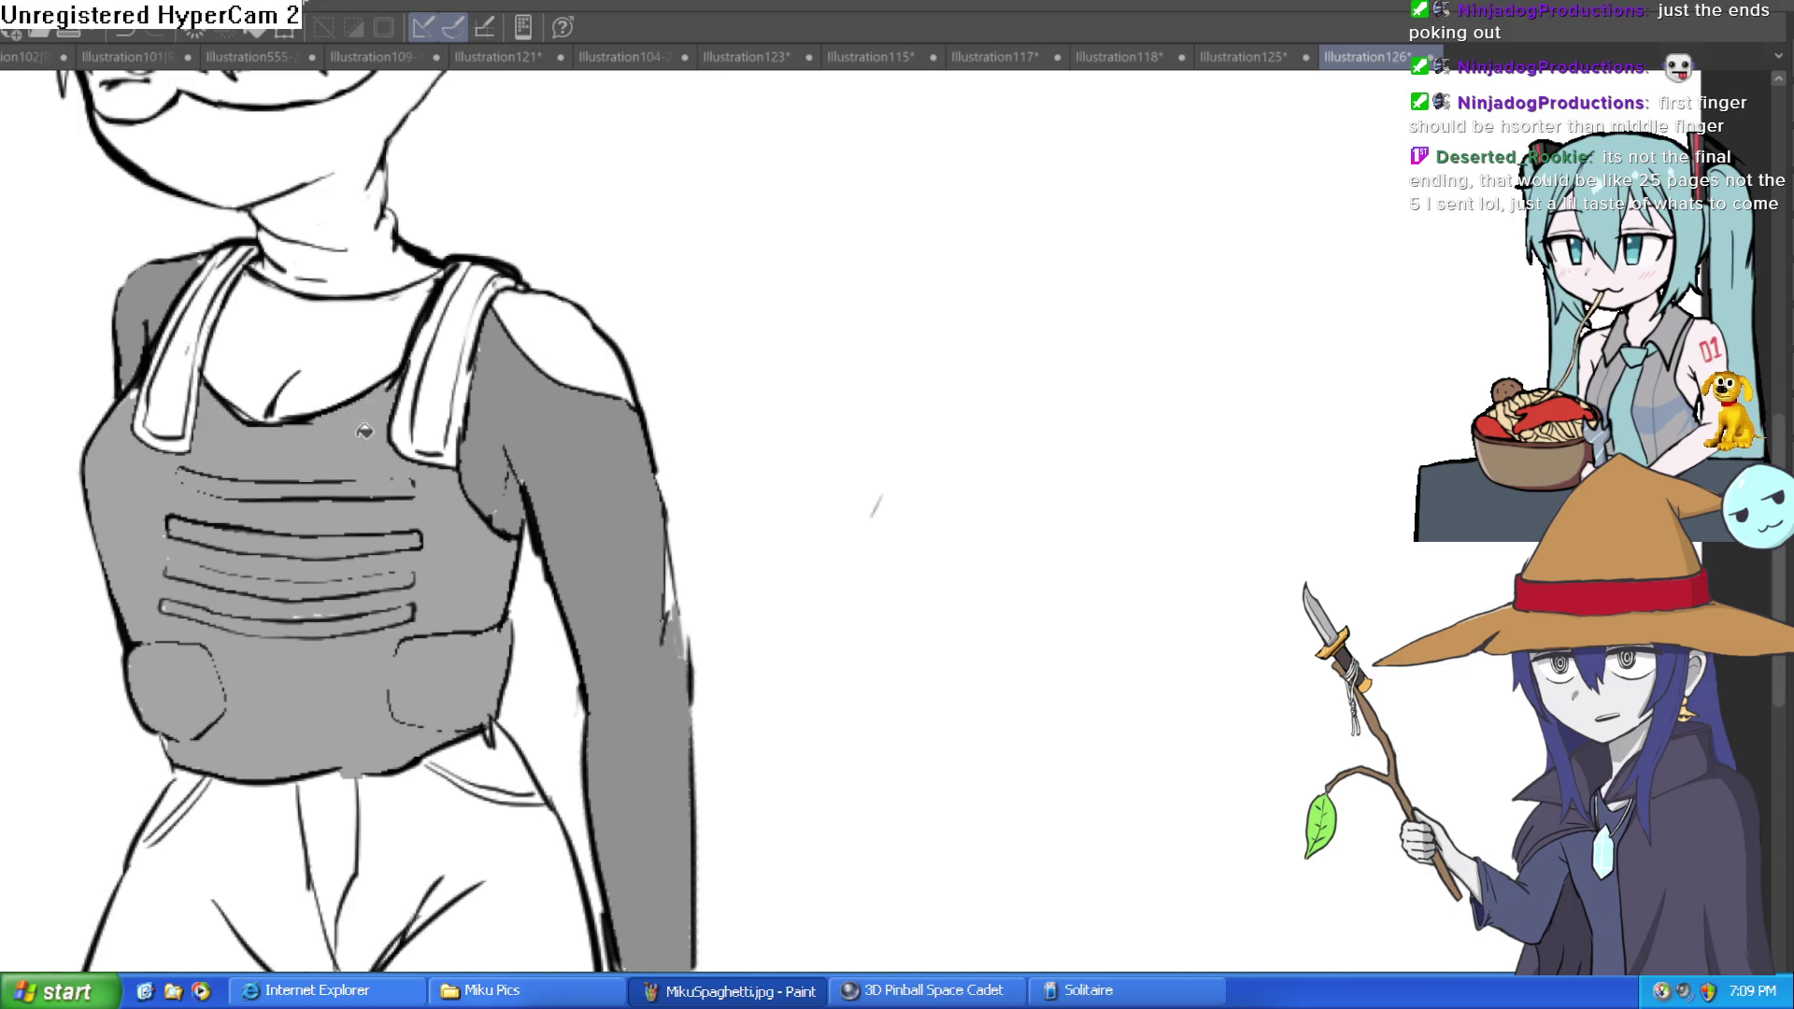
Step: Fill the left and right shoulder straps and the neck with grey
left_click(188, 361)
scroll(230, 285, "up", 3)
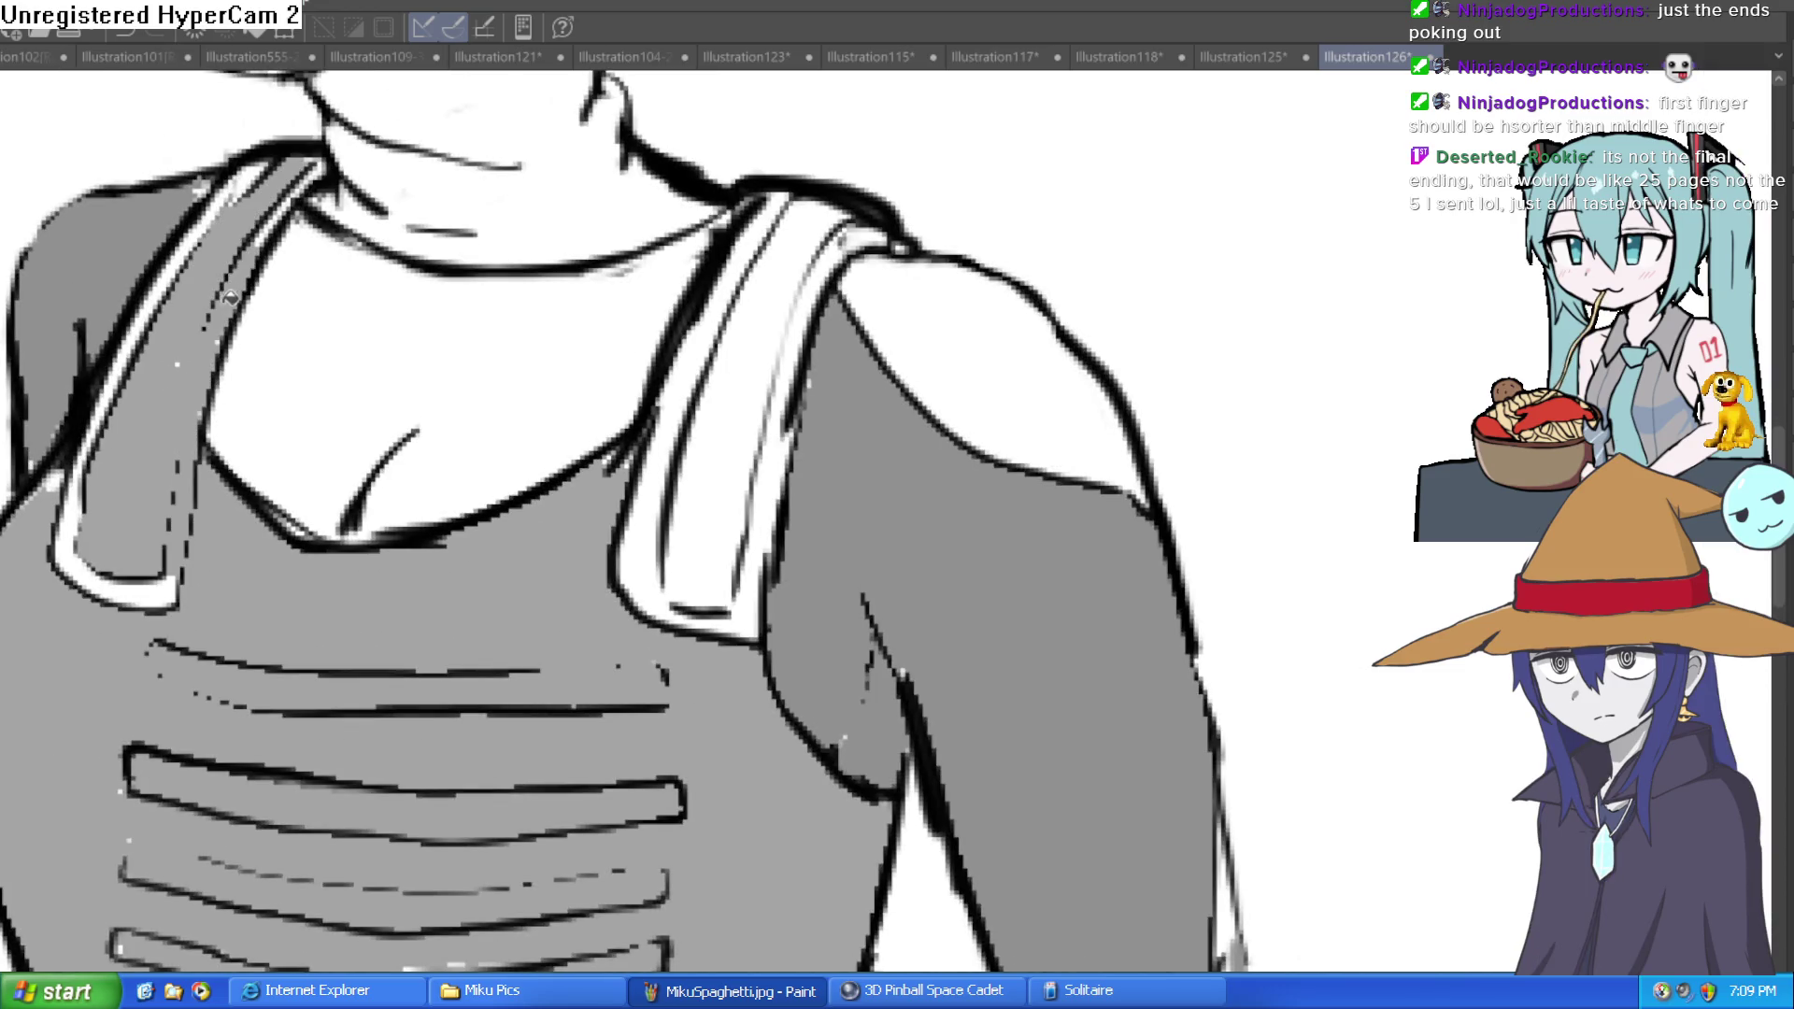
left_click(208, 221)
left_click(250, 175)
left_click(105, 549)
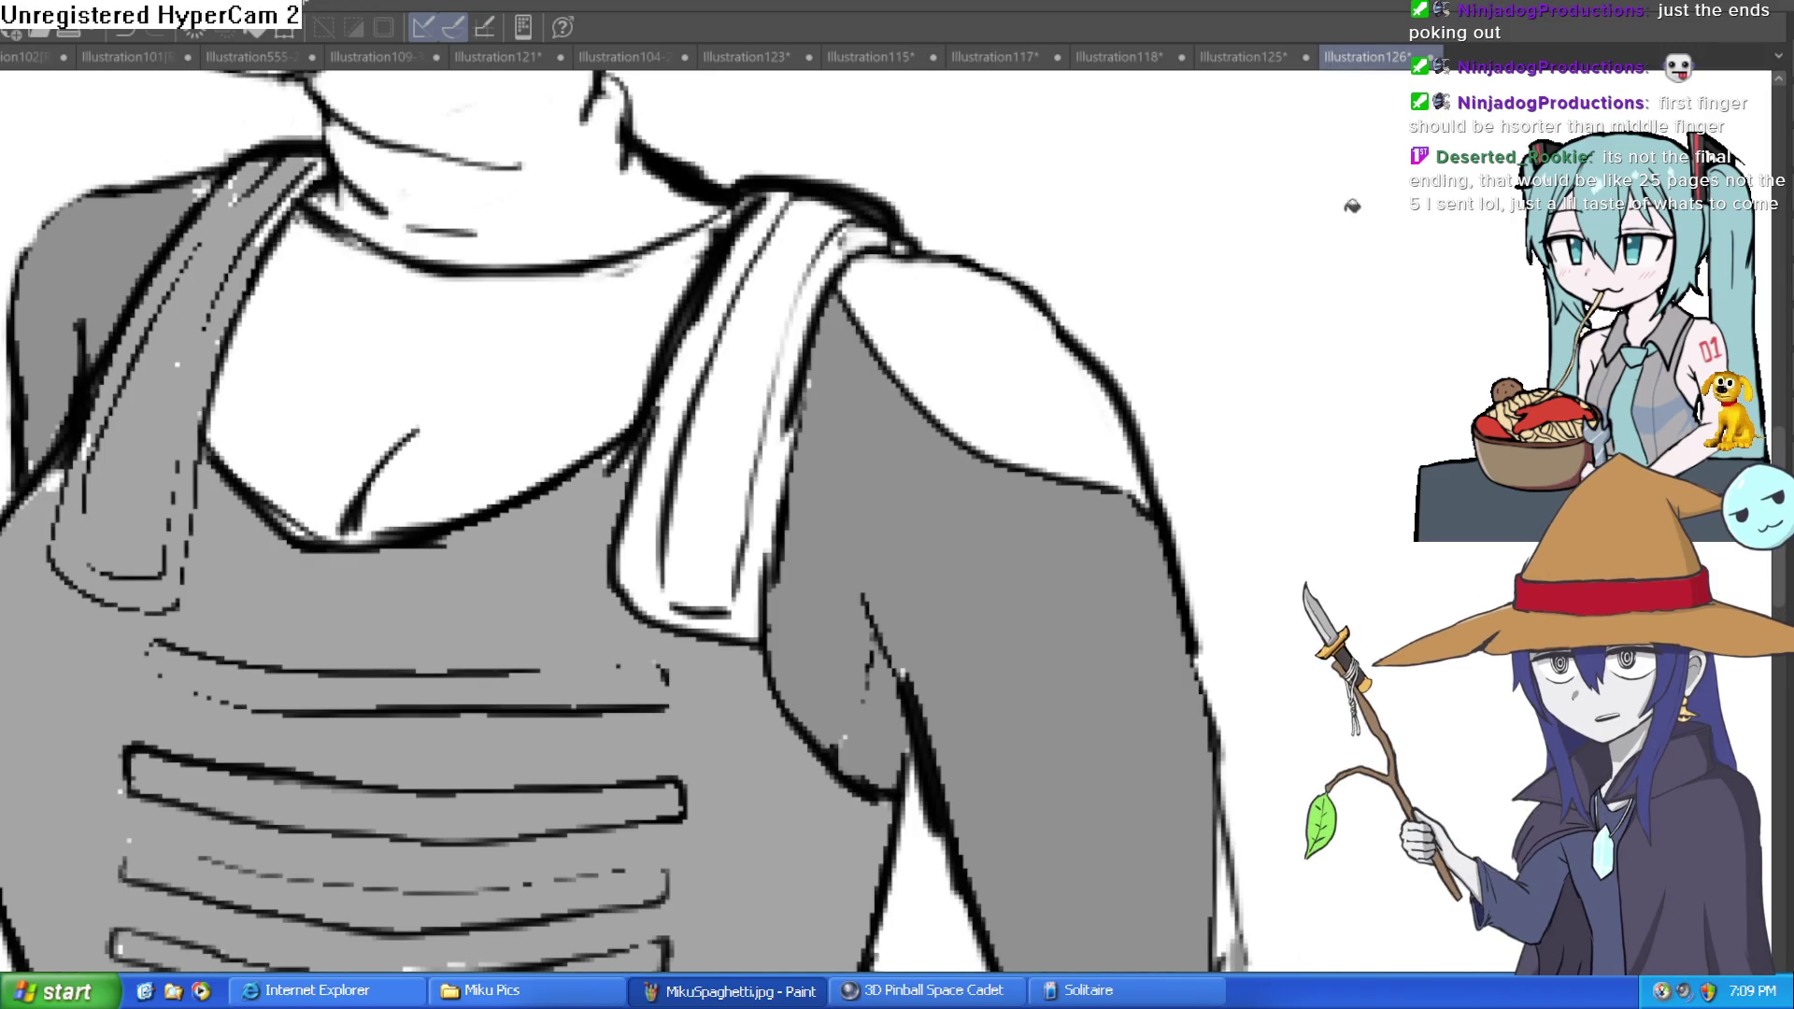
left_click(715, 483)
left_click(659, 500)
left_click(760, 476)
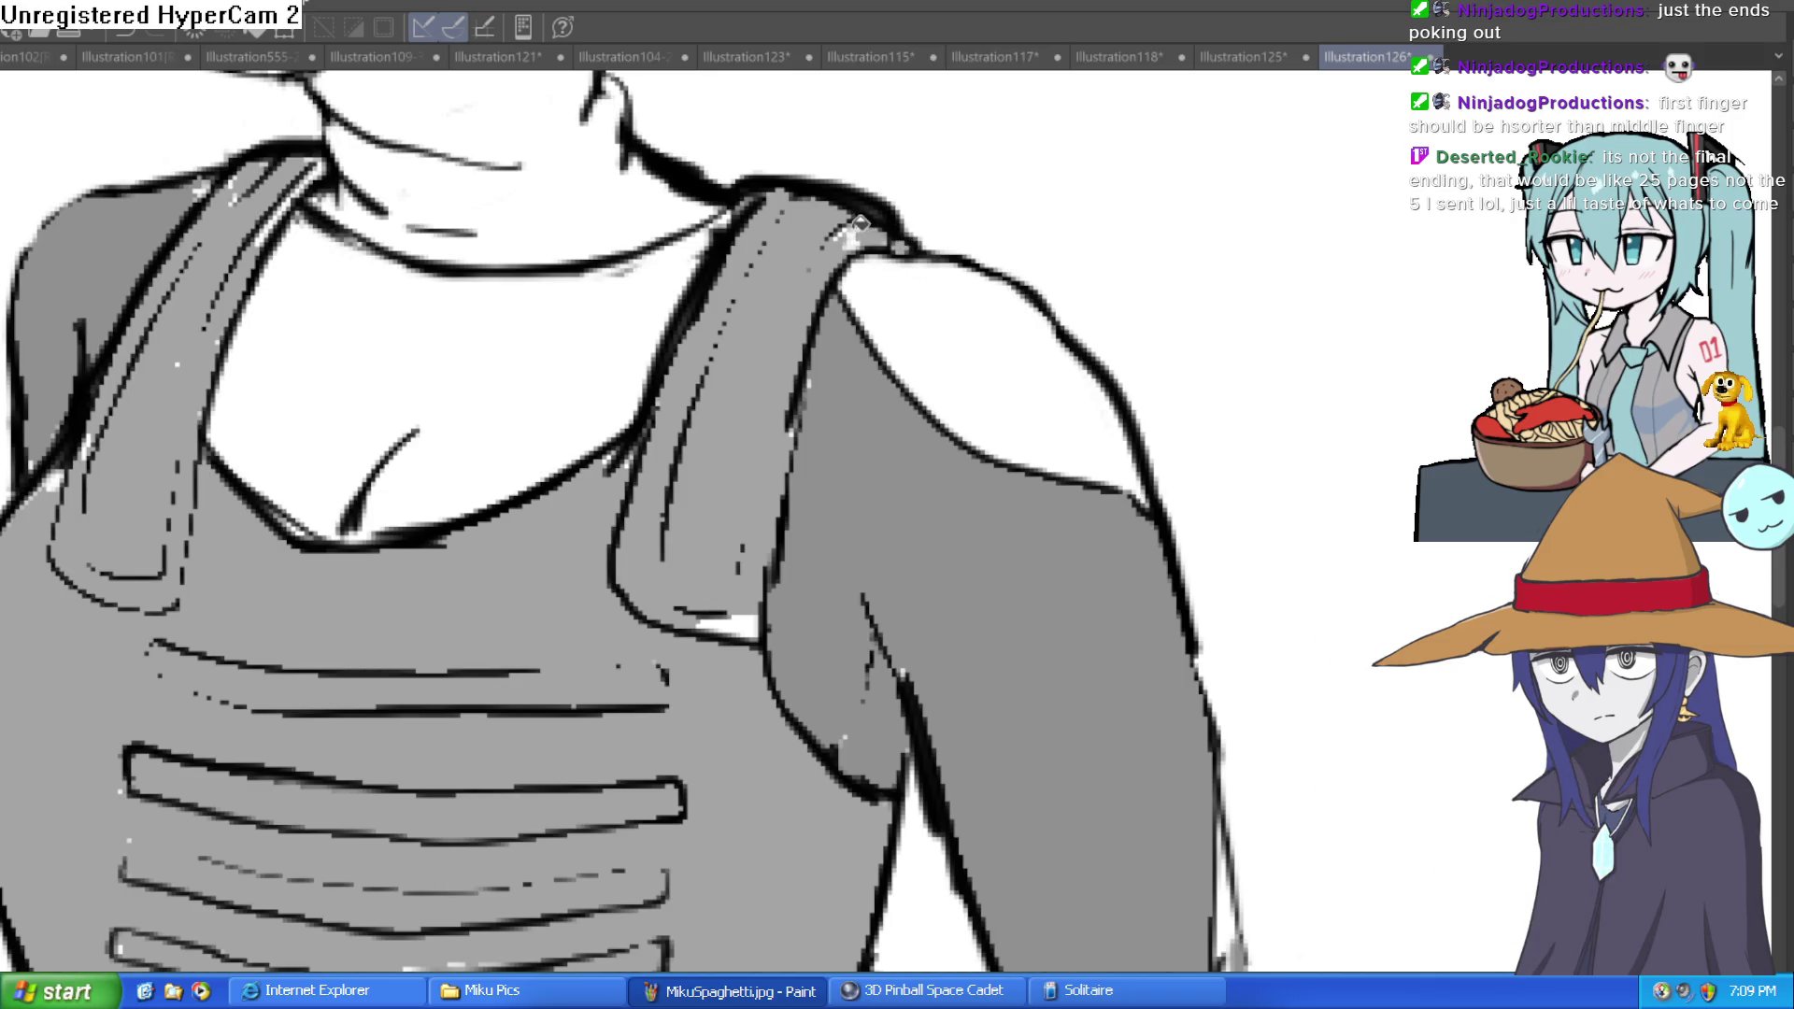
scroll(747, 606, "up", 2)
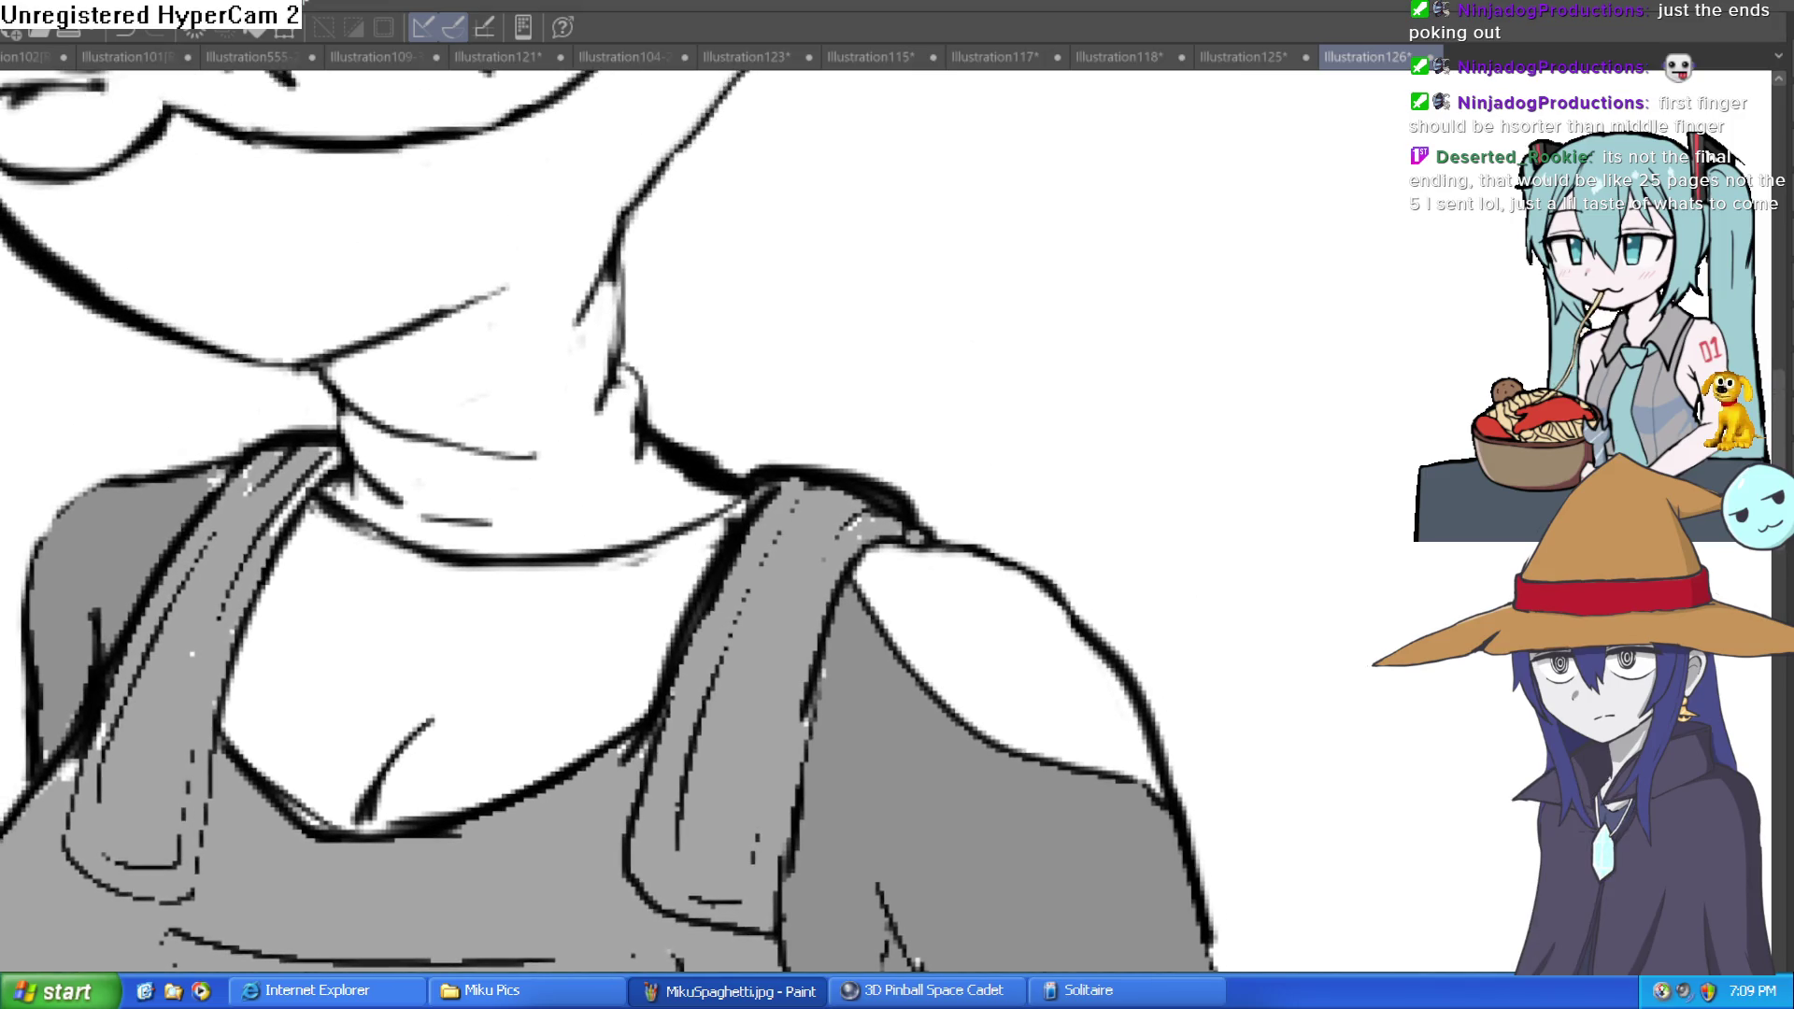
left_click(447, 401)
scroll(692, 609, "up", 2)
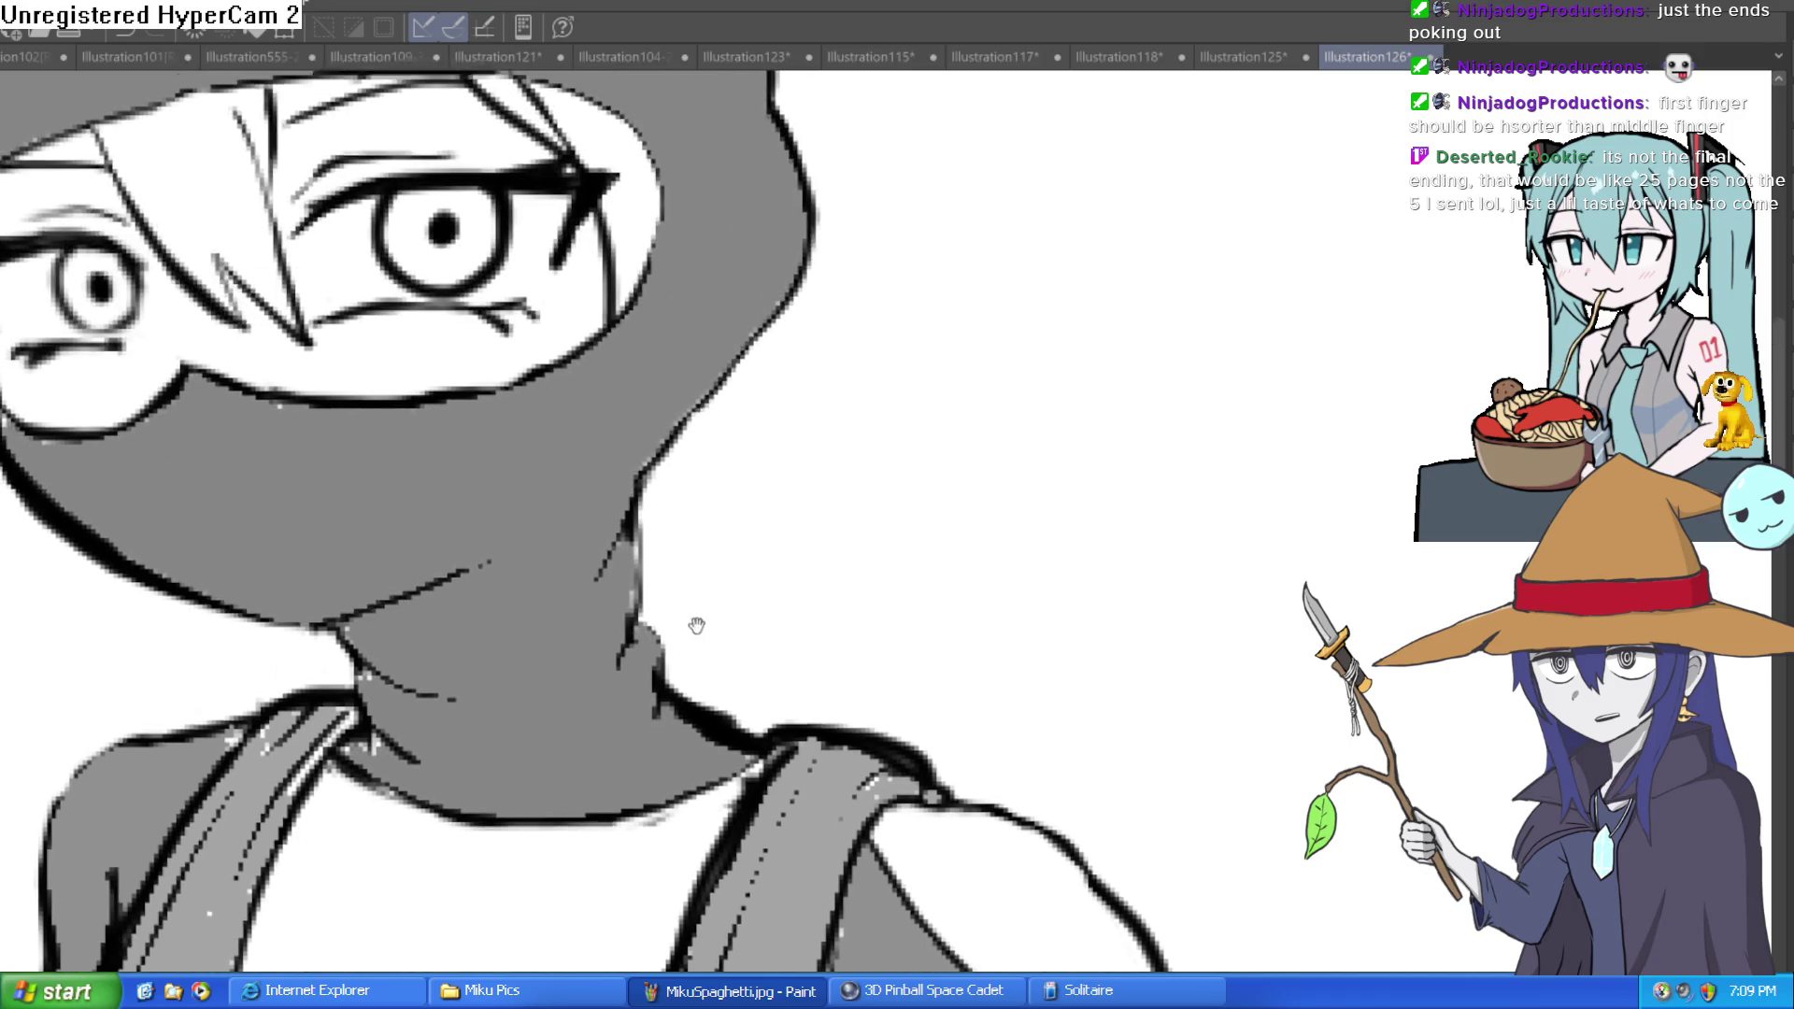
Step: Undo the grey neck fill and fill the mask around the eyes dark grey
key("ctrl+z")
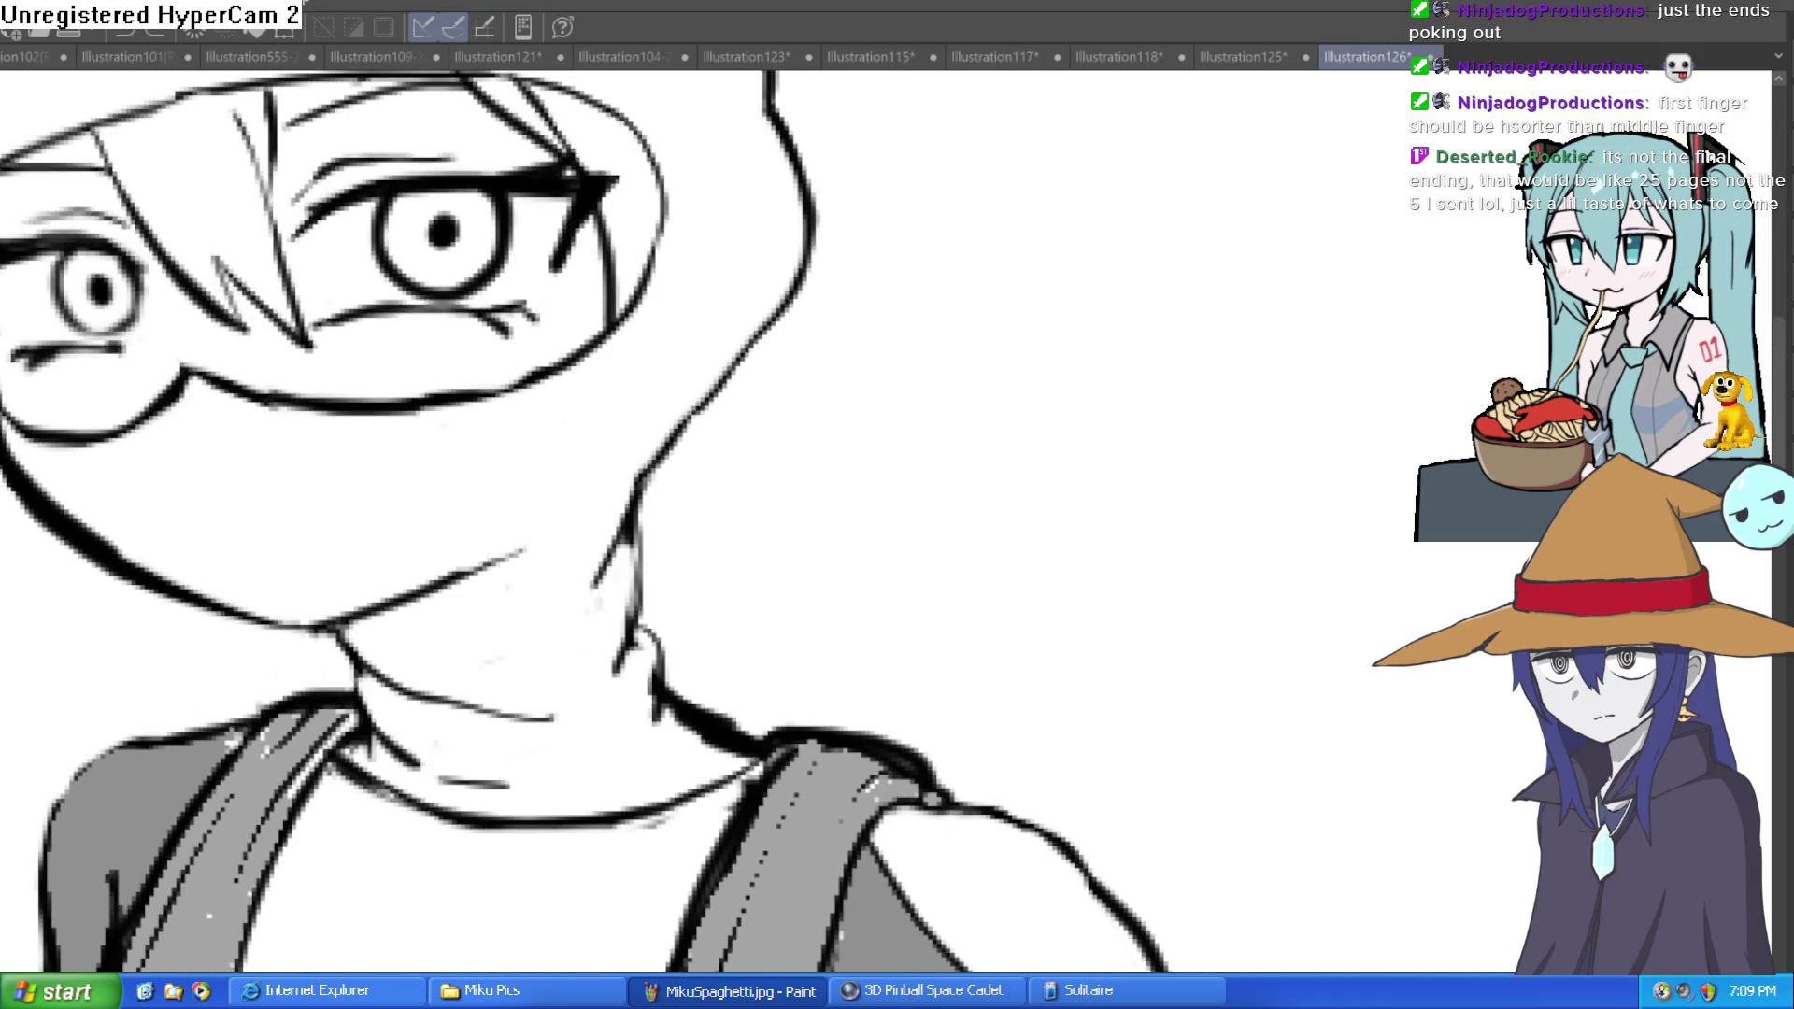
left_click(421, 501)
left_click_drag(625, 411, 683, 734)
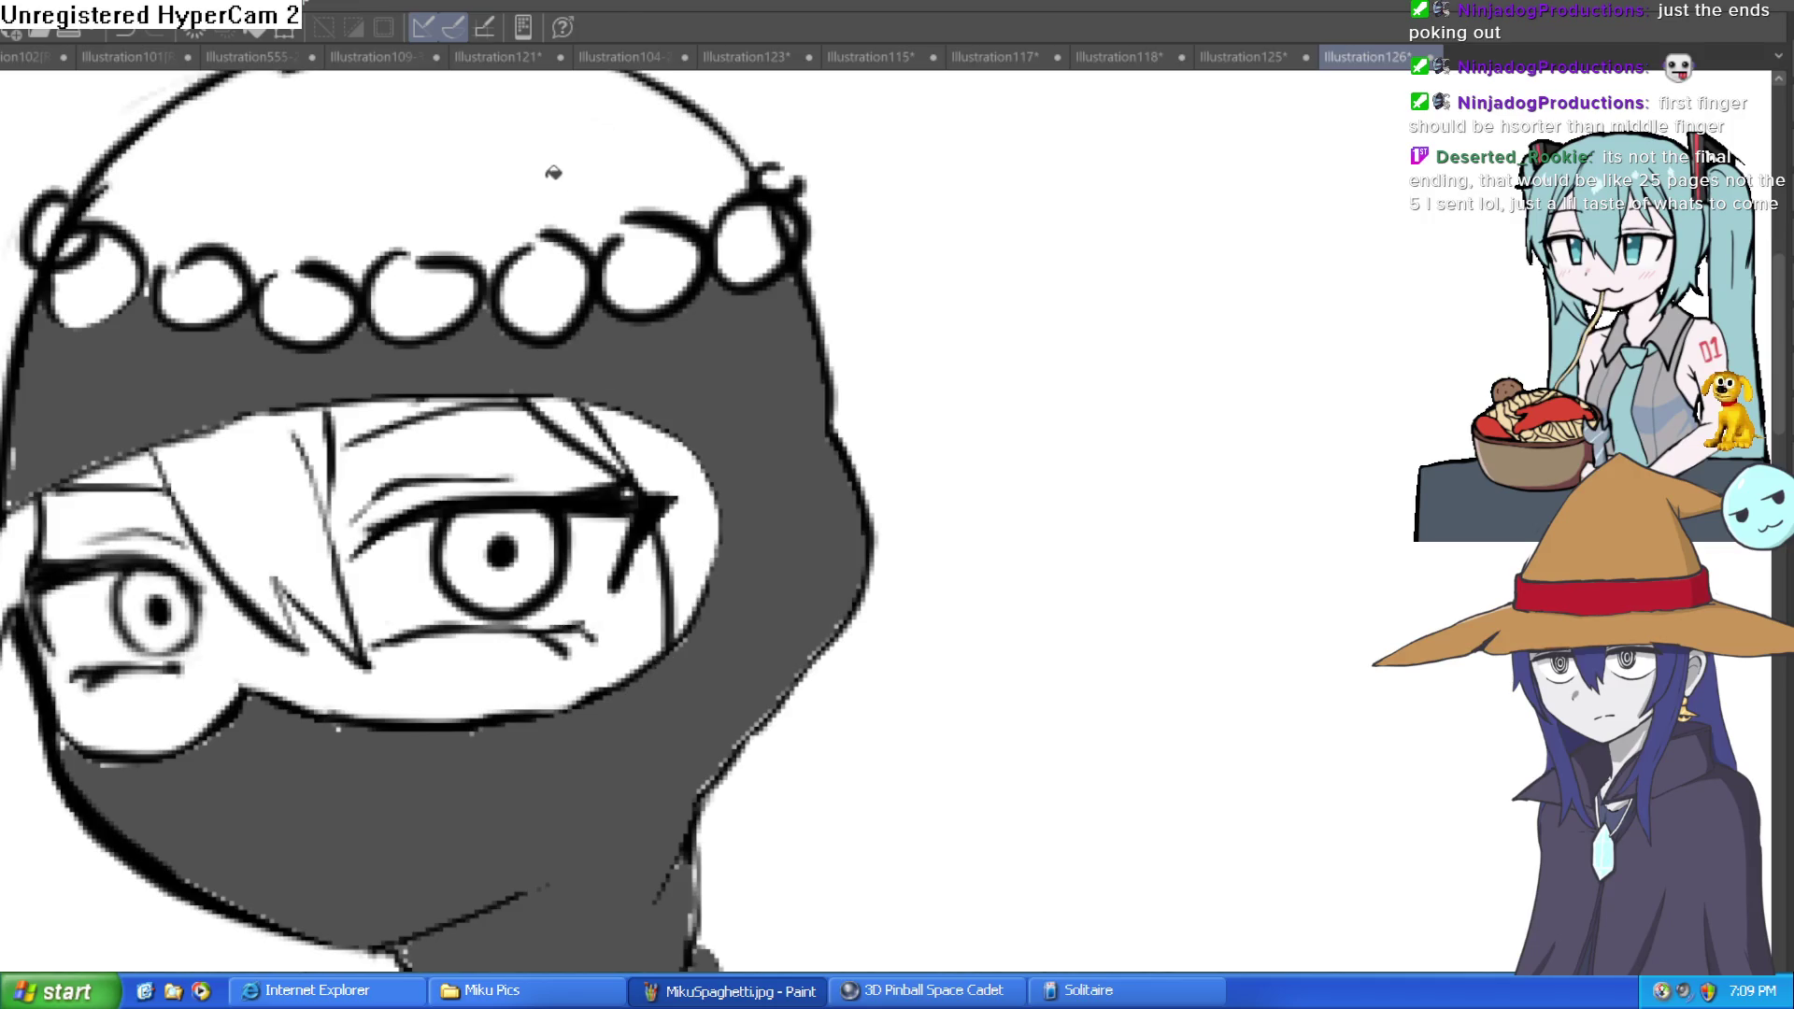
scroll(554, 176, "down", 5)
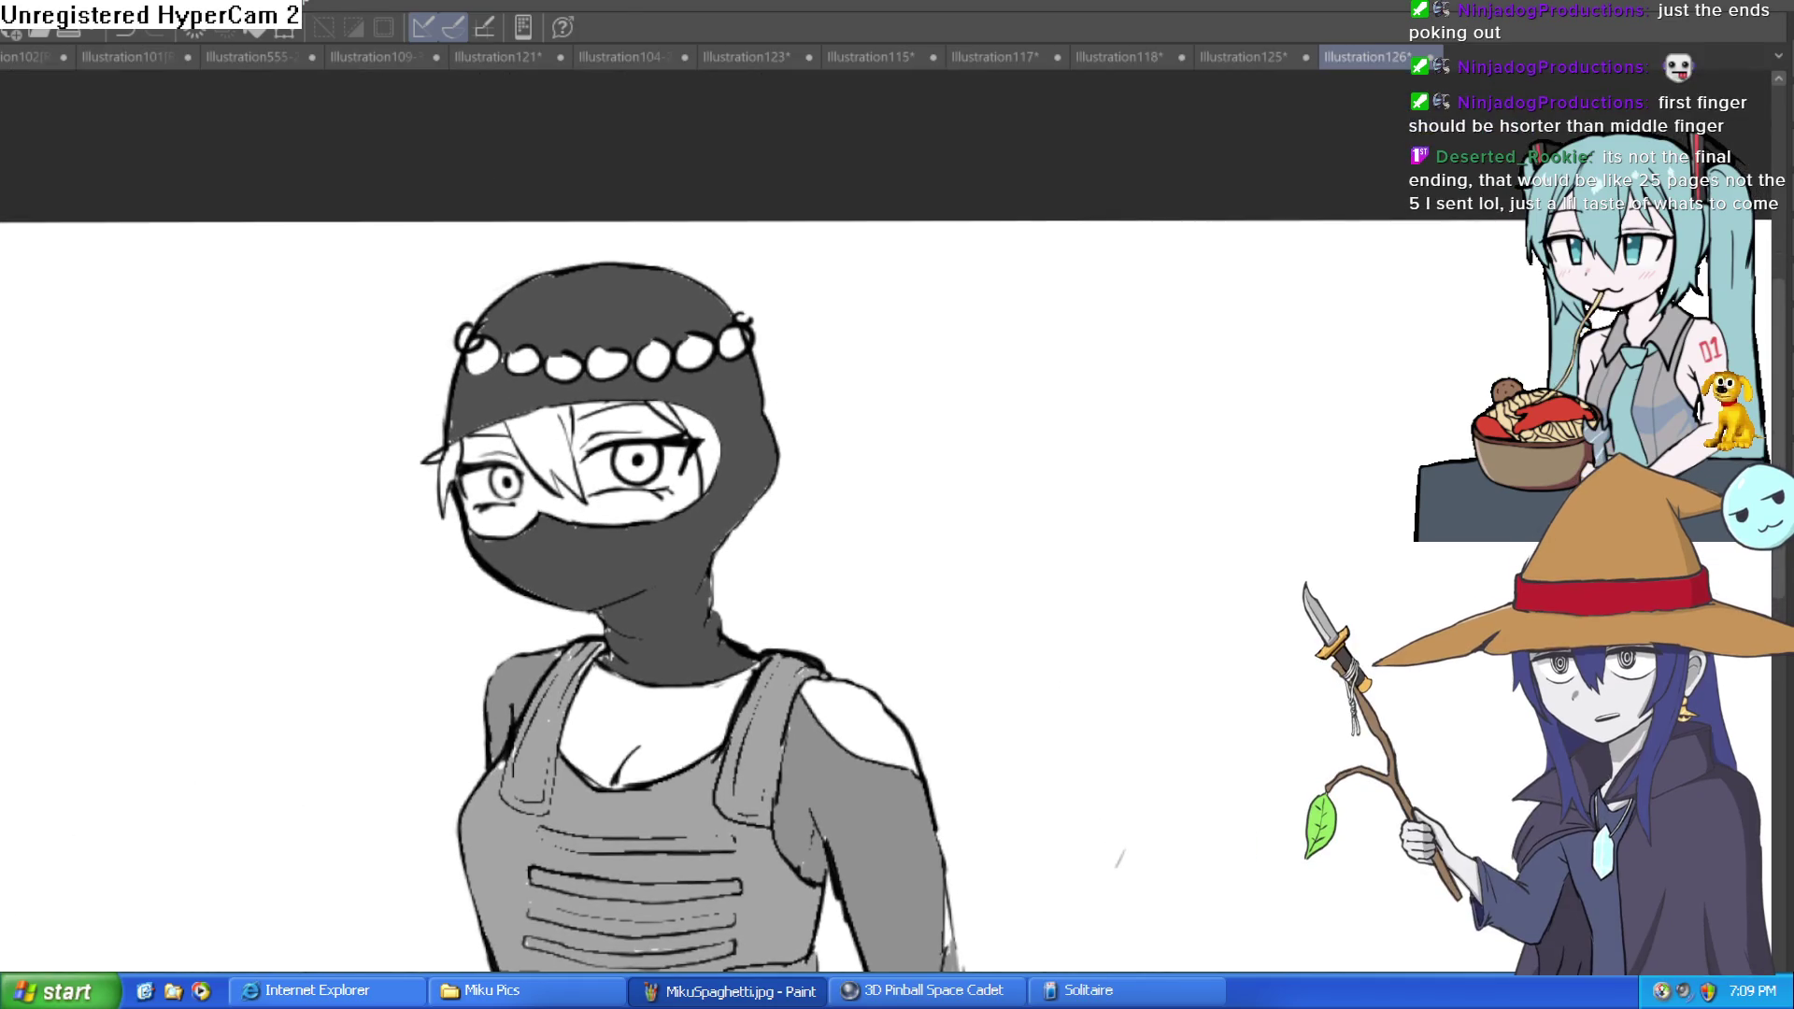
Step: Try yellow on the hood beads, then revert them to white
left_click(651, 371)
key("g")
left_click(991, 252)
left_click(841, 290)
left_click(1215, 374)
left_click(682, 317)
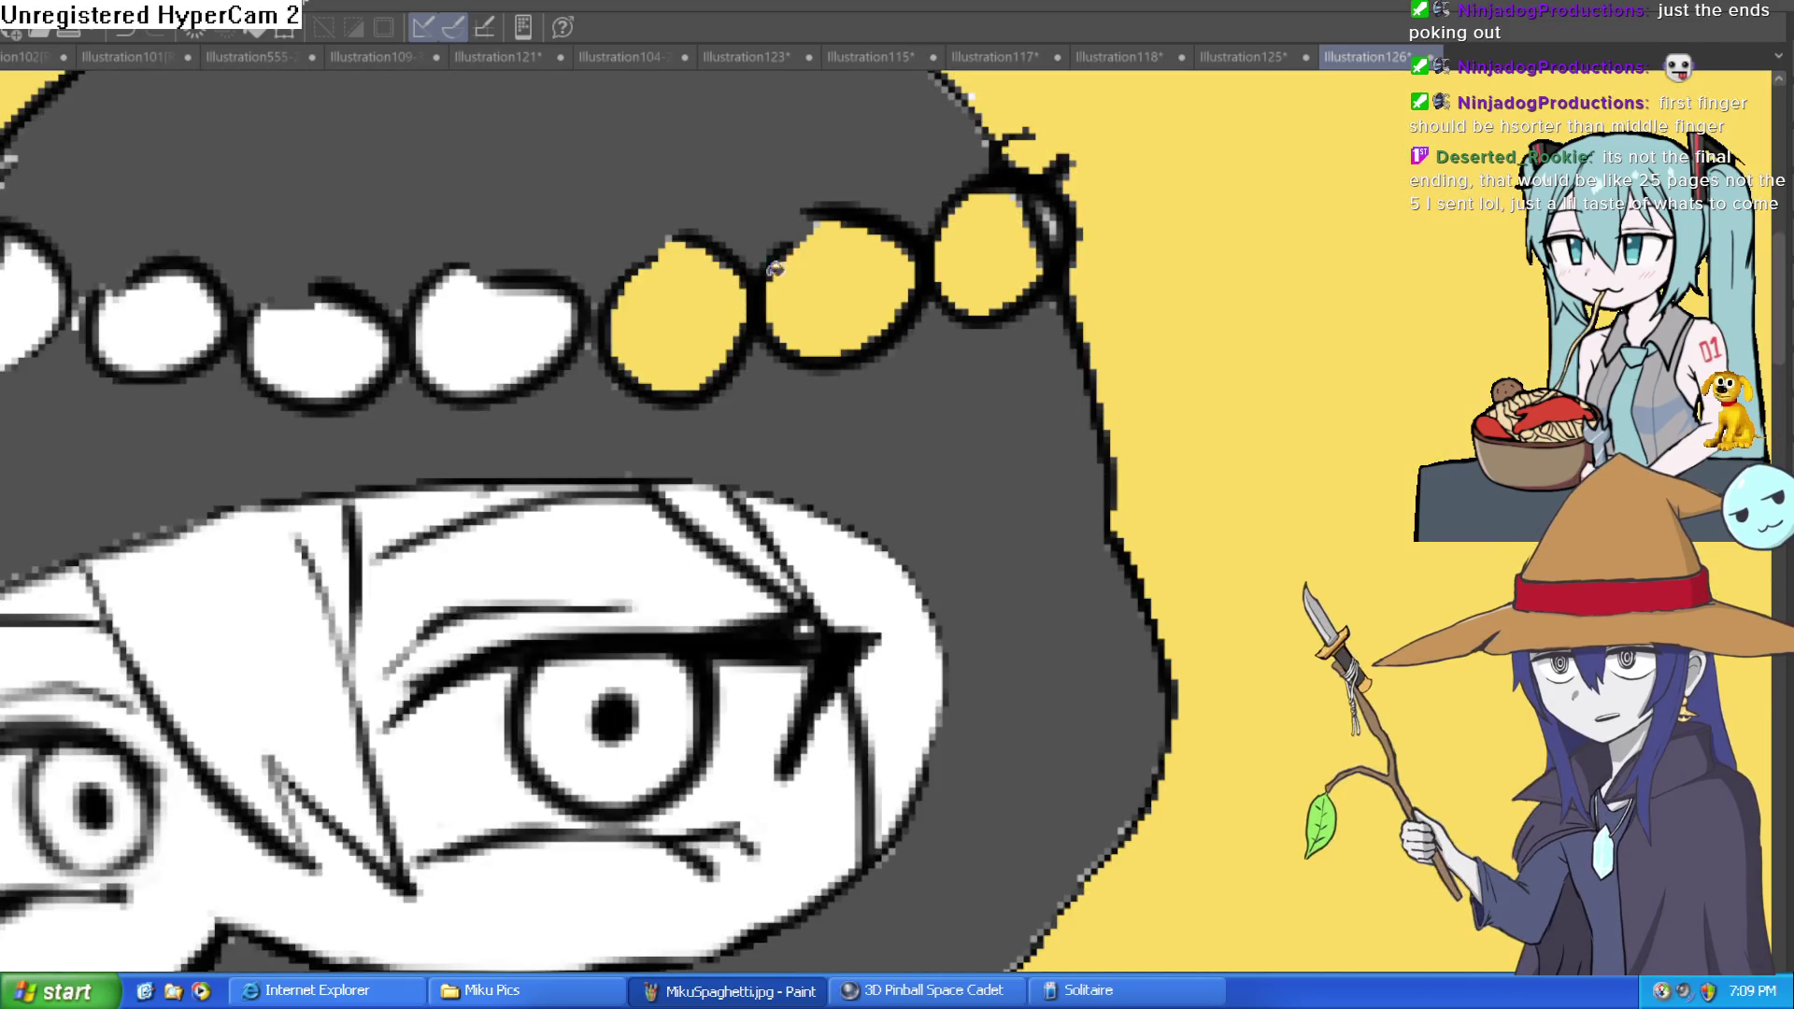
key("ctrl+z")
key("ctrl+z")
key("ctrl+y")
key("ctrl+y")
scroll(859, 377, "left", 3)
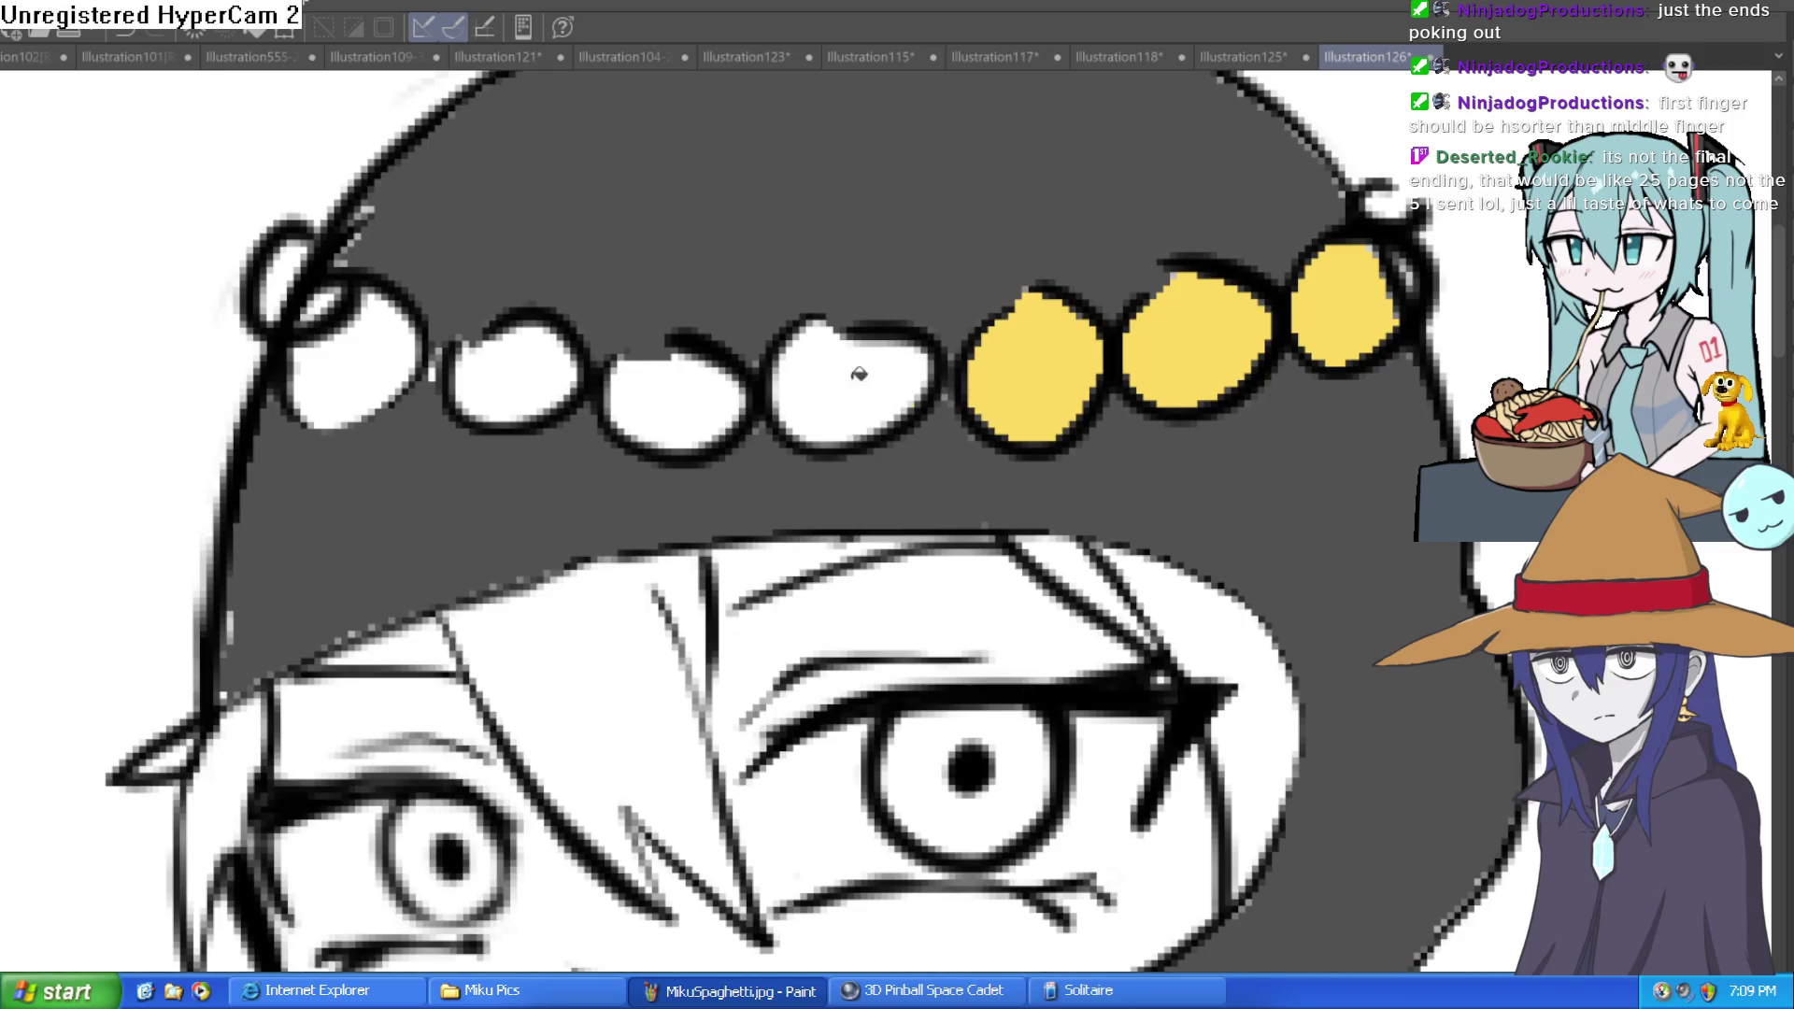
key("ctrl+z")
key("ctrl+z")
key("ctrl+z")
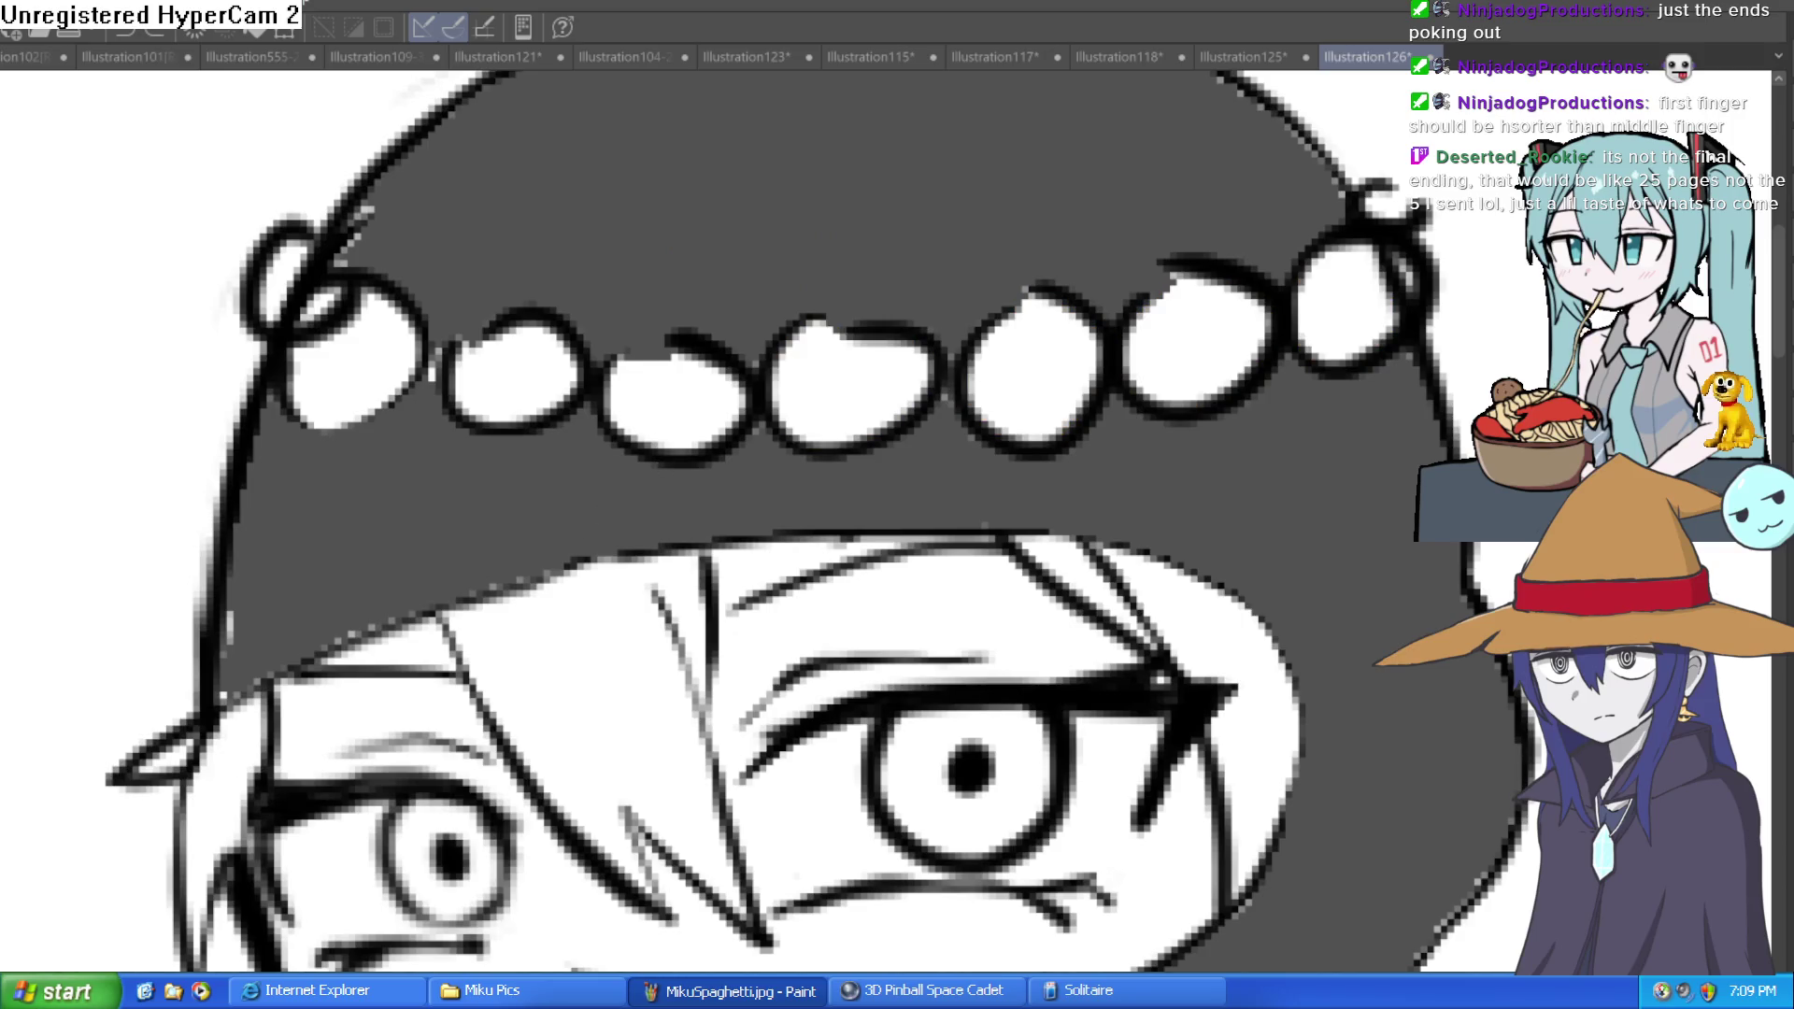
Step: Fill all eight beads of the flower band pink, undoing a stray loop fill
left_click(383, 355)
left_click(322, 280)
key("ctrl+z")
left_click(533, 369)
left_click(713, 389)
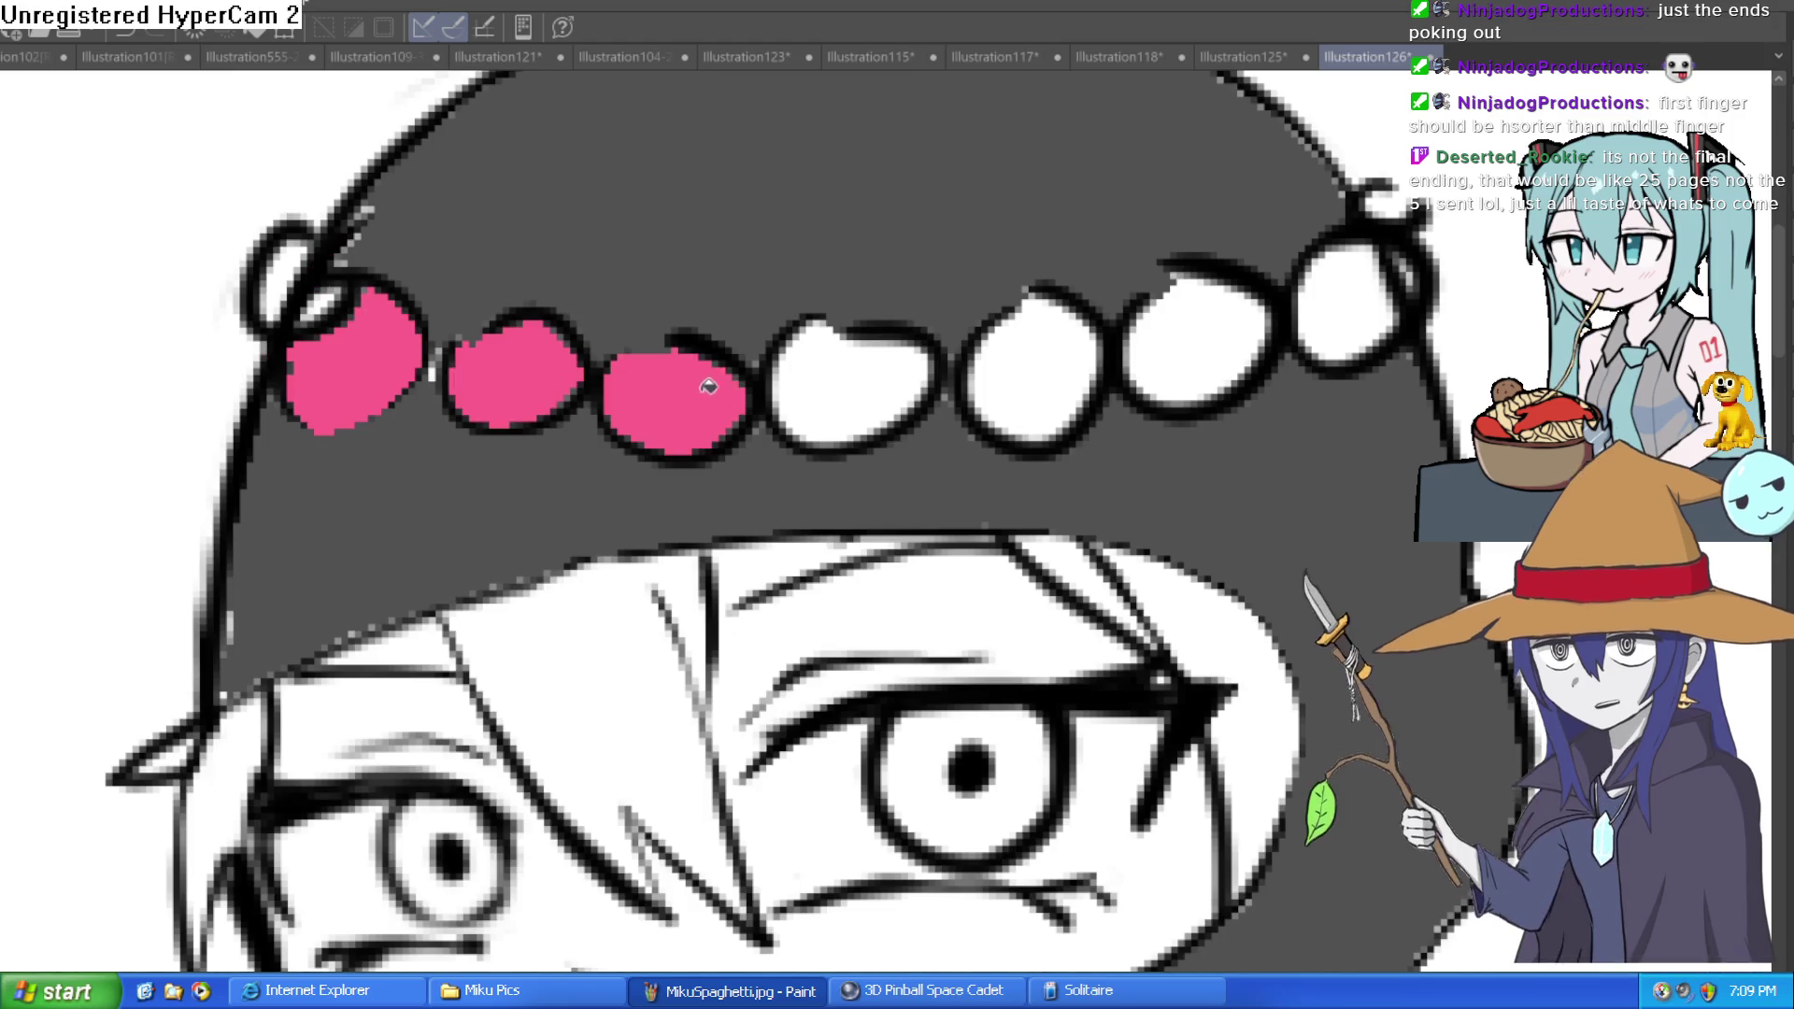
left_click(870, 373)
left_click(1075, 342)
left_click(1231, 321)
left_click(1342, 288)
Step: Centre the whole figure and fill the lower face with peach skin colour
scroll(1342, 288, "down", 5)
mouse_move(1558, 467)
left_mouse_down()
mouse_move(1266, 400)
mouse_move(790, 556)
left_mouse_up()
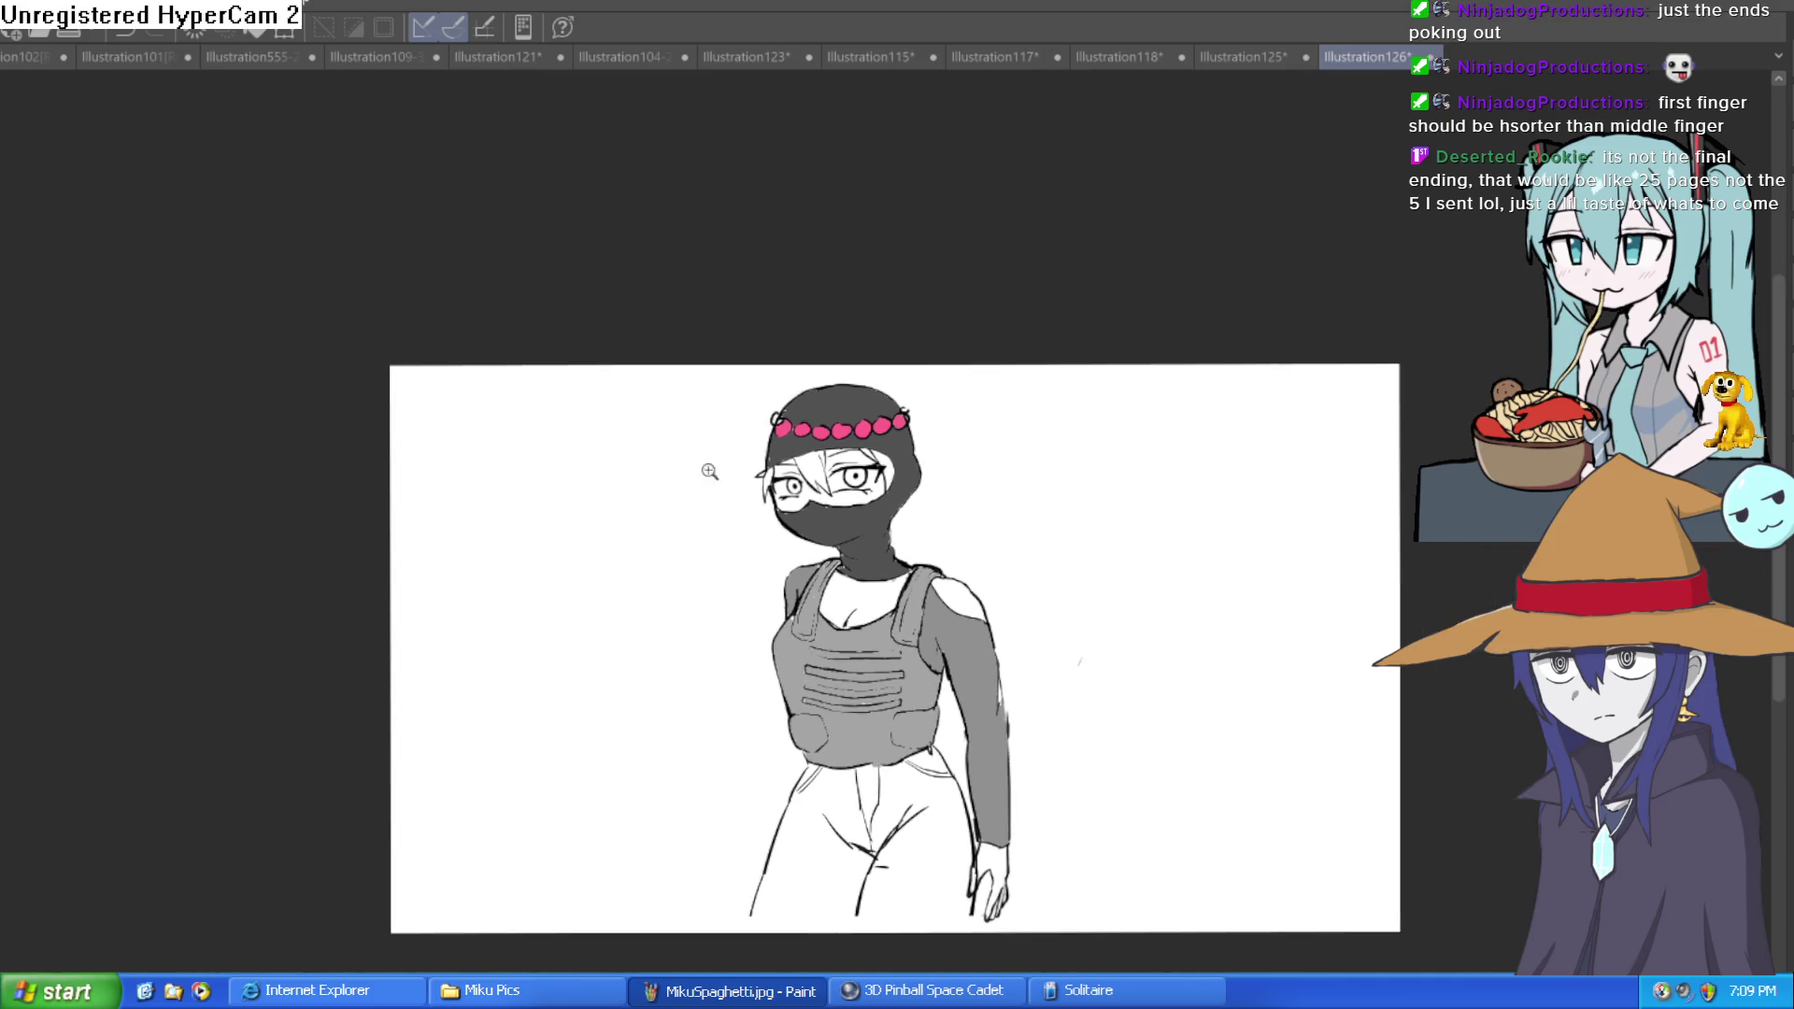
scroll(880, 470, "up", 5)
left_click(813, 617)
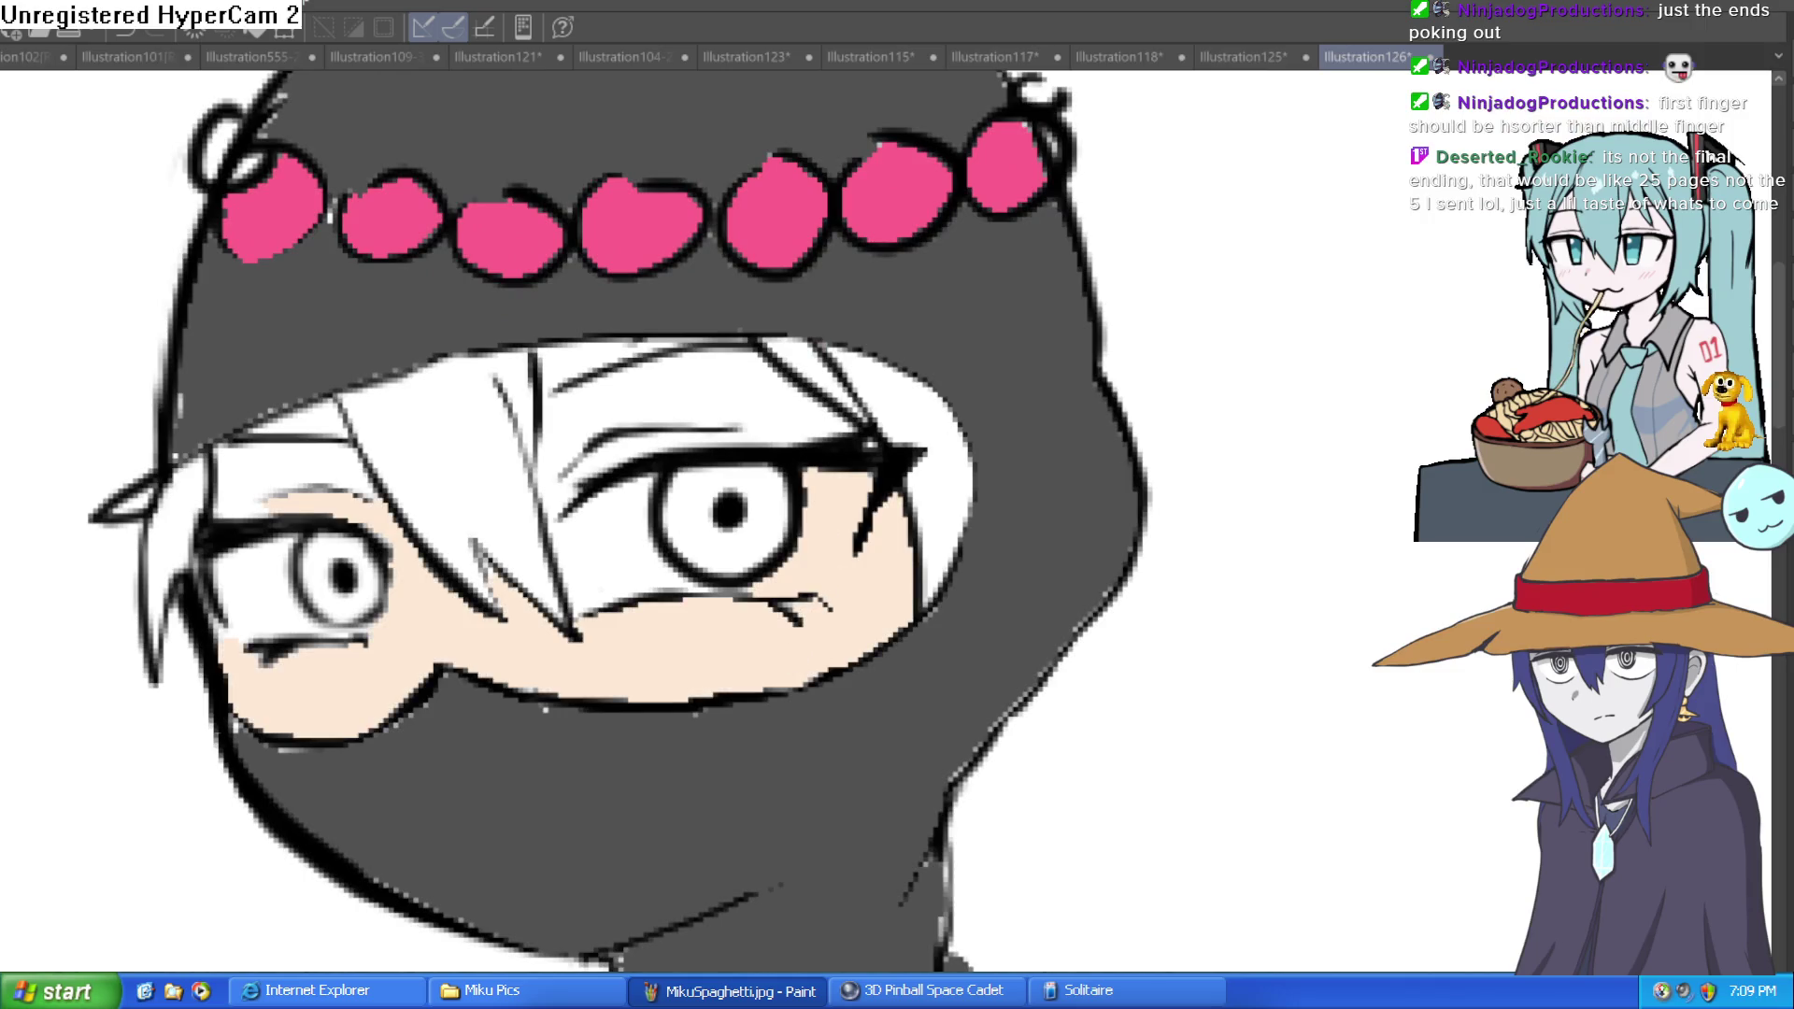
Step: Replace the peach with pale pink skin on the lower face and around both eyes
key("ctrl+z")
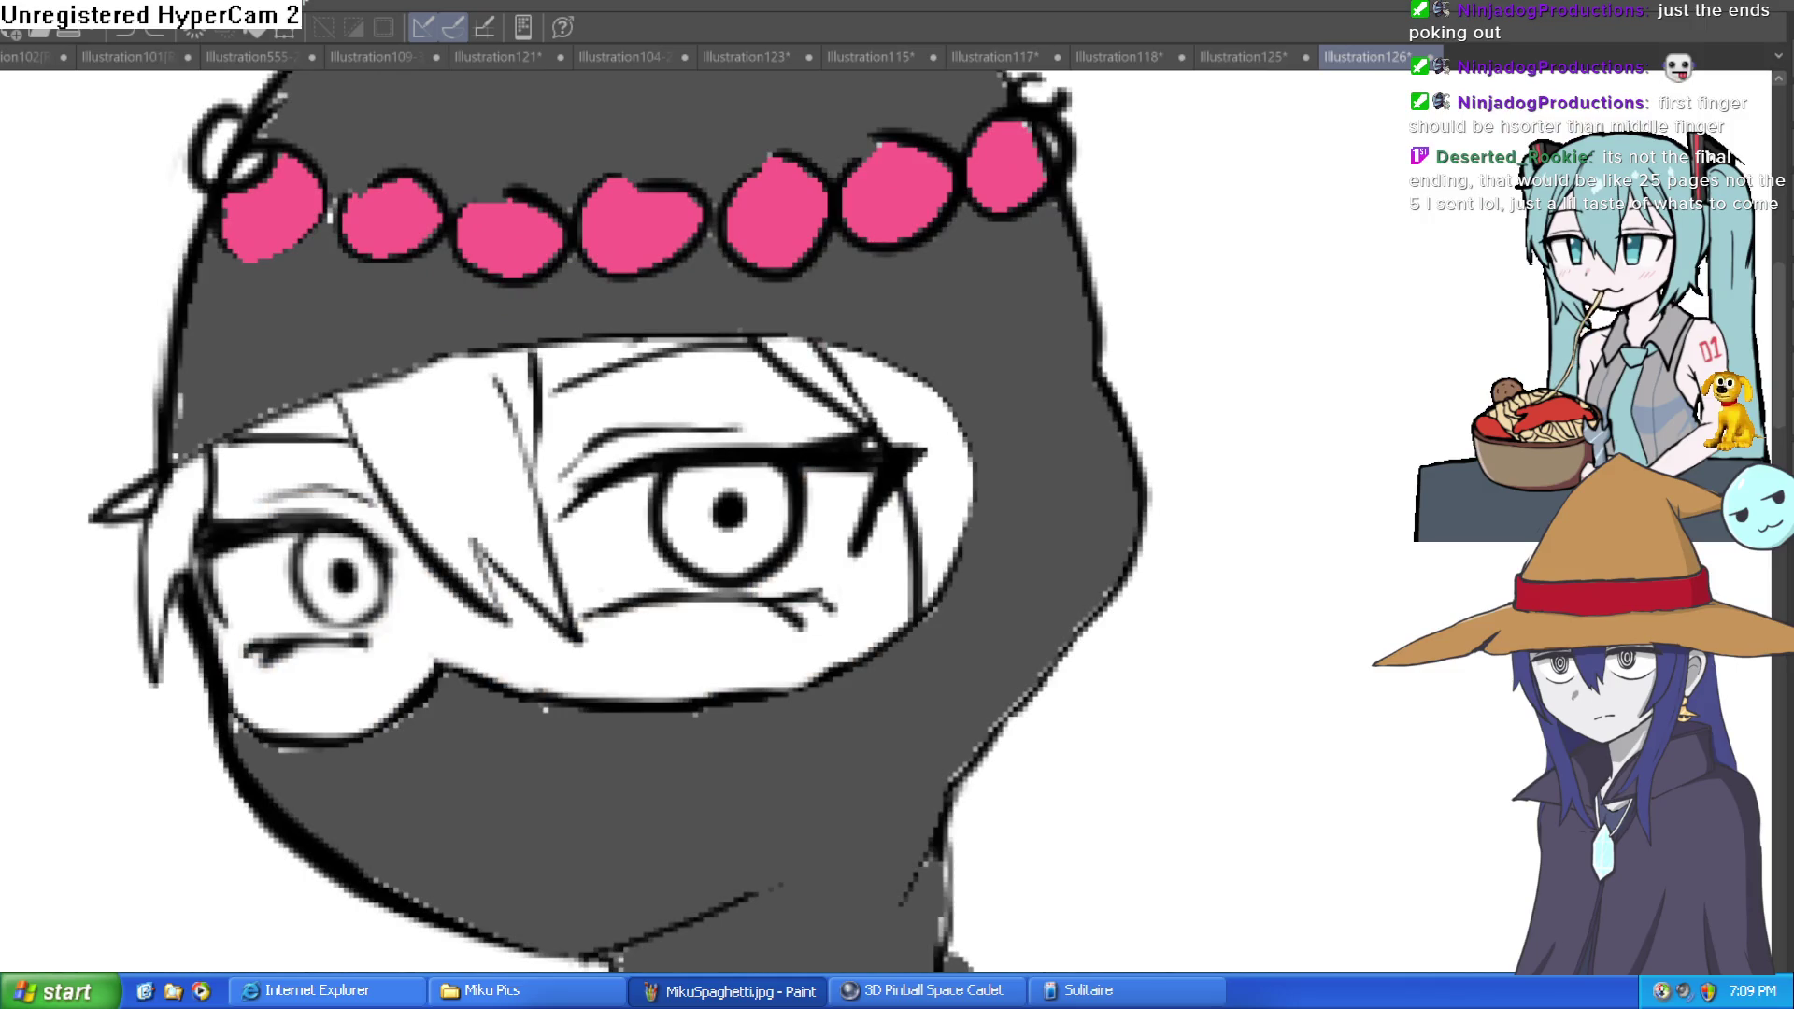
left_click(697, 614)
left_click(748, 392)
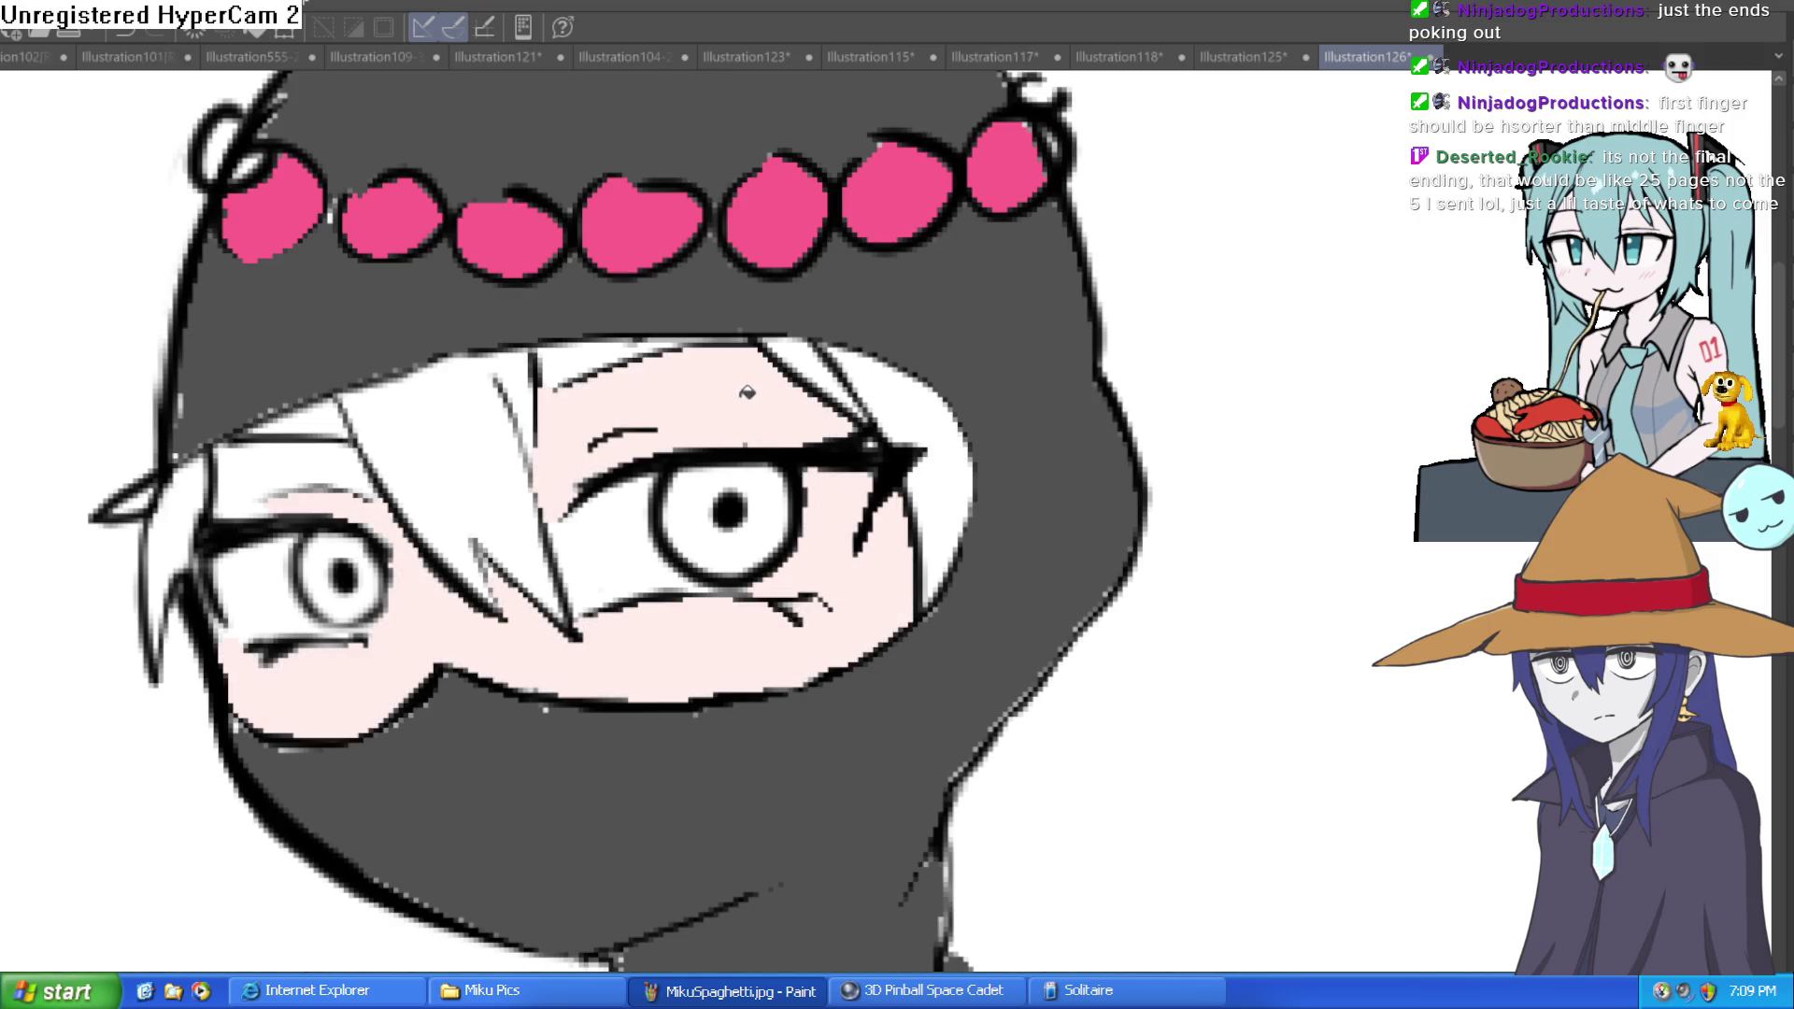
left_click(591, 346)
left_click(336, 420)
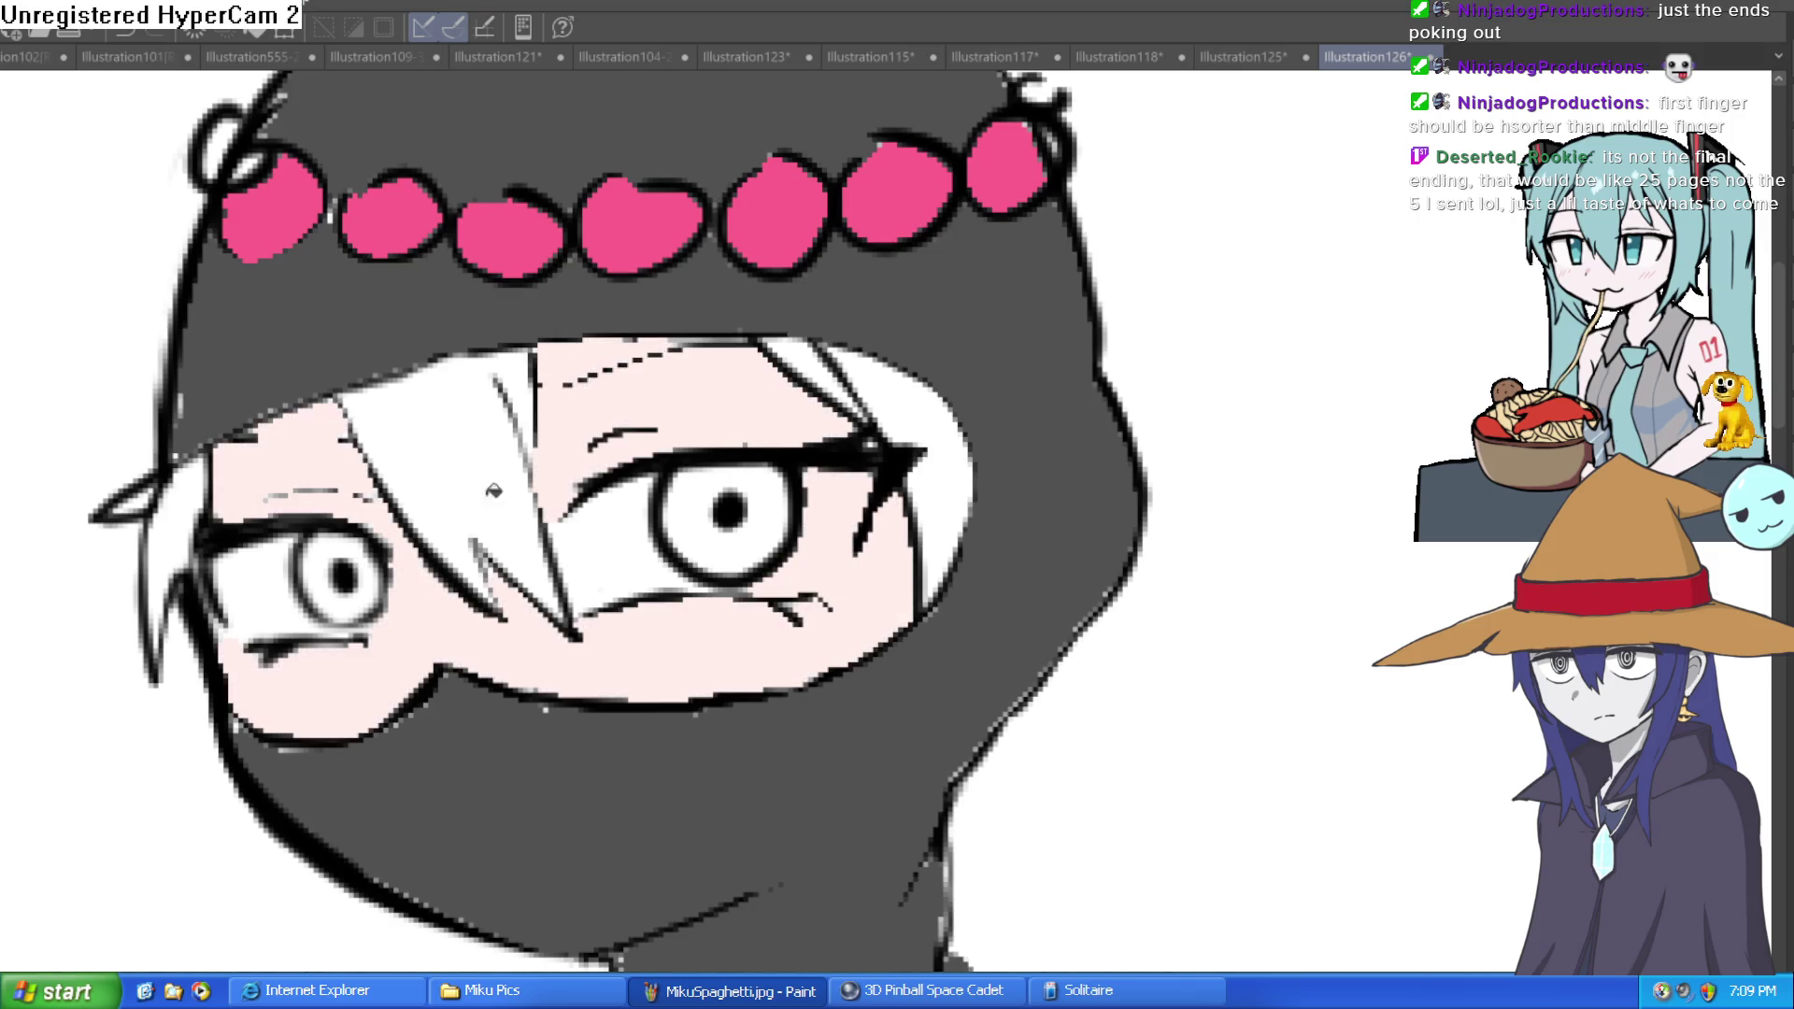
scroll(489, 483, "up", 3)
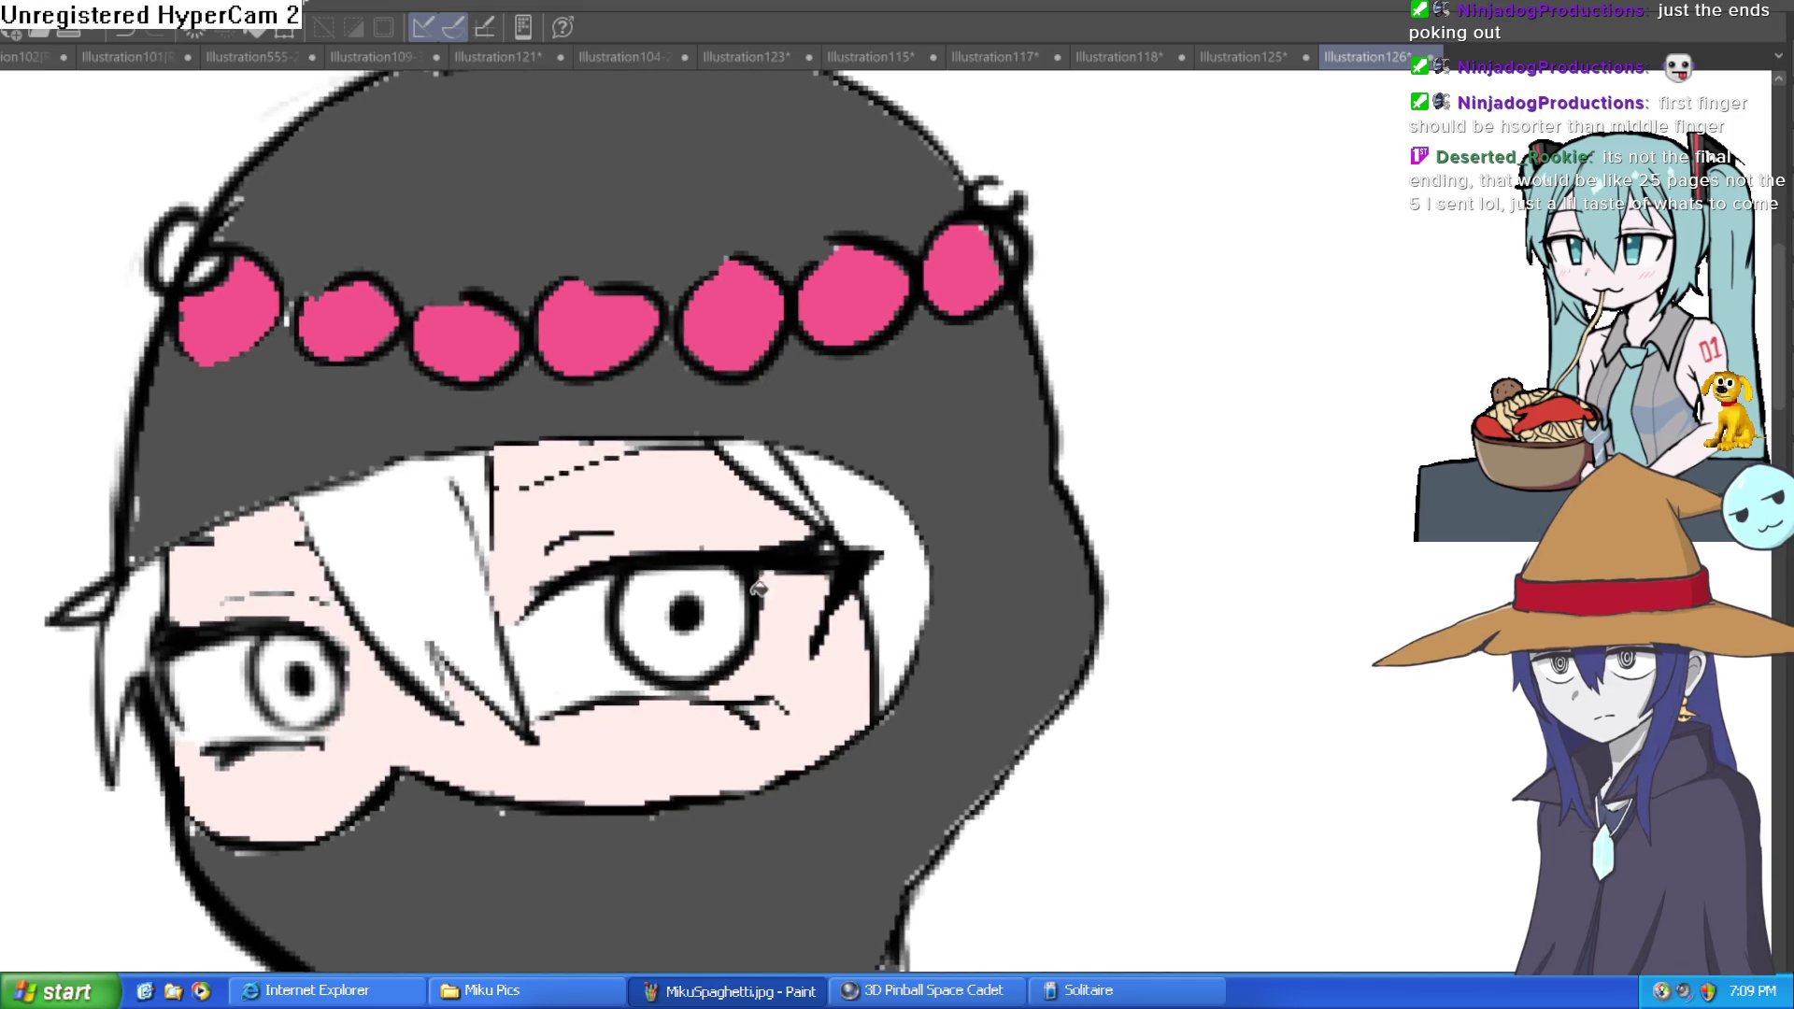
key("b")
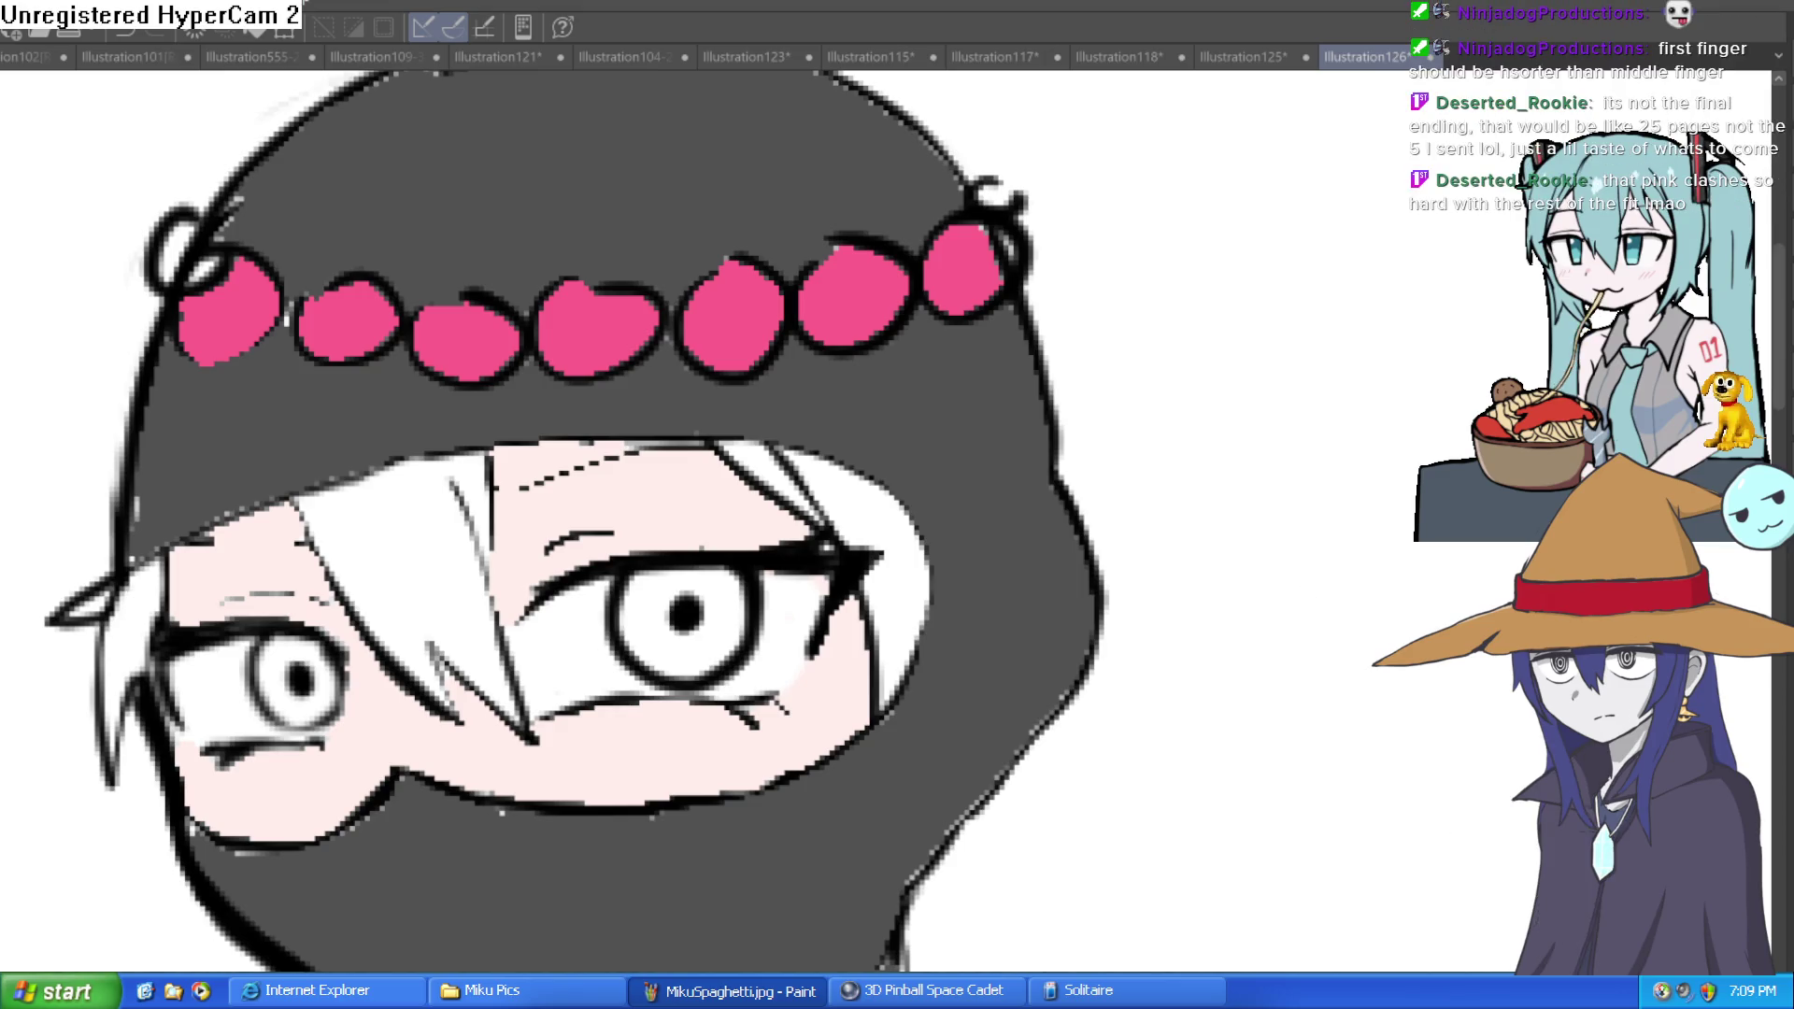
scroll(925, 625, "down", 3)
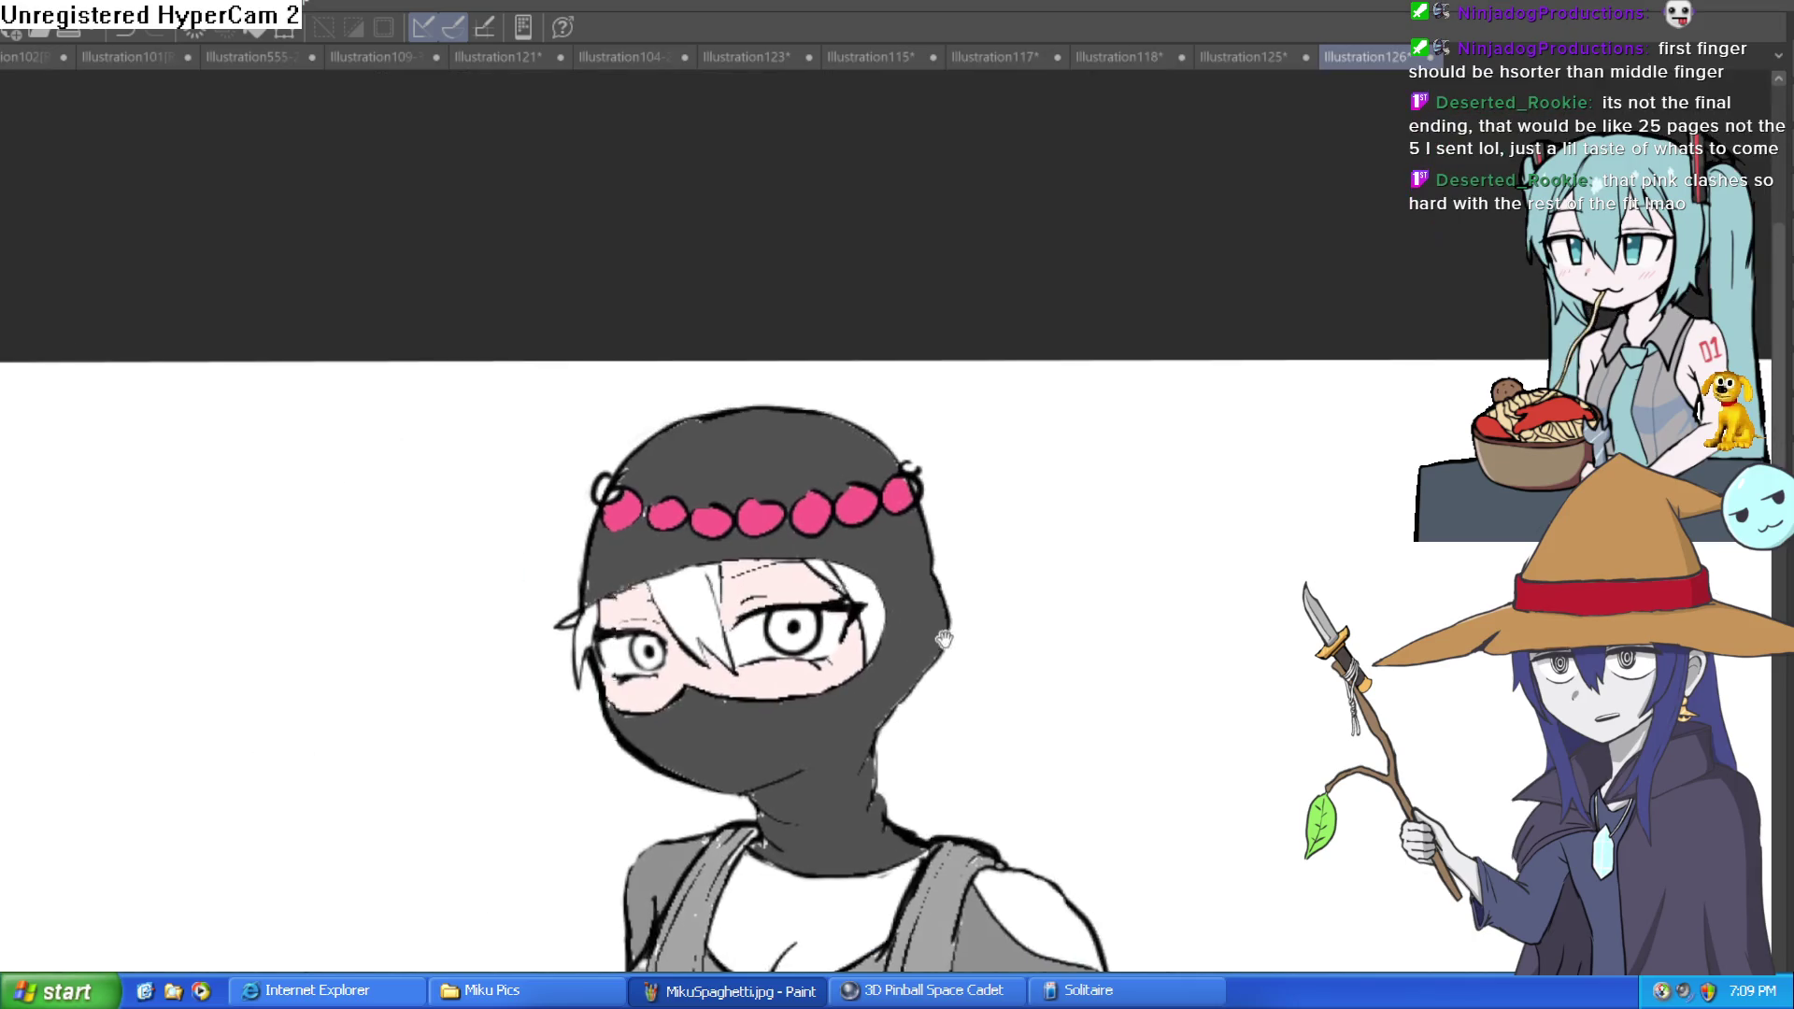
Step: Fill the chest below the neck with pale pink skin colour
scroll(901, 629, "up", 3)
scroll(982, 621, "down", 3)
mouse_move(981, 621)
left_mouse_down()
mouse_move(948, 559)
mouse_move(844, 577)
left_mouse_up()
scroll(860, 558, "up", 3)
scroll(861, 558, "down", 2)
scroll(846, 570, "up", 2)
scroll(848, 590, "down", 5)
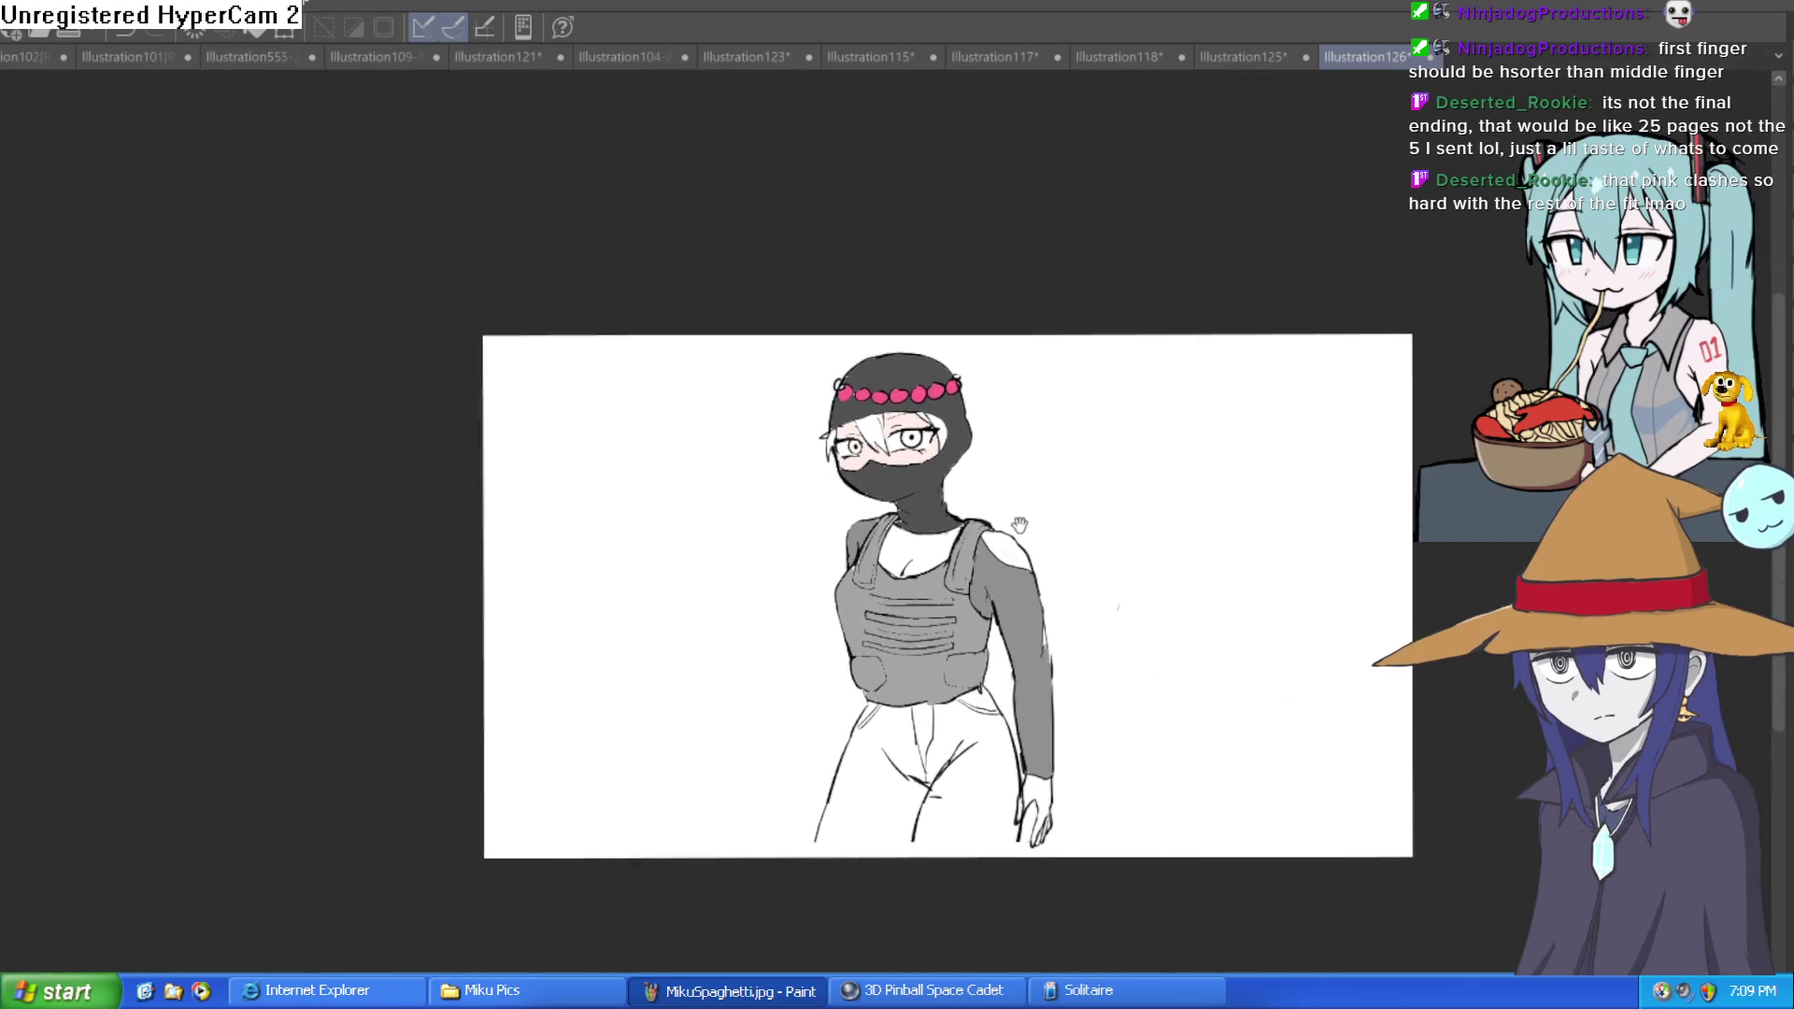
mouse_move(1020, 526)
left_mouse_down()
mouse_move(1019, 579)
mouse_move(1030, 439)
left_mouse_up()
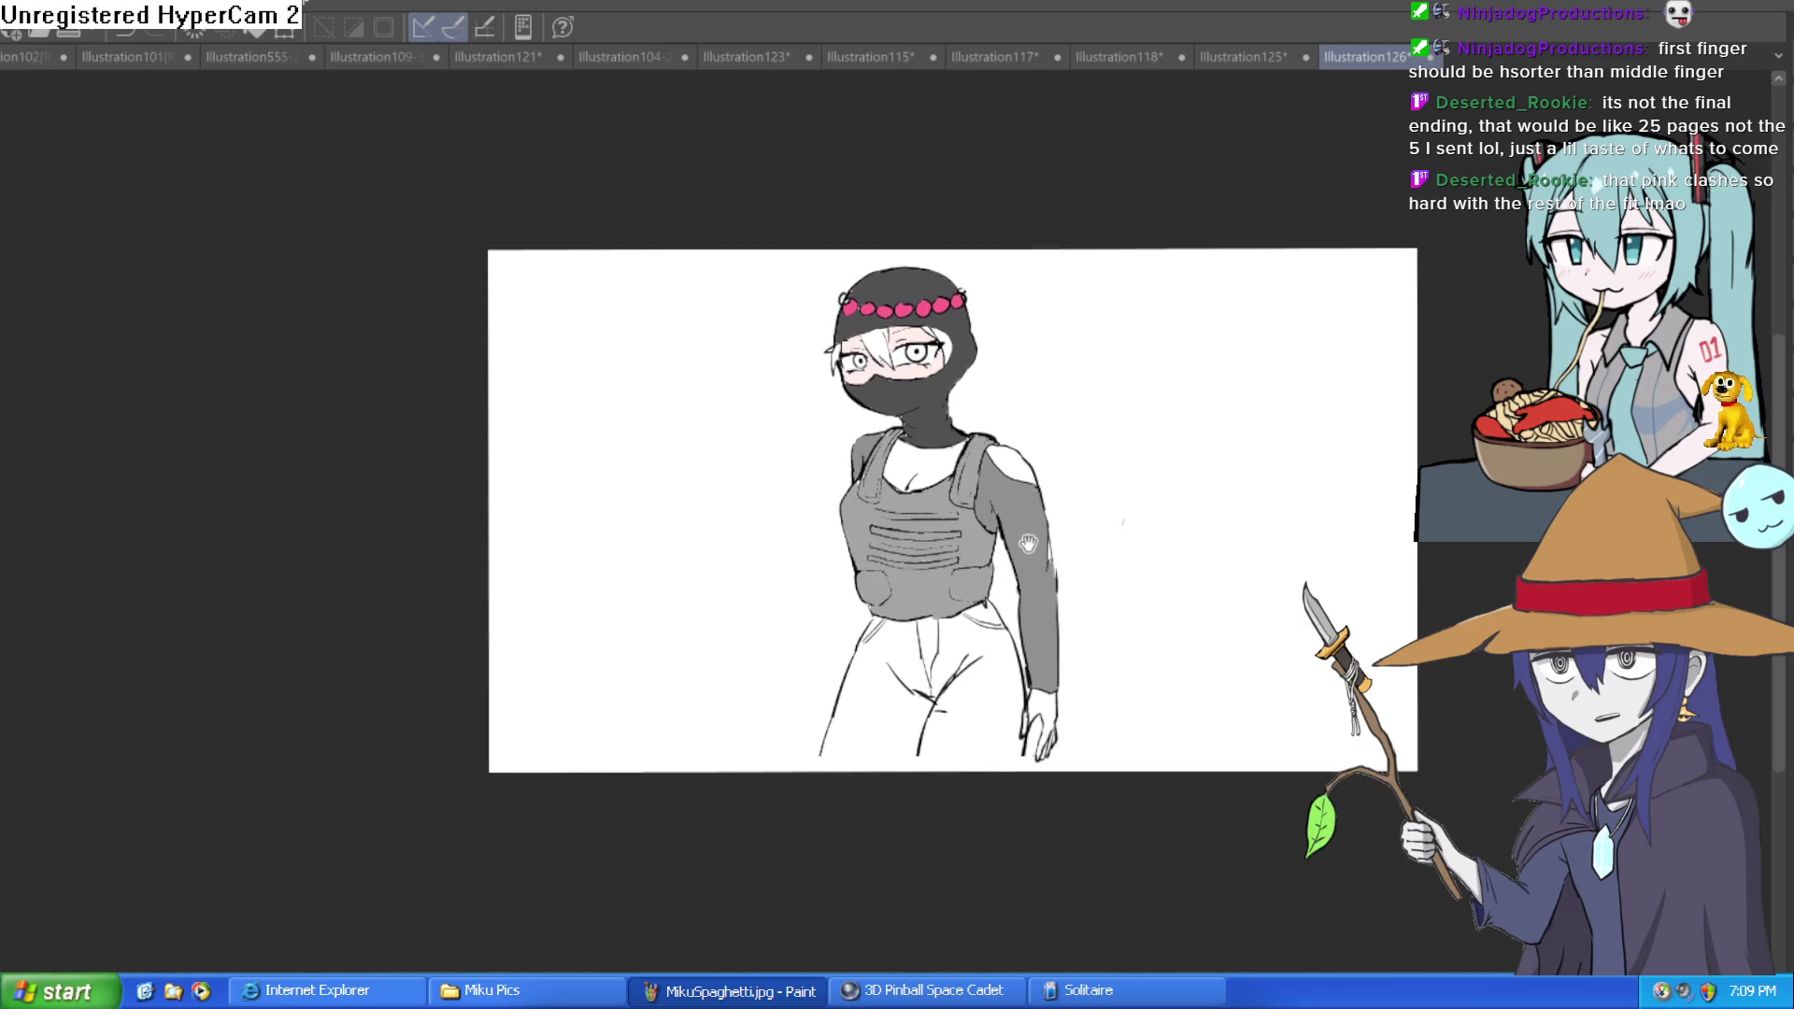
left_click_drag(1020, 556, 1015, 537)
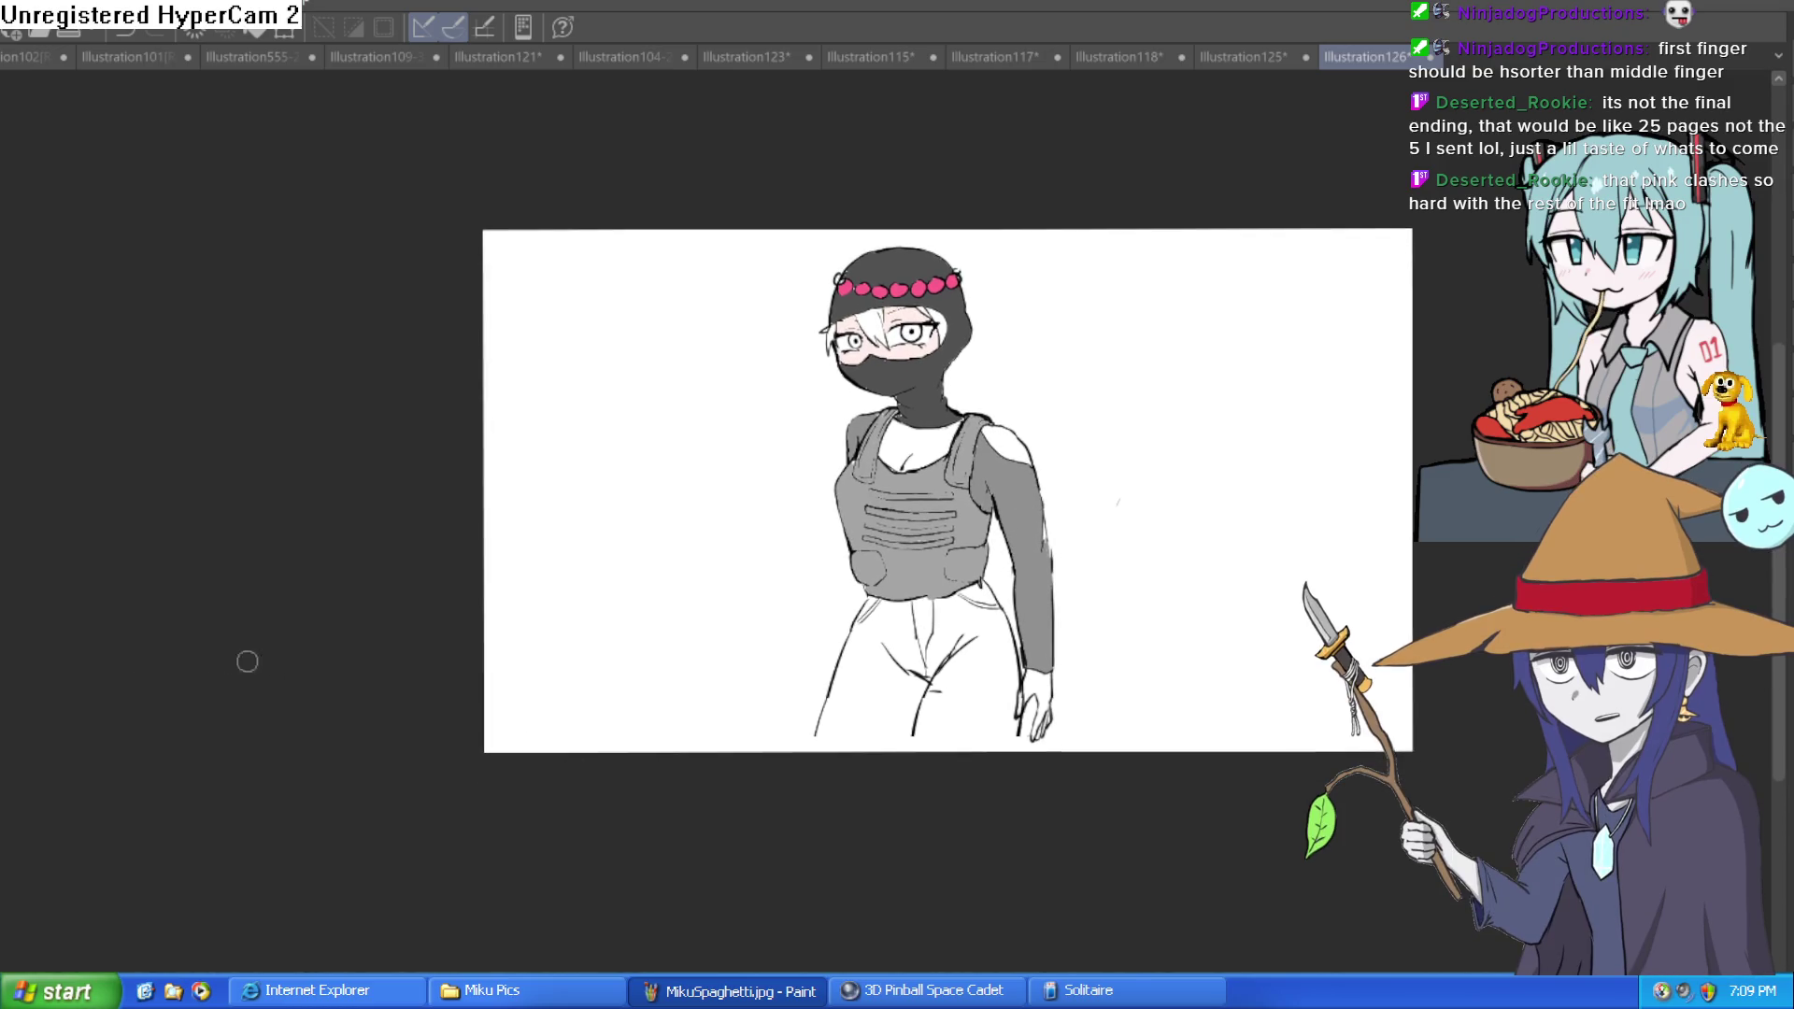
scroll(935, 464, "up", 5)
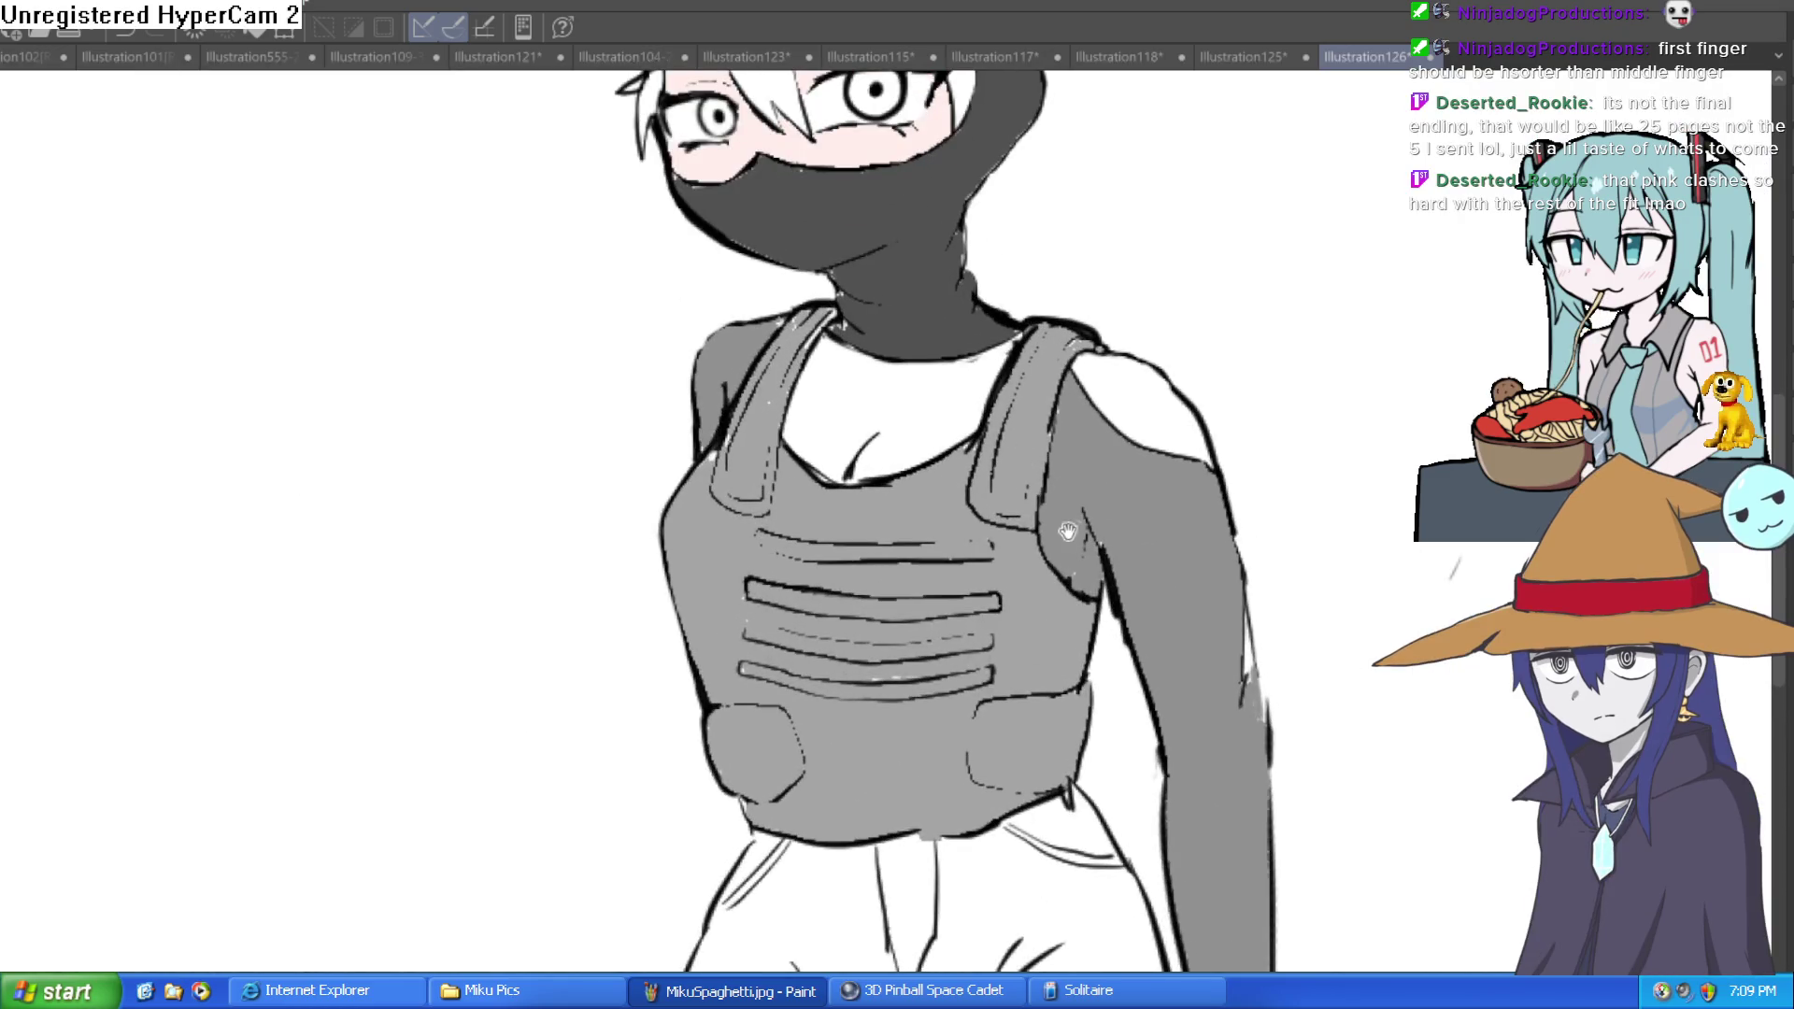
scroll(935, 467, "up", 3)
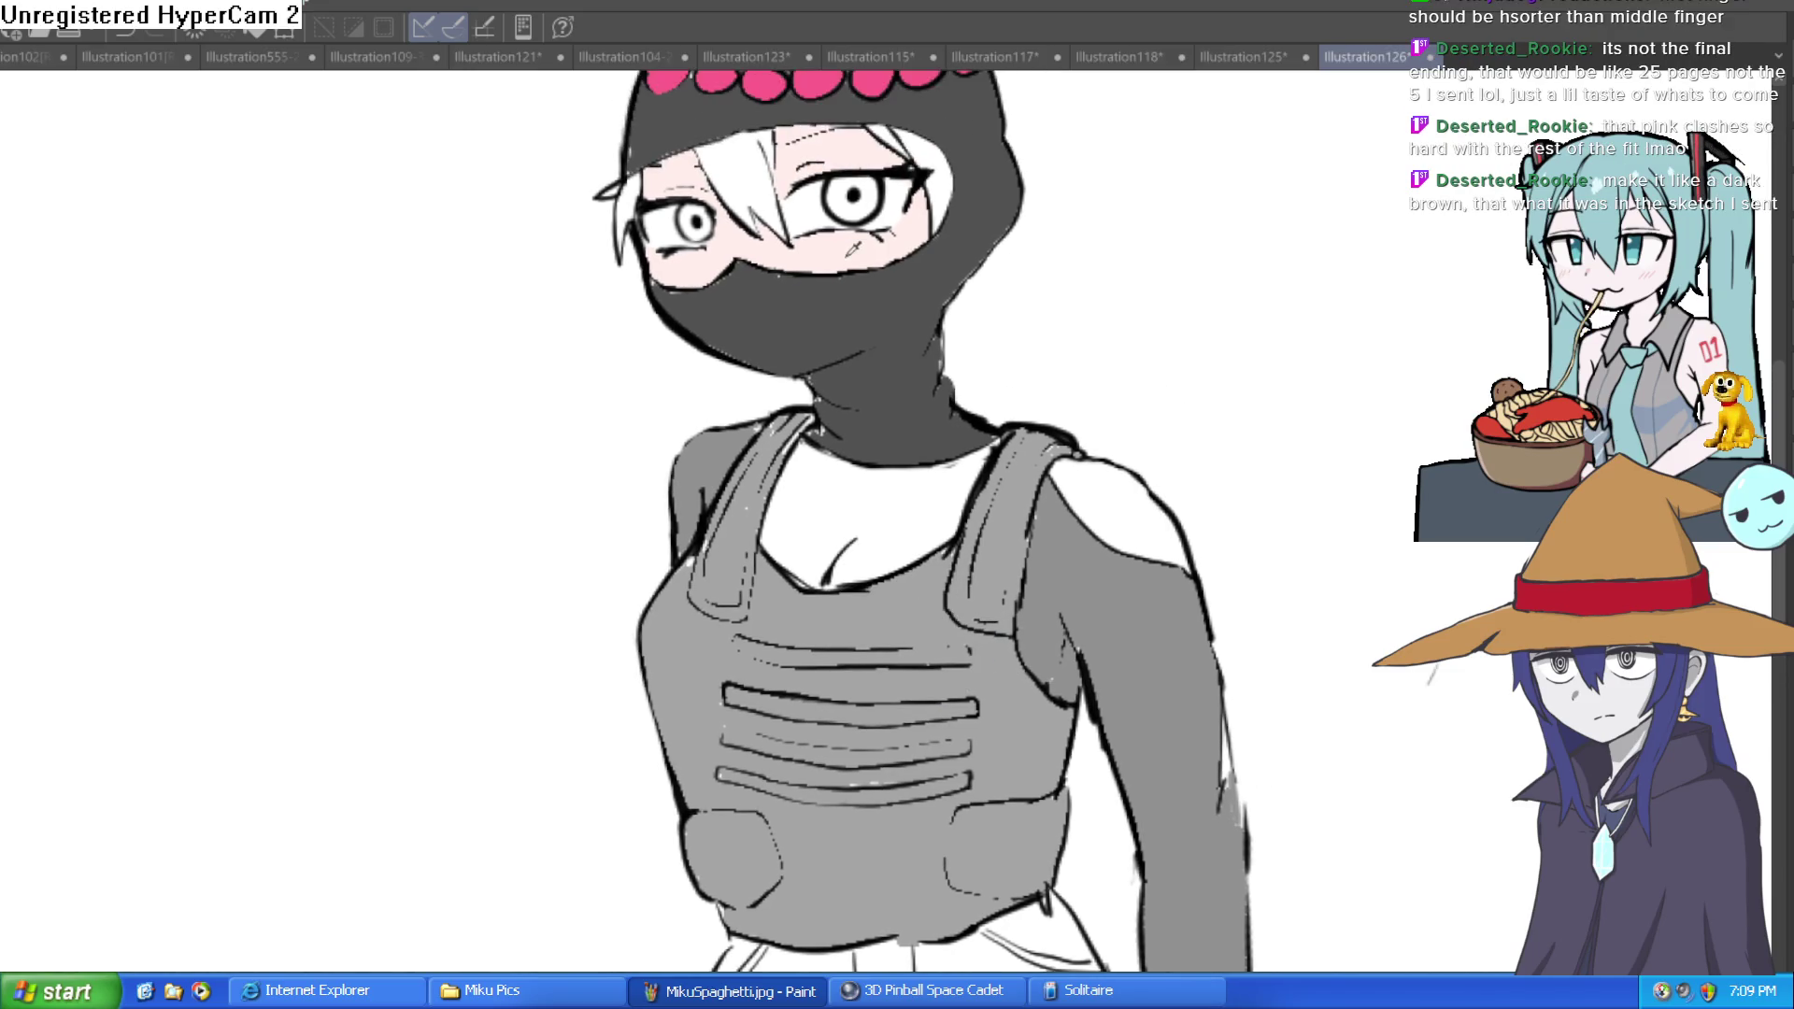
left_click(969, 475)
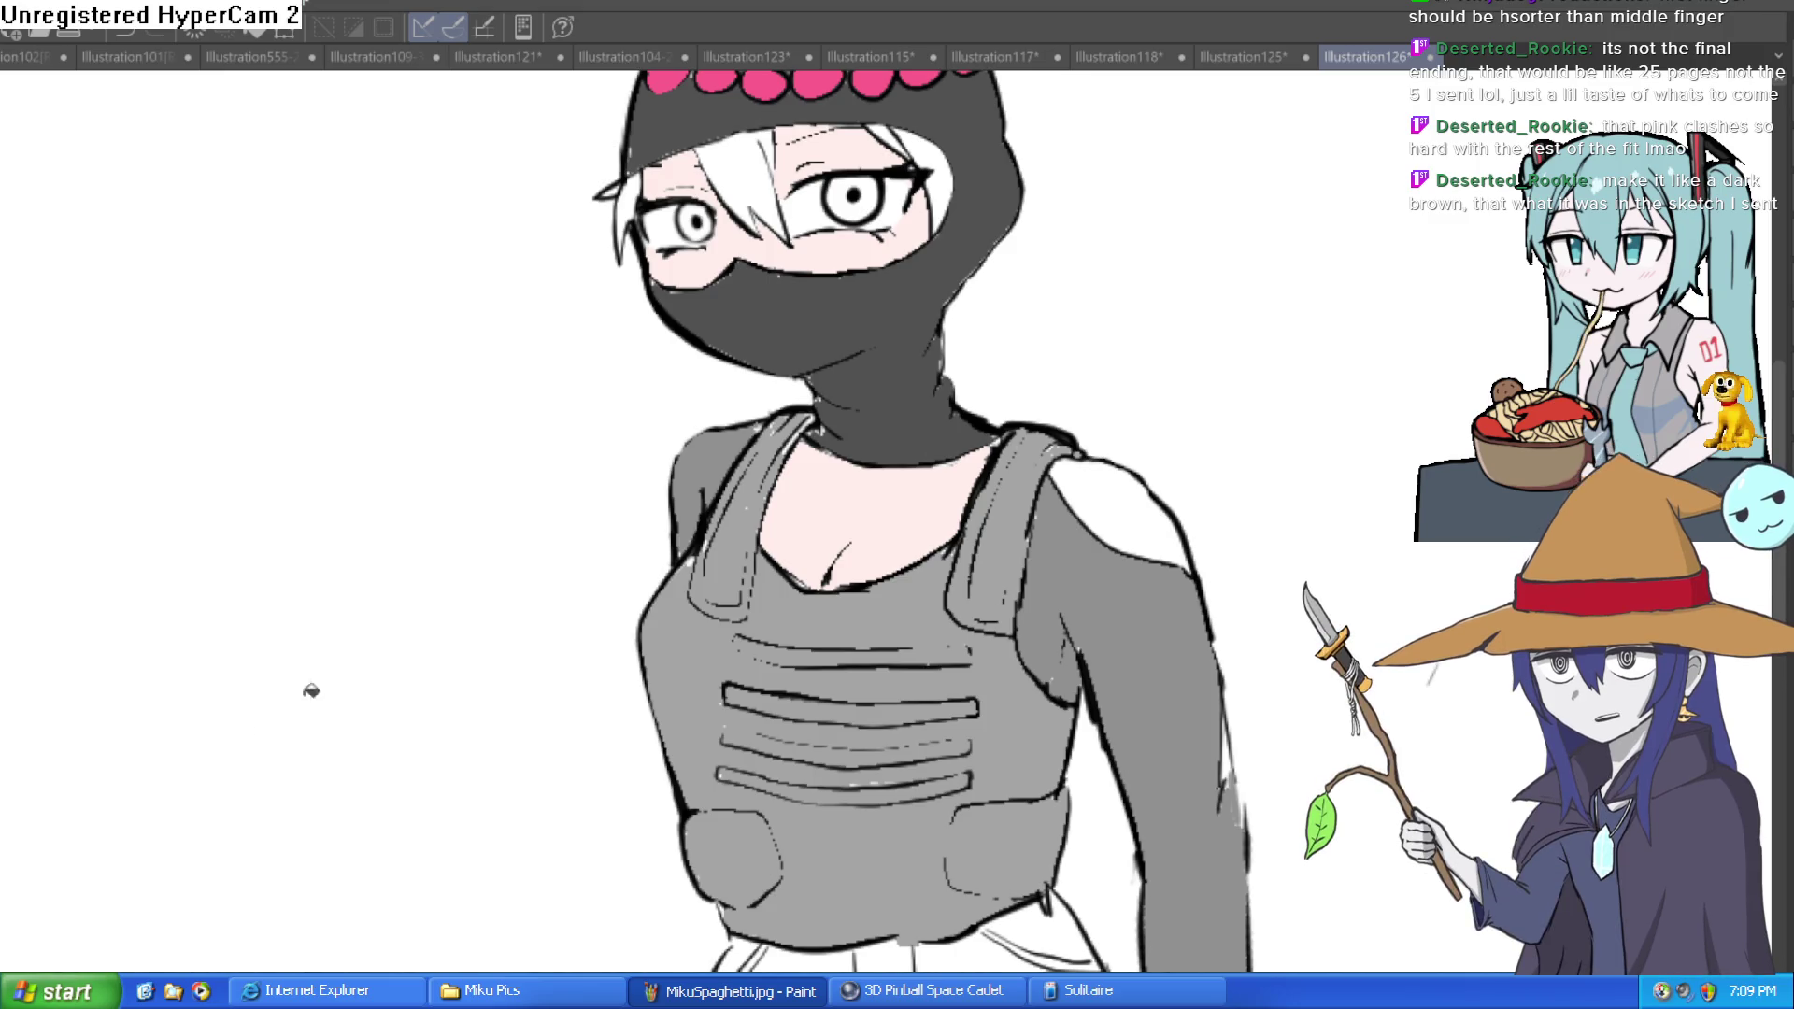
Step: Try fills on the right shoulder and beside the trousers, undoing both
left_click(1170, 496)
key("ctrl+z")
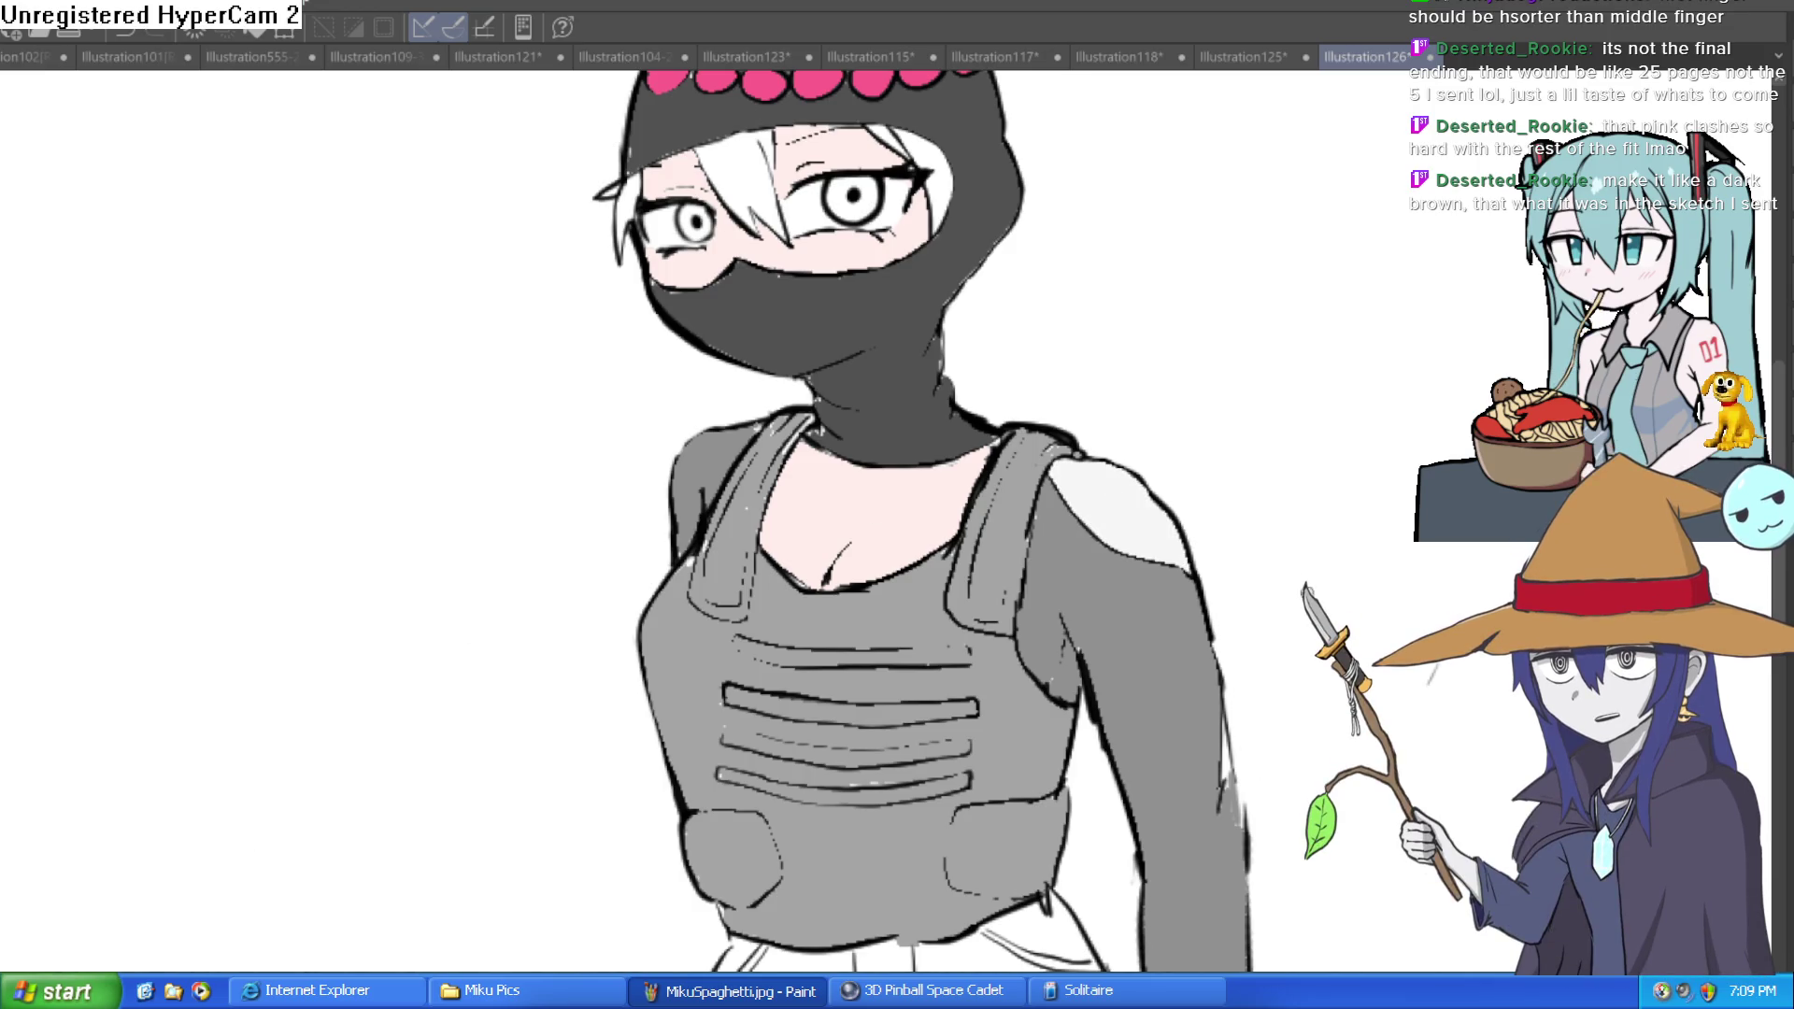
scroll(1128, 485, "down", 3)
left_click_drag(1265, 537, 991, 435)
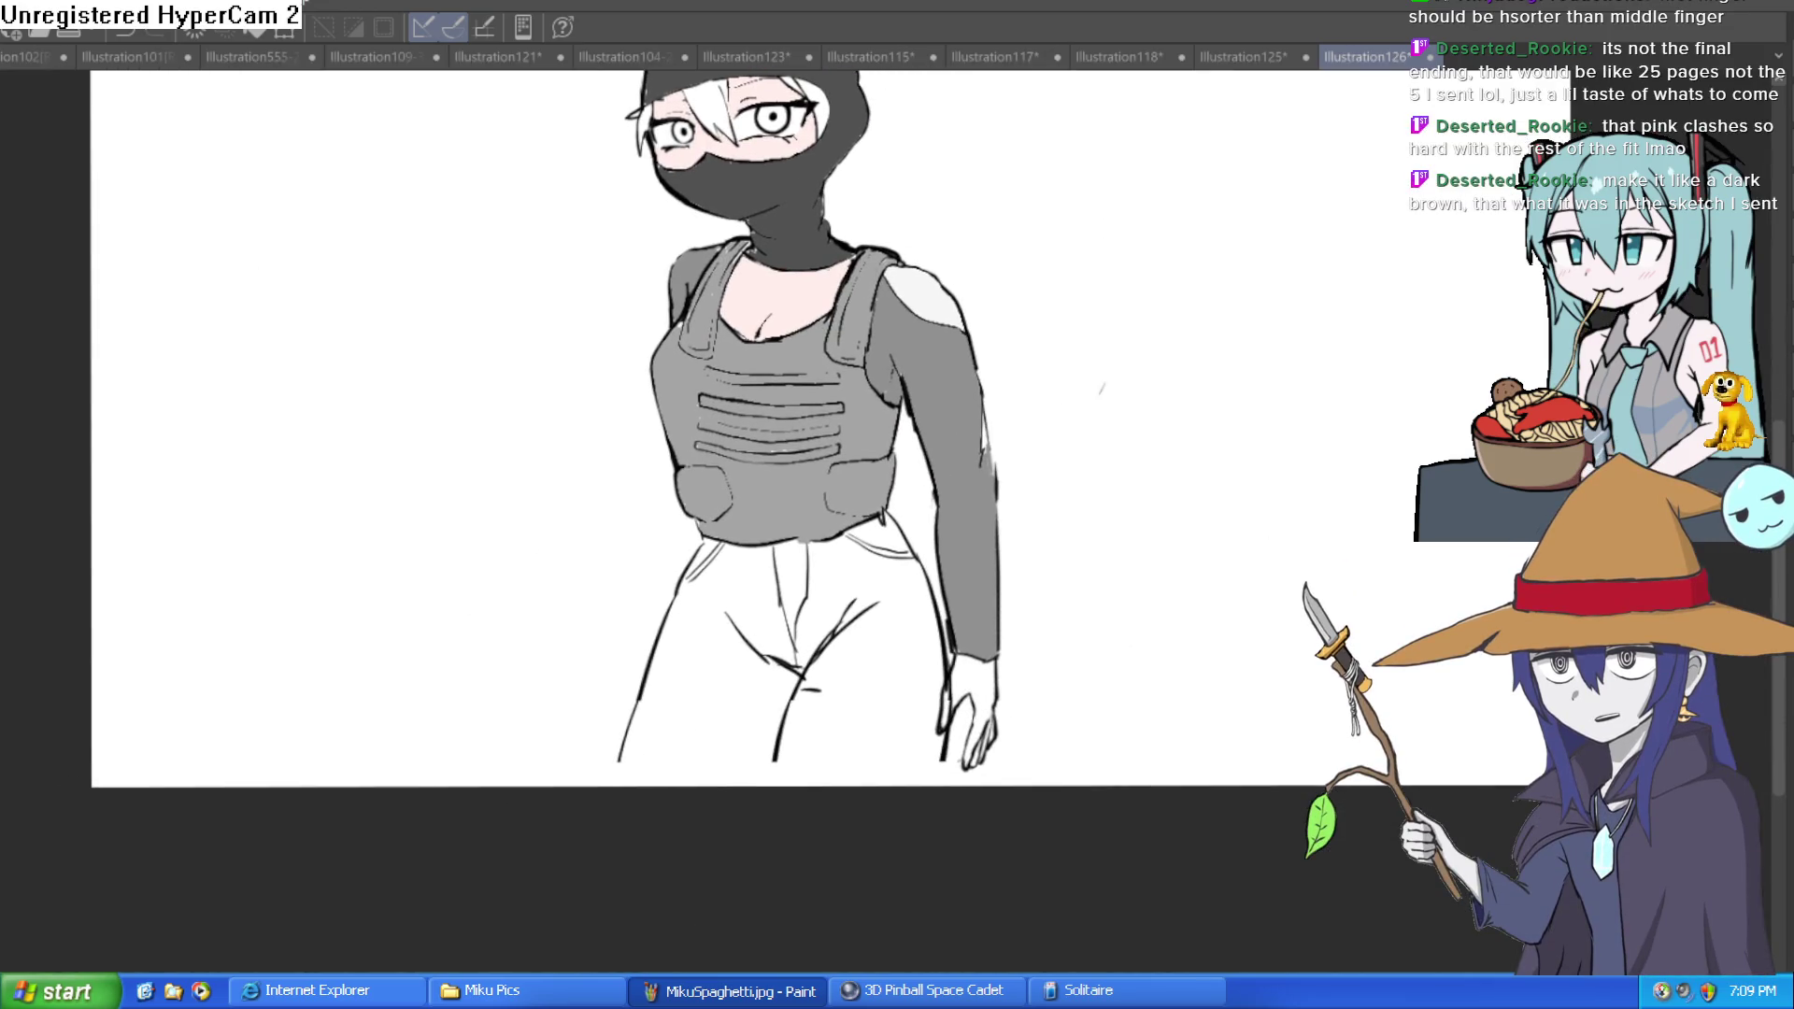
left_click(879, 697)
key("ctrl+z")
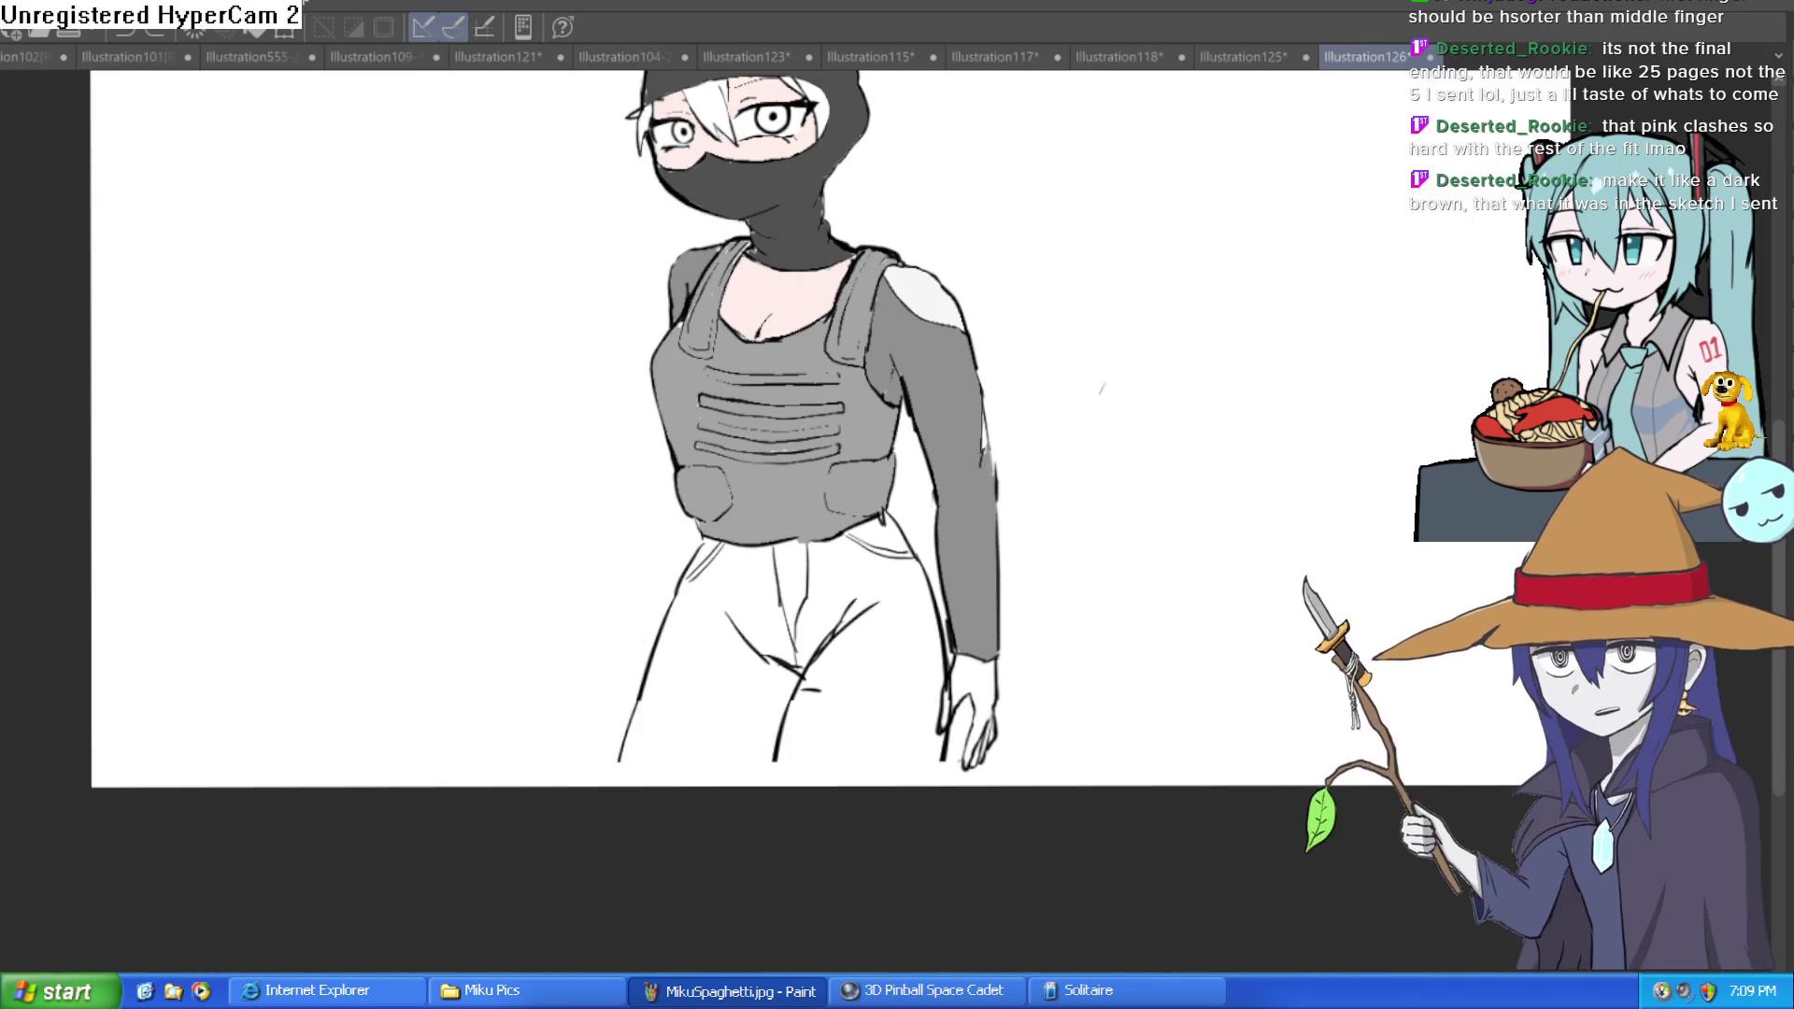
Step: Close the trouser hem with a line and fill both legs, crotch and pockets grey
scroll(815, 750, "up", 3)
mouse_move(429, 771)
left_mouse_down()
mouse_move(906, 794)
mouse_move(1136, 772)
left_mouse_up()
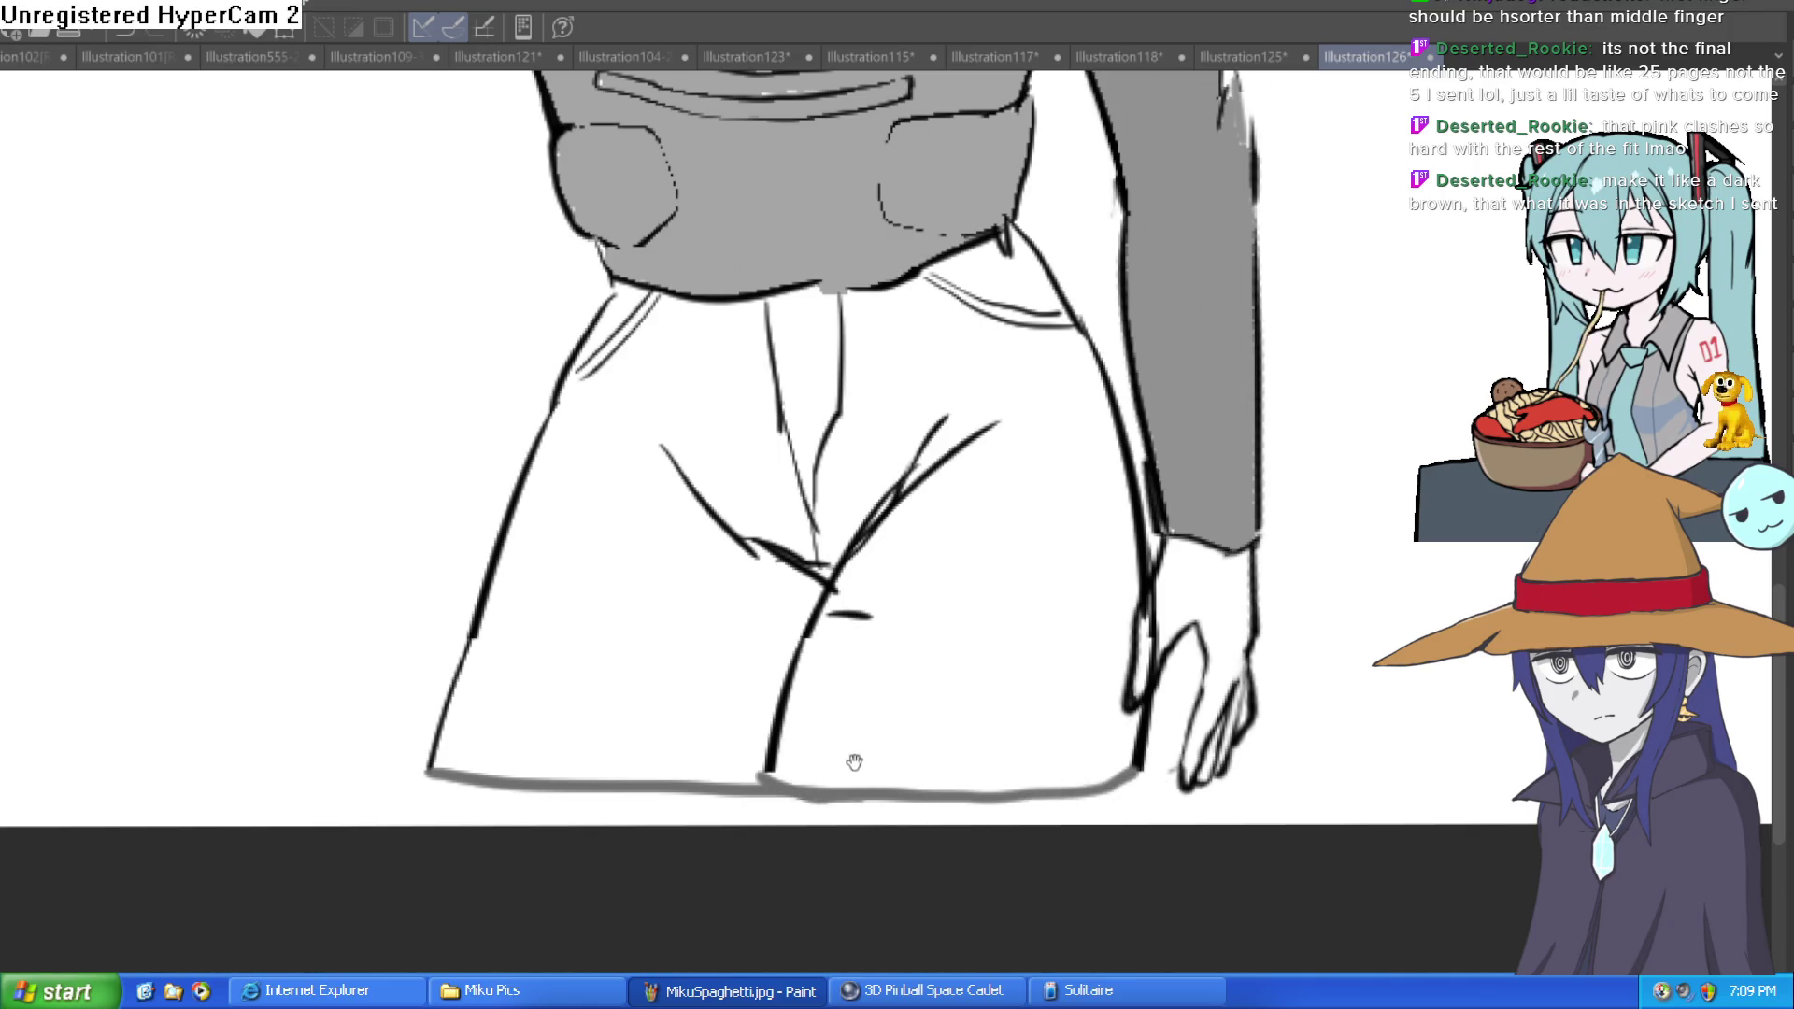
left_click(871, 690)
left_click(741, 710)
left_click(809, 350)
left_click(999, 285)
left_click(1023, 297)
left_click(643, 321)
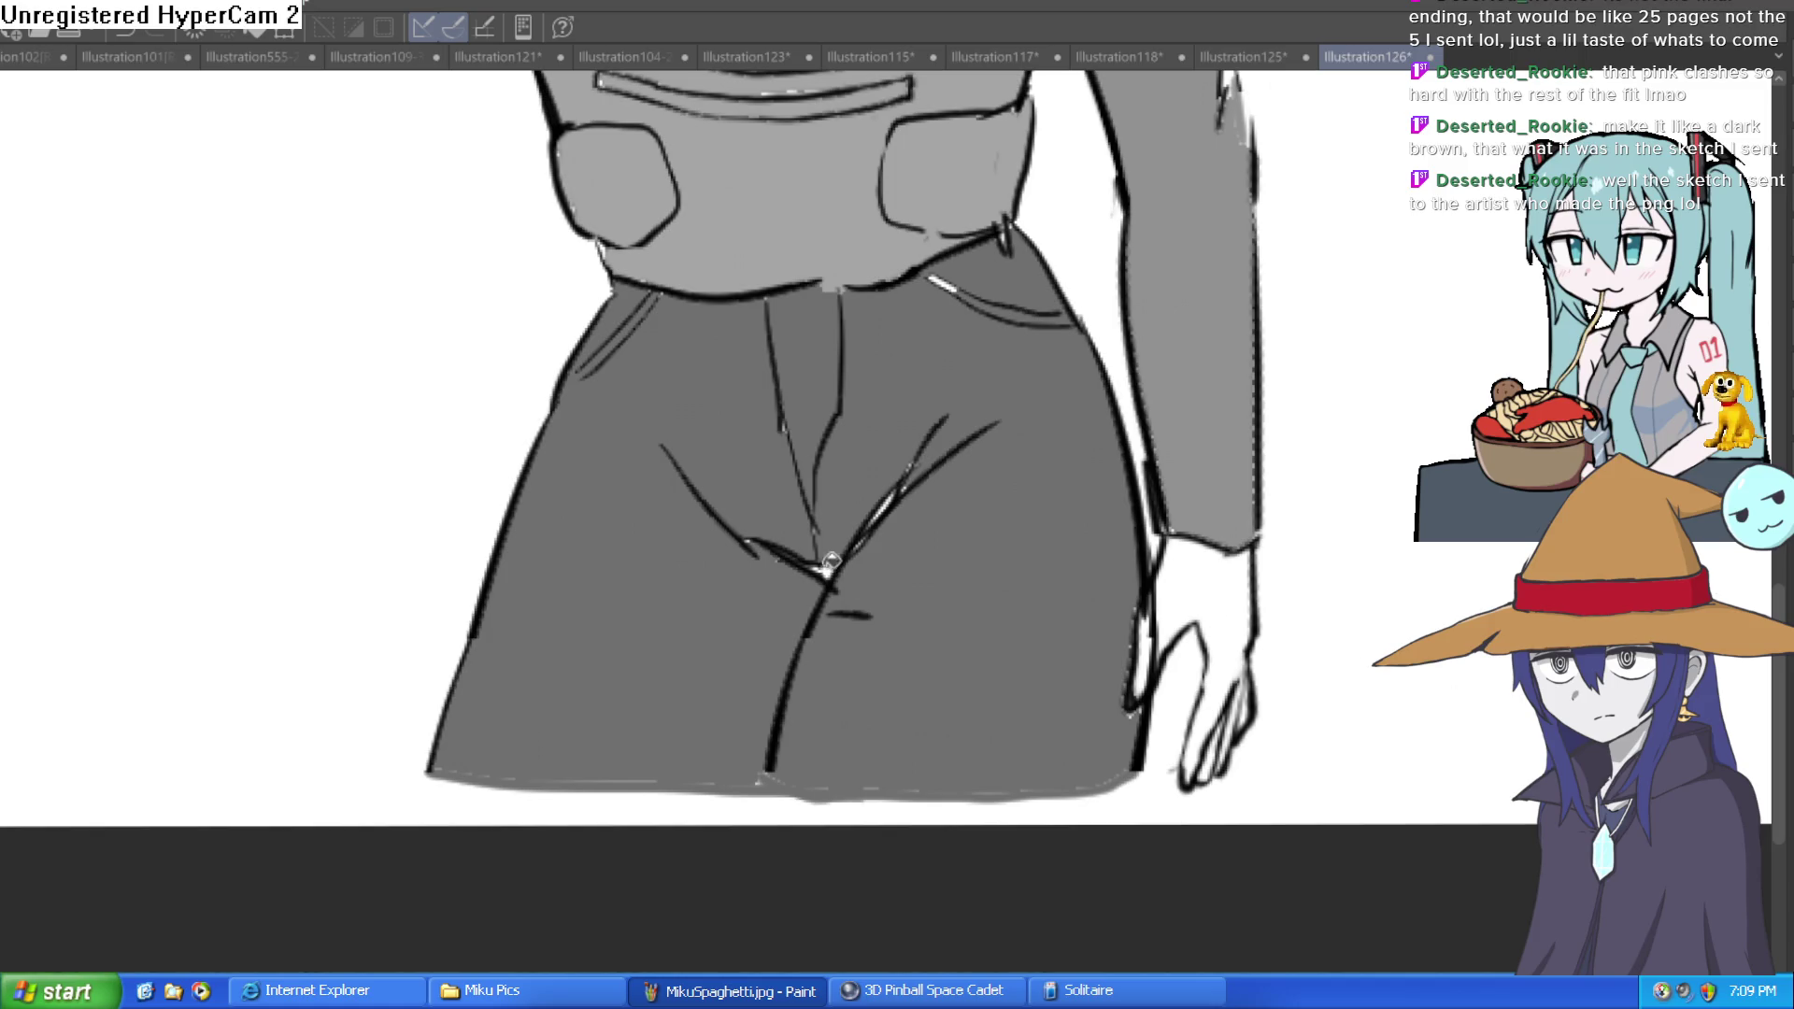
Step: Paint over the white specks along the pocket line and at the crotch
scroll(893, 486, "up", 3)
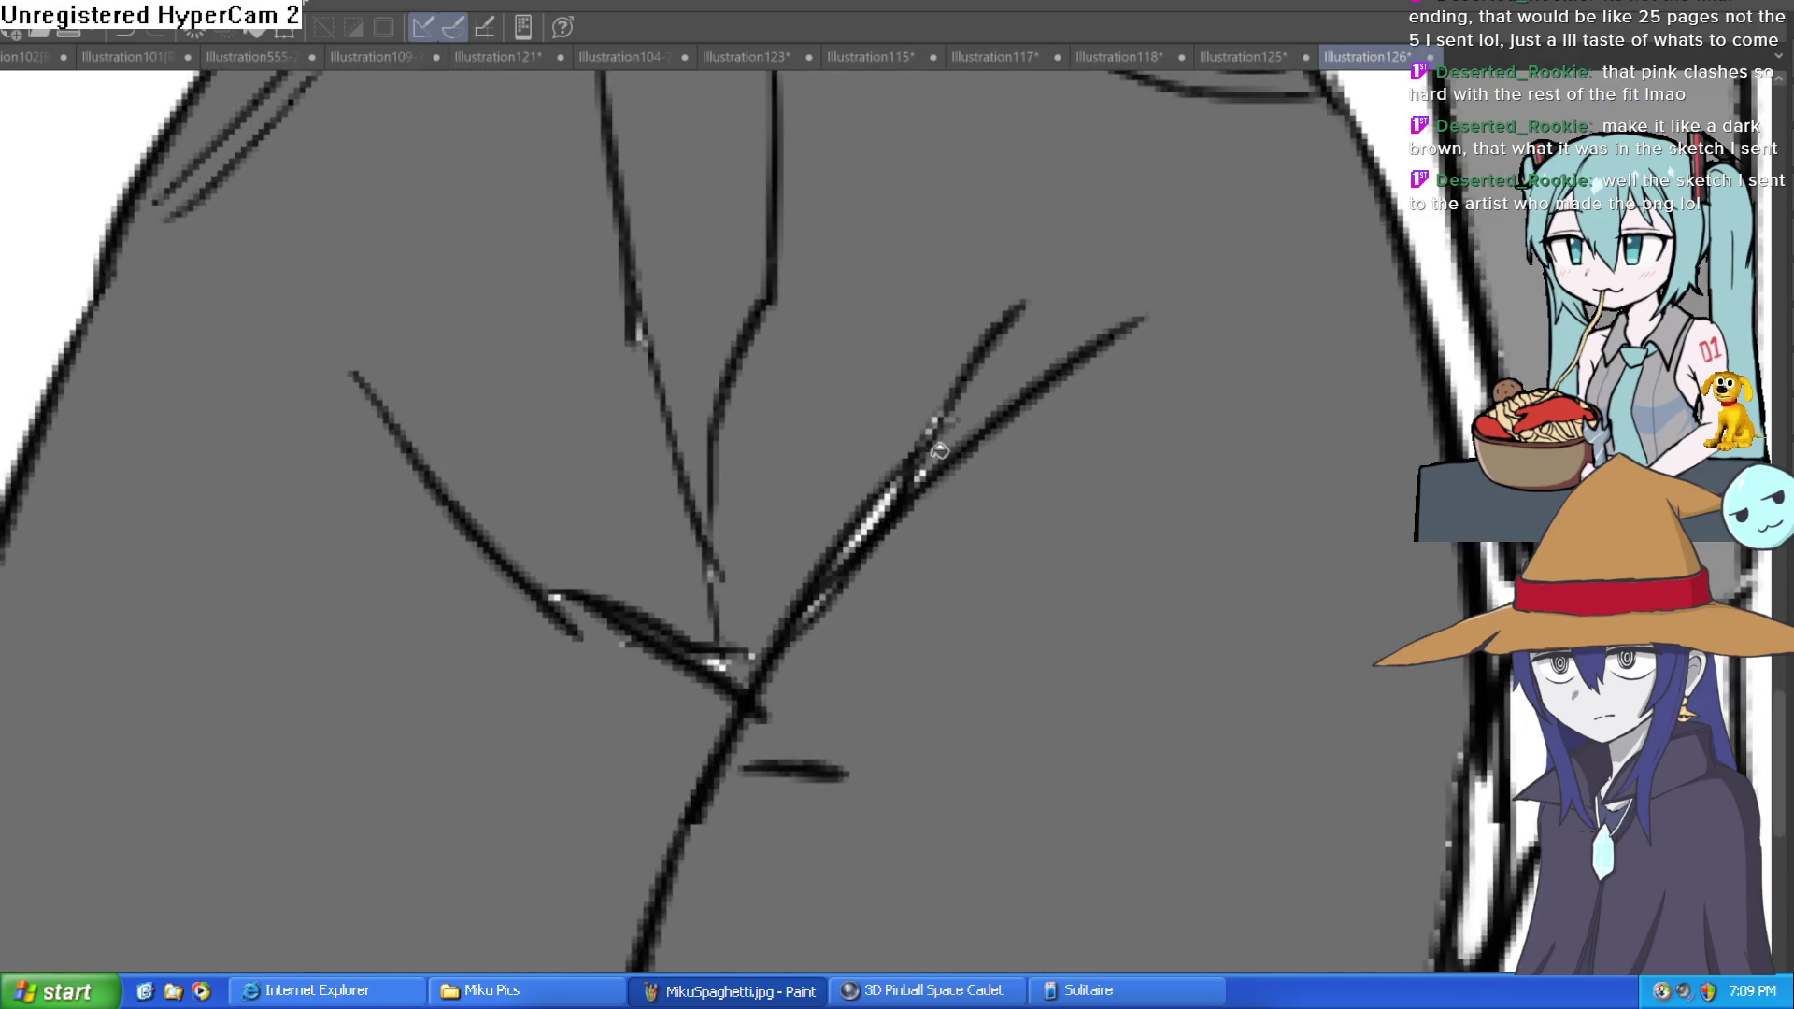
left_click_drag(800, 597, 873, 524)
left_click(712, 662)
scroll(643, 607, "down", 3)
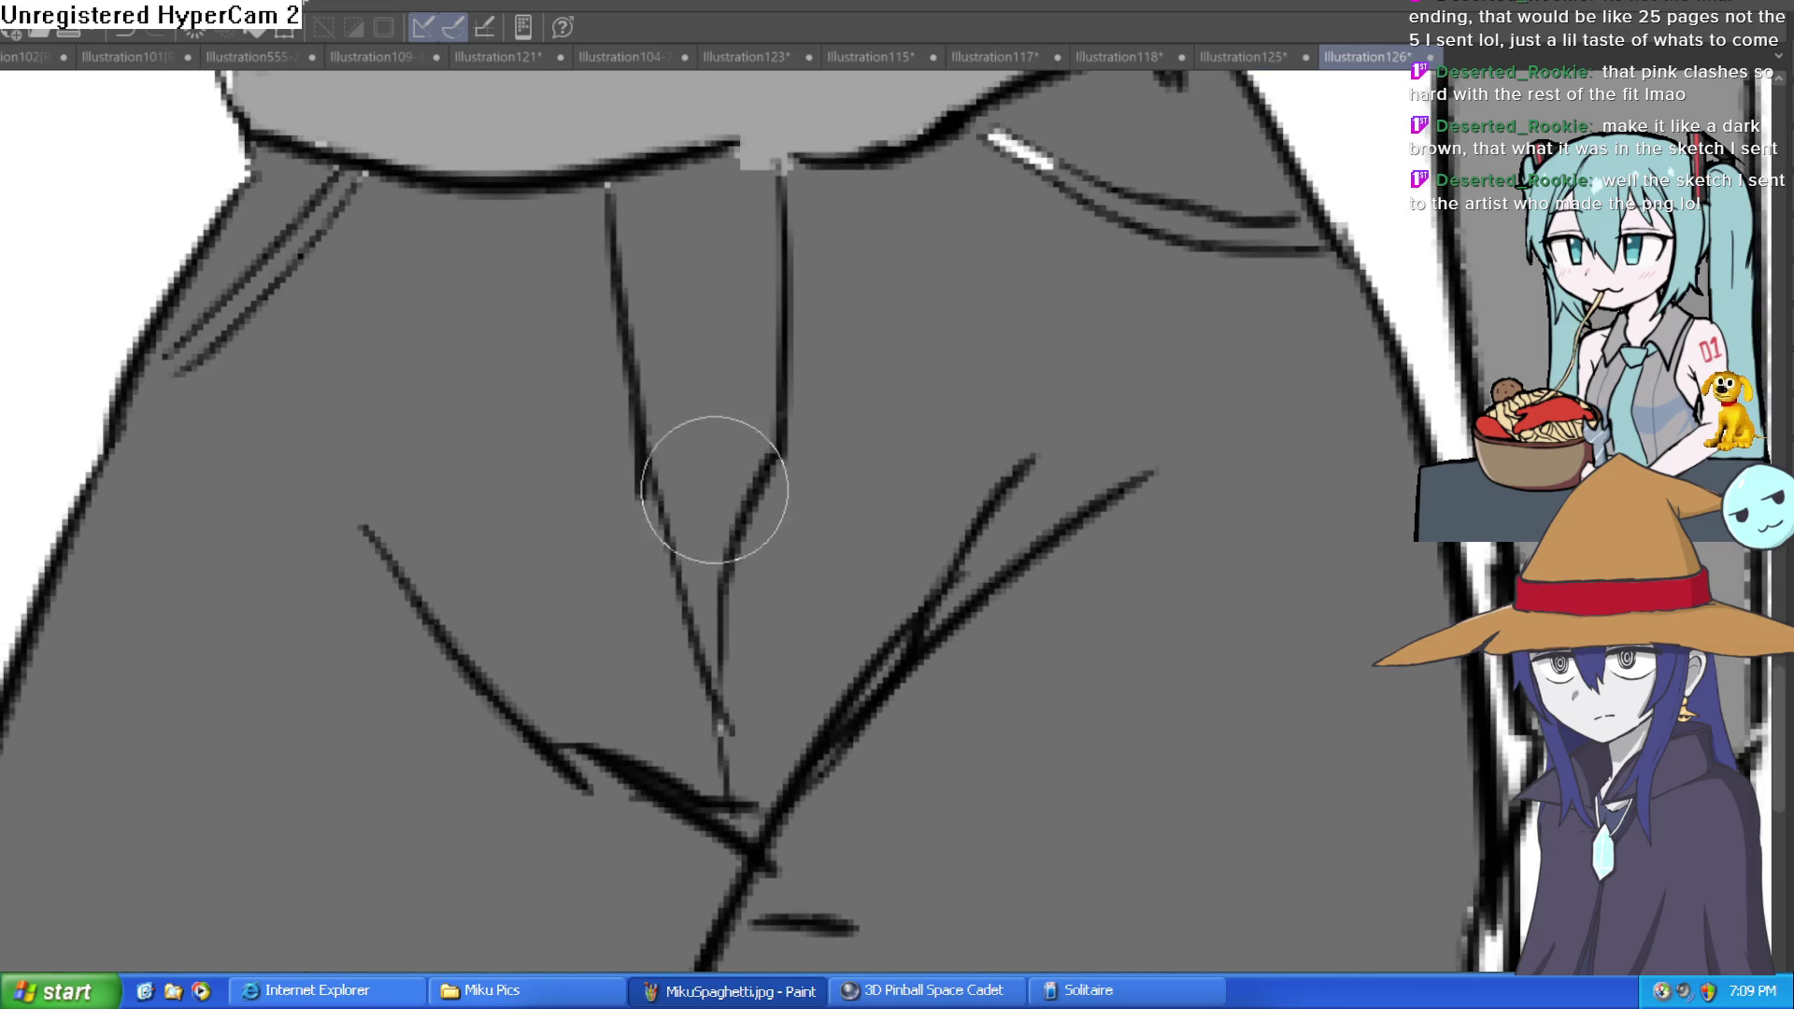
scroll(941, 677, "up", 2)
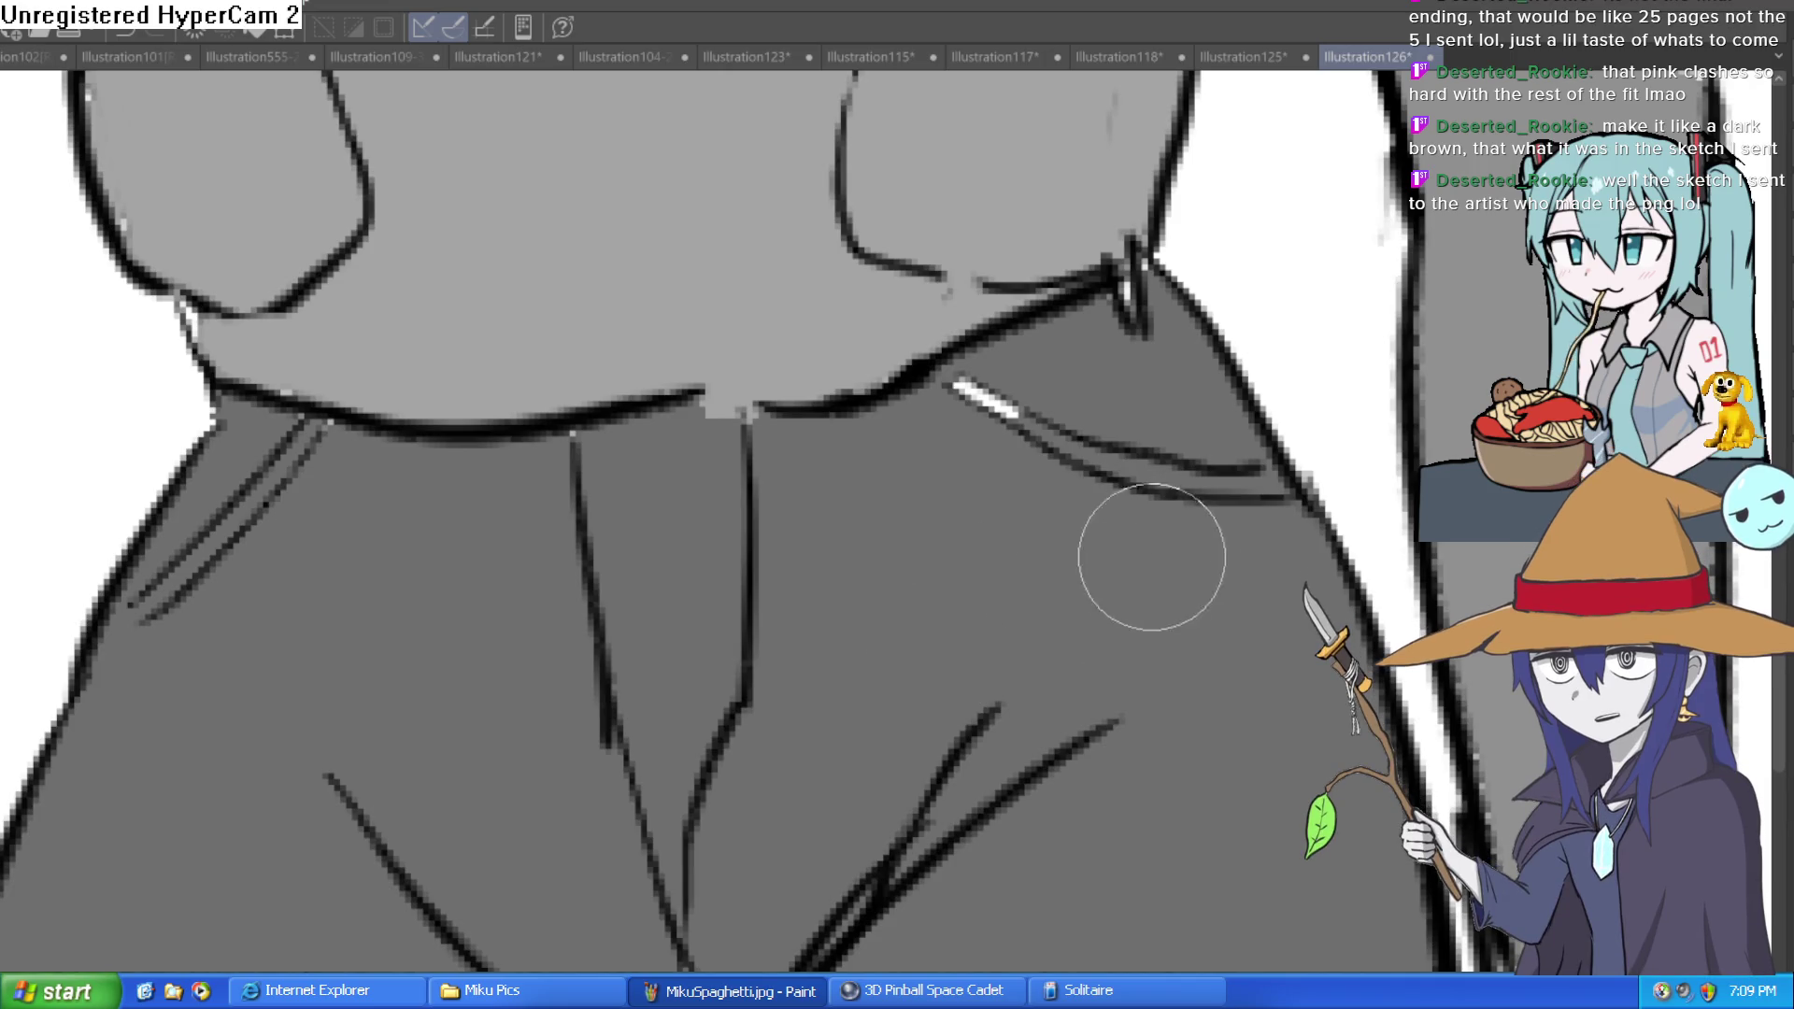
scroll(1102, 612, "down", 3)
mouse_move(1102, 612)
left_mouse_down()
mouse_move(820, 520)
mouse_move(926, 769)
mouse_move(1122, 489)
mouse_move(1069, 636)
mouse_move(1051, 612)
left_mouse_up()
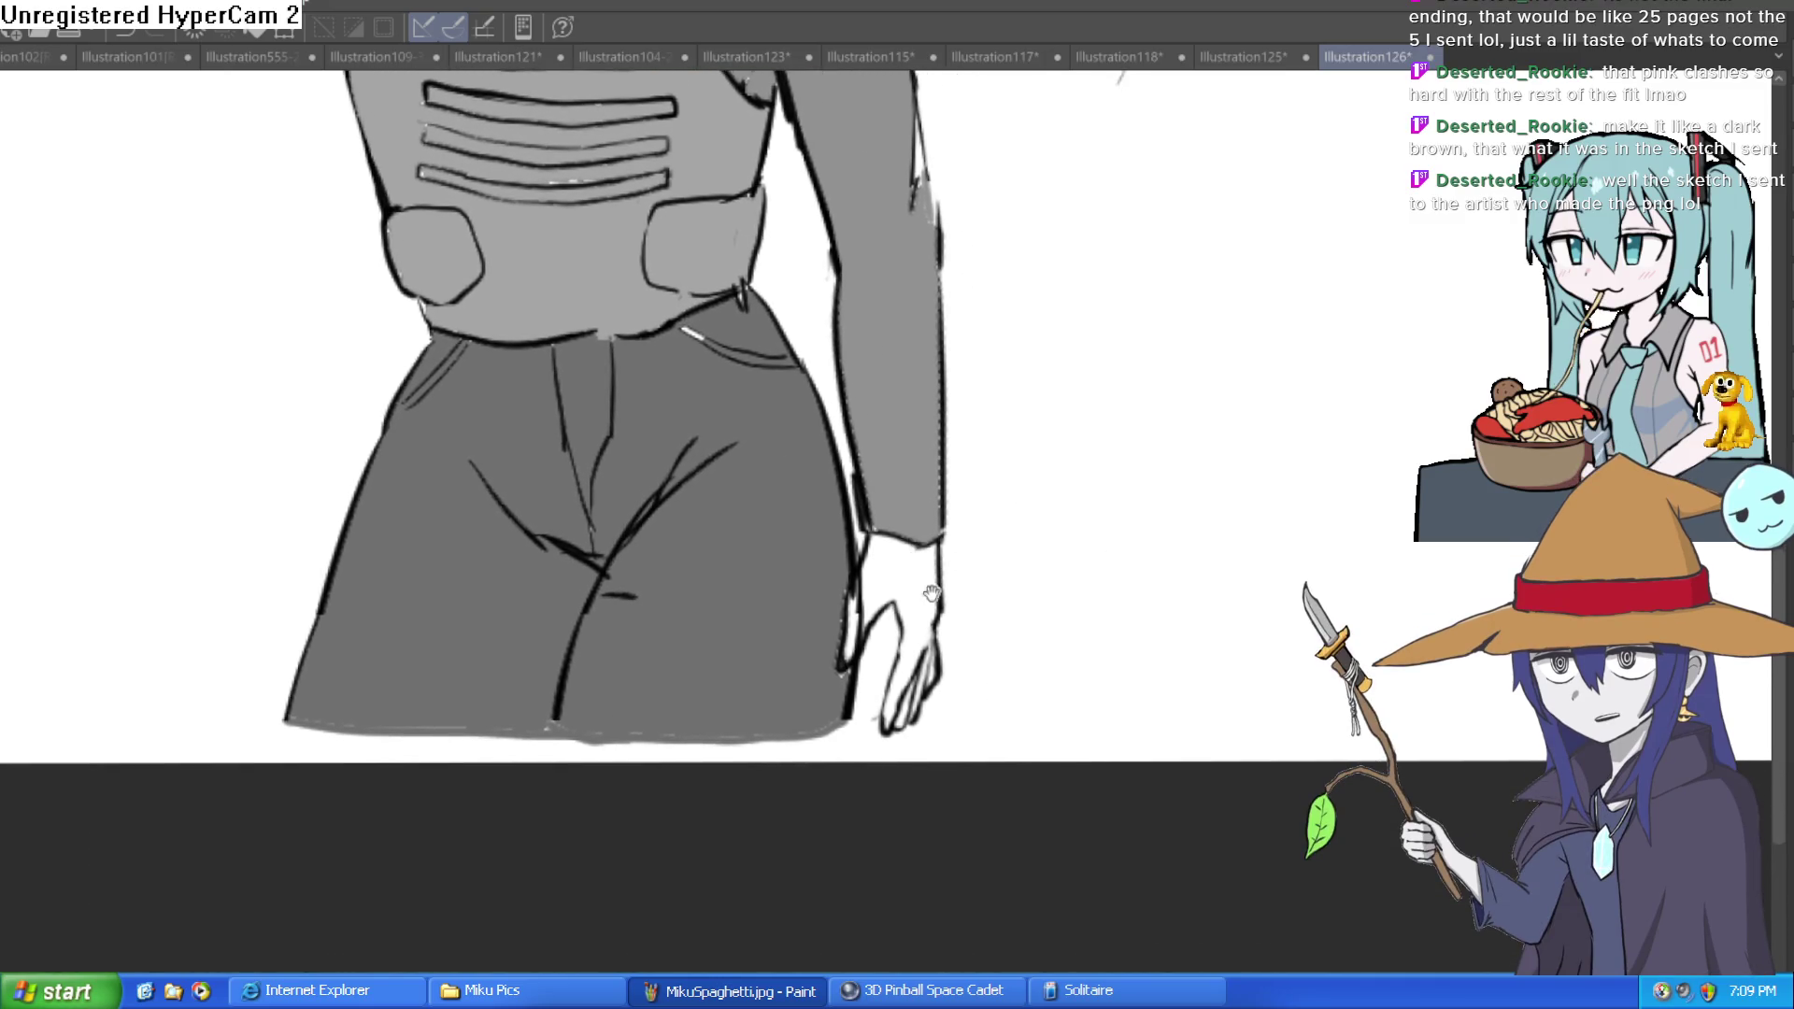
scroll(921, 591, "up", 5)
scroll(1039, 611, "down", 3)
scroll(1010, 607, "down", 2)
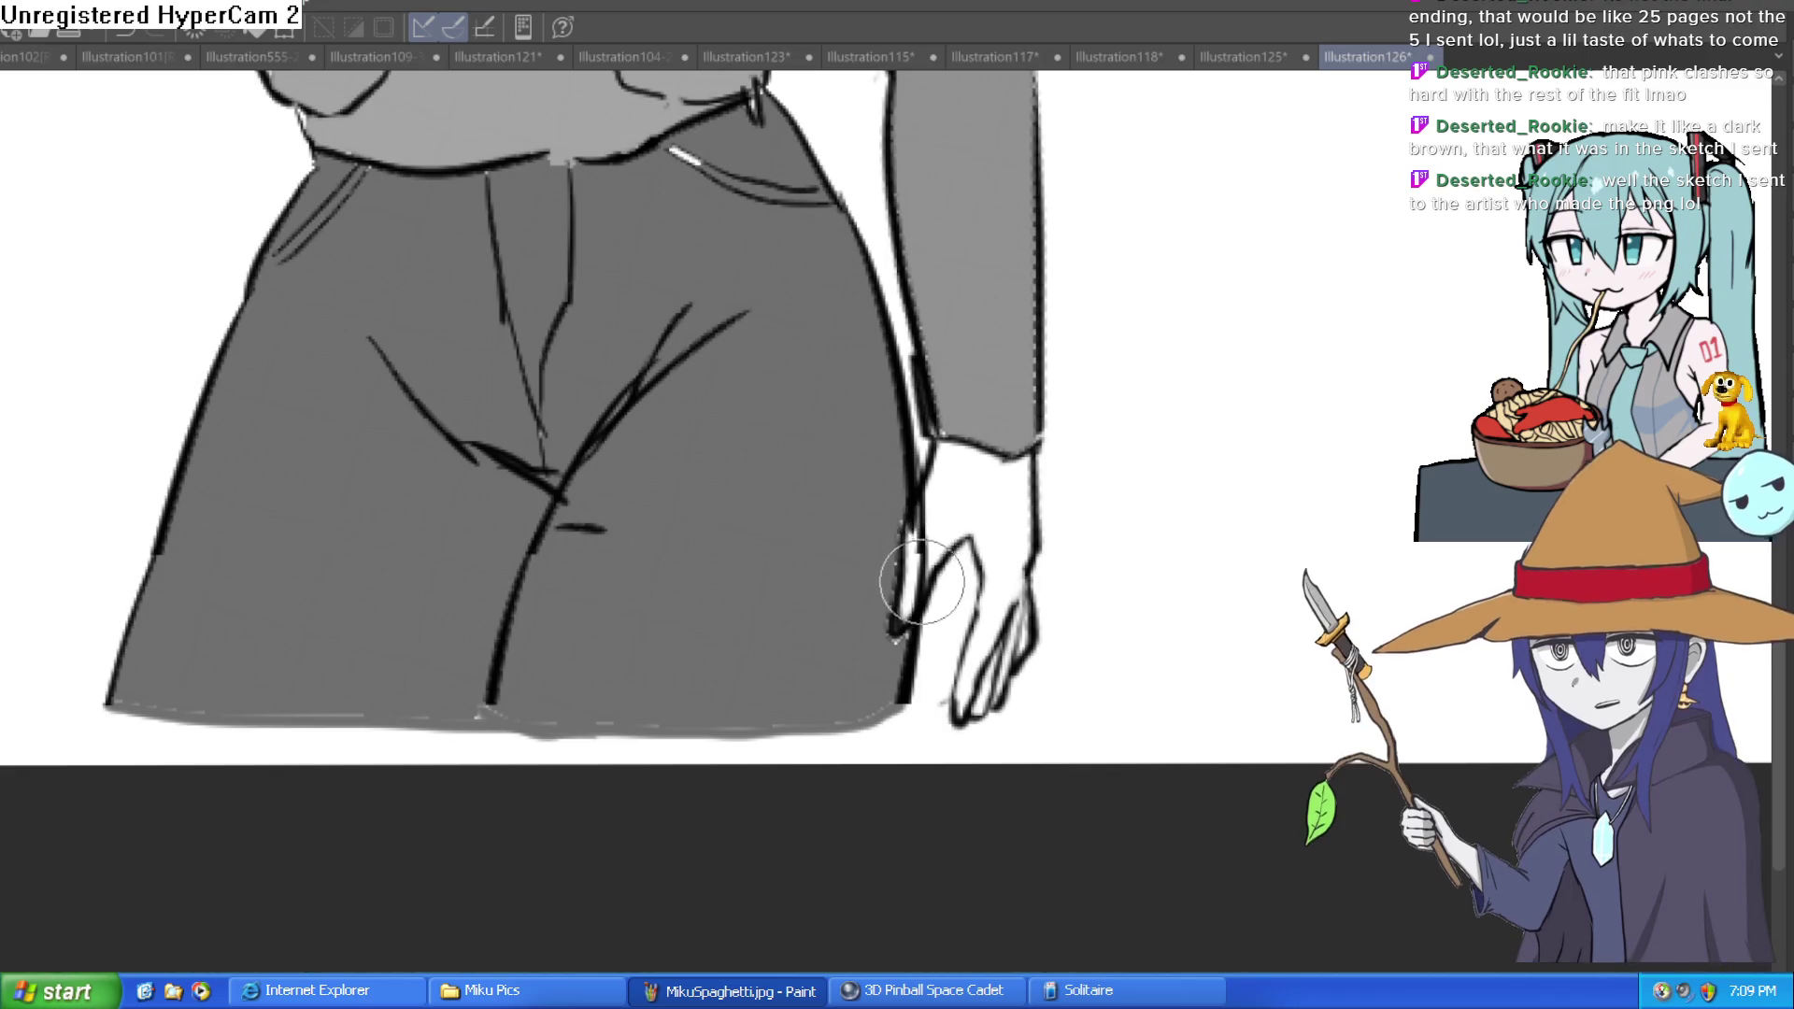
scroll(1169, 539, "down", 2)
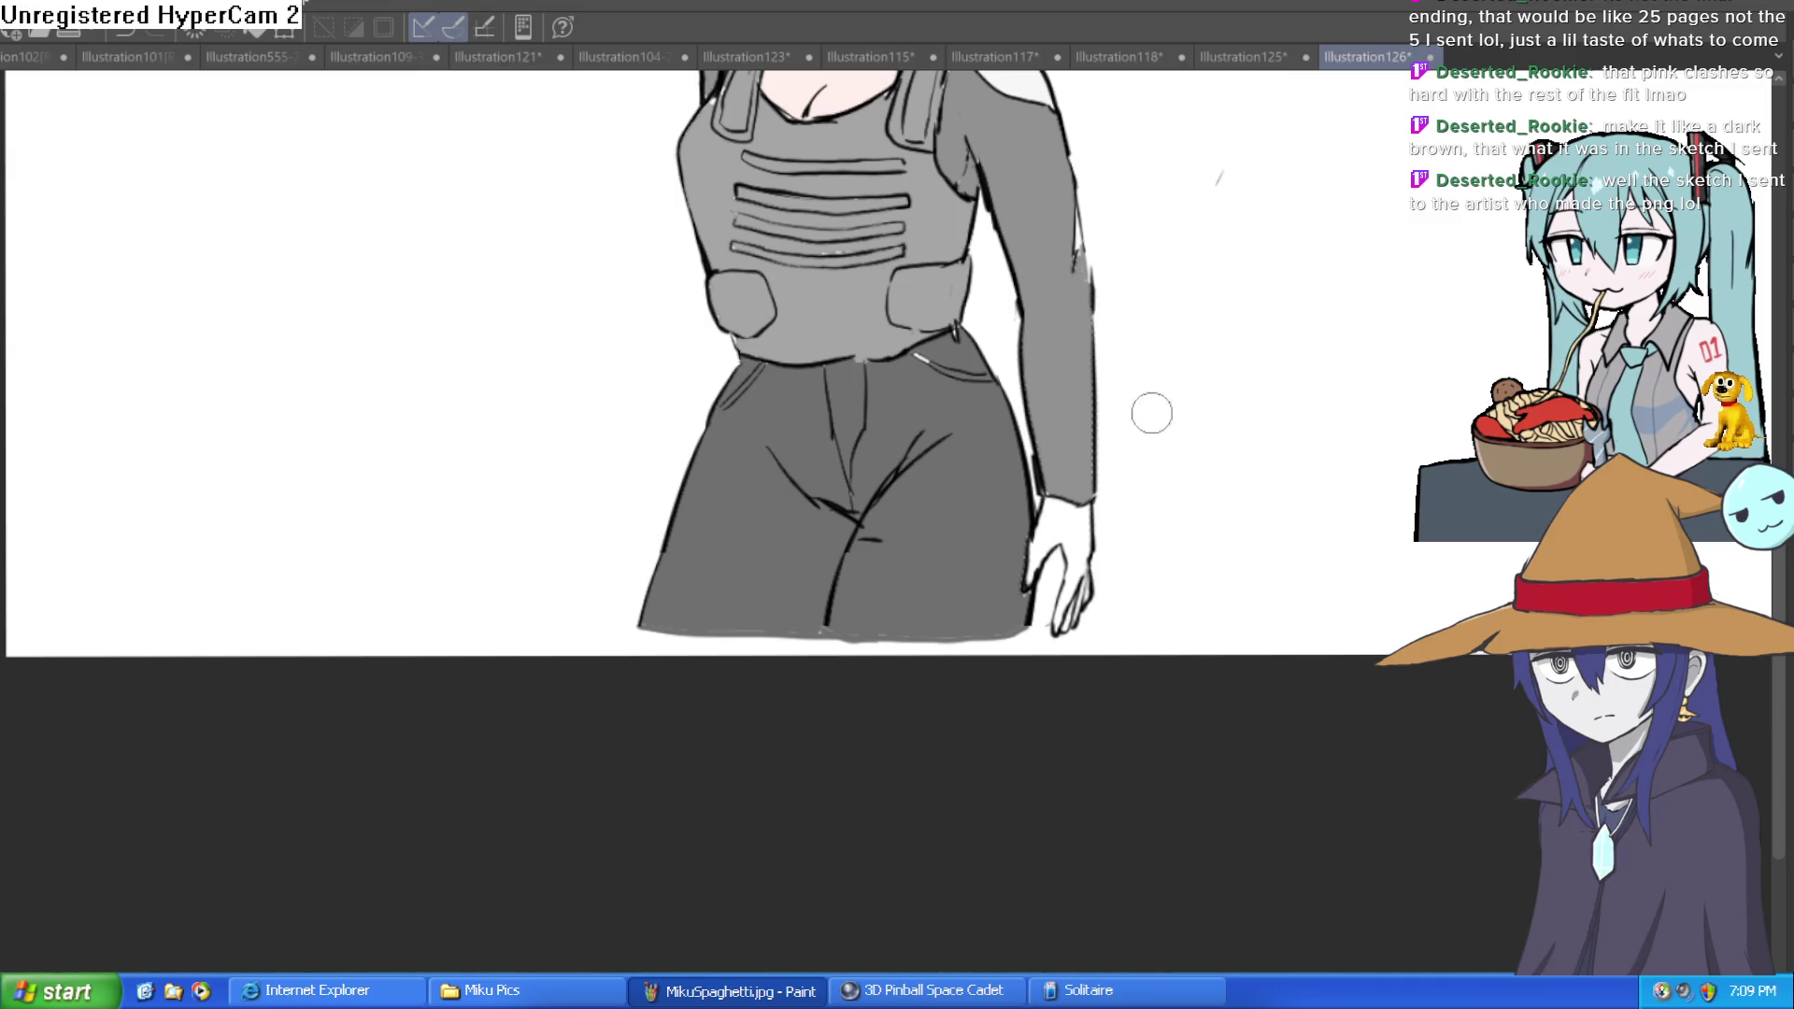
Step: Zoom in on the right arm and redraw its outer edge as a clean dark outline
scroll(1147, 421, "up", 5)
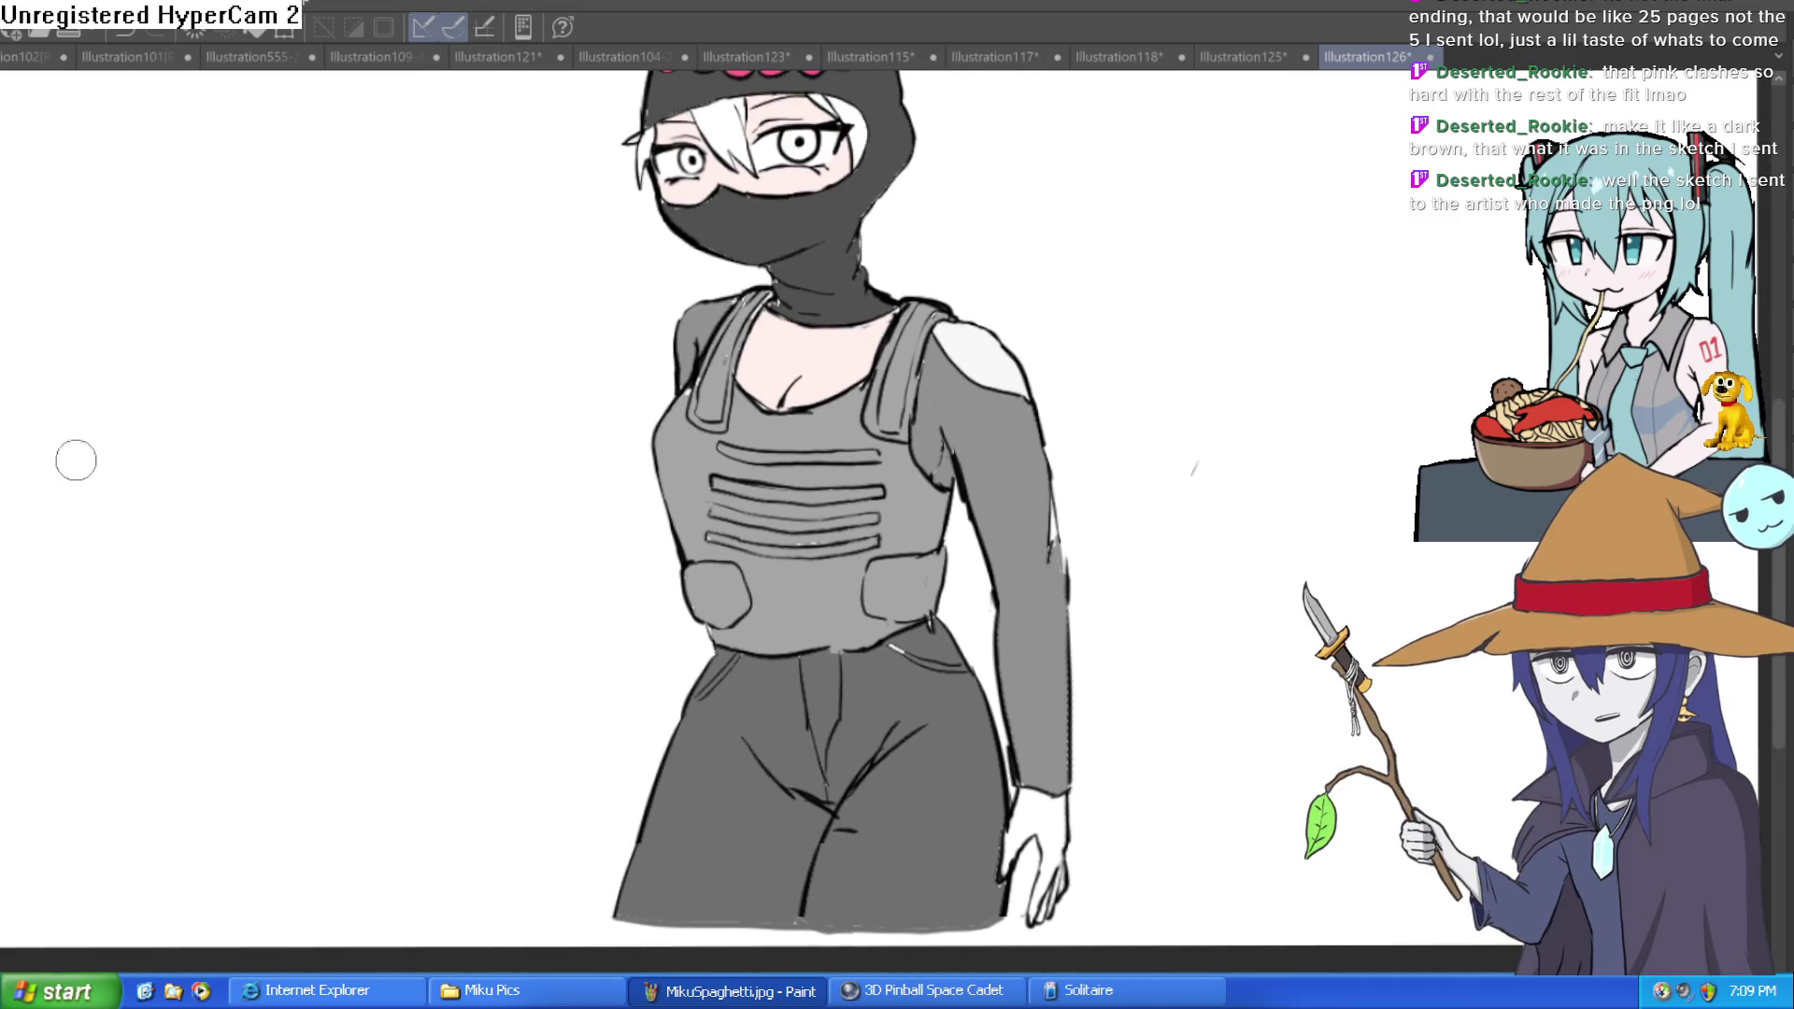
left_click(1056, 515)
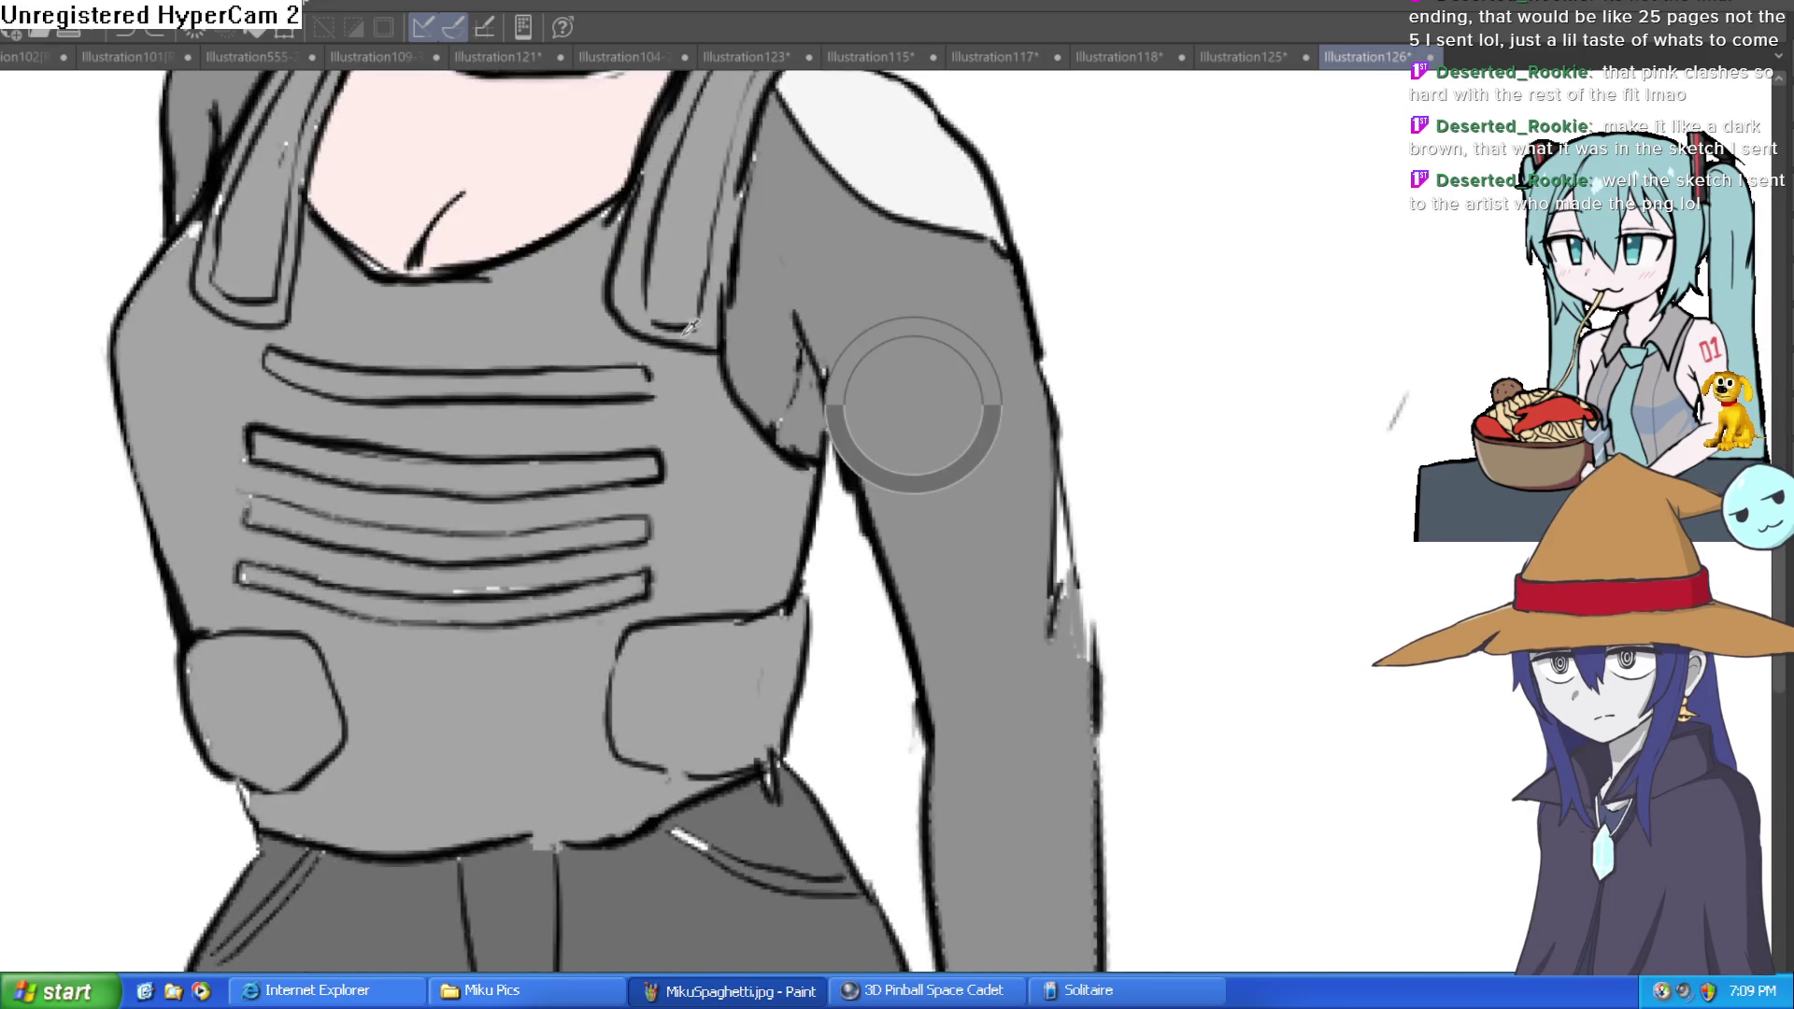
mouse_move(1063, 534)
left_mouse_down()
mouse_move(1046, 509)
mouse_move(1070, 626)
left_mouse_up()
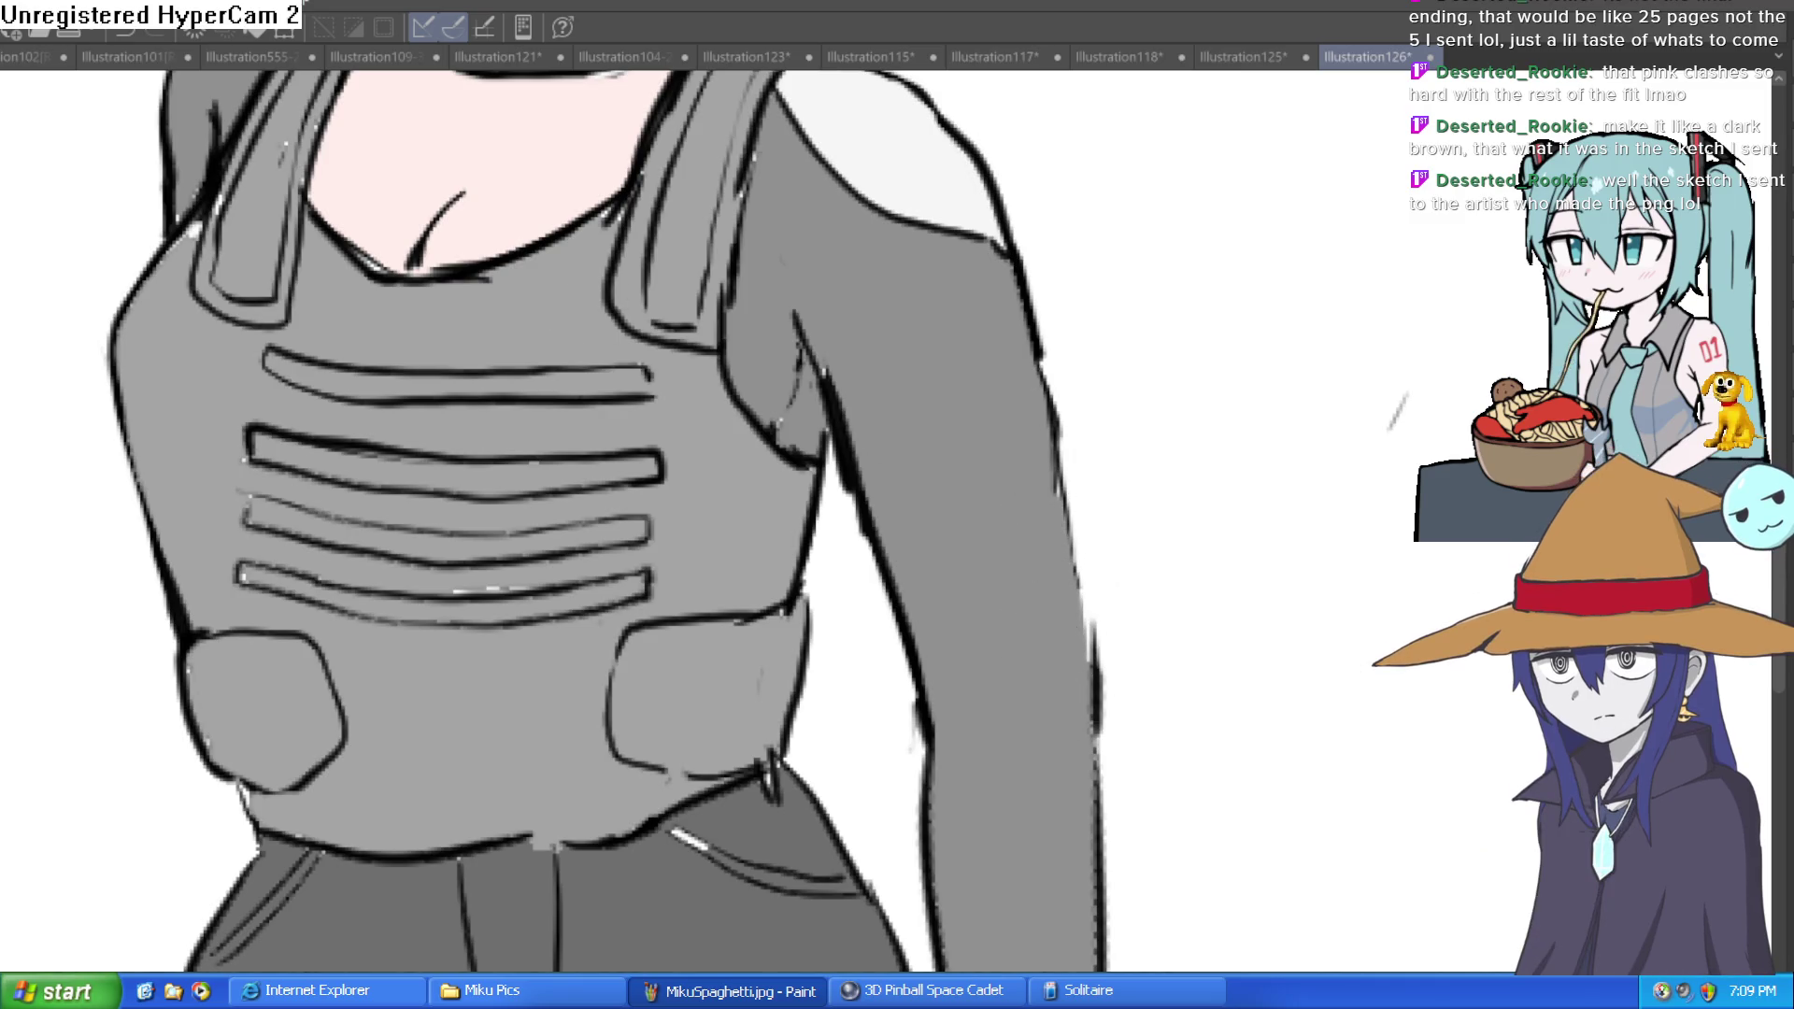
left_click_drag(1065, 492, 1048, 640)
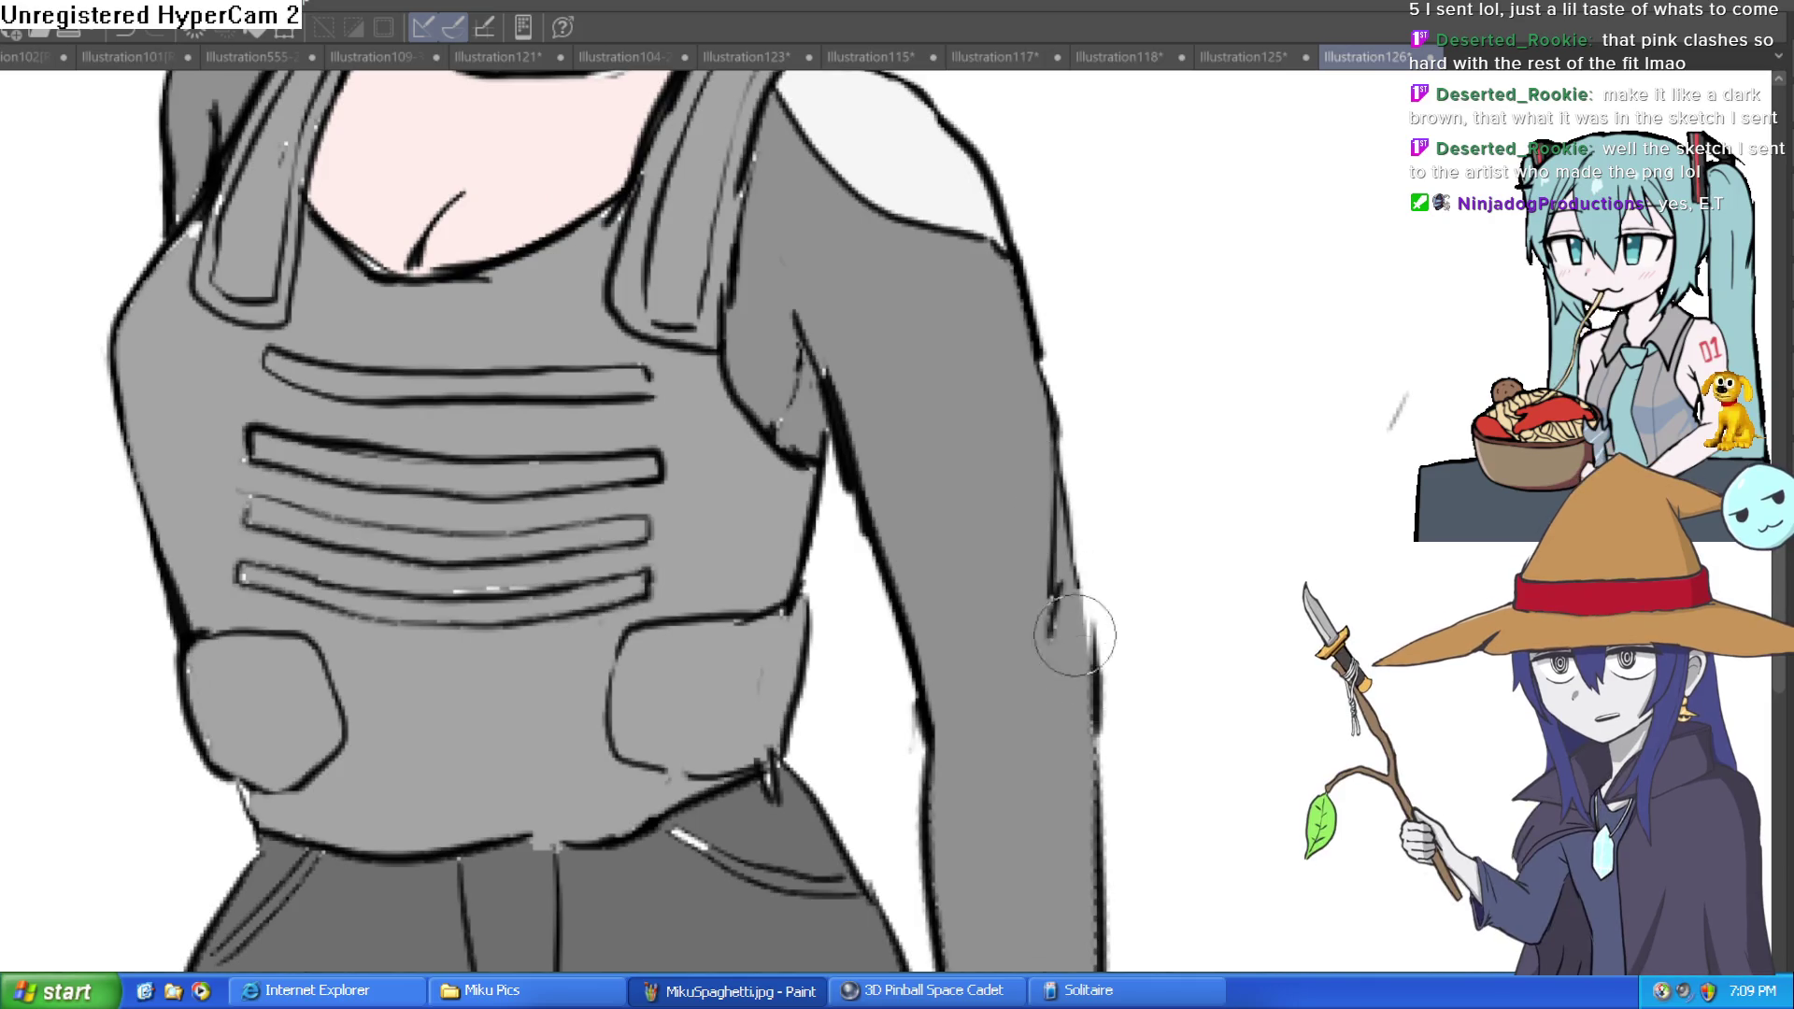
scroll(1075, 571, "down", 4)
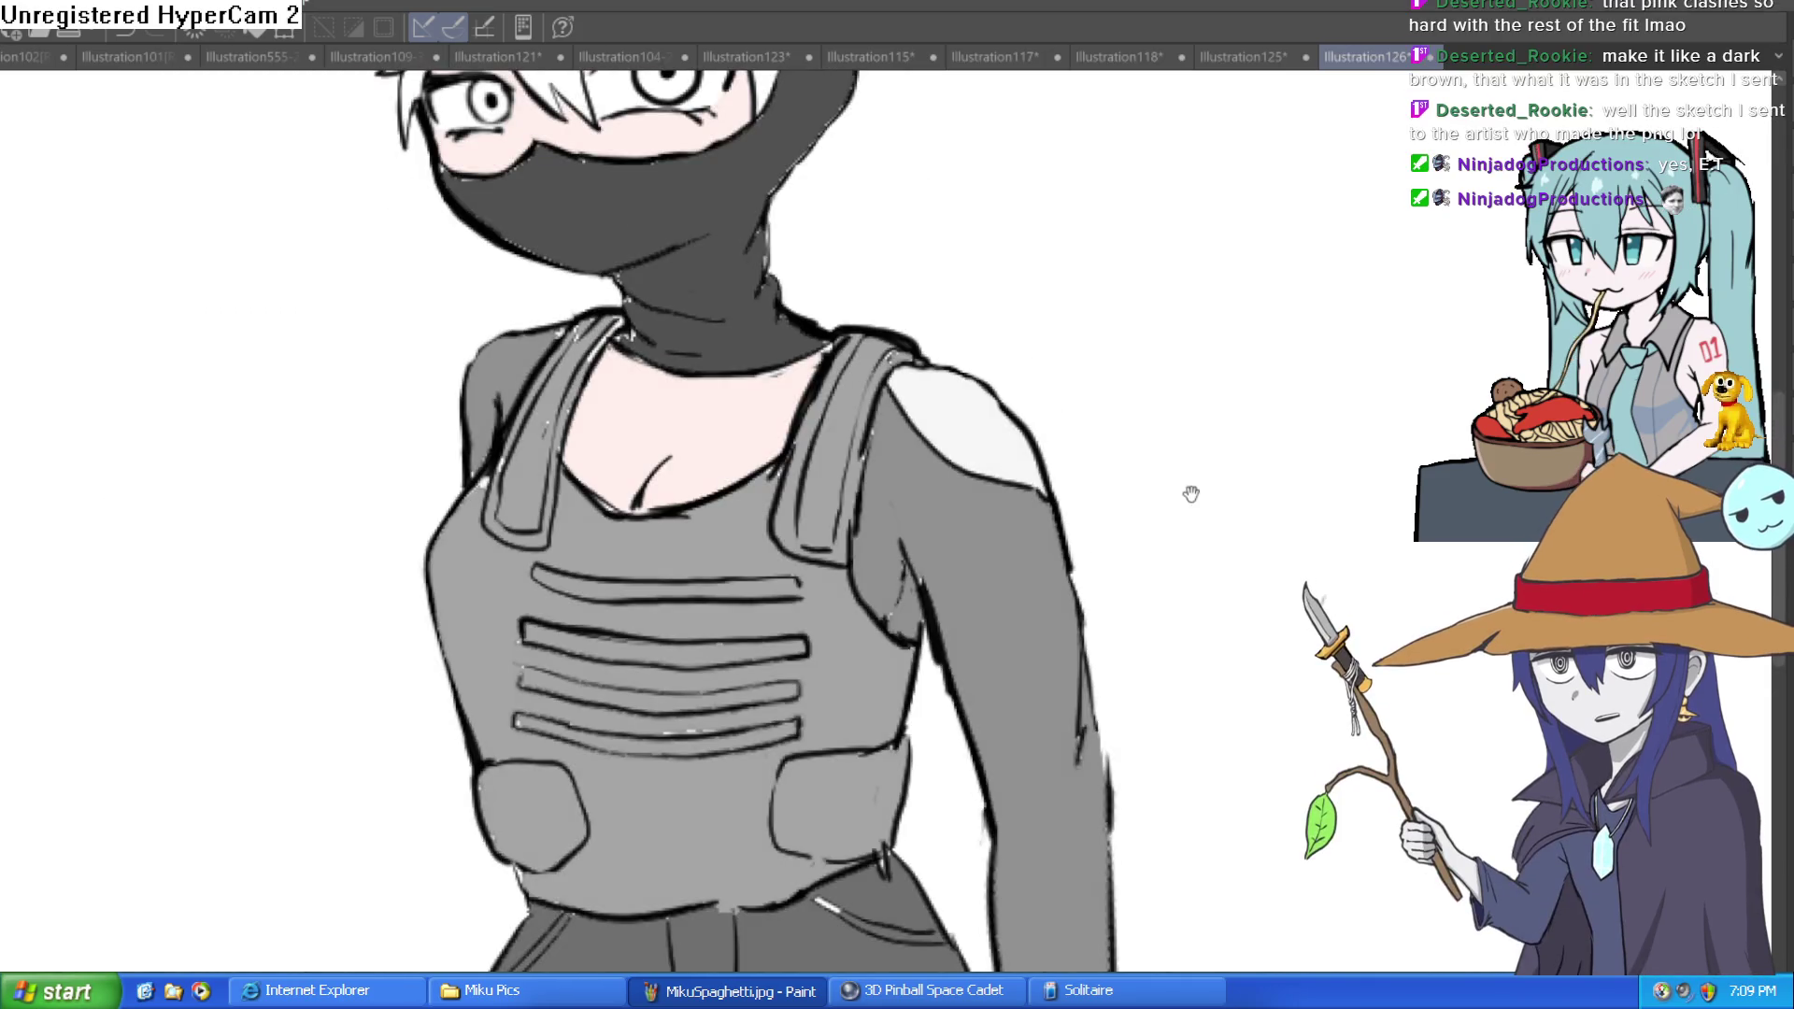
scroll(1165, 517, "down", 1)
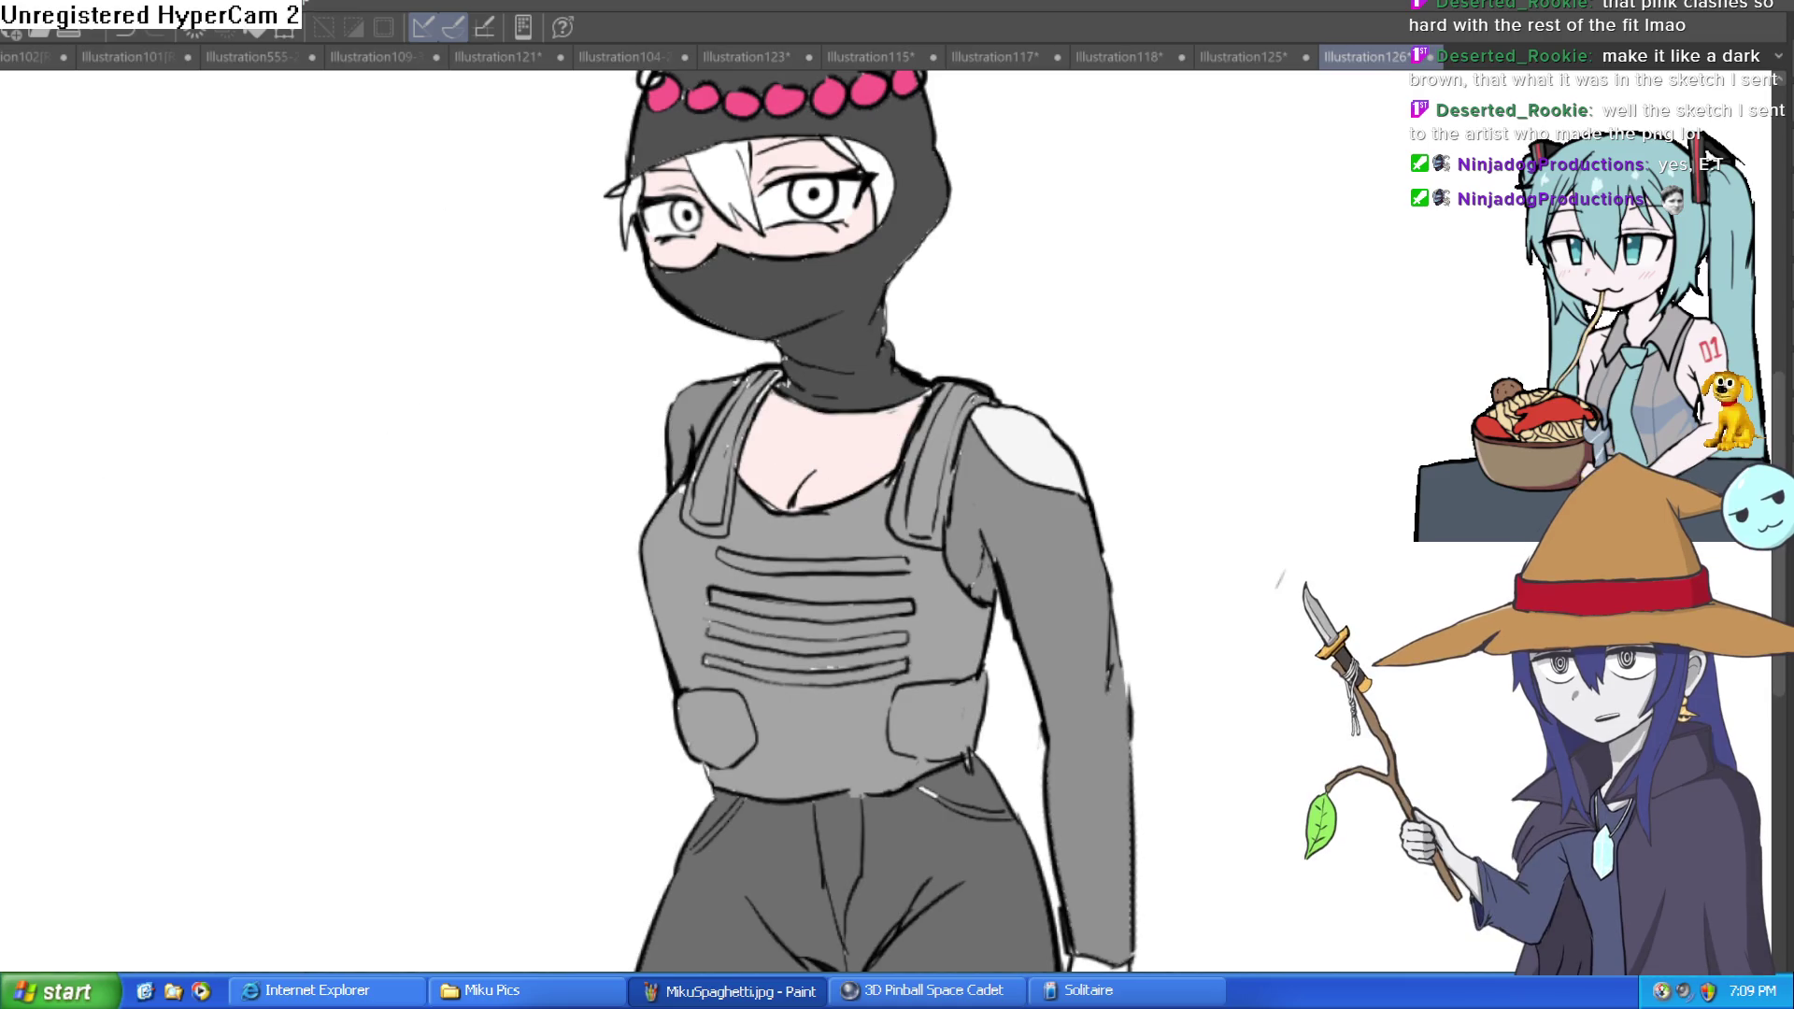
scroll(874, 319, "up", 4)
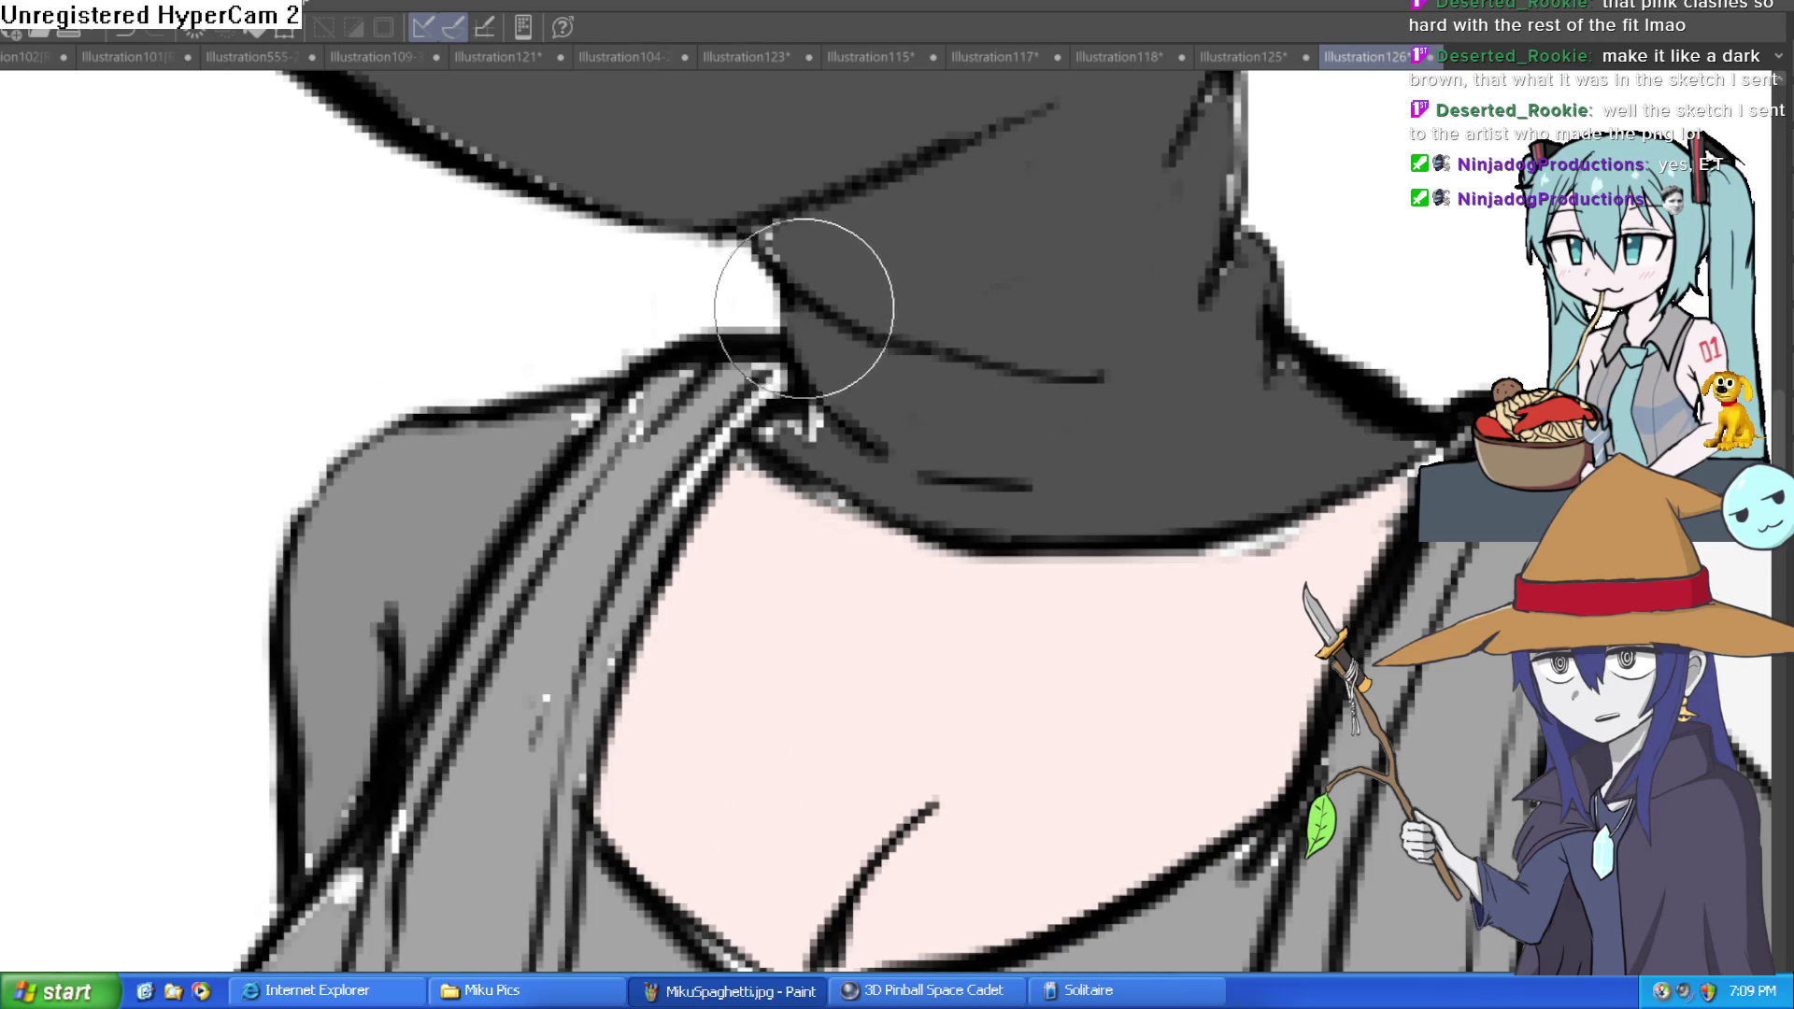
Step: Rotate the view and cover the light streak on the hood's edge
scroll(773, 234, "up", 10)
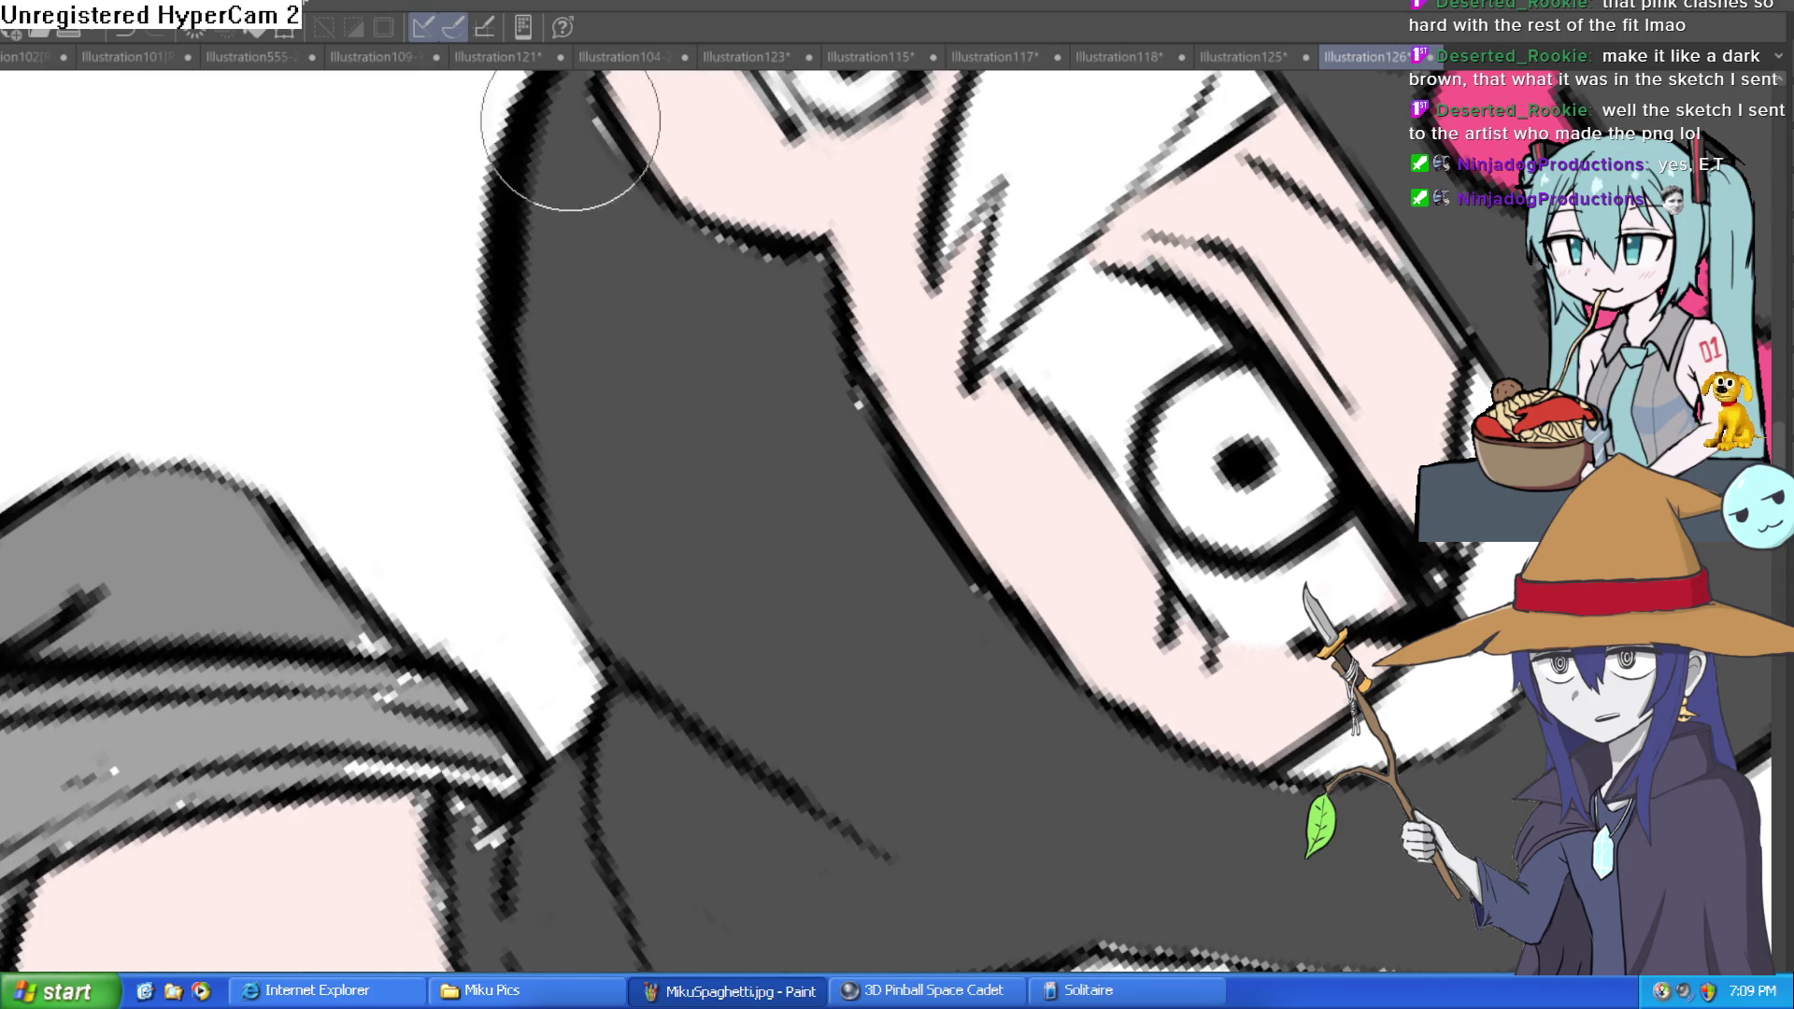
scroll(591, 311, "up", 3)
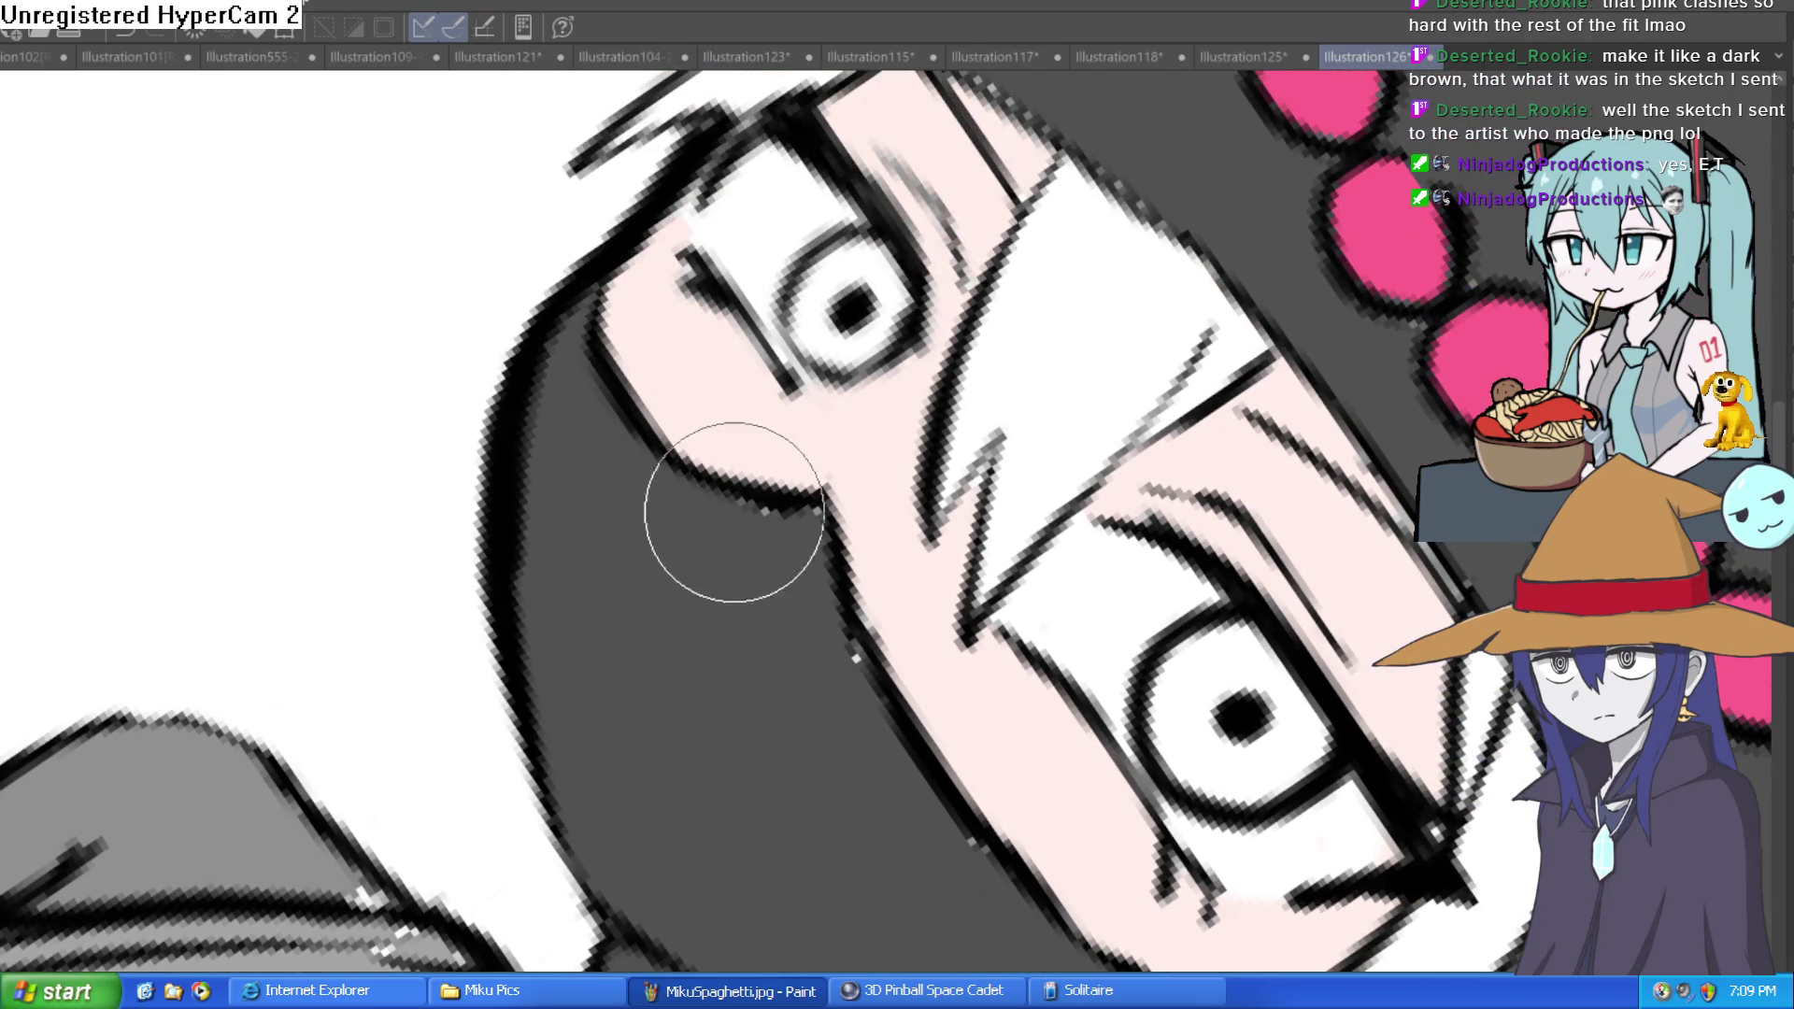
mouse_move(913, 860)
left_mouse_down()
mouse_move(1078, 556)
mouse_move(781, 357)
left_mouse_up()
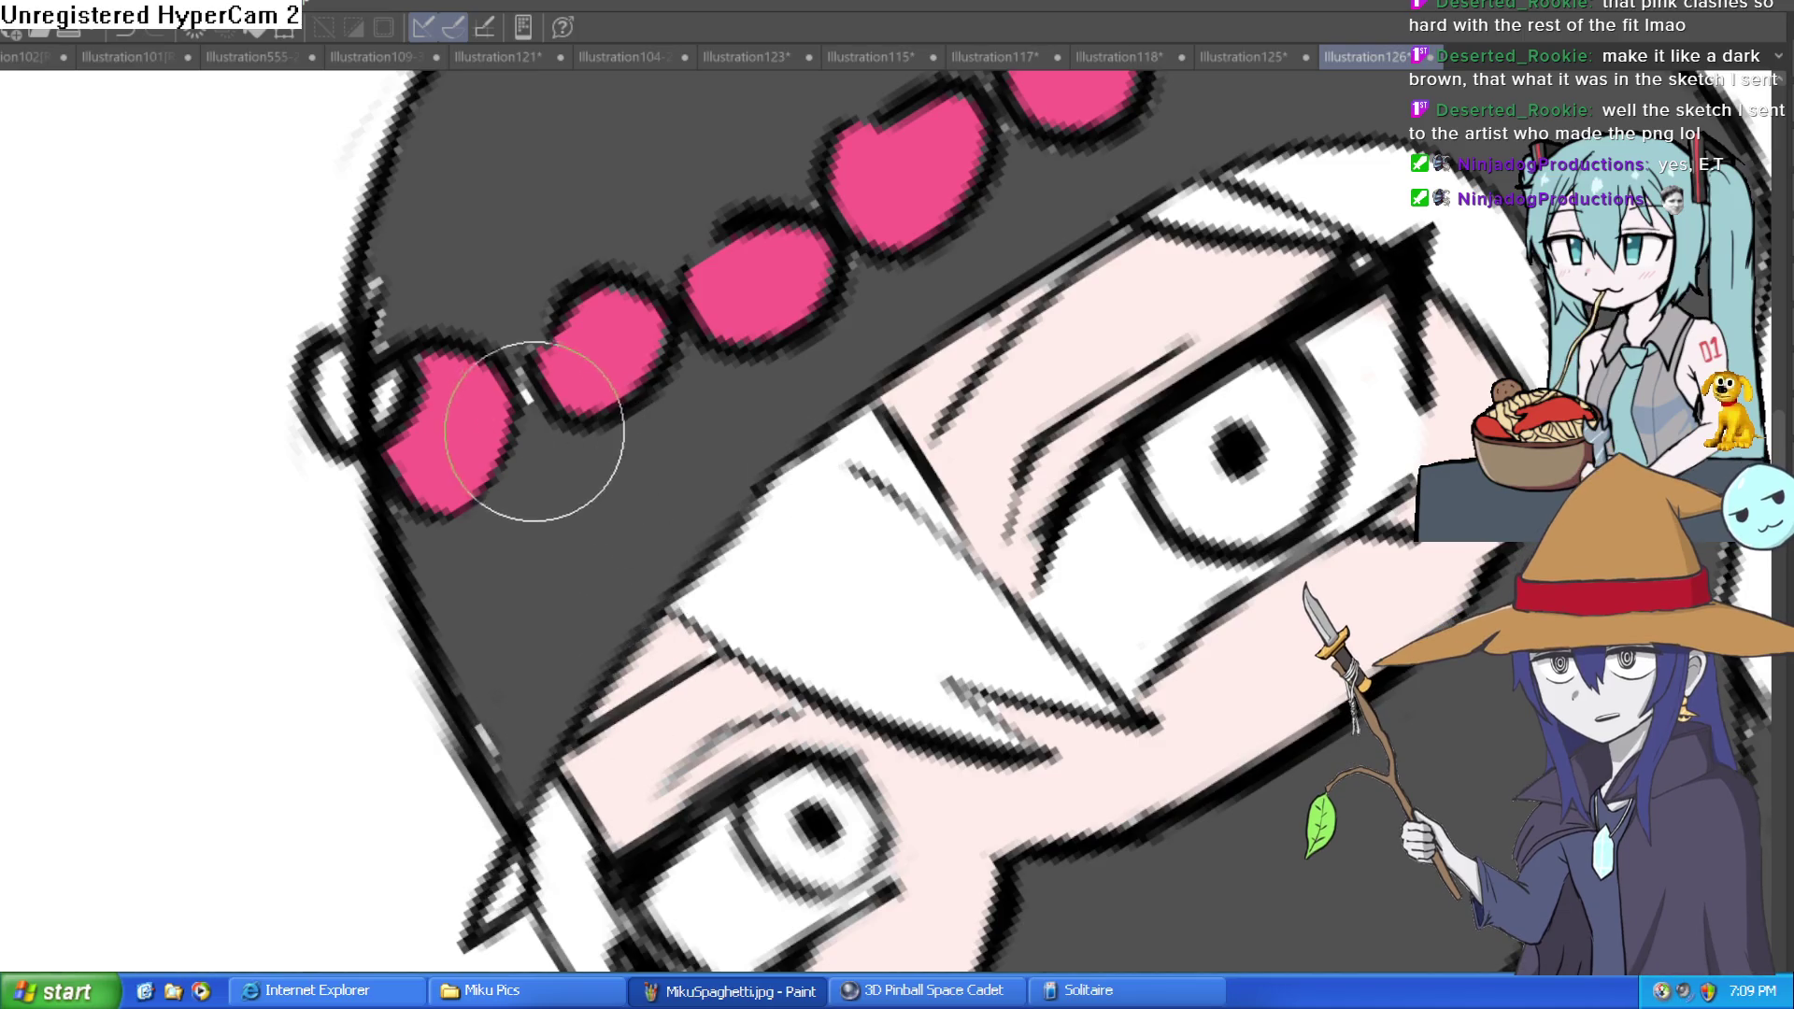
mouse_move(504, 629)
left_mouse_down()
mouse_move(480, 713)
mouse_move(401, 501)
left_mouse_up()
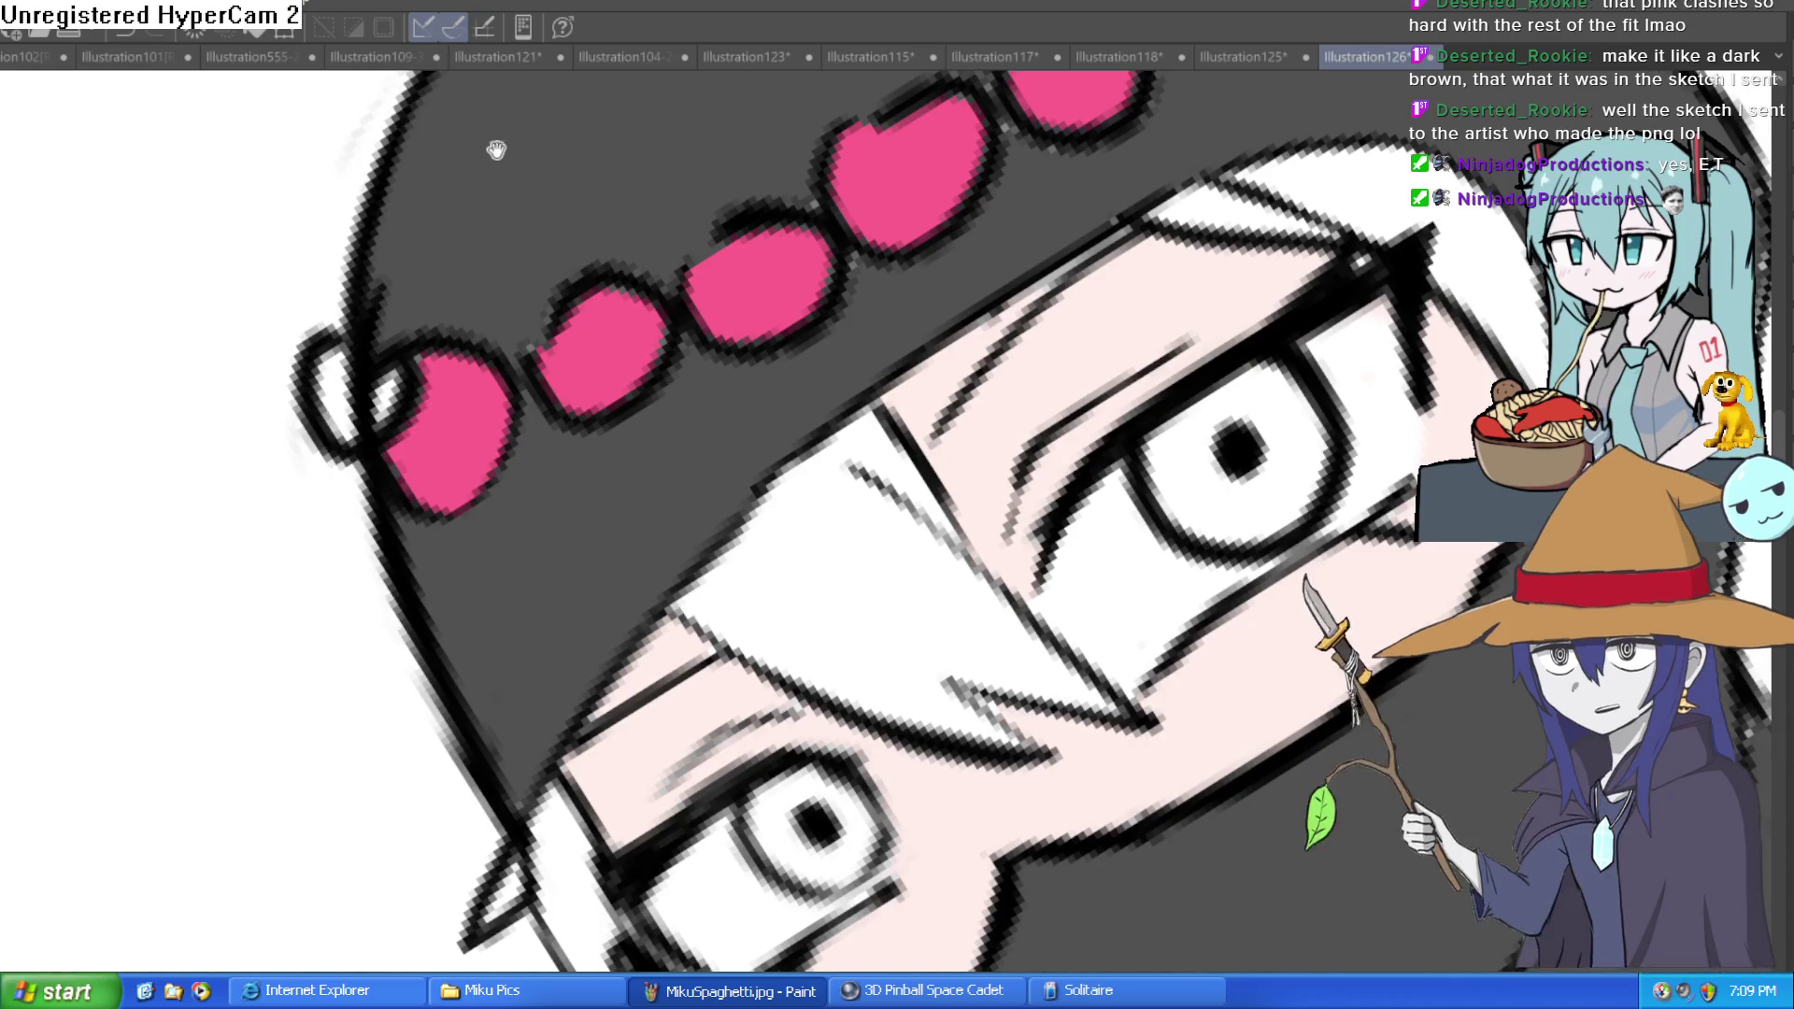
Step: Smooth the mask's right edge and darken the neck outline with pen strokes
key("minus")
scroll(367, 393, "down", 3)
key("asciicircum")
key("asciicircum")
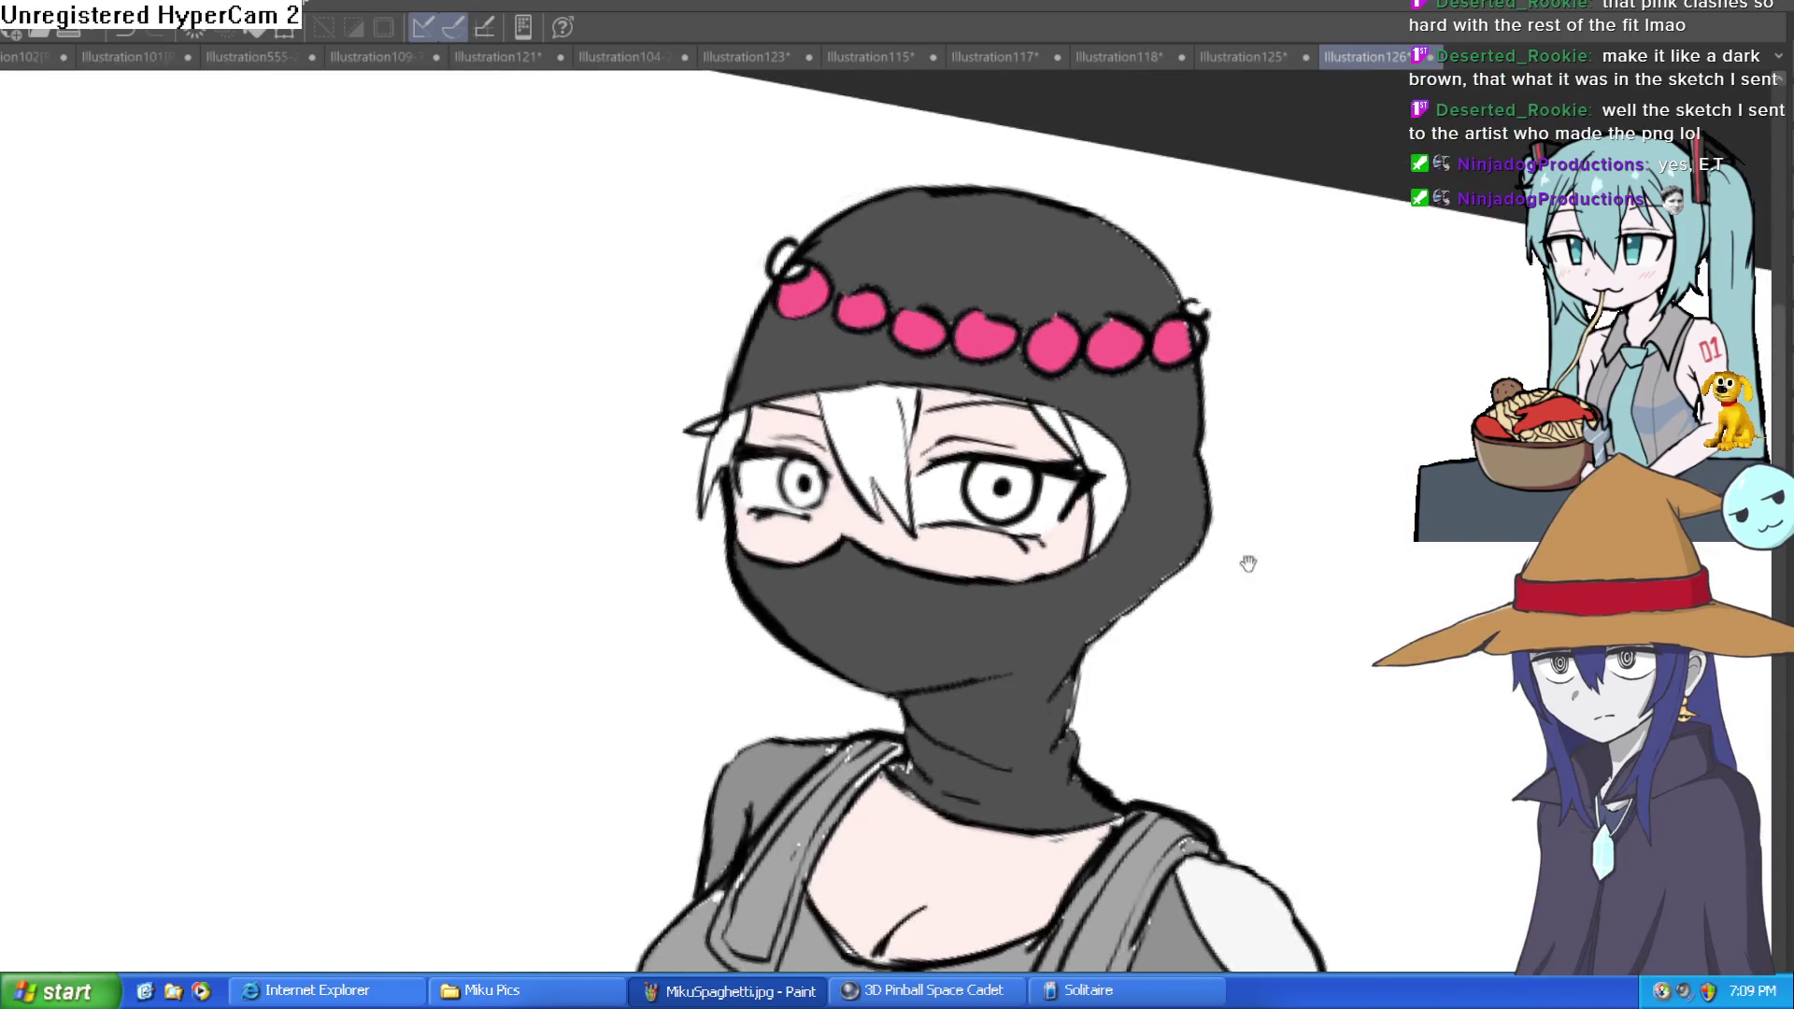
left_click_drag(1237, 581, 1164, 500)
scroll(1151, 502, "up", 4)
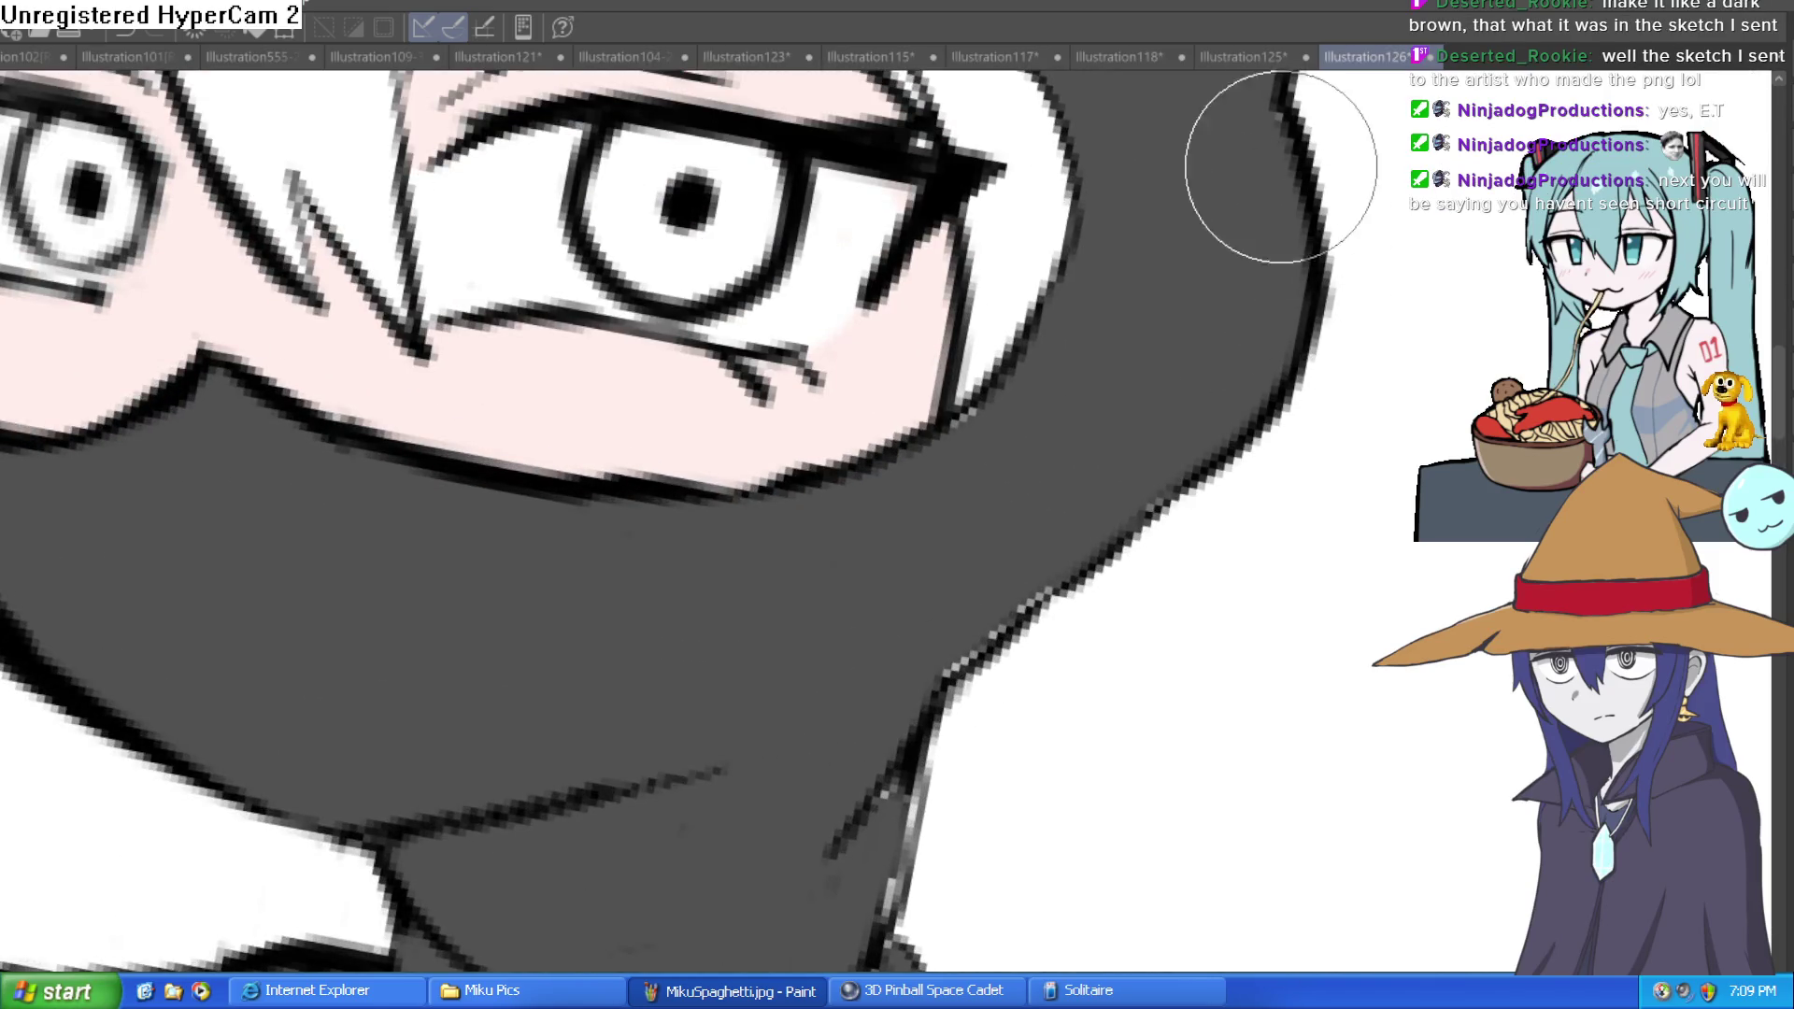
mouse_move(1121, 467)
left_mouse_down()
mouse_move(1160, 480)
mouse_move(1000, 591)
mouse_move(880, 712)
mouse_move(942, 512)
left_mouse_up()
scroll(942, 512, "down", 3)
mouse_move(873, 621)
left_mouse_down()
mouse_move(873, 733)
mouse_move(994, 642)
left_mouse_up()
scroll(975, 548, "down", 3)
scroll(975, 549, "up", 3)
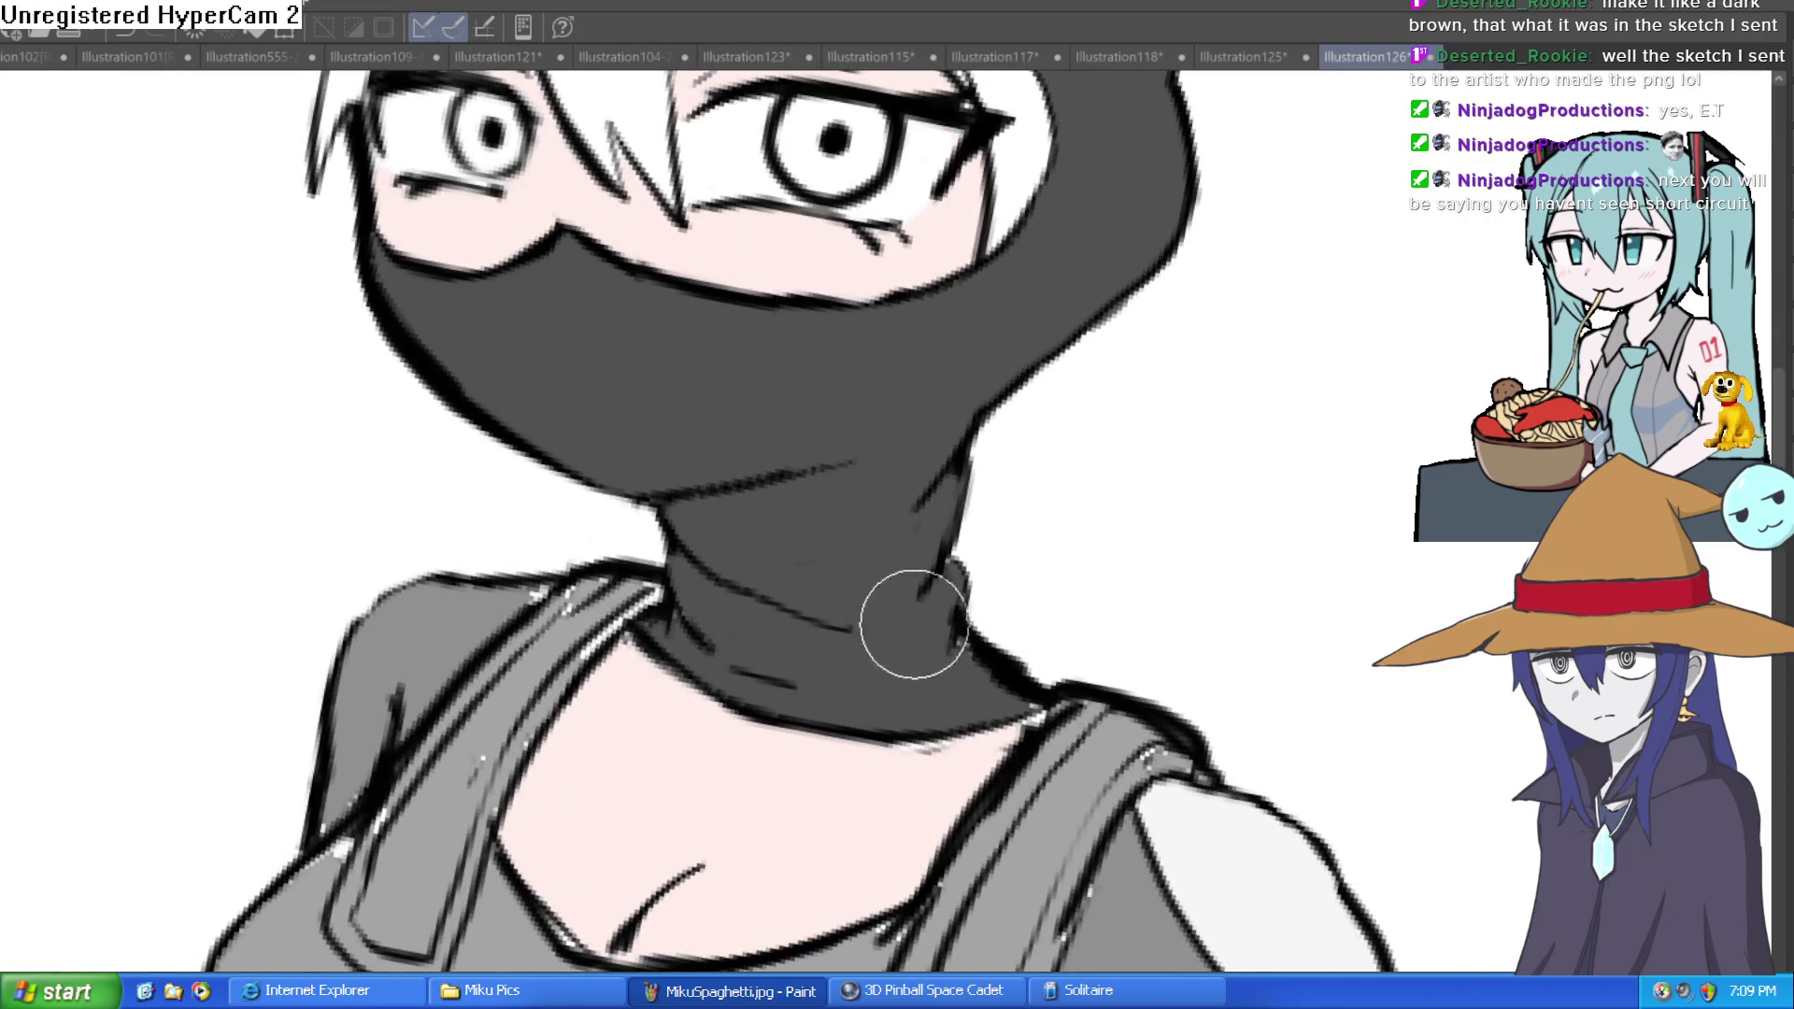
left_click_drag(947, 582, 930, 505)
scroll(1028, 467, "down", 3)
Step: Reframe the view on the chest and head, then paint the right eye's iris orange
left_click_drag(1070, 412, 1064, 503)
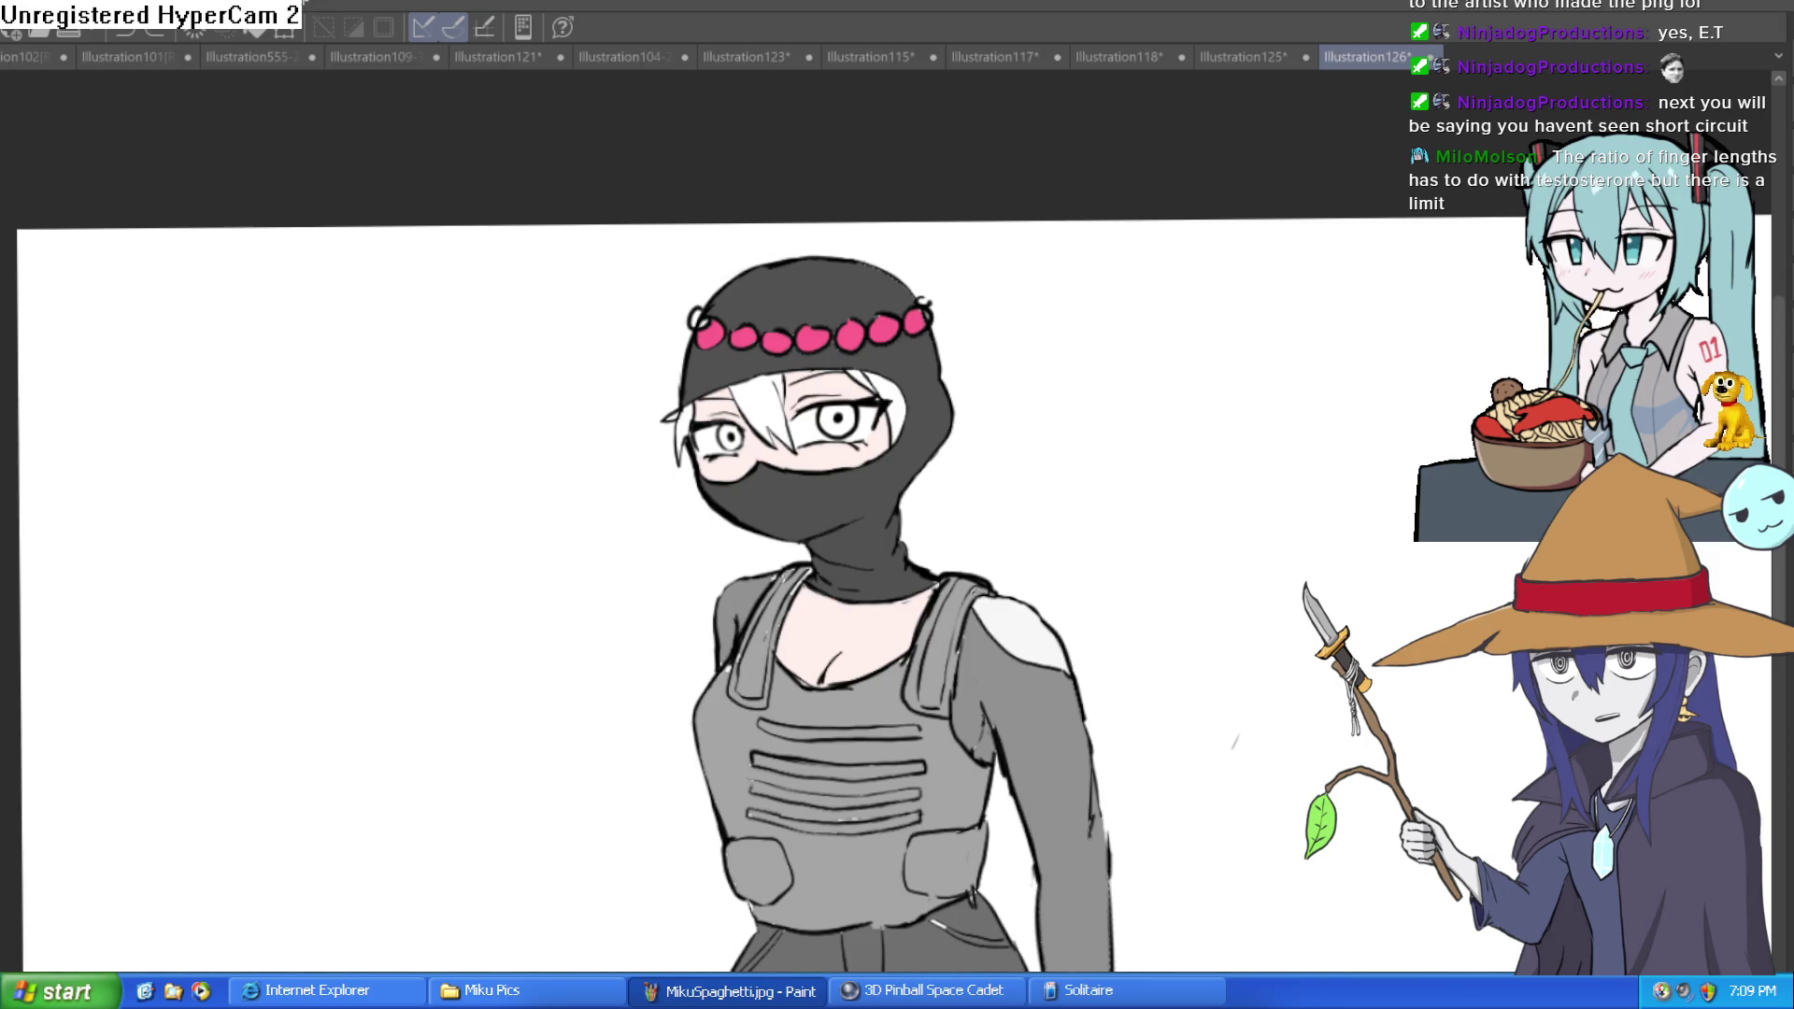
key("ctrl+minus")
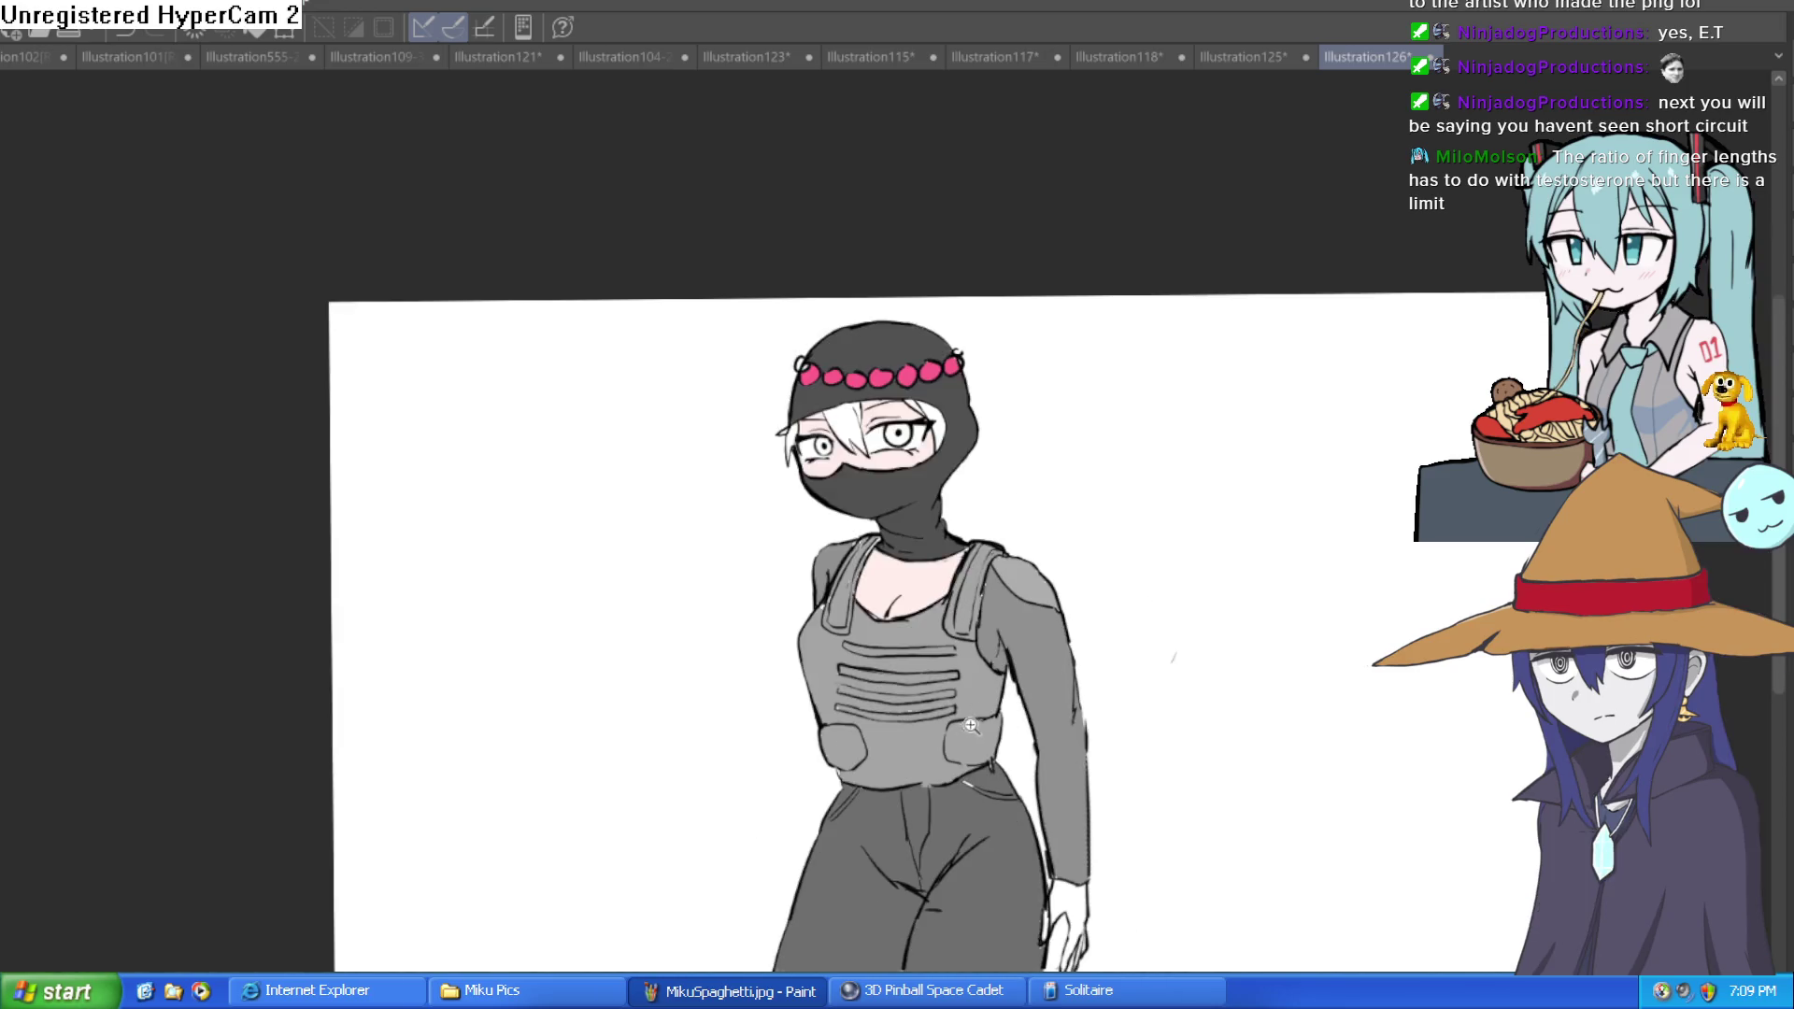
left_click(965, 730)
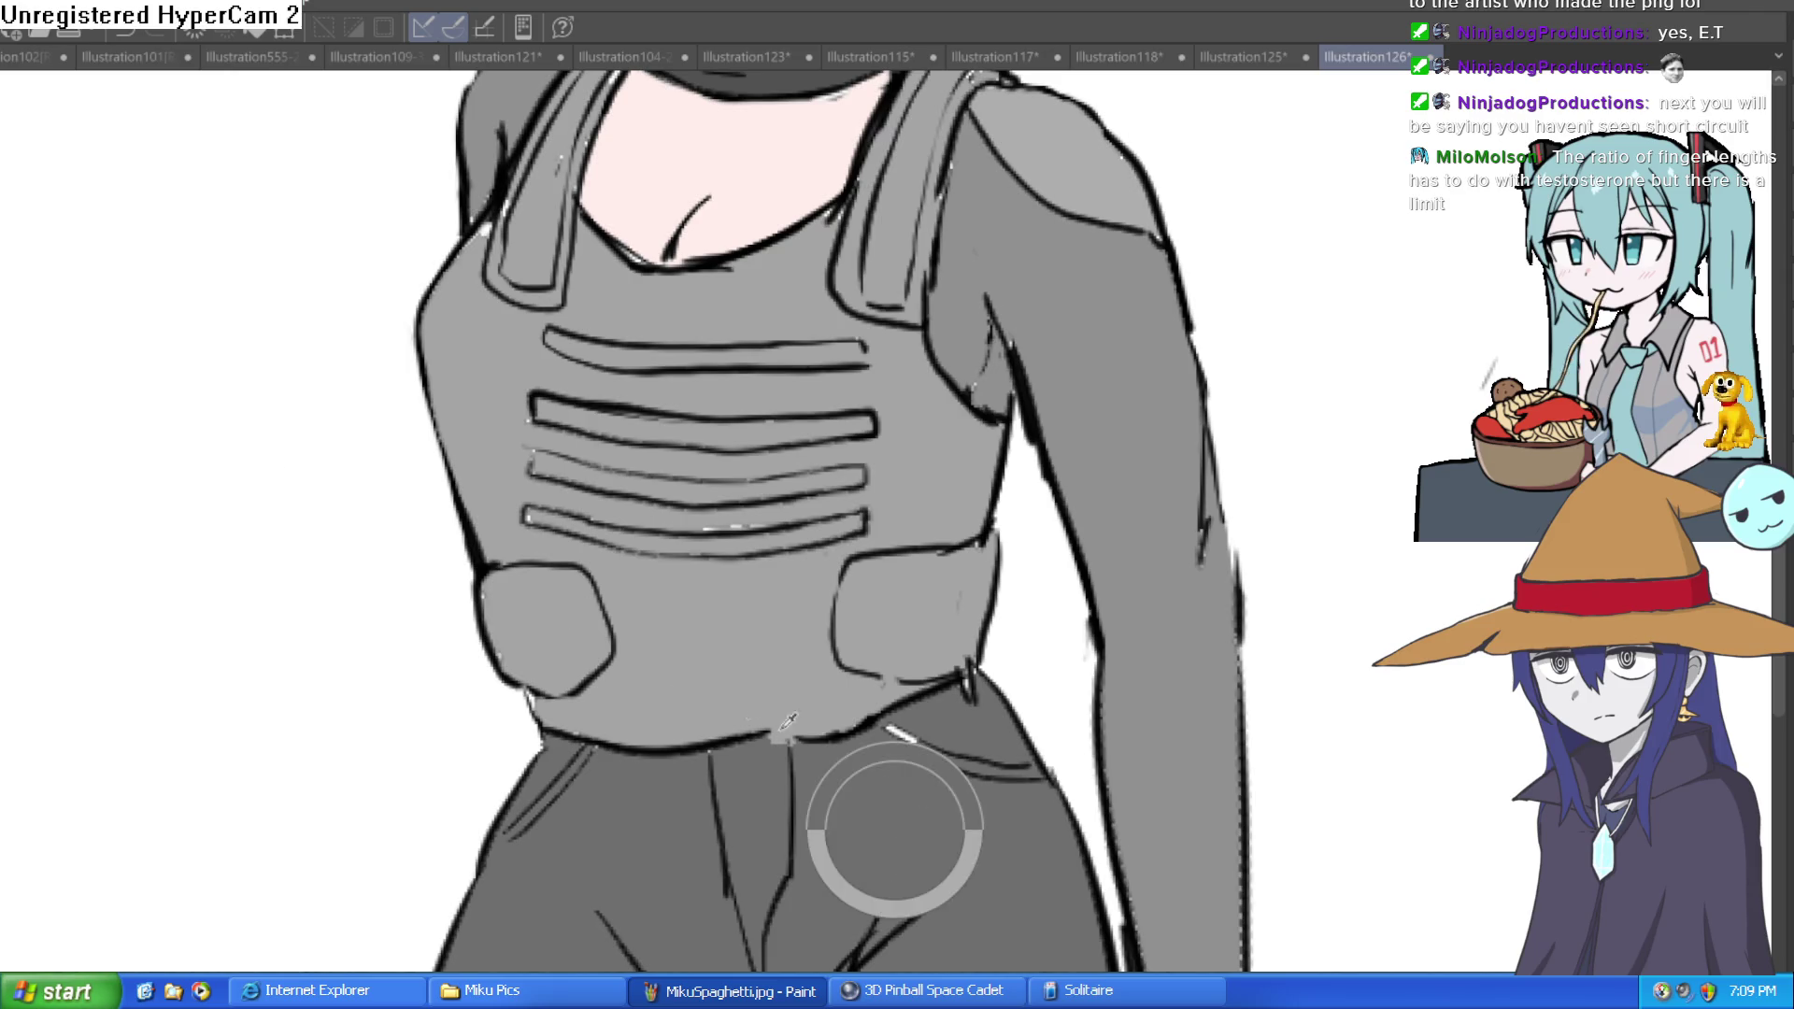
left_click_drag(19, 280, 972, 374)
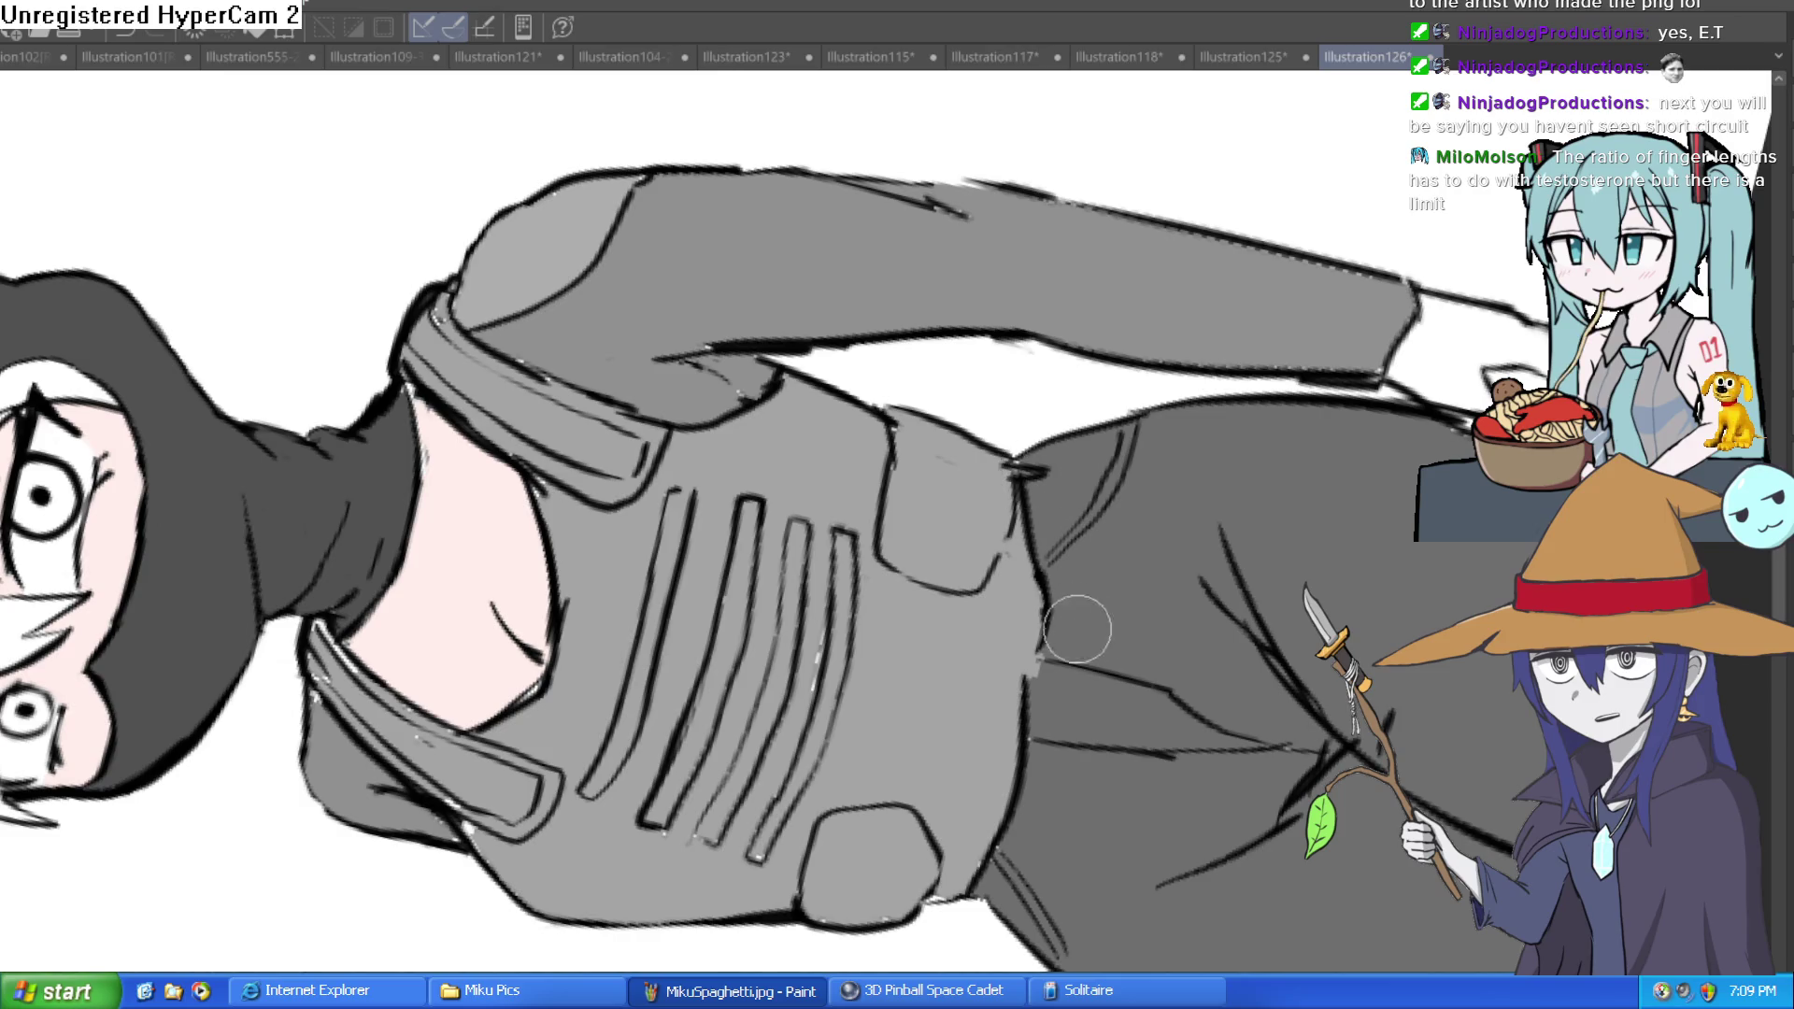
key("ctrl+0")
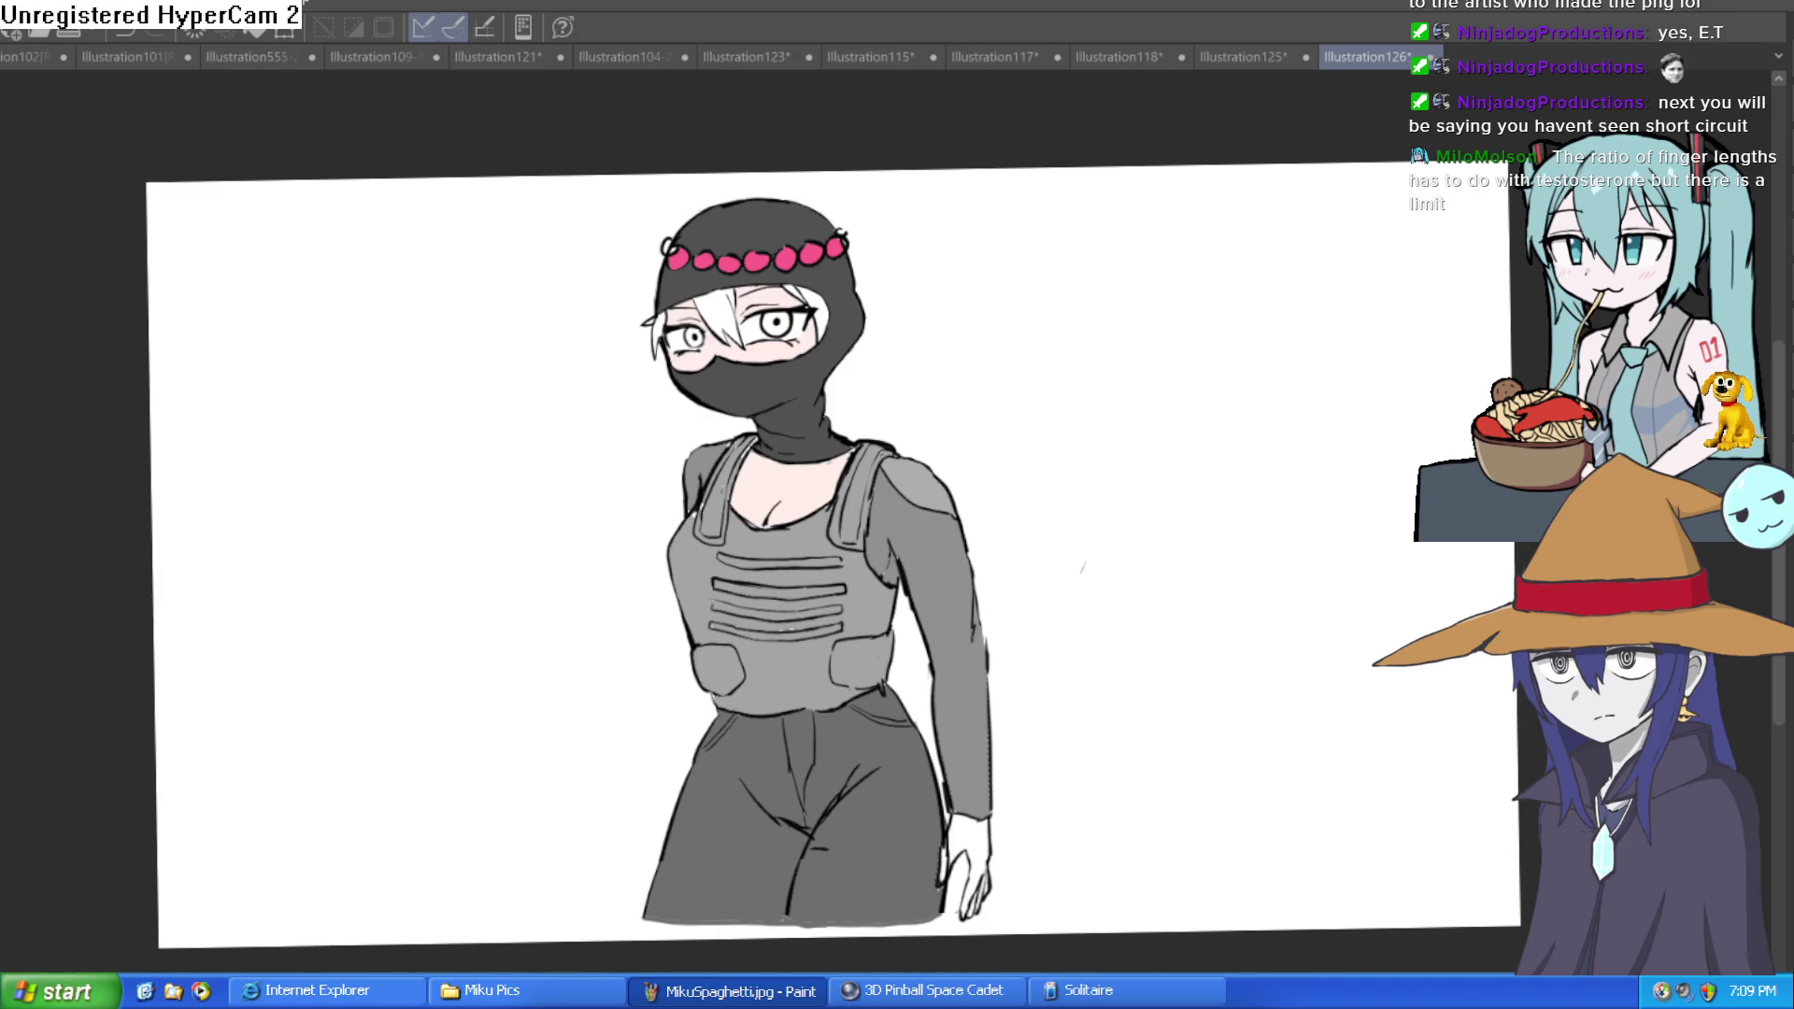
key("ctrl+plus")
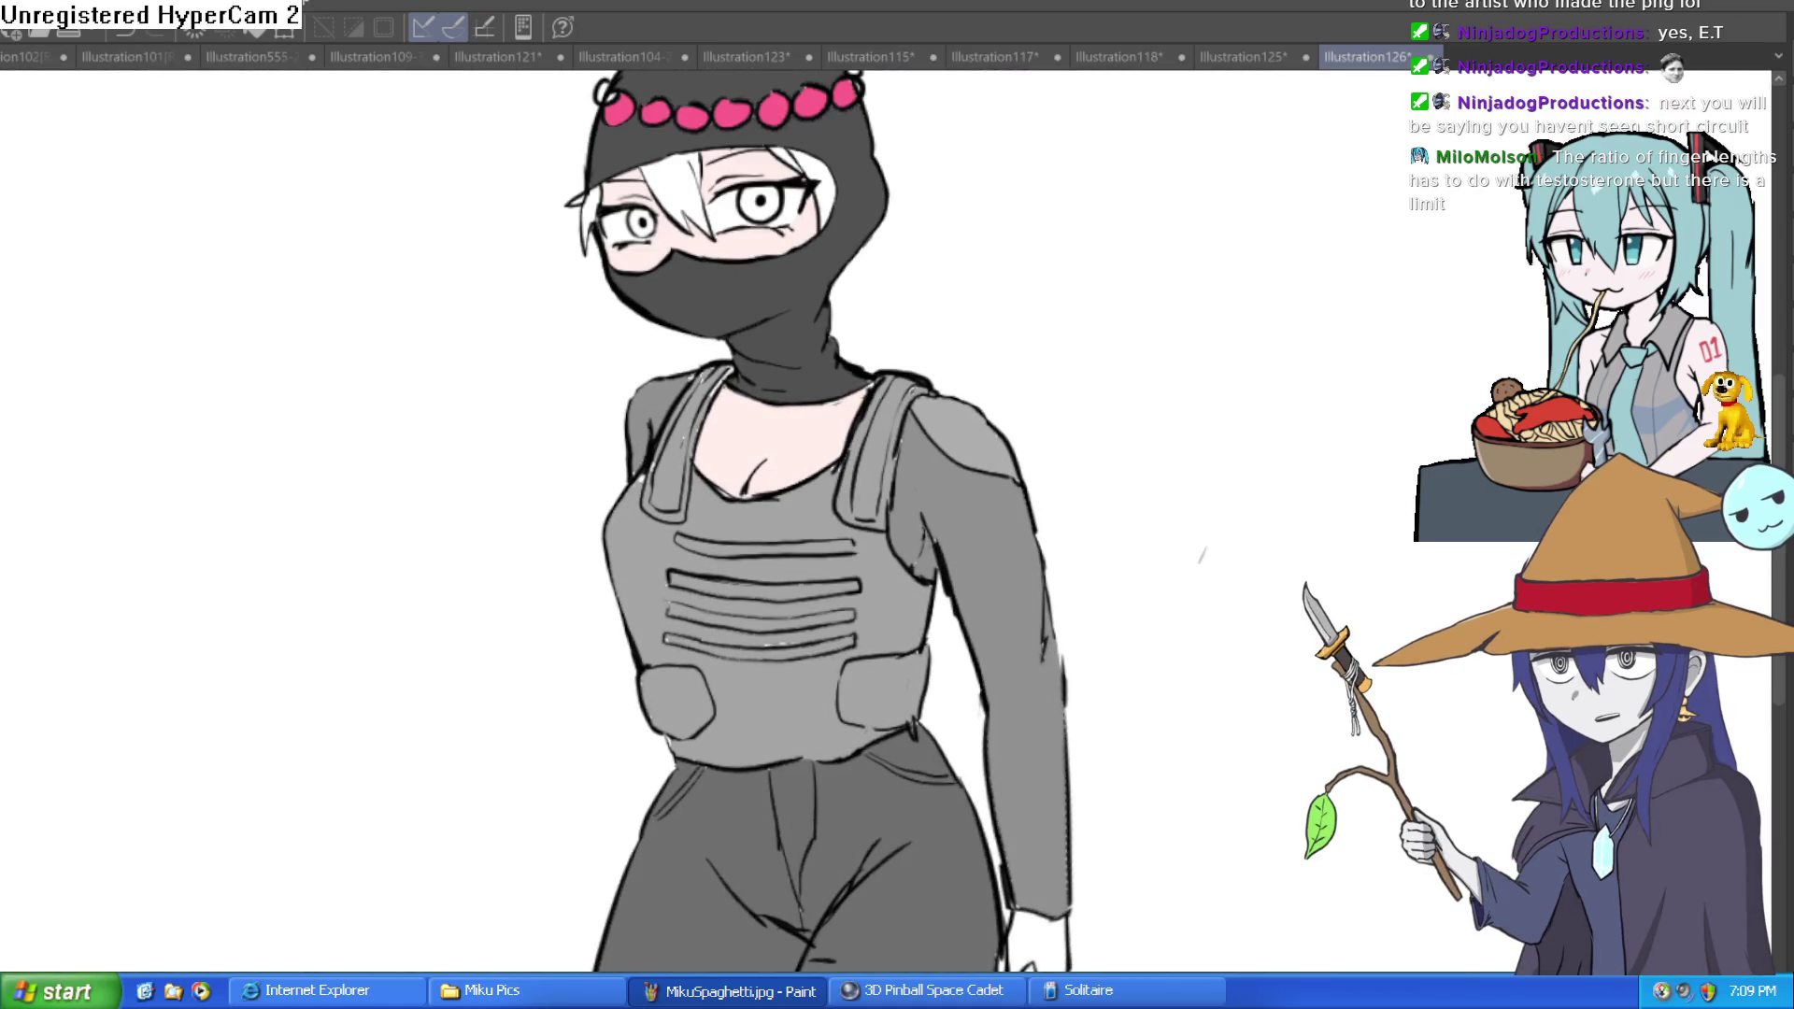
left_click(626, 391)
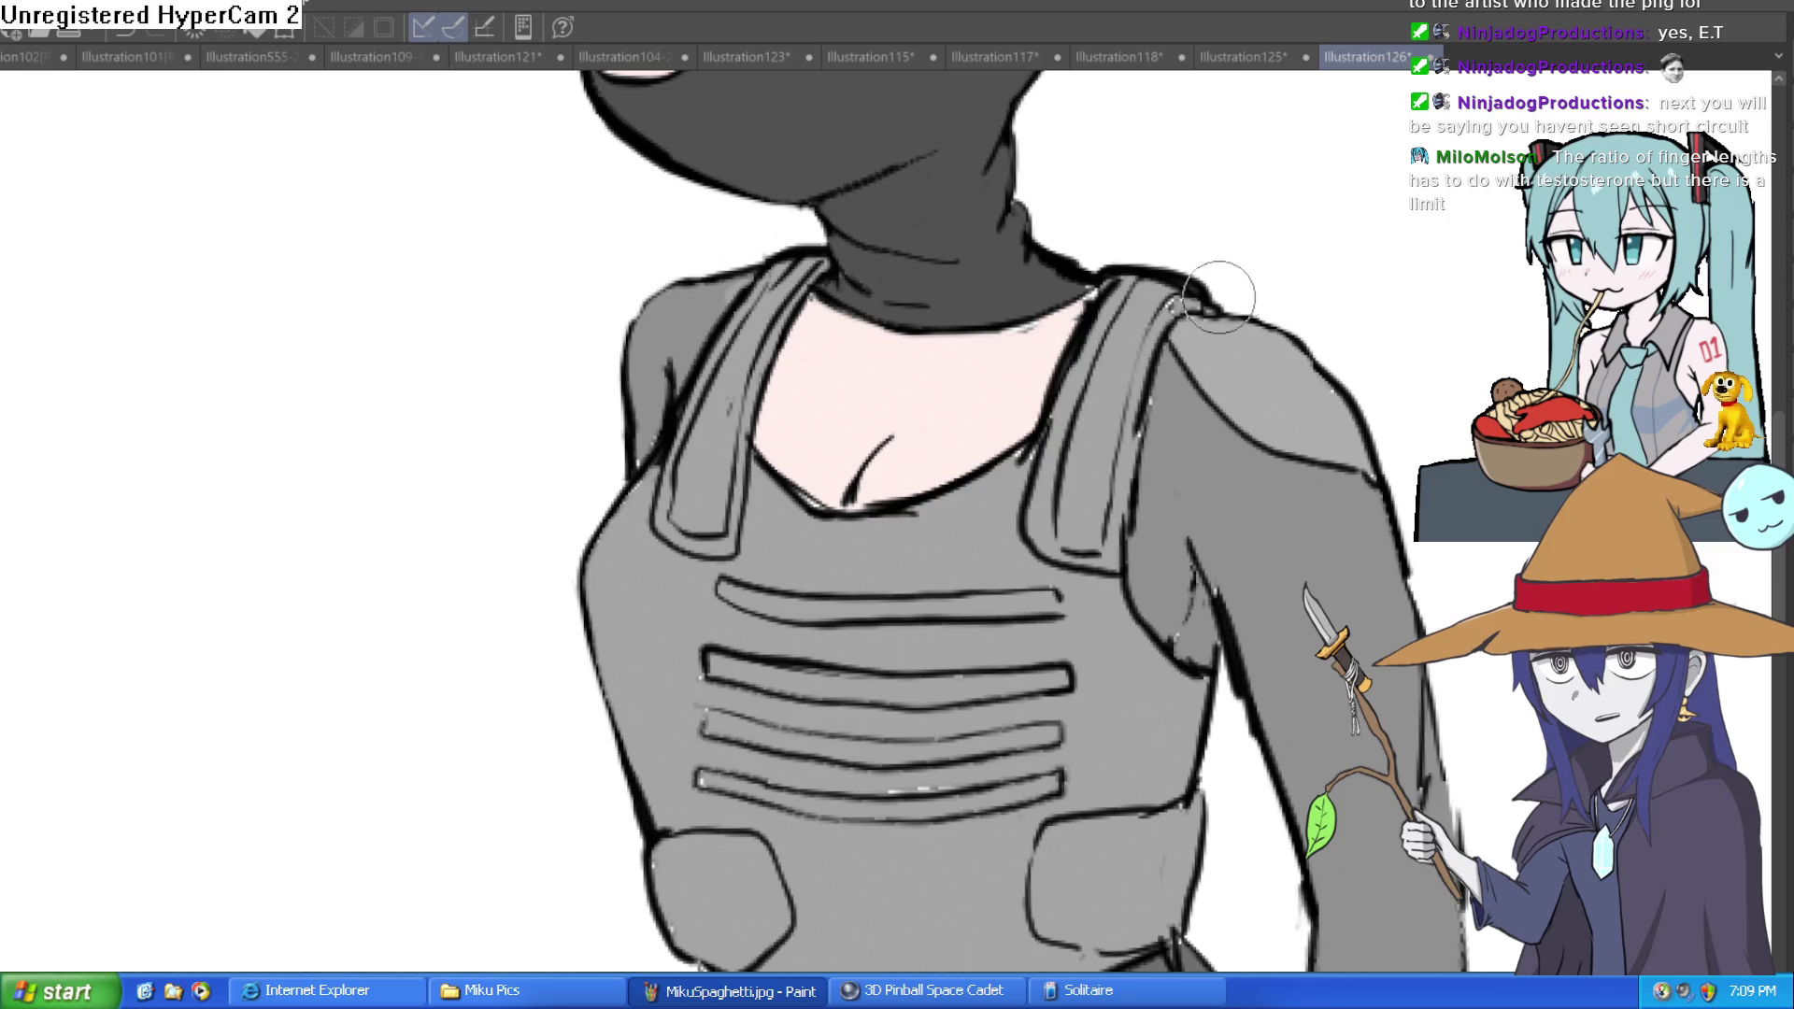
scroll(1297, 339, "down", 2)
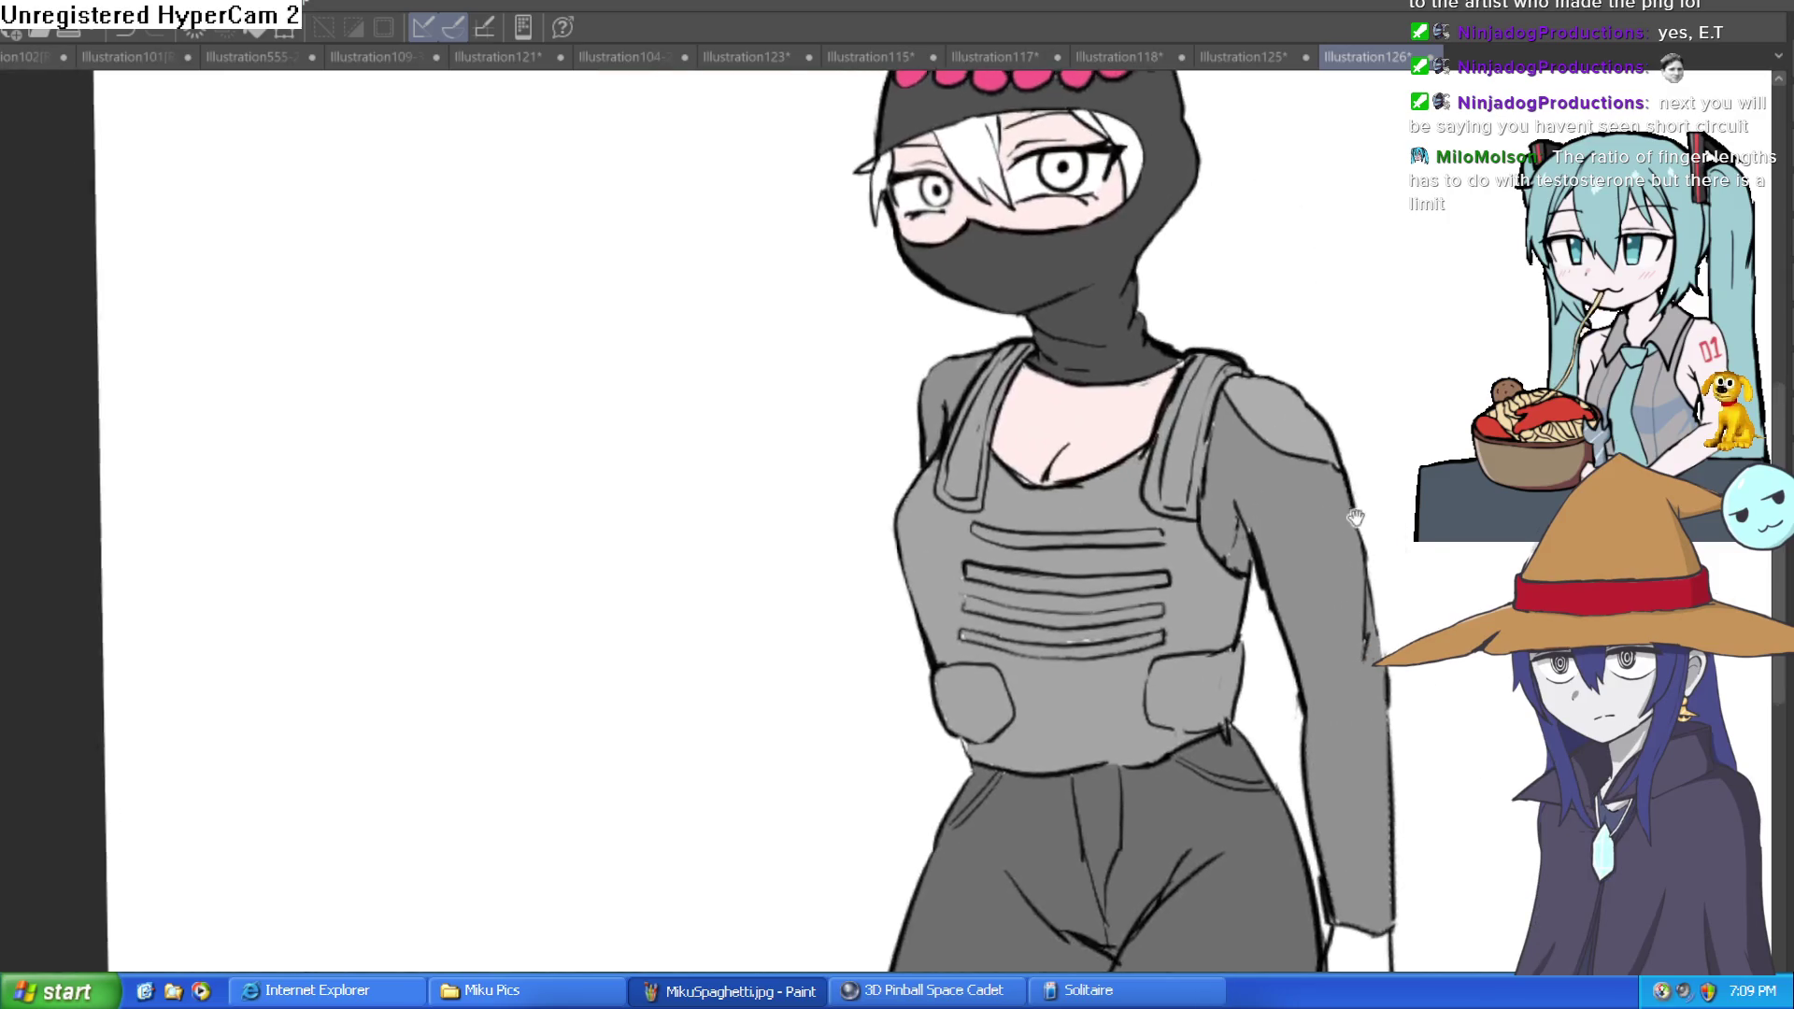
left_click_drag(177, 754, 103, 857)
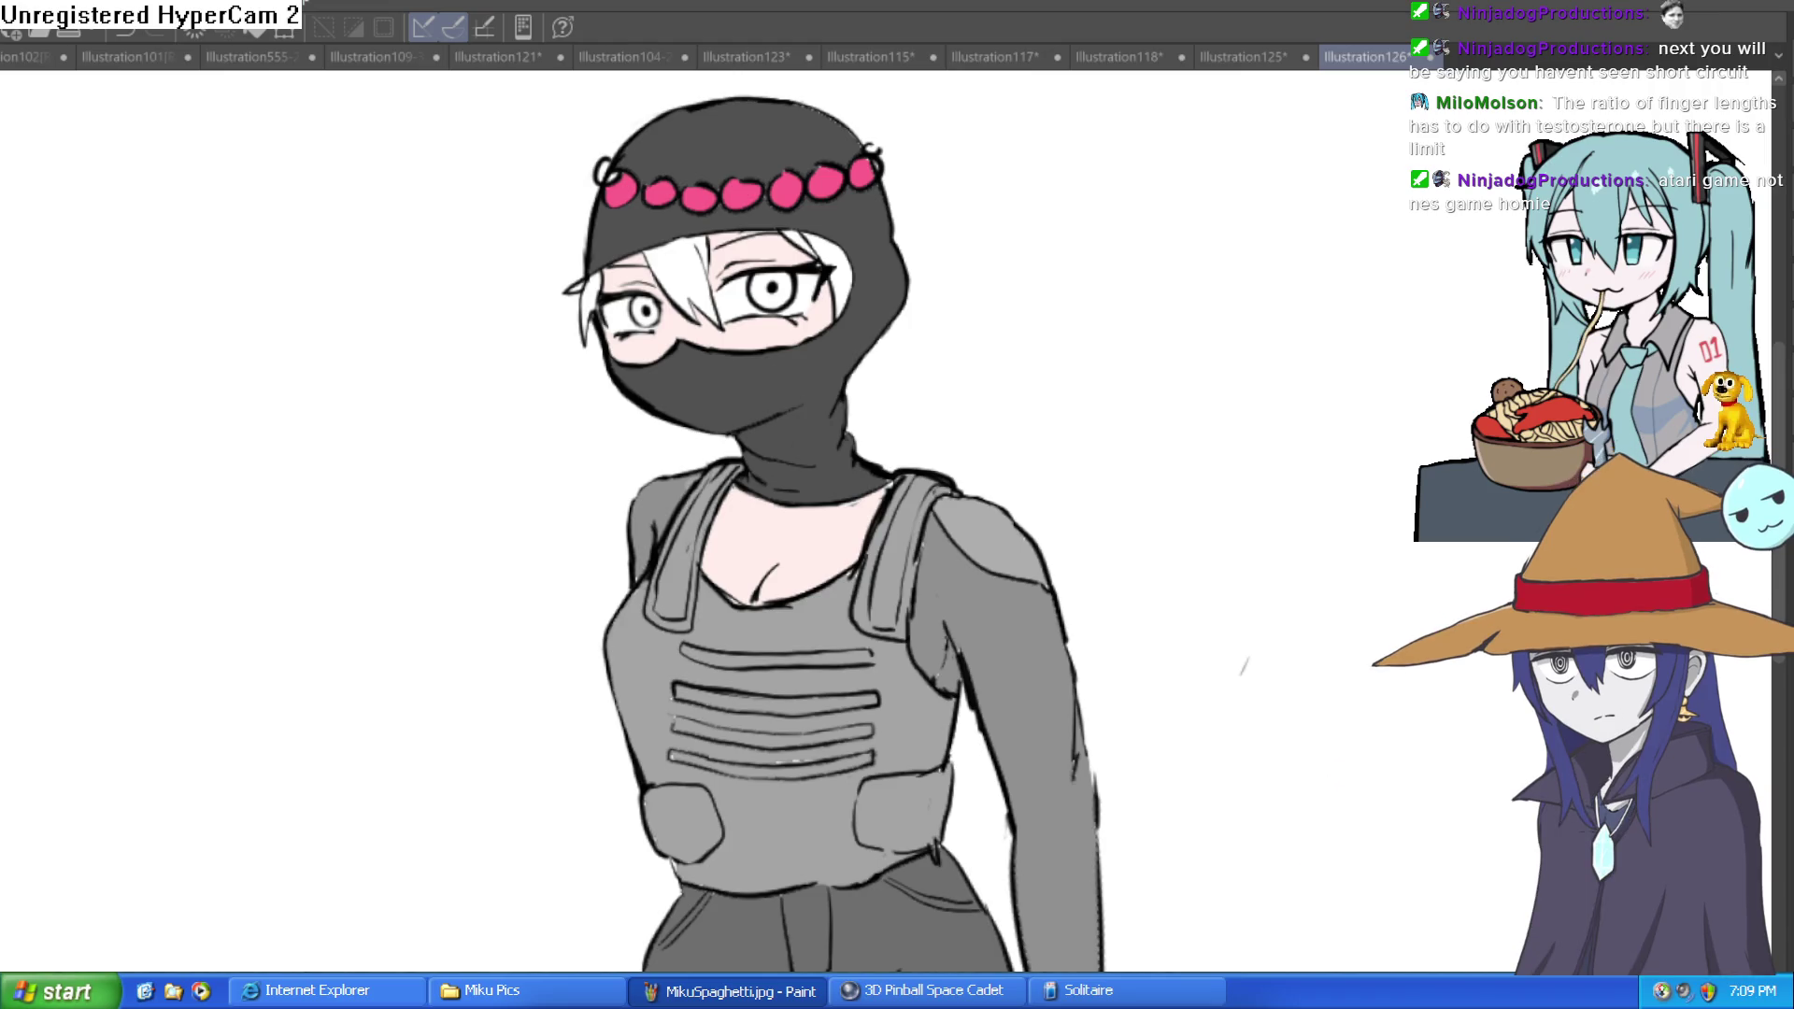
left_click_drag(786, 292, 772, 271)
Step: Fill the left iris orange and redraw its rim as a clean dark outline
scroll(665, 312, "up", 5)
left_click(589, 308)
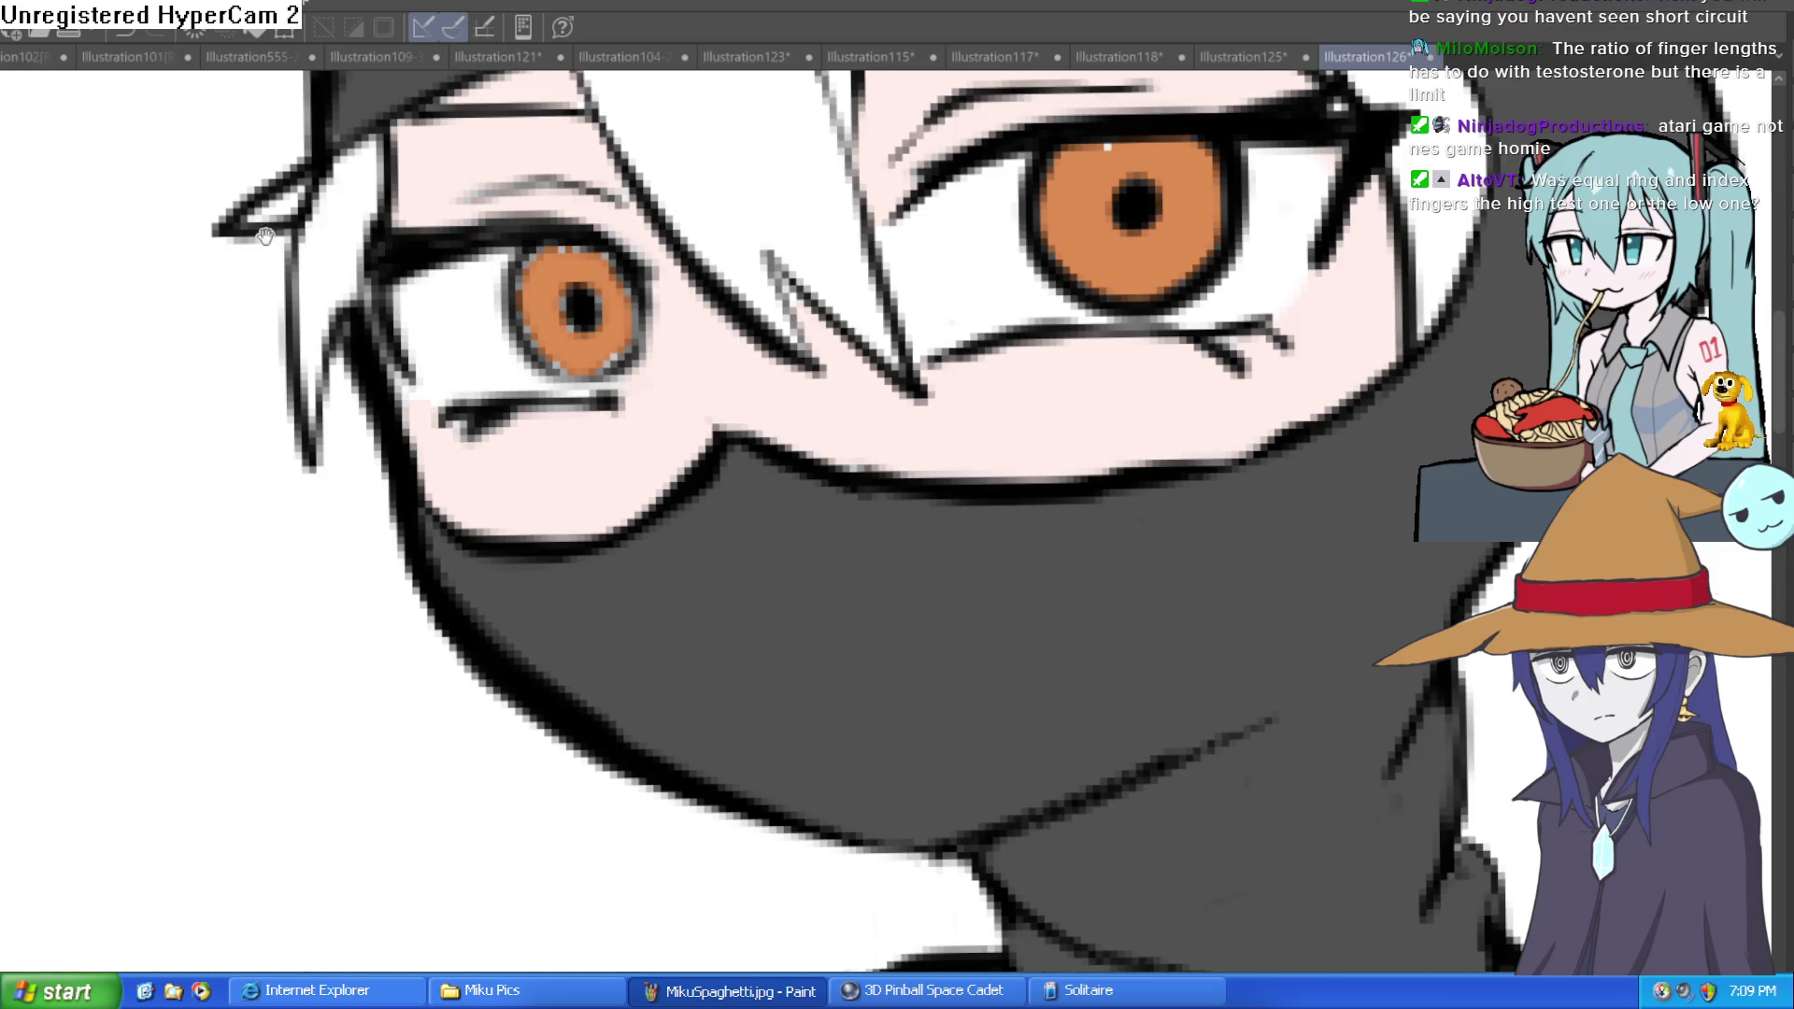
scroll(781, 301, "up", 2)
mouse_move(535, 343)
left_mouse_down()
mouse_move(542, 439)
mouse_move(600, 379)
mouse_move(500, 335)
left_mouse_up()
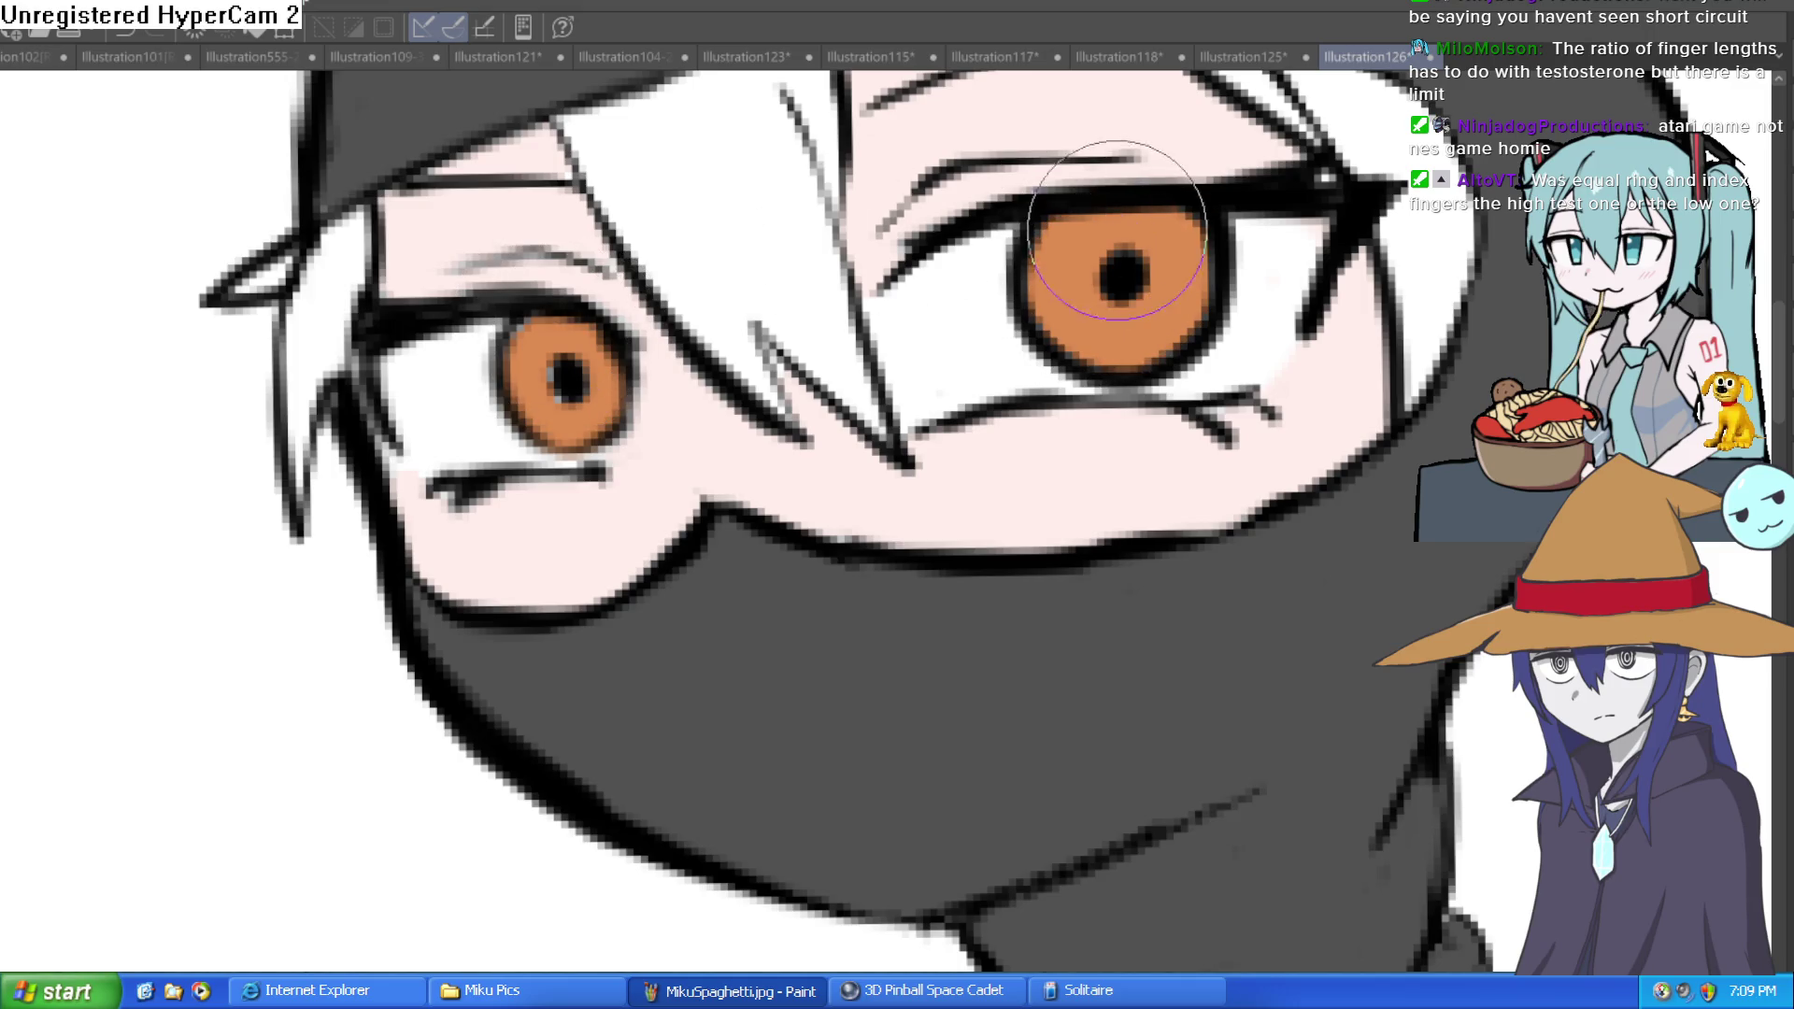
Step: Rotate the canvas so the eyes sit level with the right eye in view
left_click_drag(1202, 321, 1131, 355)
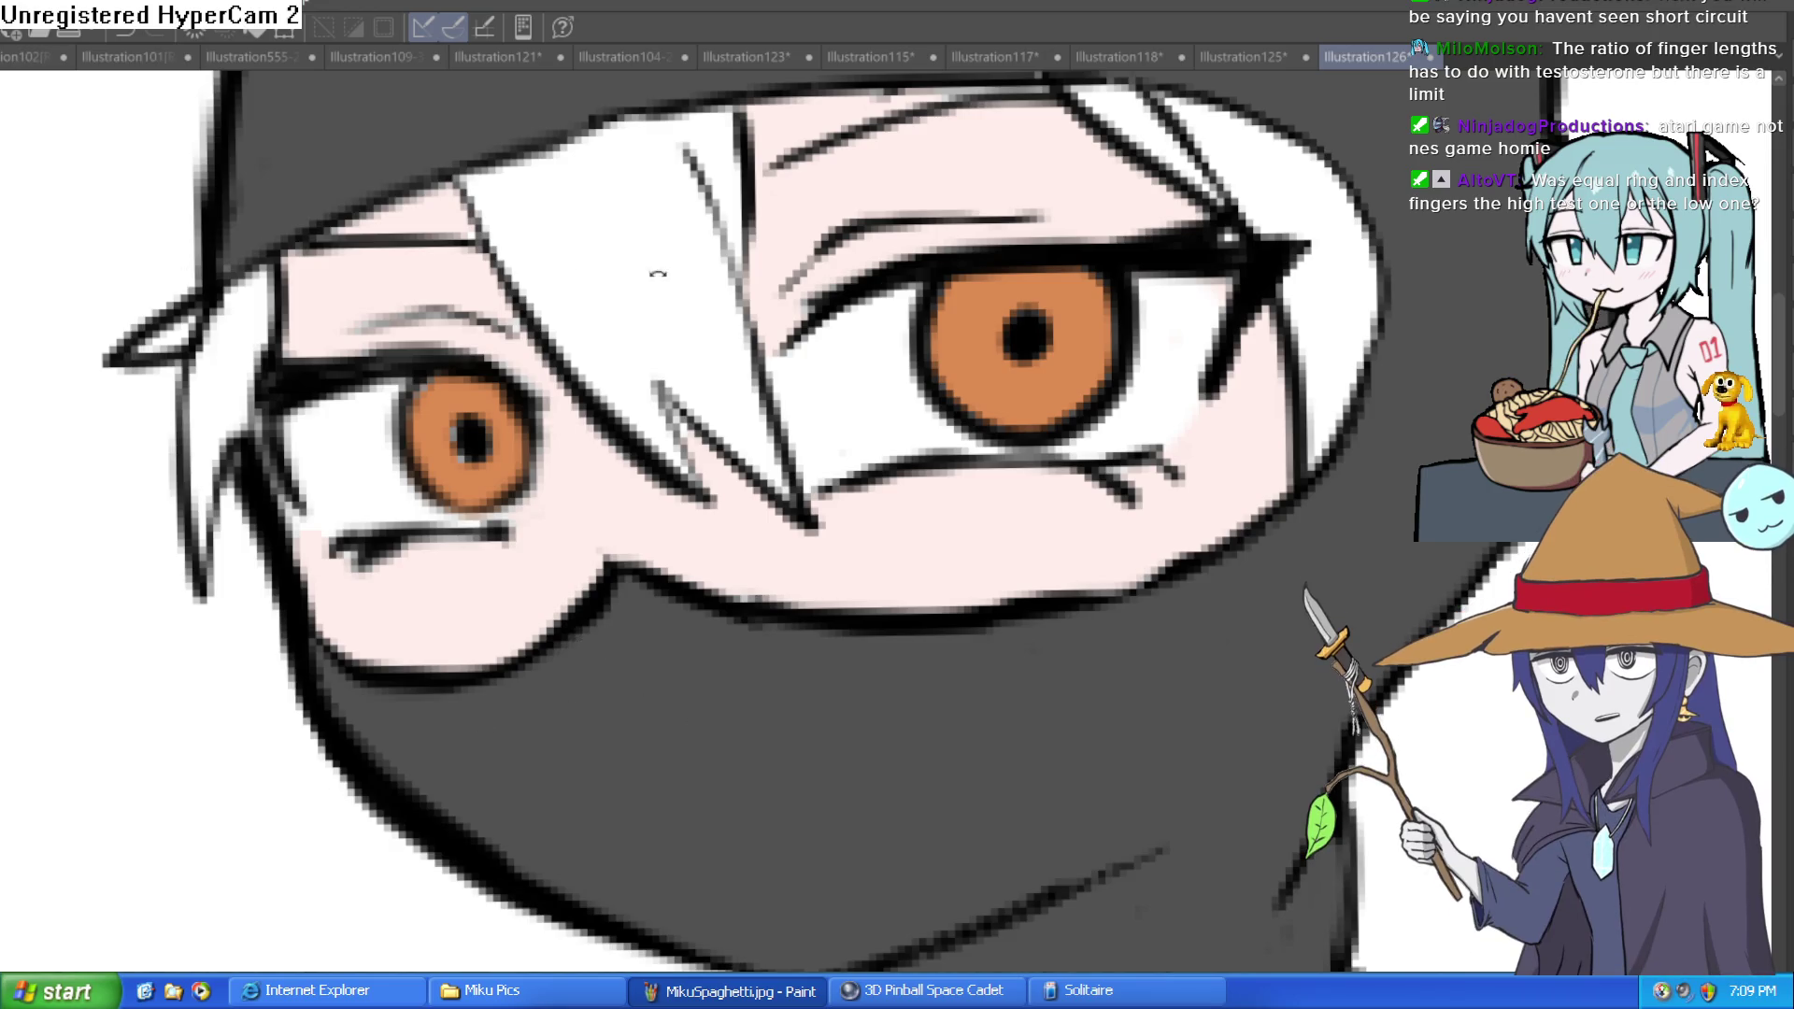
key("minus")
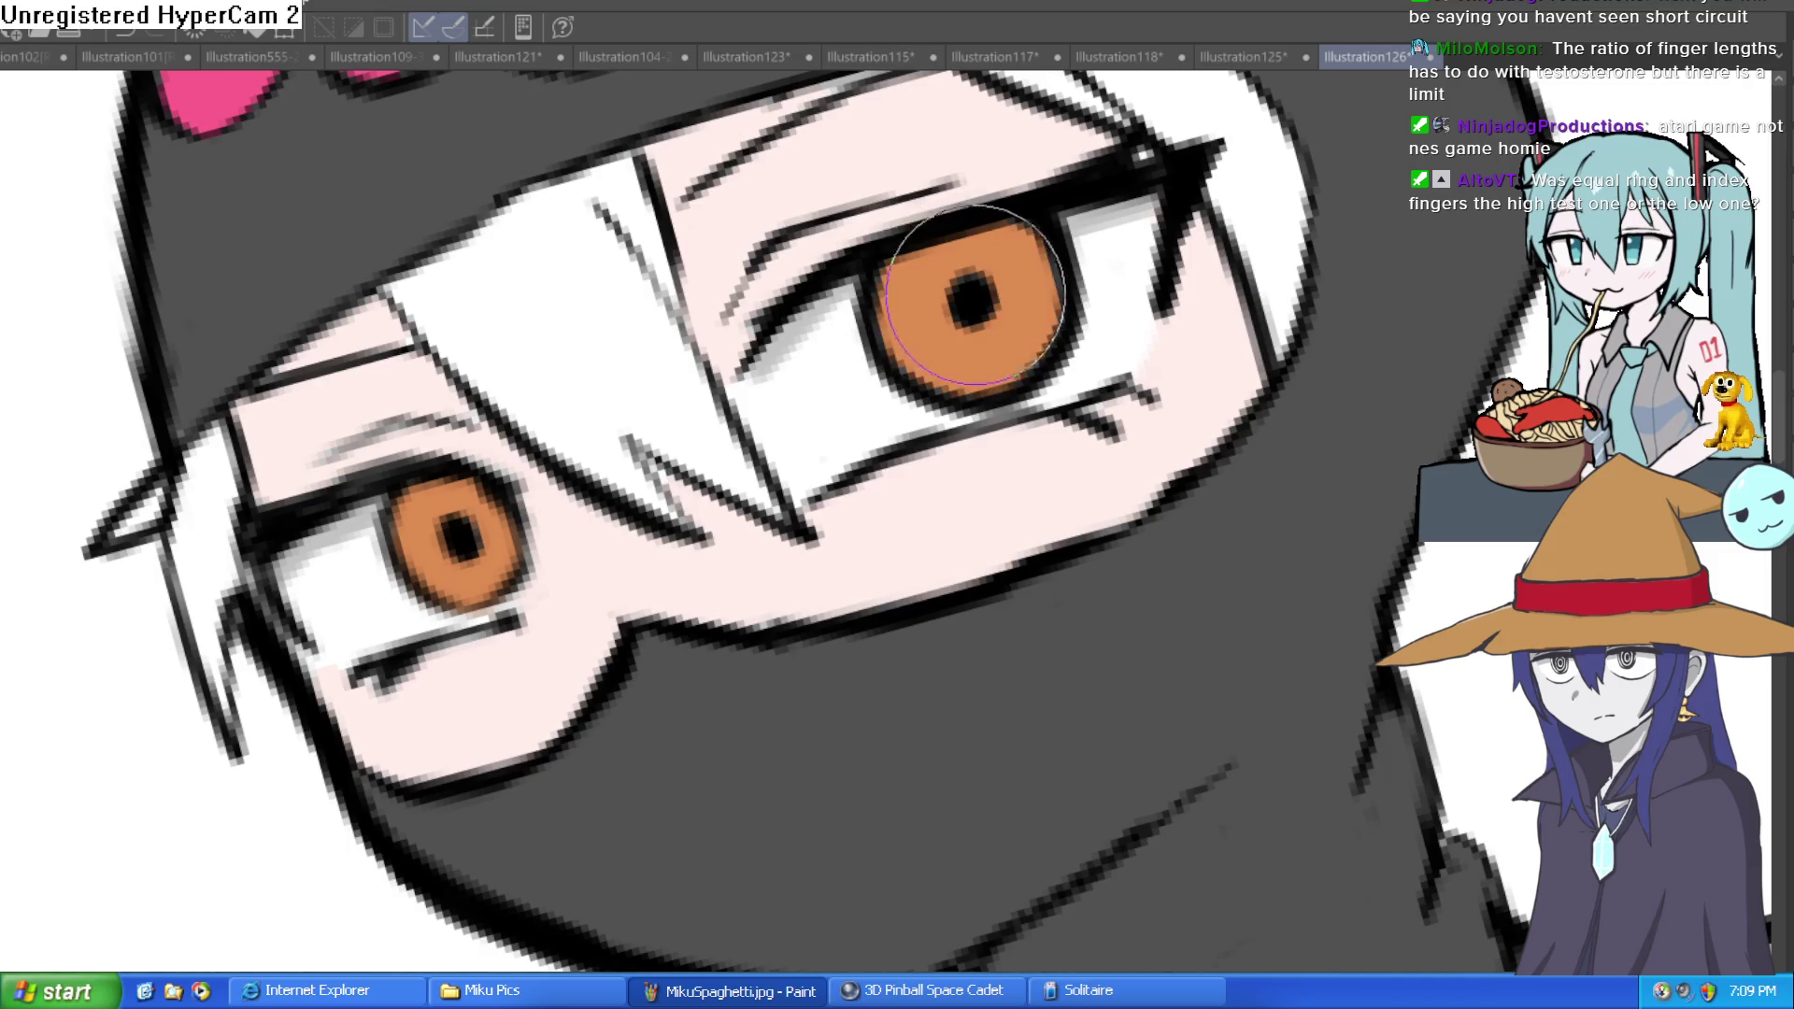
mouse_move(1206, 178)
left_mouse_down()
mouse_move(1329, 391)
mouse_move(1282, 411)
left_mouse_up()
scroll(1279, 421, "down", 2)
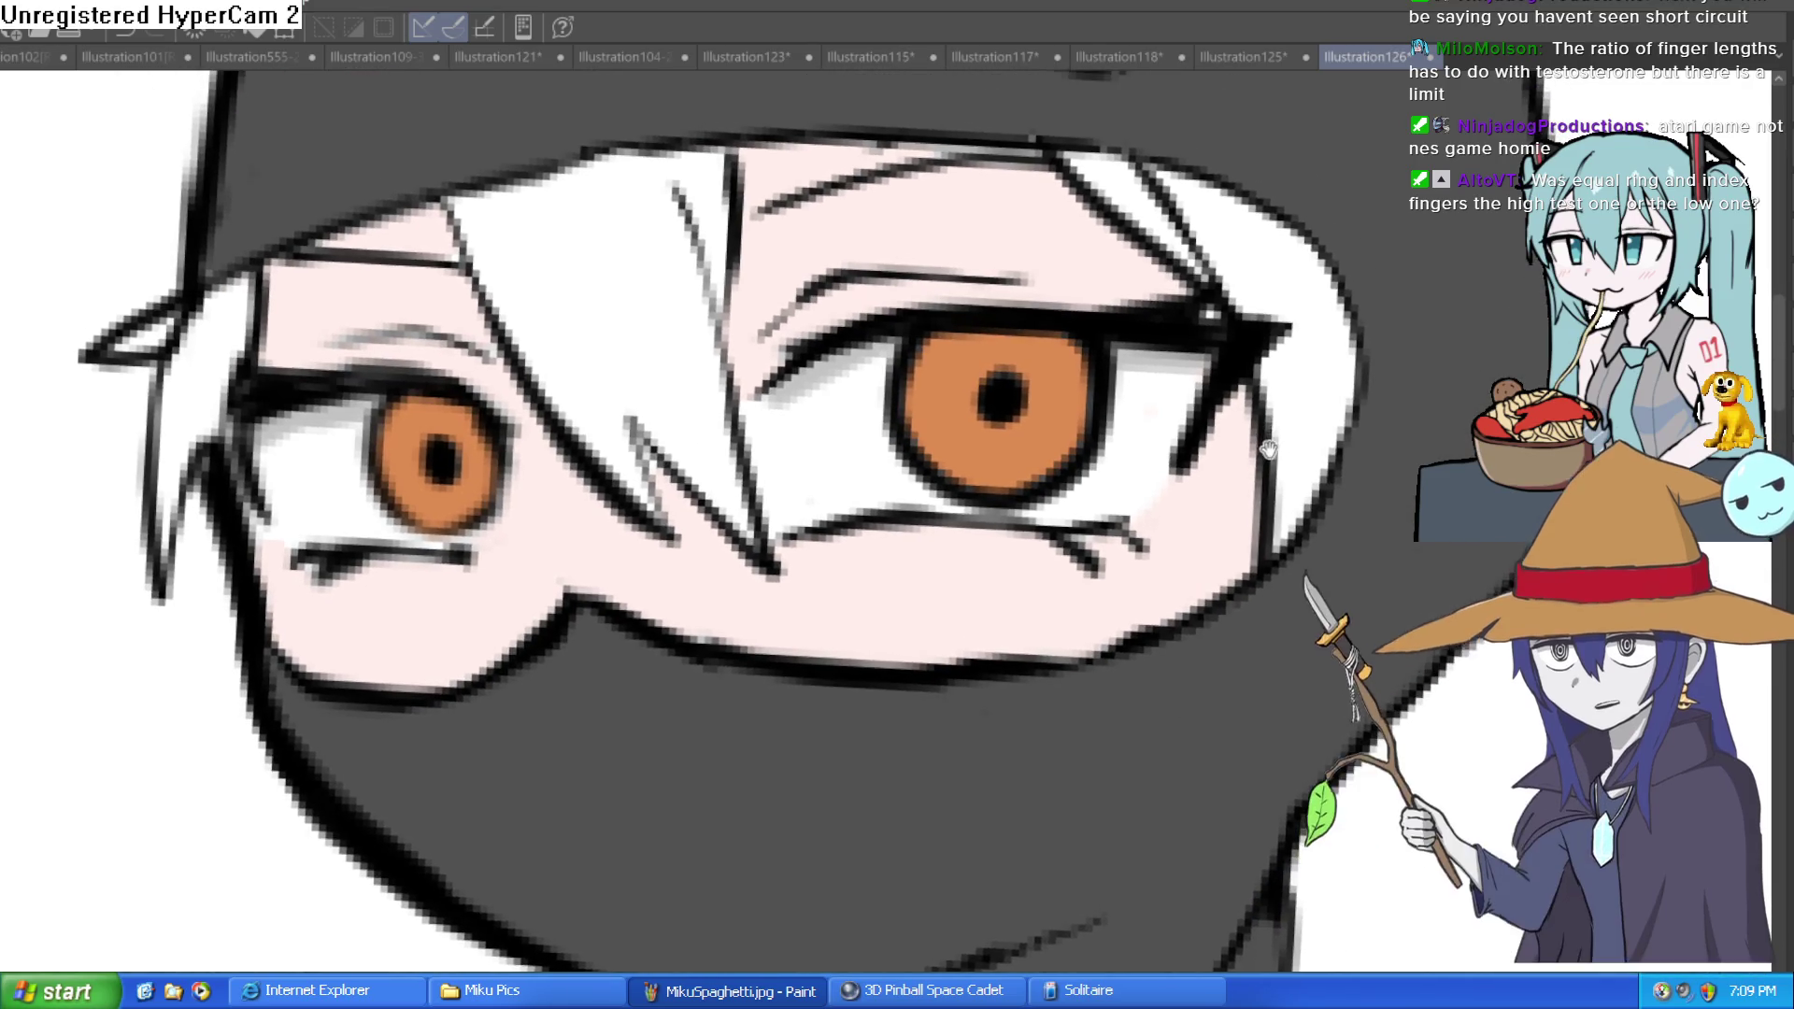
scroll(1252, 431, "up", 1)
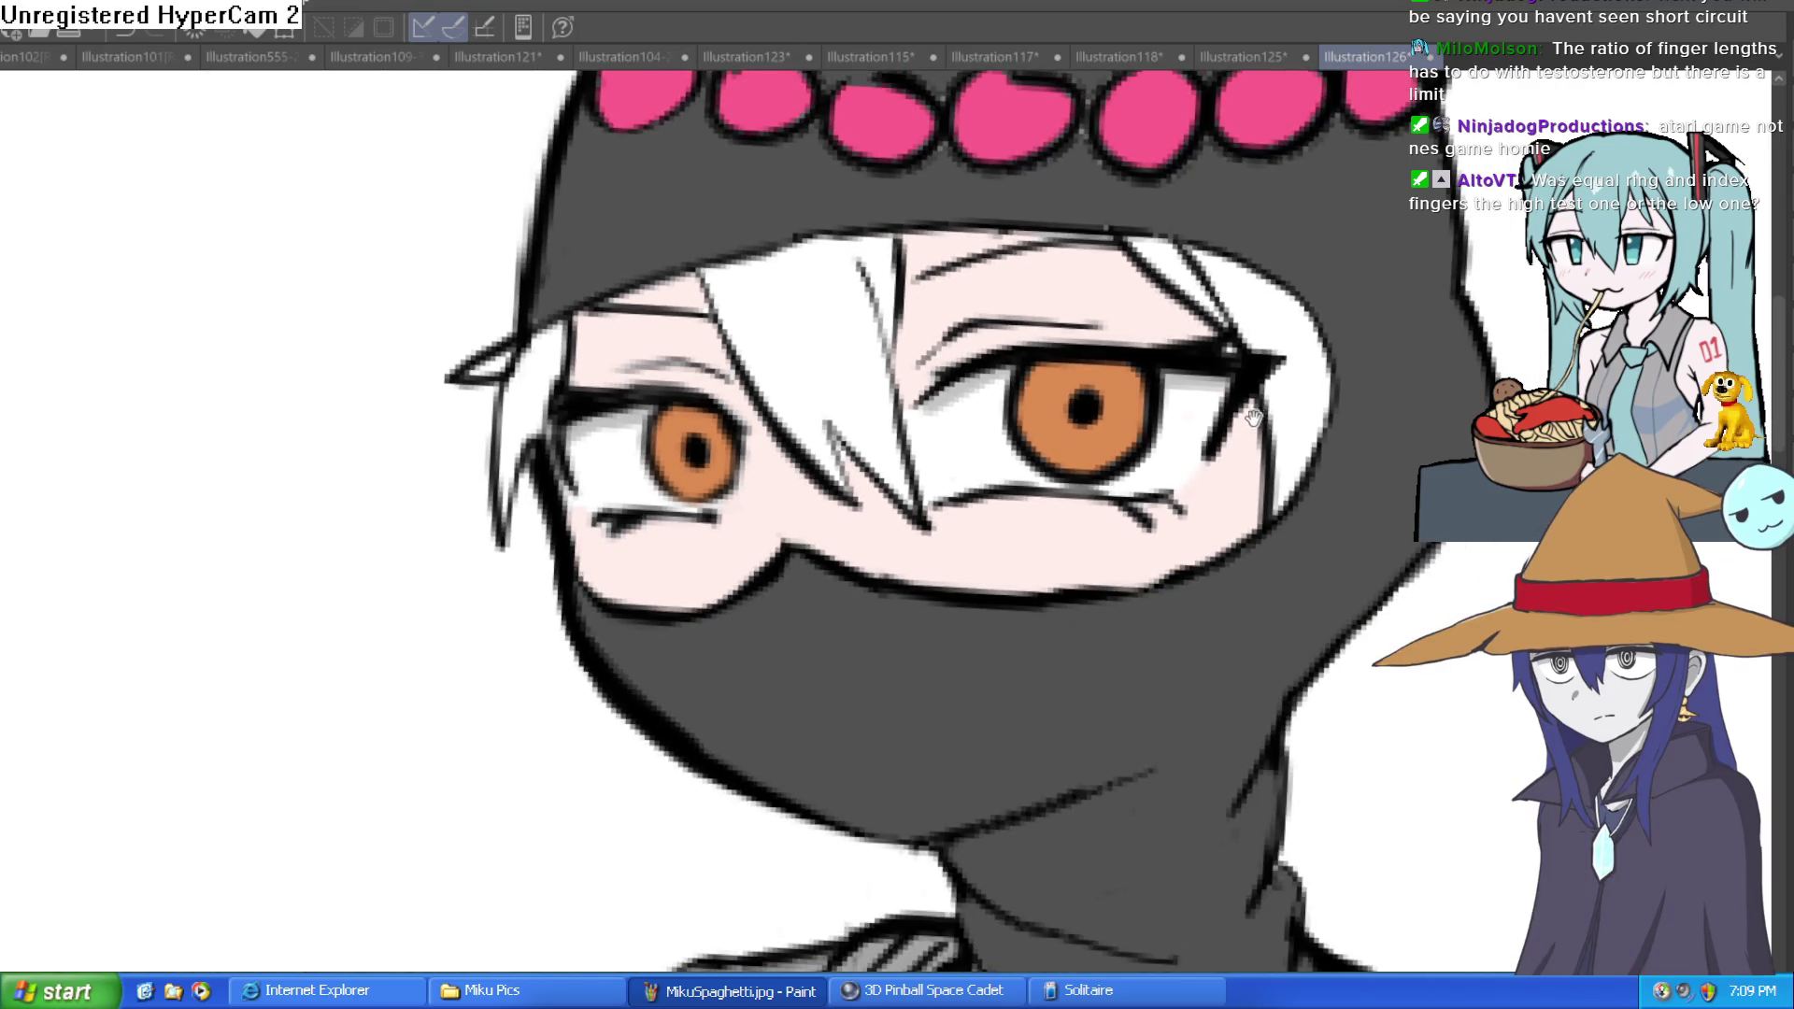
left_click_drag(1245, 433, 1249, 436)
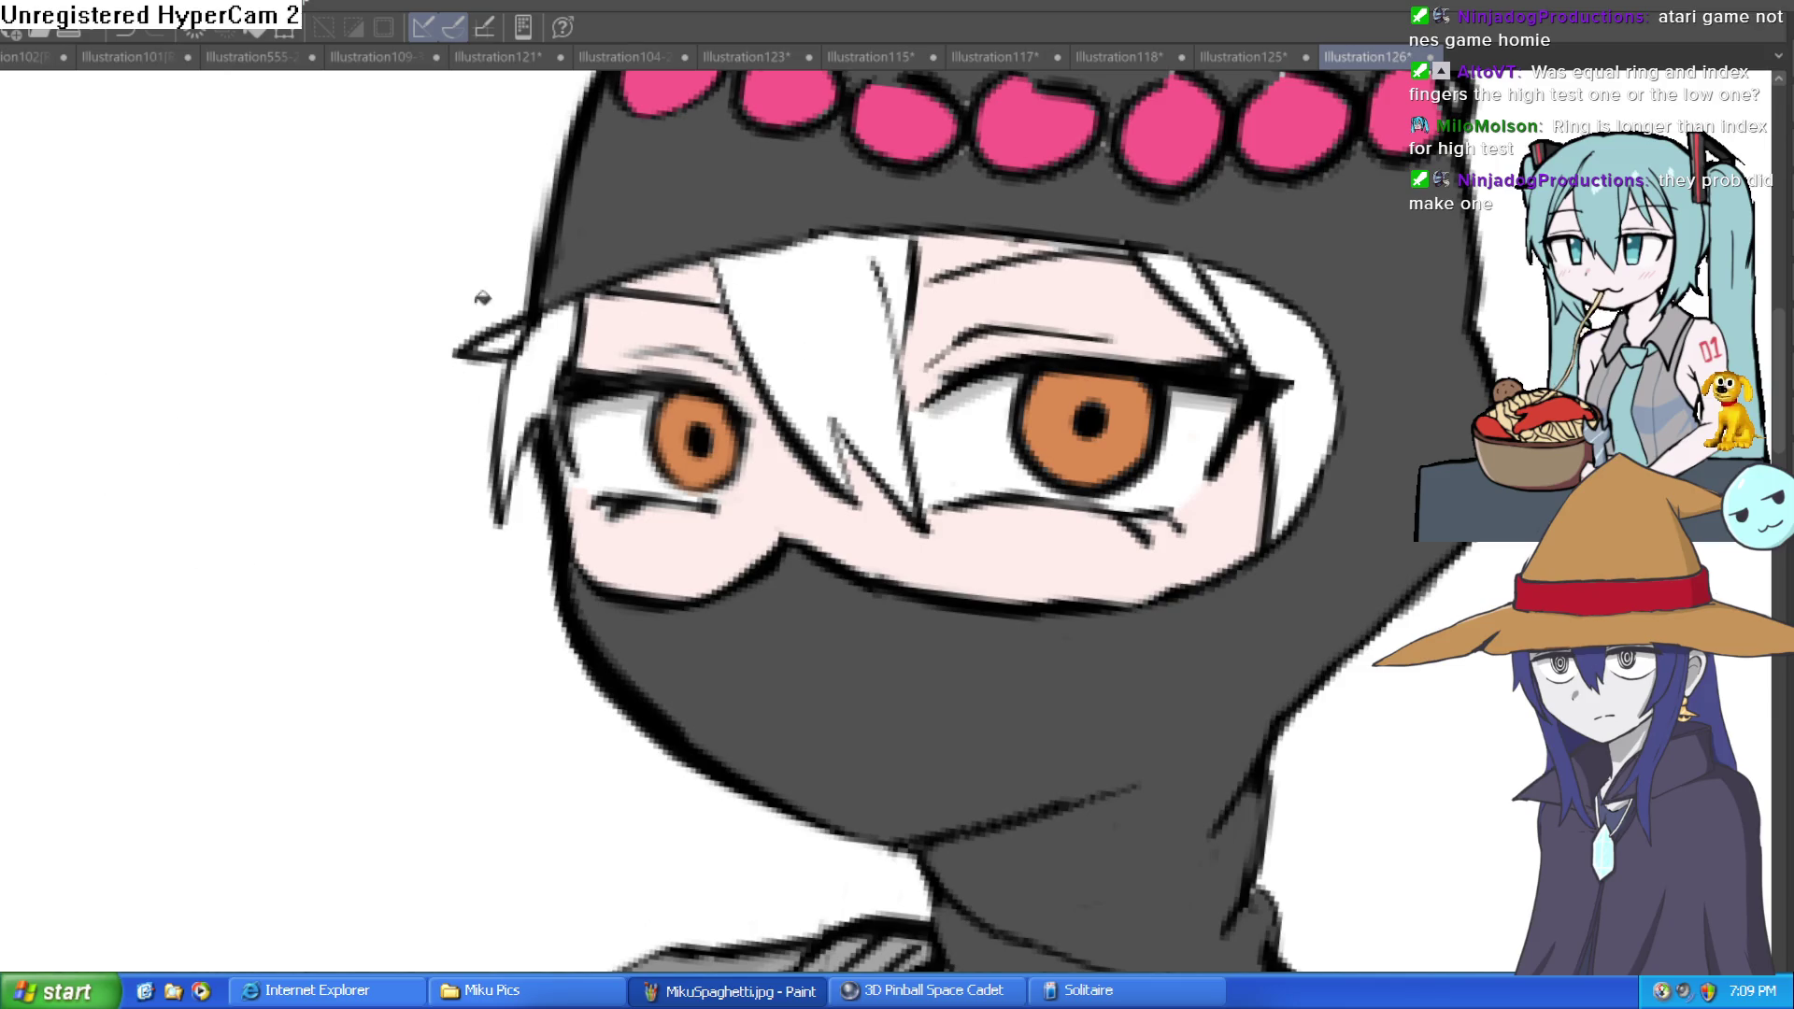
Step: Fill the white hair strands on both sides of the eyes and the nearby sliver brown
left_click(827, 308)
left_click(1218, 297)
left_click(1218, 298)
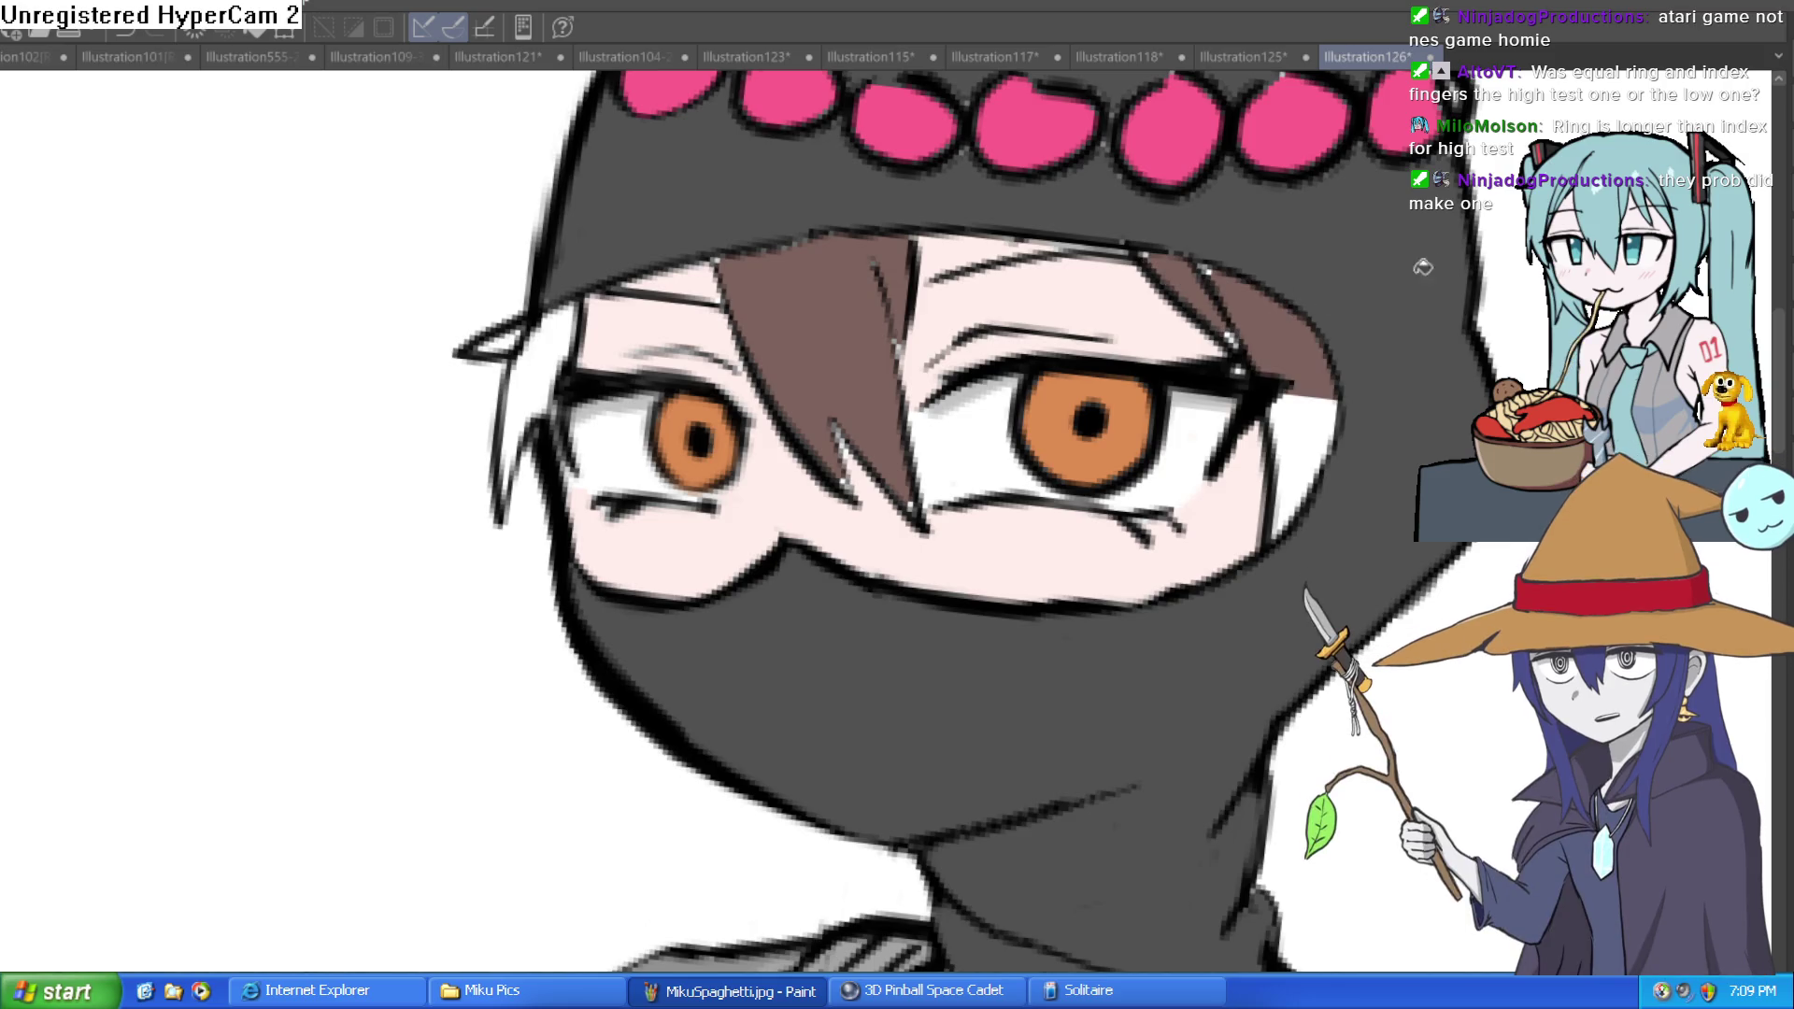
left_click(1271, 412)
left_click(562, 363)
left_click(502, 343)
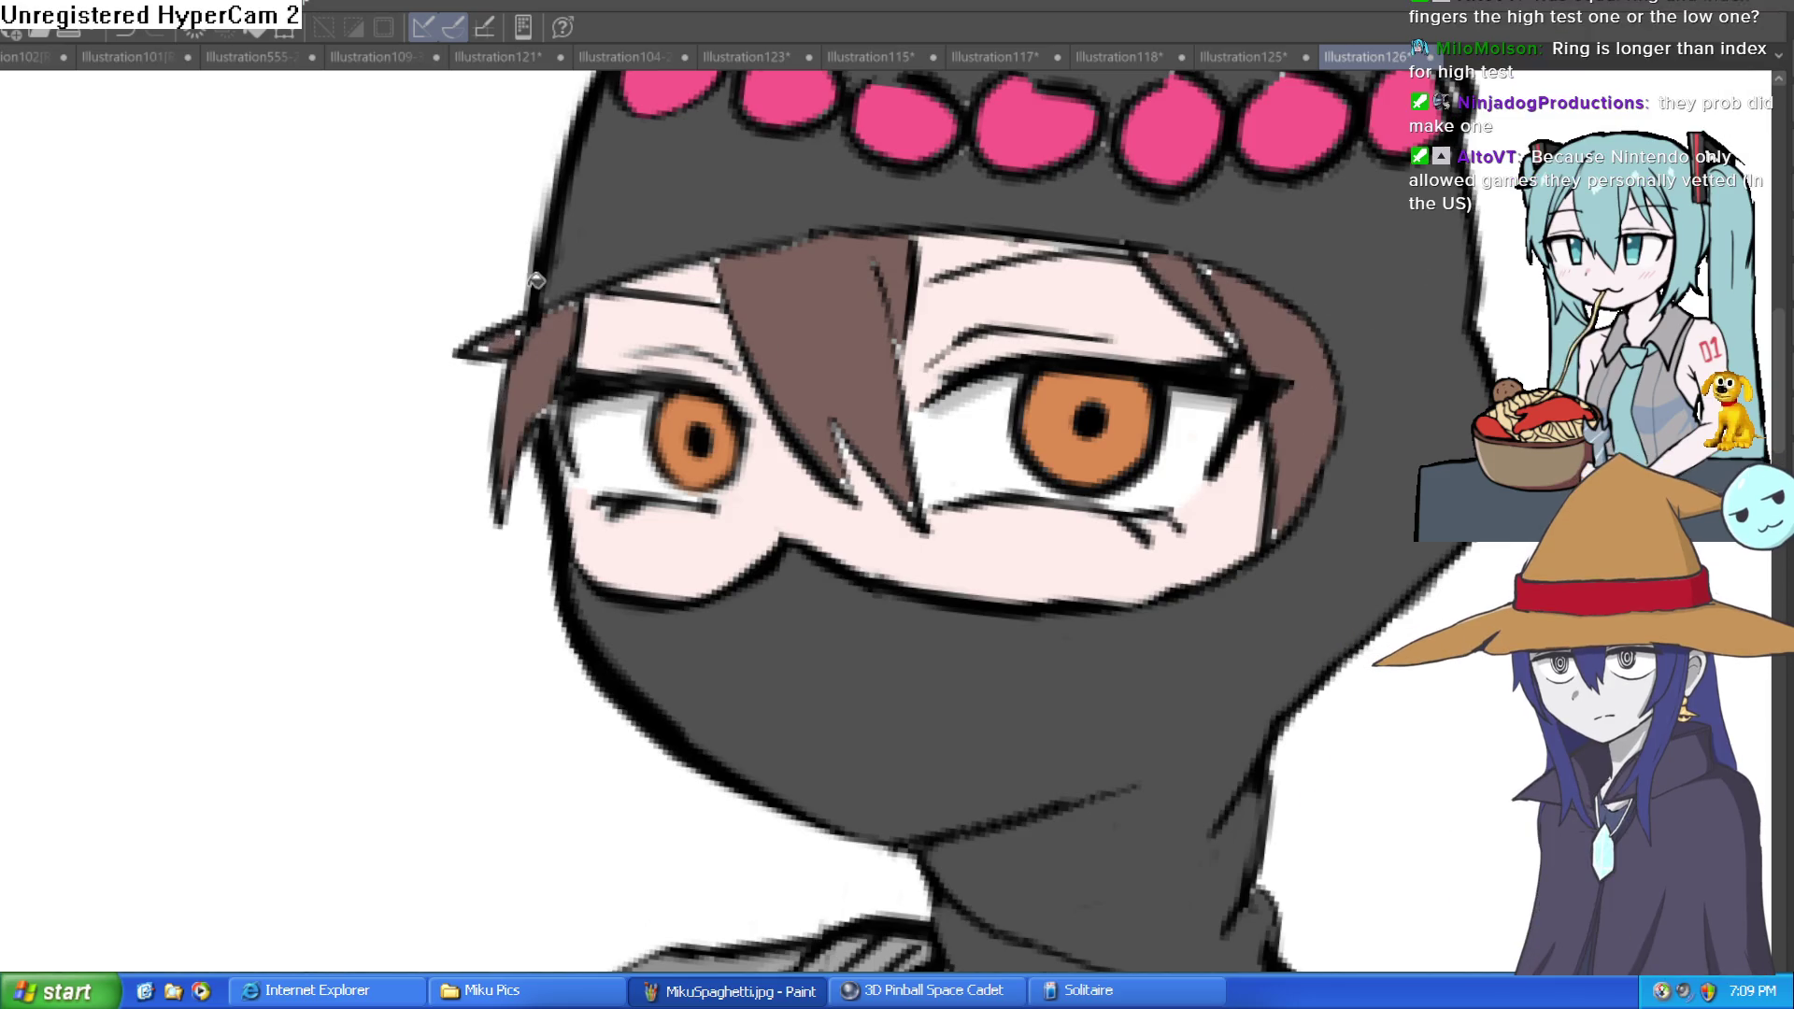
left_click(844, 484)
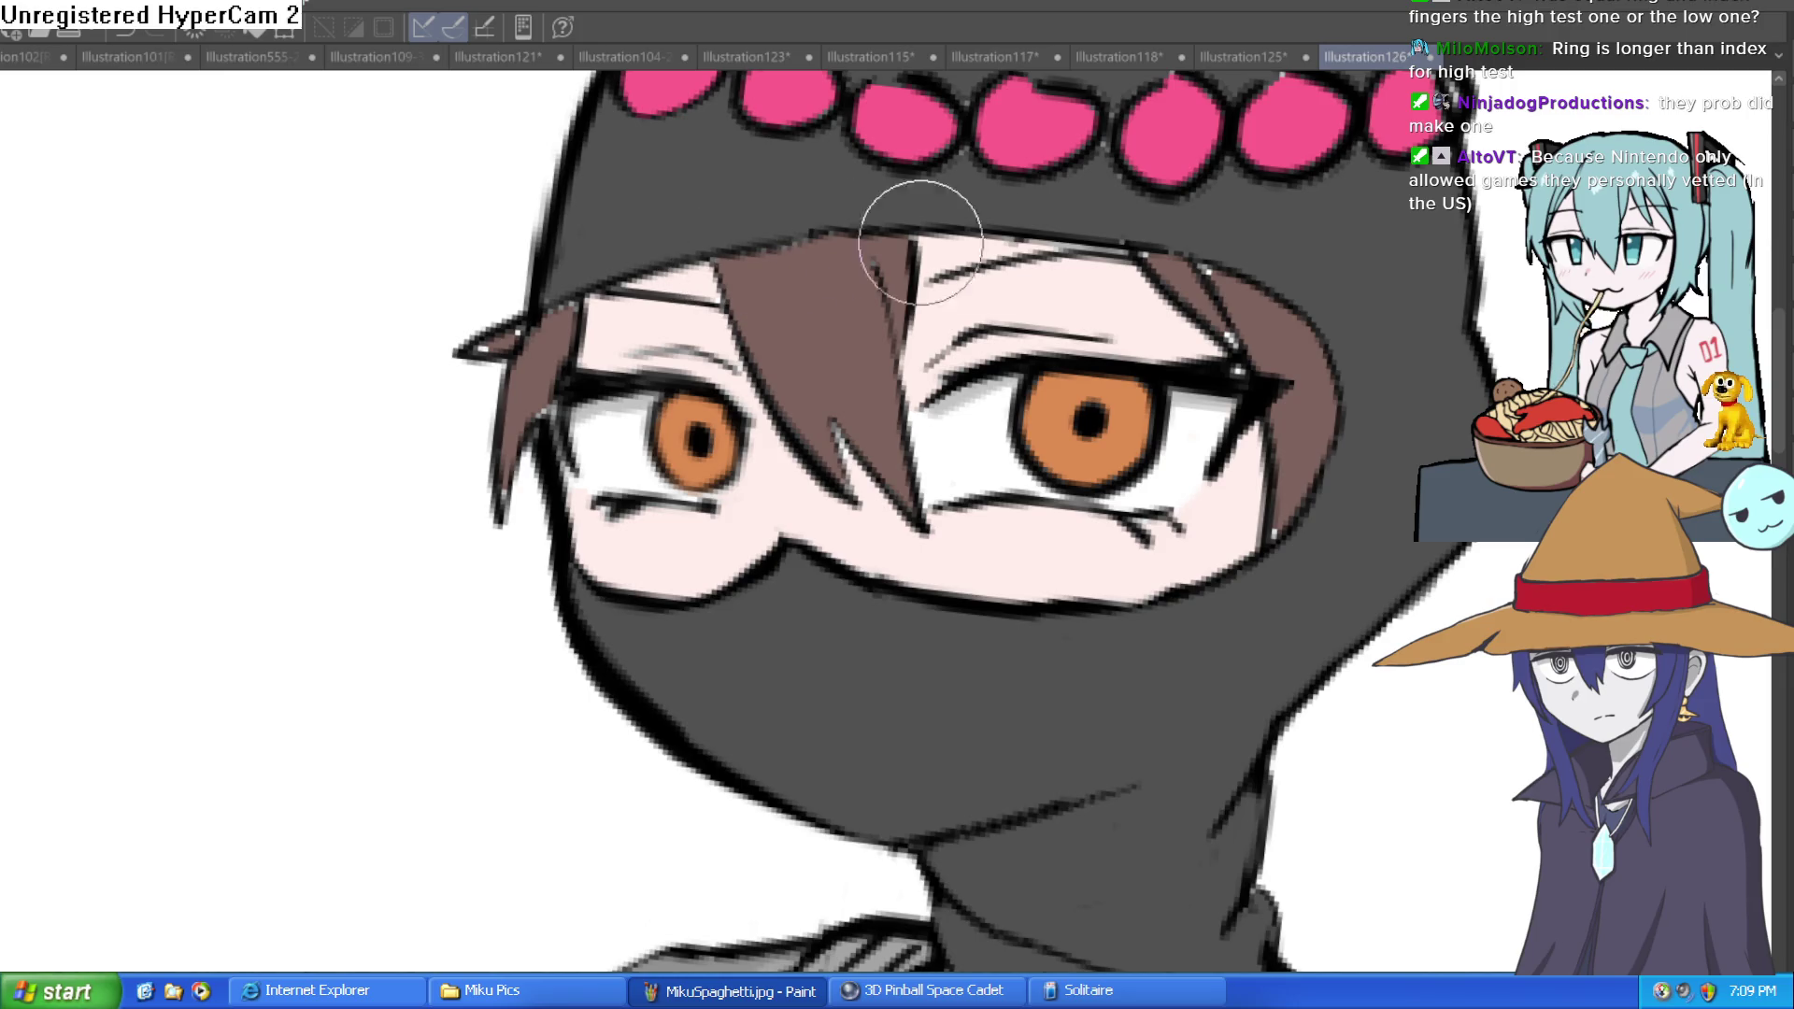
left_click_drag(1242, 331, 1035, 389)
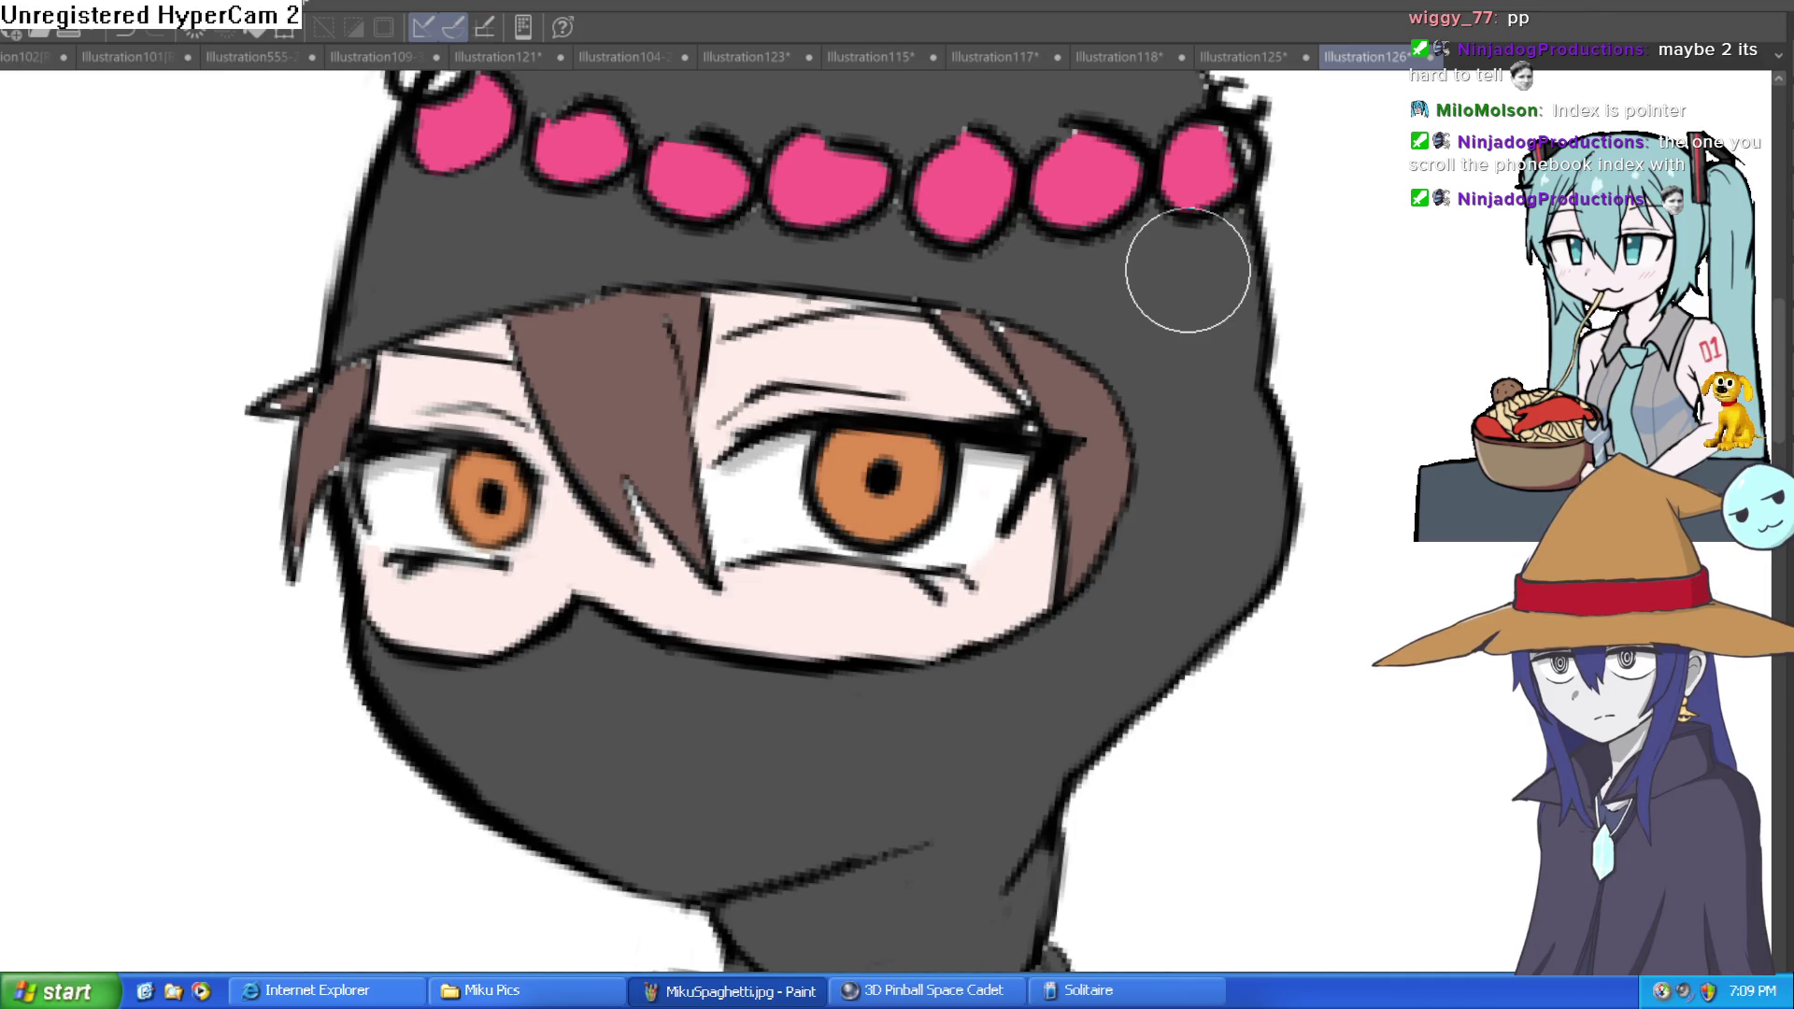
key("ctrl+0")
left_click_drag(1166, 561, 1440, 425)
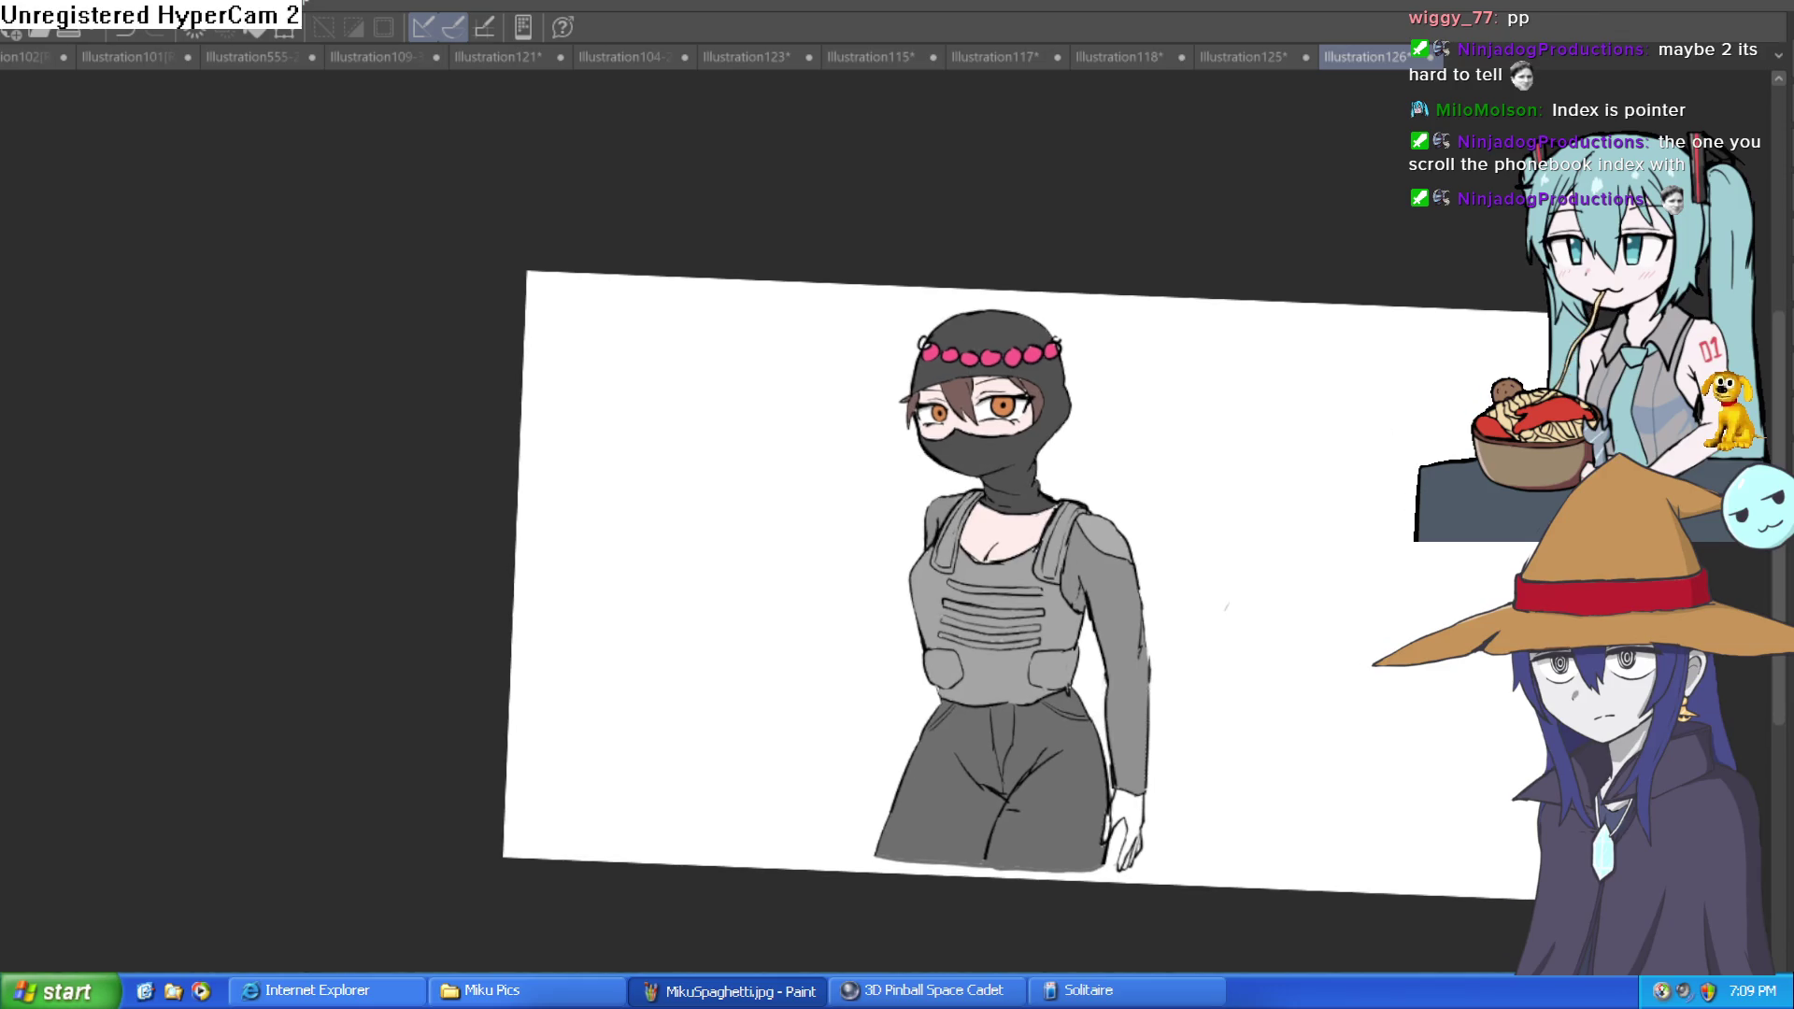
scroll(635, 247, "up", 5)
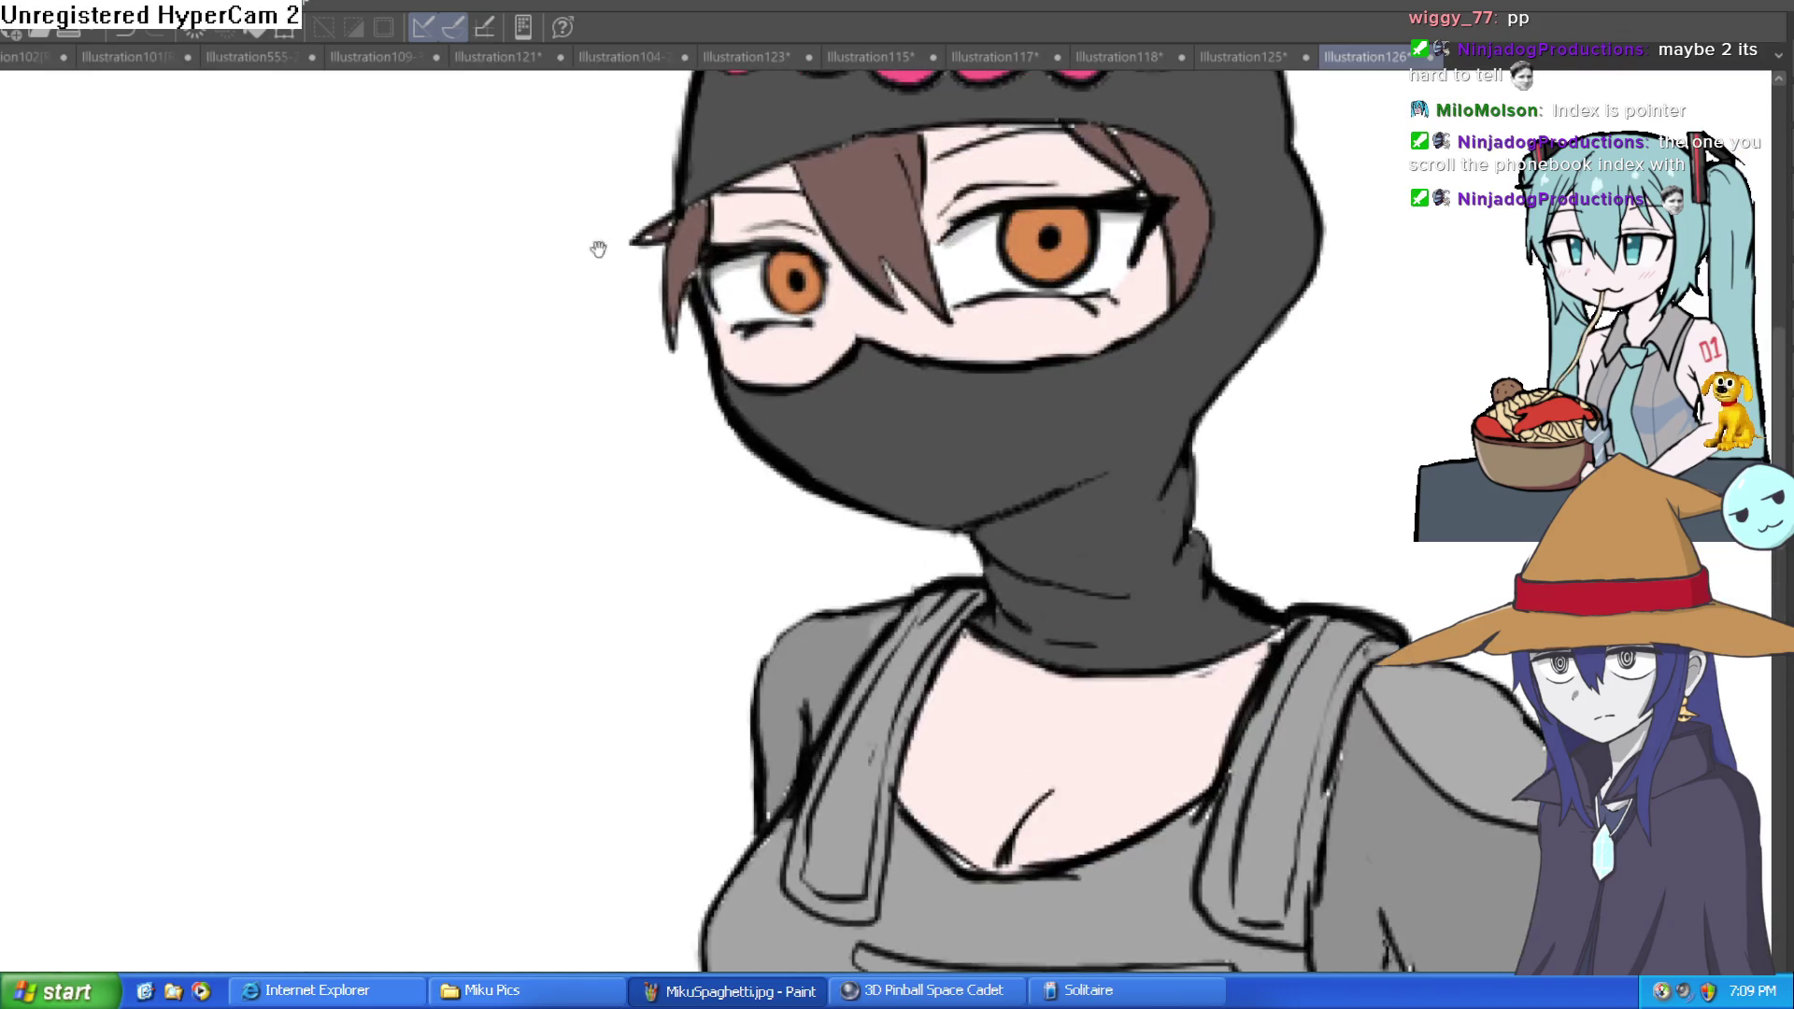
left_click(1052, 266)
scroll(1098, 238, "up", 5)
mouse_move(1098, 239)
left_mouse_down()
mouse_move(982, 193)
mouse_move(1037, 261)
left_mouse_up()
left_click_drag(187, 504, 281, 521)
mouse_move(361, 603)
left_mouse_down()
mouse_move(641, 521)
mouse_move(289, 701)
left_mouse_up()
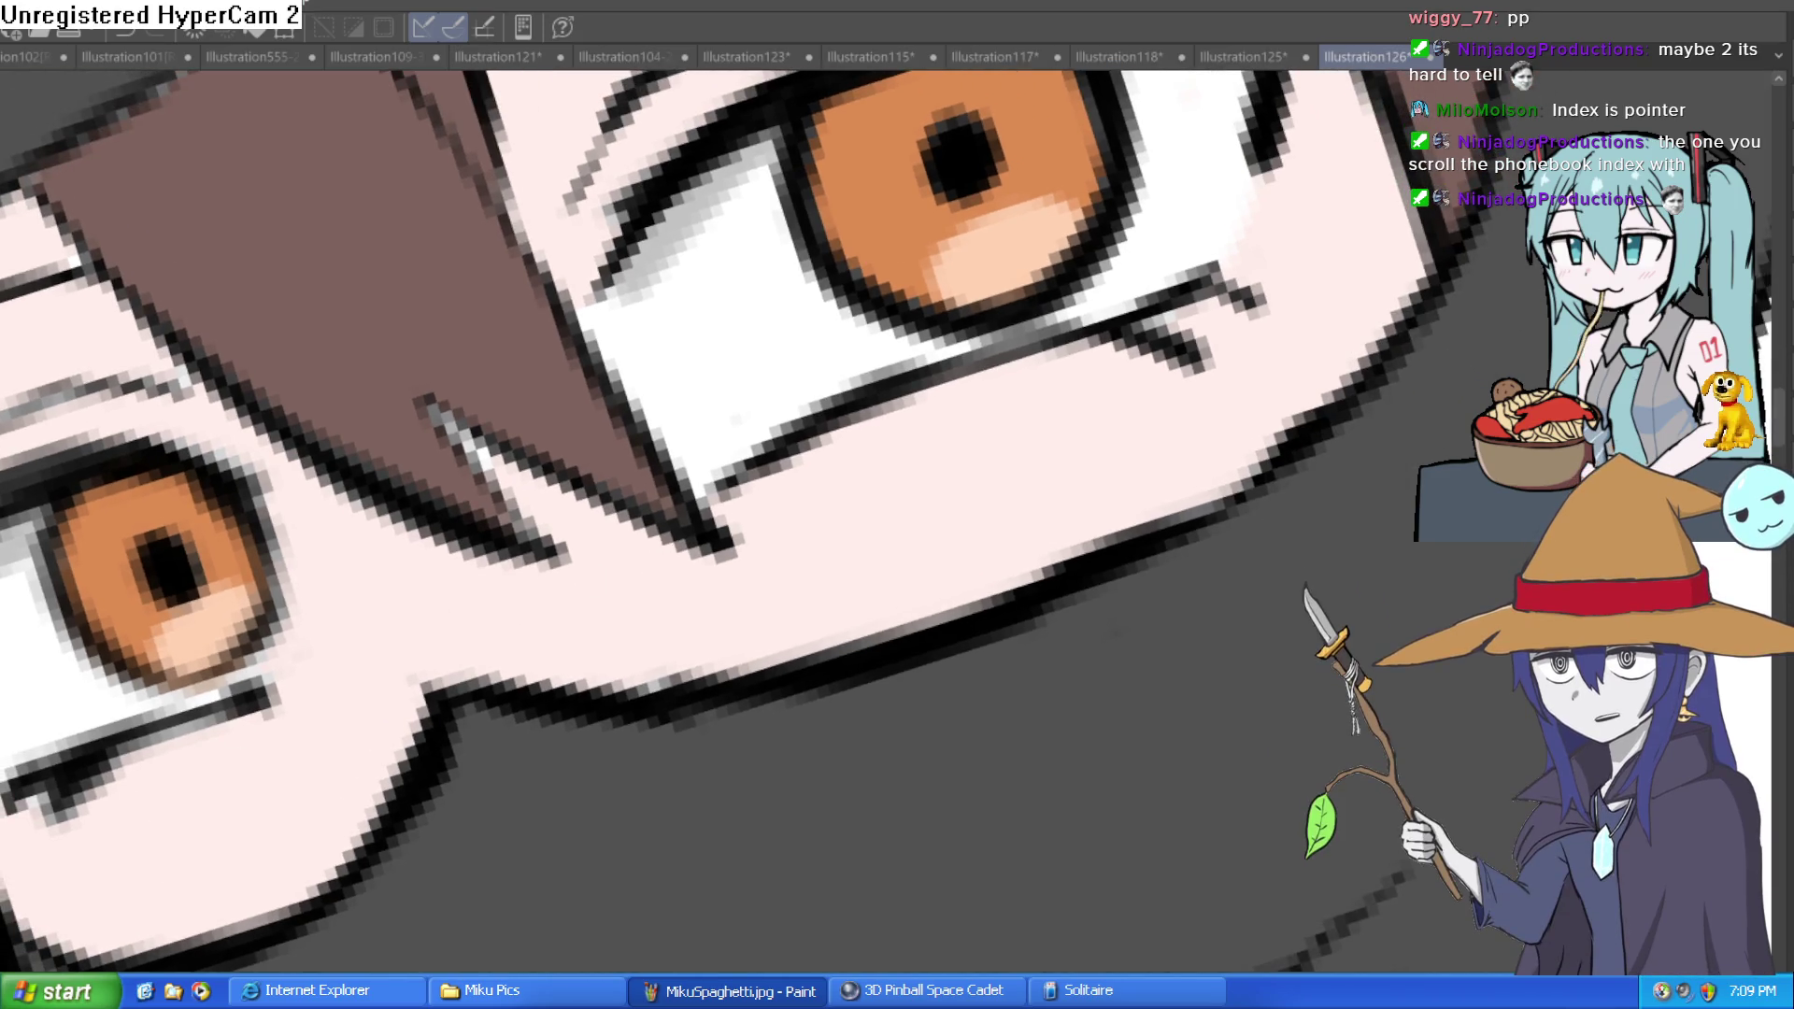
left_click_drag(80, 523, 112, 570)
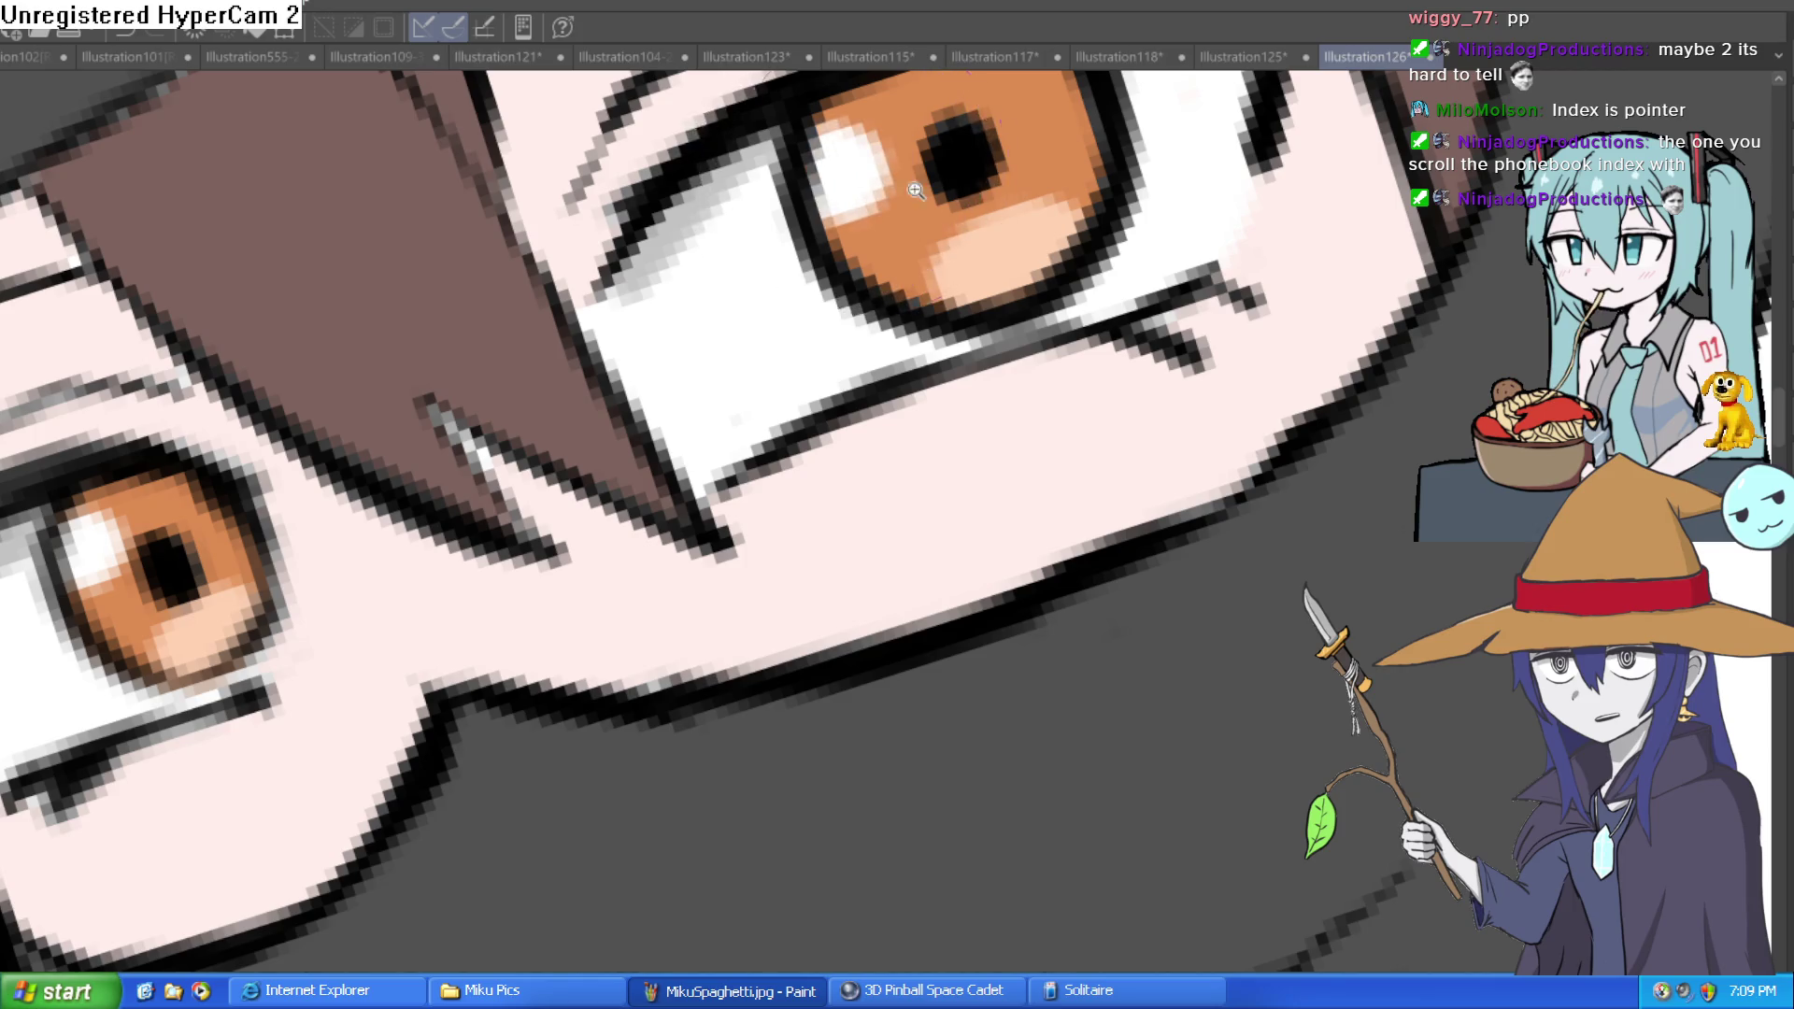
key("ctrl+0")
mouse_move(1270, 312)
left_mouse_down()
mouse_move(1246, 392)
mouse_move(932, 507)
left_mouse_up()
mouse_move(1241, 468)
left_mouse_down()
mouse_move(1142, 440)
mouse_move(1206, 383)
left_mouse_up()
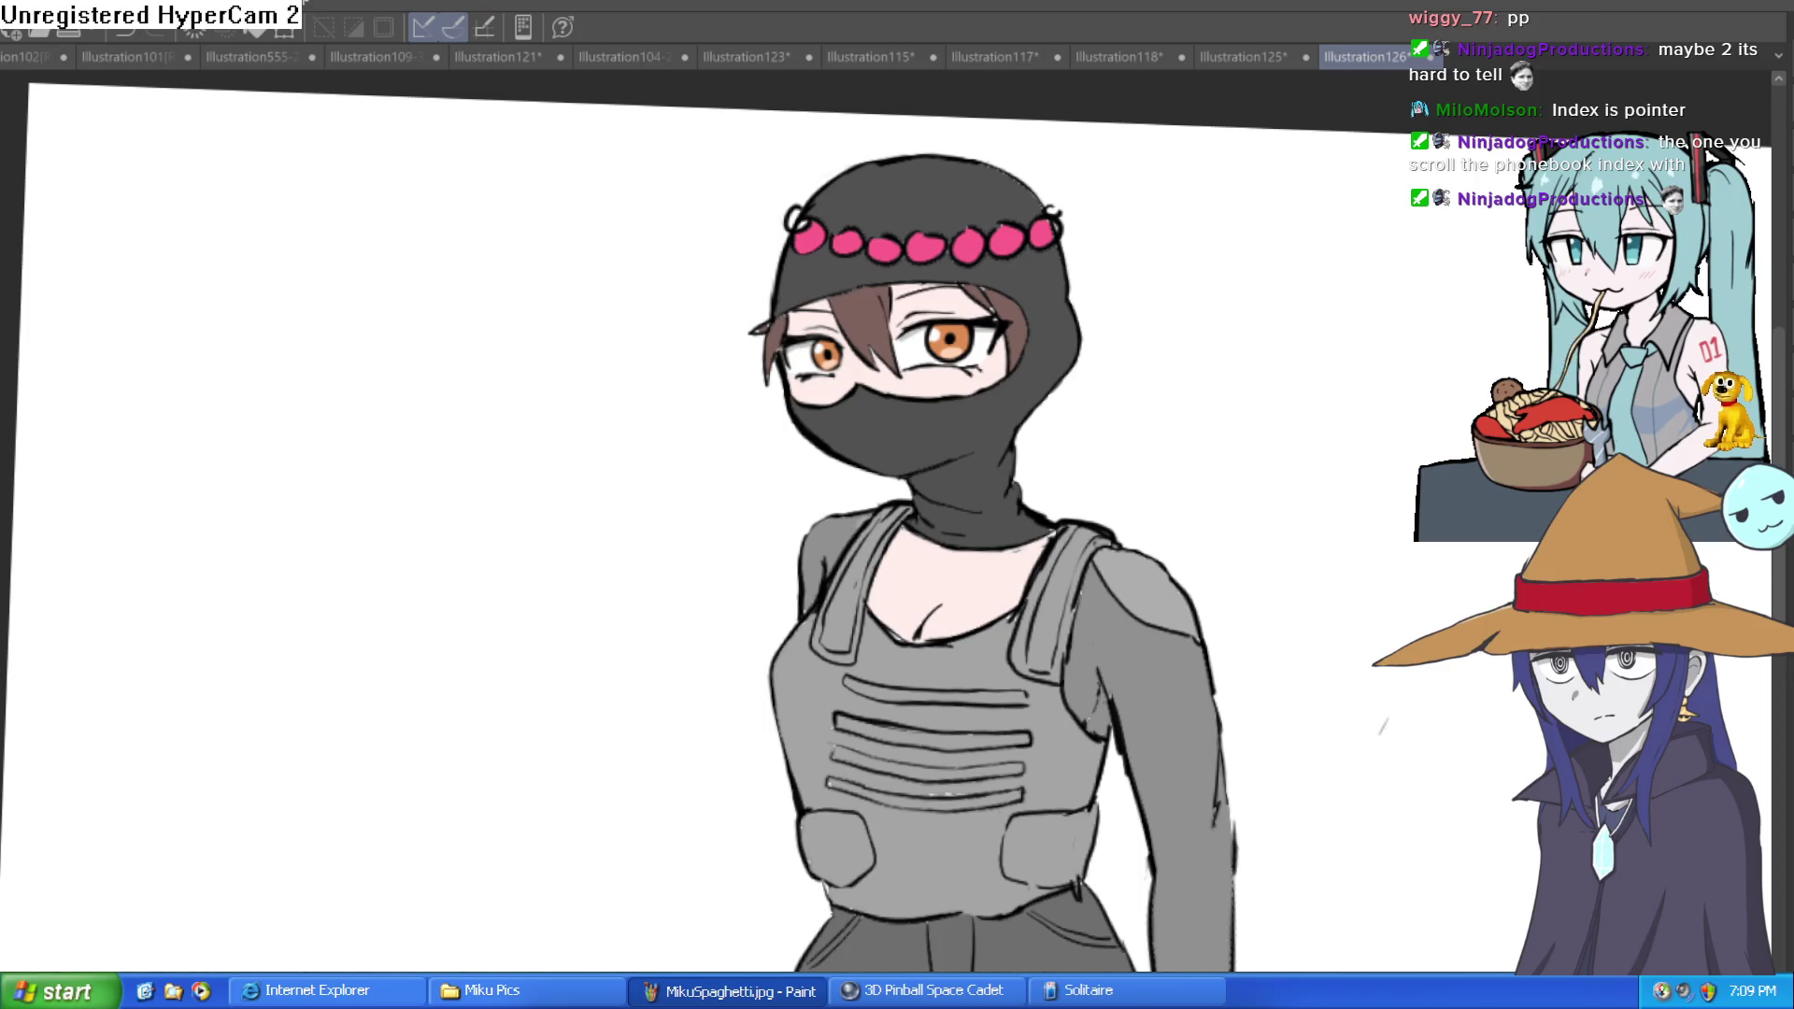
left_click(879, 244, "alt")
scroll(665, 208, "up", 6)
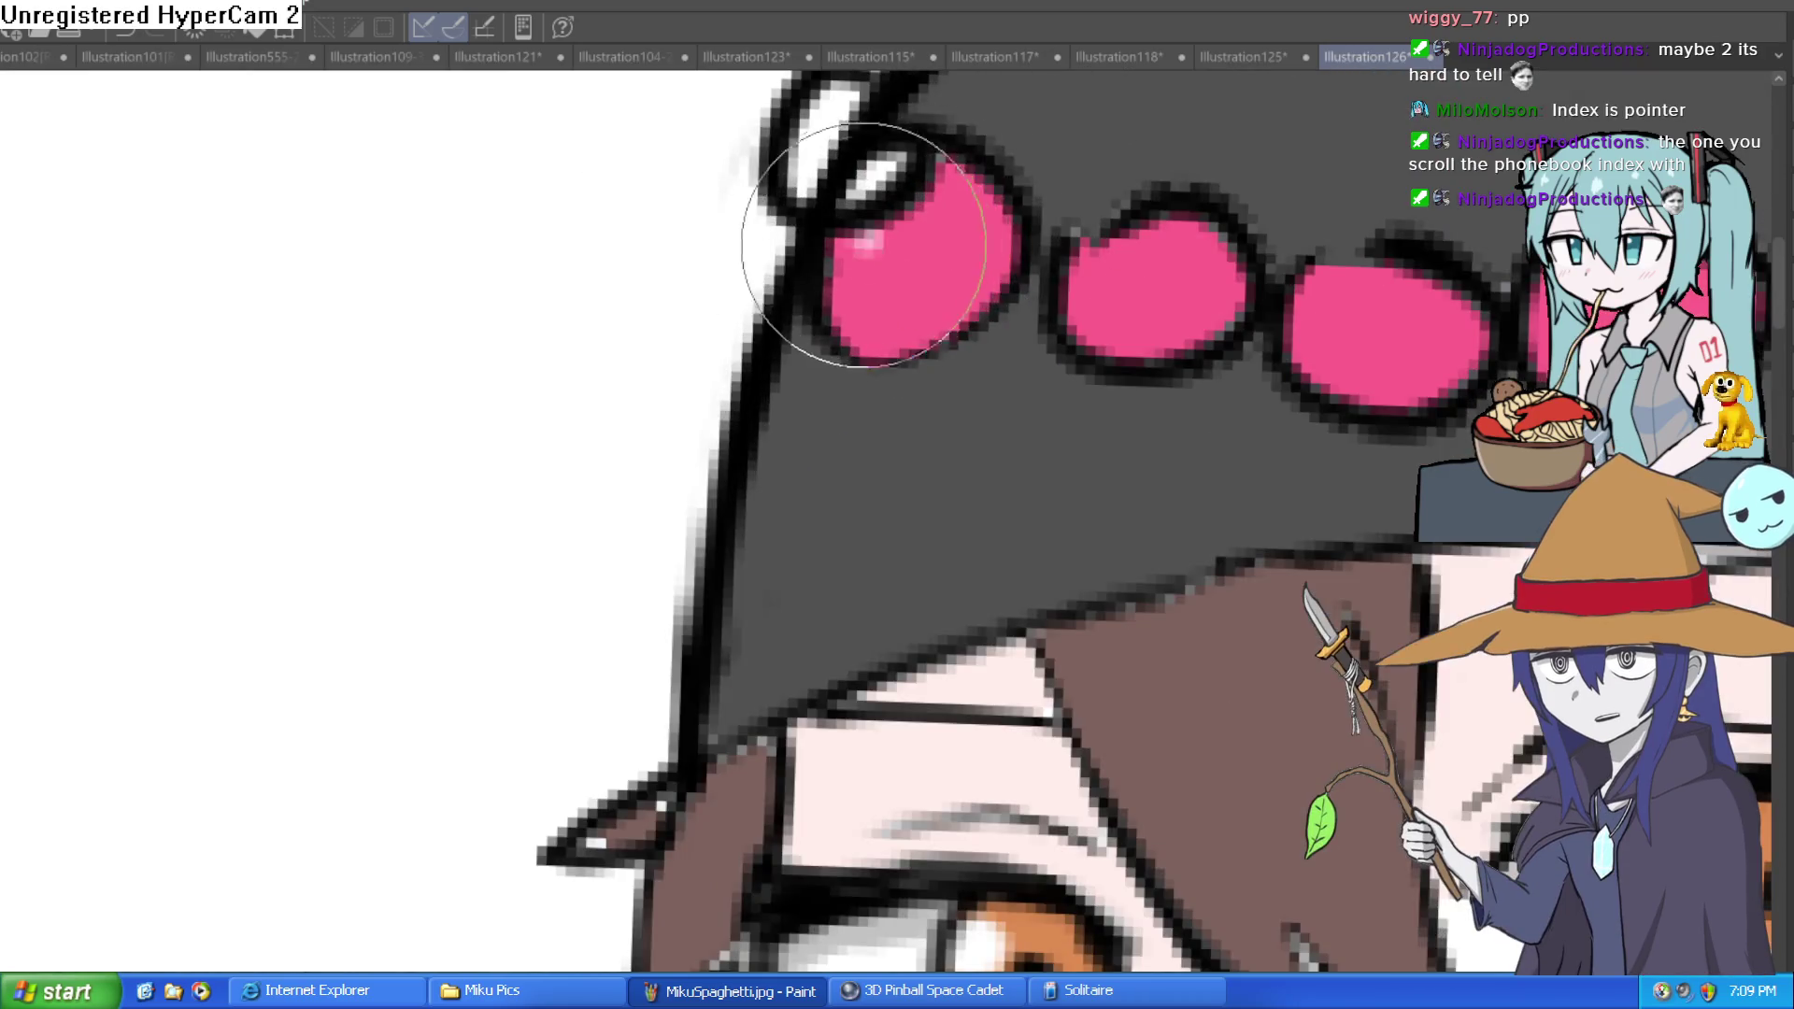
left_click(864, 247)
left_click(1114, 280)
left_click_drag(1114, 281, 997, 261)
left_click(1235, 282)
left_click(1456, 266)
scroll(1456, 266, "down", 2)
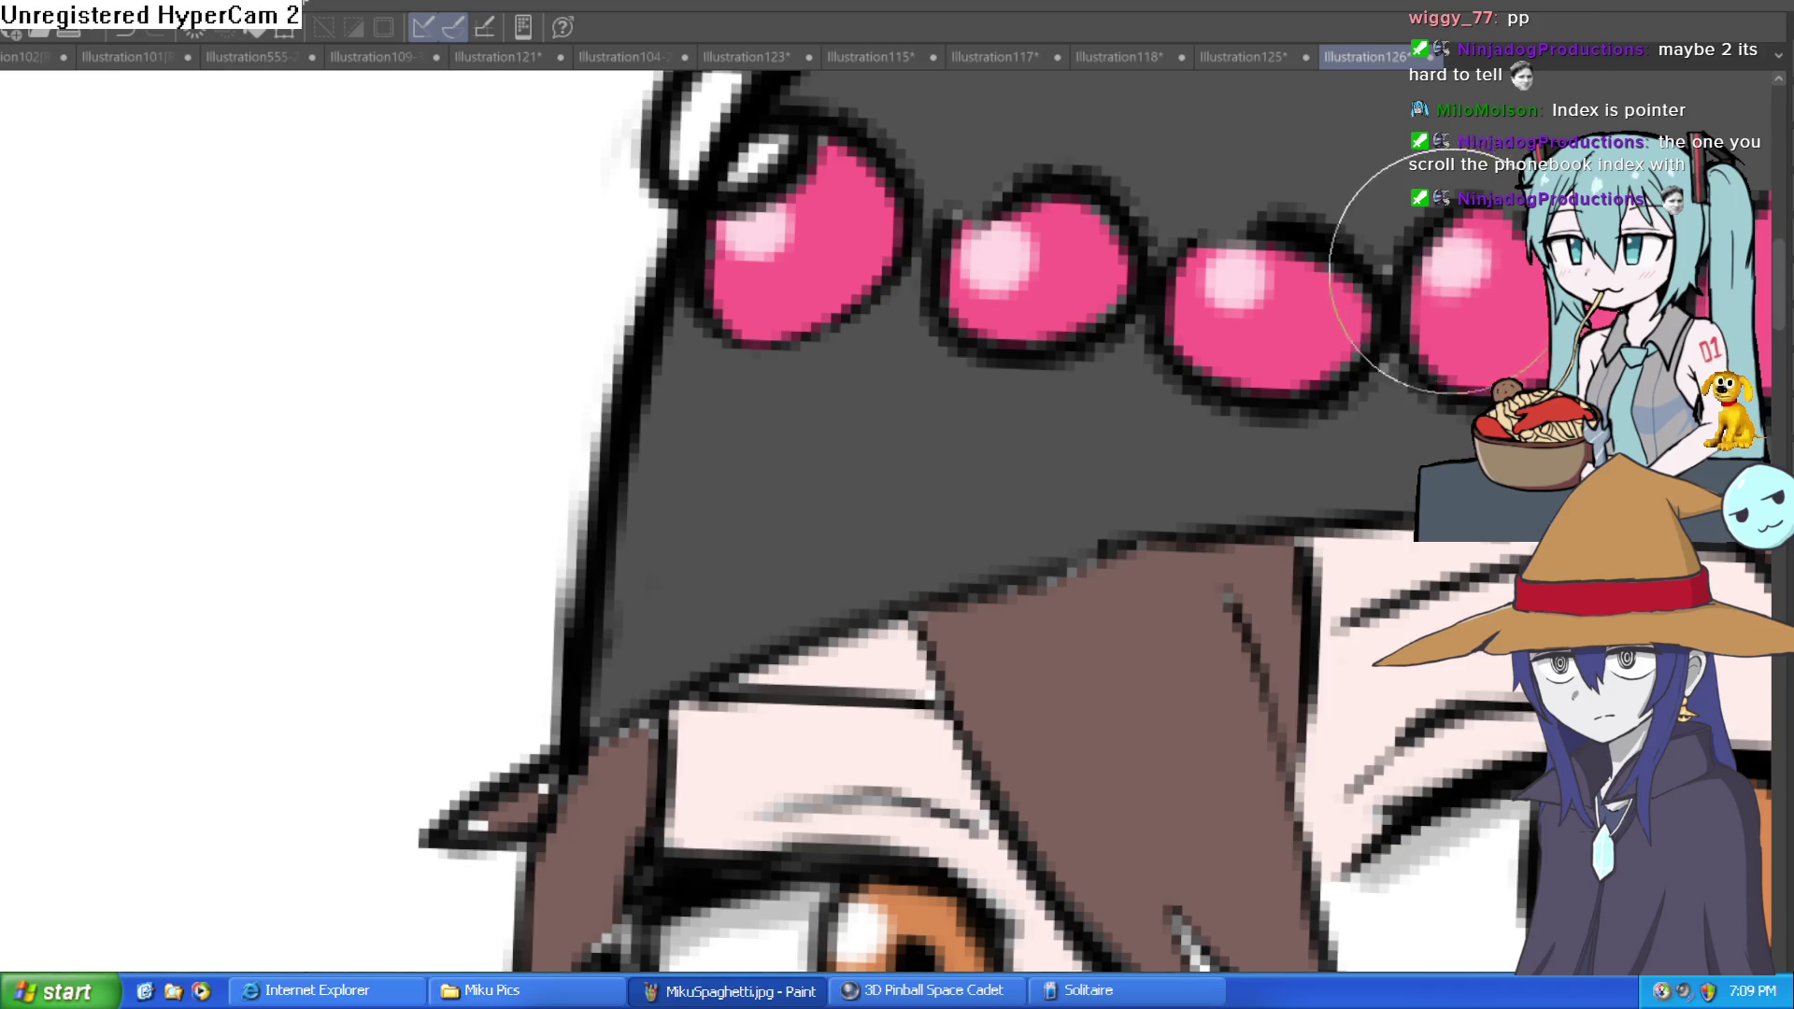
scroll(1205, 285, "up", 2)
left_click(1234, 236)
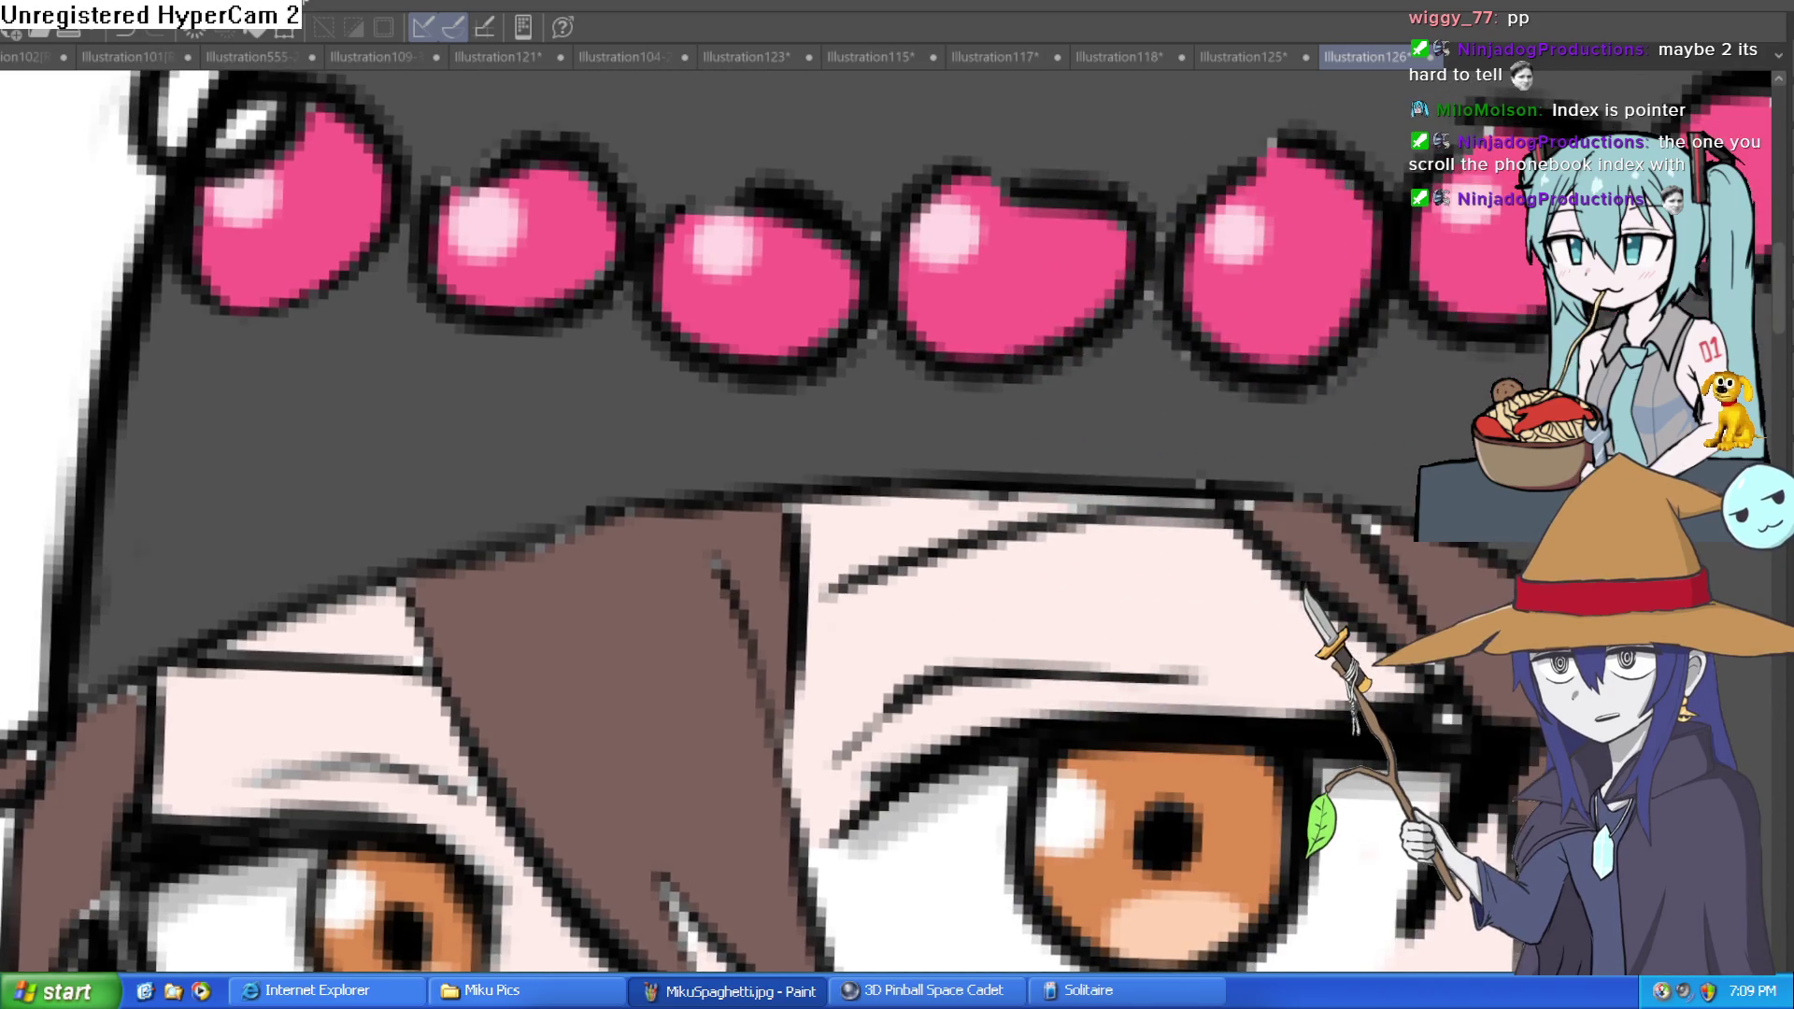
scroll(1342, 220, "down", 2)
scroll(1342, 220, "up", 2)
scroll(1338, 192, "down", 3)
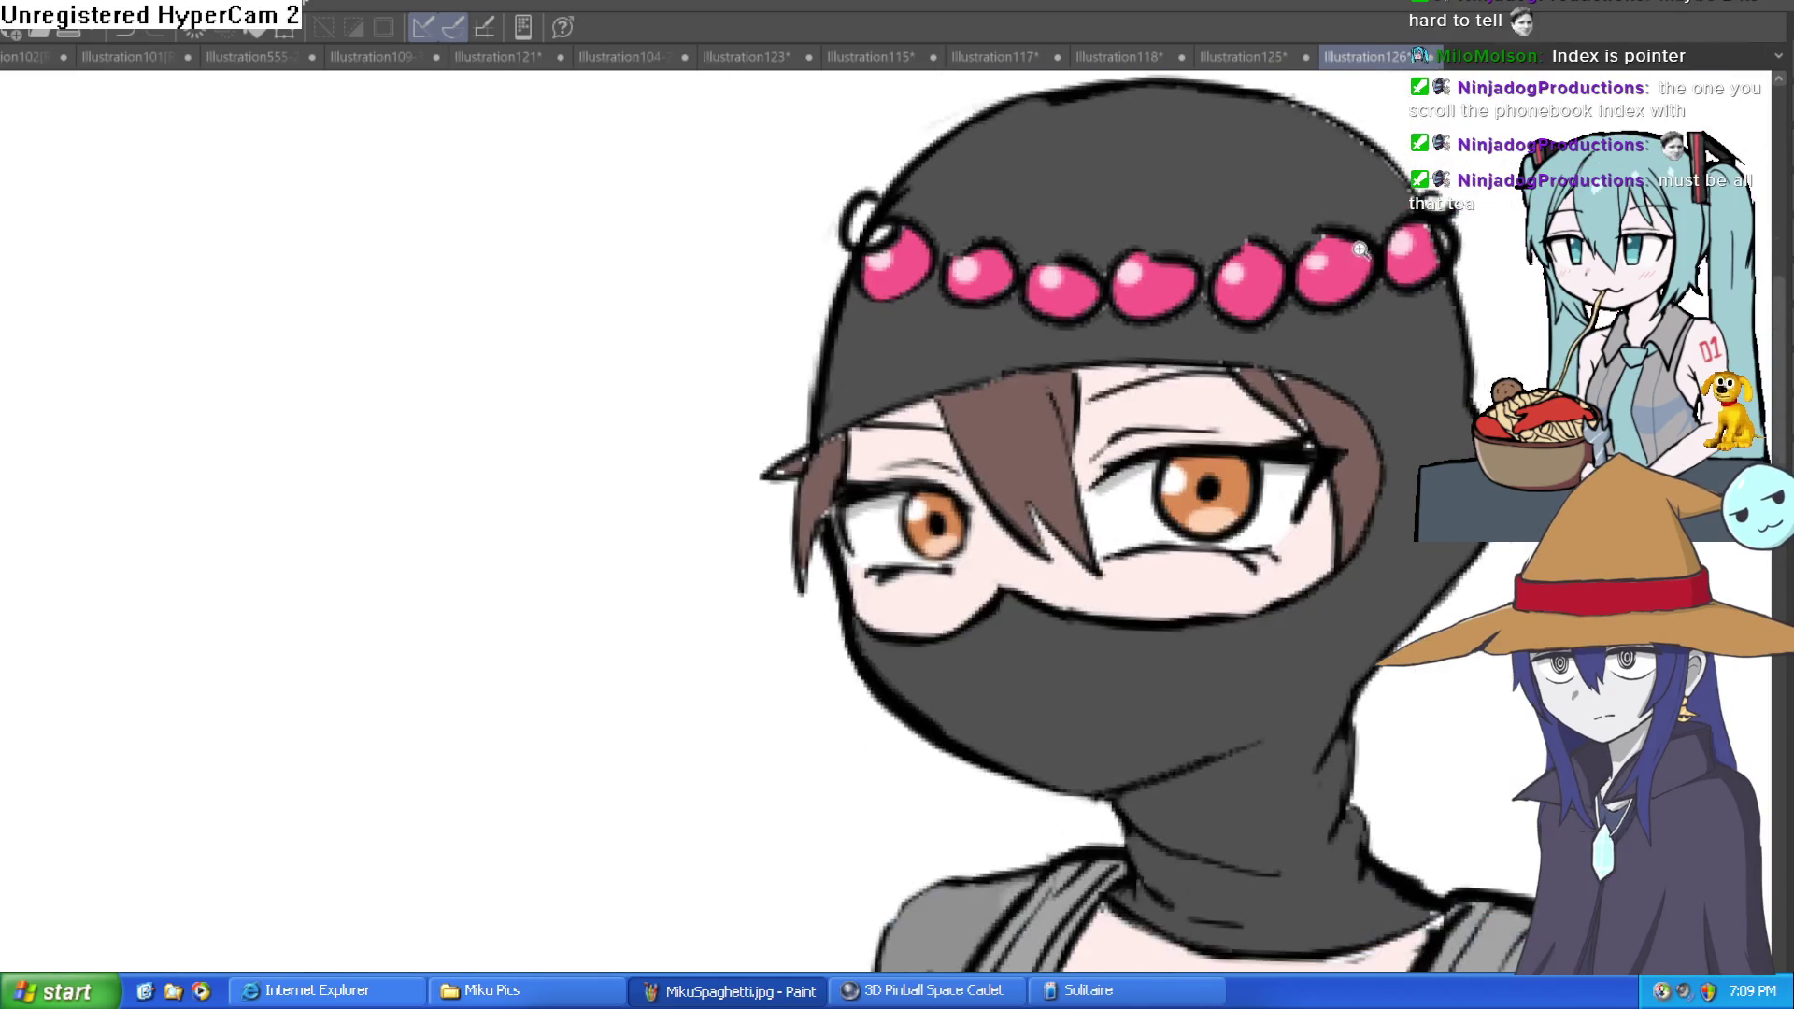
scroll(1337, 193, "down", 1)
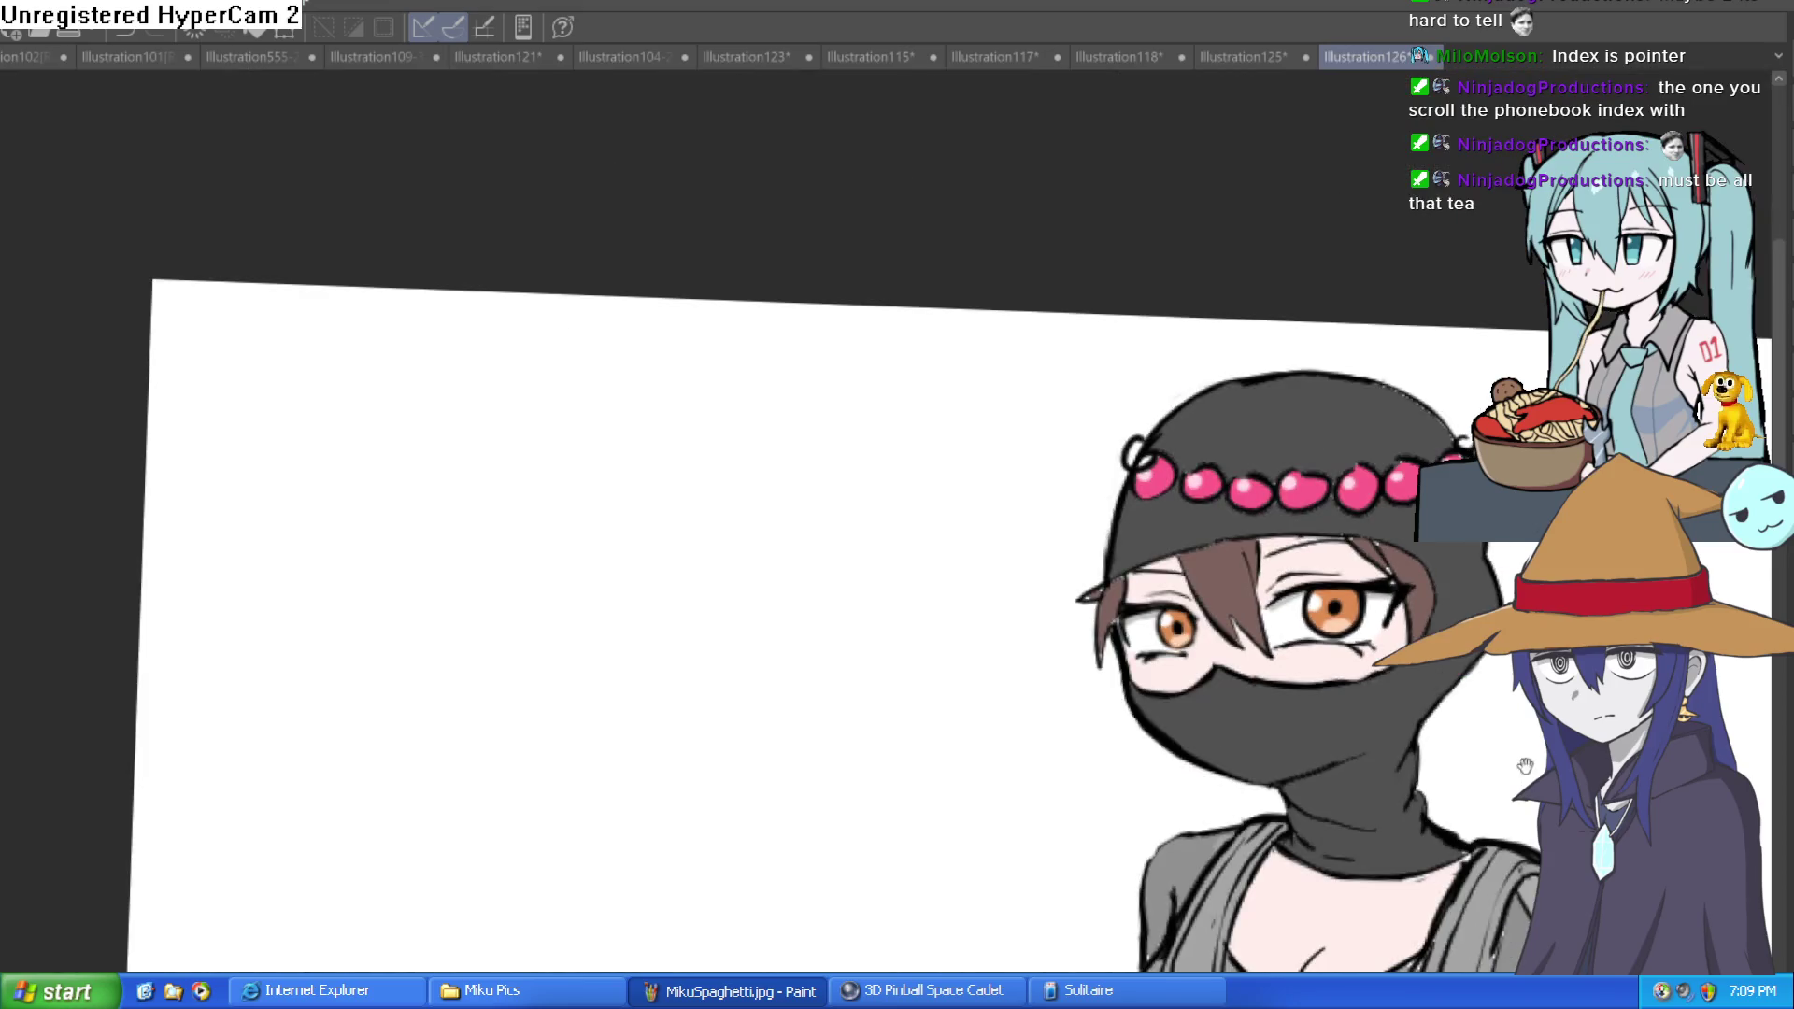
mouse_move(1464, 688)
left_mouse_down()
mouse_move(1286, 445)
mouse_move(1168, 395)
left_mouse_up()
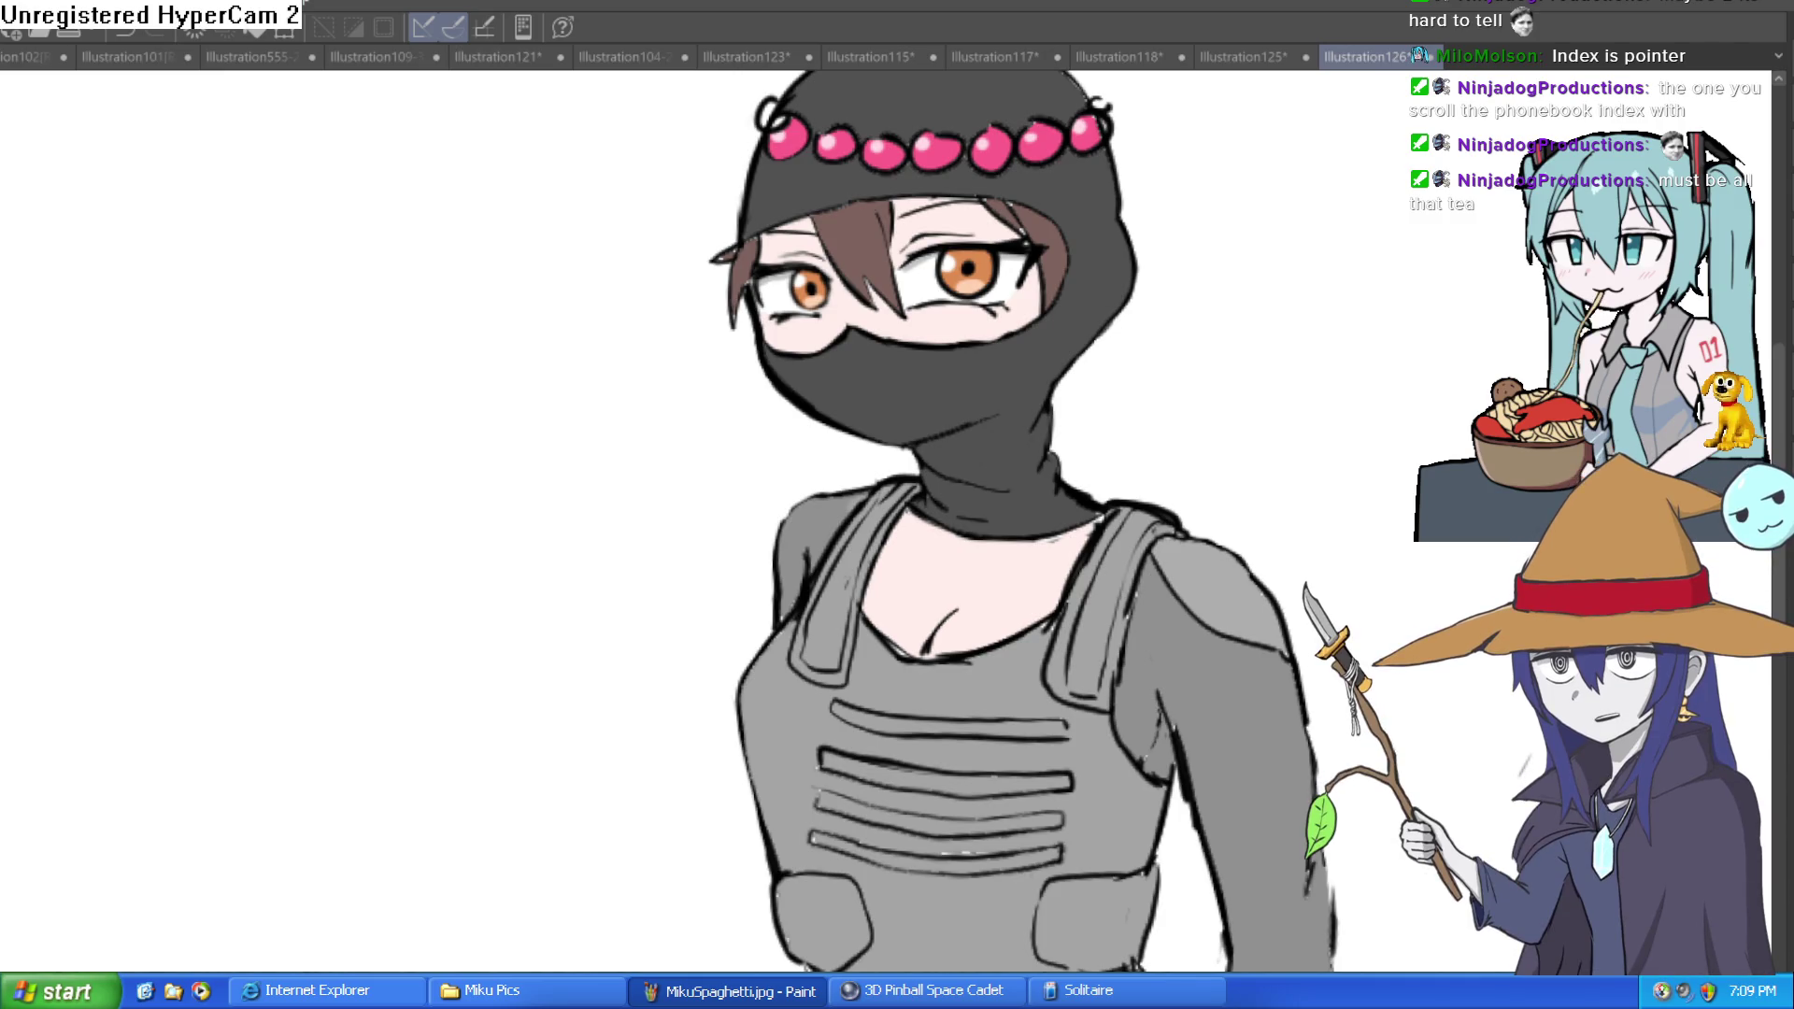
Step: Try a grey stroke near the mask edge and undo it
scroll(922, 272, "up", 5)
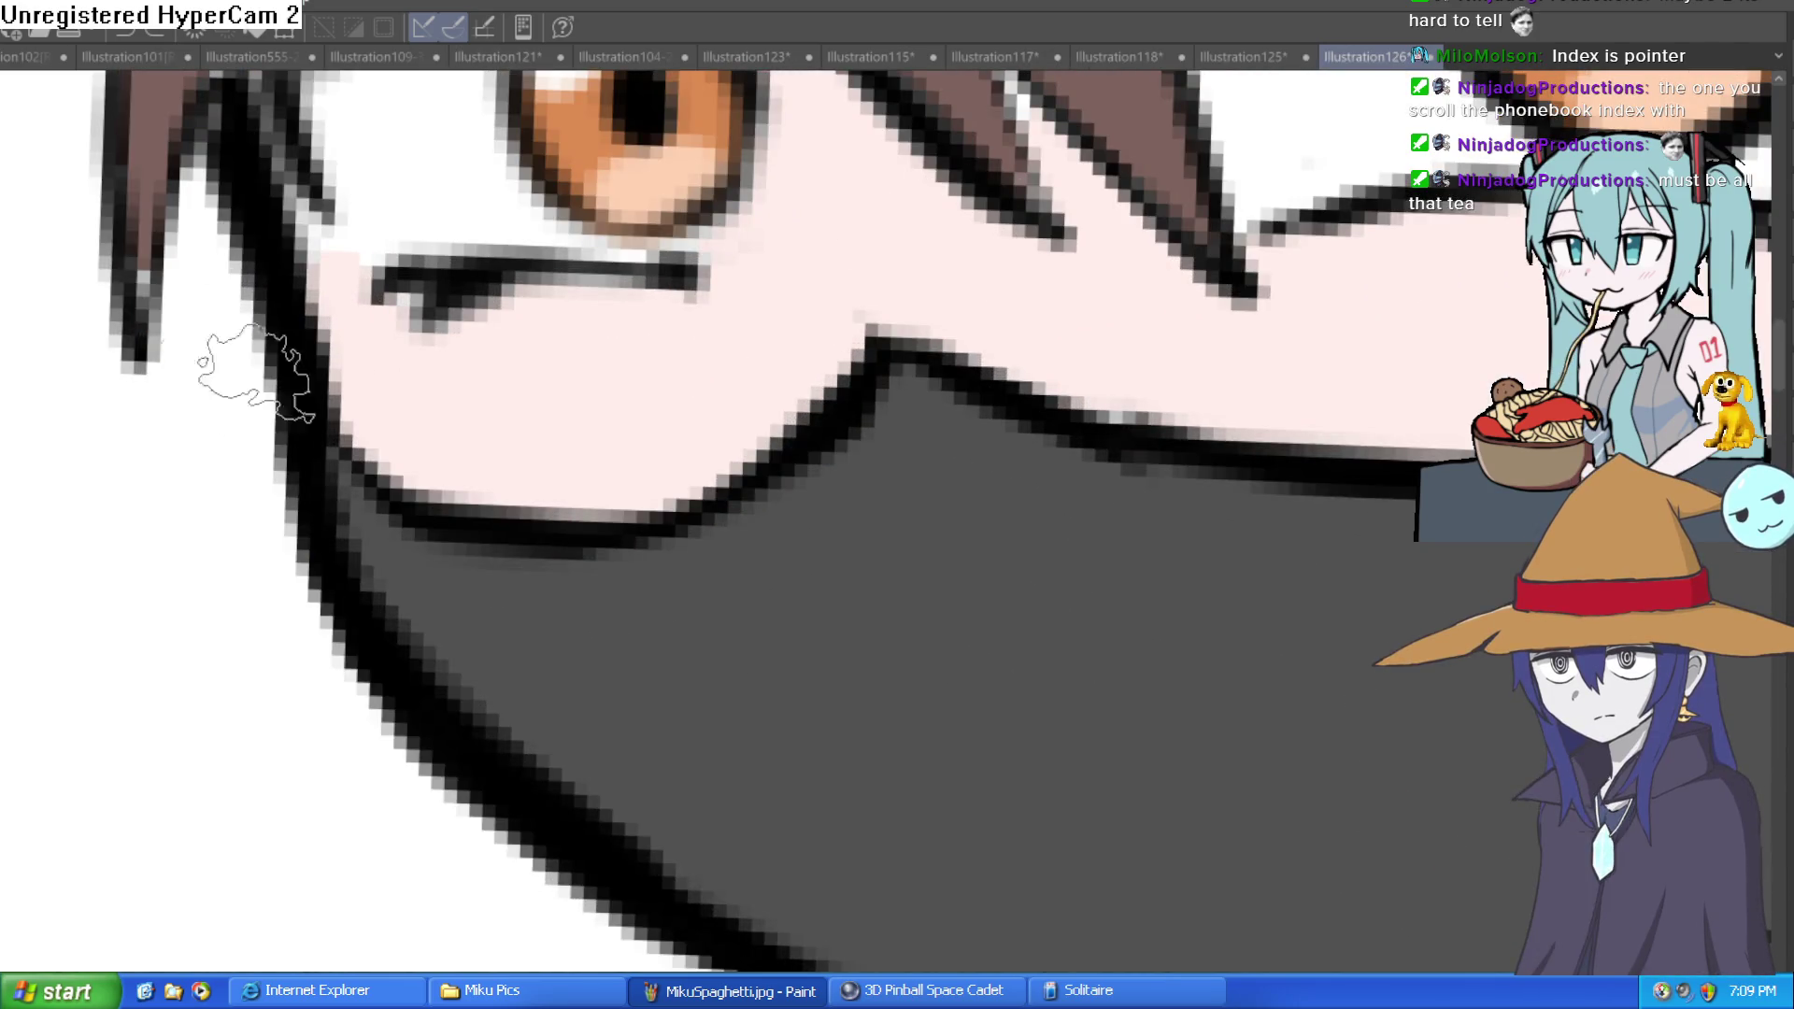
left_click_drag(920, 322, 866, 288)
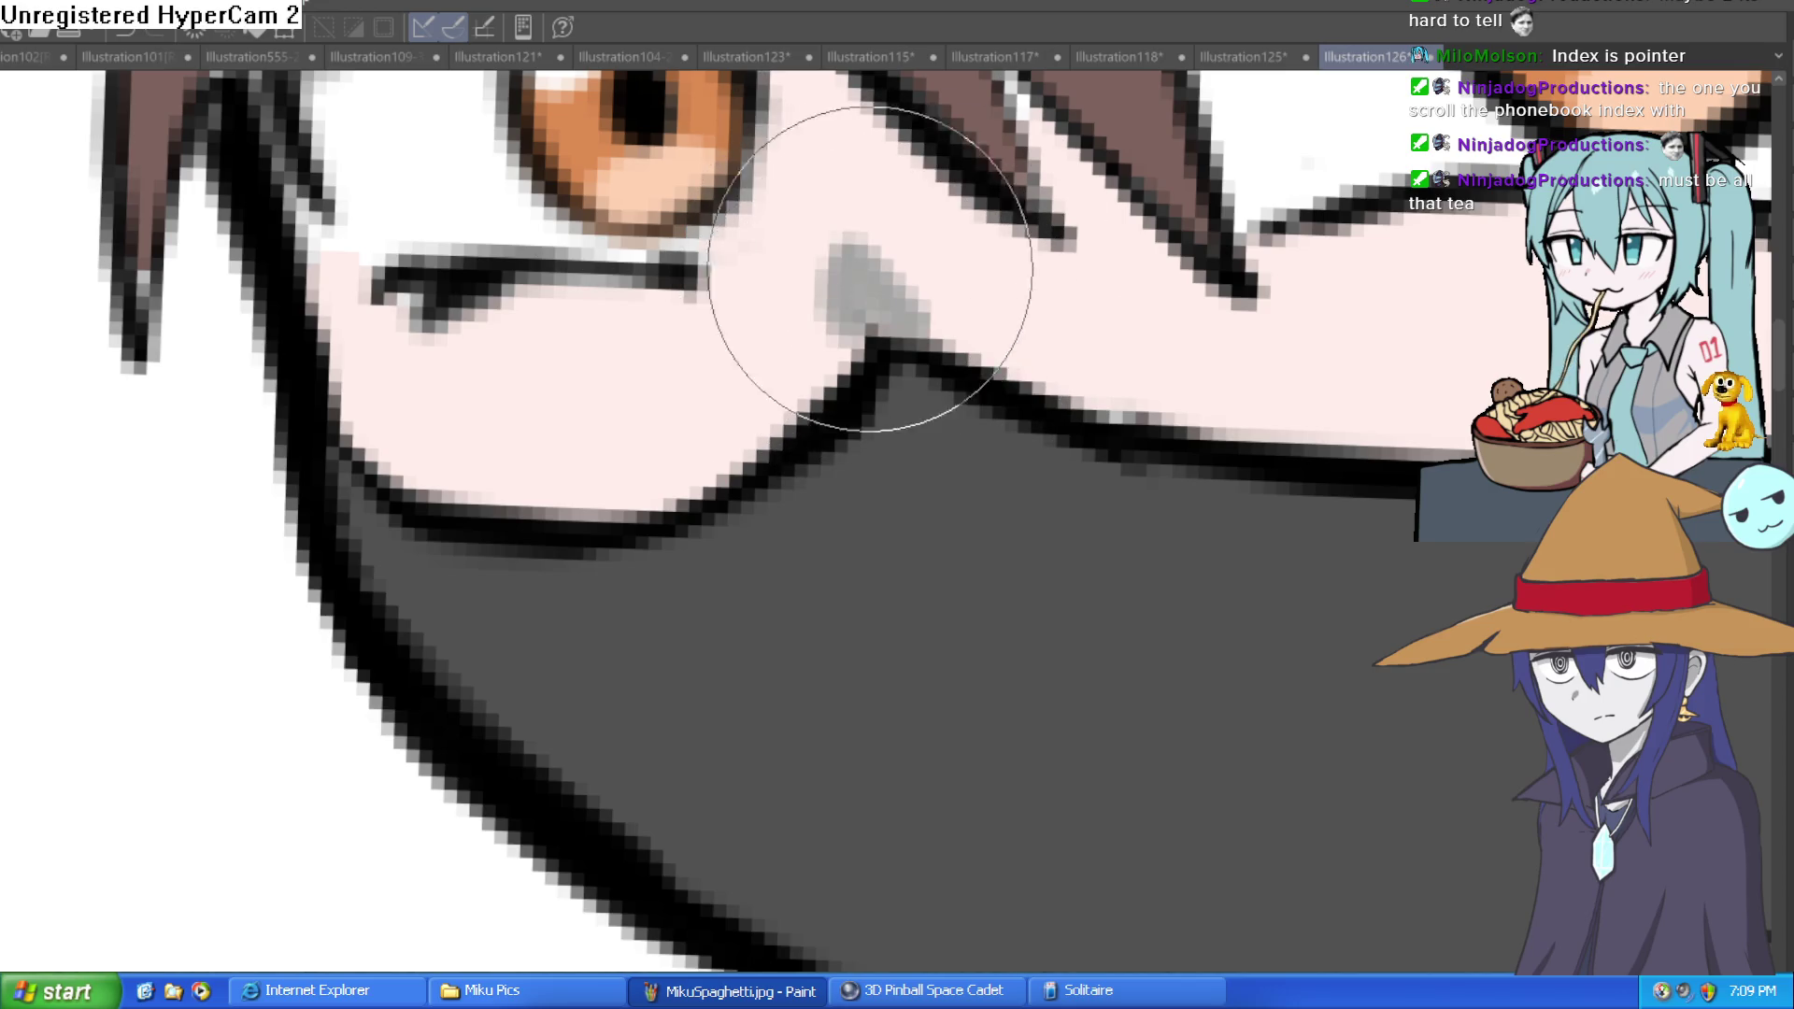
key("ctrl+z")
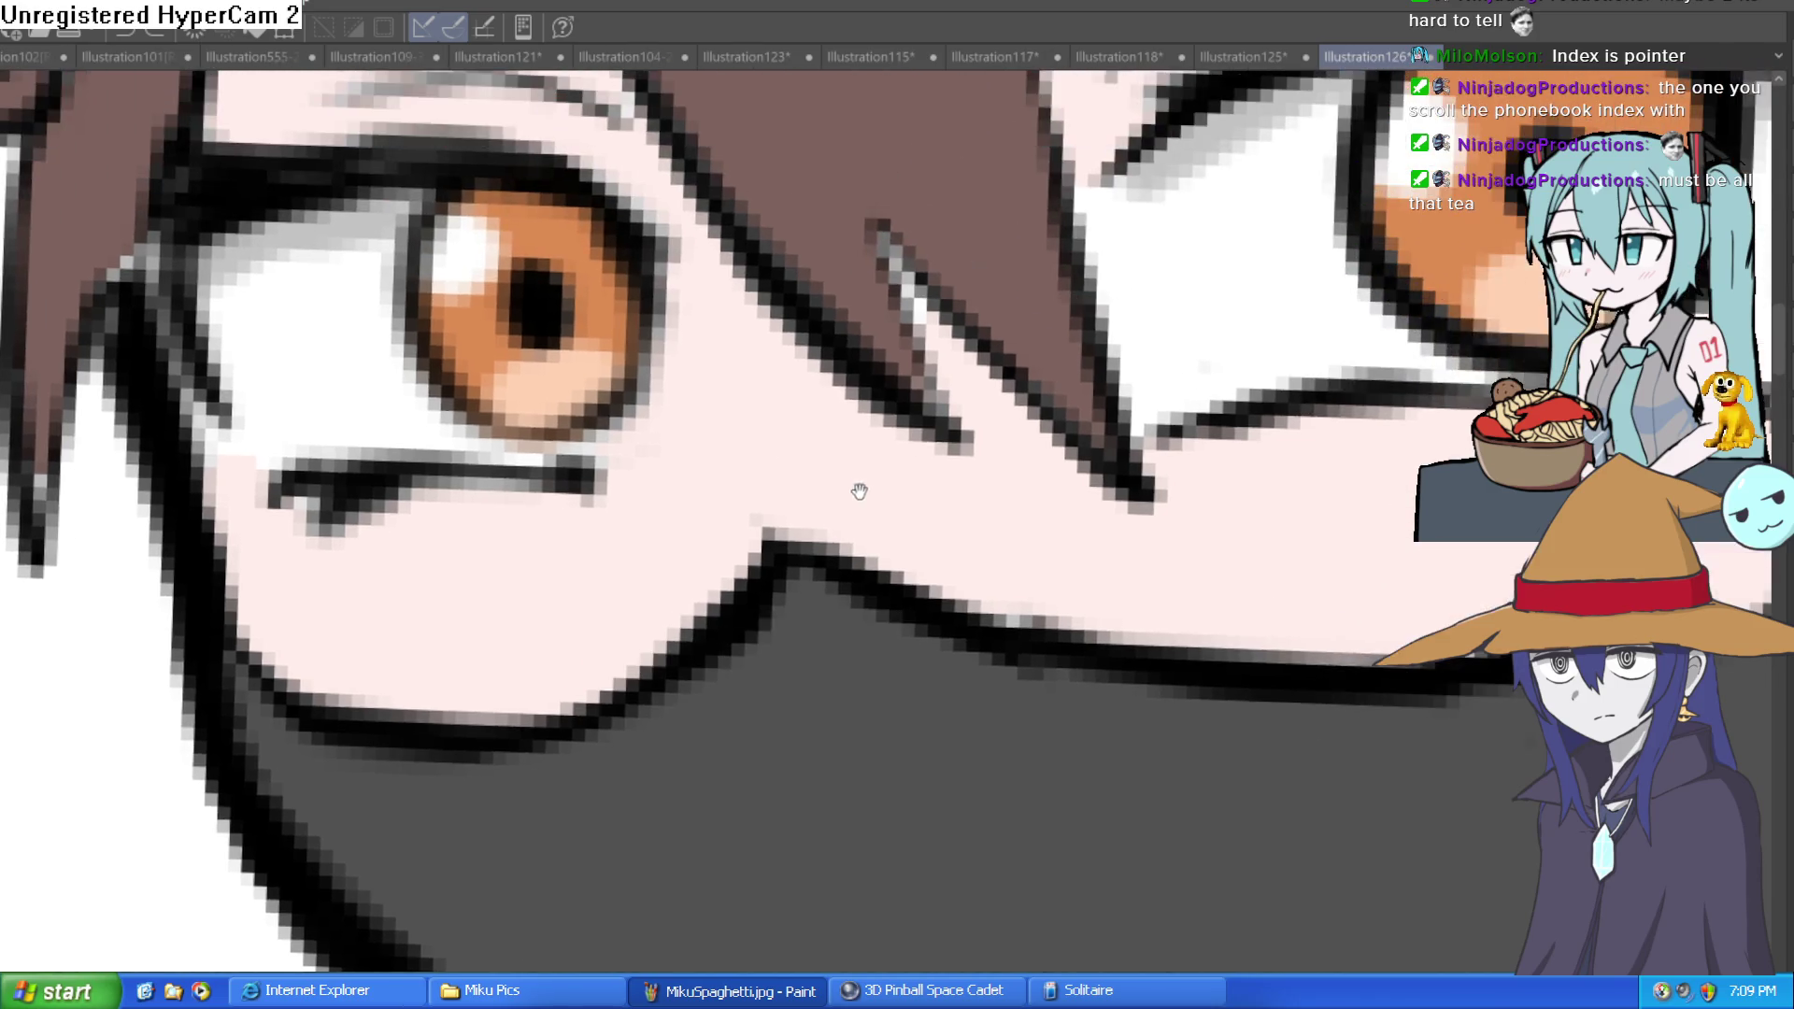
Step: Airbrush a soft white highlight over the nose just above the mask
left_click_drag(957, 284, 853, 485)
left_click(800, 504)
mouse_move(800, 484)
left_mouse_down()
mouse_move(761, 513)
mouse_move(682, 510)
mouse_move(725, 524)
left_mouse_up()
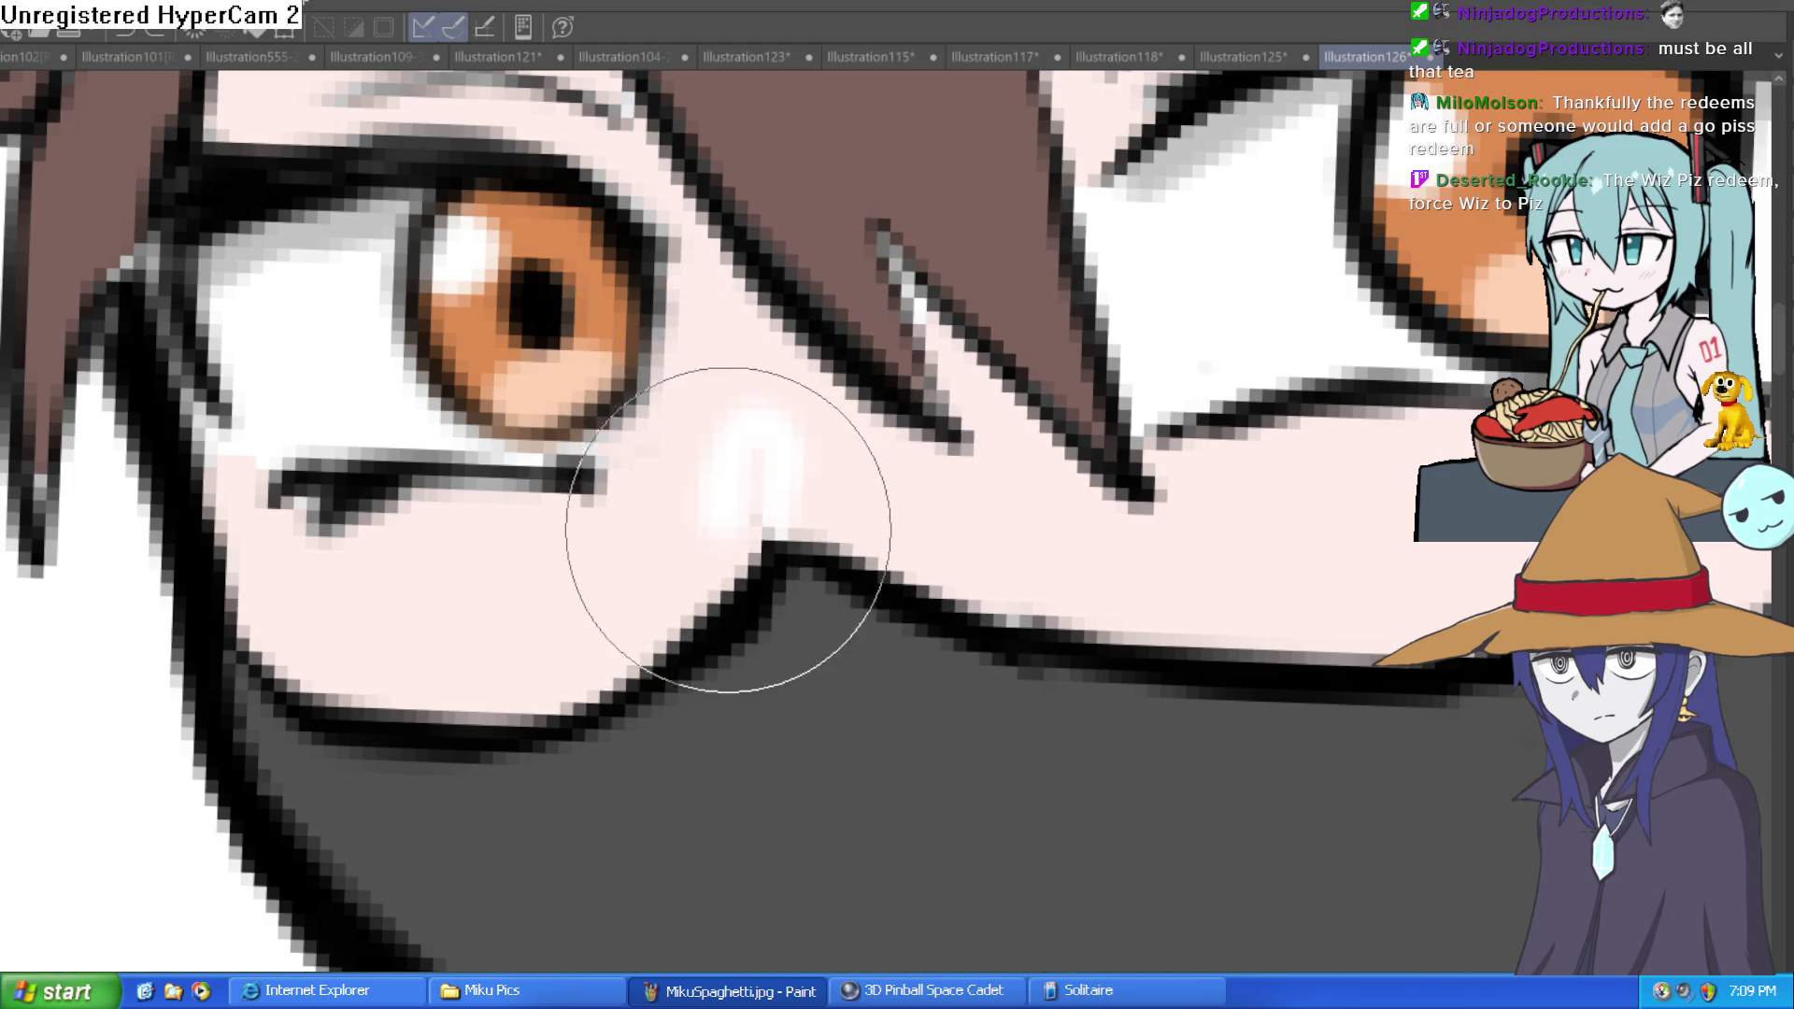
key("ctrl+0")
scroll(1095, 338, "up", 10)
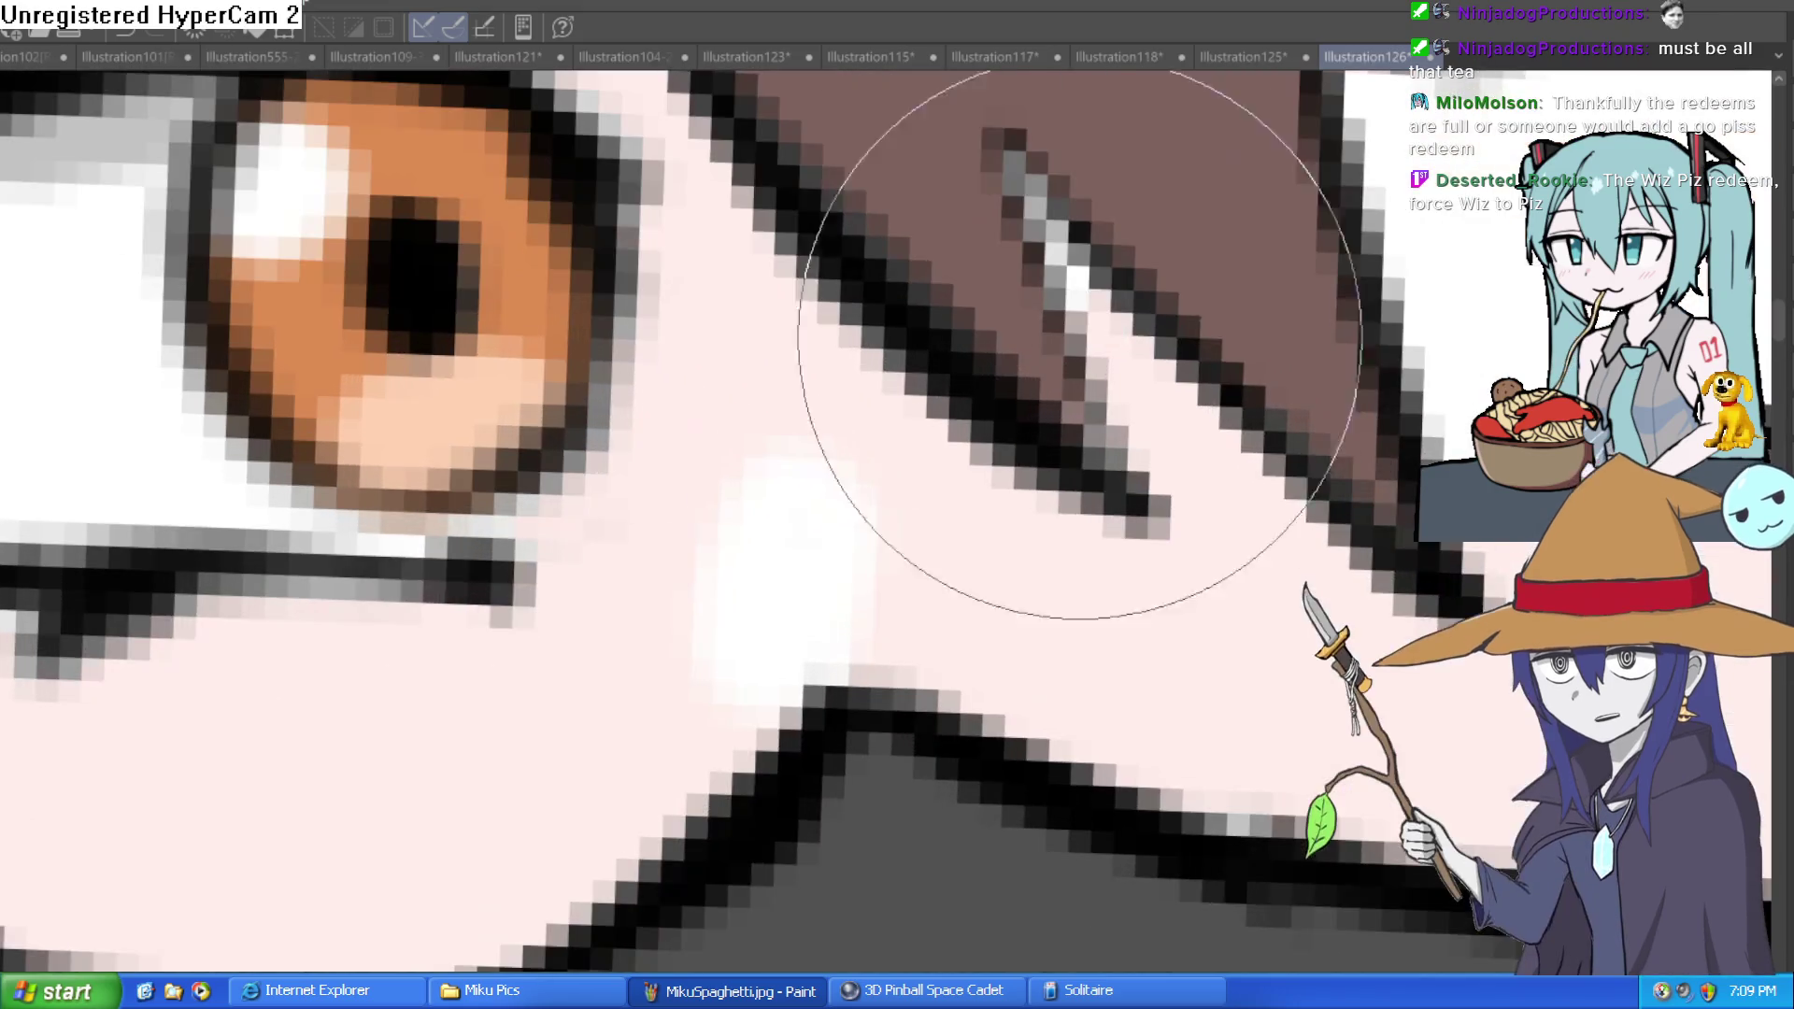
mouse_move(767, 665)
left_mouse_down()
mouse_move(841, 565)
mouse_move(862, 569)
left_mouse_up()
scroll(950, 523, "down", 5)
scroll(950, 523, "down", 2)
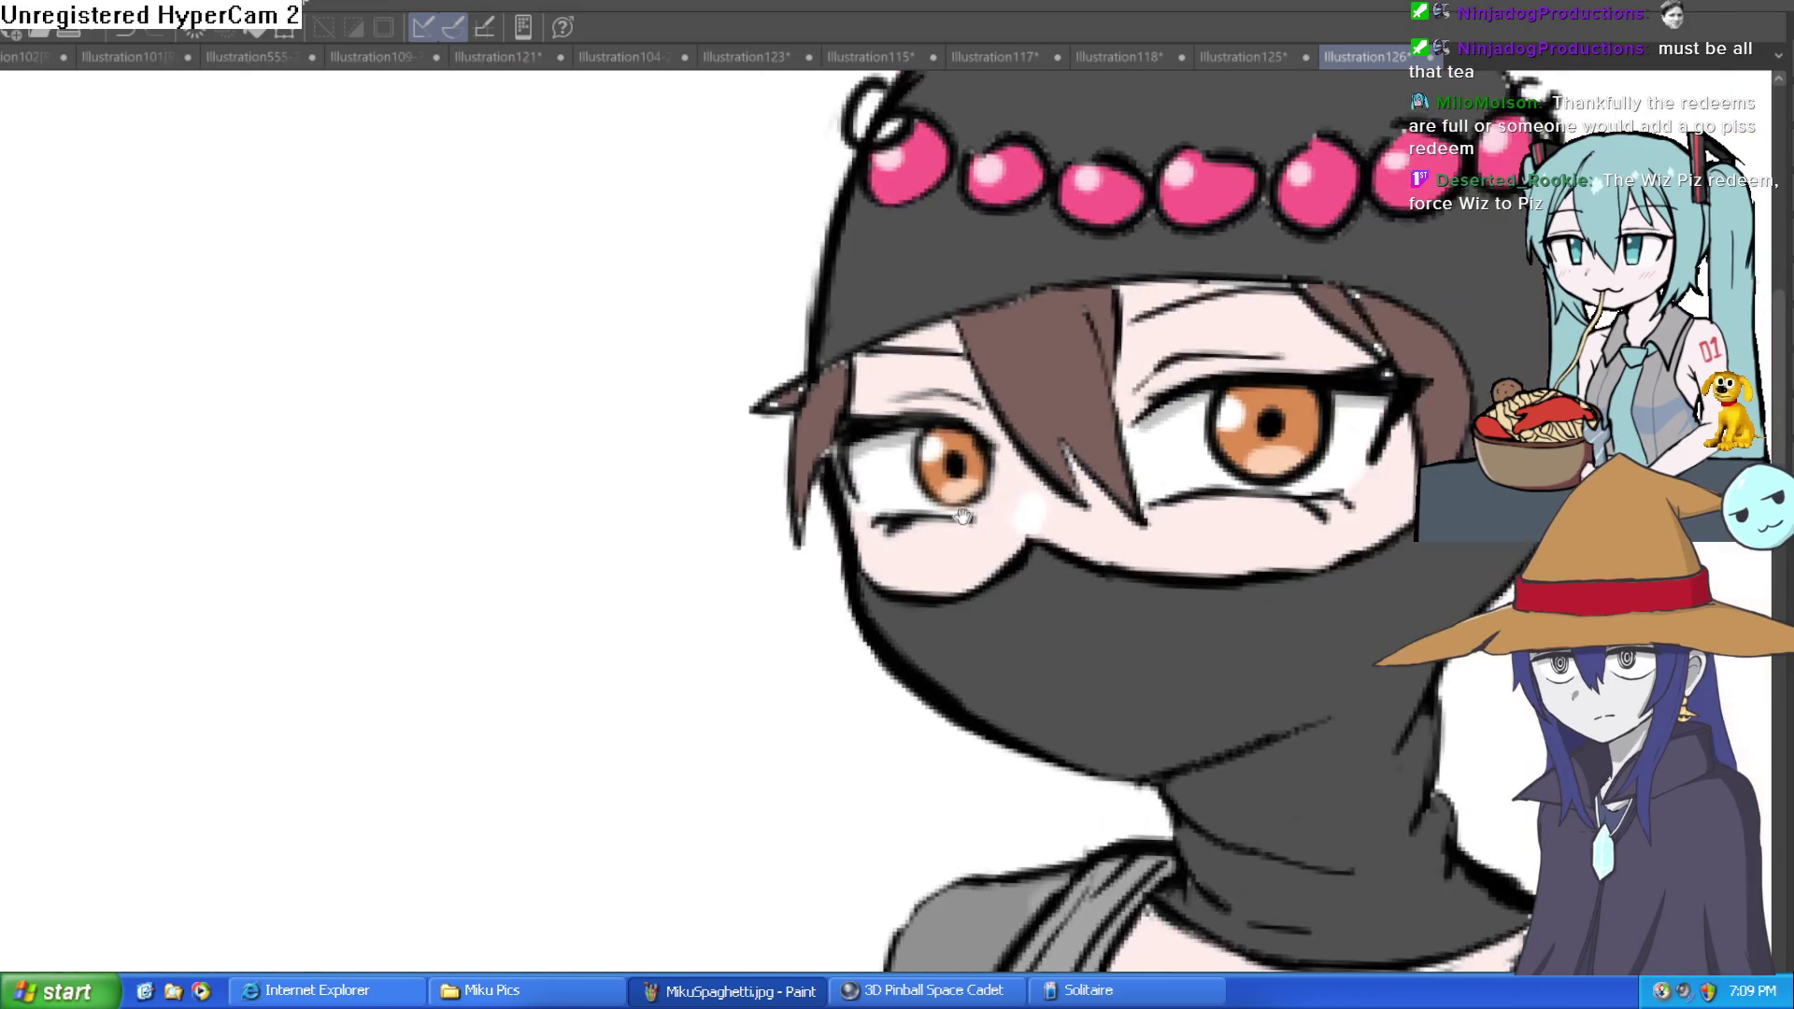
scroll(1273, 519, "down", 2)
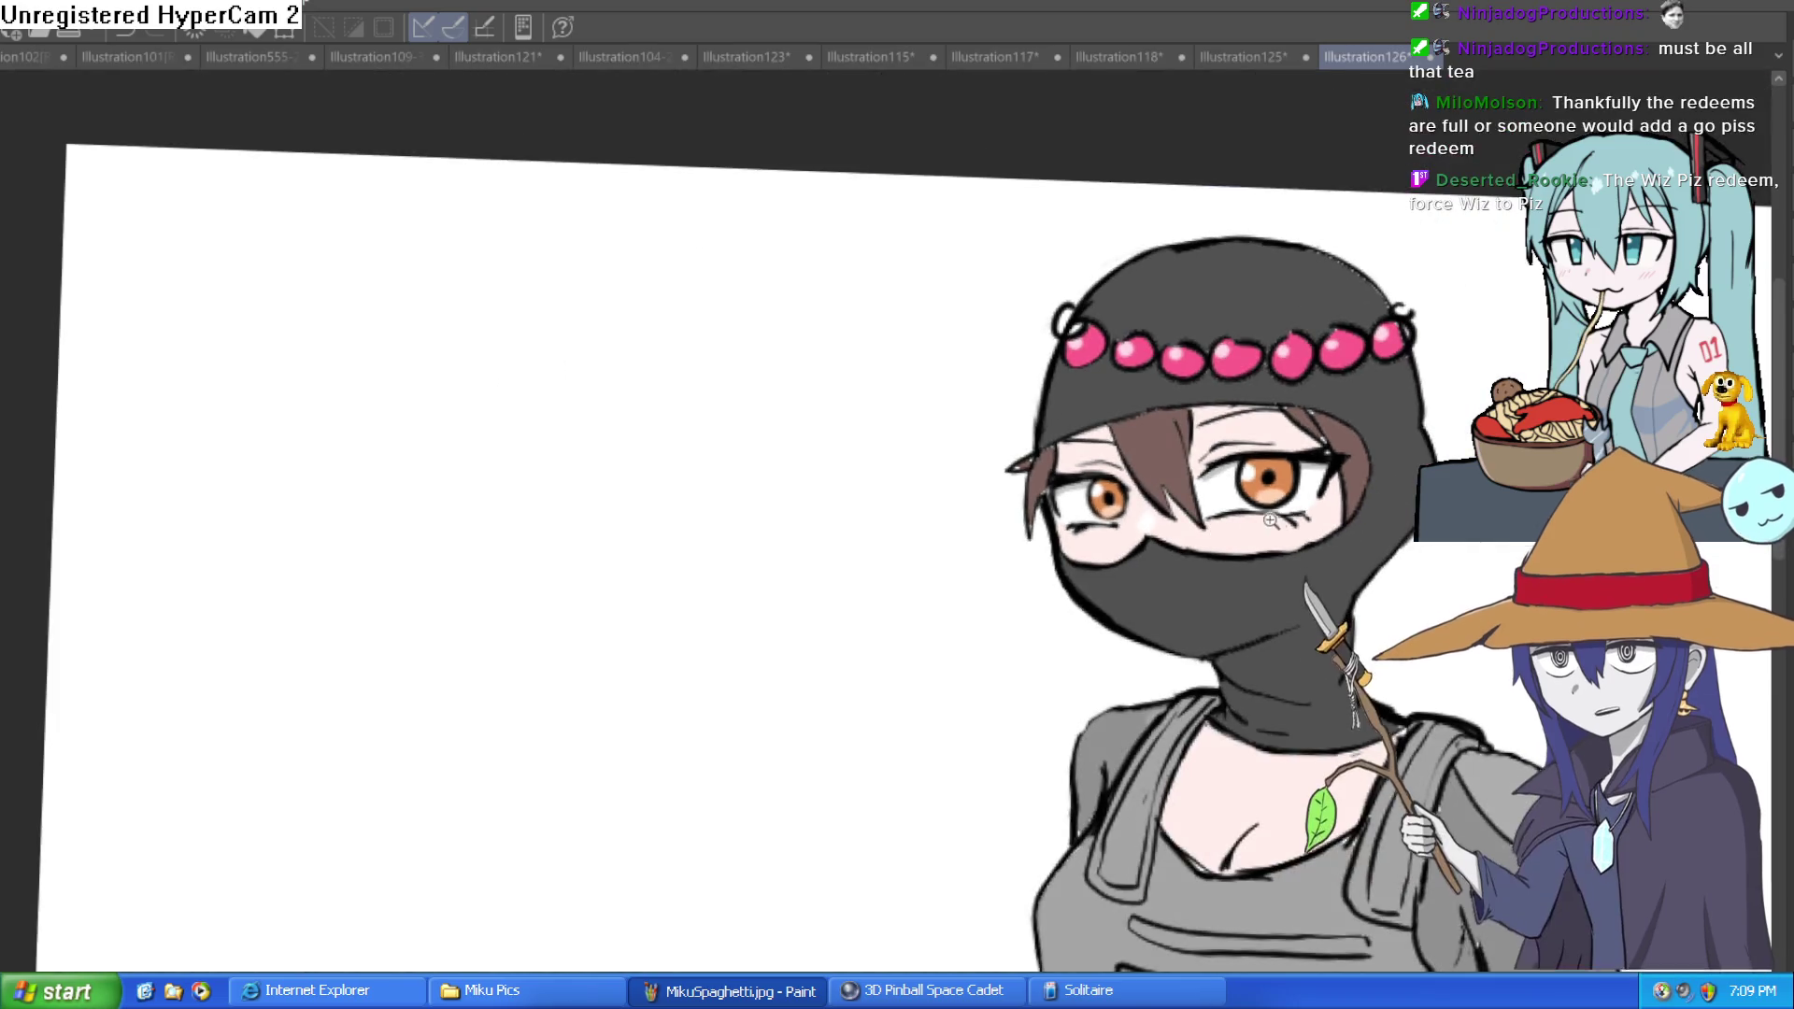
left_click_drag(1272, 572, 1197, 539)
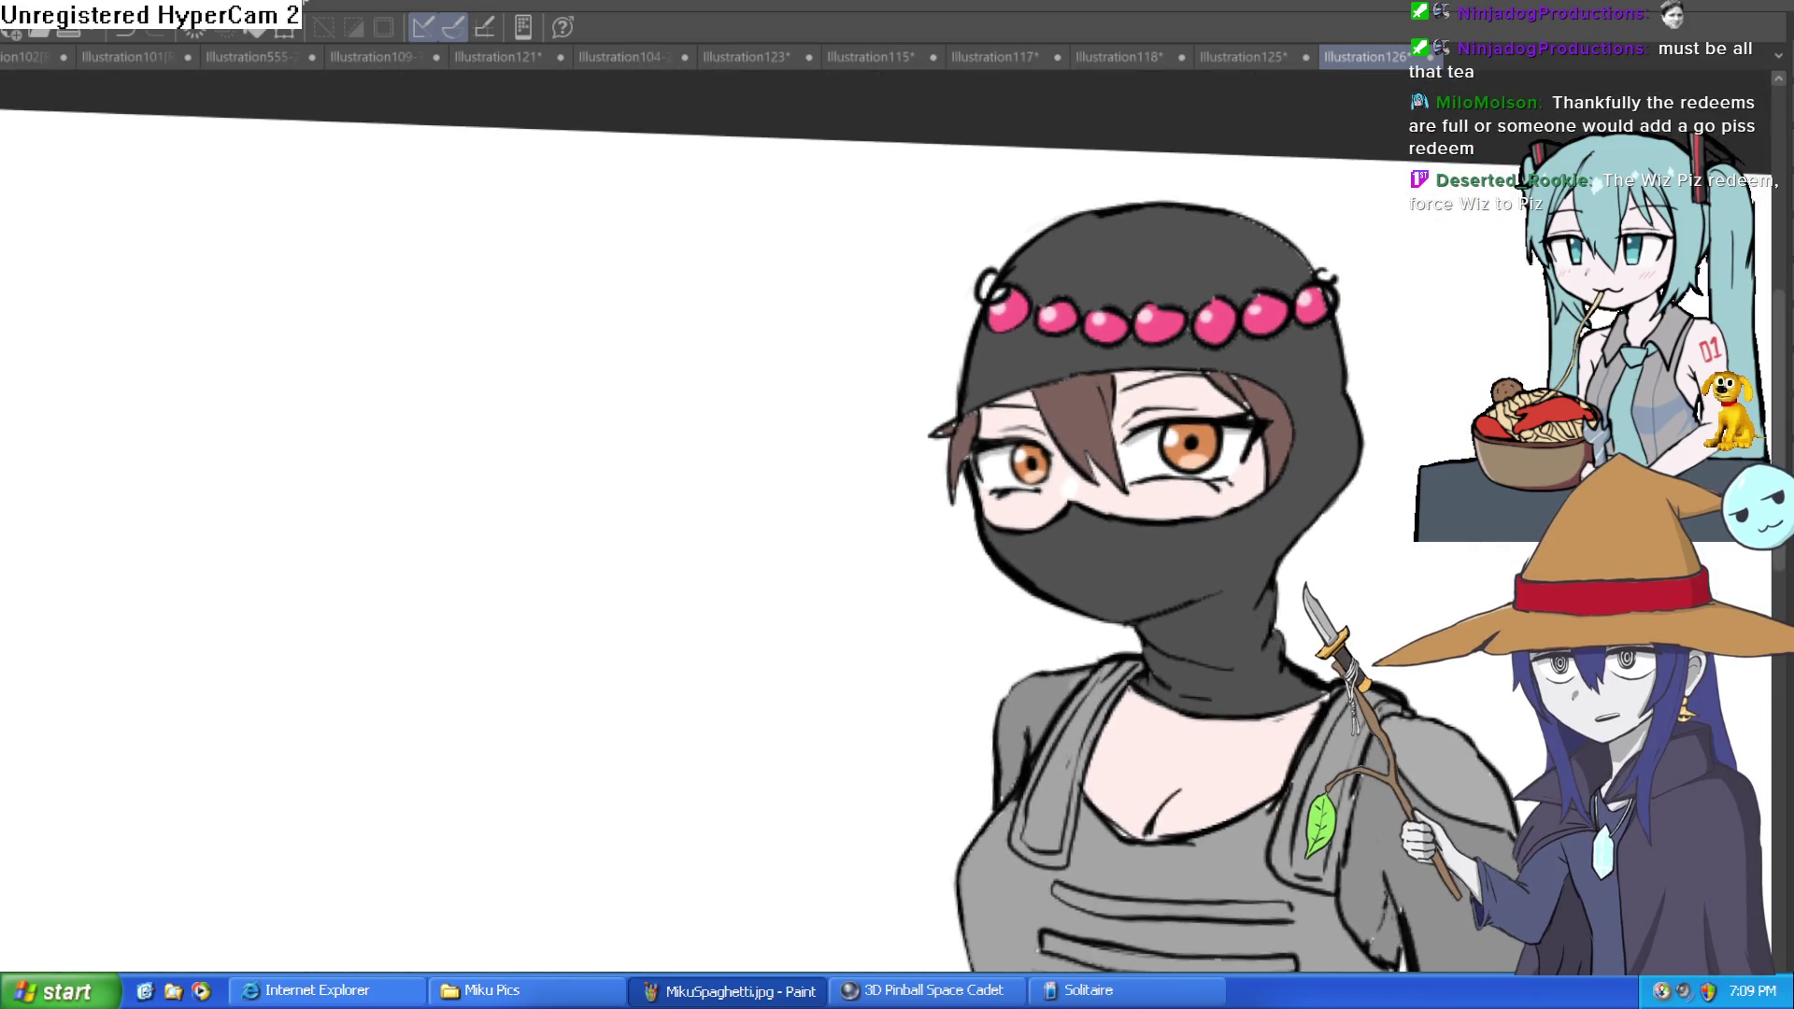
scroll(1107, 533, "up", 3)
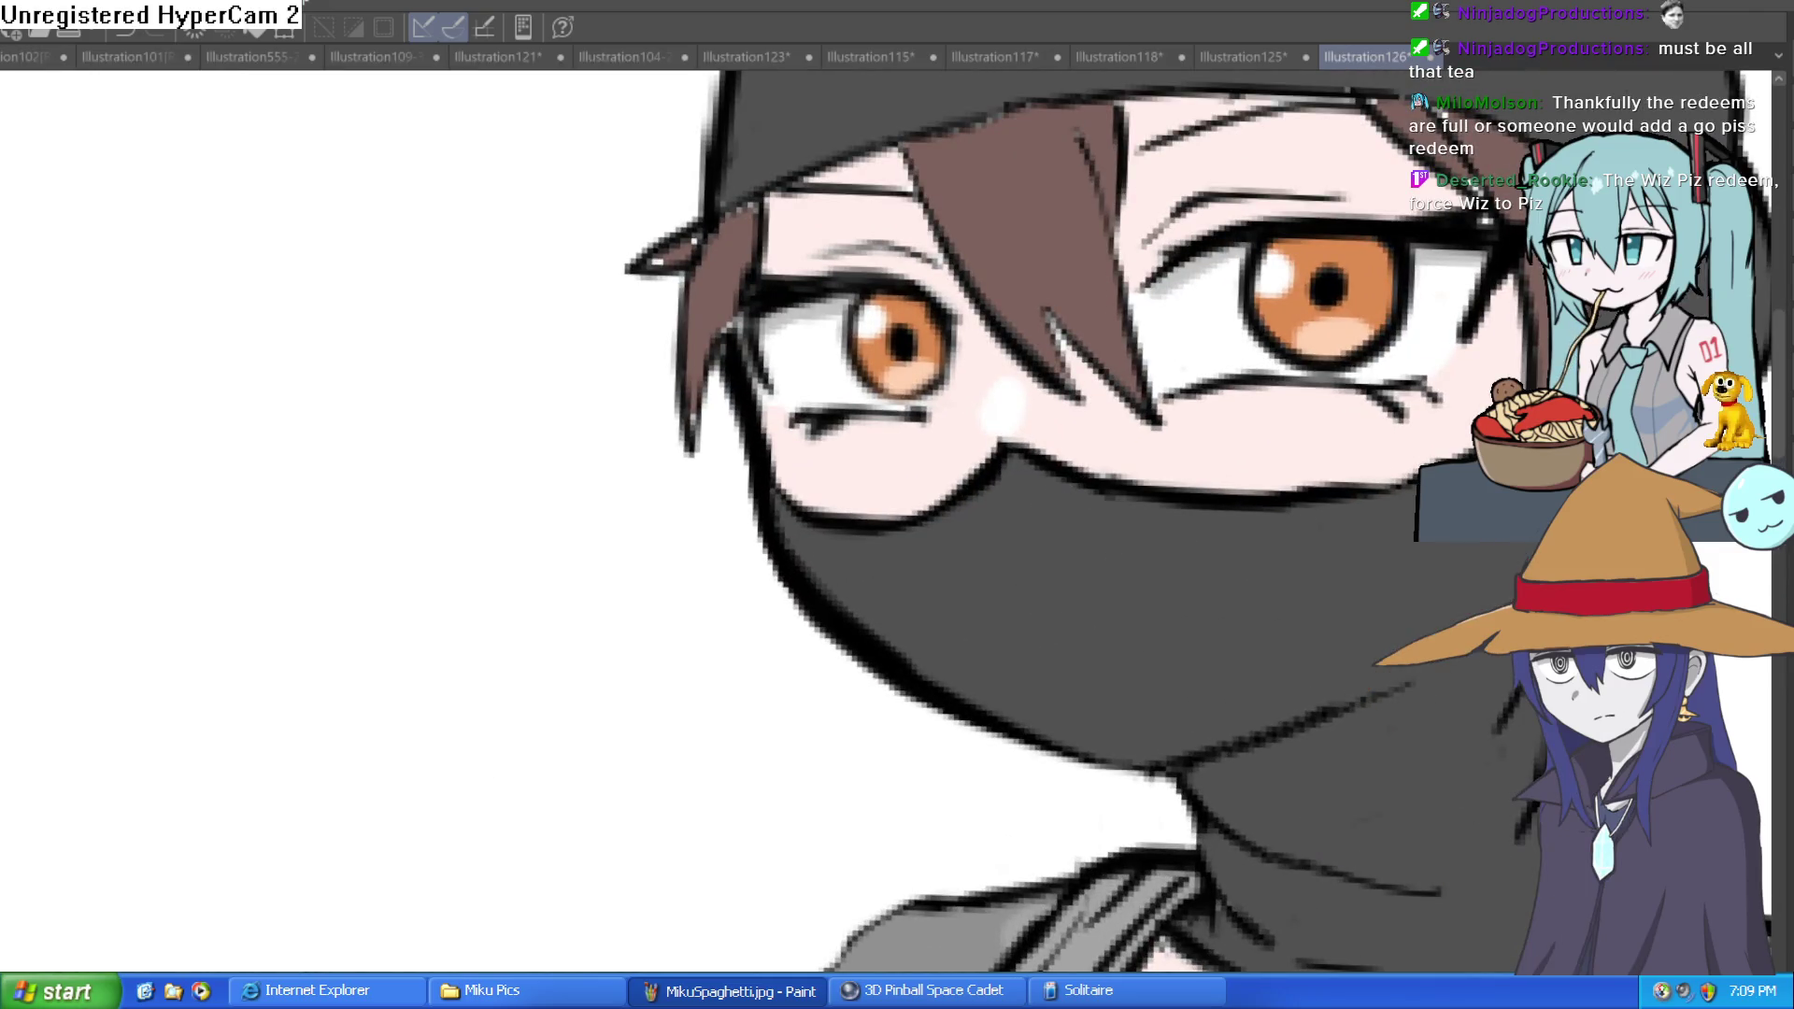
scroll(1098, 563, "up", 3)
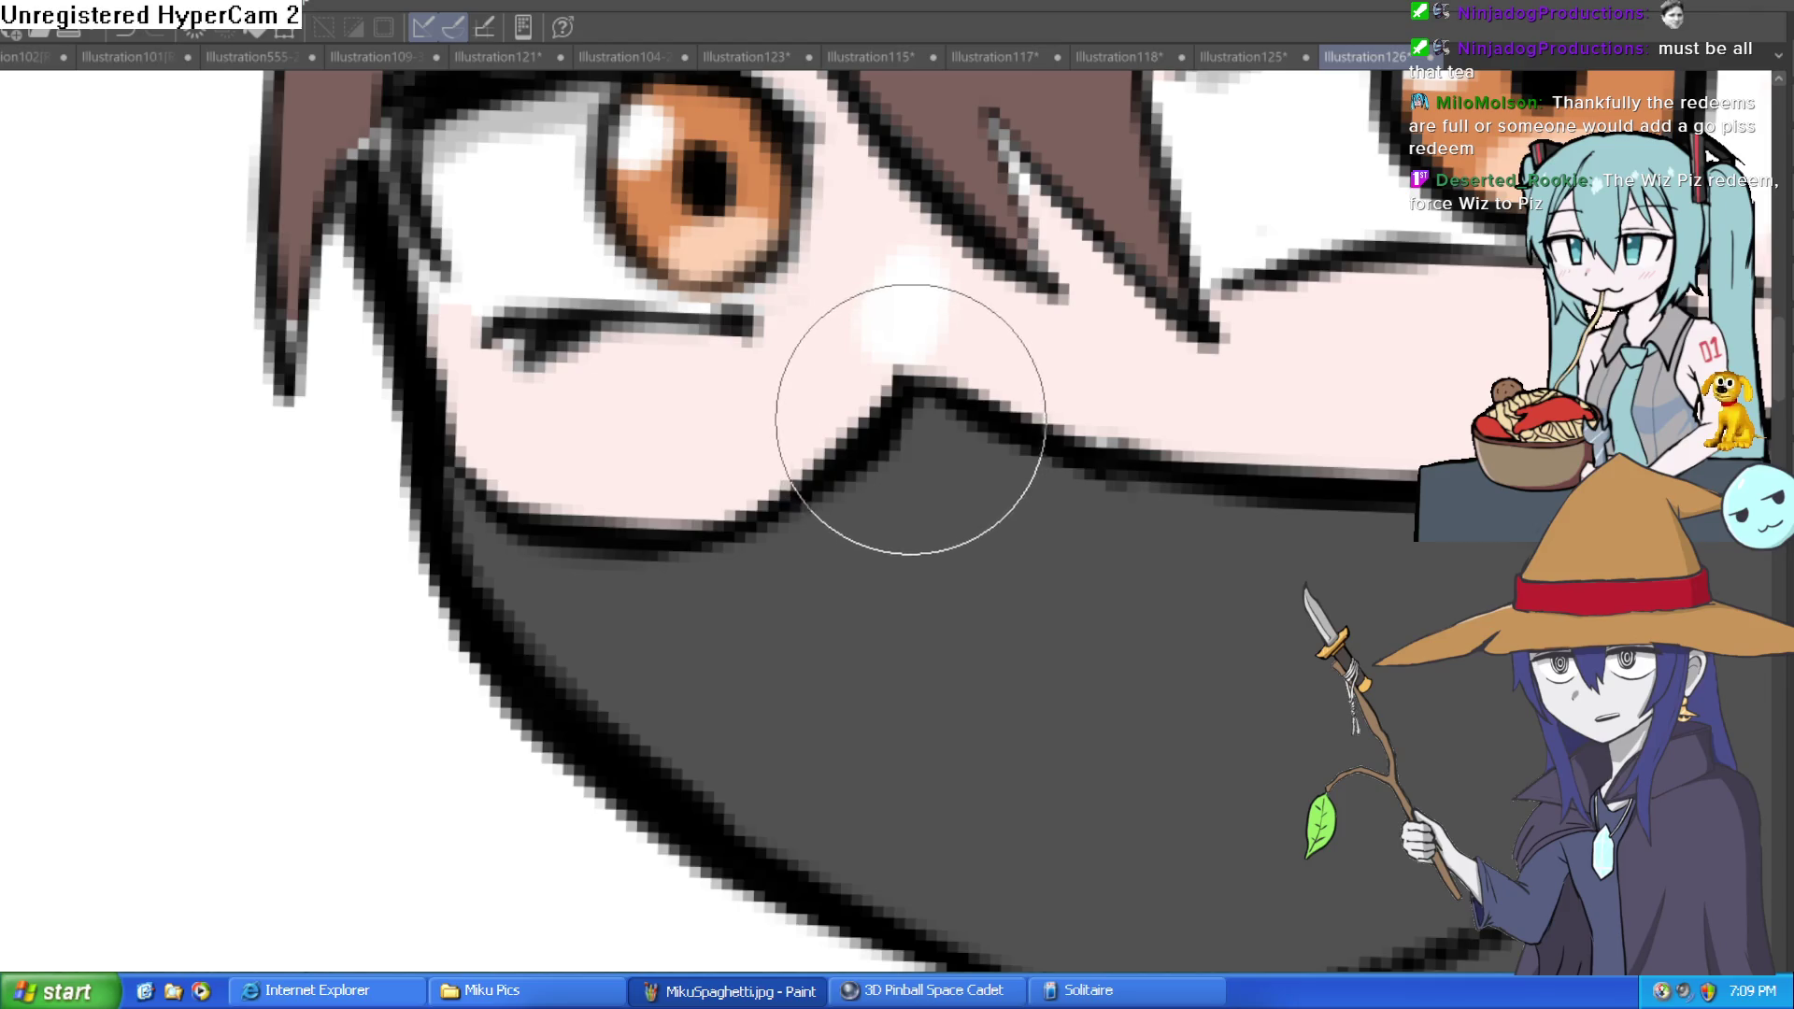
Step: Paint dark grey shading inside the mask below the nose and along its upper edge
mouse_move(921, 473)
left_mouse_down()
mouse_move(822, 541)
mouse_move(741, 561)
left_mouse_up()
scroll(871, 488, "down", 3)
scroll(1141, 533, "down", 3)
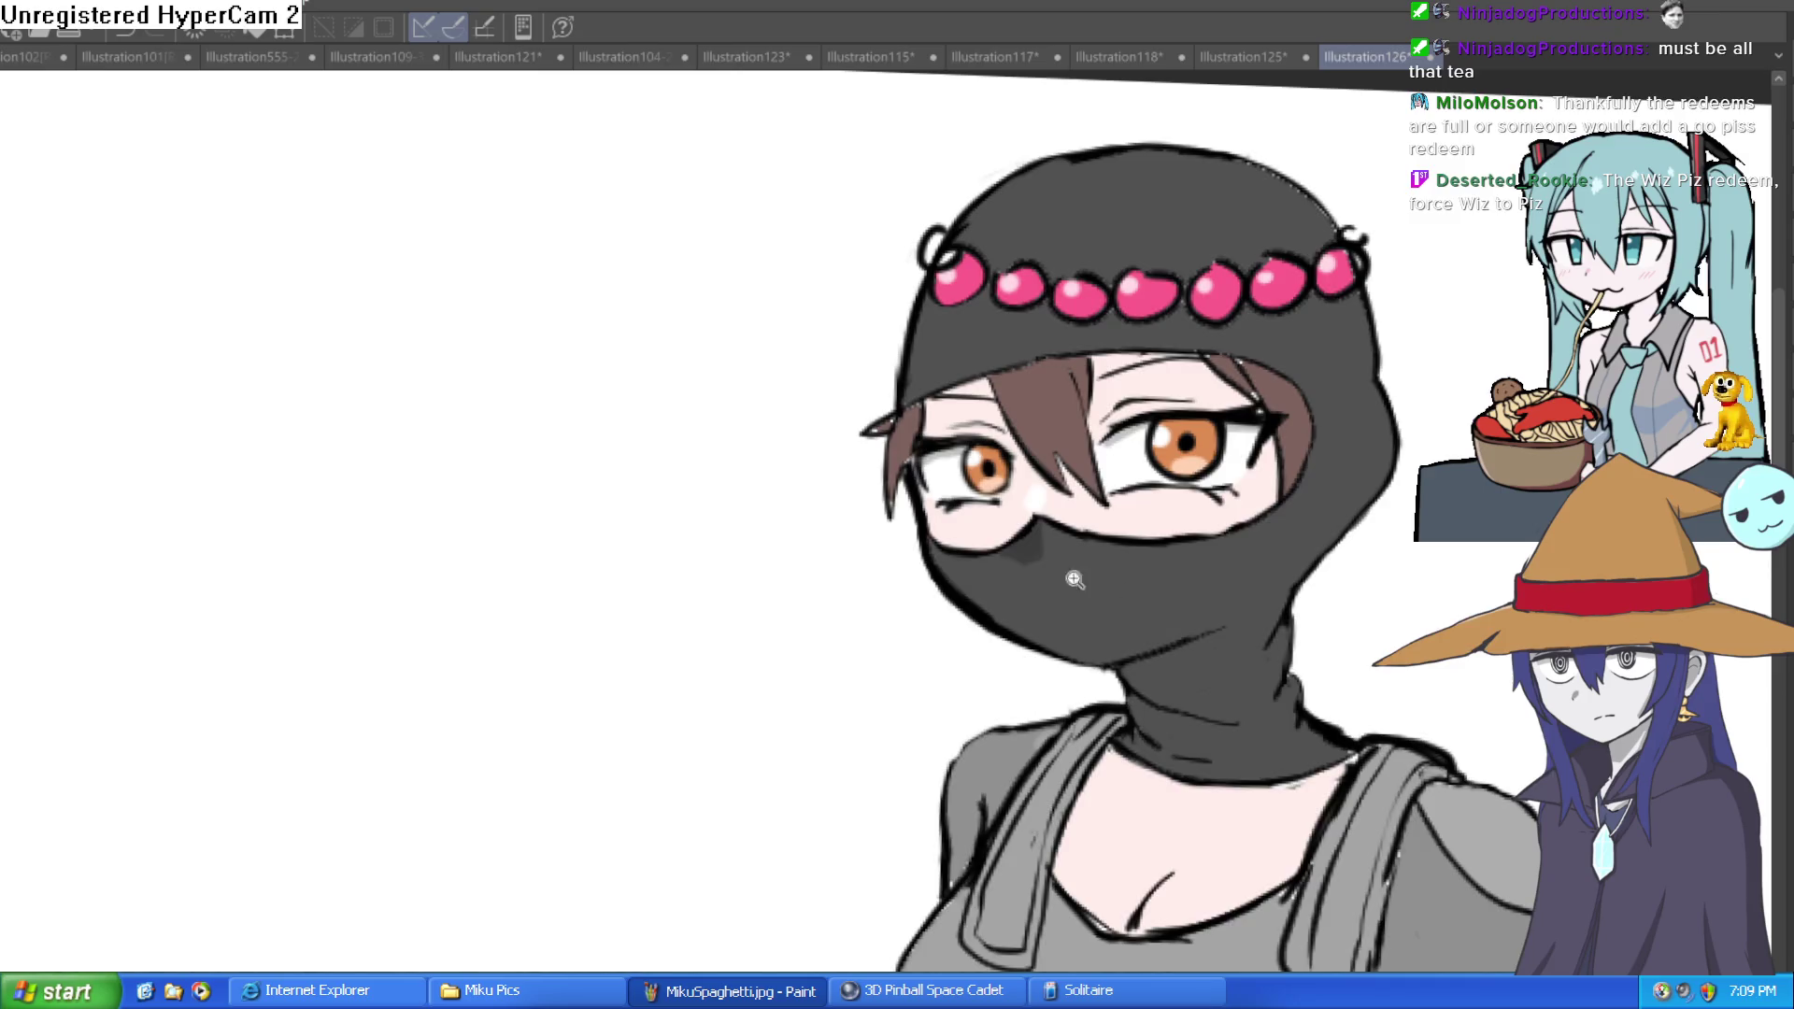
scroll(1090, 583, "up", 5)
mouse_move(1021, 480)
left_mouse_down()
mouse_move(941, 460)
mouse_move(931, 557)
left_mouse_up()
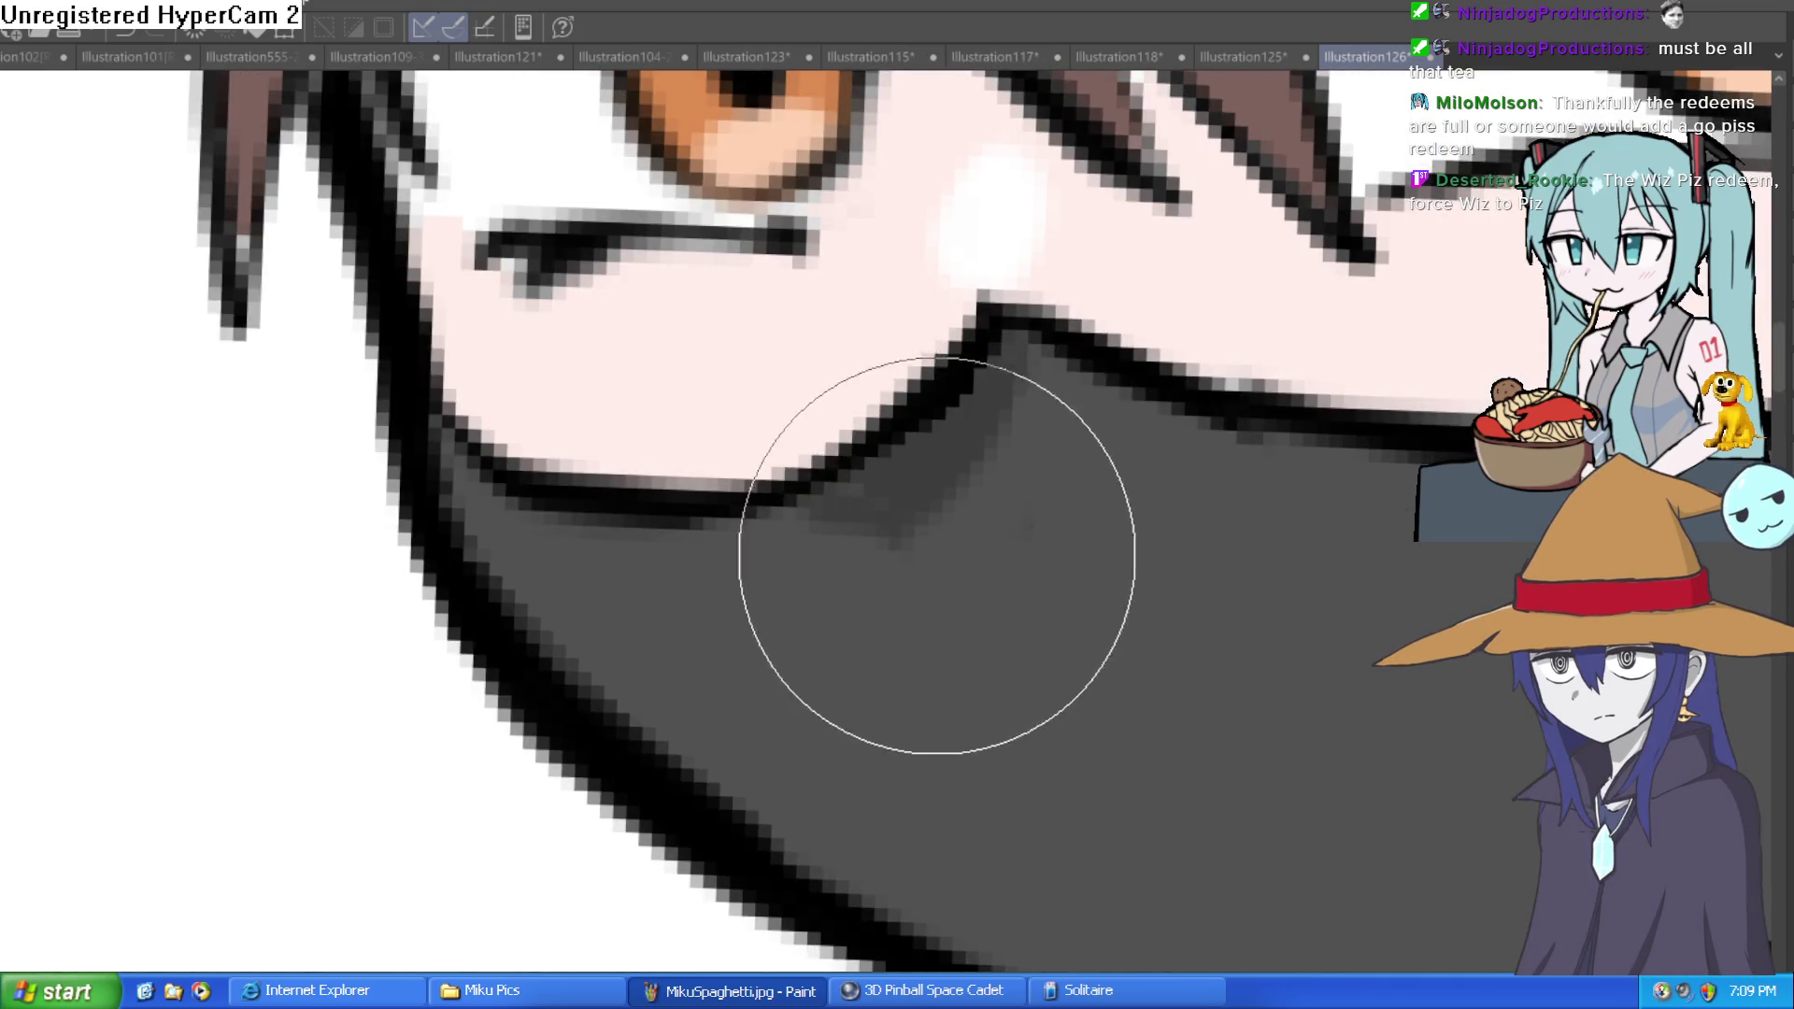
scroll(1250, 541, "down", 5)
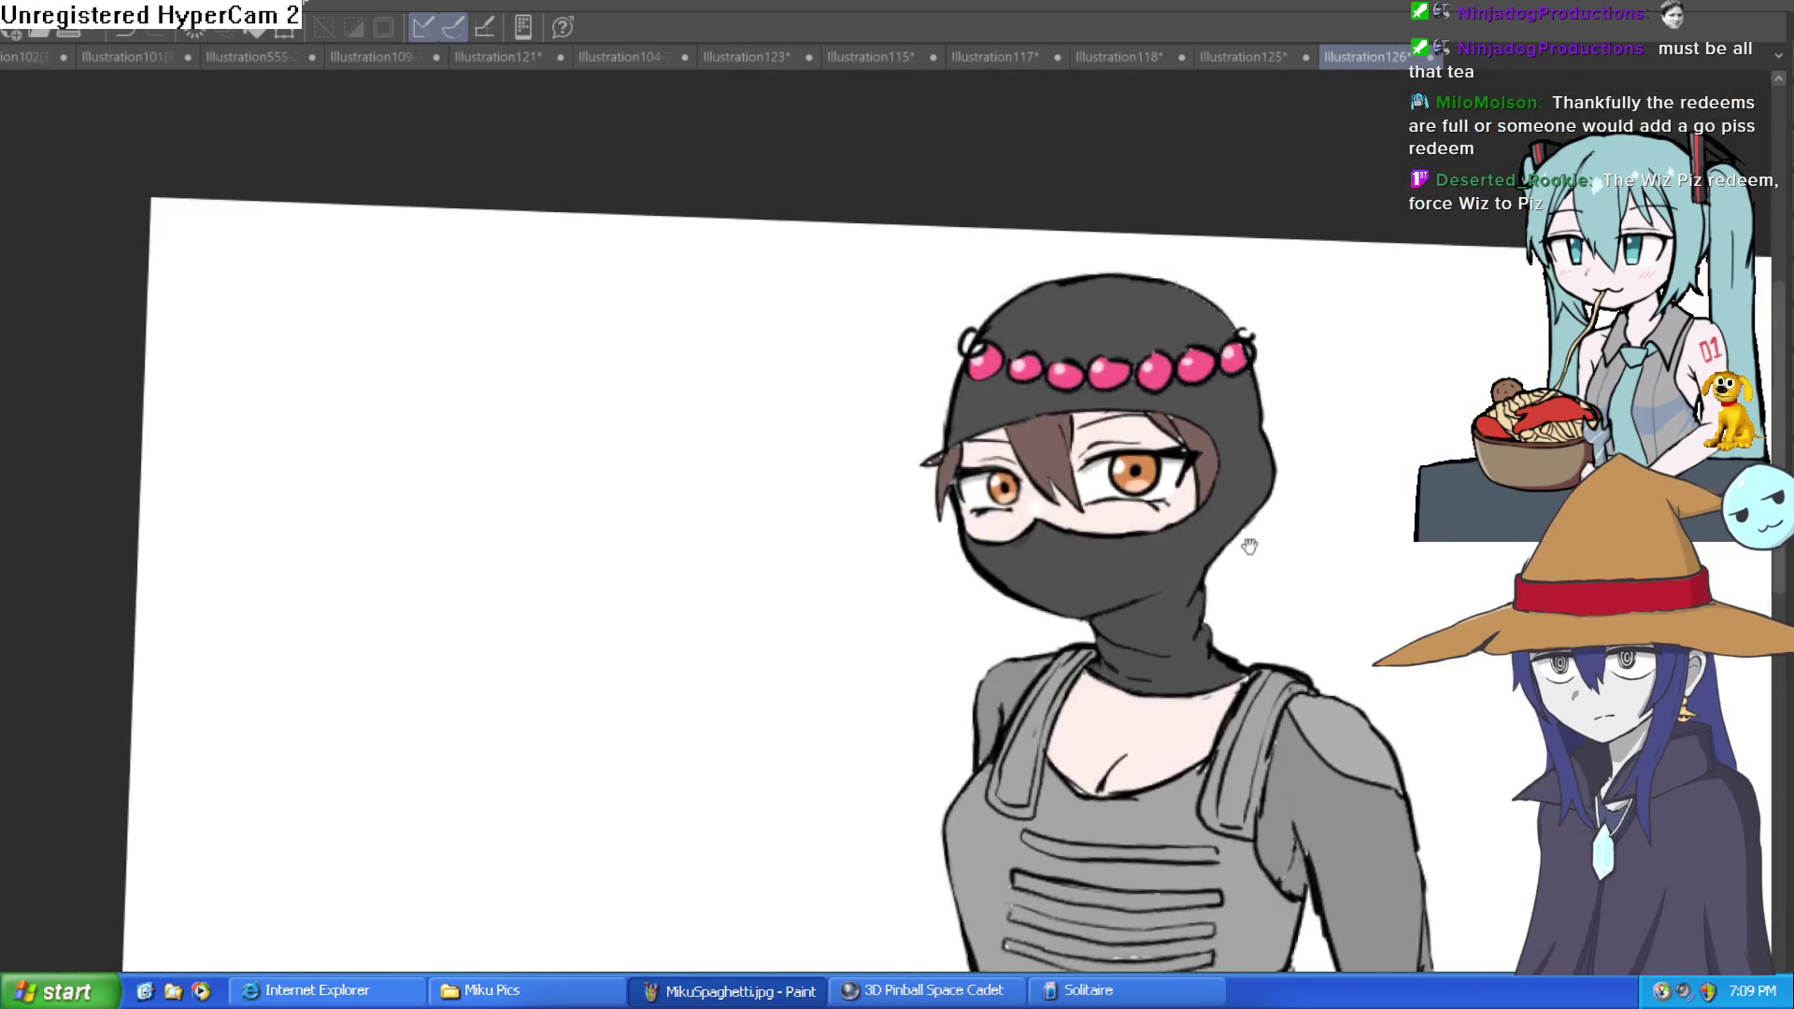
scroll(1098, 546, "up", 5)
scroll(1098, 546, "down", 10)
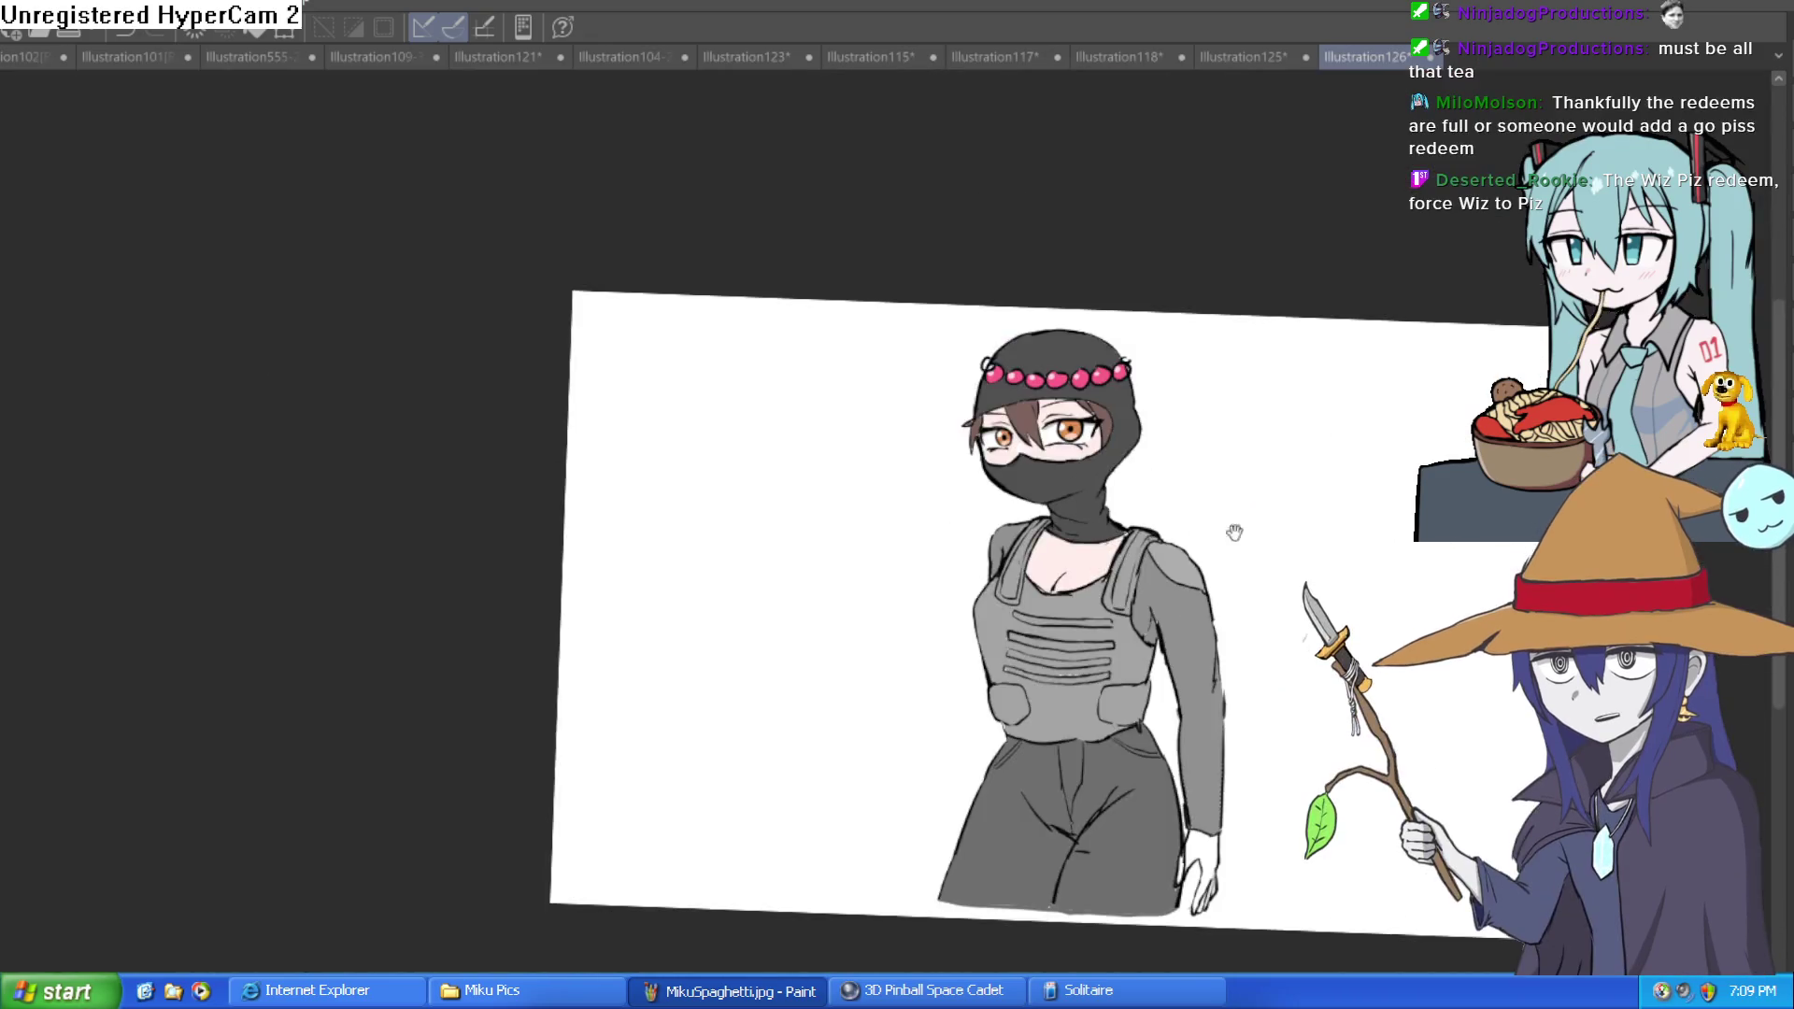
Step: Paint soft pink shading along the chest neckline, then view the whole figure
mouse_move(1235, 532)
left_mouse_down()
mouse_move(1106, 561)
mouse_move(1048, 667)
left_mouse_up()
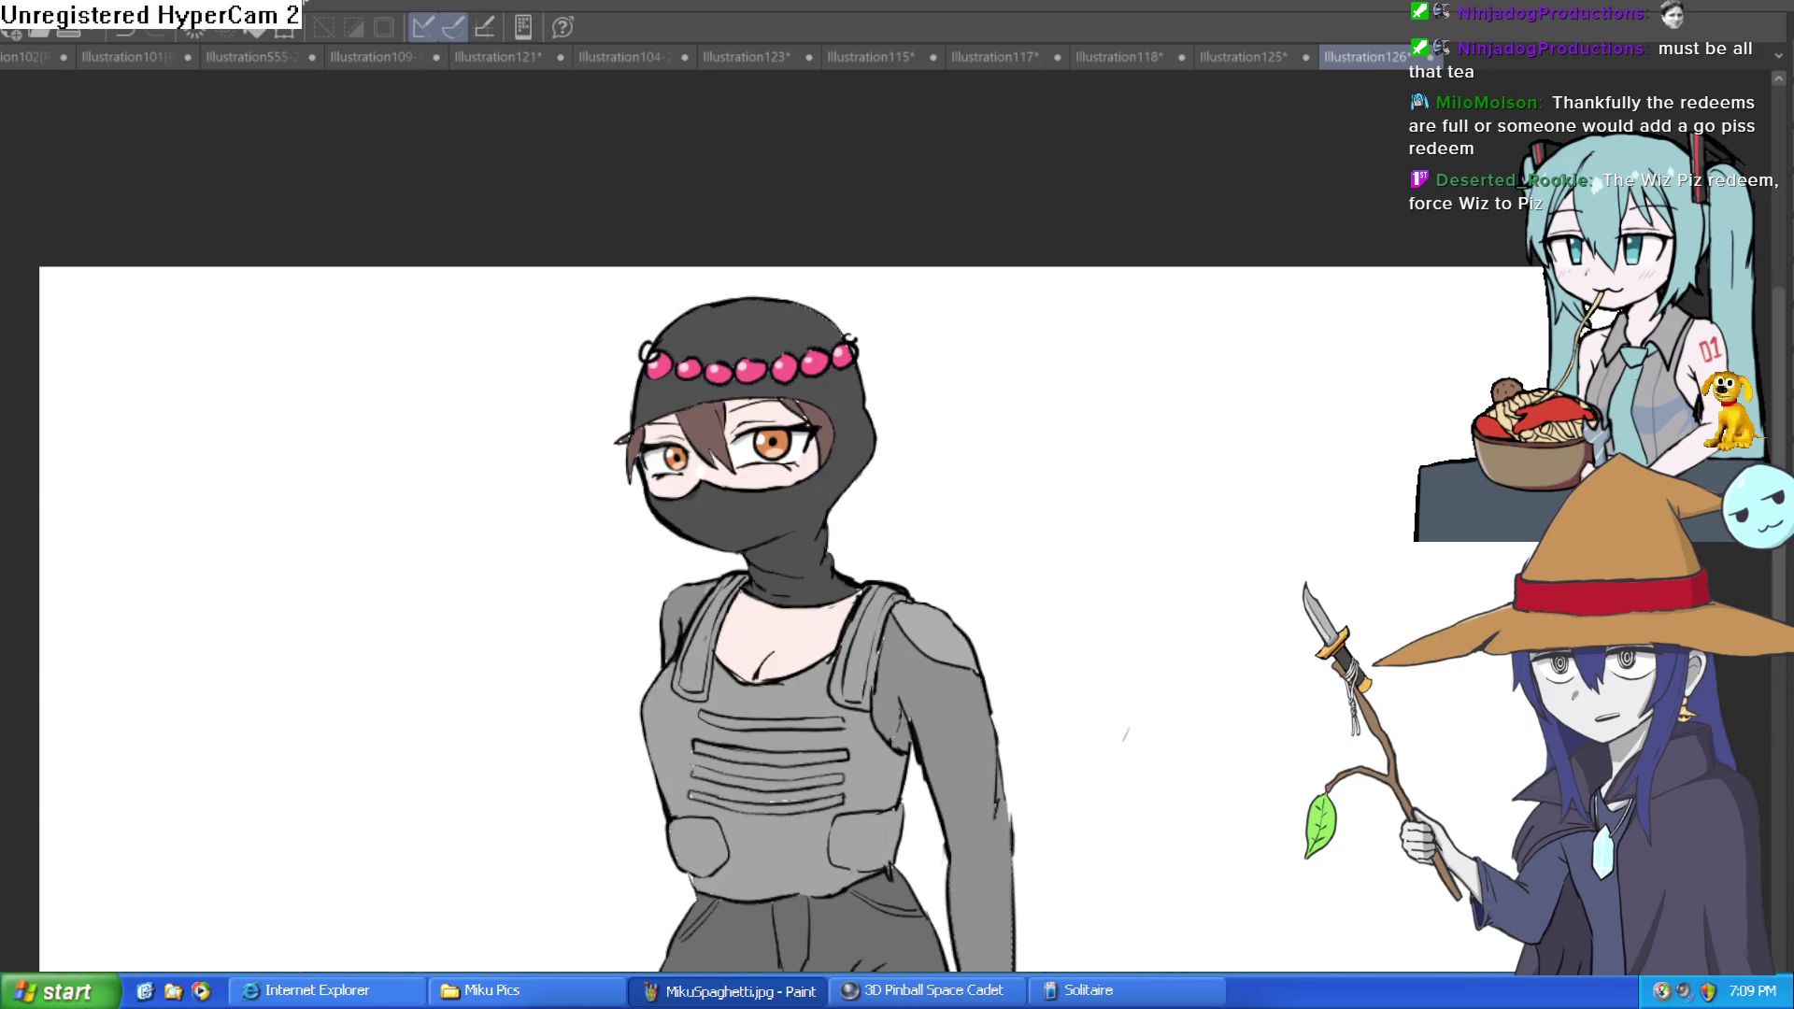
scroll(1255, 634, "up", 3)
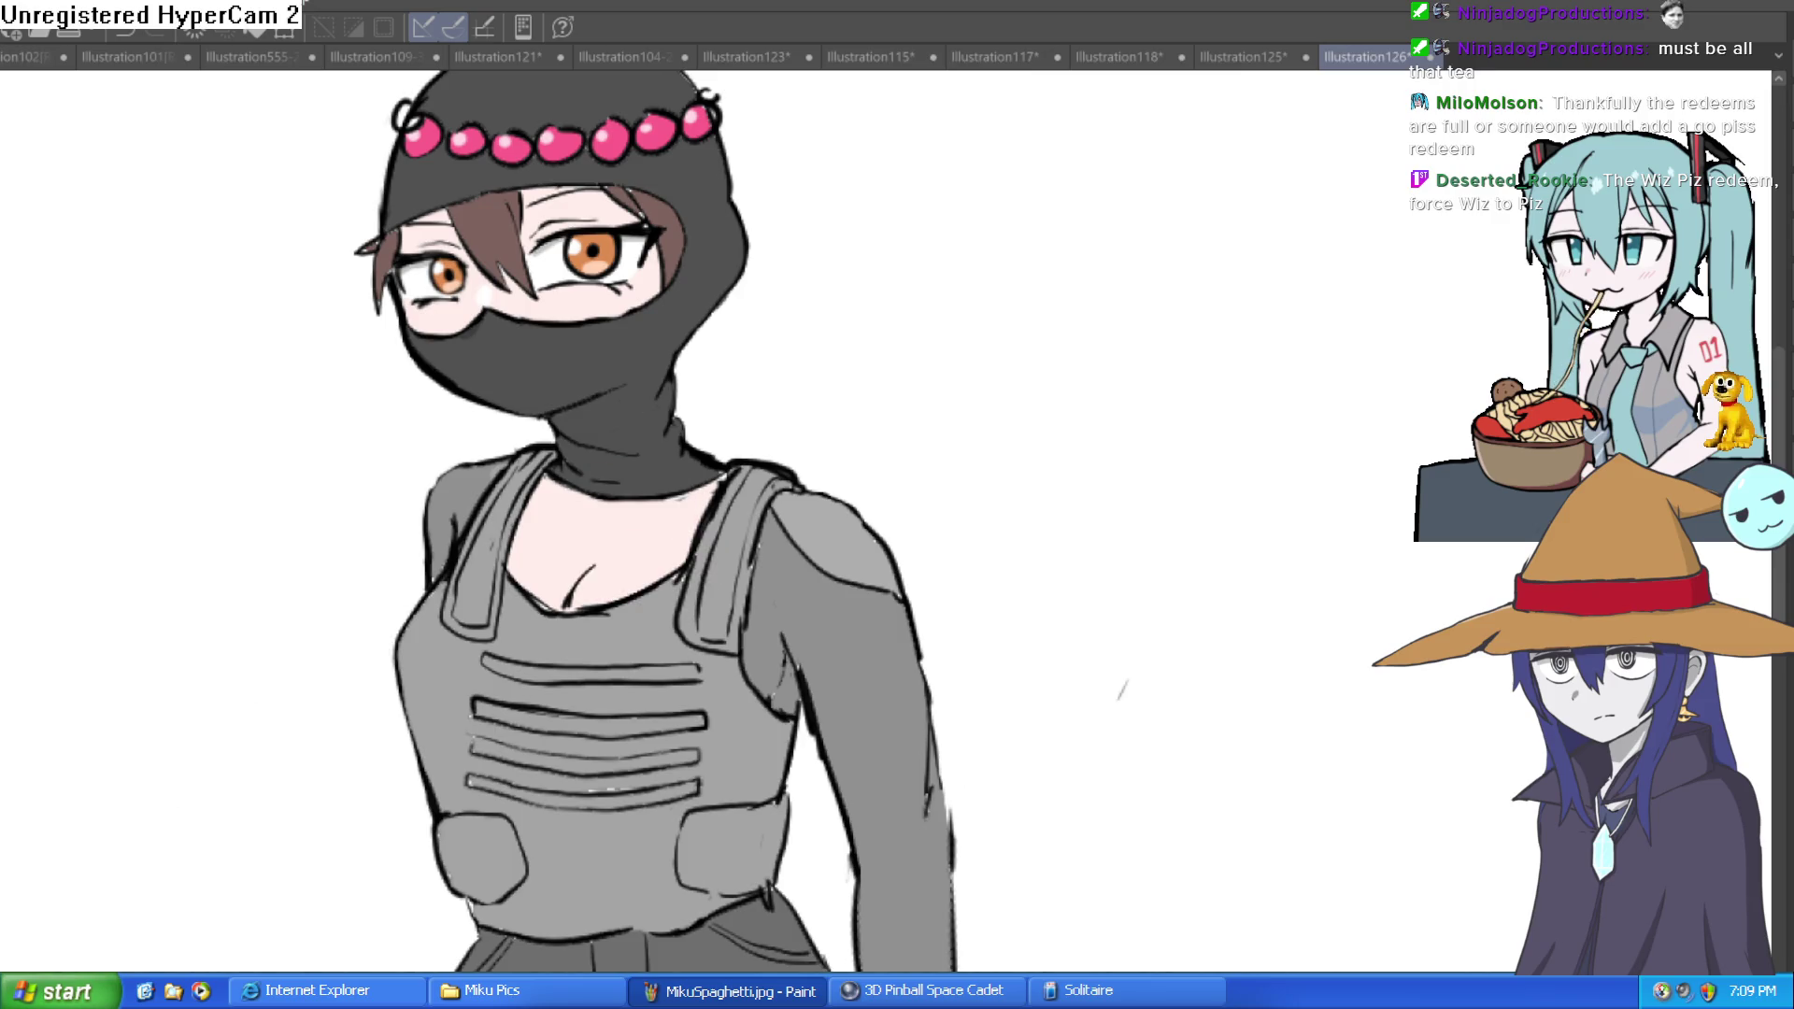
scroll(594, 612, "up", 5)
mouse_move(617, 470)
left_mouse_down()
mouse_move(549, 489)
mouse_move(480, 601)
left_mouse_up()
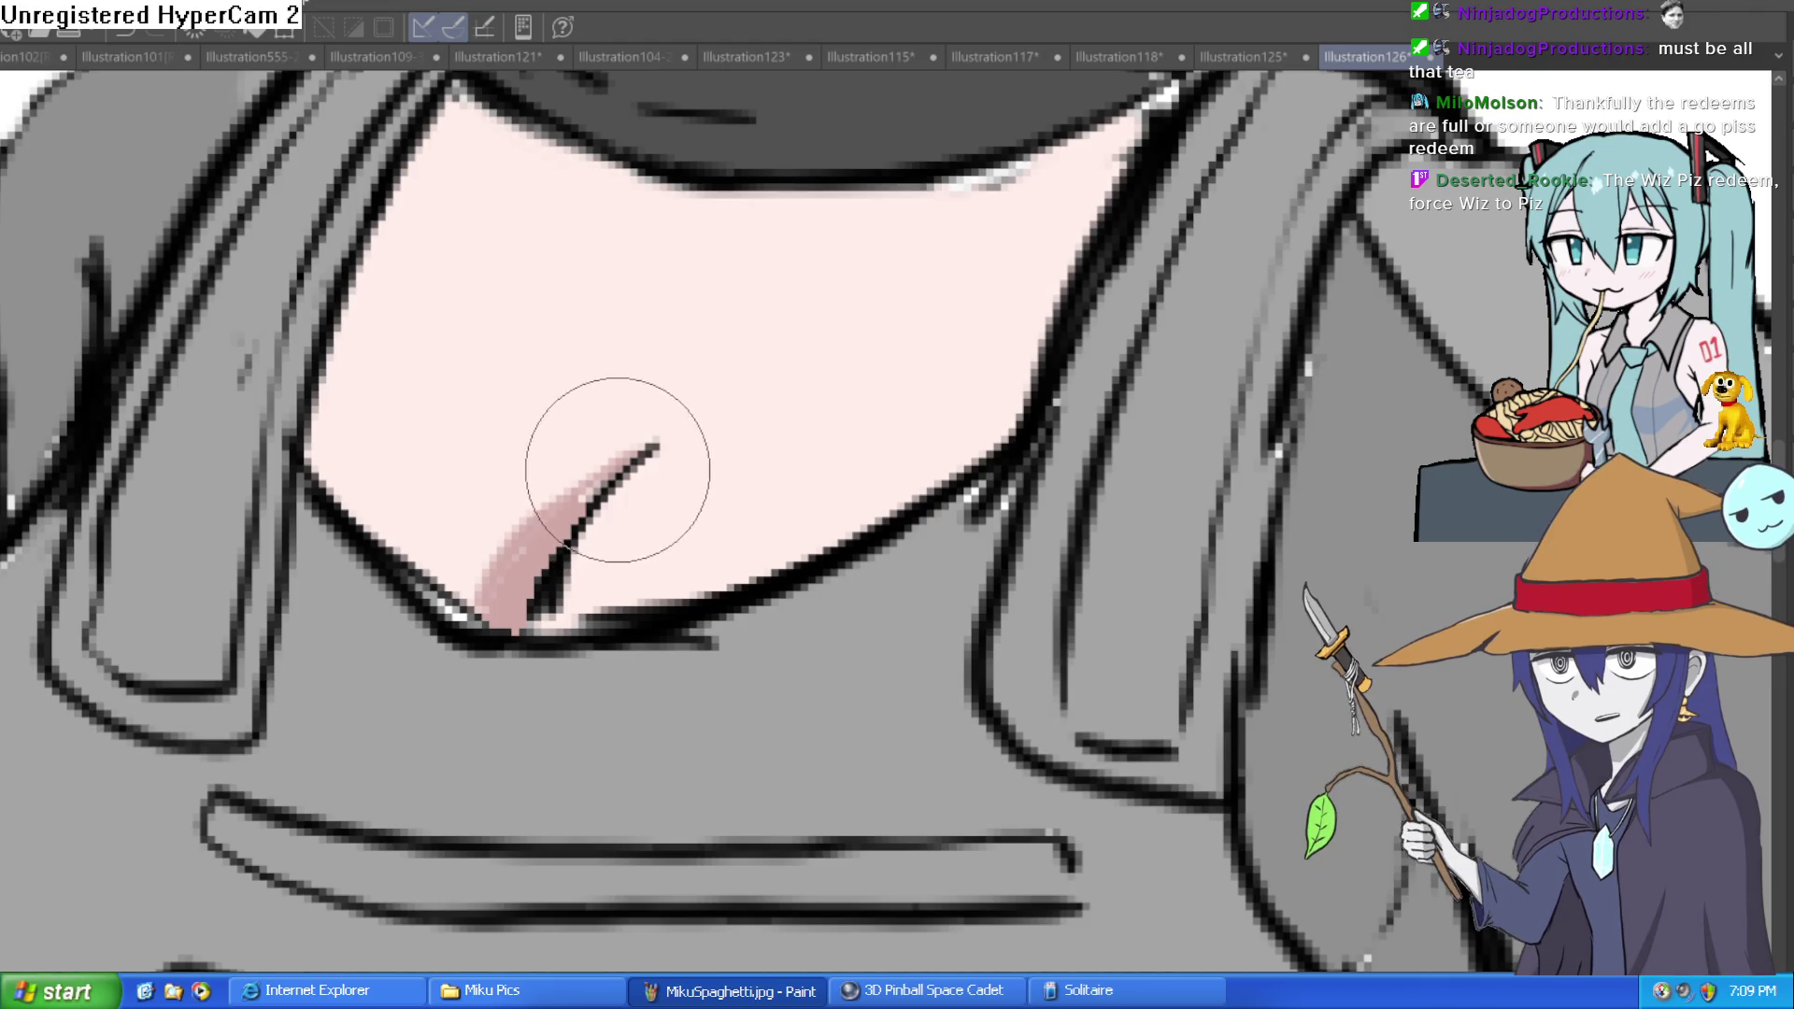
key("ctrl+0")
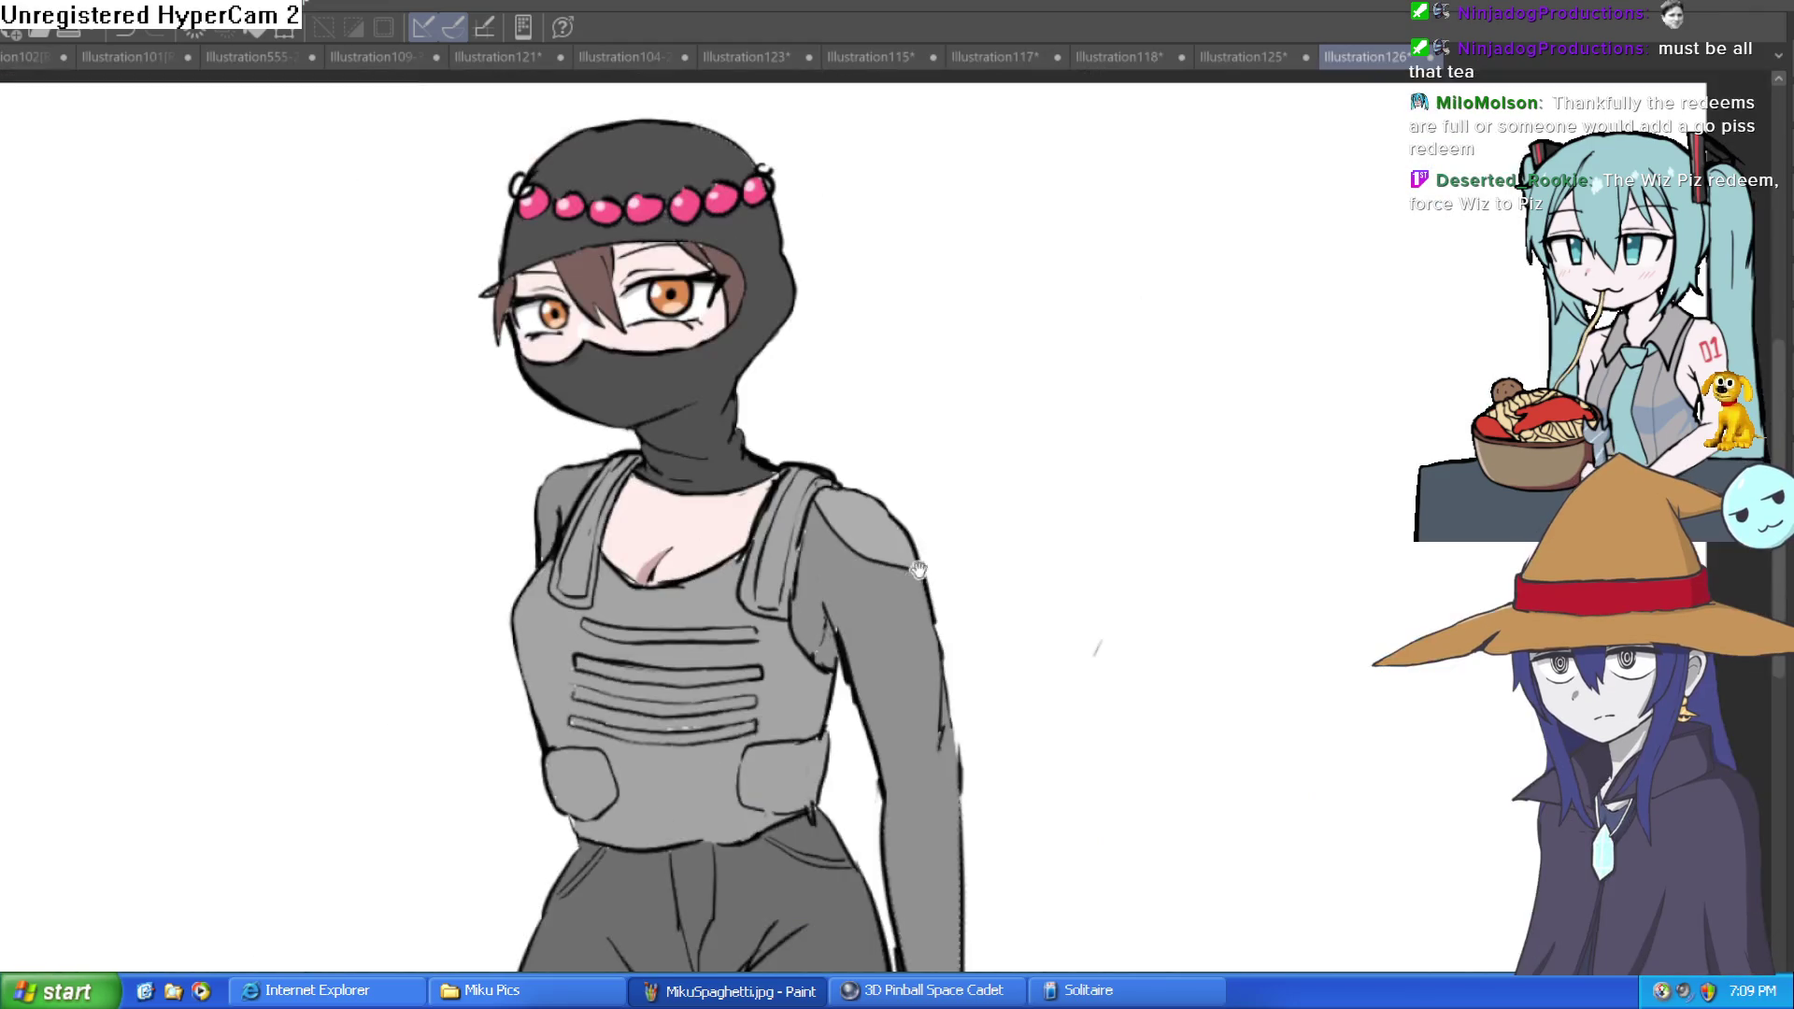
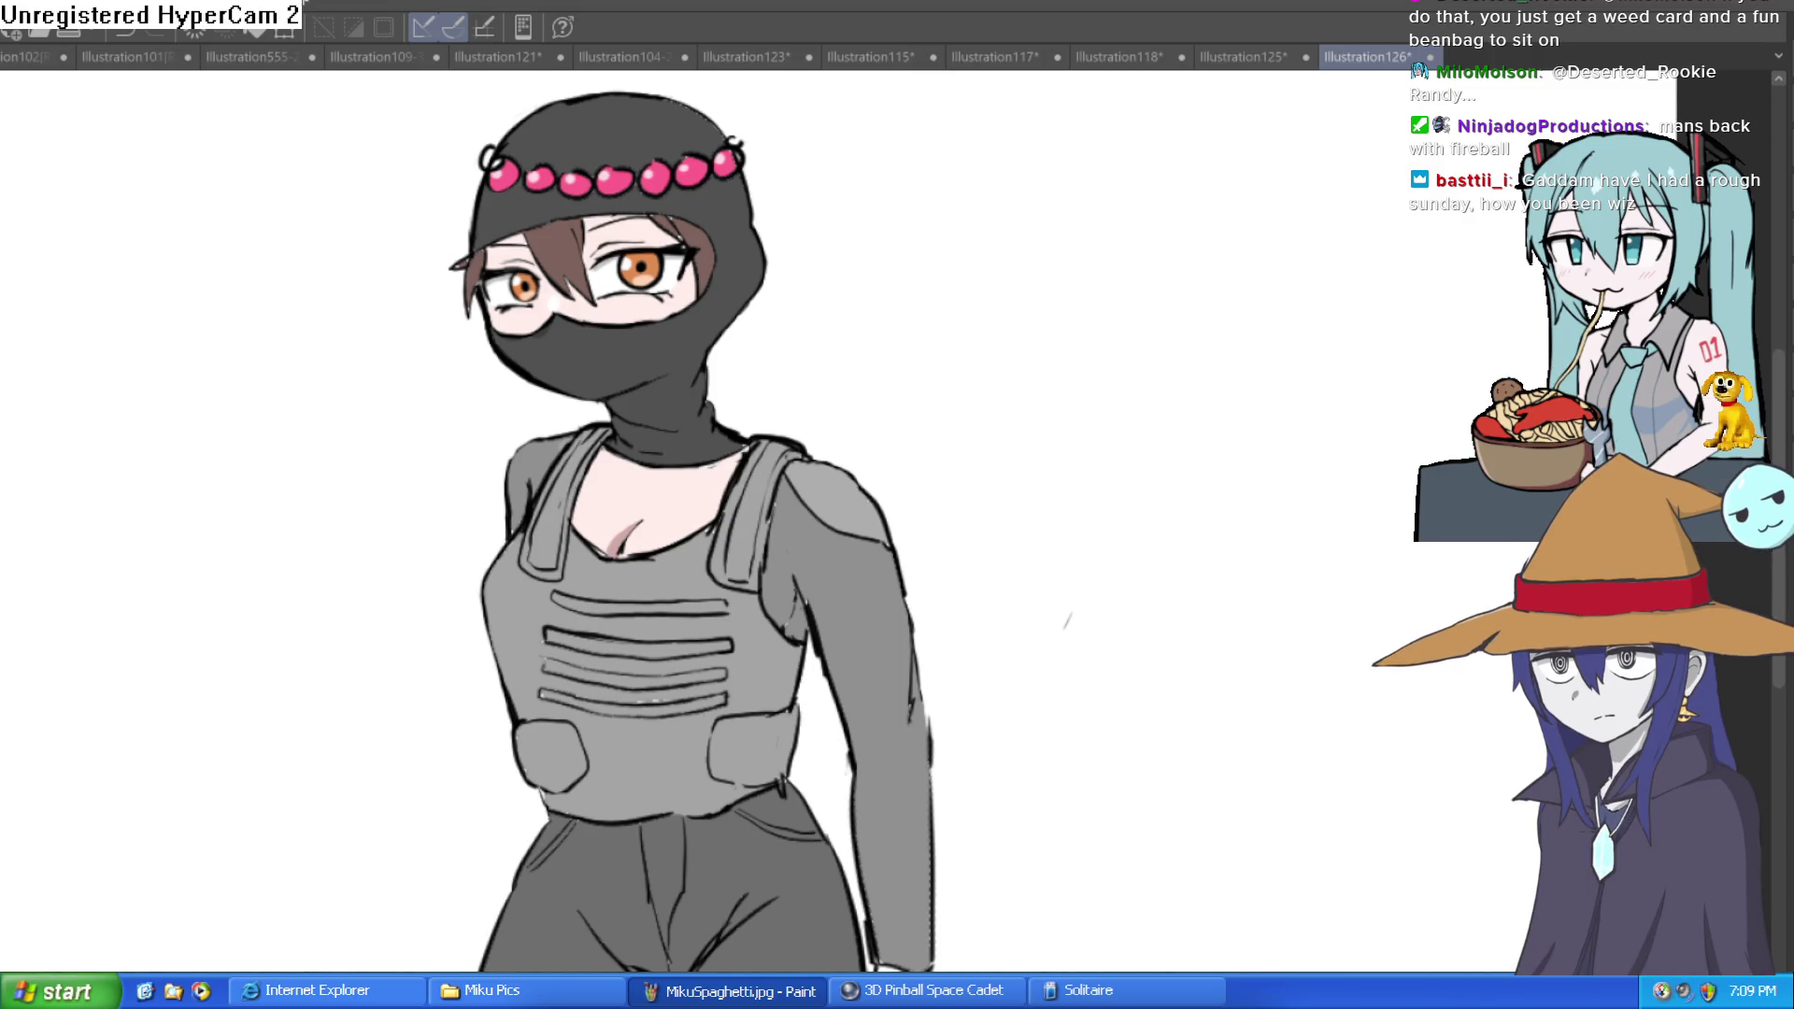
Step: Paint a pink collarbone line across the neck after undoing the trial strokes
scroll(766, 440, "up", 5)
left_click_drag(649, 500, 501, 512)
key("ctrl+z")
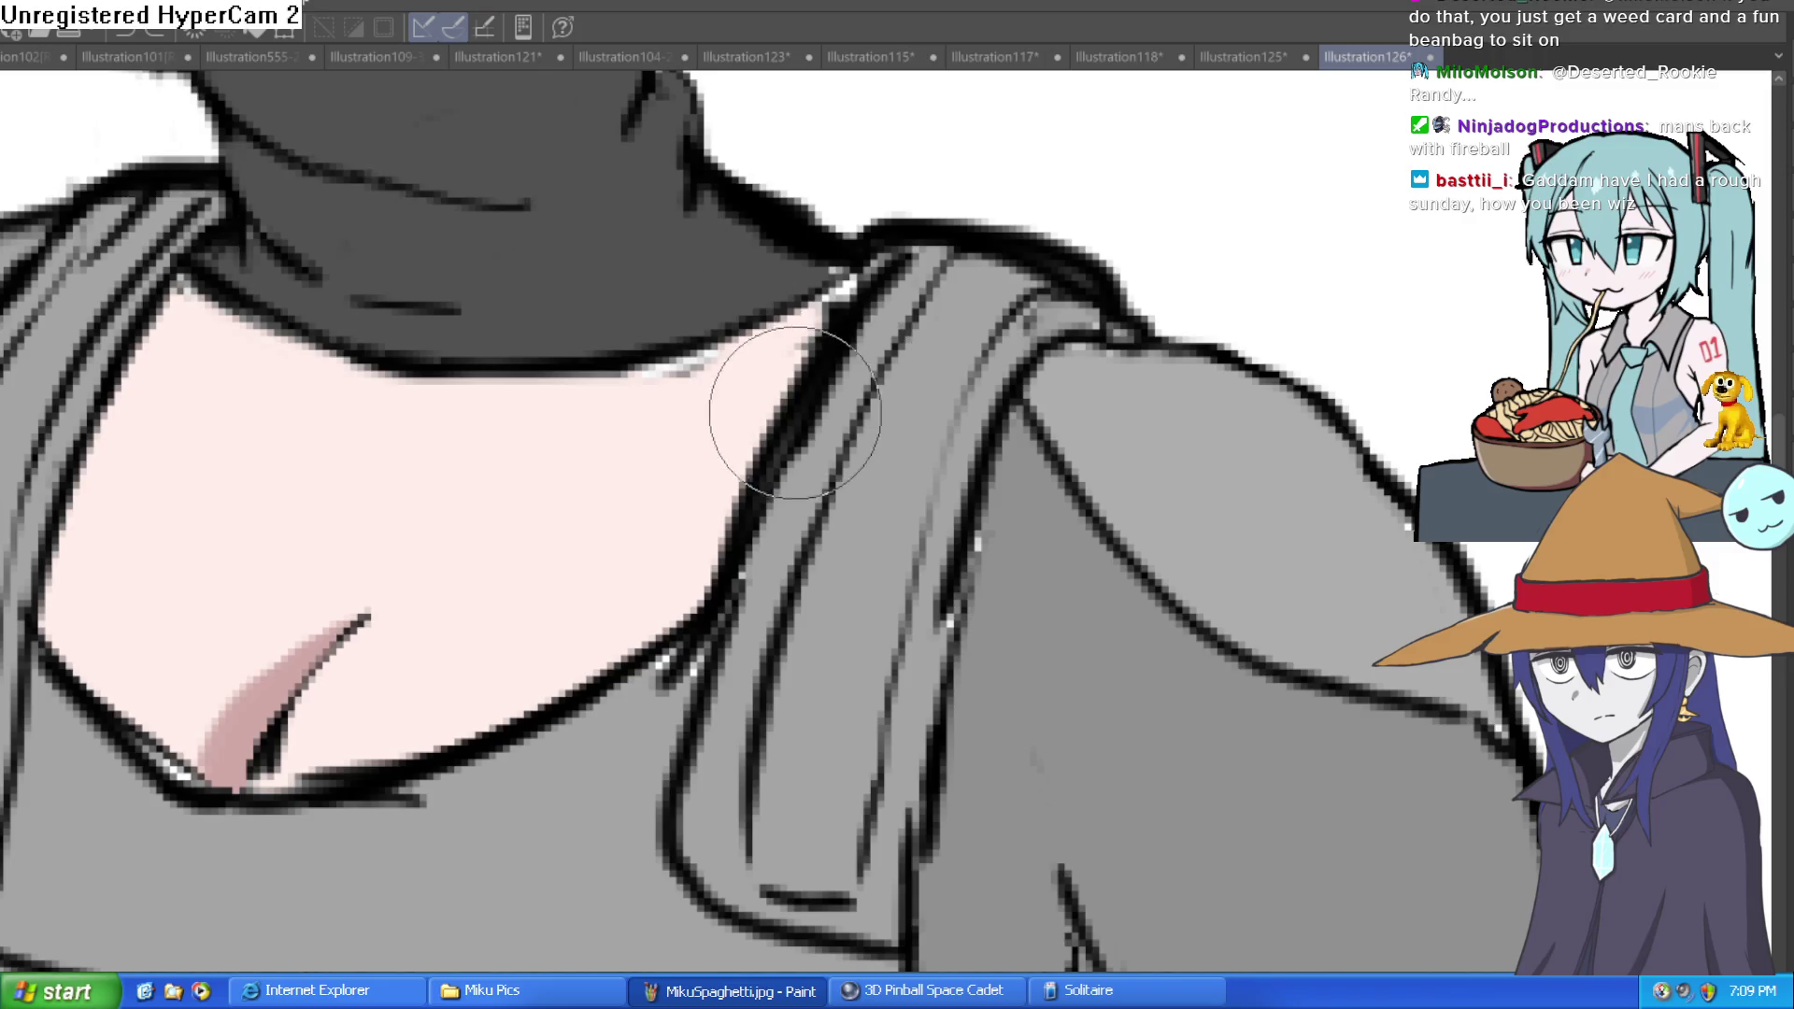
mouse_move(782, 401)
left_mouse_down()
mouse_move(859, 409)
mouse_move(641, 440)
left_mouse_up()
key("ctrl+z")
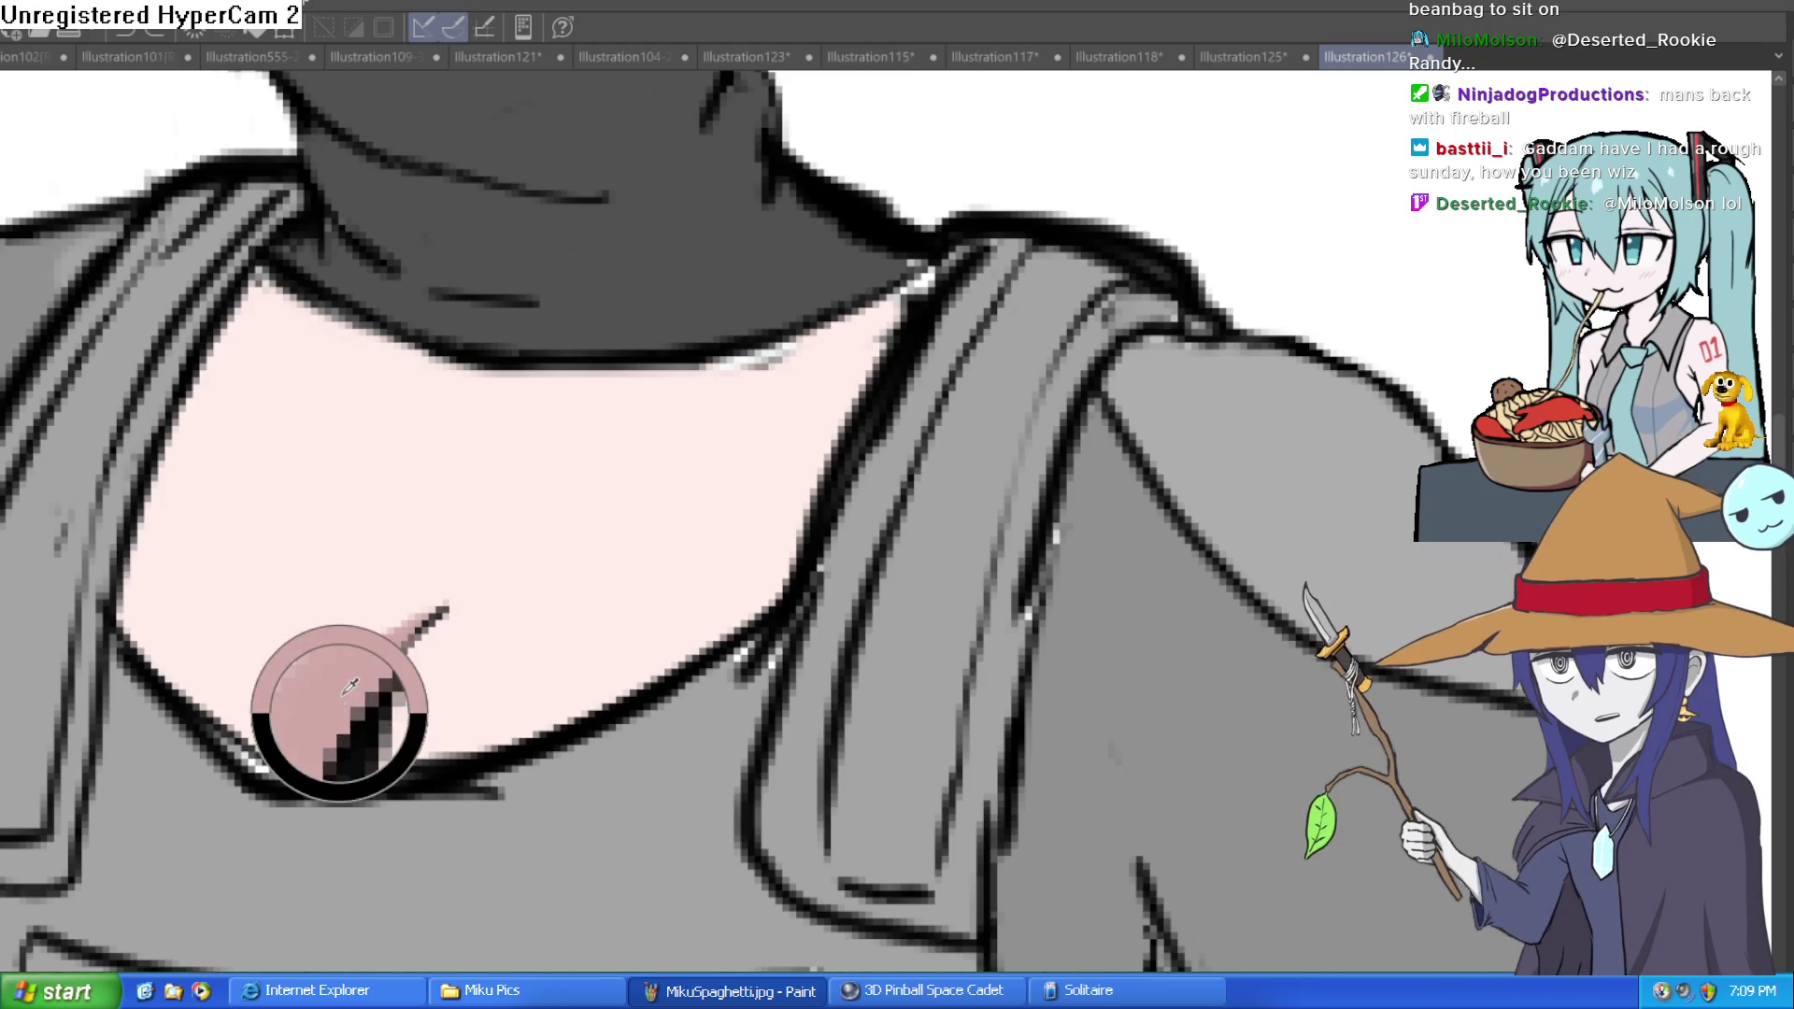
mouse_move(860, 400)
left_mouse_down()
mouse_move(549, 413)
mouse_move(498, 442)
mouse_move(421, 412)
mouse_move(353, 248)
left_mouse_up()
Step: Zoom out and reposition the view to check the whole figure
key("ctrl+minus")
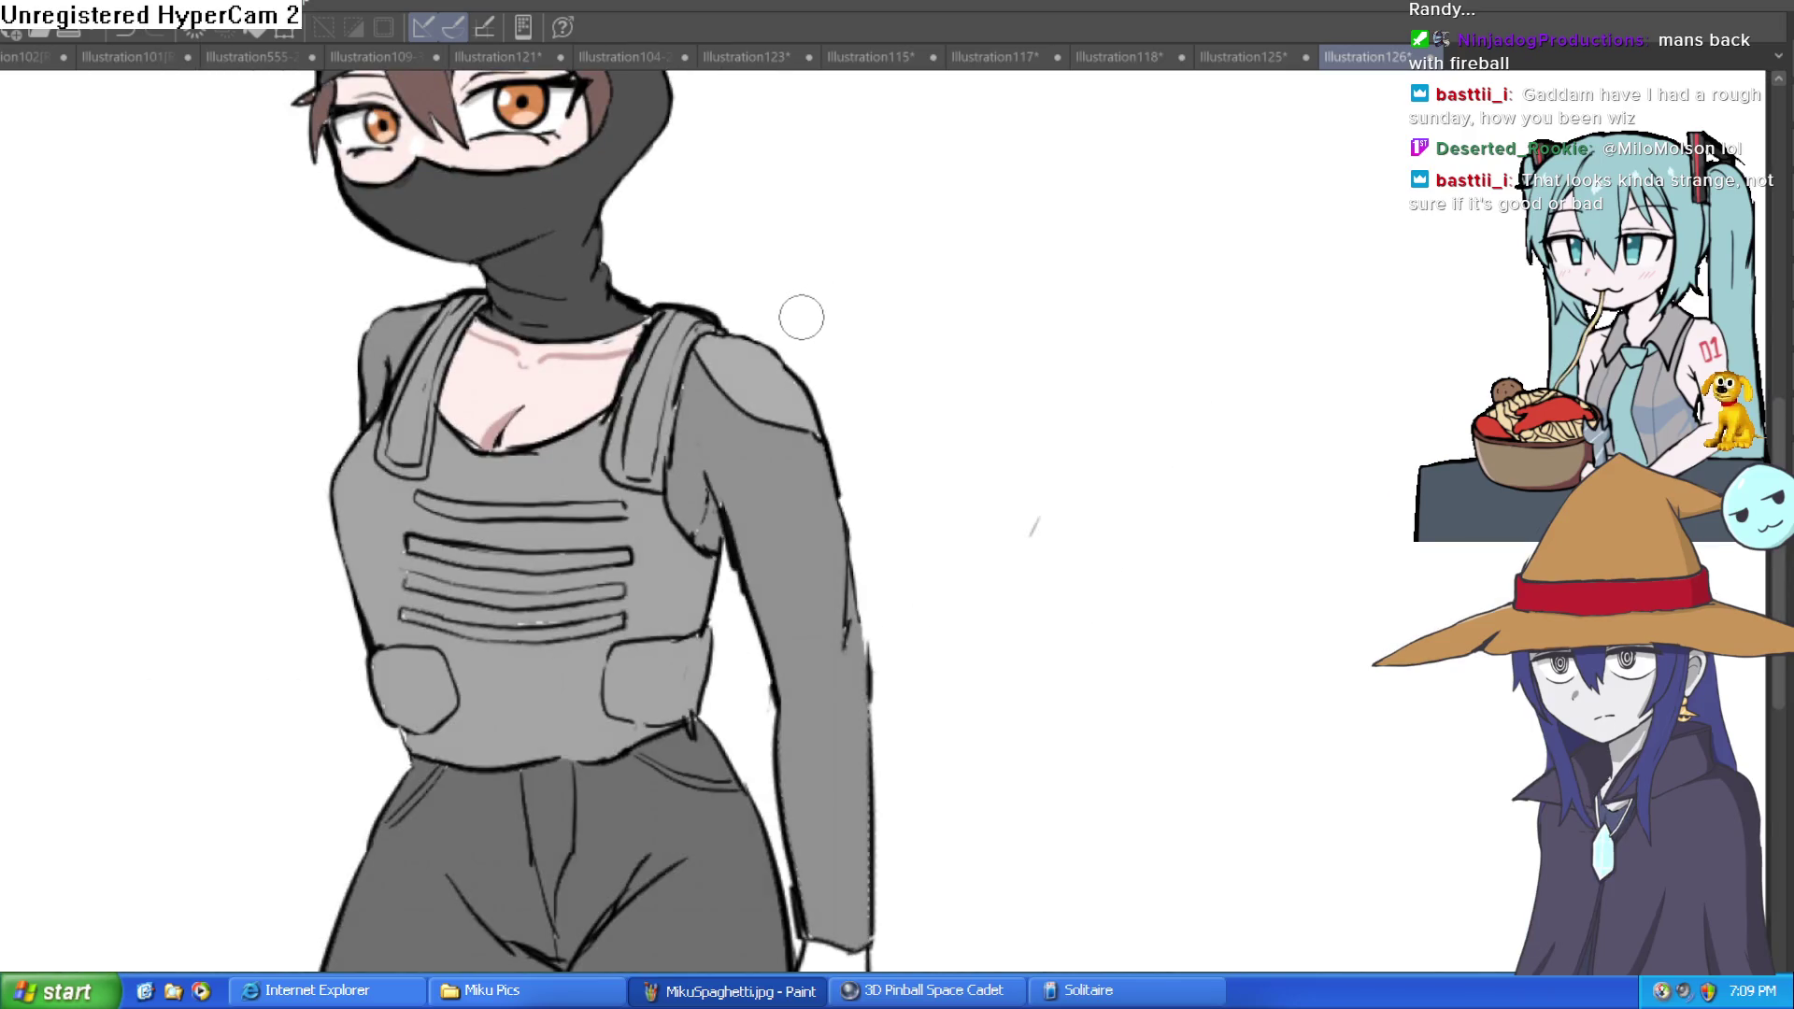
scroll(631, 347, "up", 3)
scroll(653, 404, "down", 5)
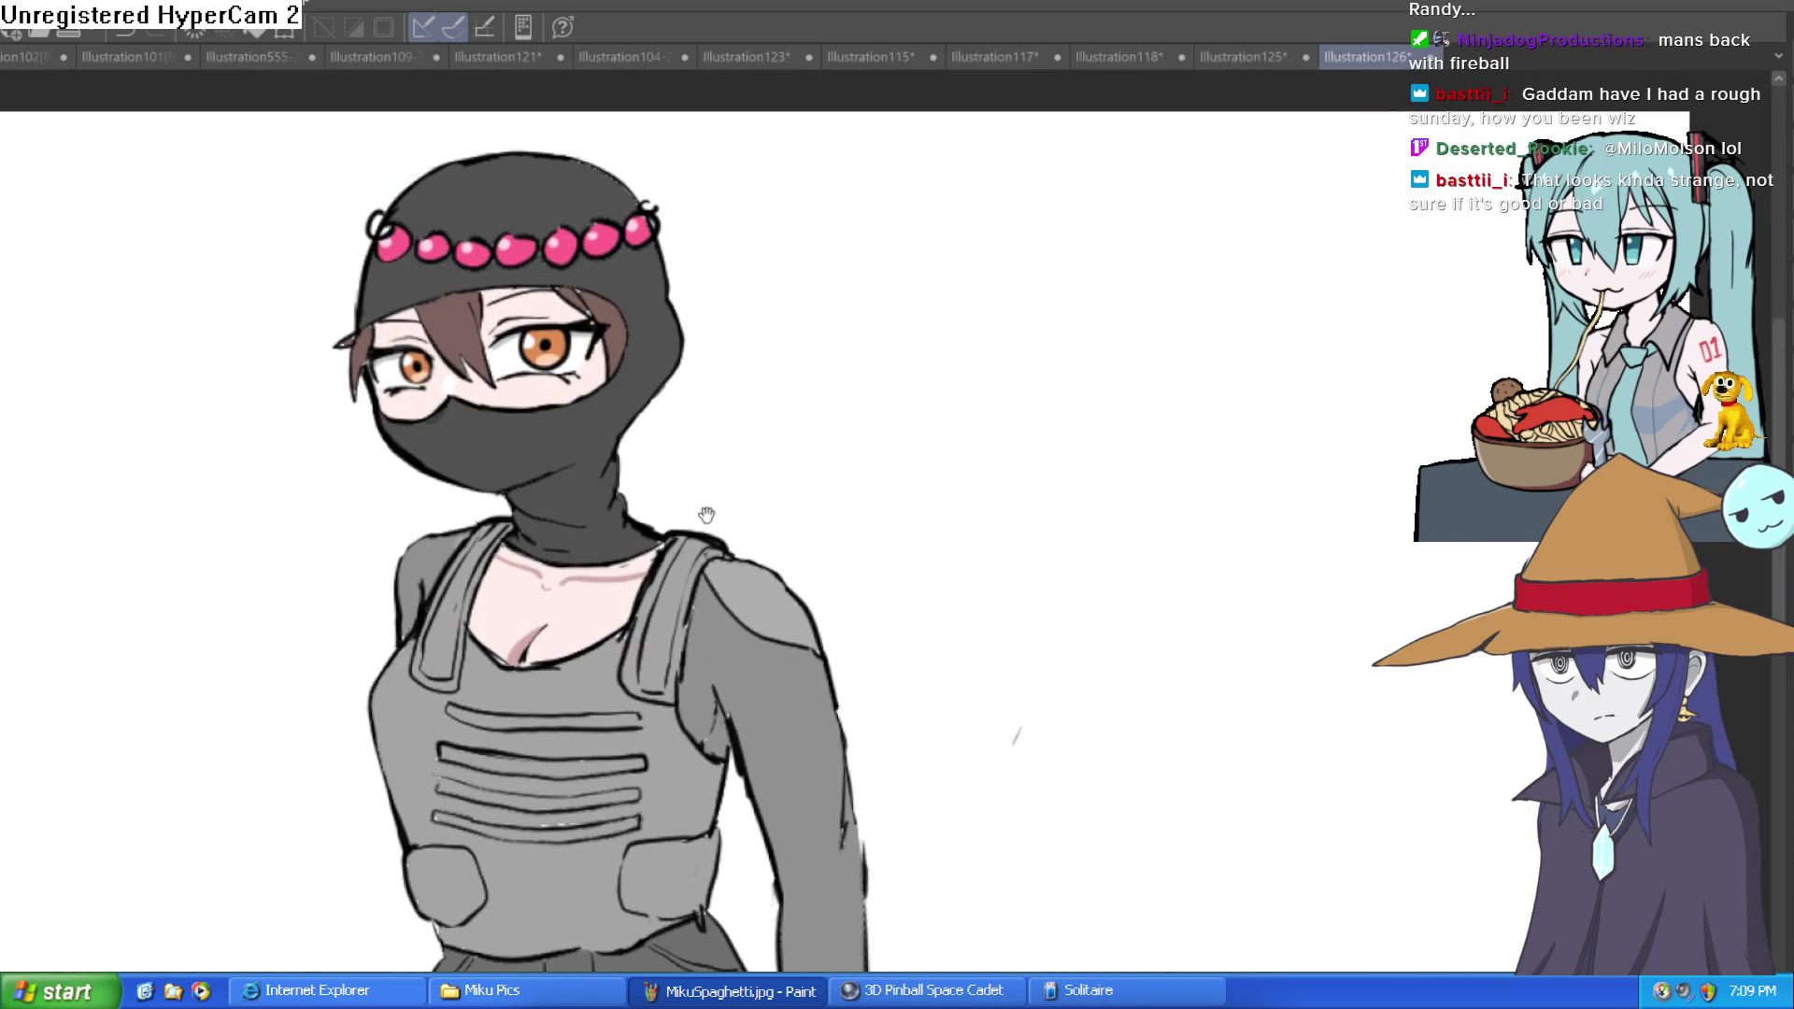
left_click_drag(710, 513, 761, 482)
scroll(989, 412, "down", 1)
left_click_drag(988, 412, 988, 466)
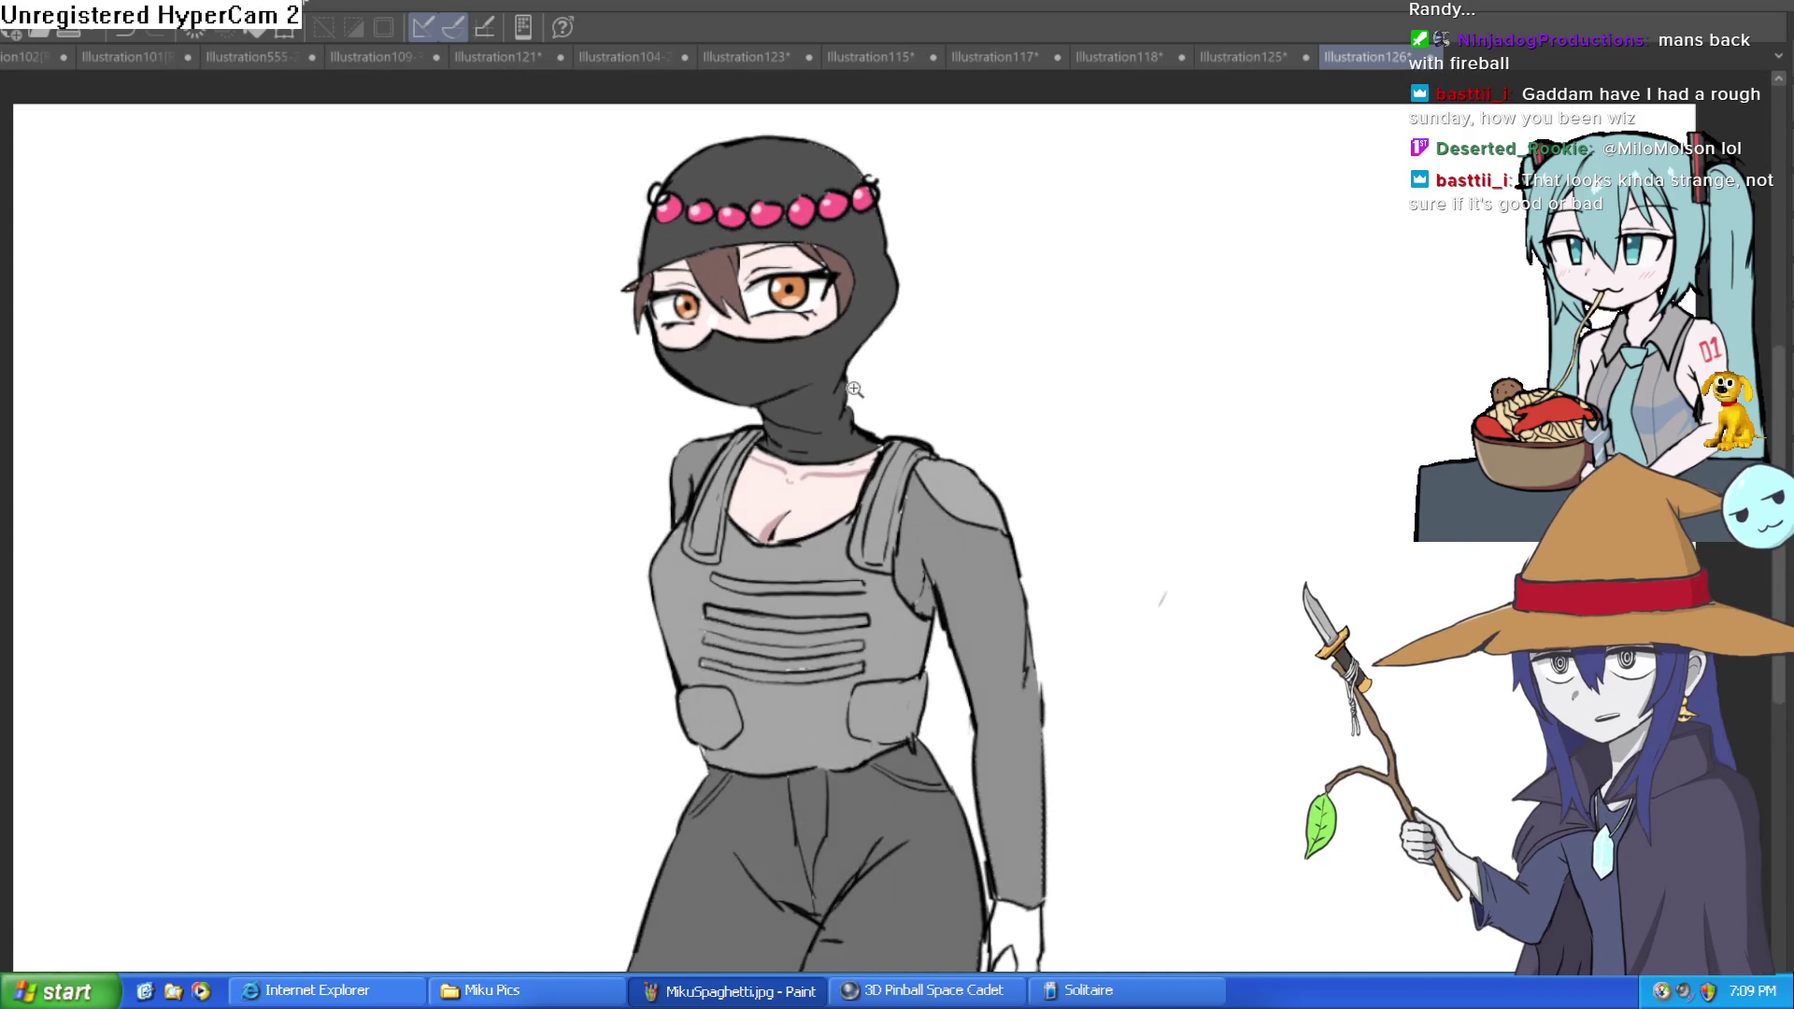
scroll(857, 389, "up", 3)
mouse_move(940, 388)
left_mouse_down()
mouse_move(897, 468)
mouse_move(897, 377)
mouse_move(946, 389)
mouse_move(921, 396)
mouse_move(927, 374)
left_mouse_up()
scroll(922, 367, "up", 1)
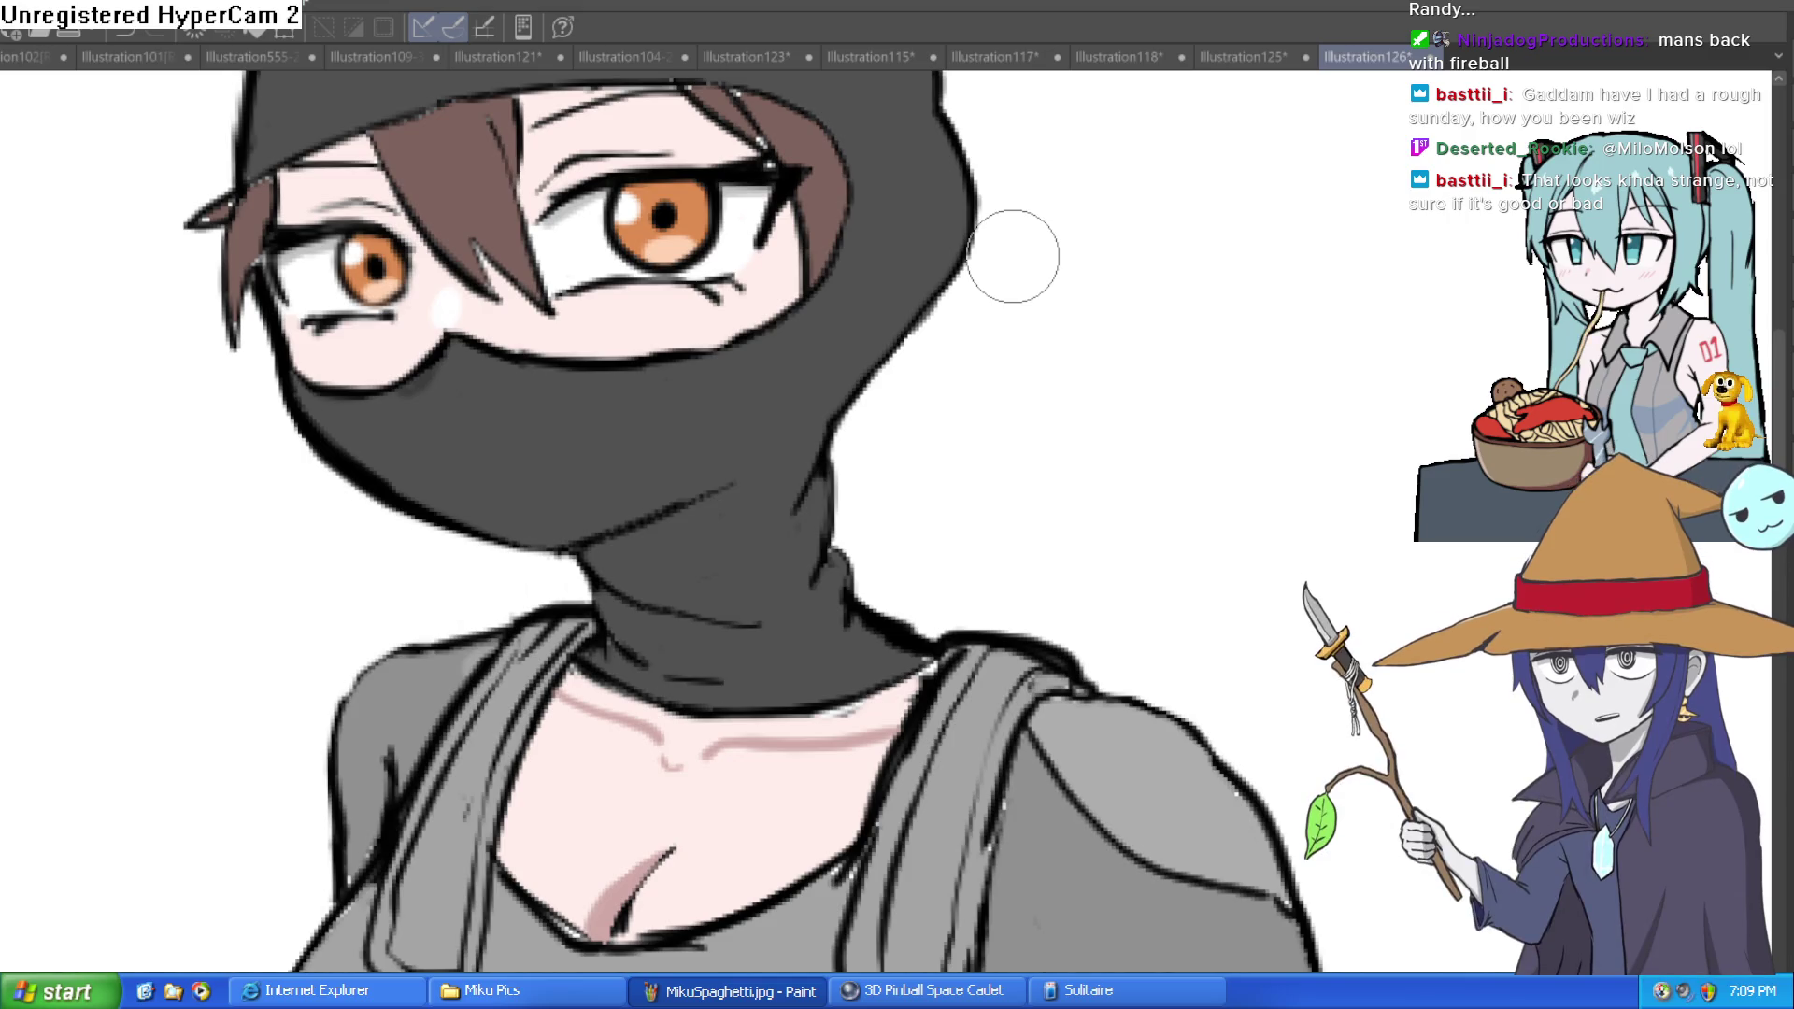
scroll(1071, 533, "down", 3)
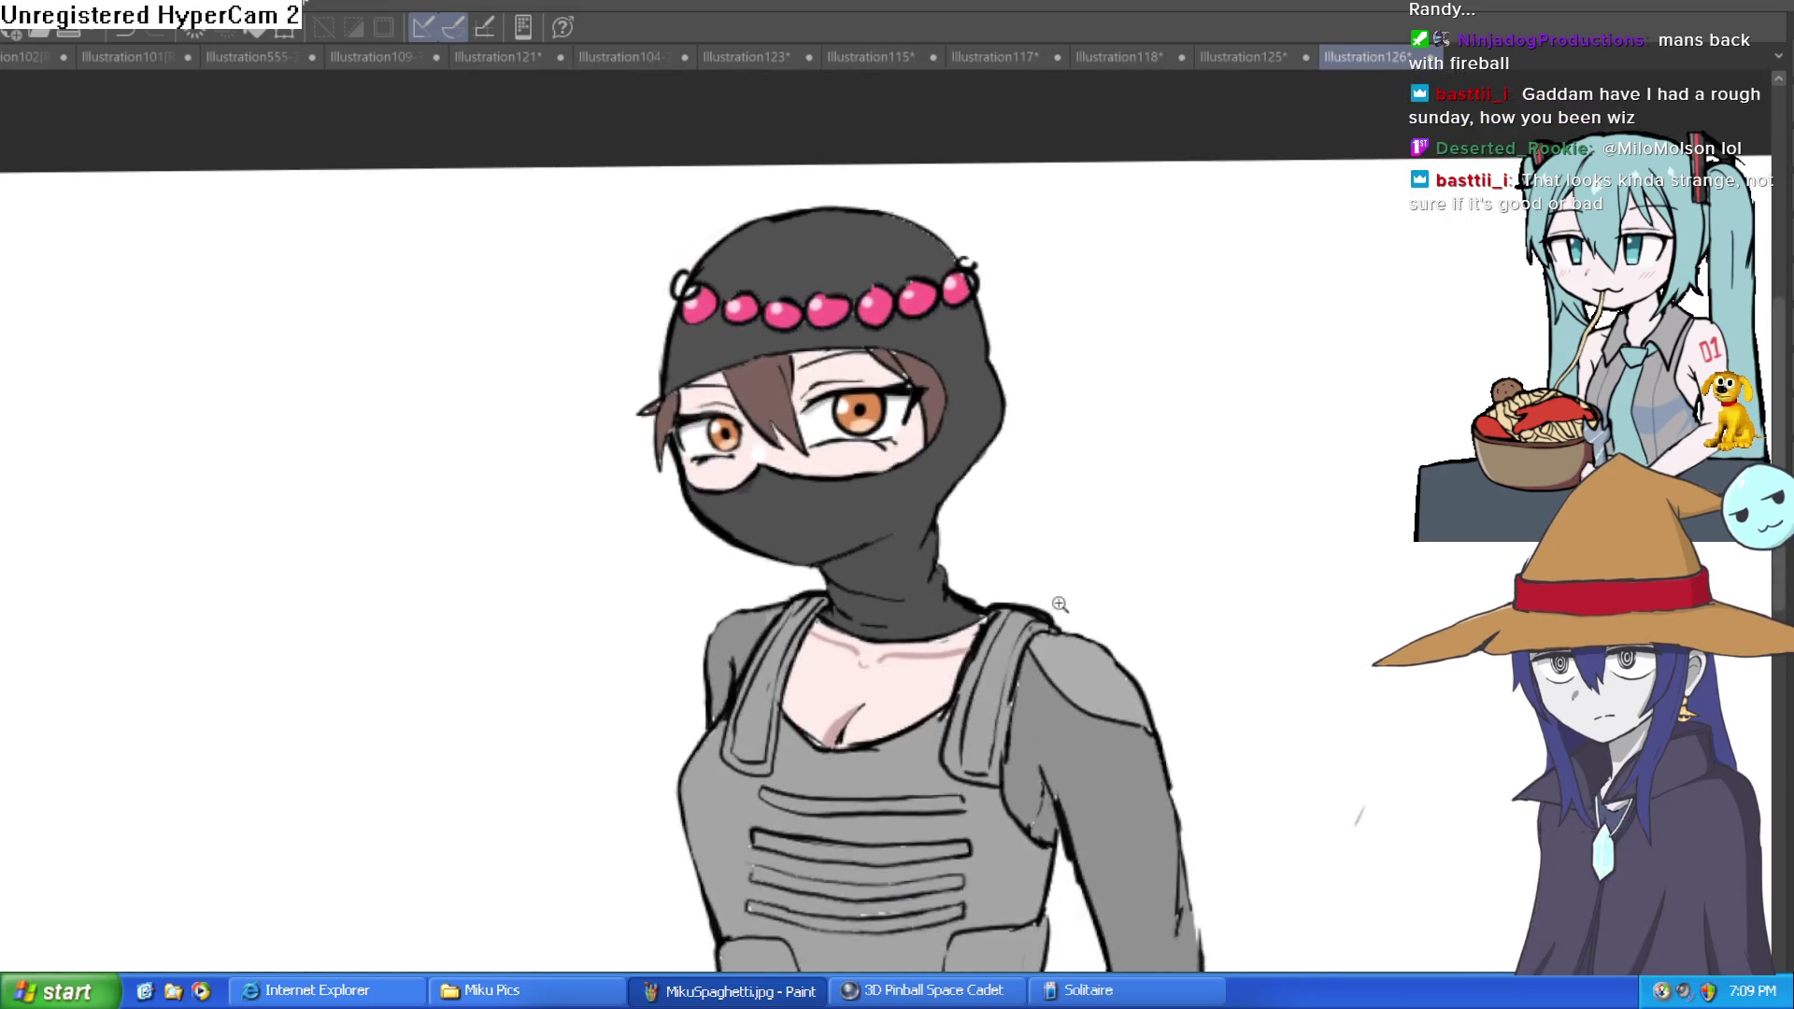
scroll(914, 567, "up", 8)
scroll(1108, 553, "down", 5)
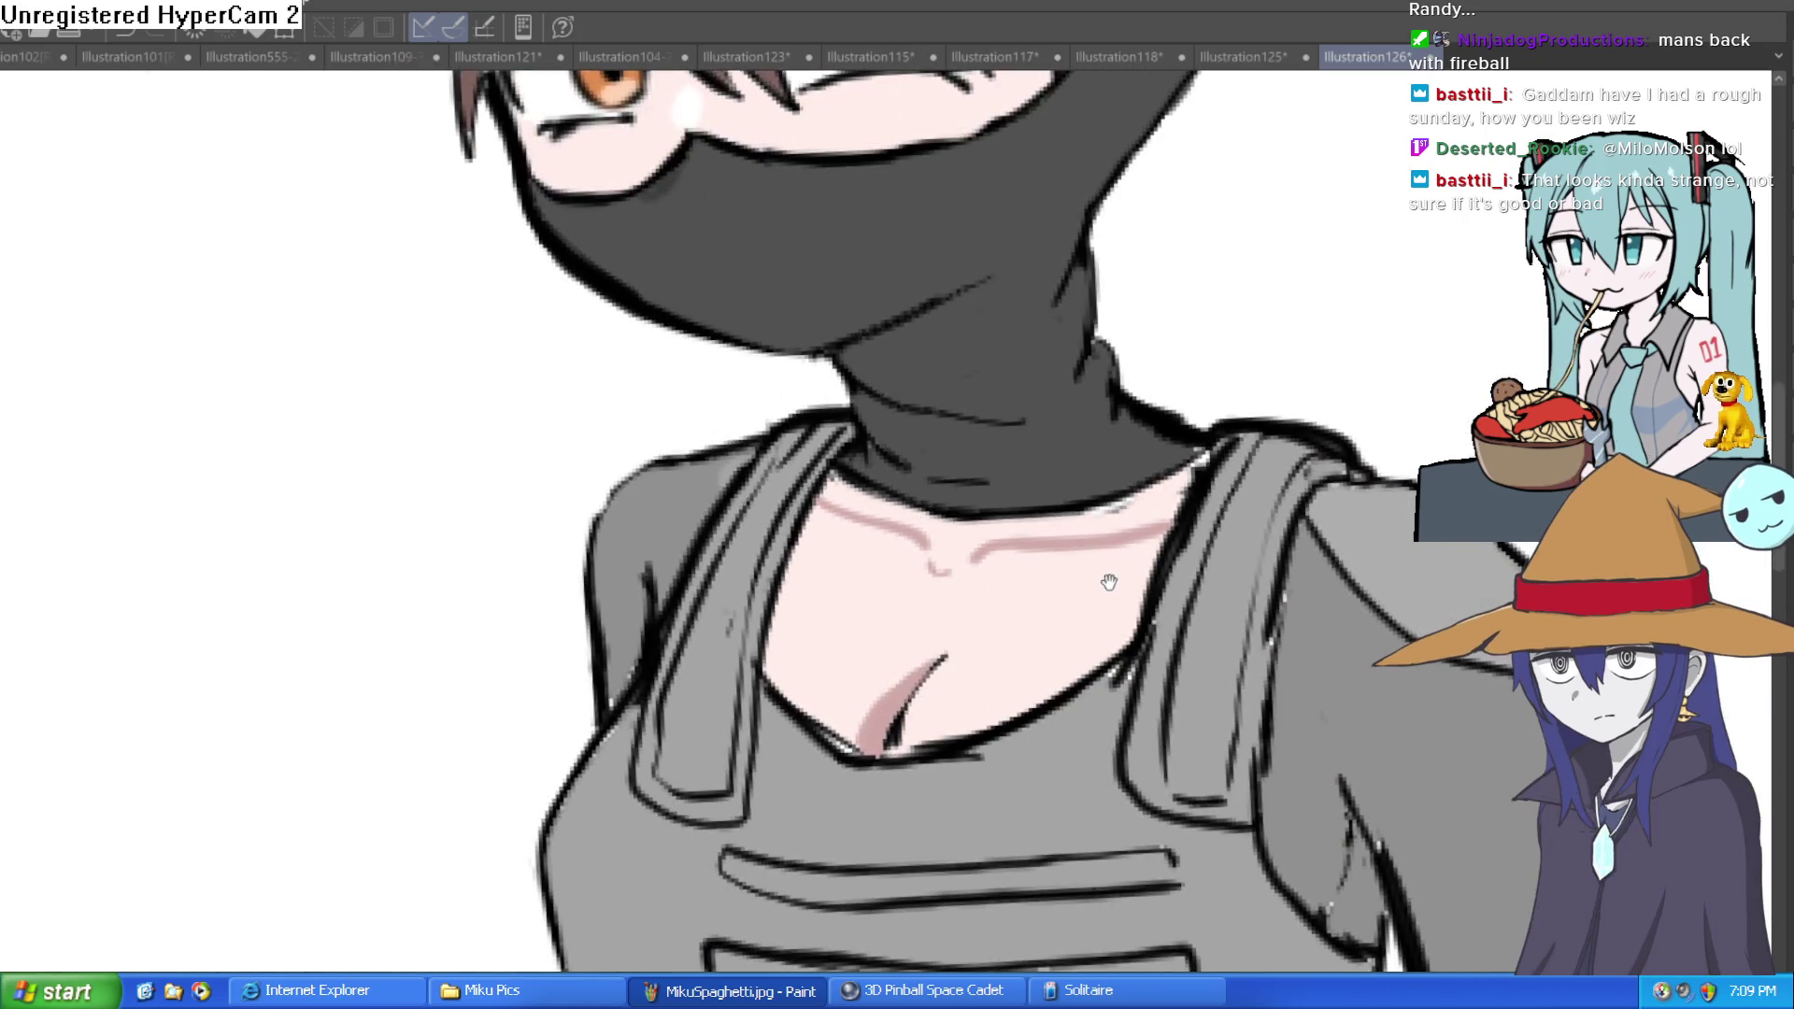
left_click_drag(1108, 552, 998, 621)
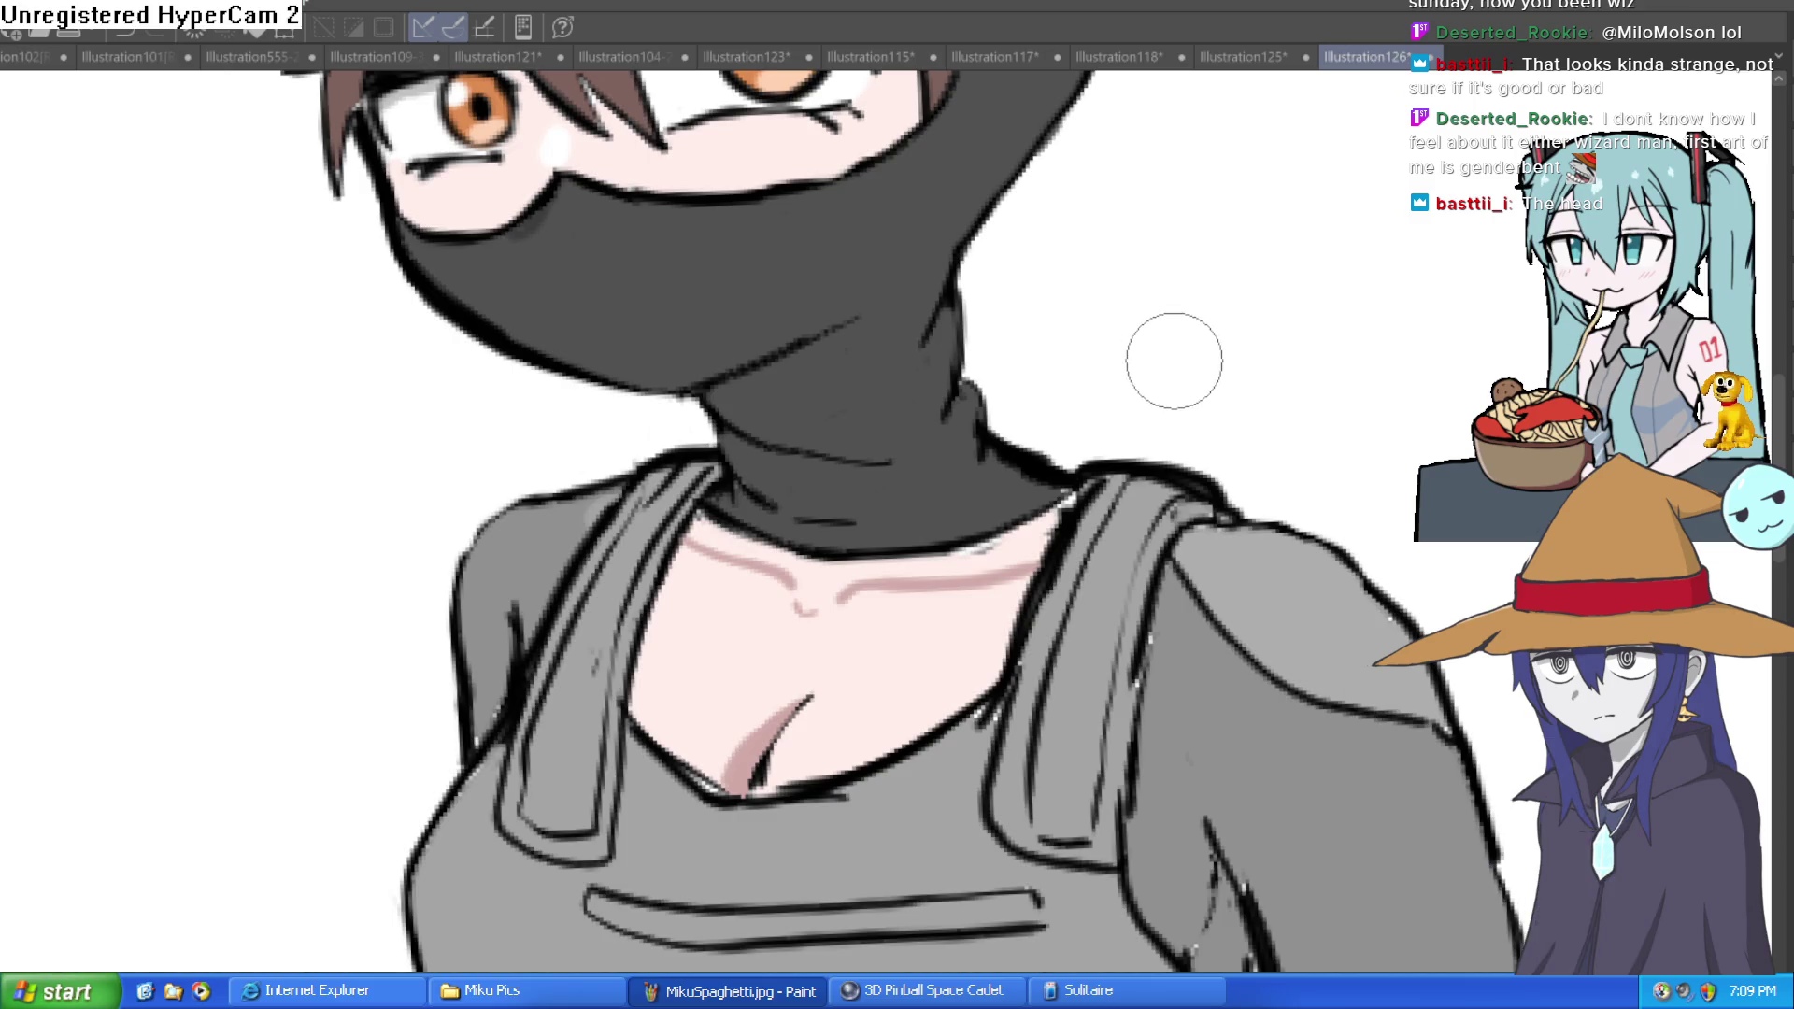
scroll(1138, 502, "down", 2)
scroll(1138, 502, "down", 1)
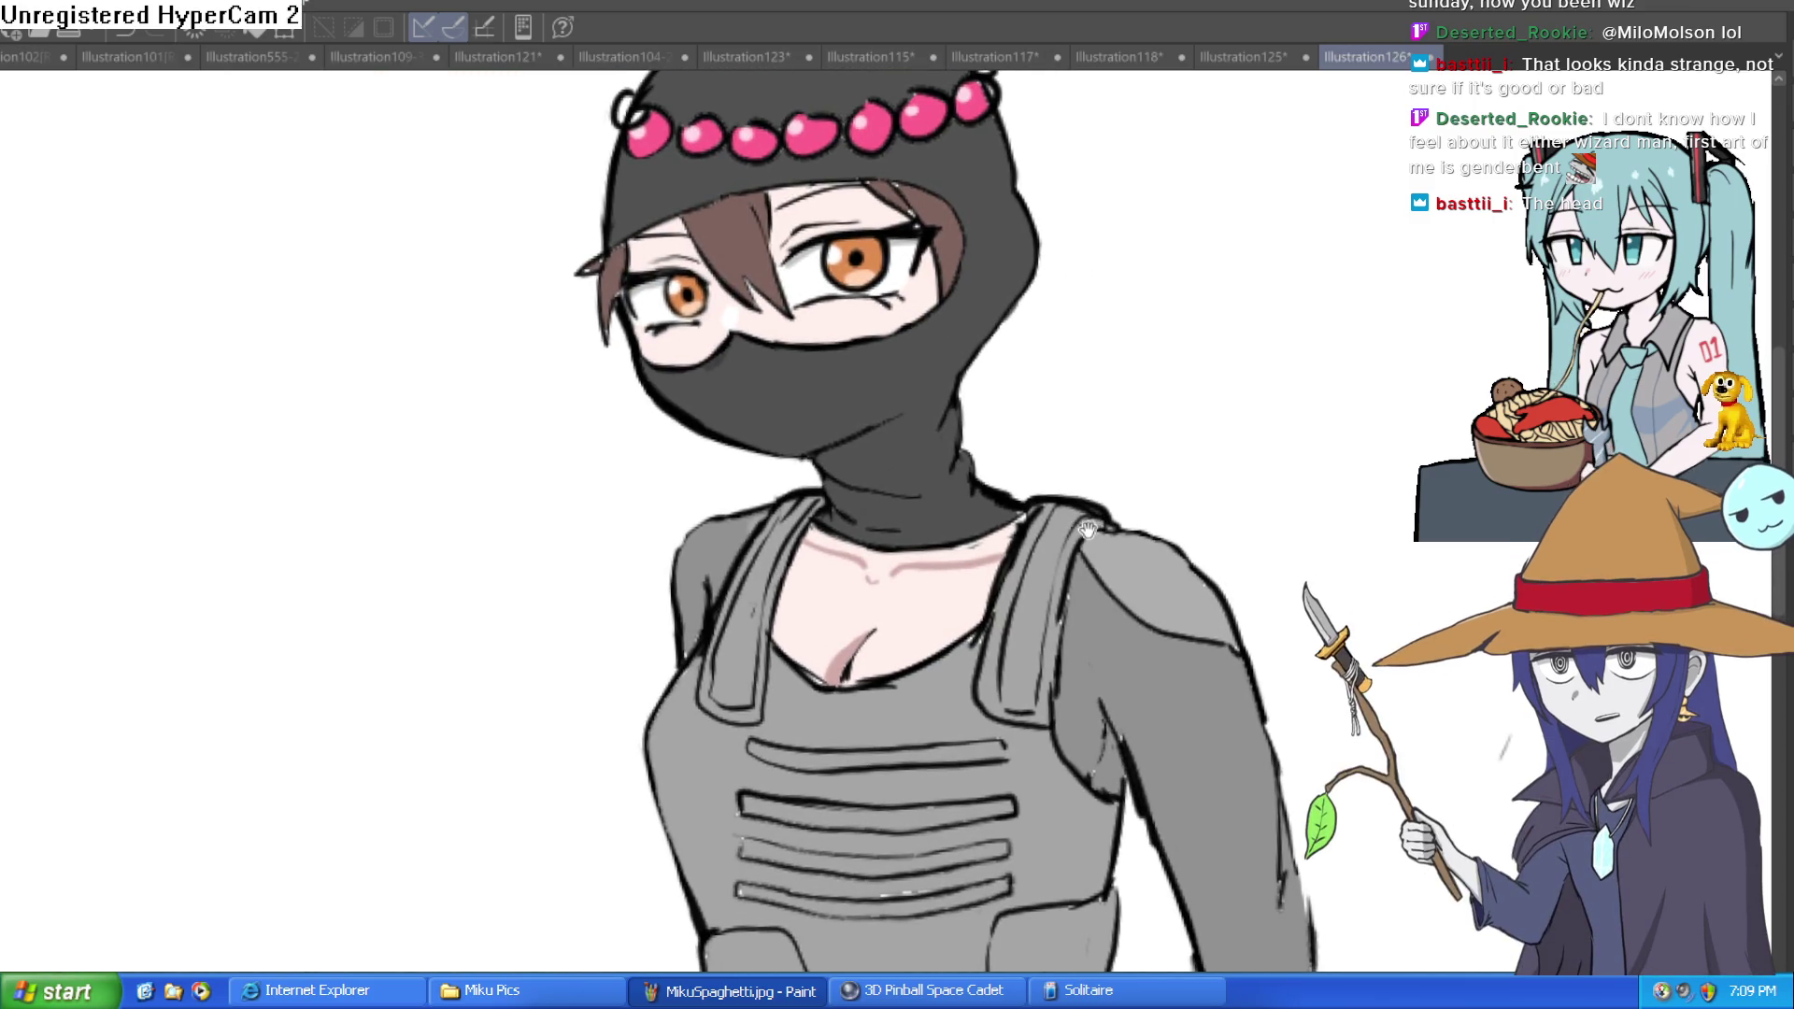
scroll(1086, 532, "down", 2)
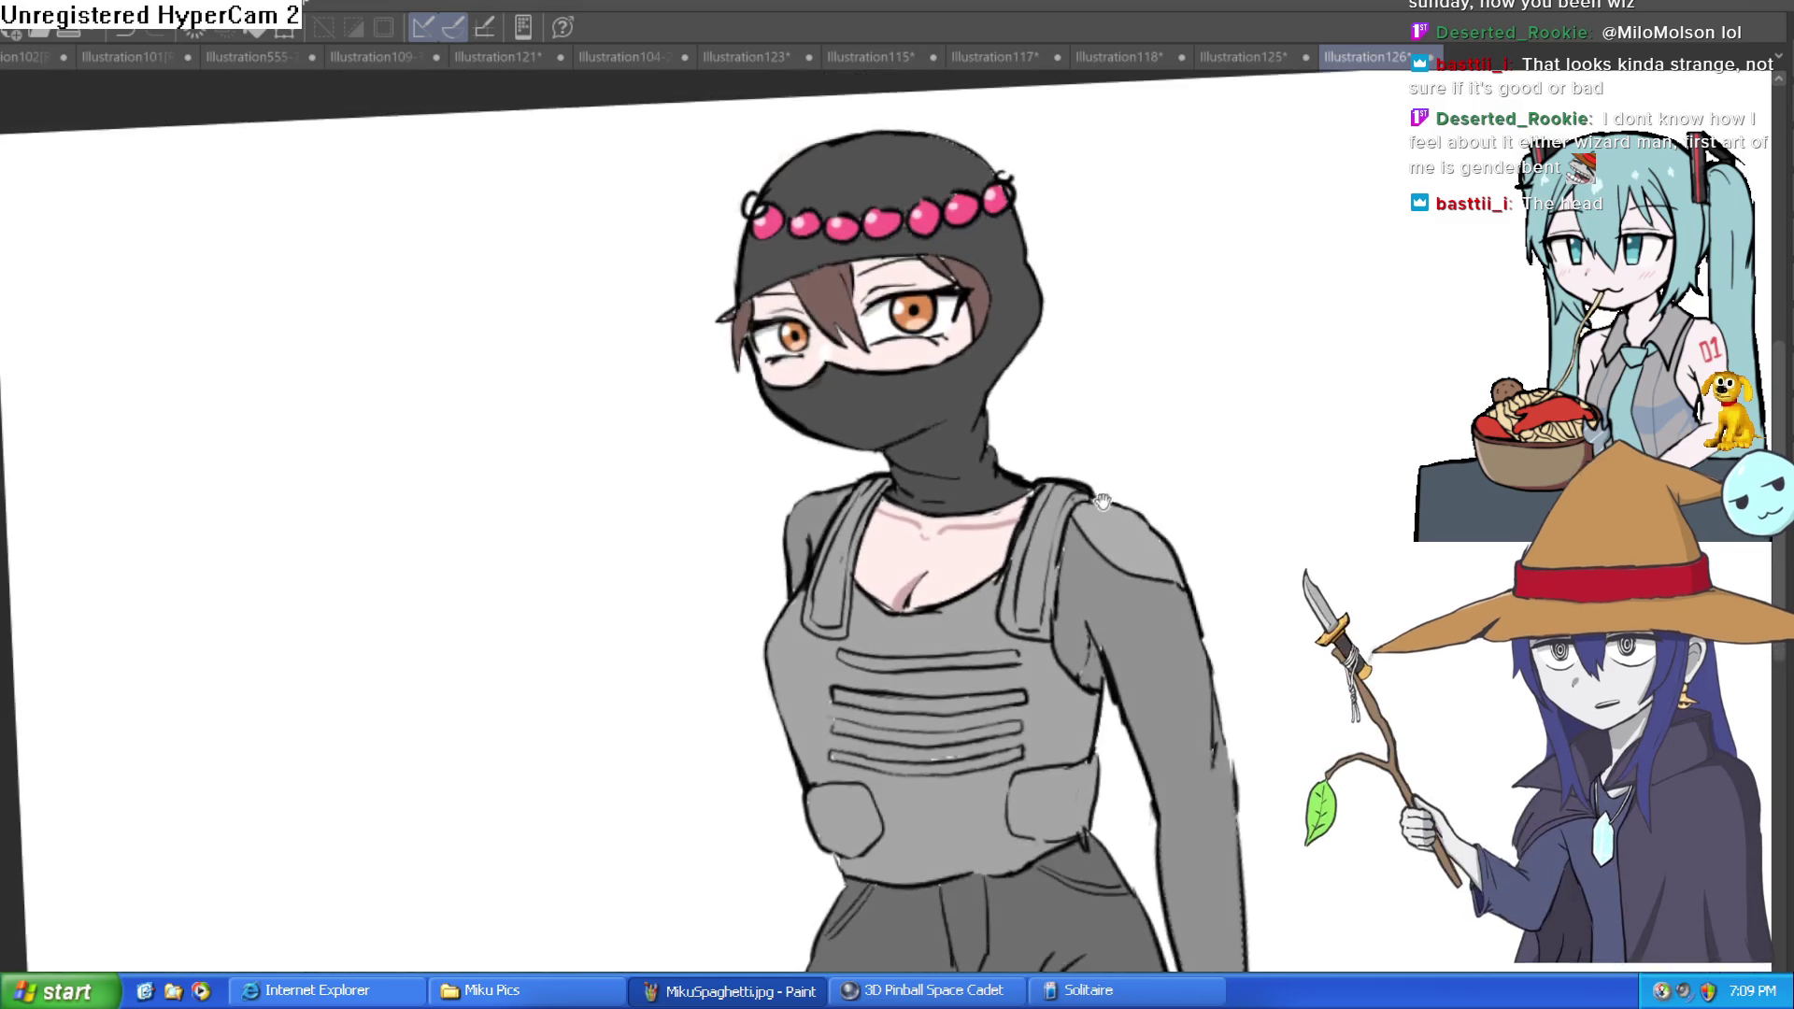
scroll(1021, 561, "up", 2)
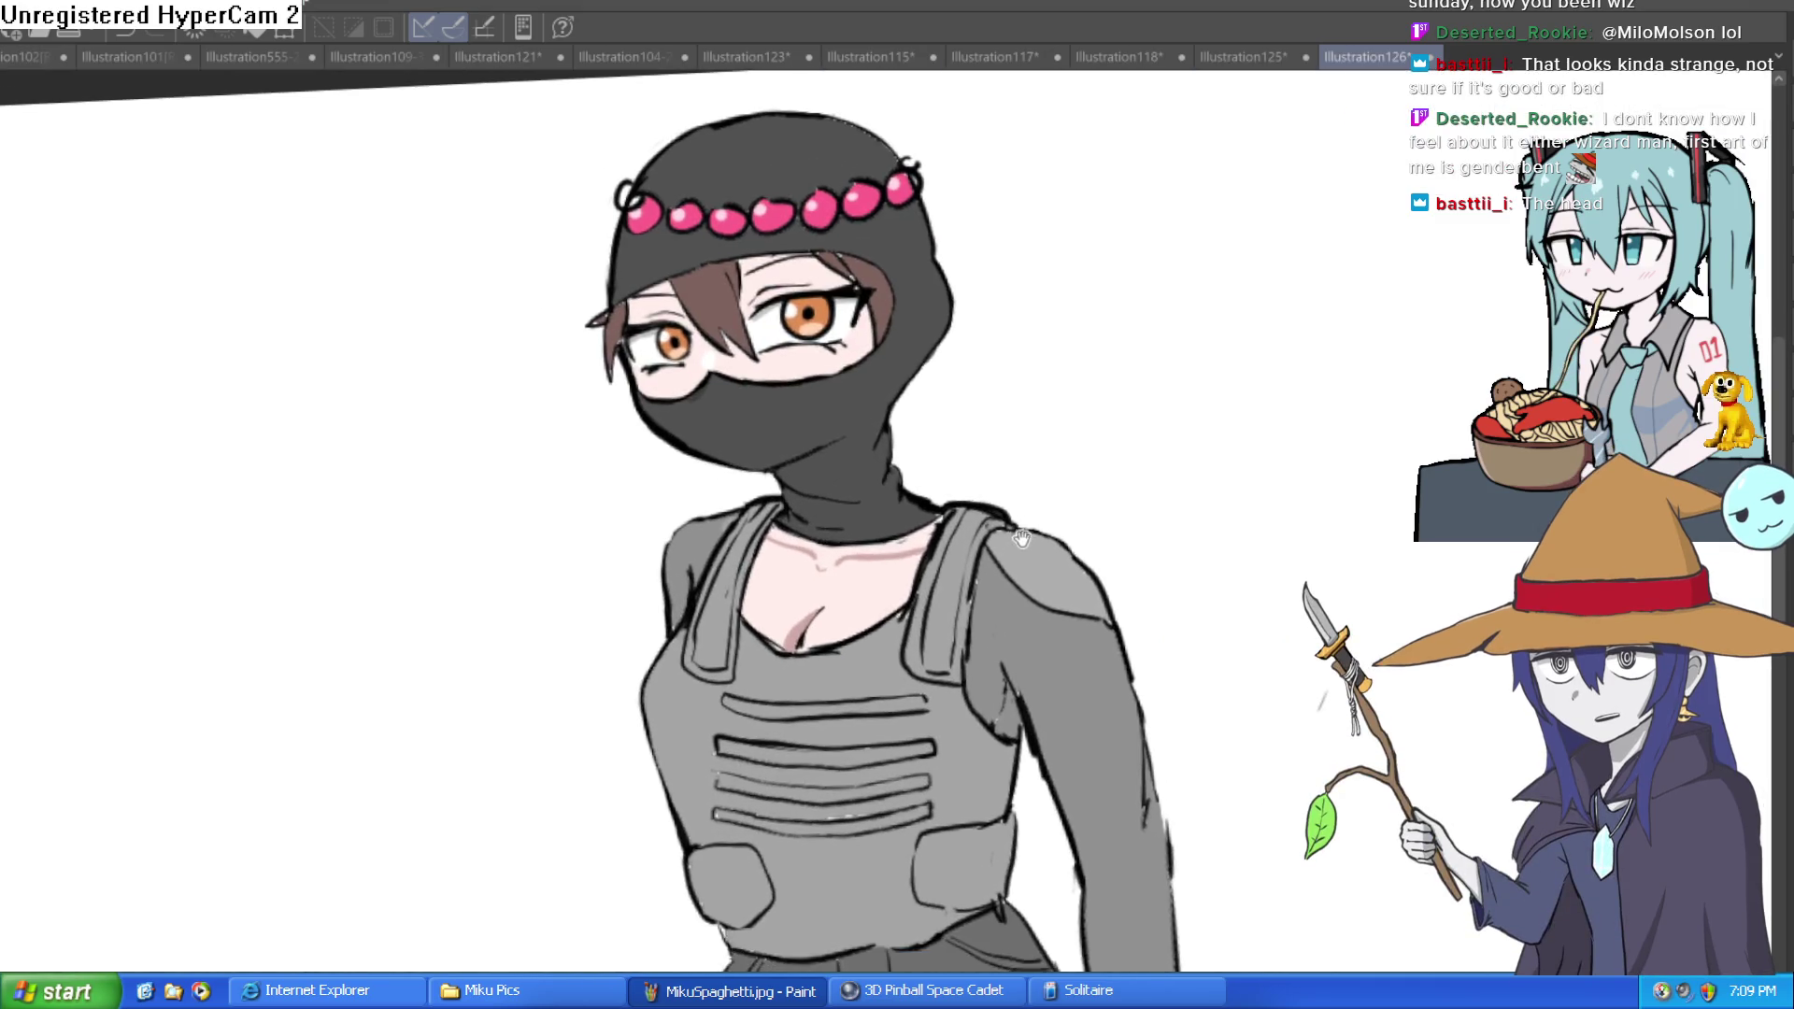
scroll(1019, 589, "up", 3)
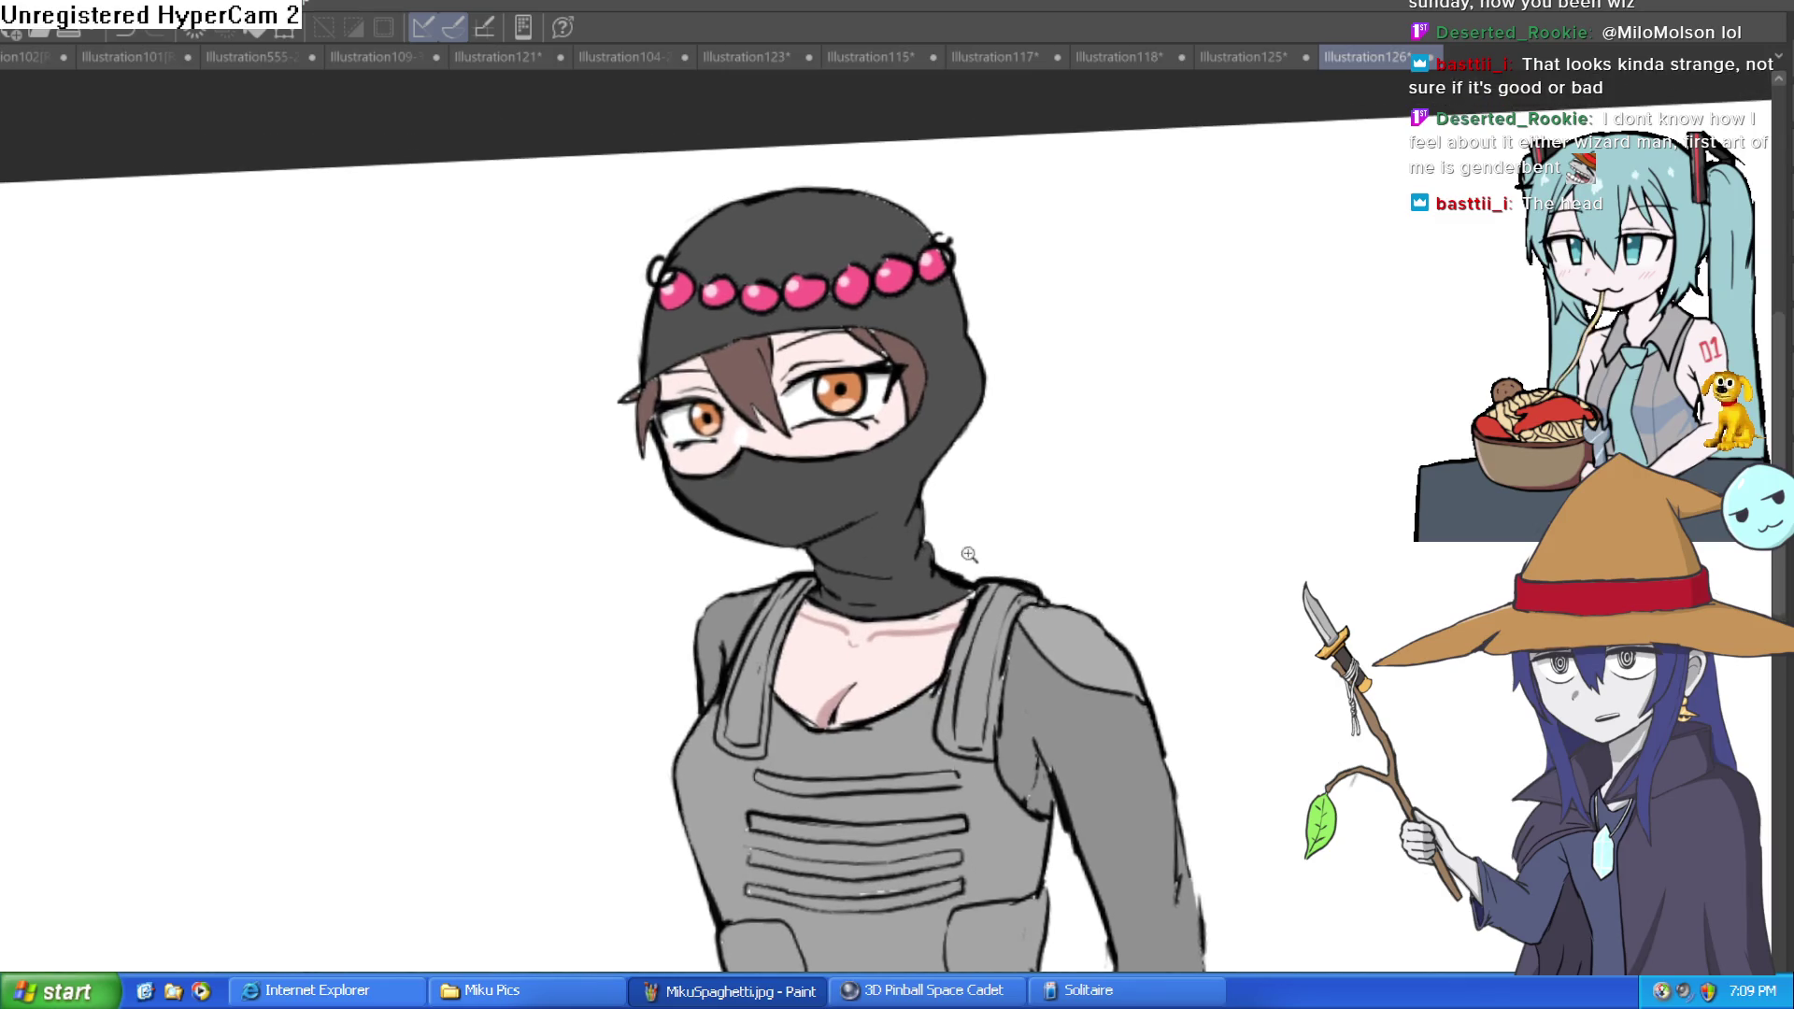
scroll(953, 496, "down", 1)
scroll(921, 521, "up", 2)
scroll(961, 527, "down", 1)
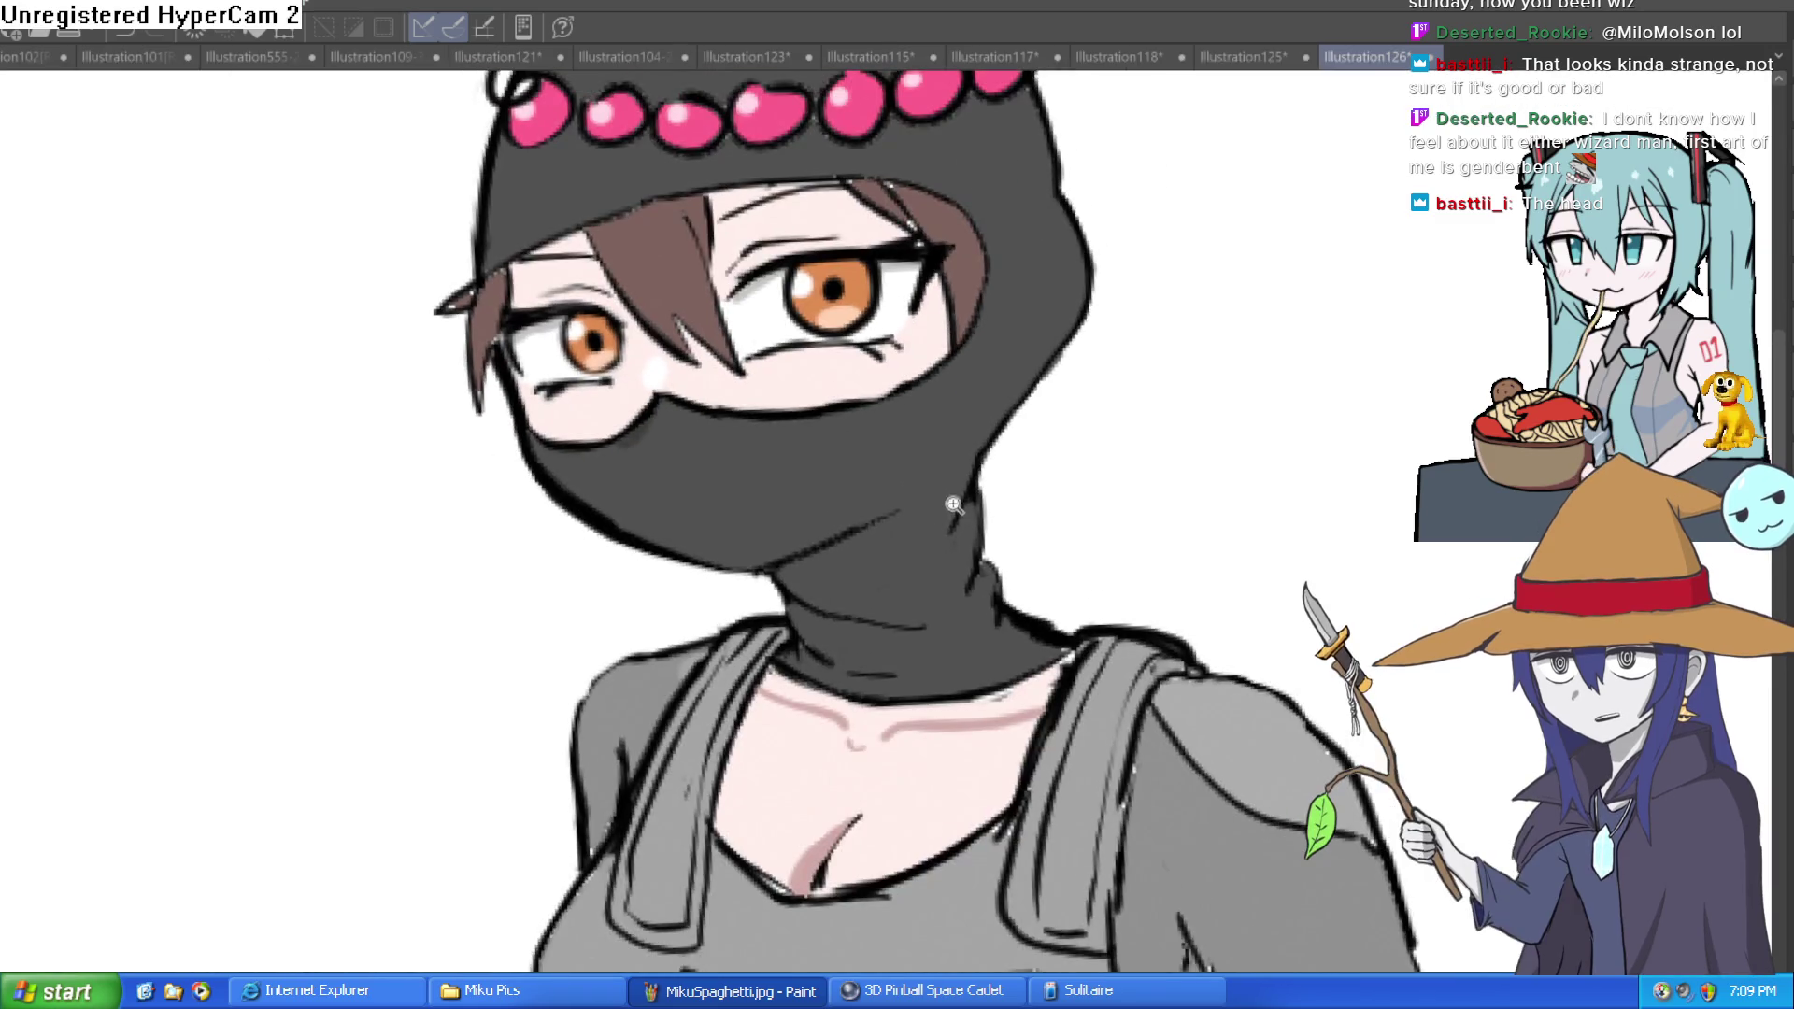
scroll(921, 539, "down", 1)
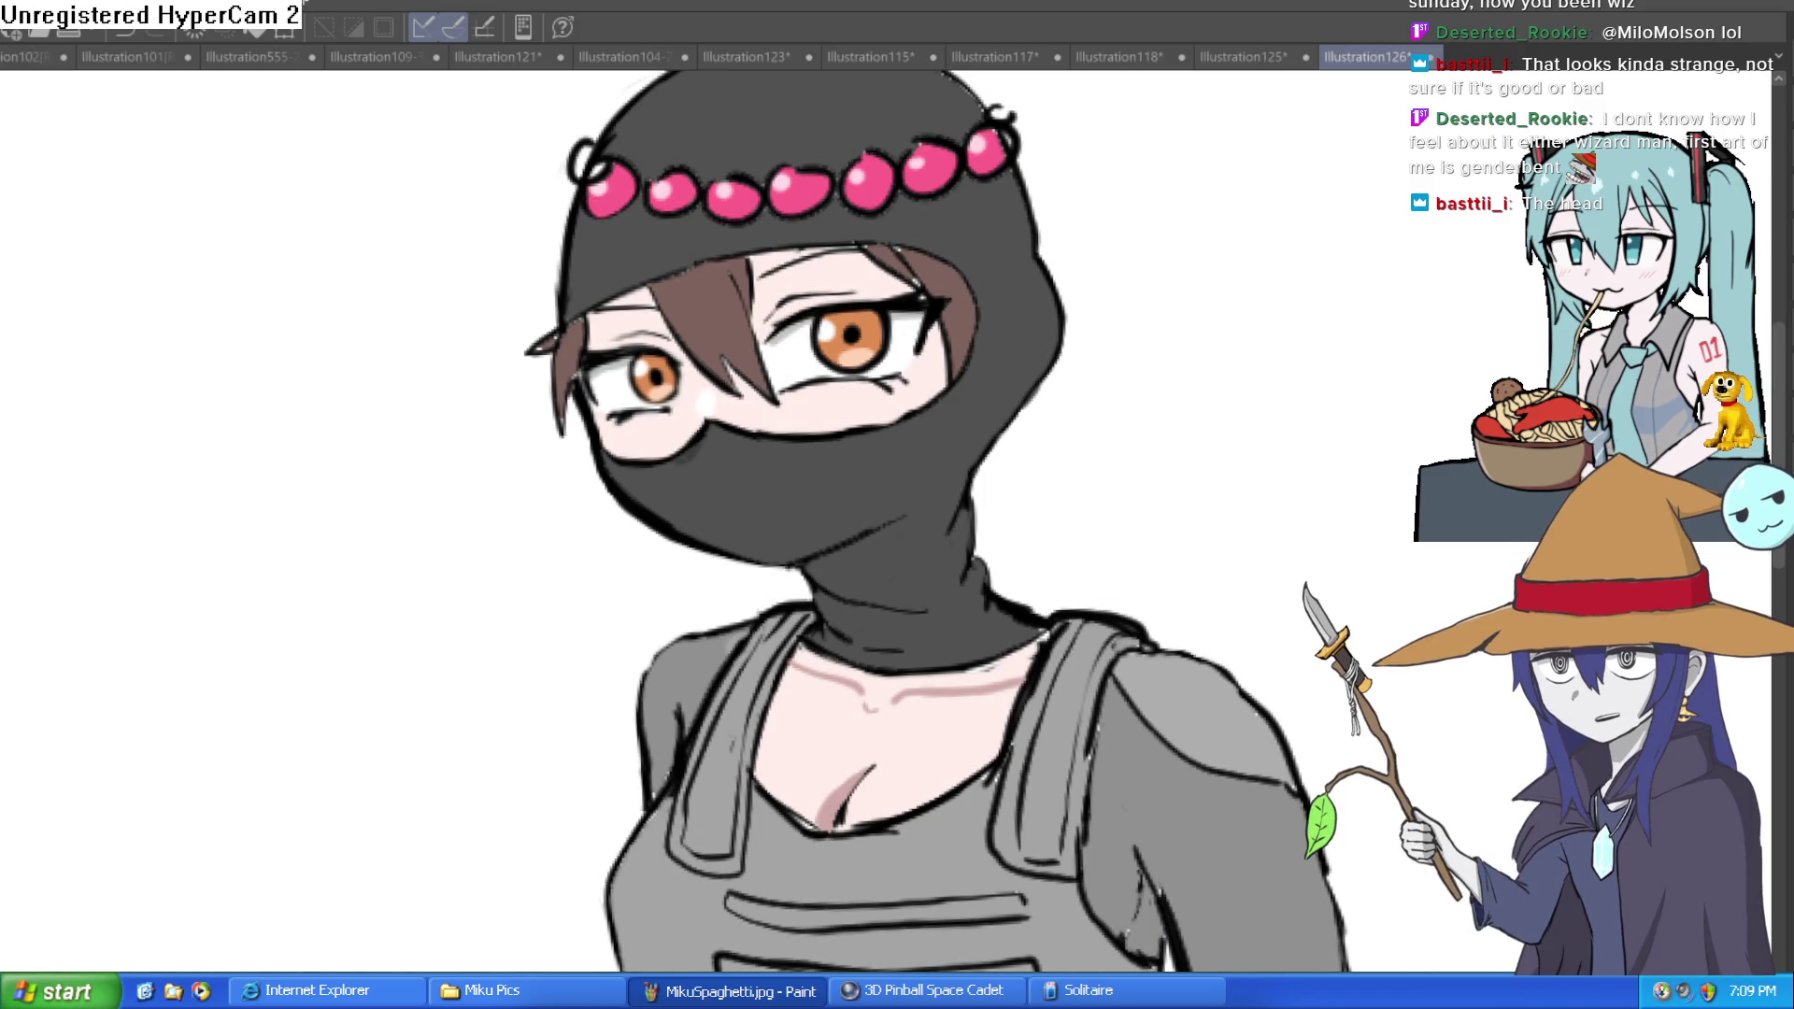
scroll(747, 420, "up", 2)
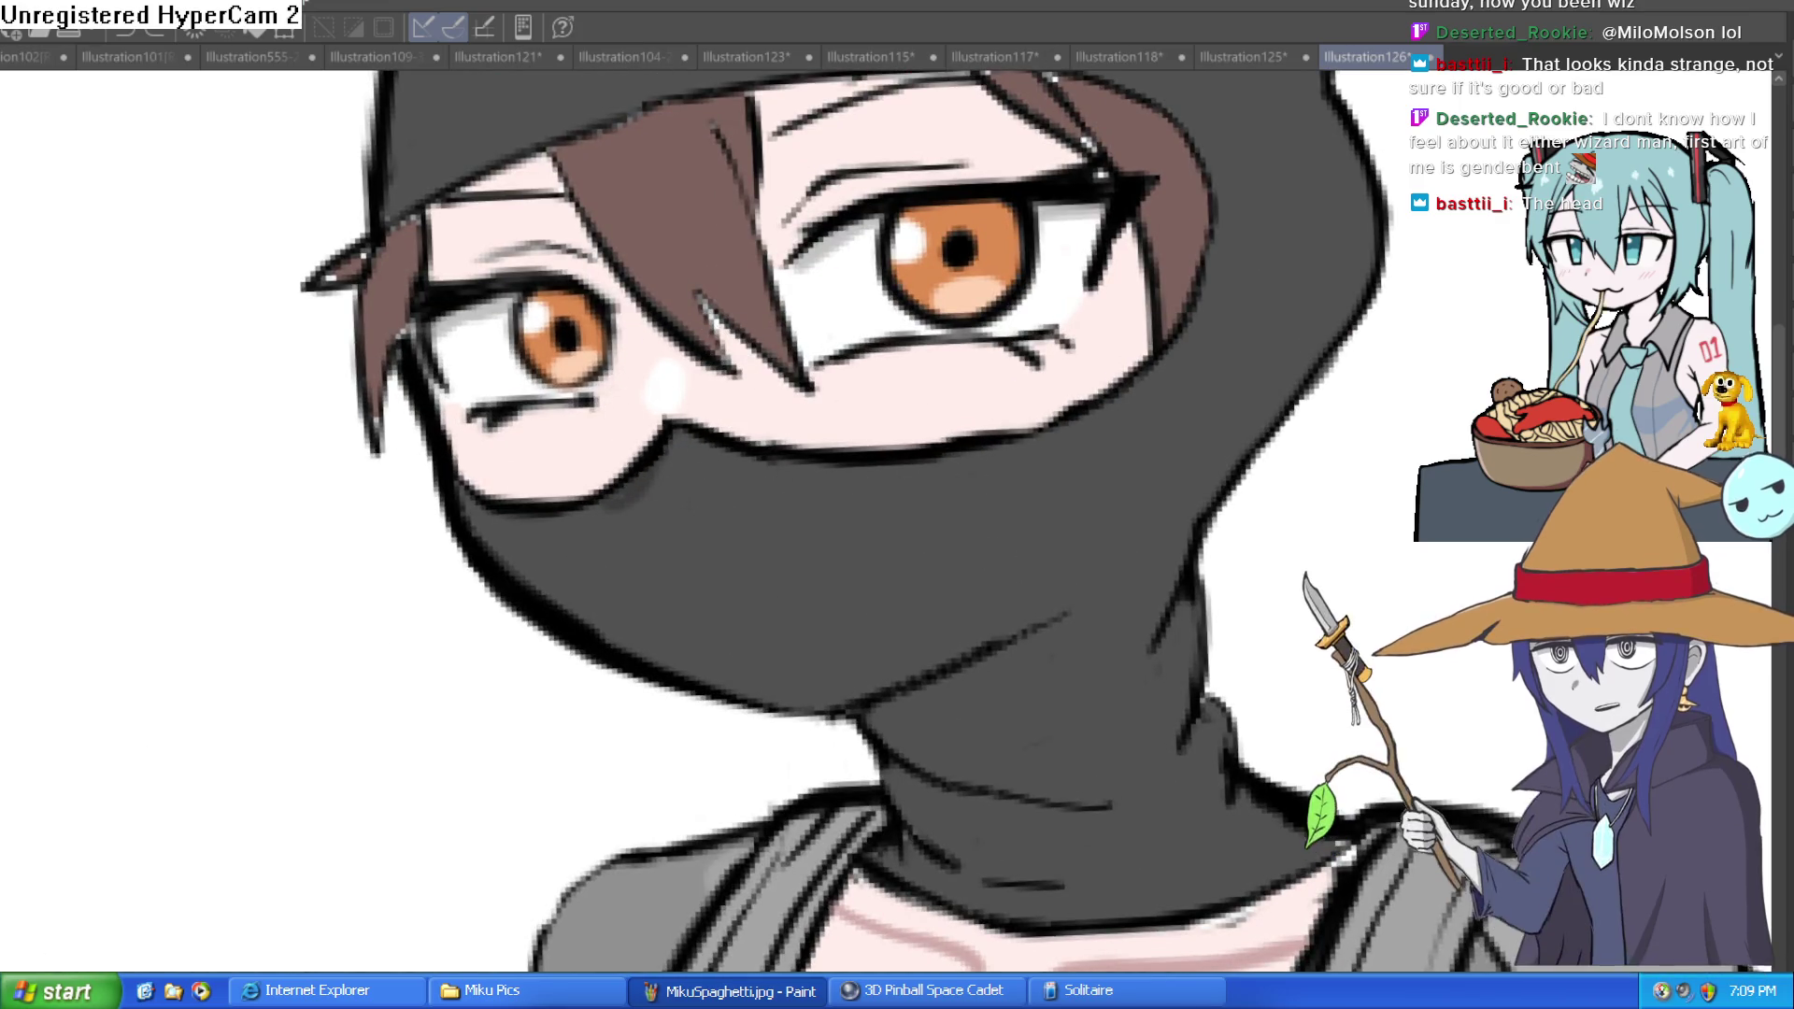
Step: Sketch red marks along the mask's mouth and jaw edge
left_click_drag(667, 413, 669, 428)
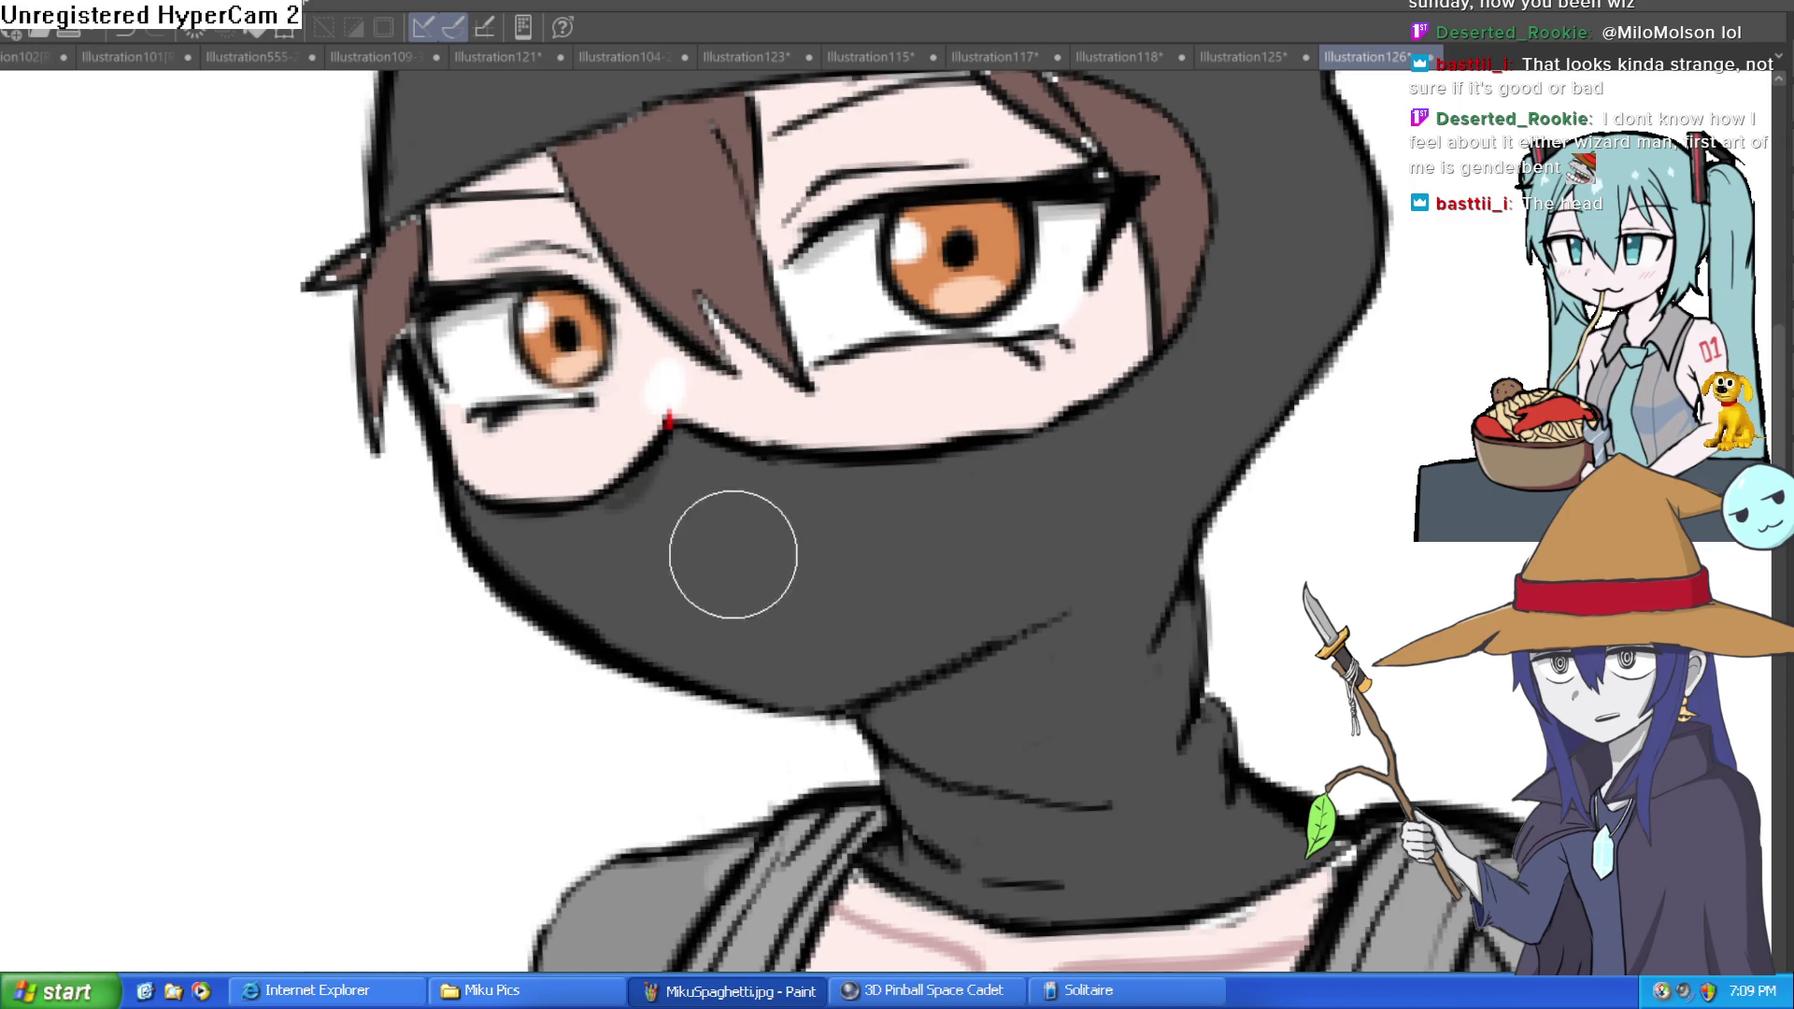
left_click_drag(702, 587, 822, 593)
scroll(1073, 496, "down", 2)
mouse_move(813, 512)
left_mouse_down()
mouse_move(721, 513)
mouse_move(893, 612)
left_mouse_up()
left_click_drag(1021, 561, 989, 526)
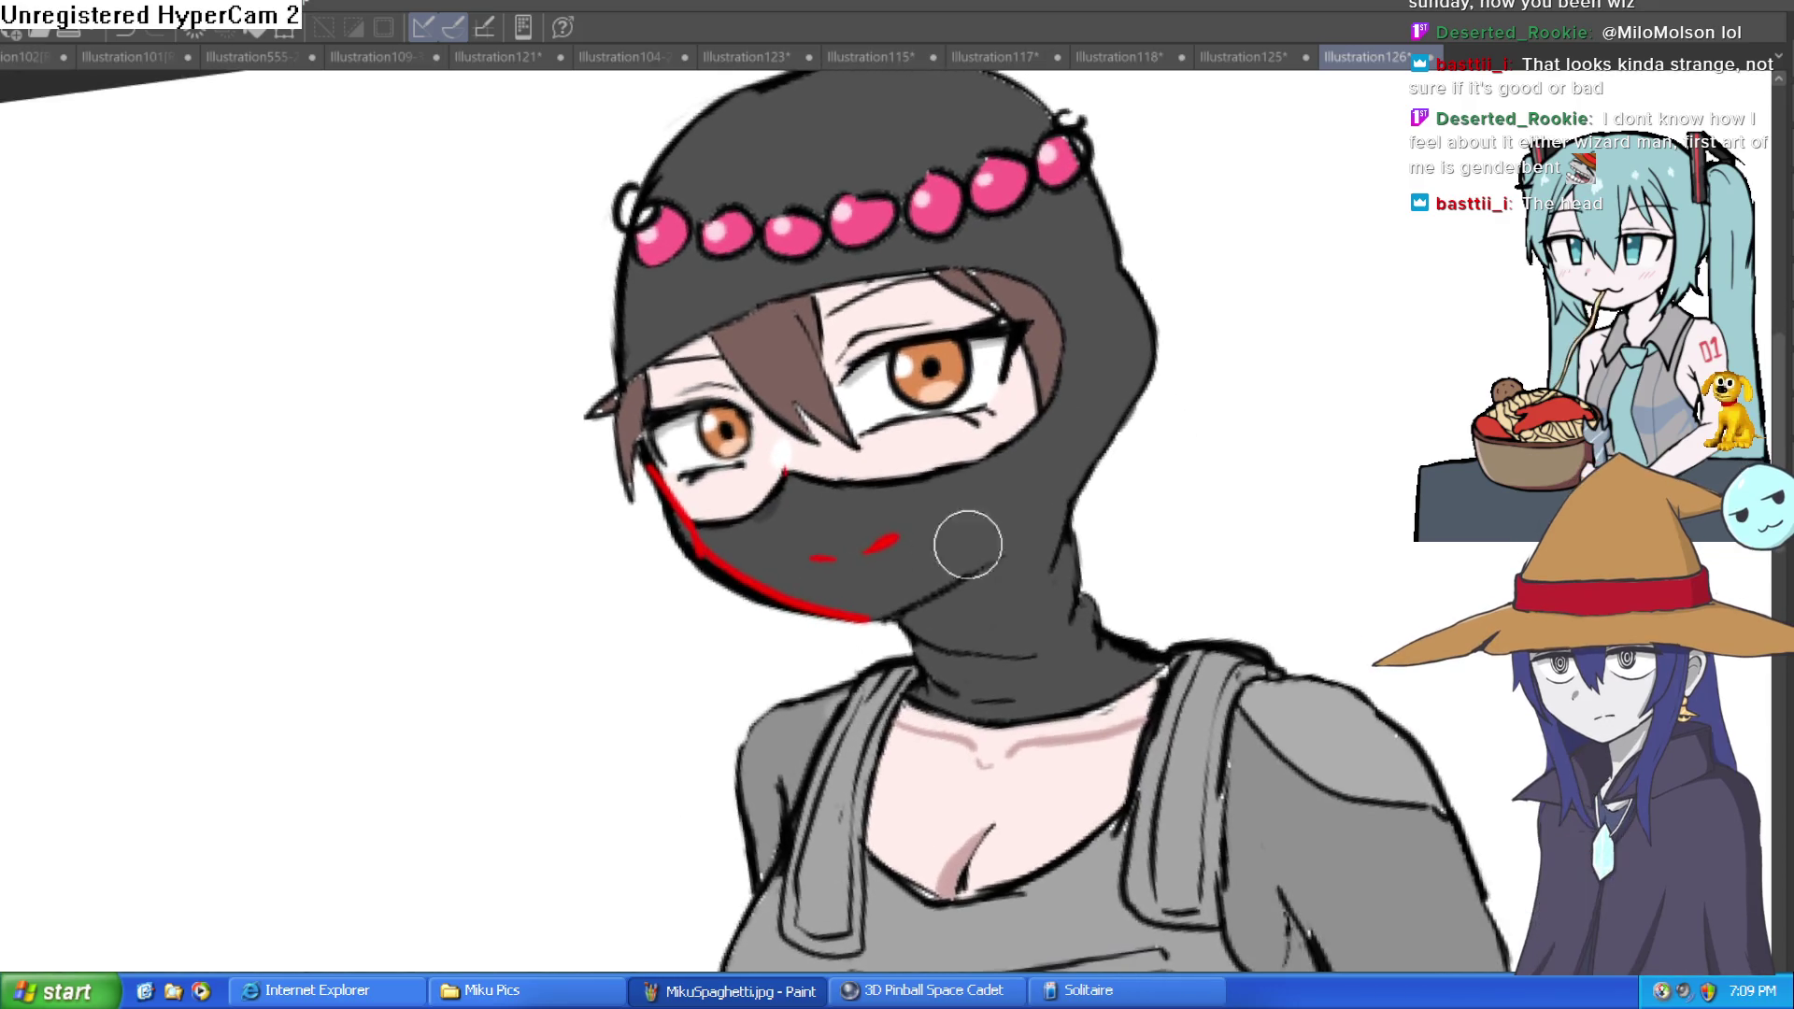
left_click_drag(892, 614, 1028, 556)
left_click_drag(1202, 453, 857, 414)
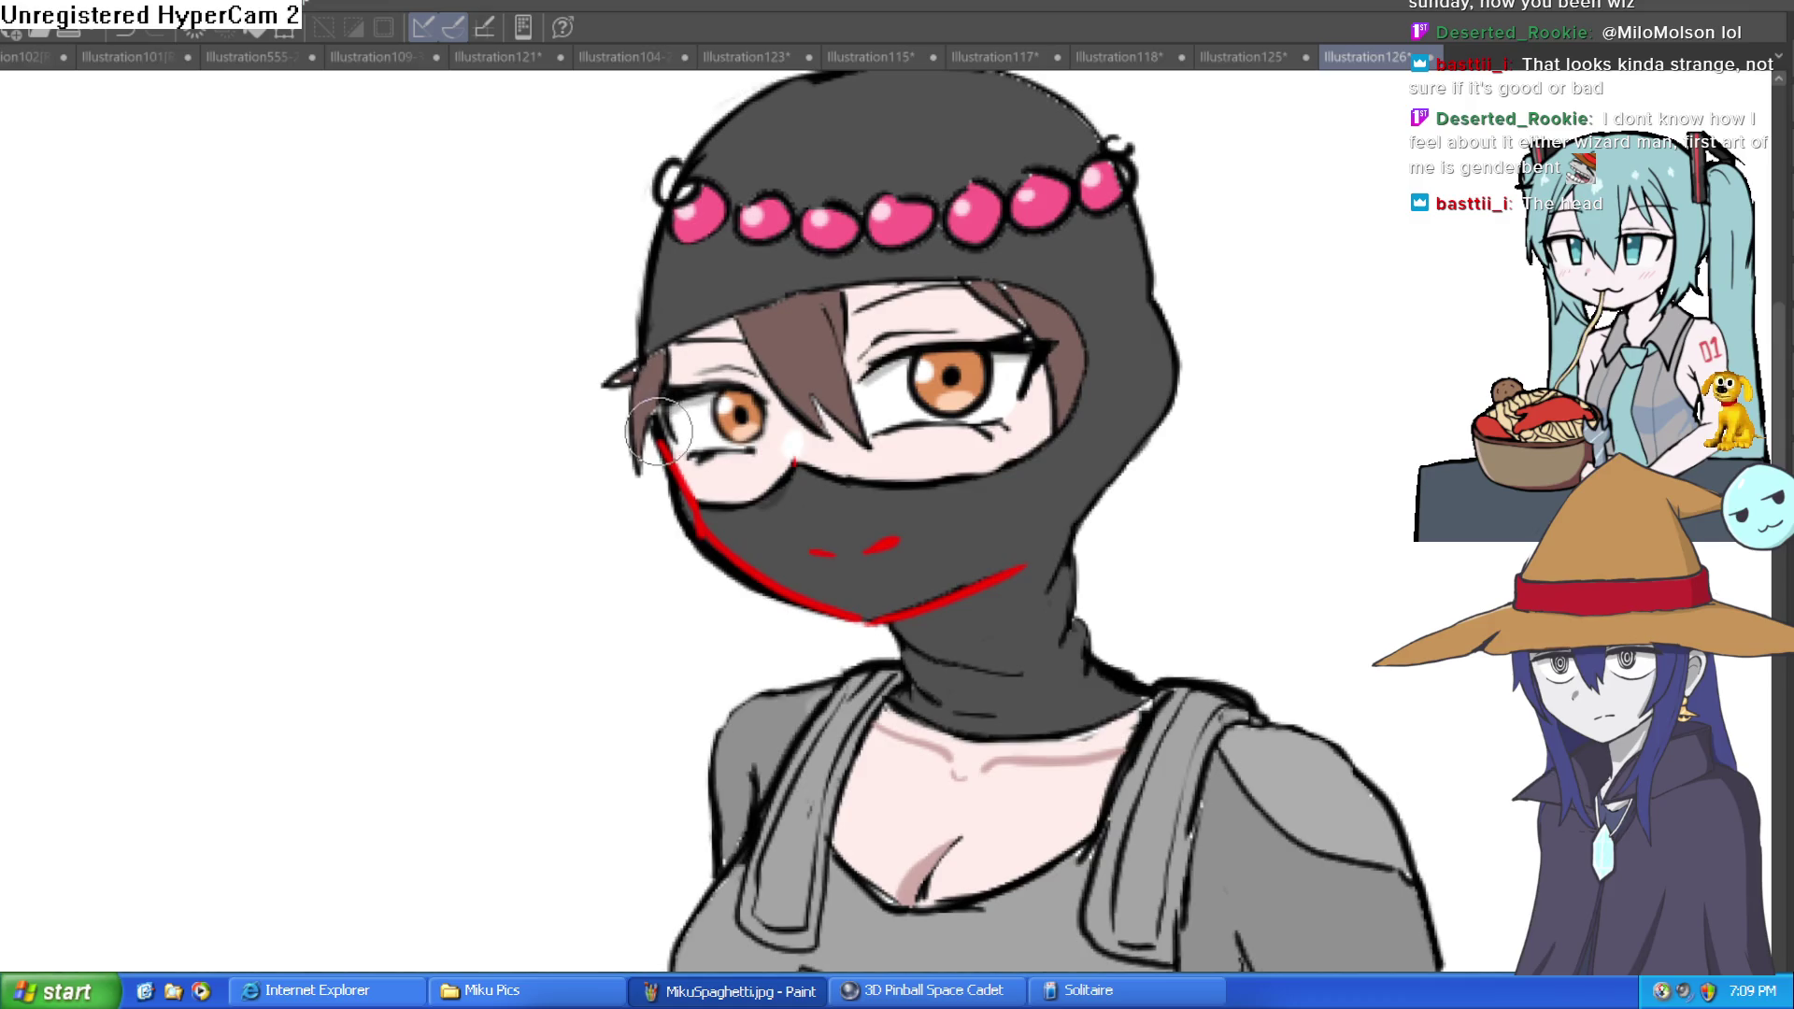
key("ctrl+plus")
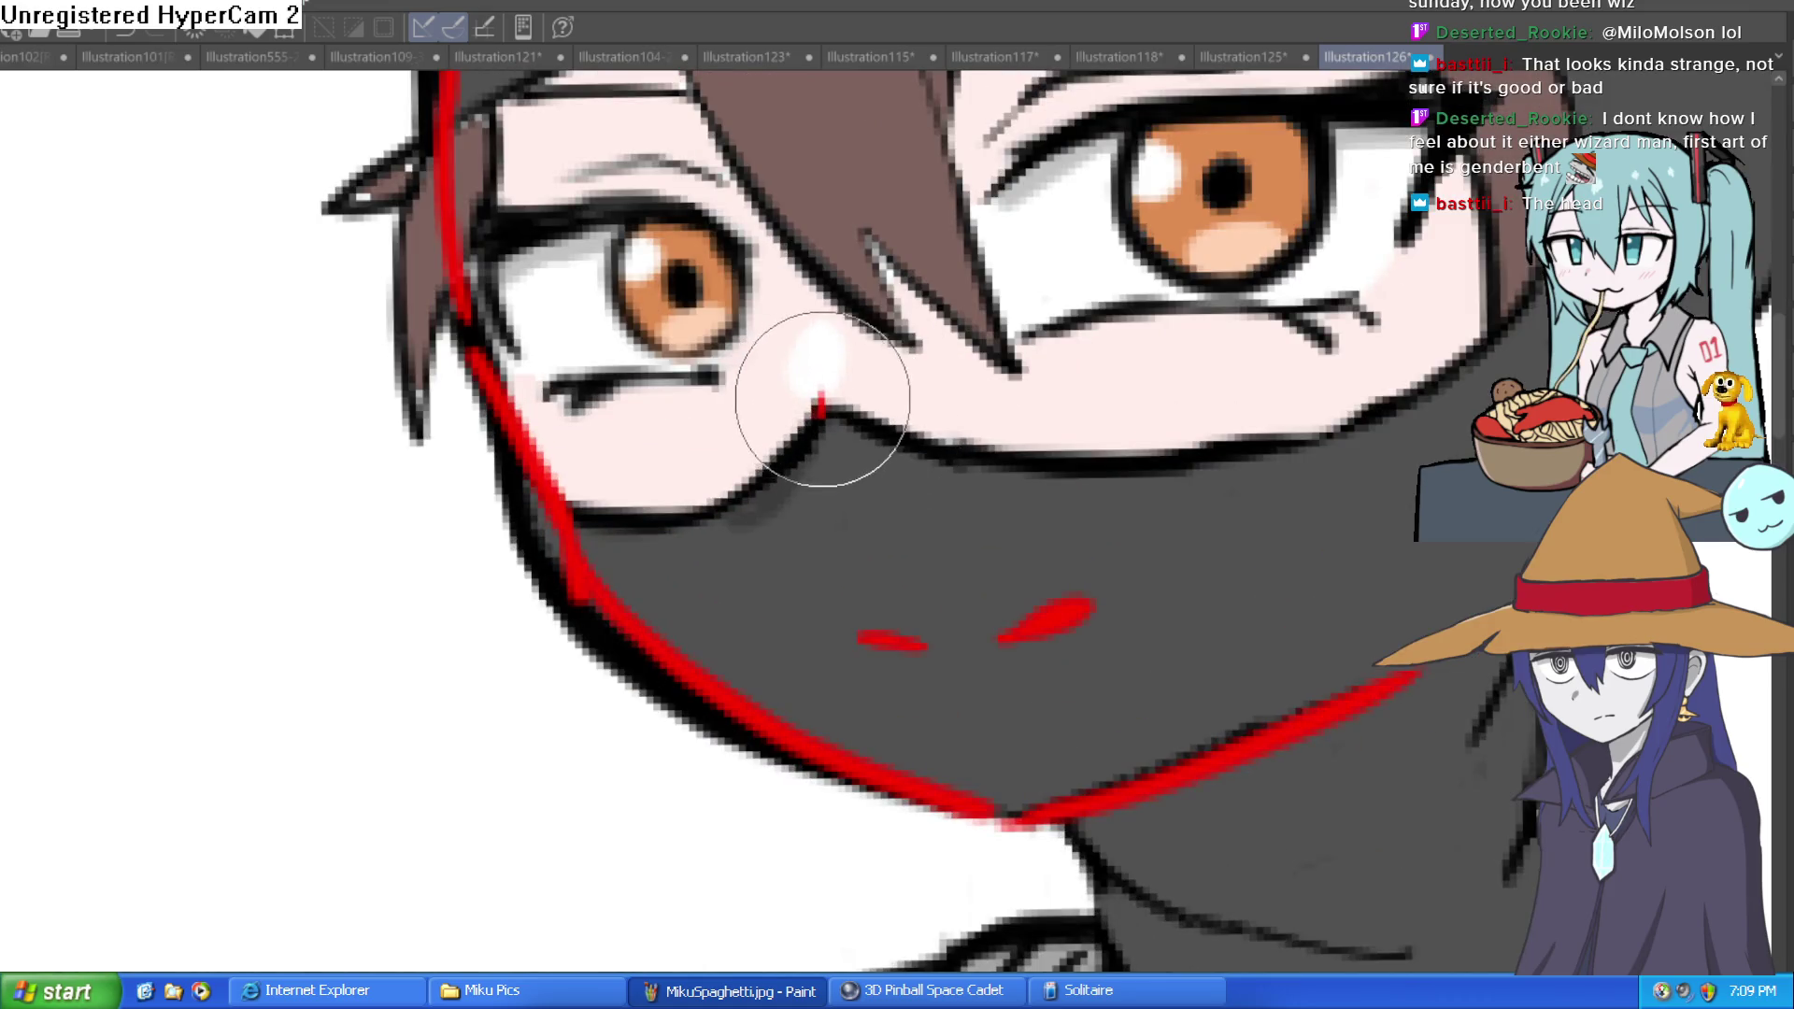
Step: Draw a red curve from above the left eye past the mask edge
mouse_move(739, 198)
left_mouse_down()
mouse_move(801, 420)
mouse_move(849, 513)
mouse_move(866, 509)
left_mouse_up()
left_click_drag(984, 501, 945, 498)
scroll(945, 498, "down", 4)
scroll(1057, 533, "up", 6)
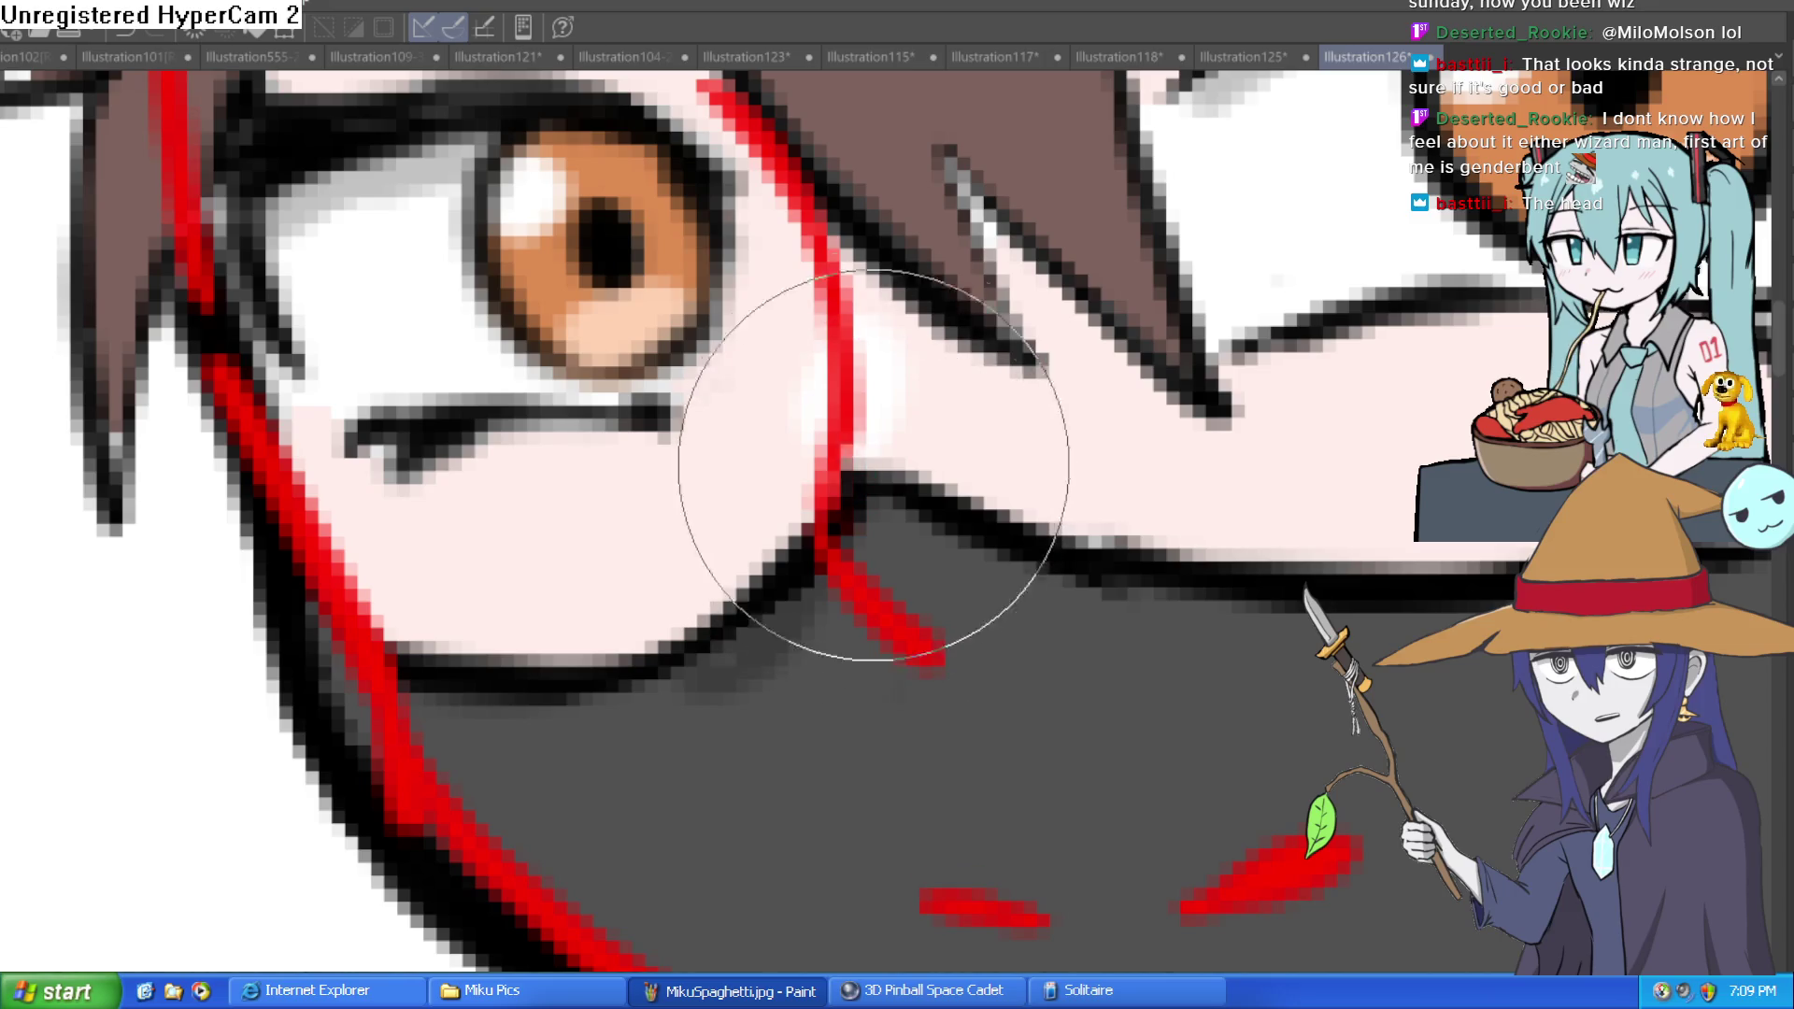
scroll(1171, 498, "down", 5)
scroll(1081, 476, "up", 5)
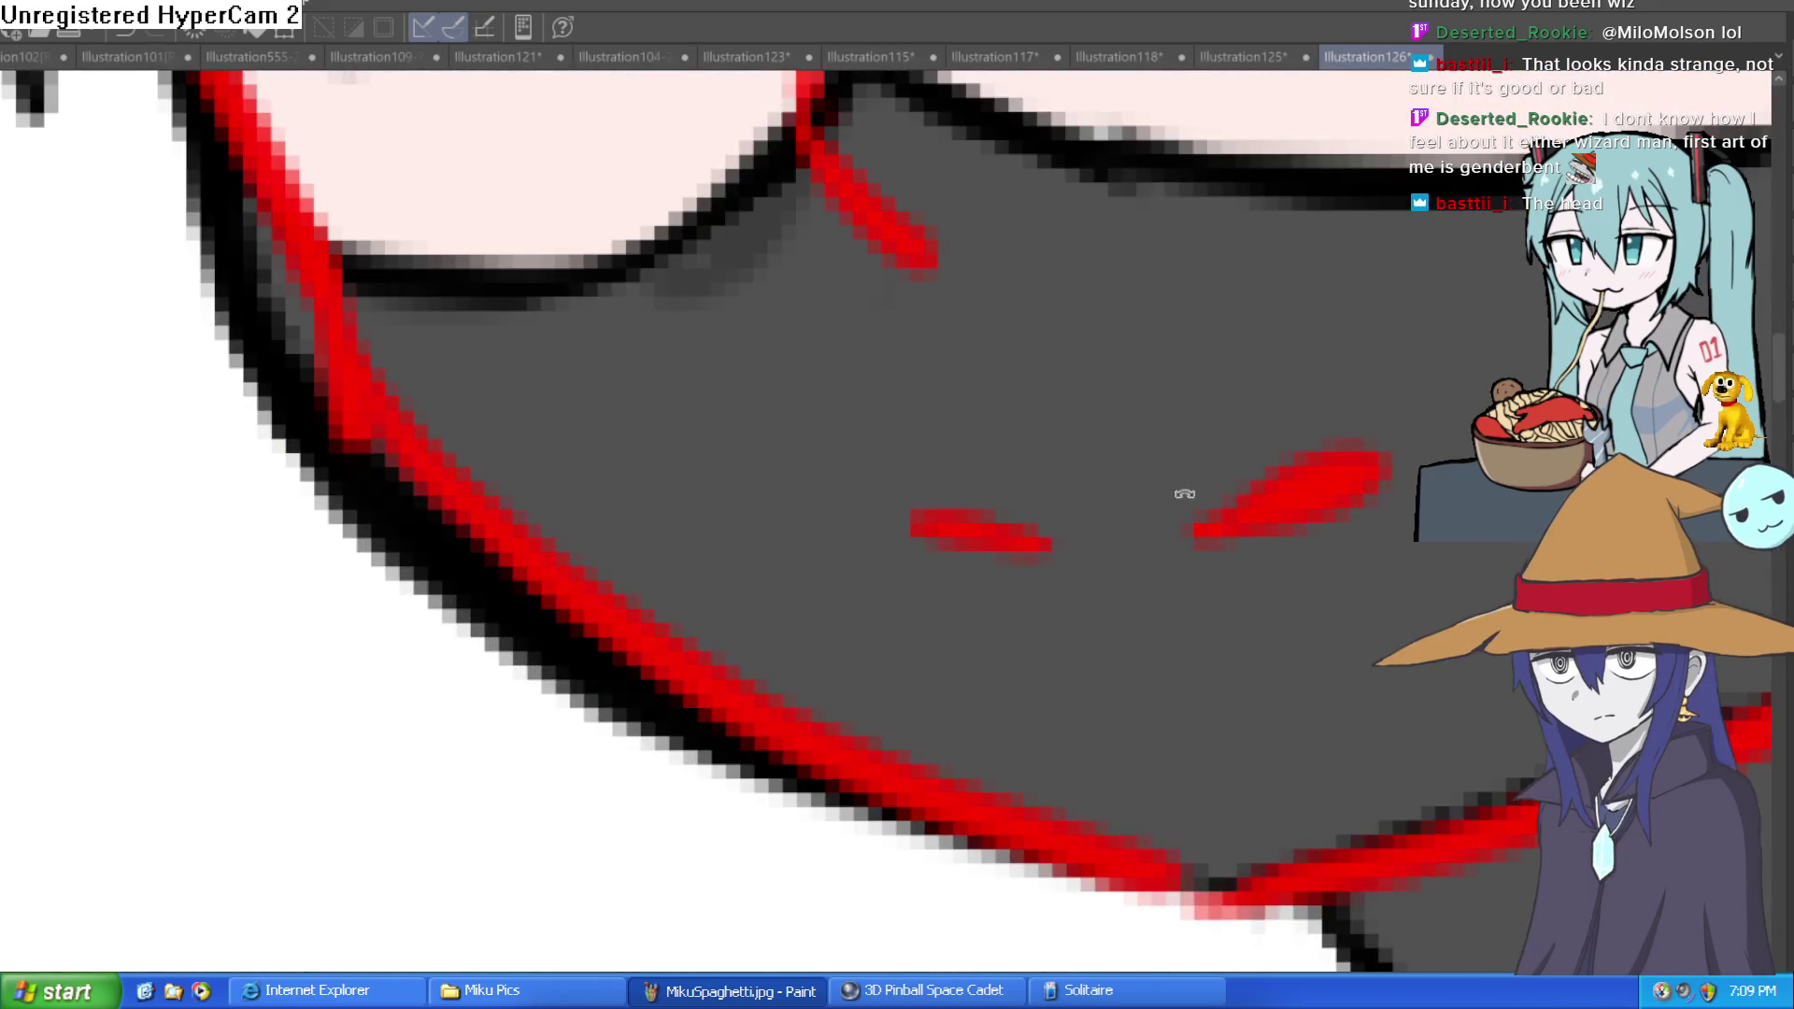
left_click_drag(1158, 501, 760, 761)
mouse_move(930, 536)
left_mouse_down()
mouse_move(1202, 501)
mouse_move(1361, 340)
left_mouse_up()
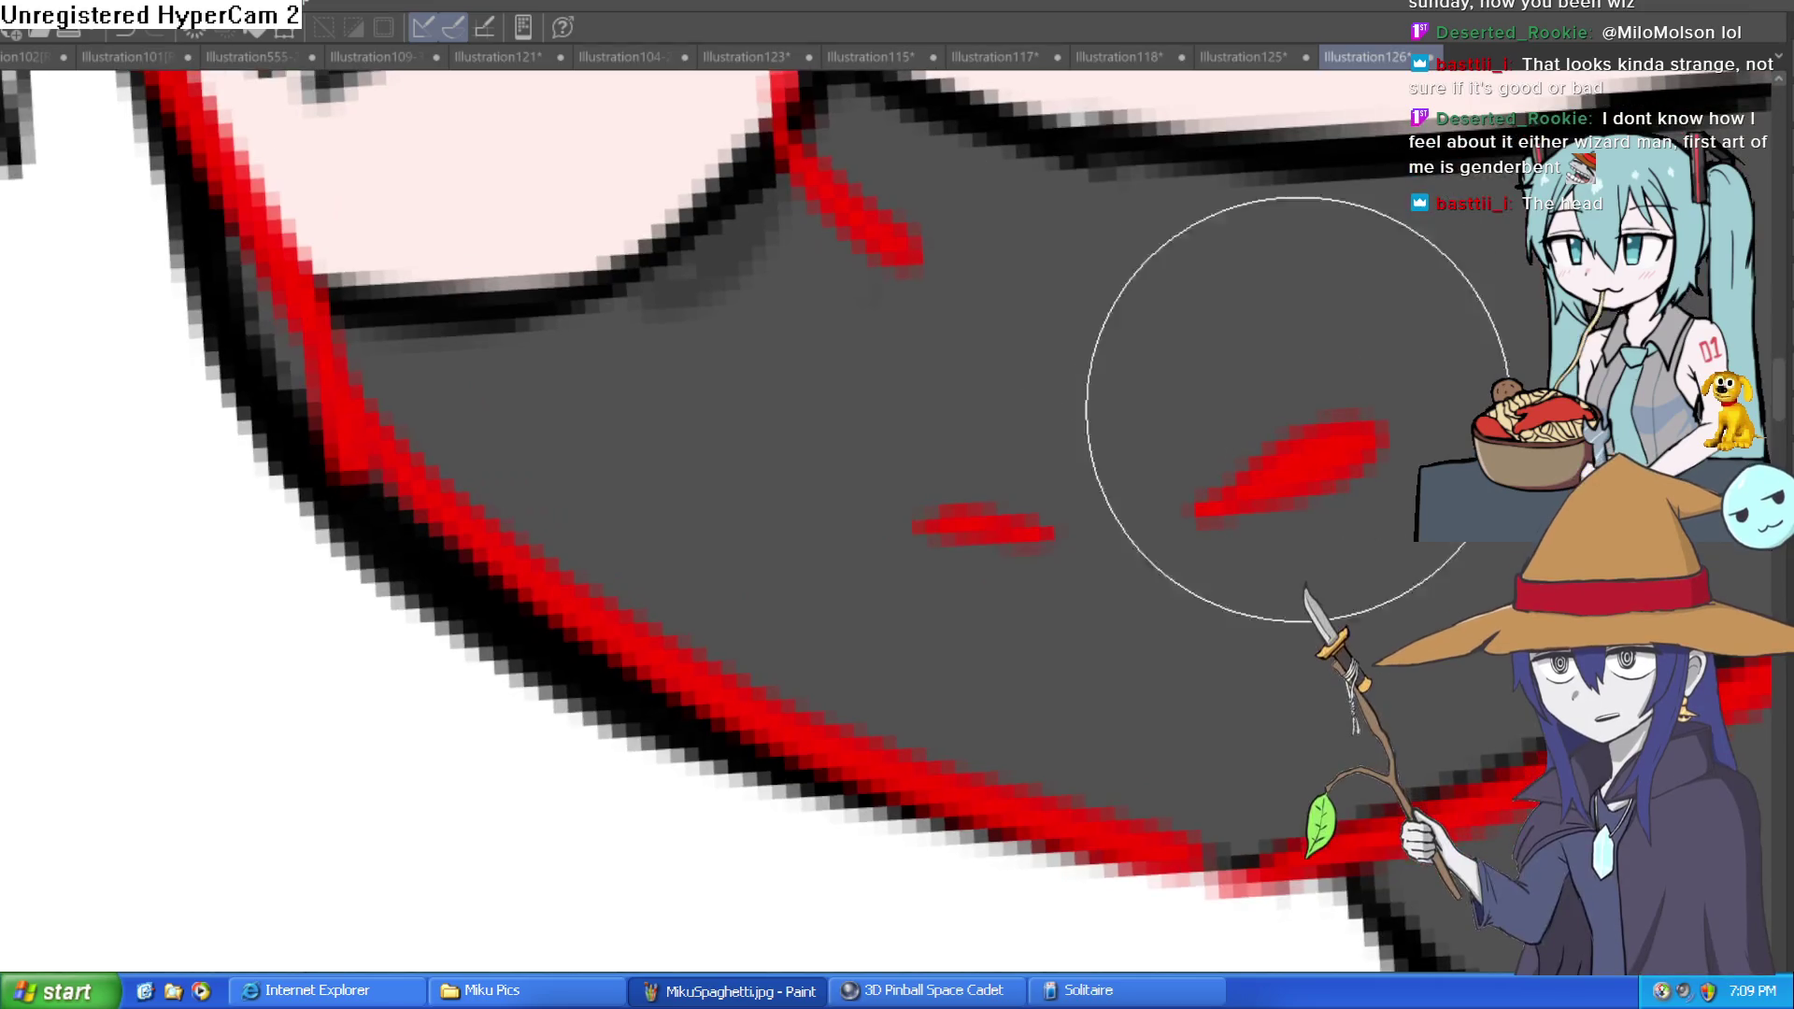
Step: Join the right red mouth stroke's pieces with a red check mark
mouse_move(1308, 524)
left_mouse_down()
mouse_move(1170, 520)
mouse_move(1342, 501)
left_mouse_up()
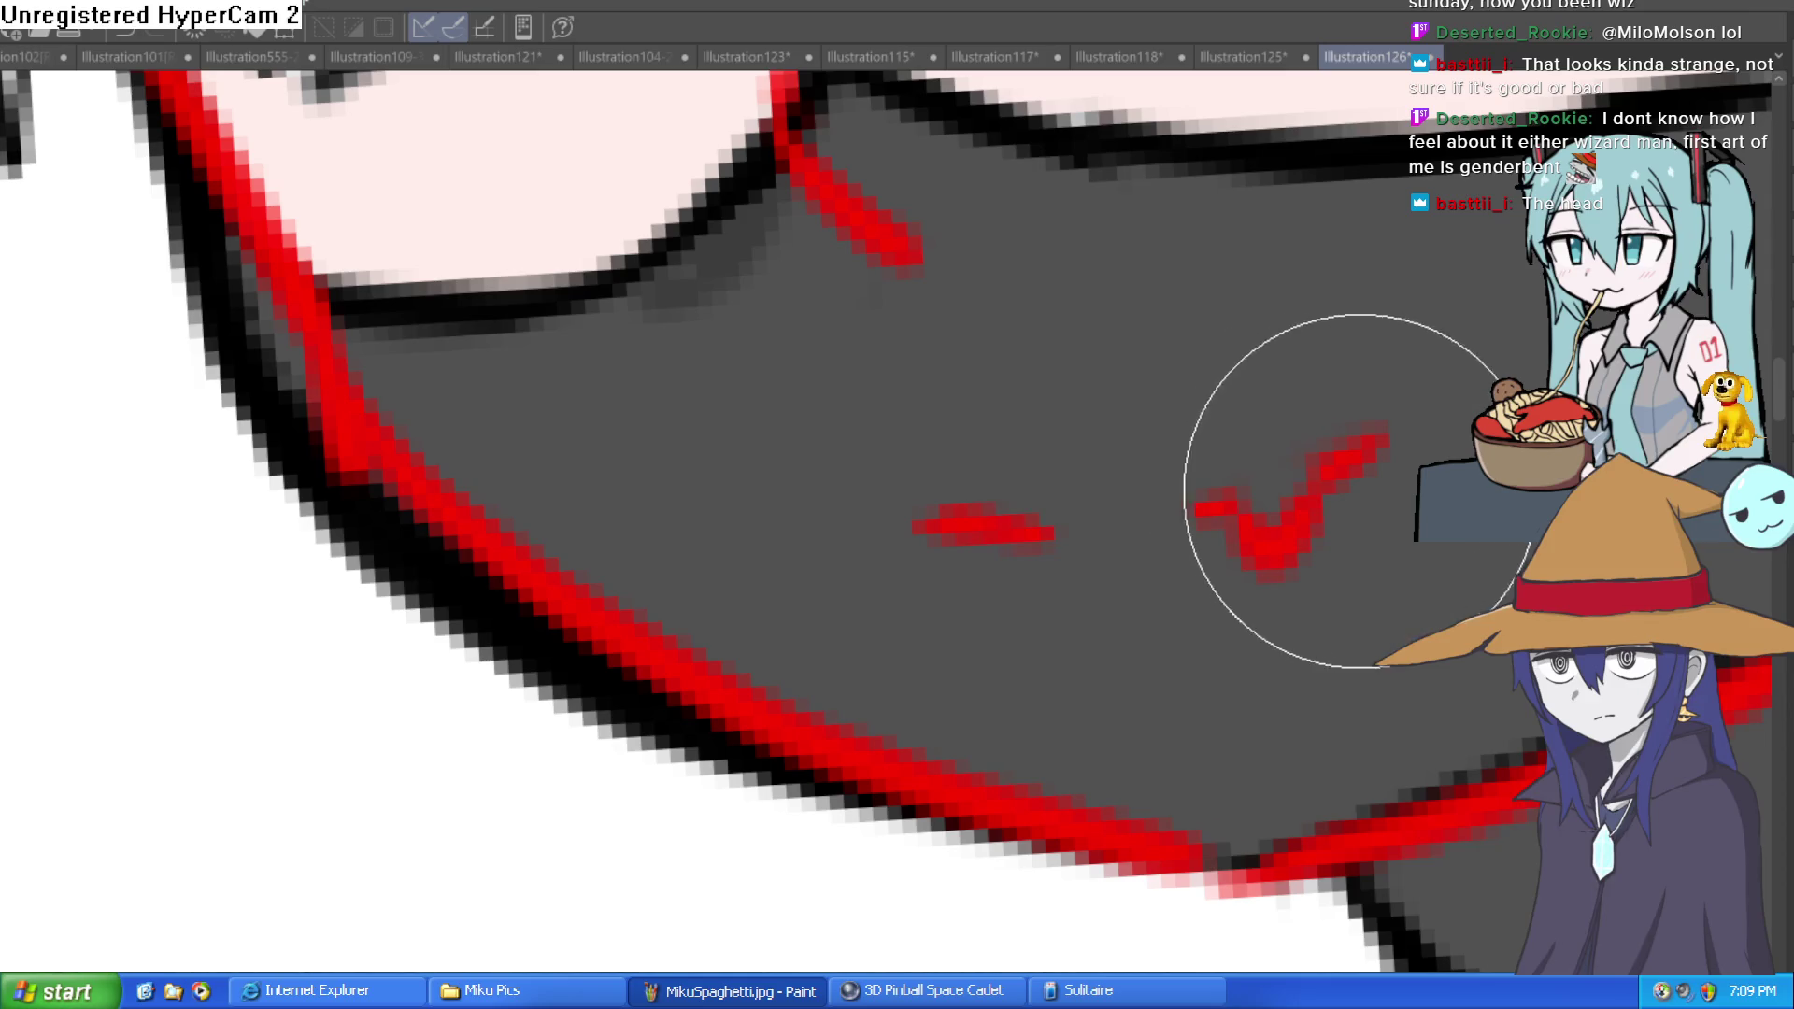
key("ctrl+z")
left_click_drag(1234, 513, 1361, 475)
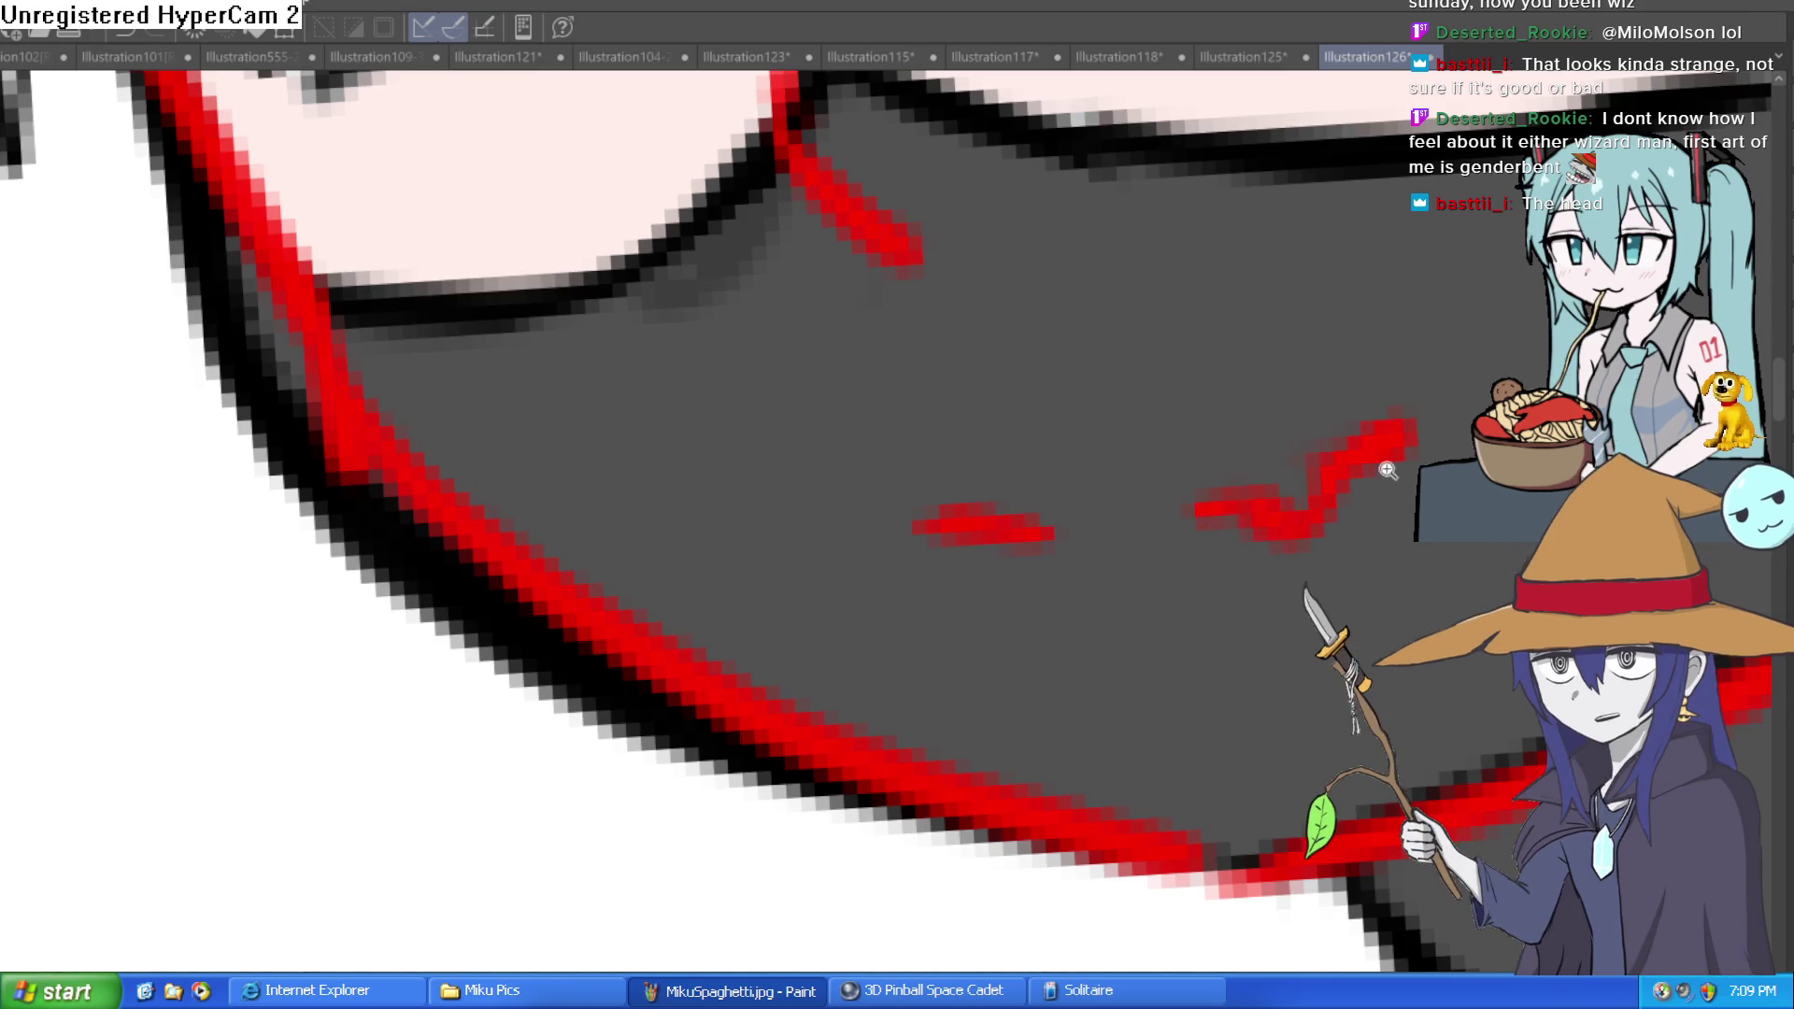
scroll(1224, 522, "down", 5)
scroll(1223, 522, "down", 4)
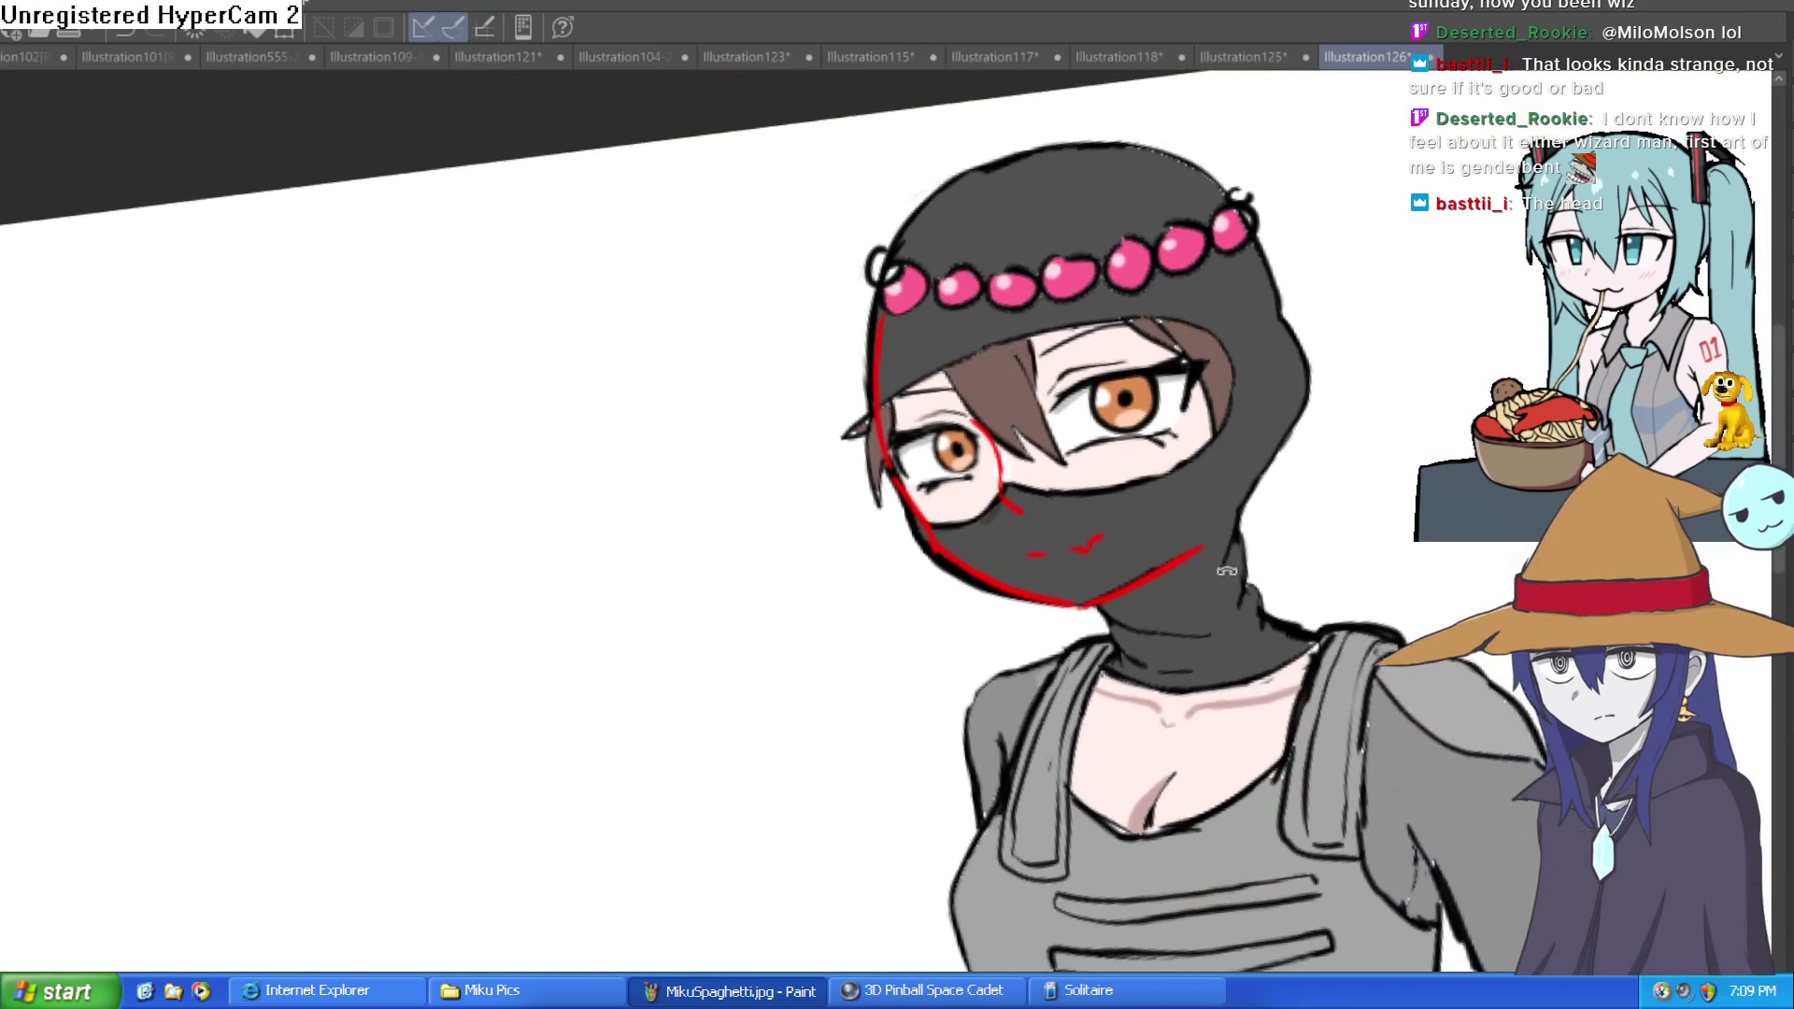
left_click_drag(1215, 567, 1273, 607)
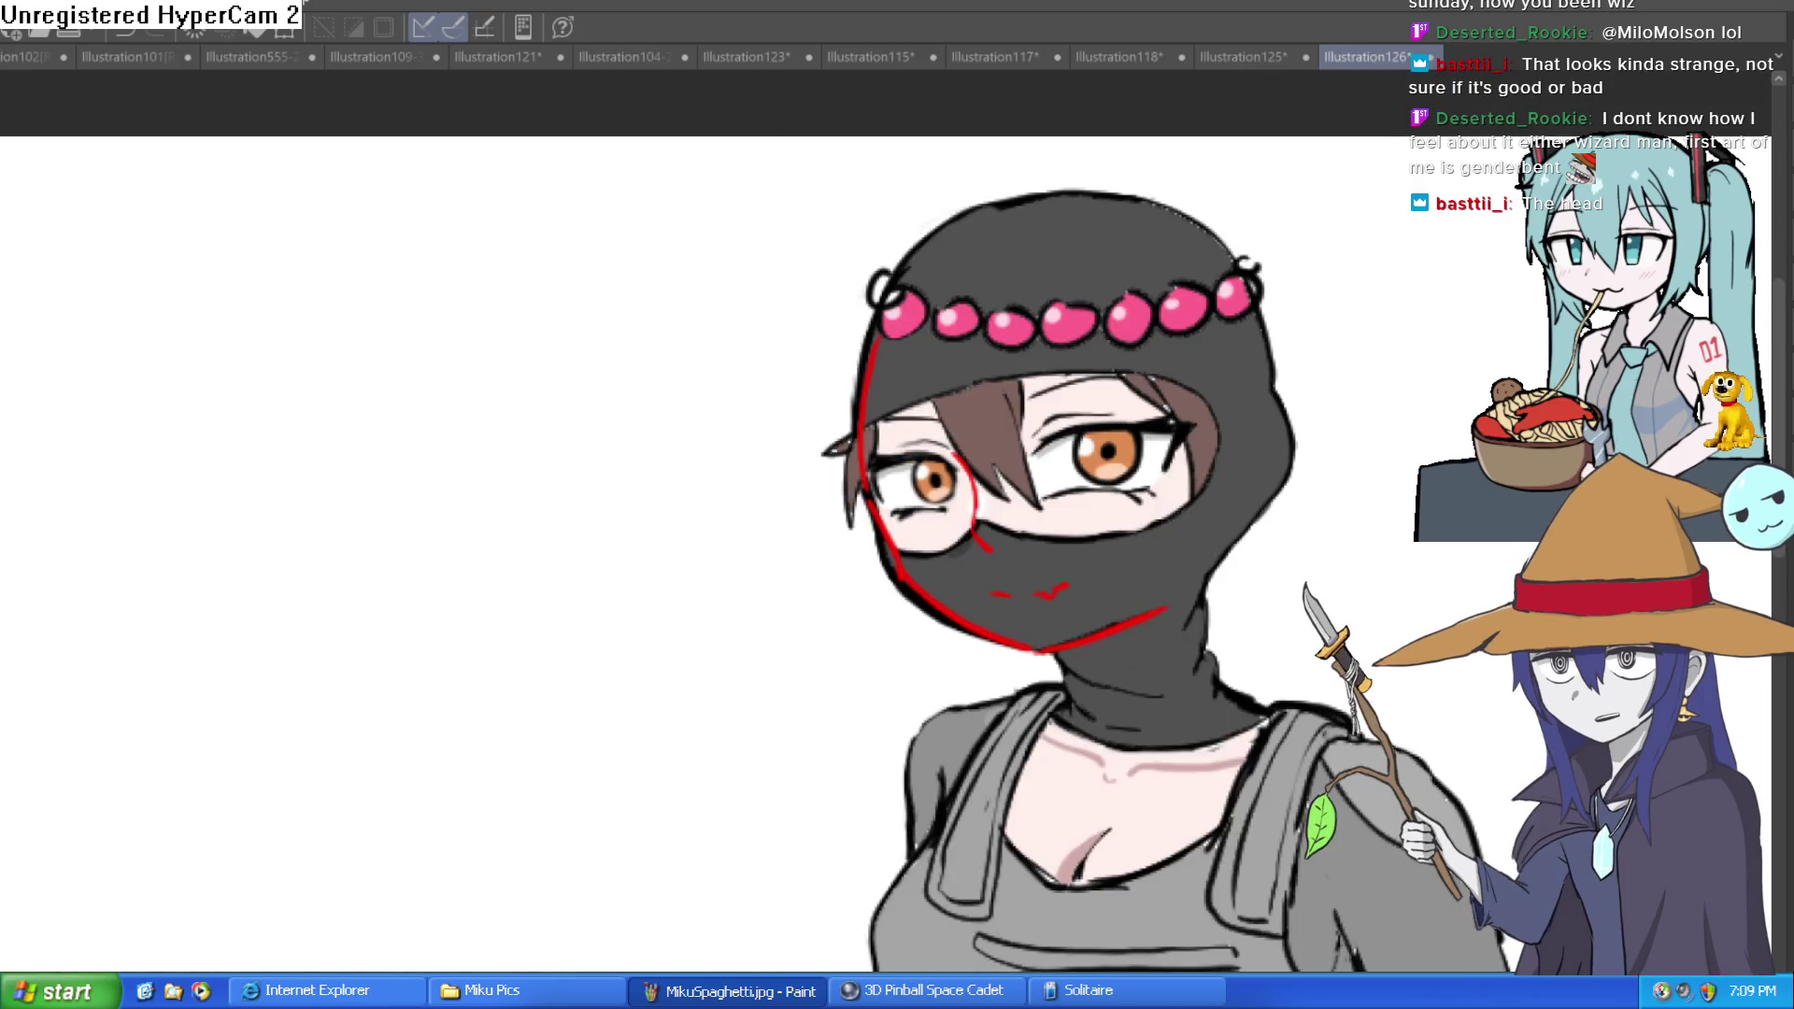
Step: Undo the red sketch lines so the face is clean again
key("ctrl+z")
mouse_move(1430, 626)
left_mouse_down()
mouse_move(1361, 557)
mouse_move(1316, 581)
mouse_move(1233, 523)
mouse_move(1209, 463)
mouse_move(1173, 482)
mouse_move(1134, 641)
mouse_move(1157, 629)
mouse_move(1132, 638)
left_mouse_up()
scroll(1316, 581, "down", 3)
scroll(1148, 636, "up", 2)
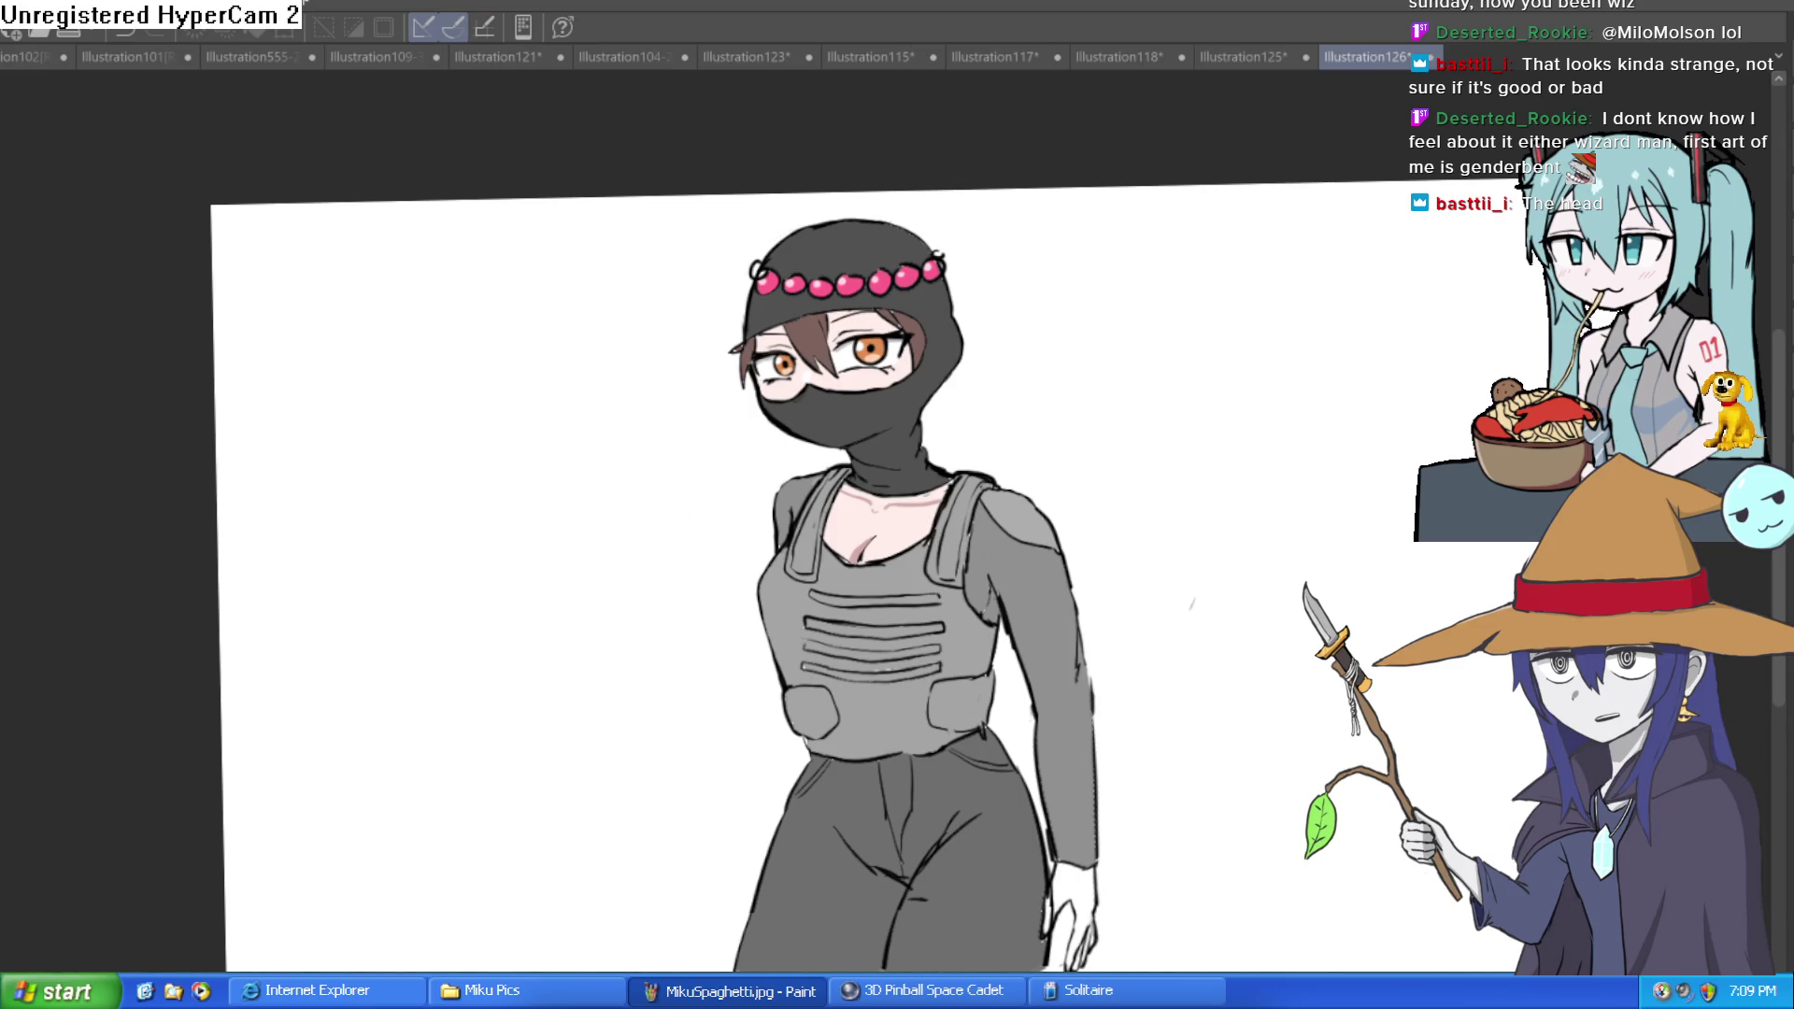
Step: Fill the hanging hand with pale skin tone, then mirror the view to check it
left_click(626, 293)
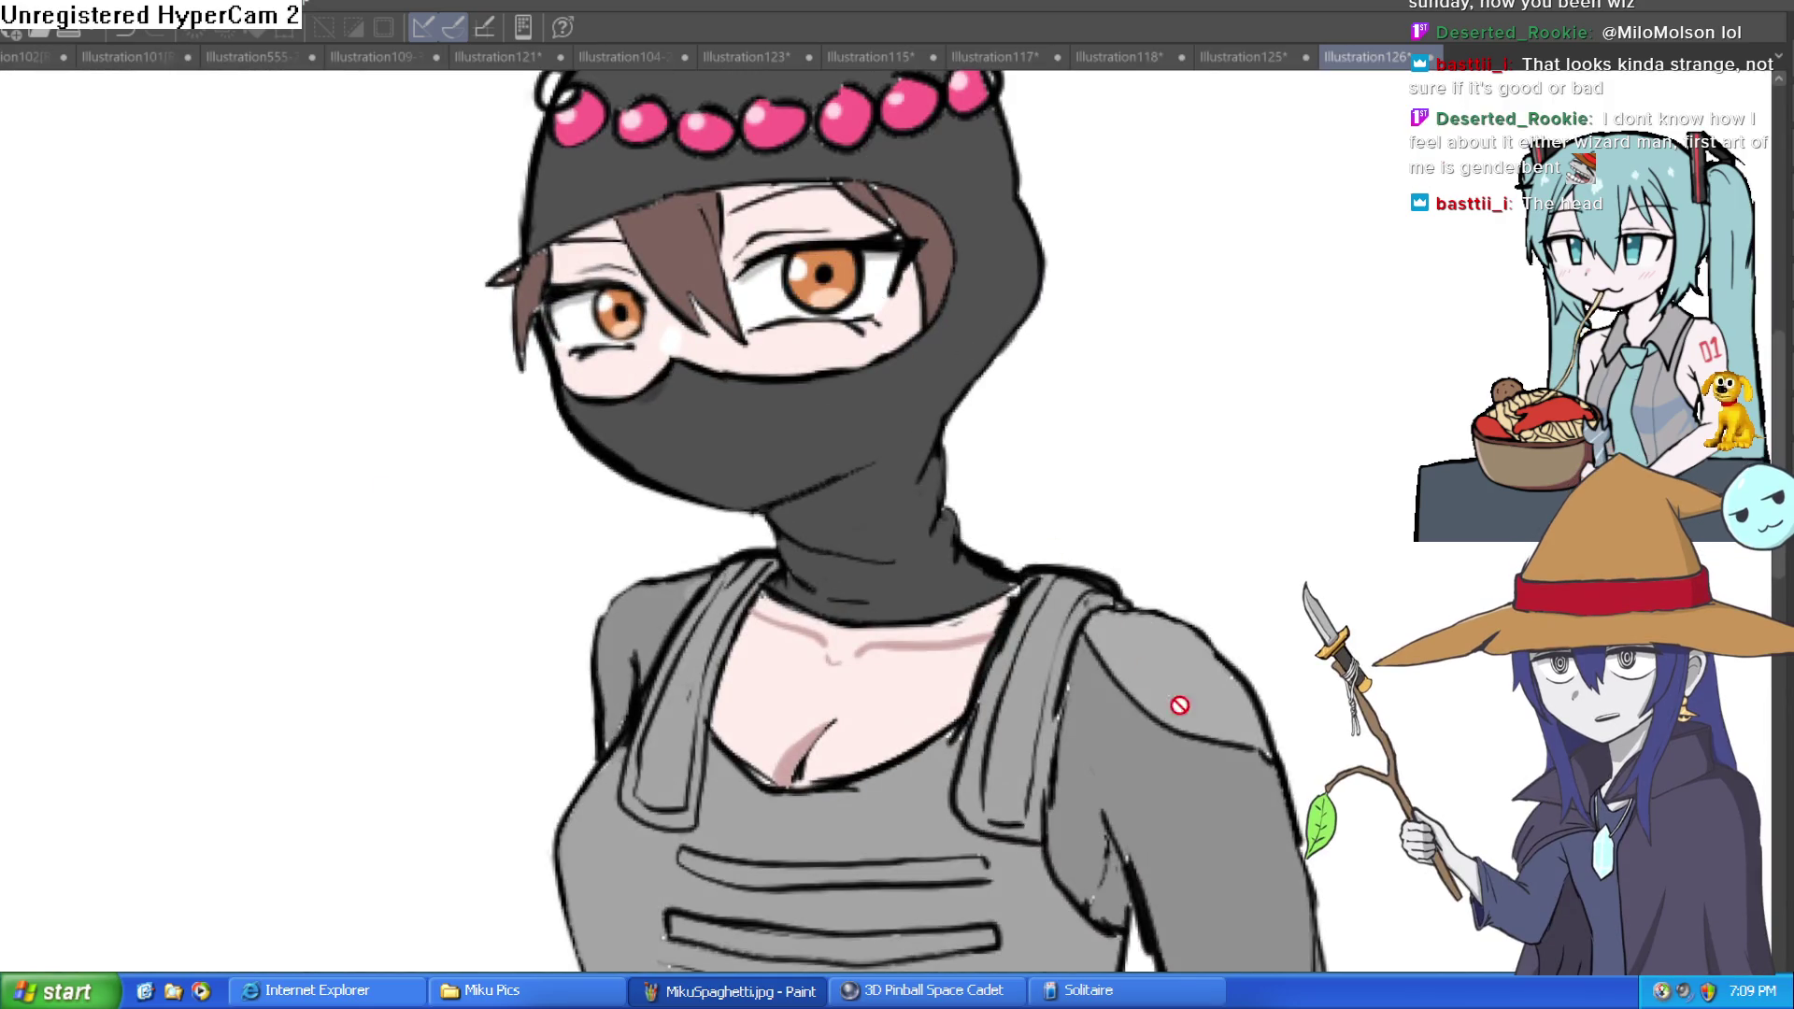
scroll(1162, 417, "down", 10)
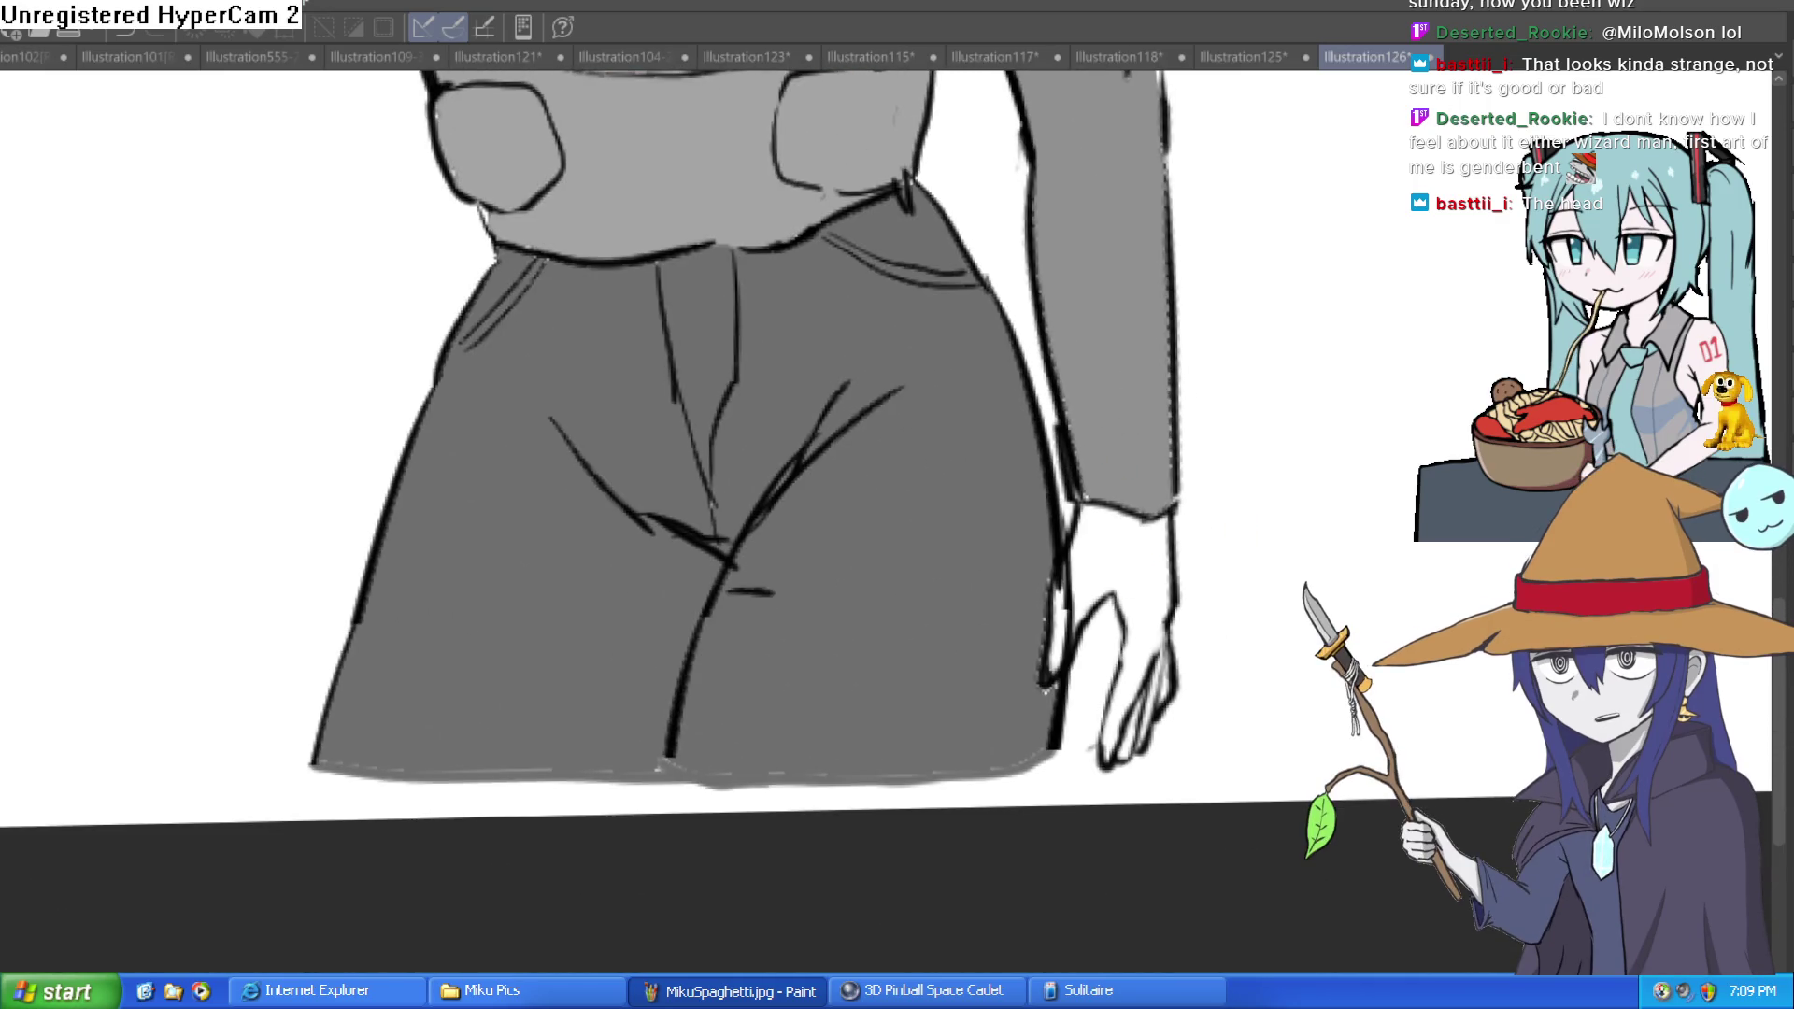
left_click(1122, 564)
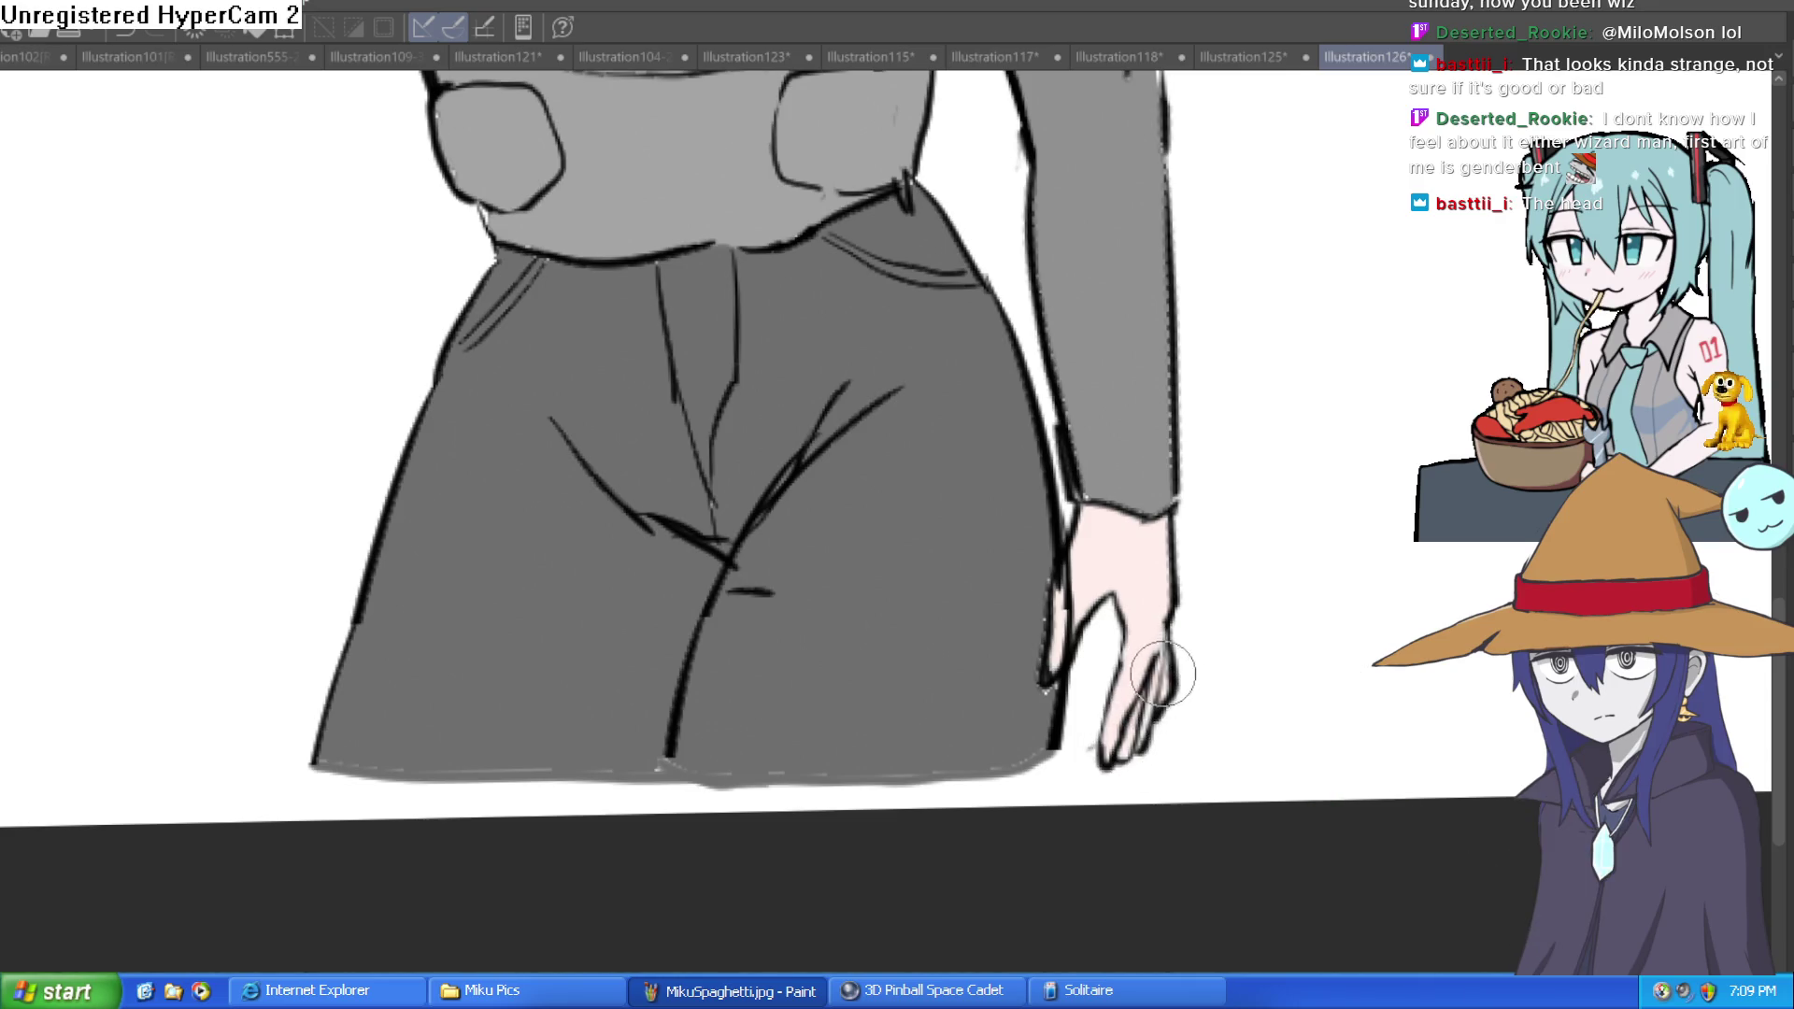
key("ctrl+0")
mouse_move(1150, 853)
left_mouse_down()
mouse_move(1251, 645)
mouse_move(1231, 612)
left_mouse_up()
scroll(1105, 672, "up", 2)
mouse_move(1139, 682)
left_mouse_down()
mouse_move(1138, 629)
mouse_move(1125, 681)
left_mouse_up()
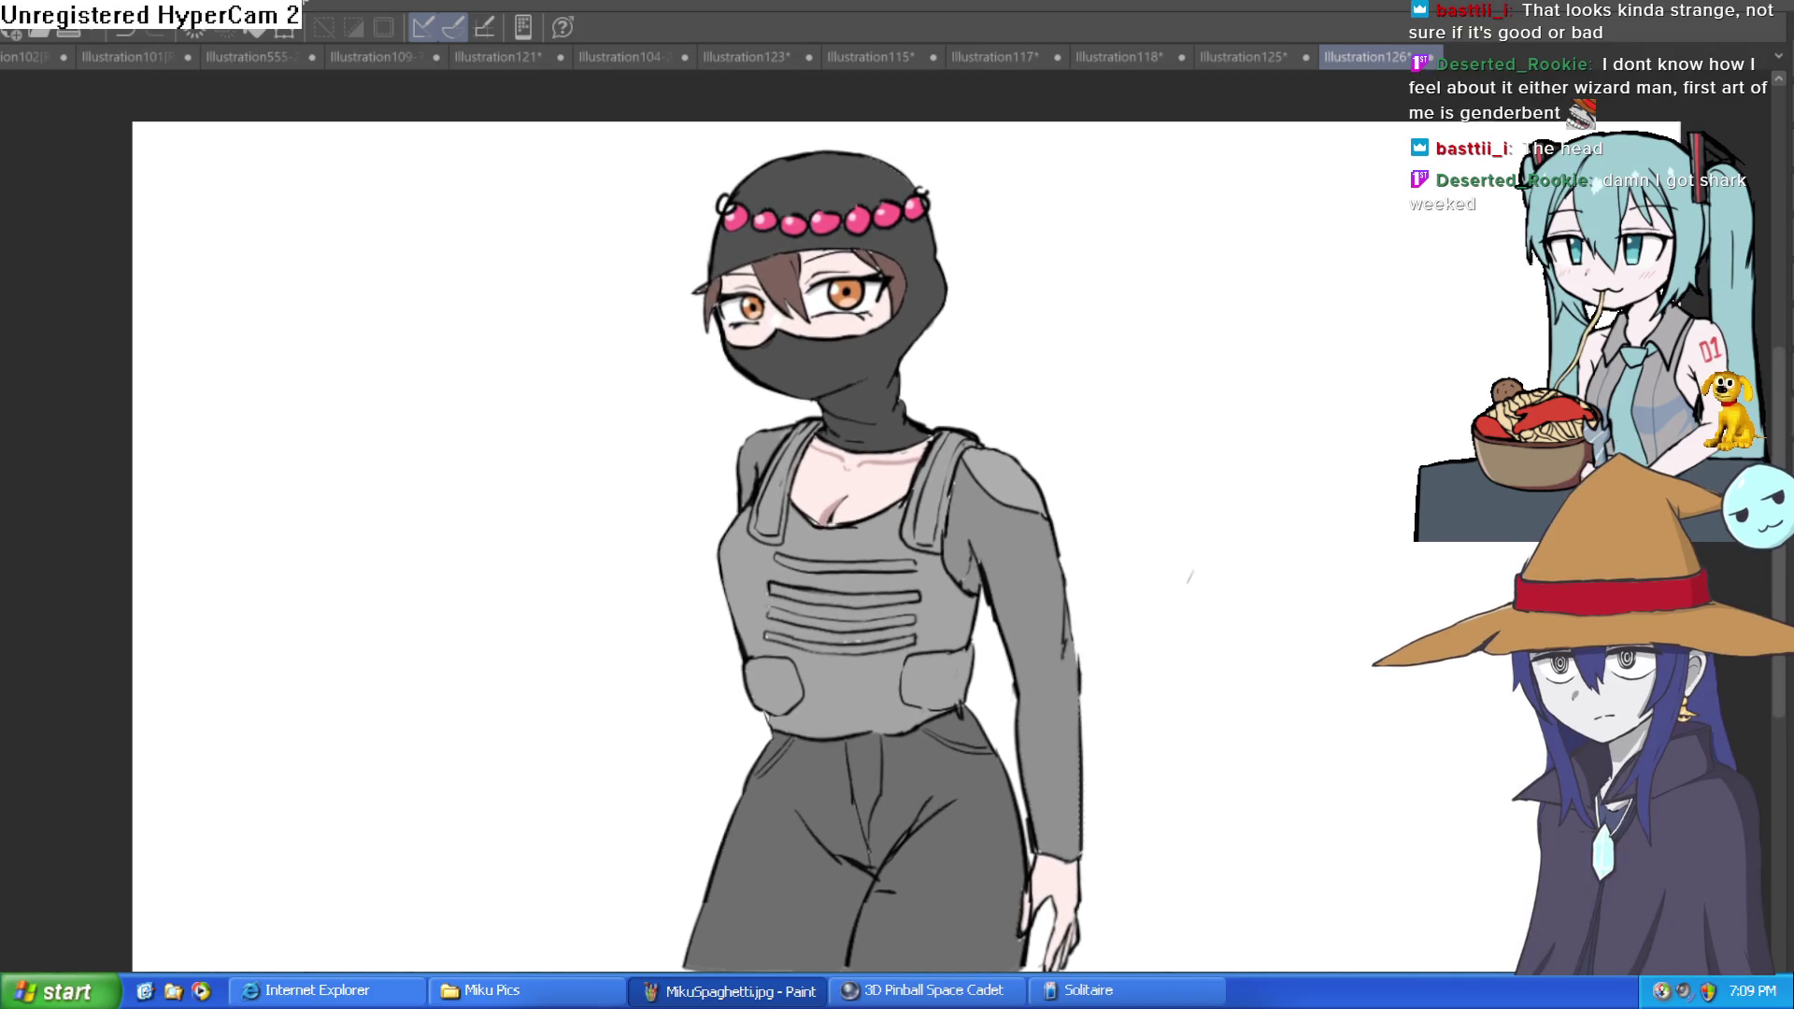
key("h")
key("h")
key("h")
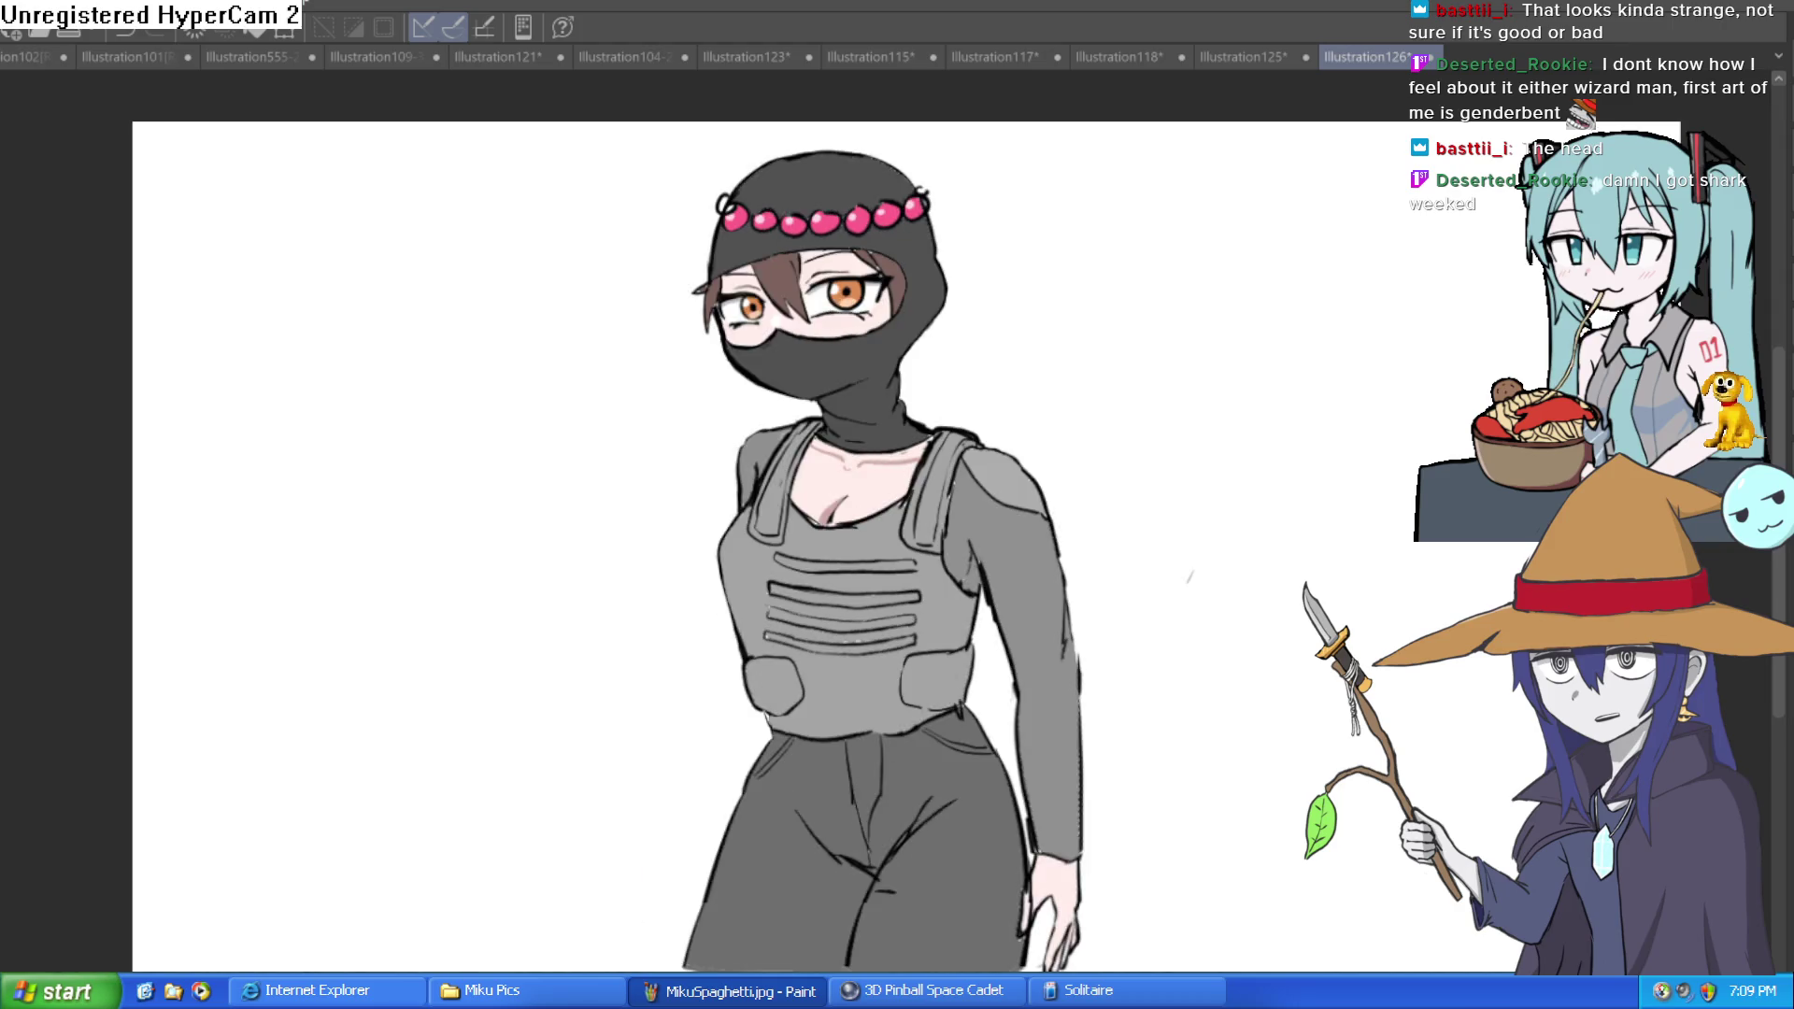
key("h")
key("h")
key("h")
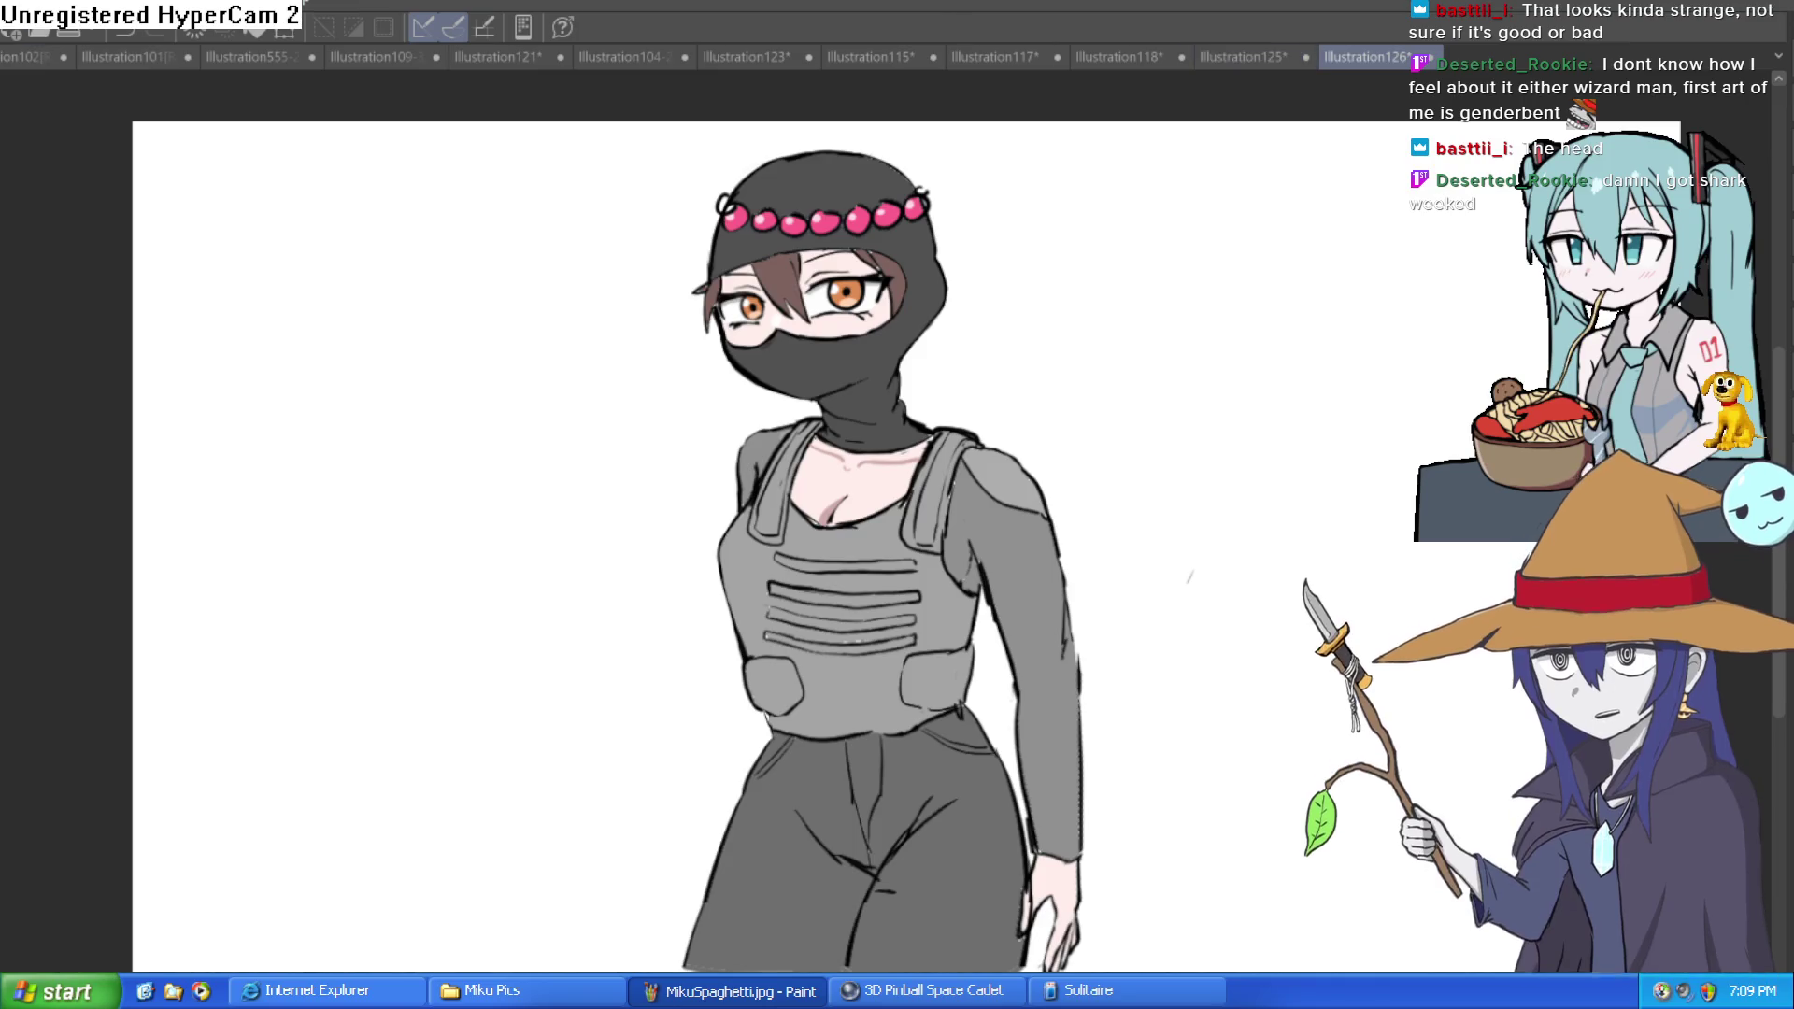
left_click(1226, 59)
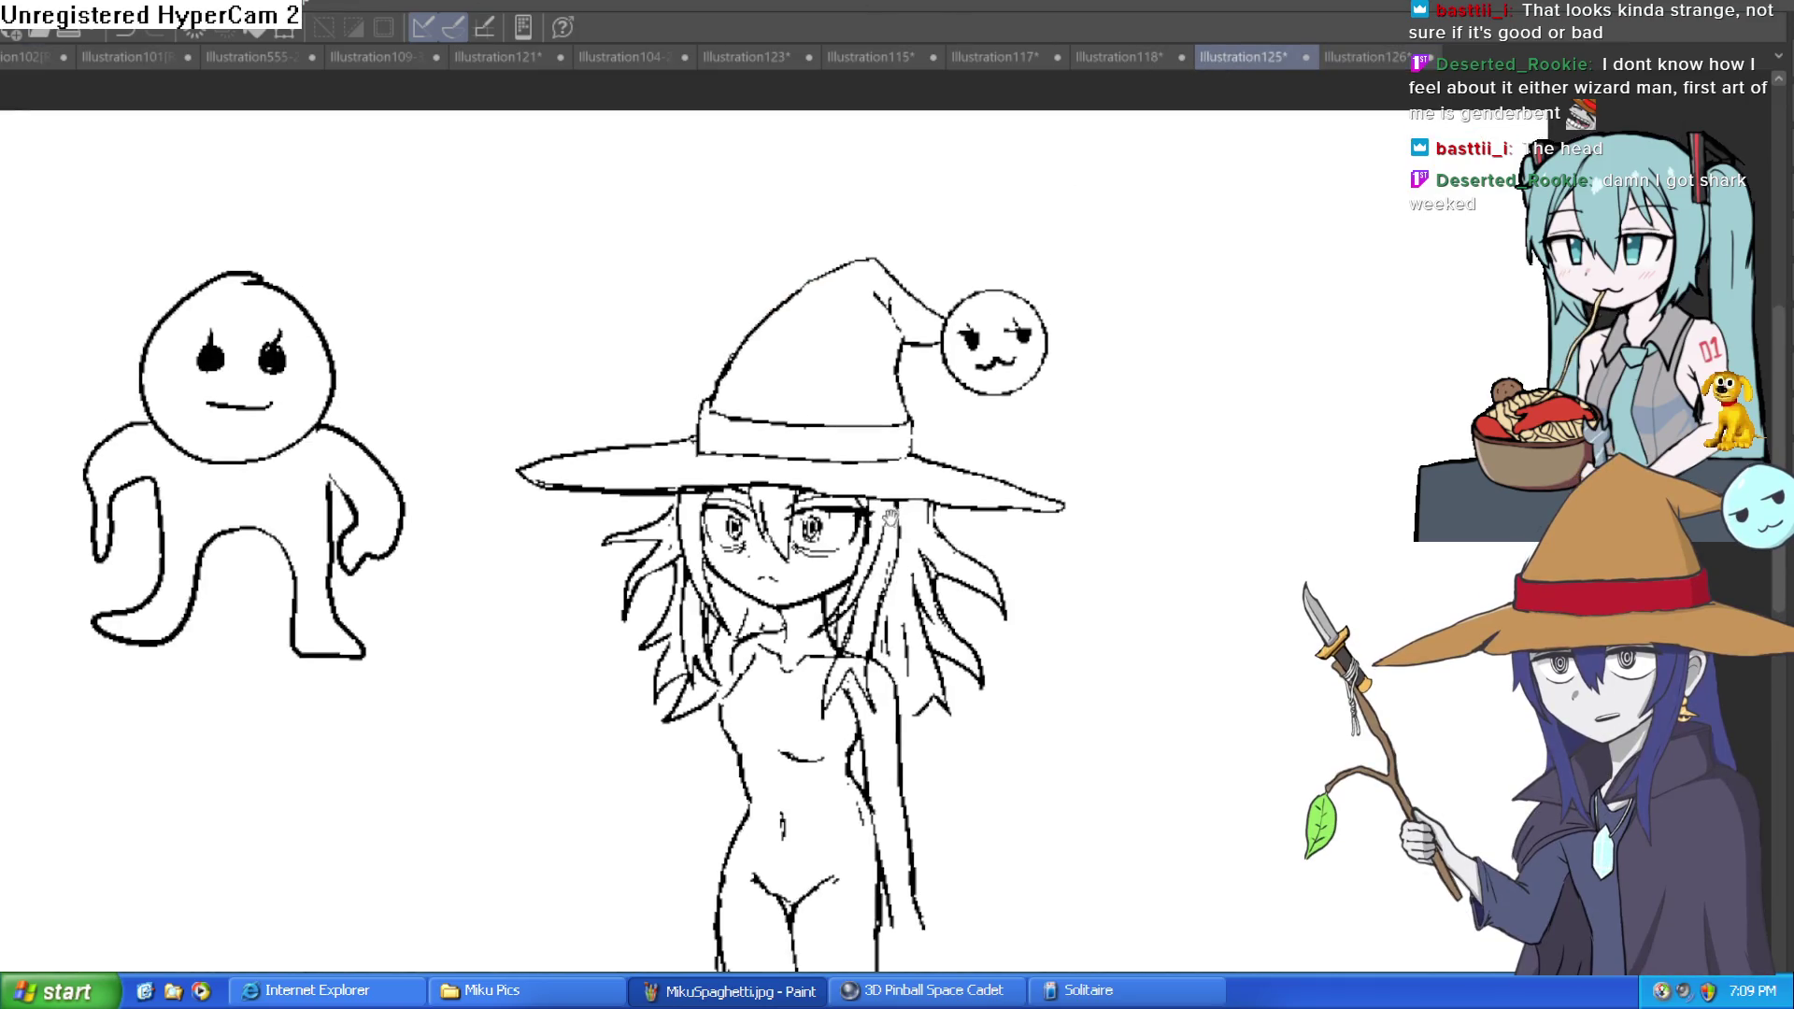
scroll(891, 517, "up", 5)
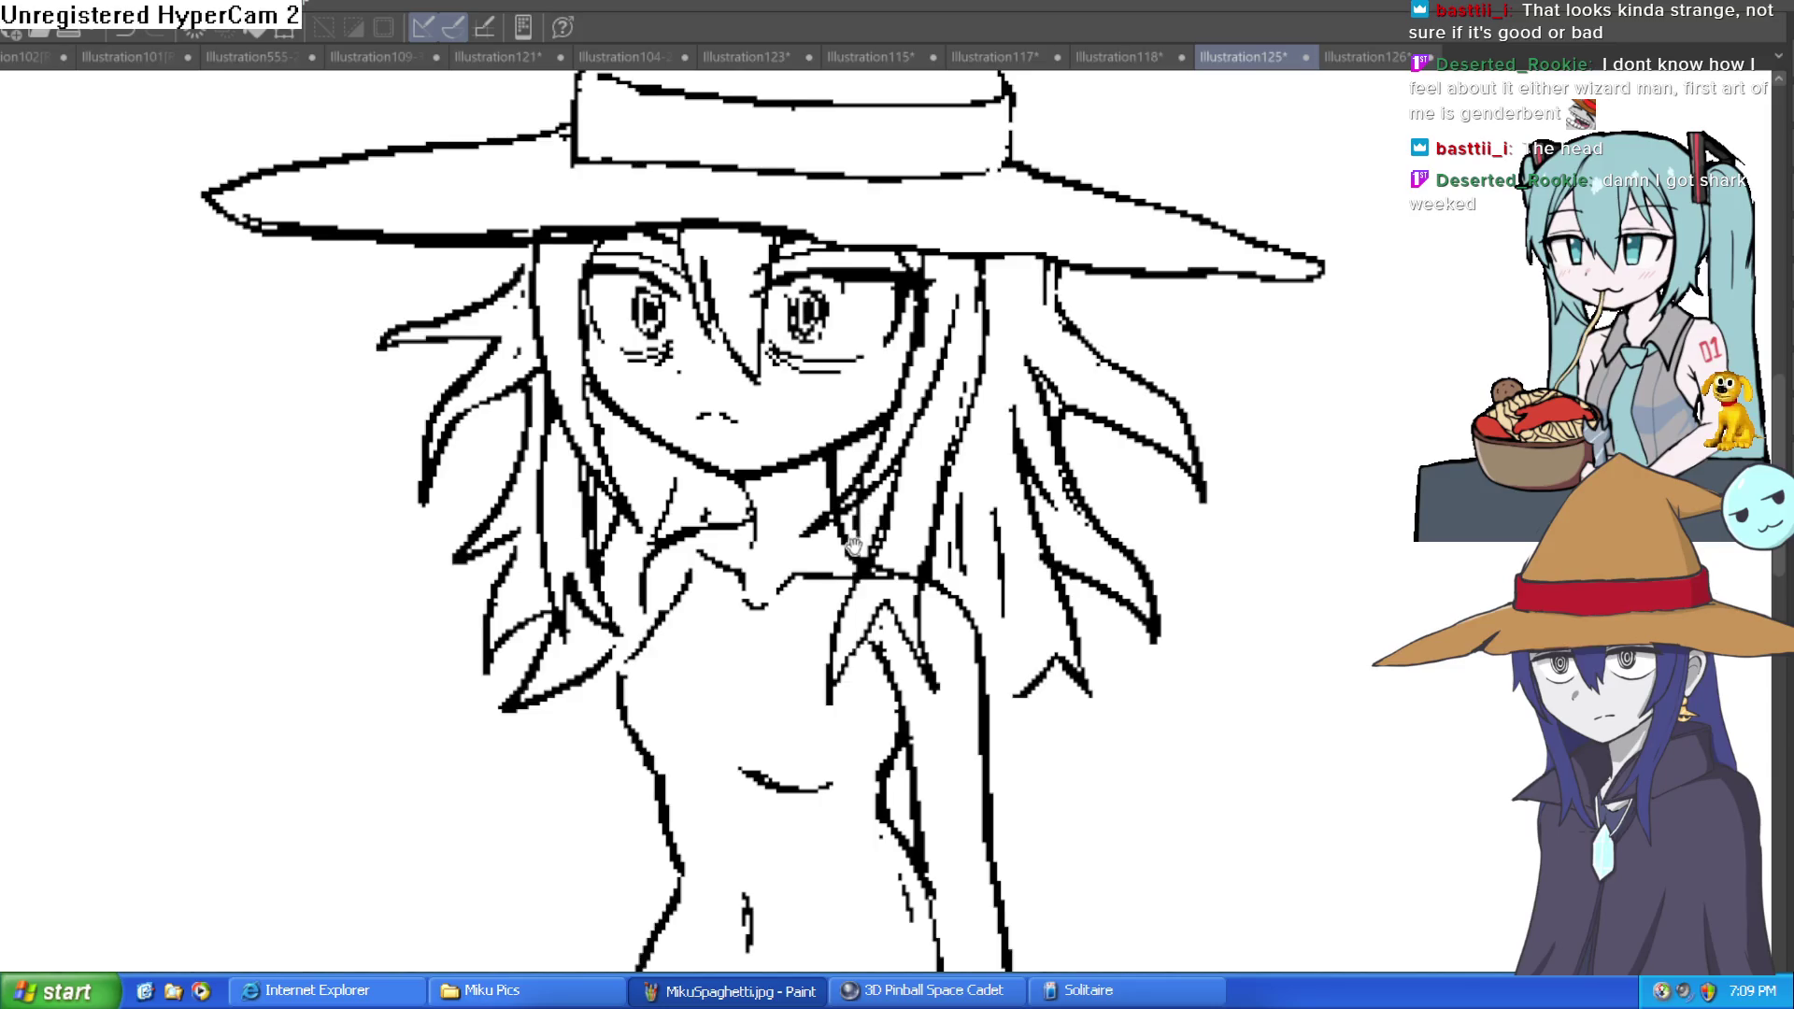
scroll(853, 541, "down", 3)
scroll(818, 605, "up", 4)
left_click_drag(818, 605, 776, 629)
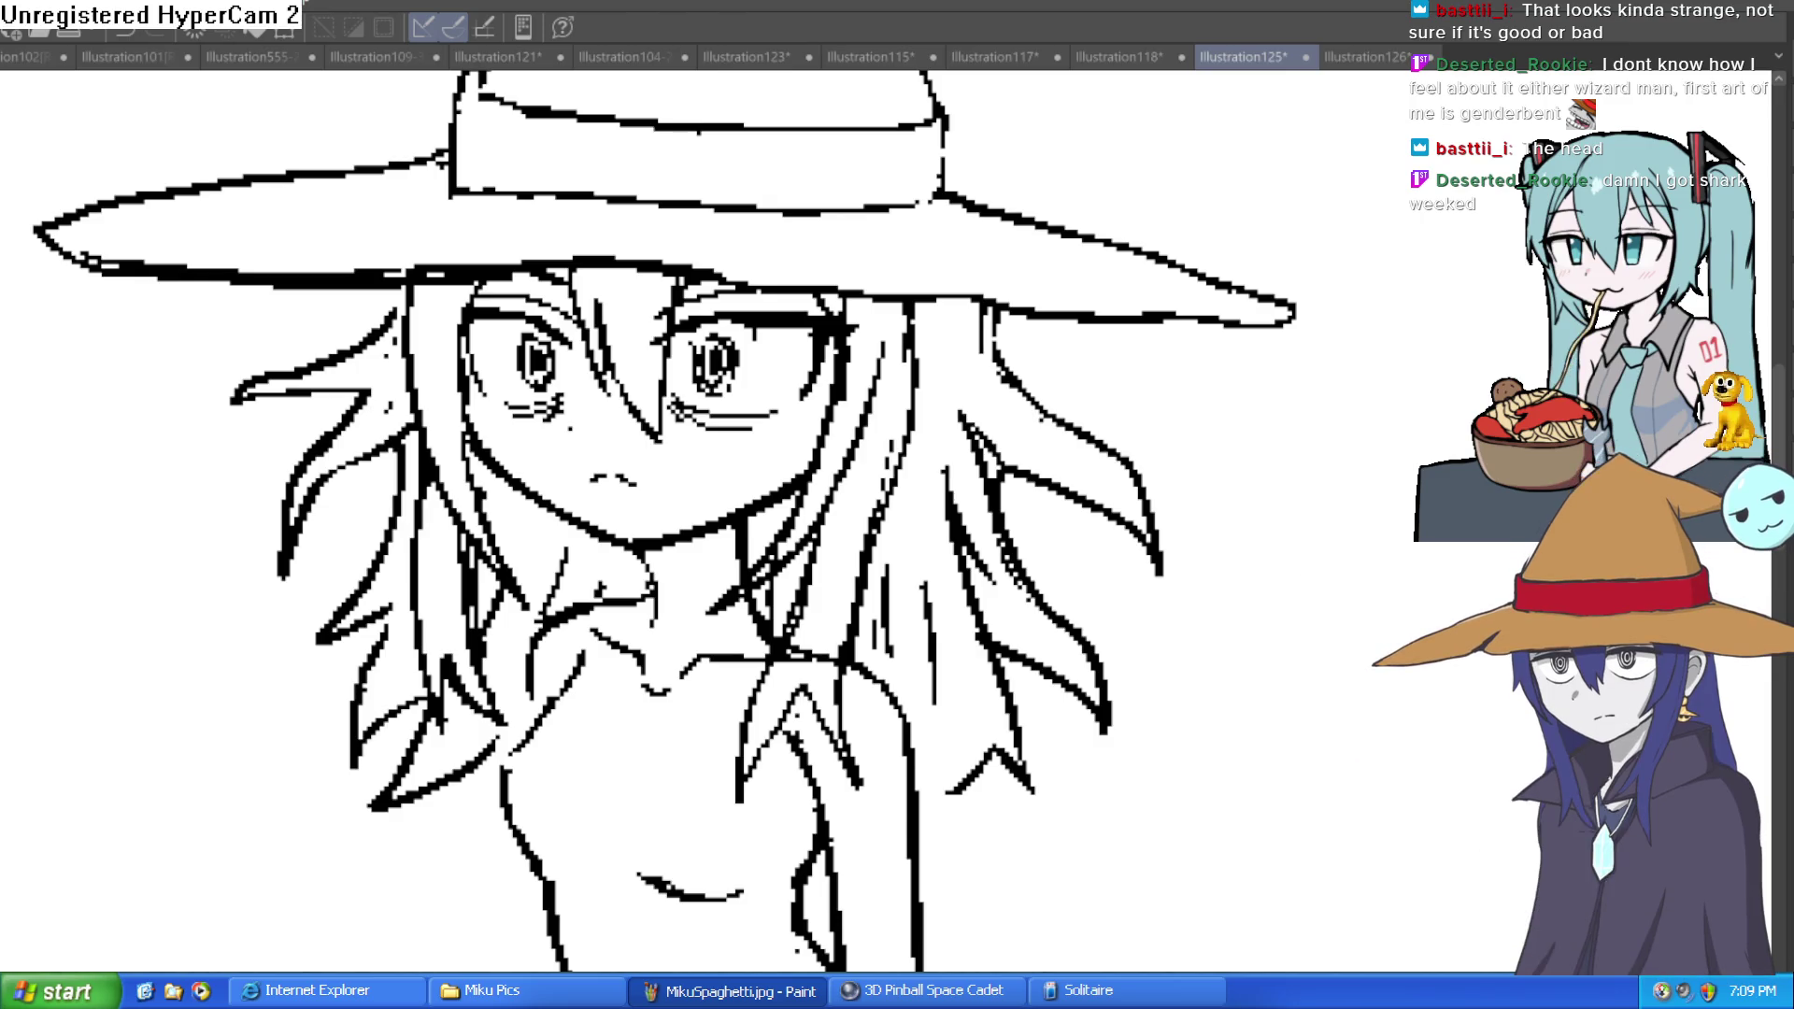
key("ctrl+Tab")
scroll(1082, 384, "down", 1)
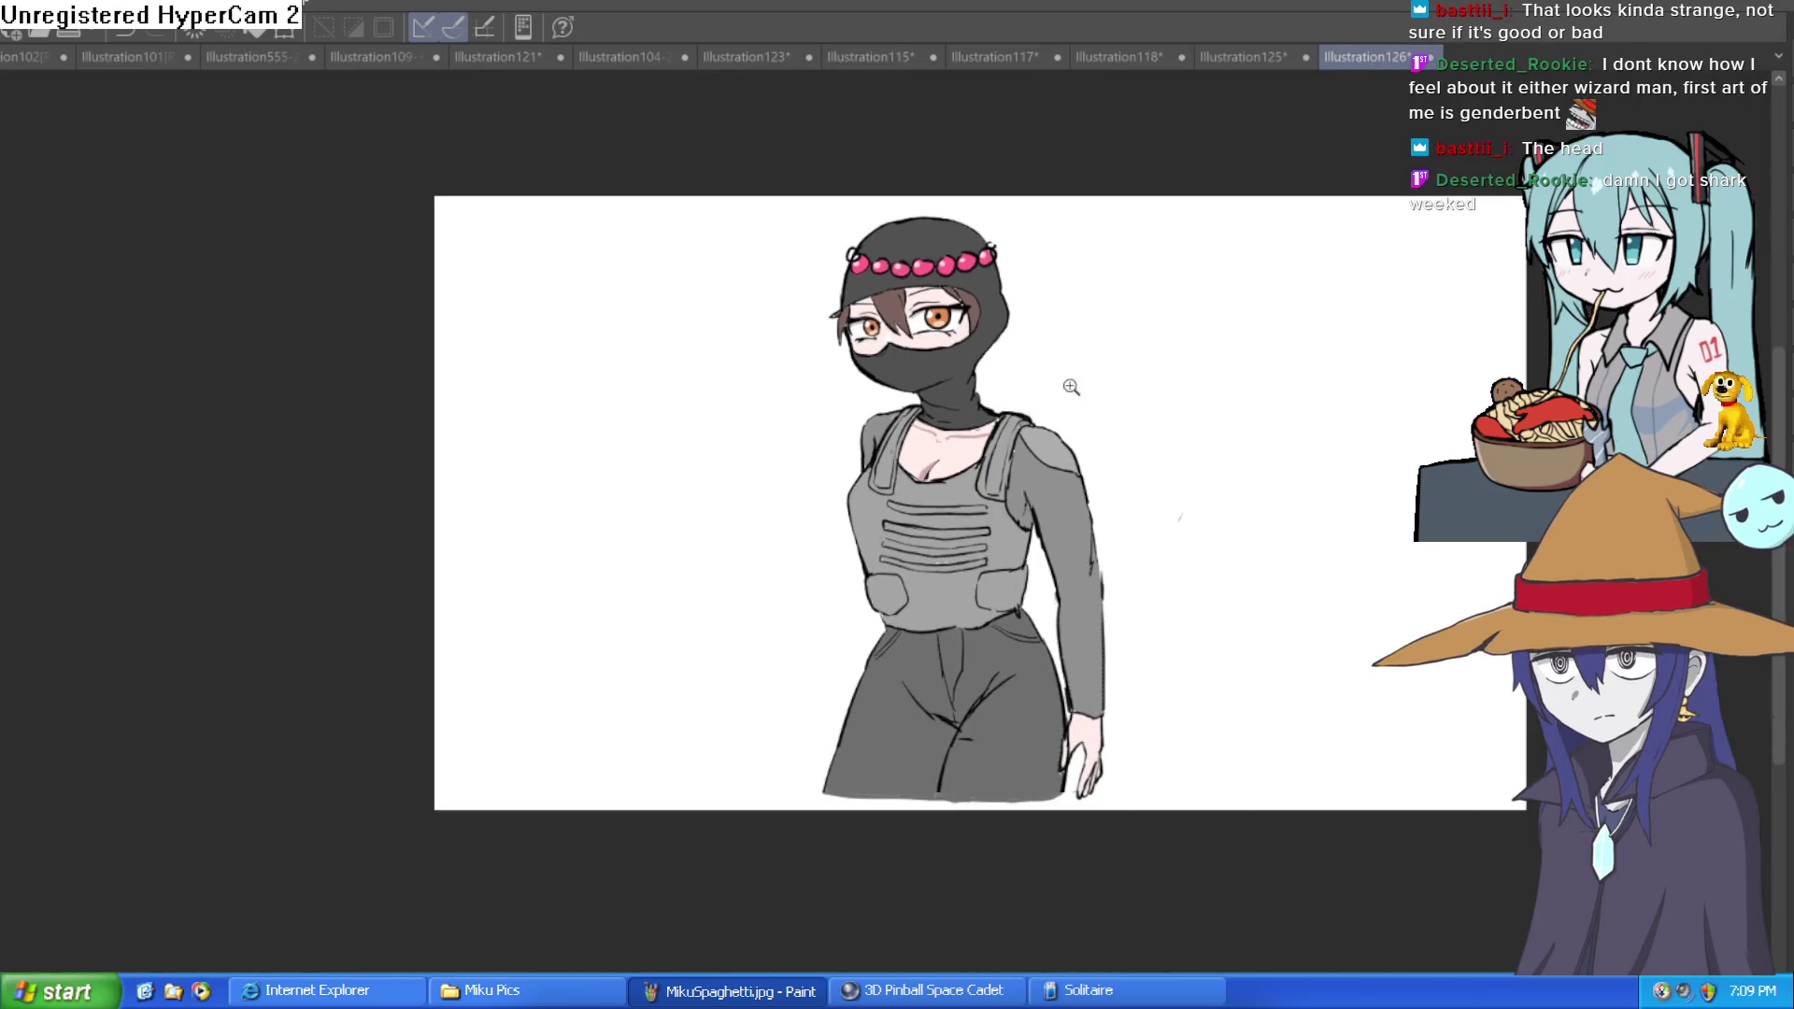
Step: Paint the white streak in the left hair tip brown
scroll(1066, 368, "up", 3)
left_click_drag(1066, 368, 1026, 461)
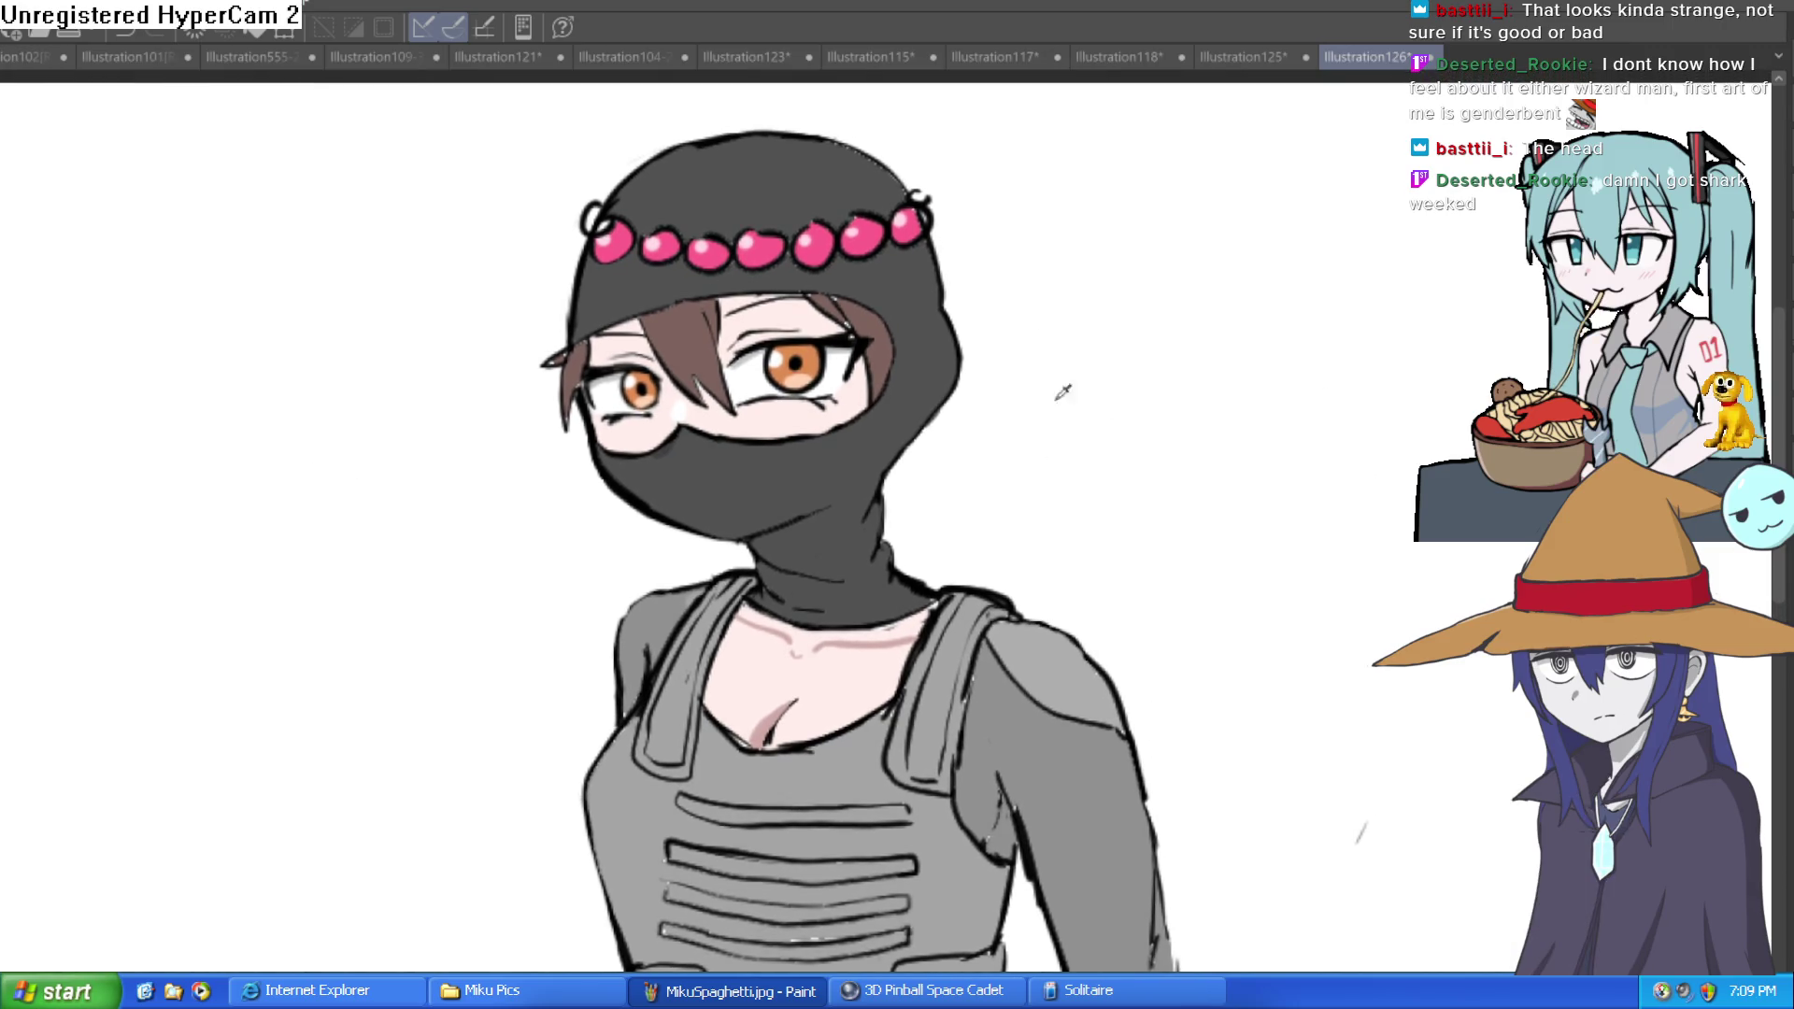
scroll(806, 280, "up", 2)
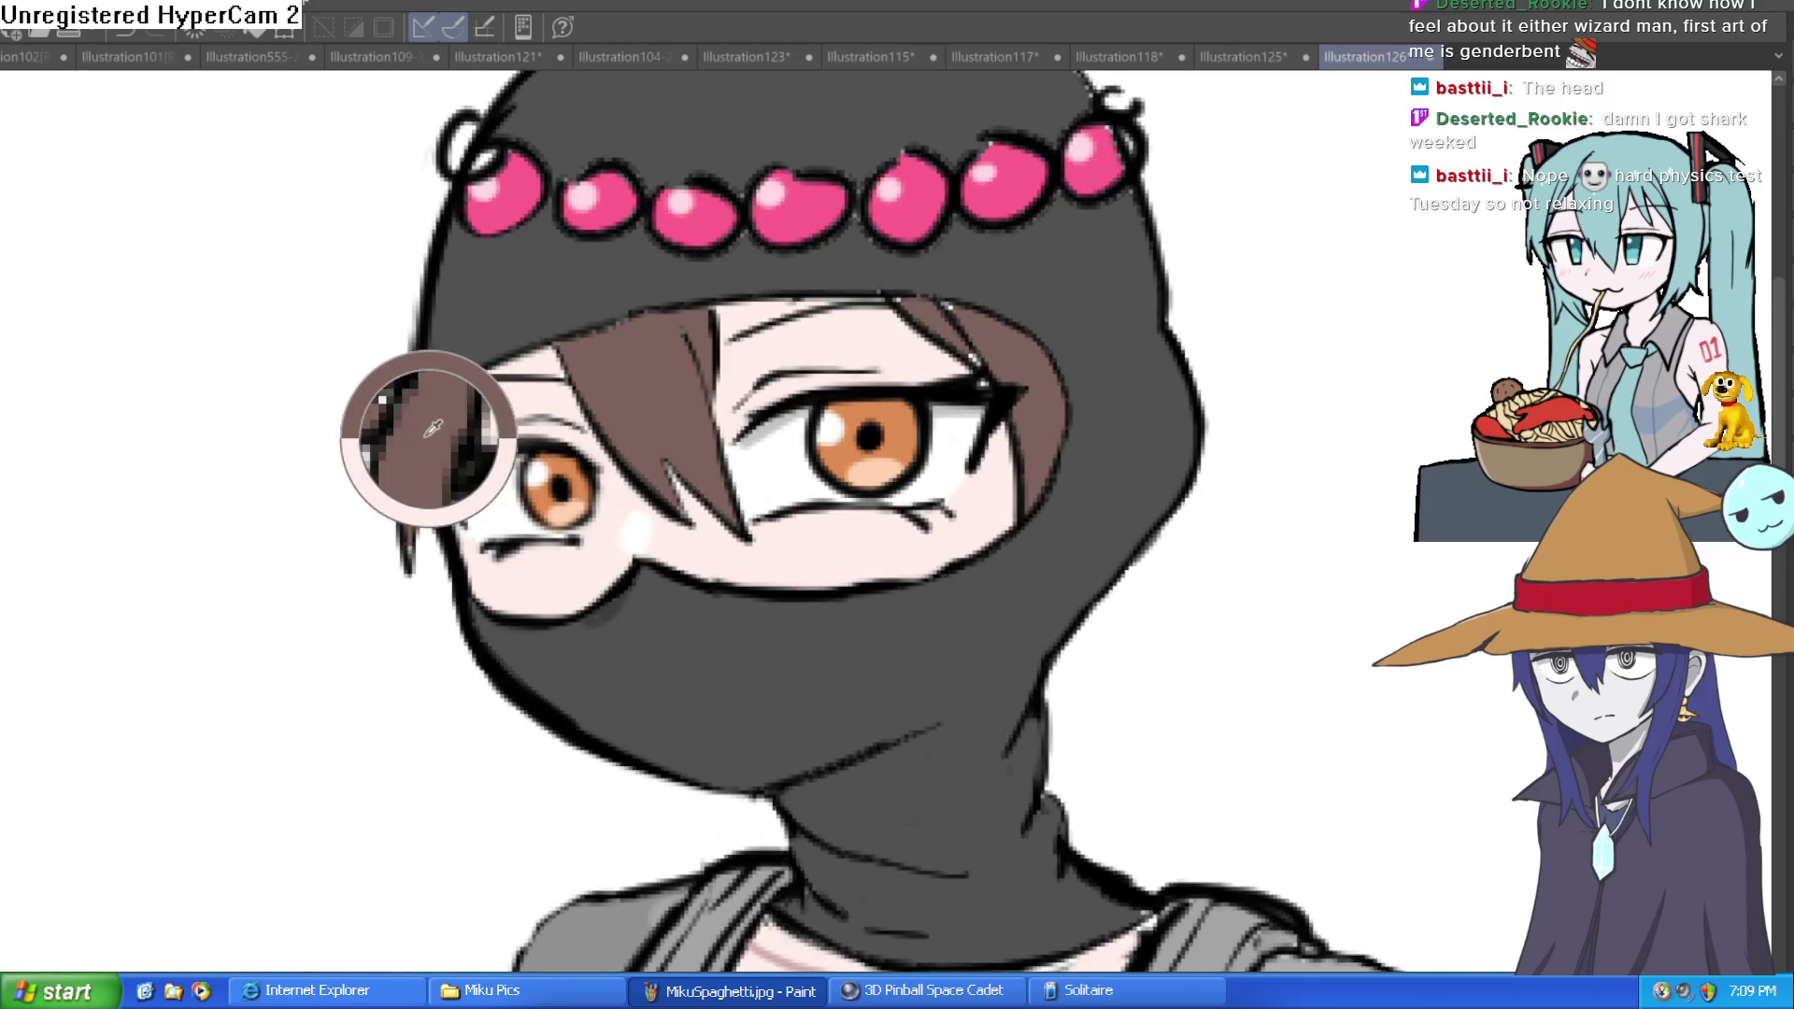
left_click_drag(374, 442, 446, 400)
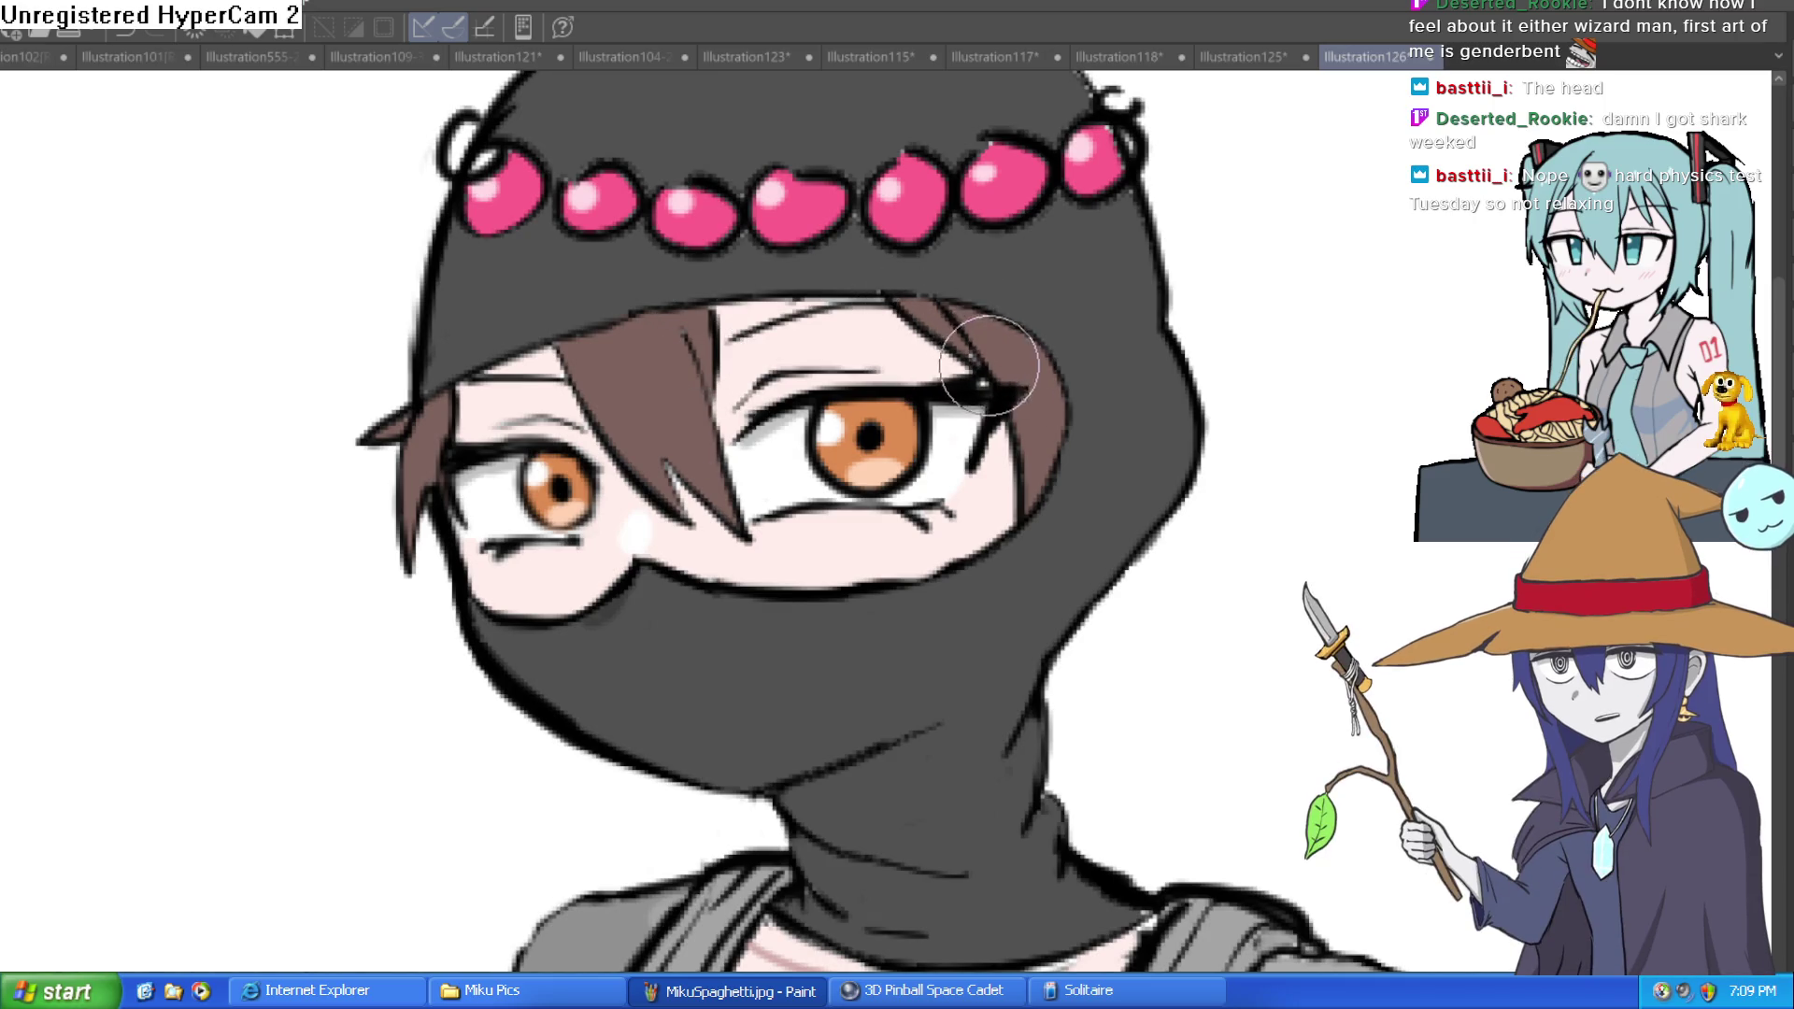
Step: Pan around the head and torso to review the brown hair fix
scroll(1093, 449, "down", 3)
left_click_drag(1100, 449, 966, 512)
scroll(954, 529, "down", 2)
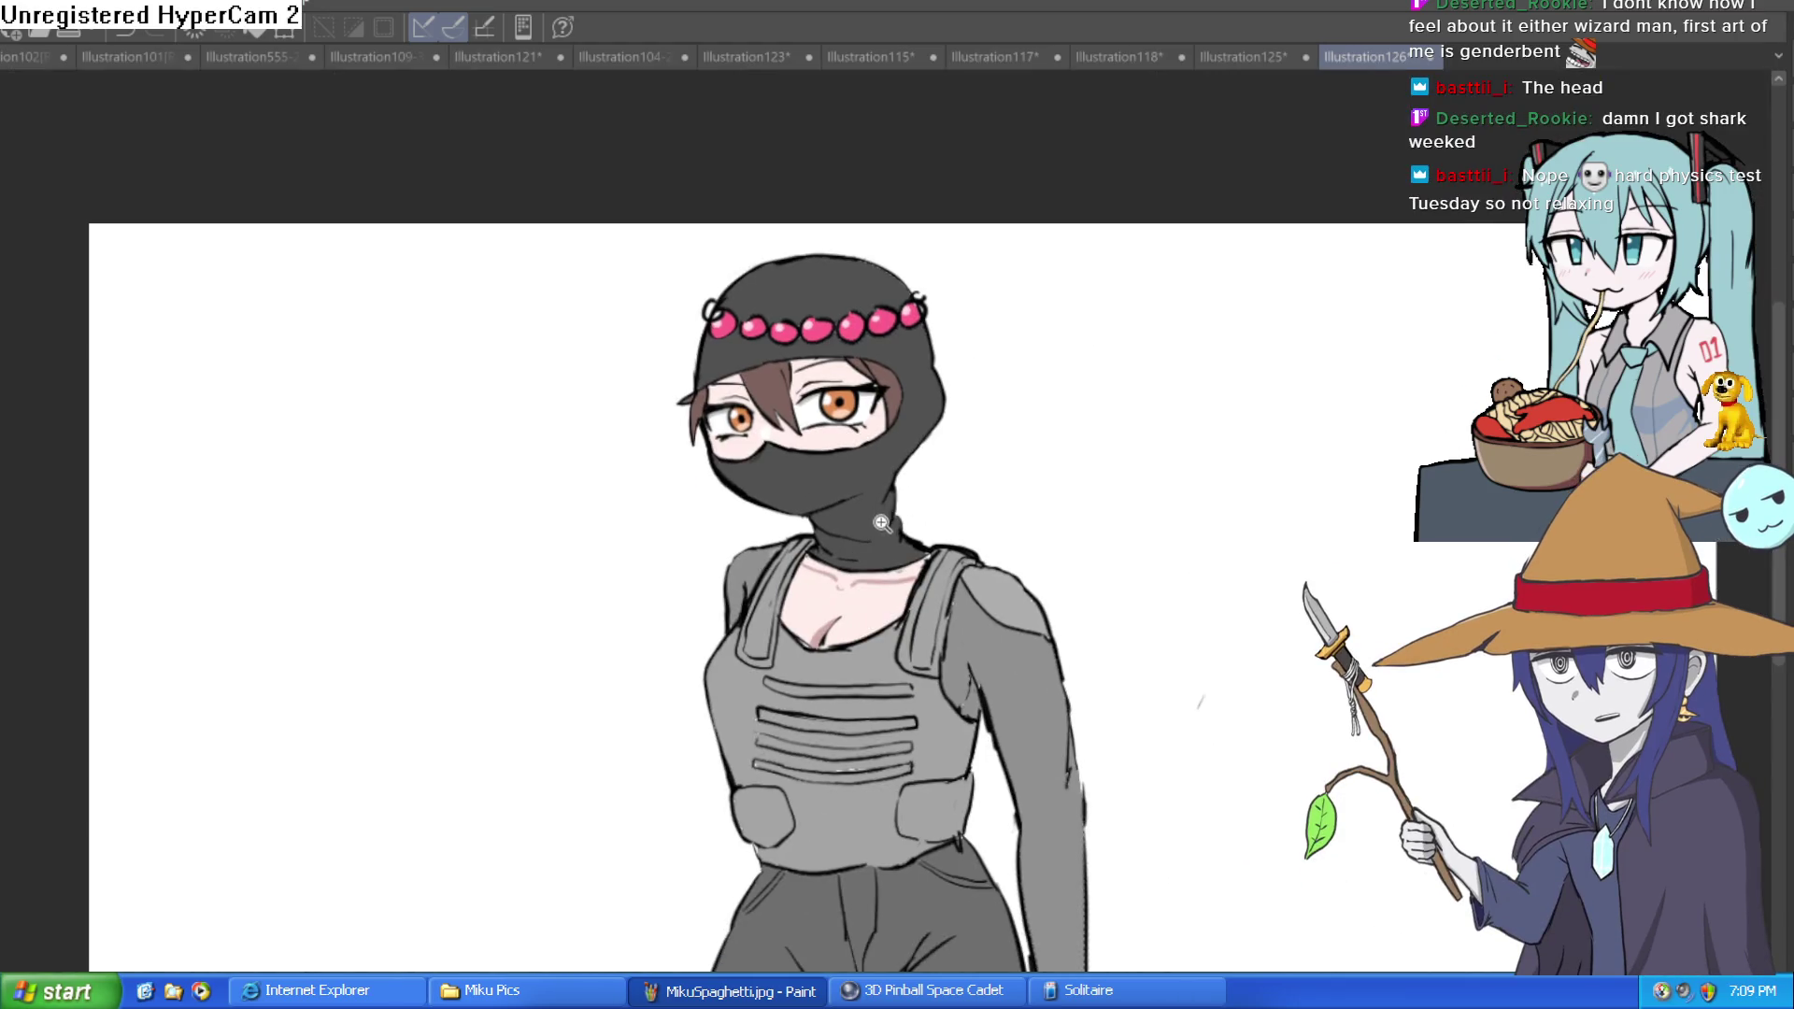
scroll(881, 522, "up", 2)
mouse_move(991, 697)
left_mouse_down()
mouse_move(984, 447)
mouse_move(939, 504)
left_mouse_up()
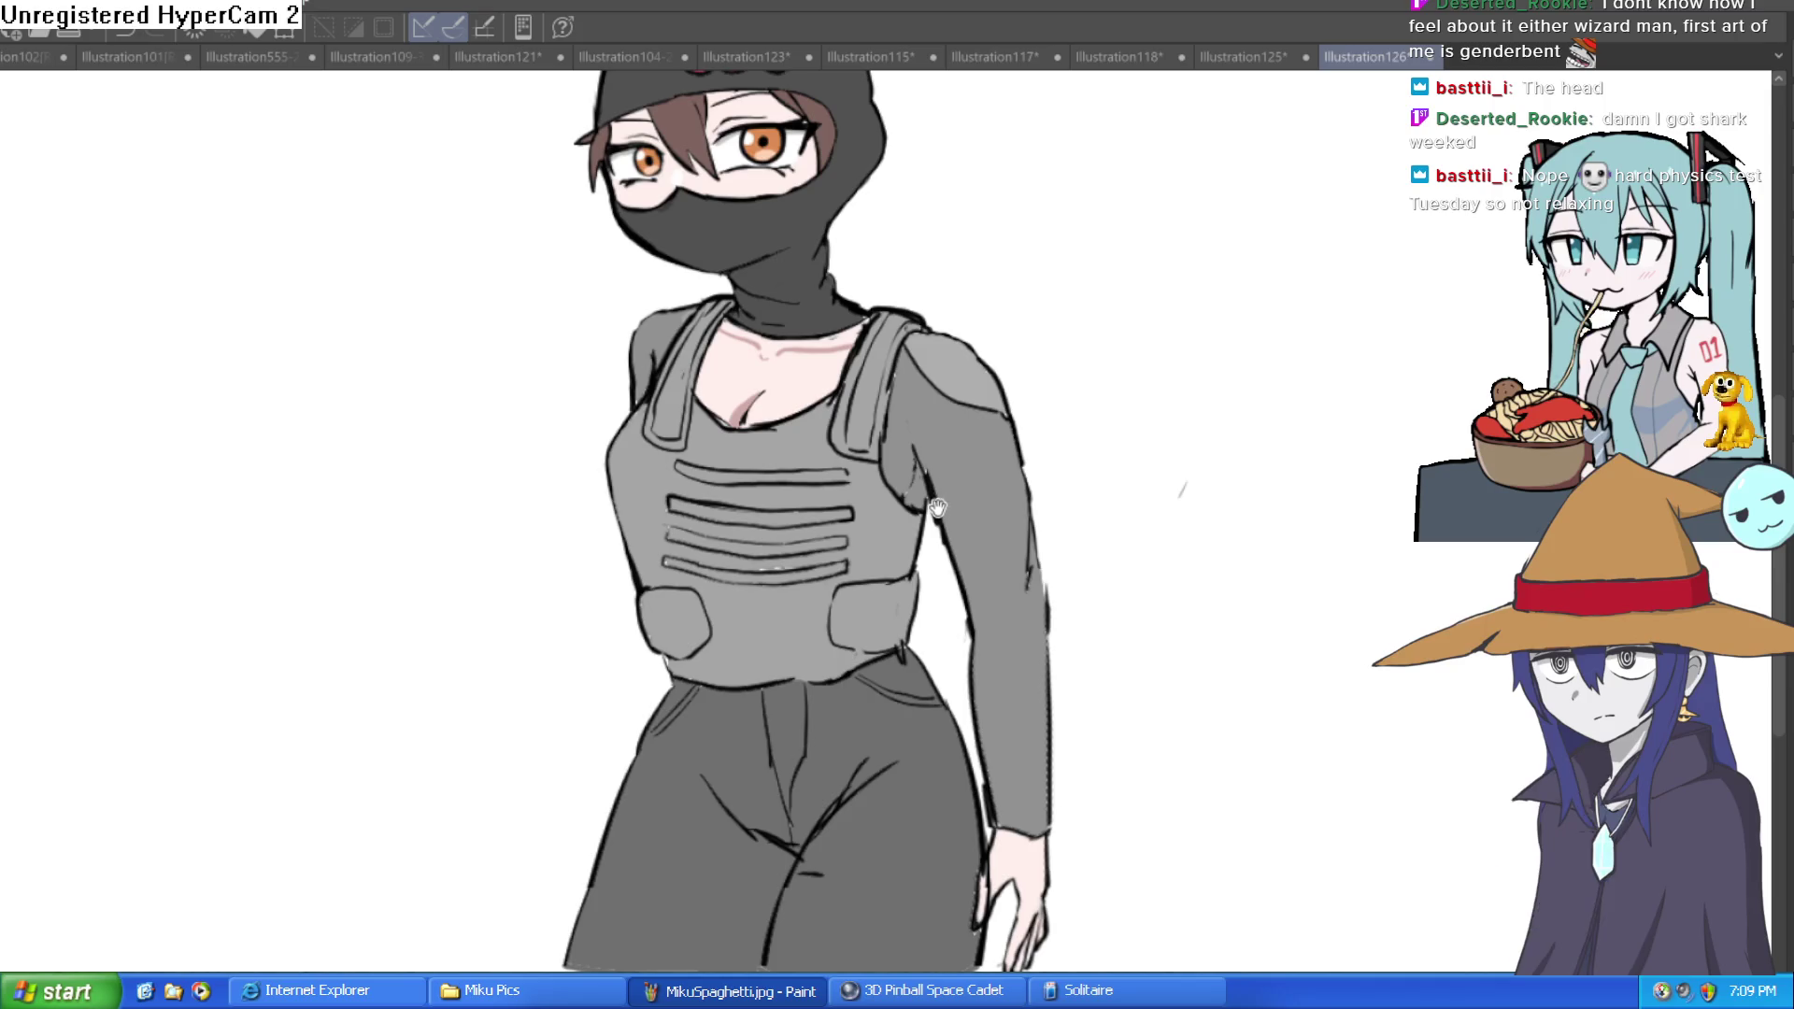
scroll(937, 511, "down", 1)
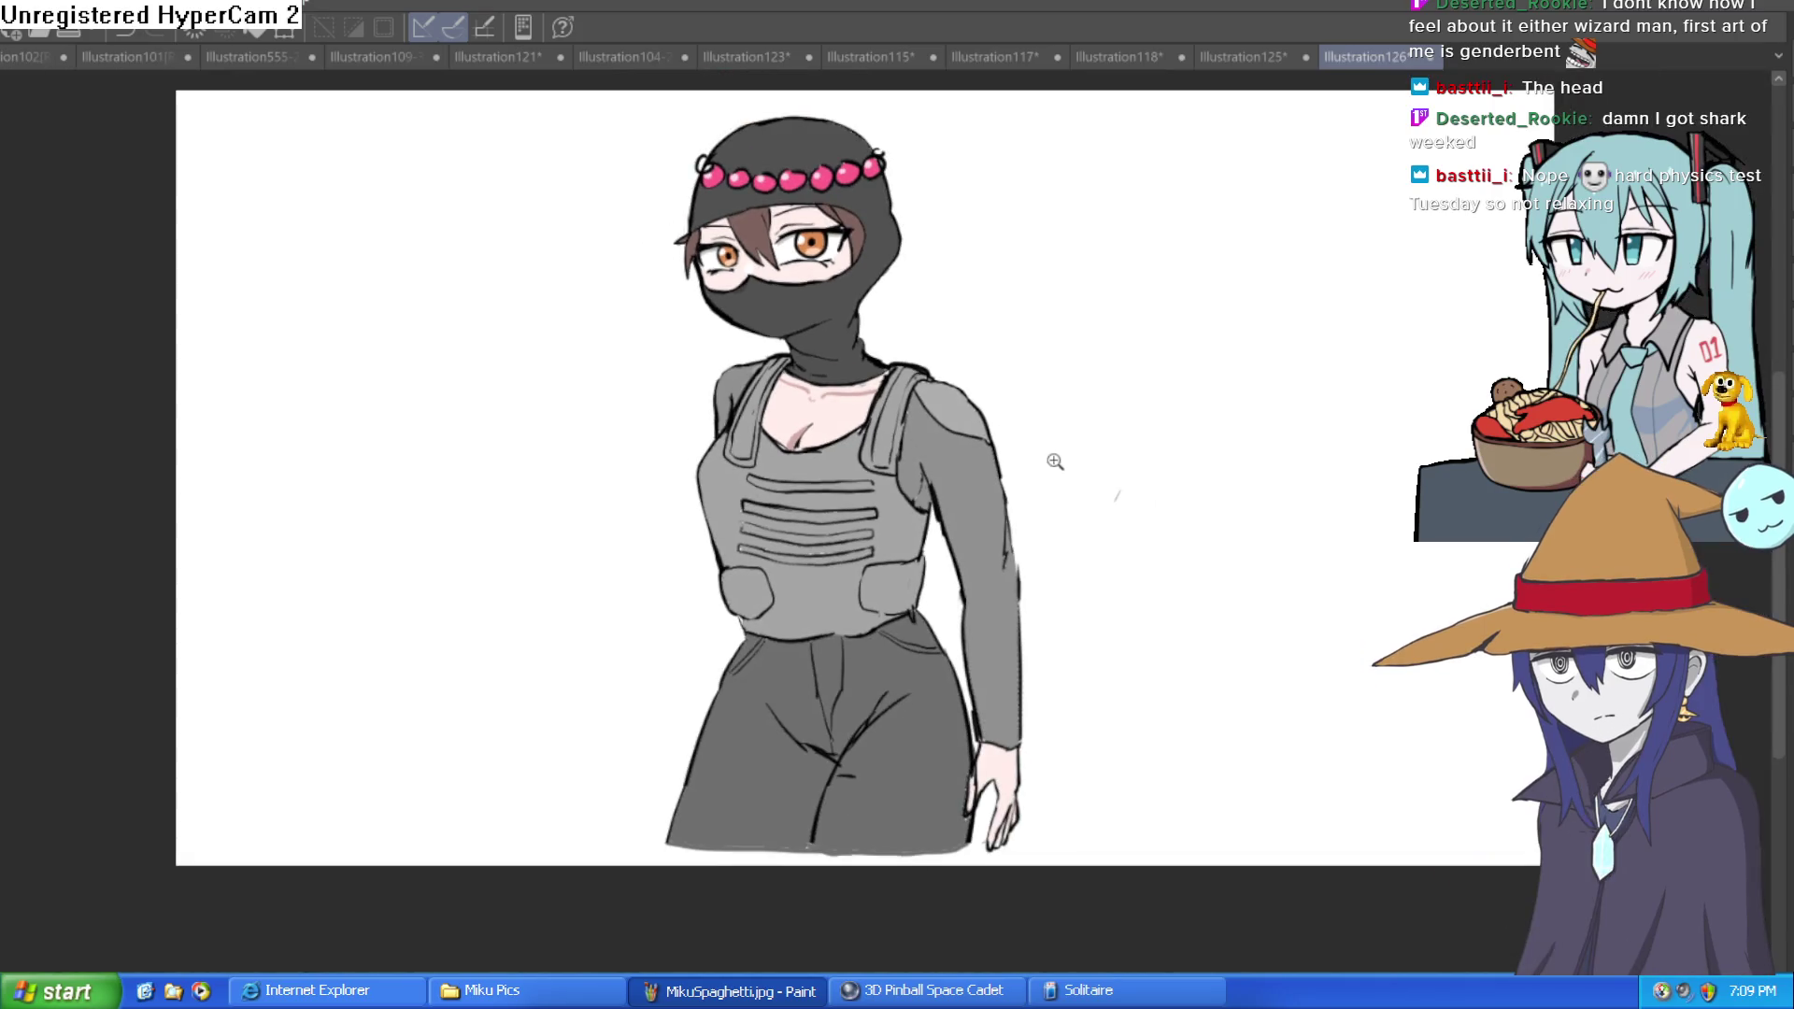
left_click_drag(1029, 526, 1003, 547)
scroll(805, 289, "up", 4)
left_click_drag(886, 330, 899, 375)
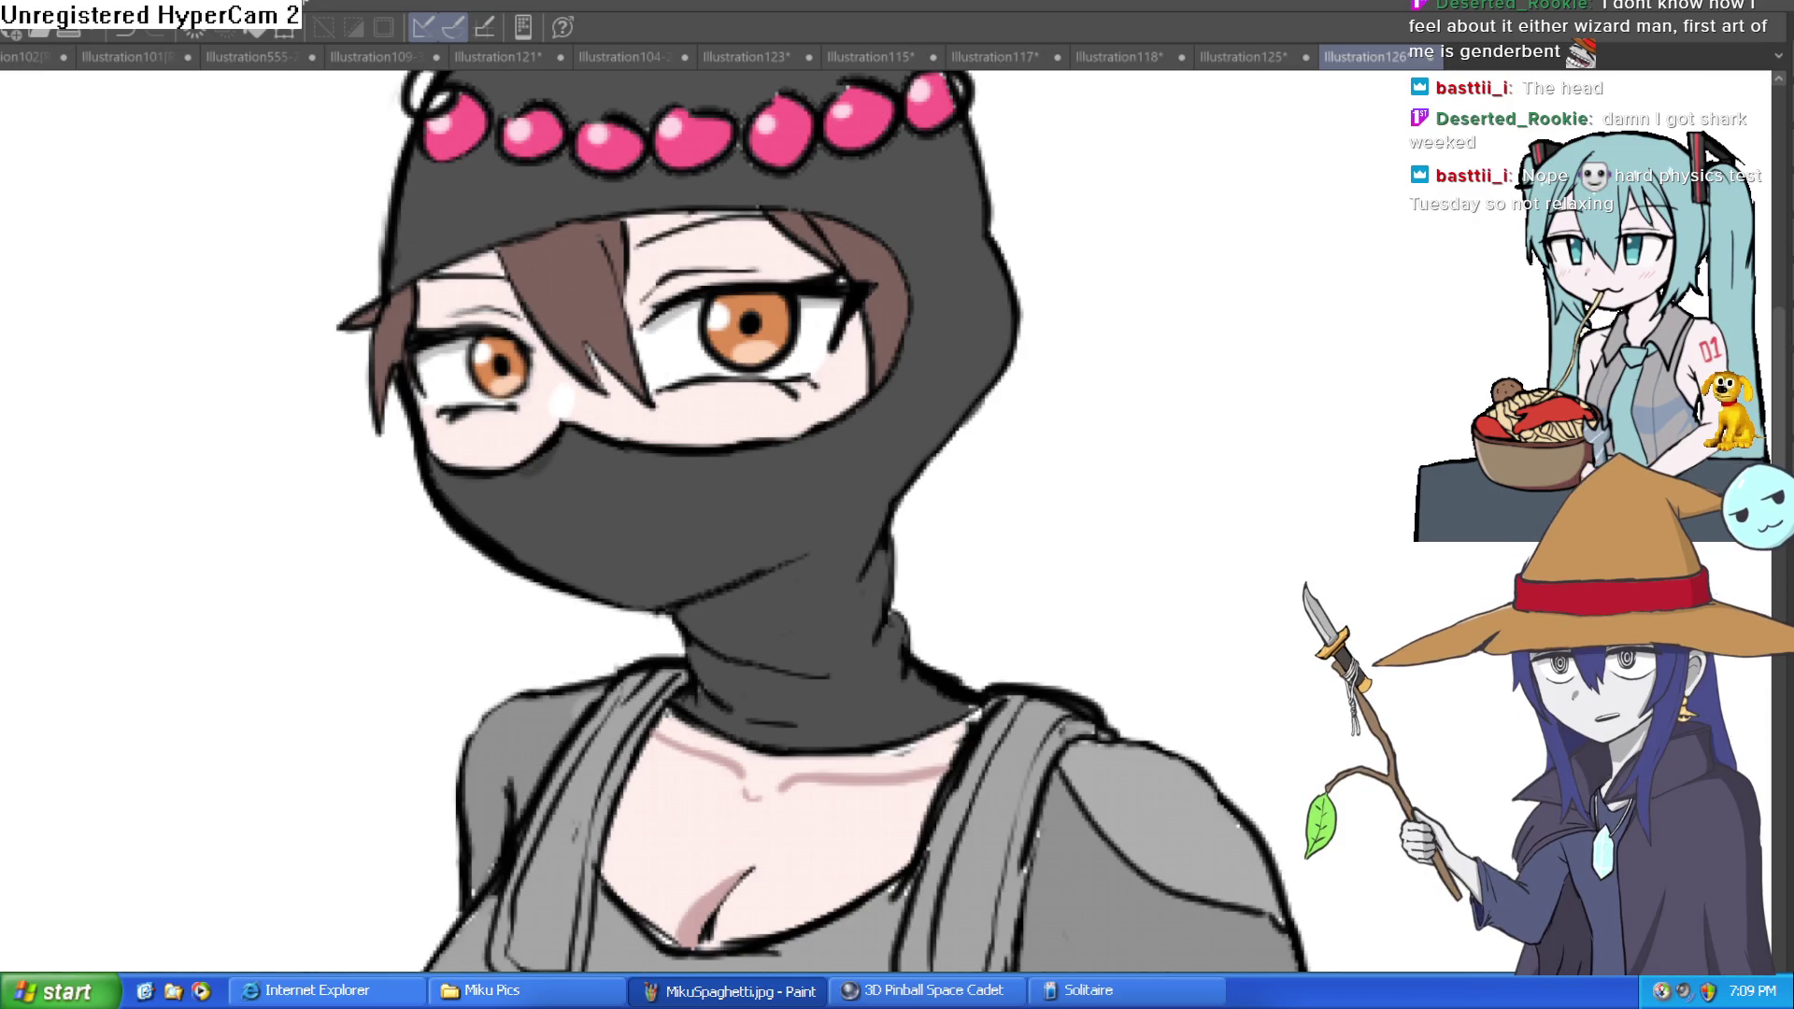
left_click(869, 276)
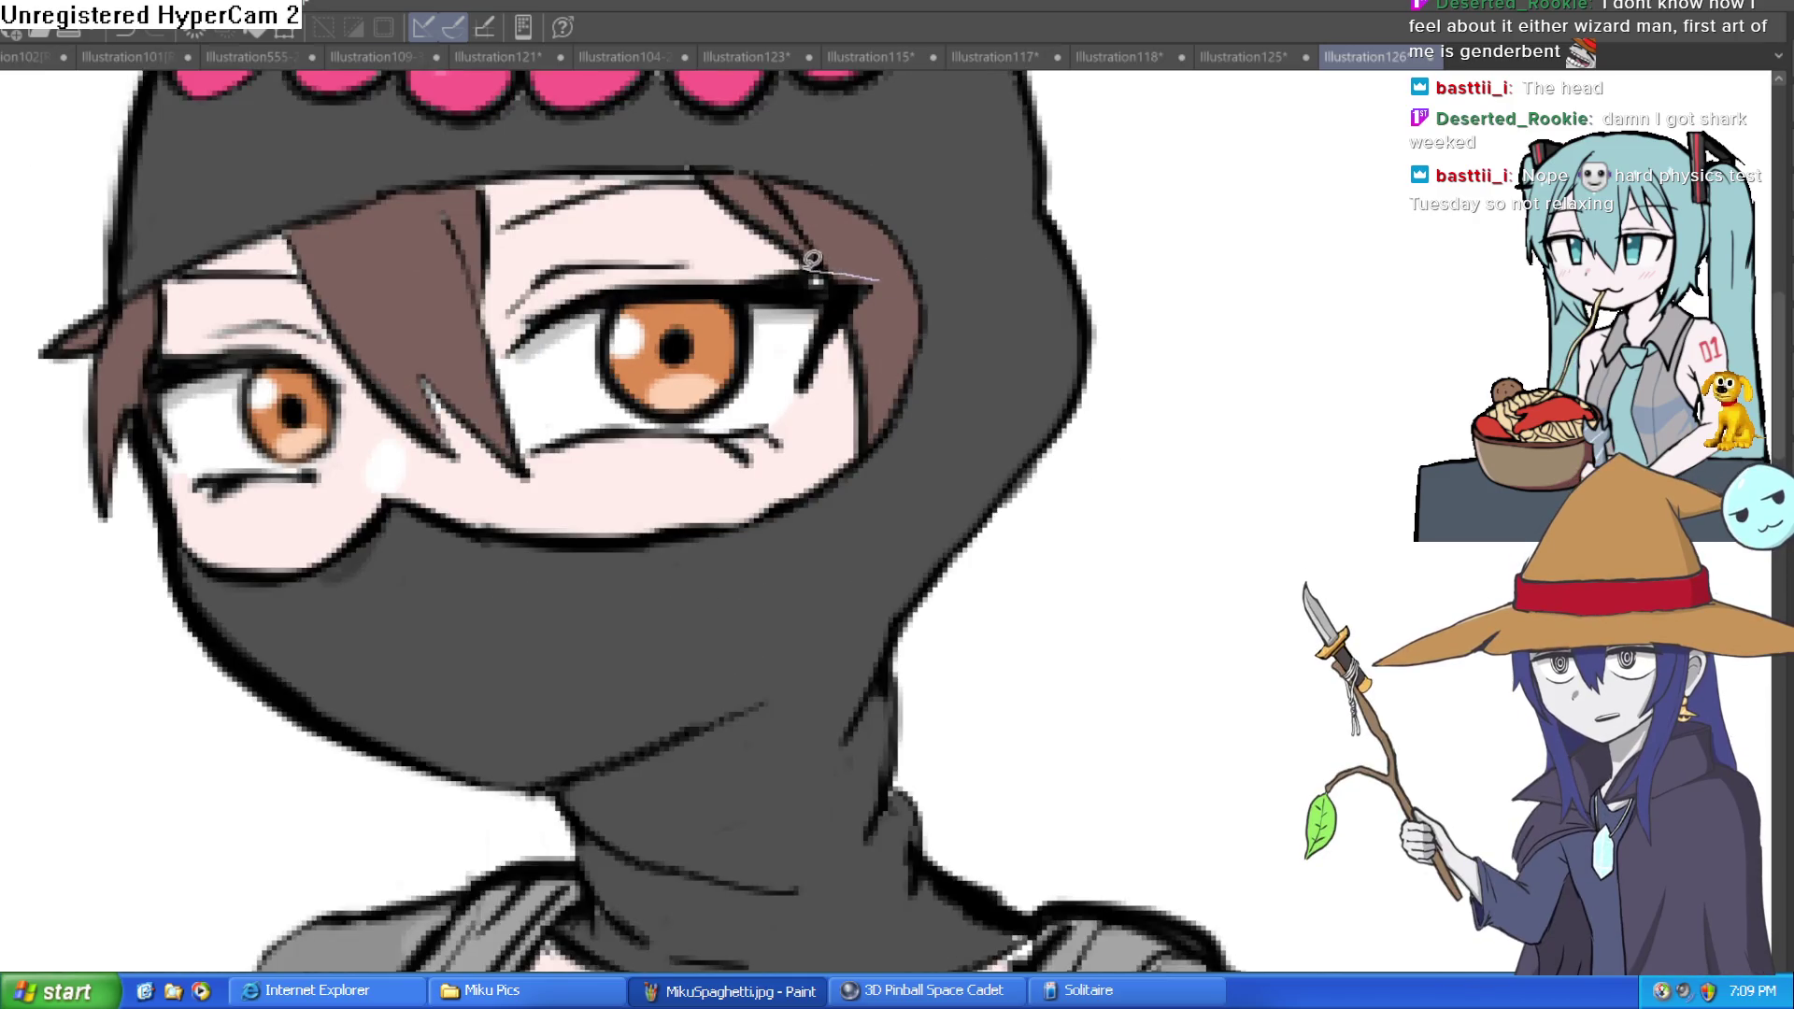
Step: Freehand-select the right eye, shrink it slightly with Ctrl+T, and deselect
key("m")
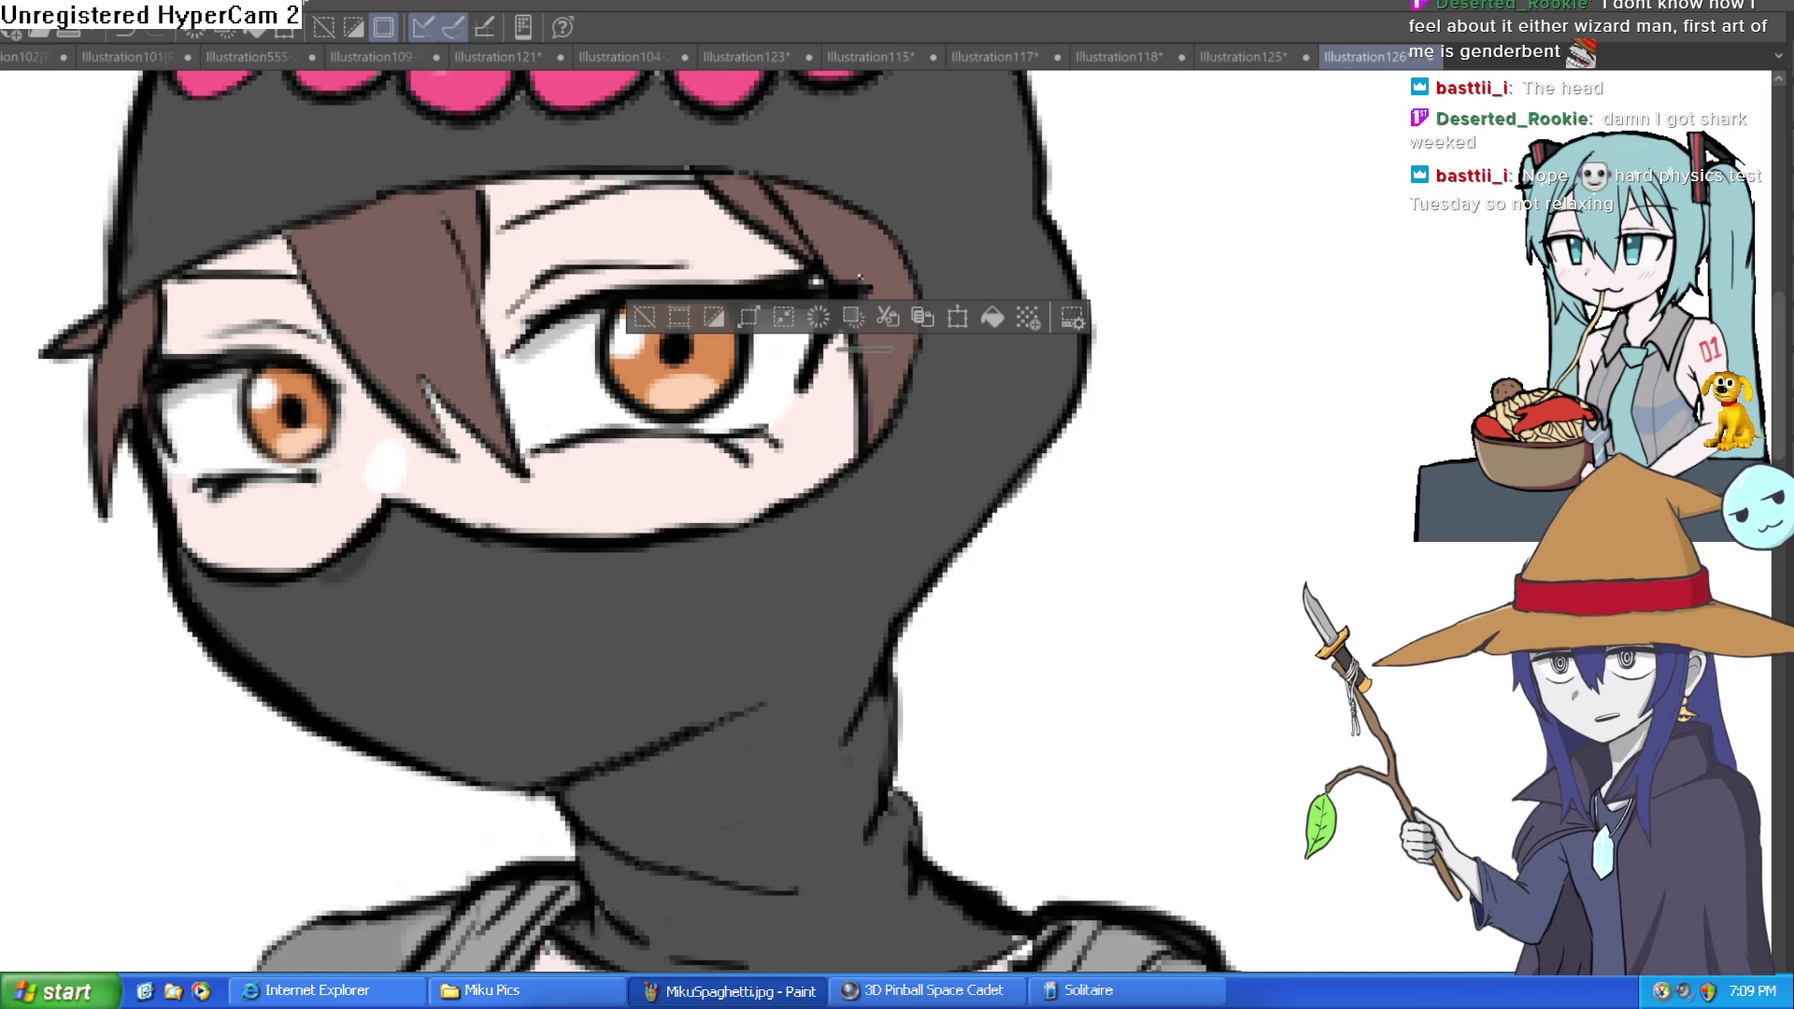
key("minus")
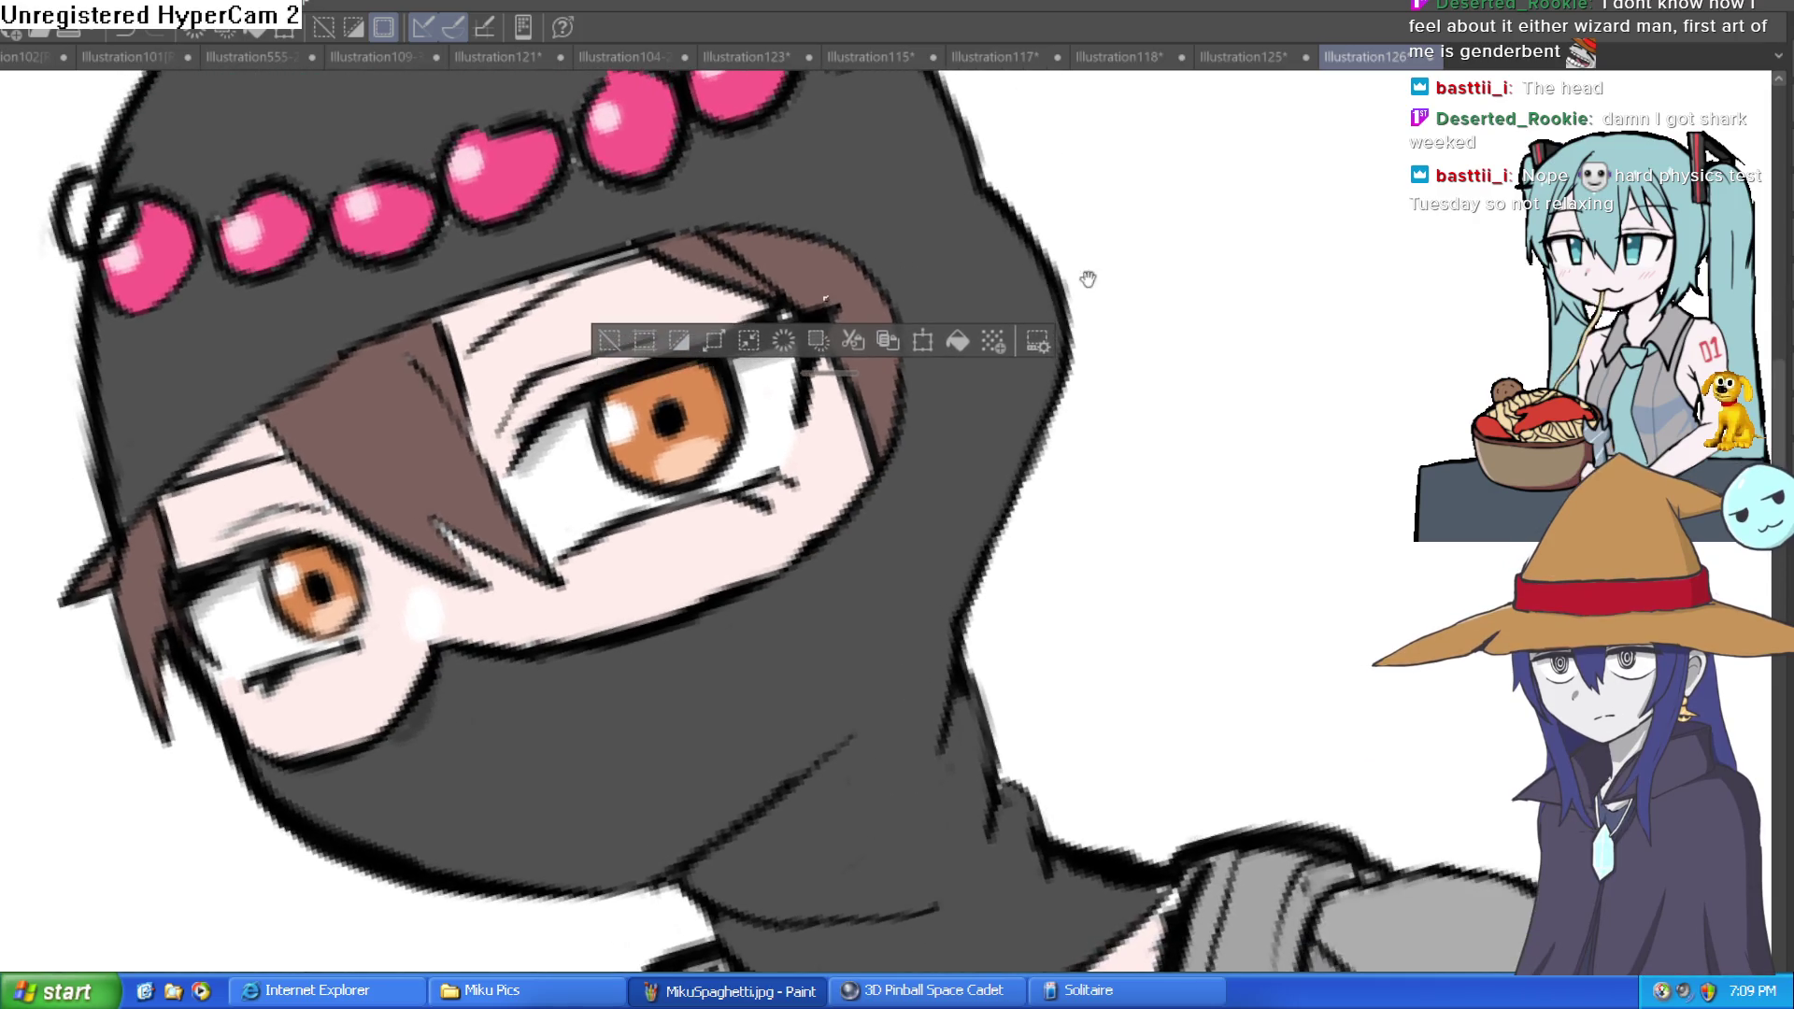
left_click(641, 344)
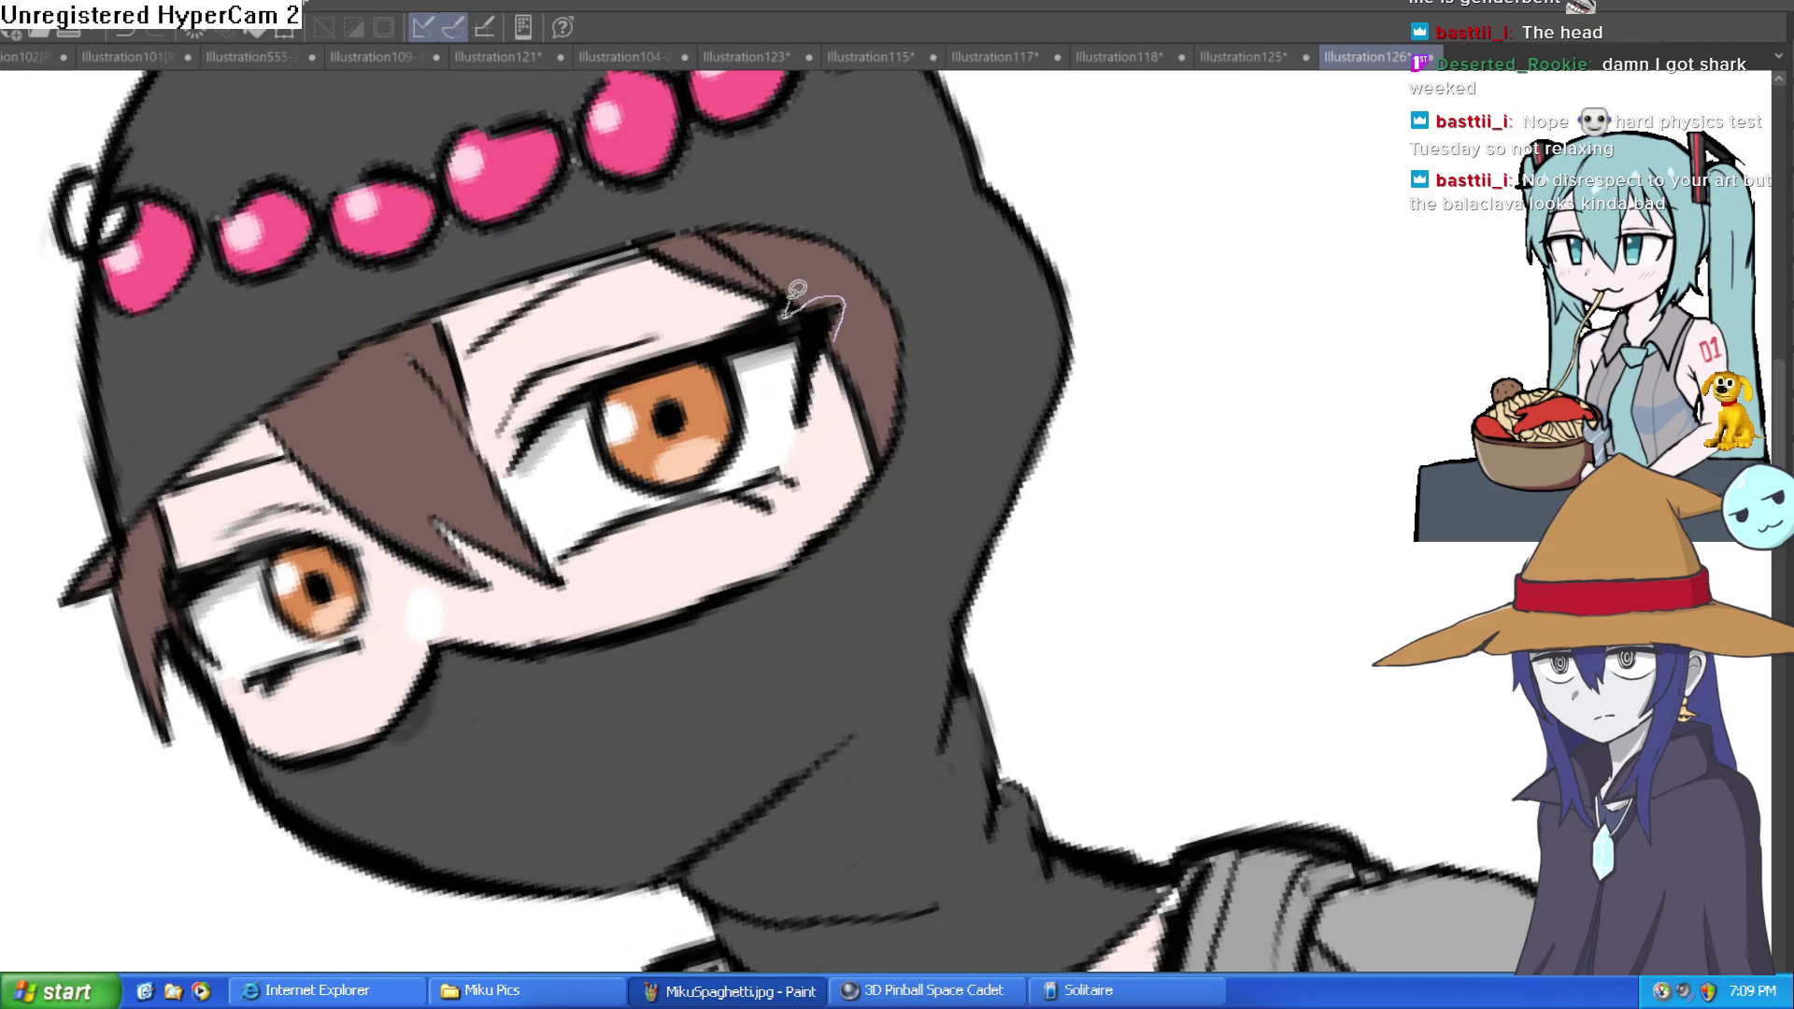
left_click_drag(662, 327, 538, 353)
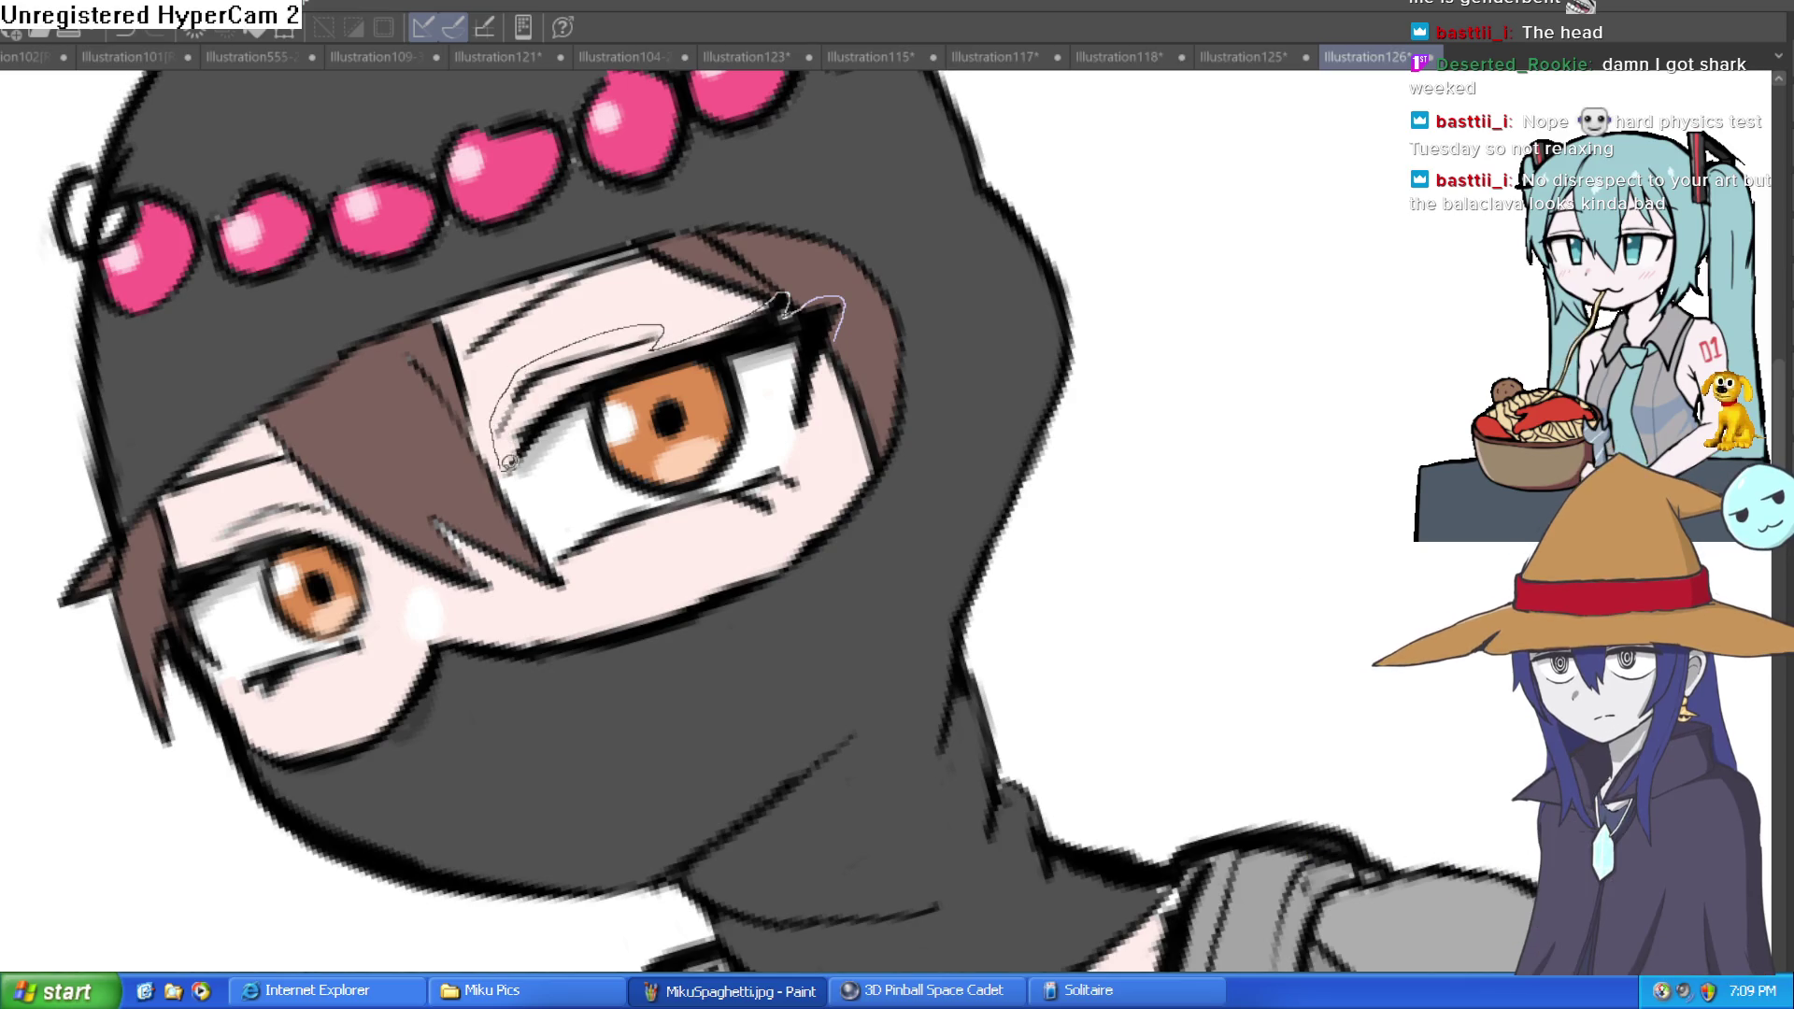
left_click_drag(548, 538, 661, 534)
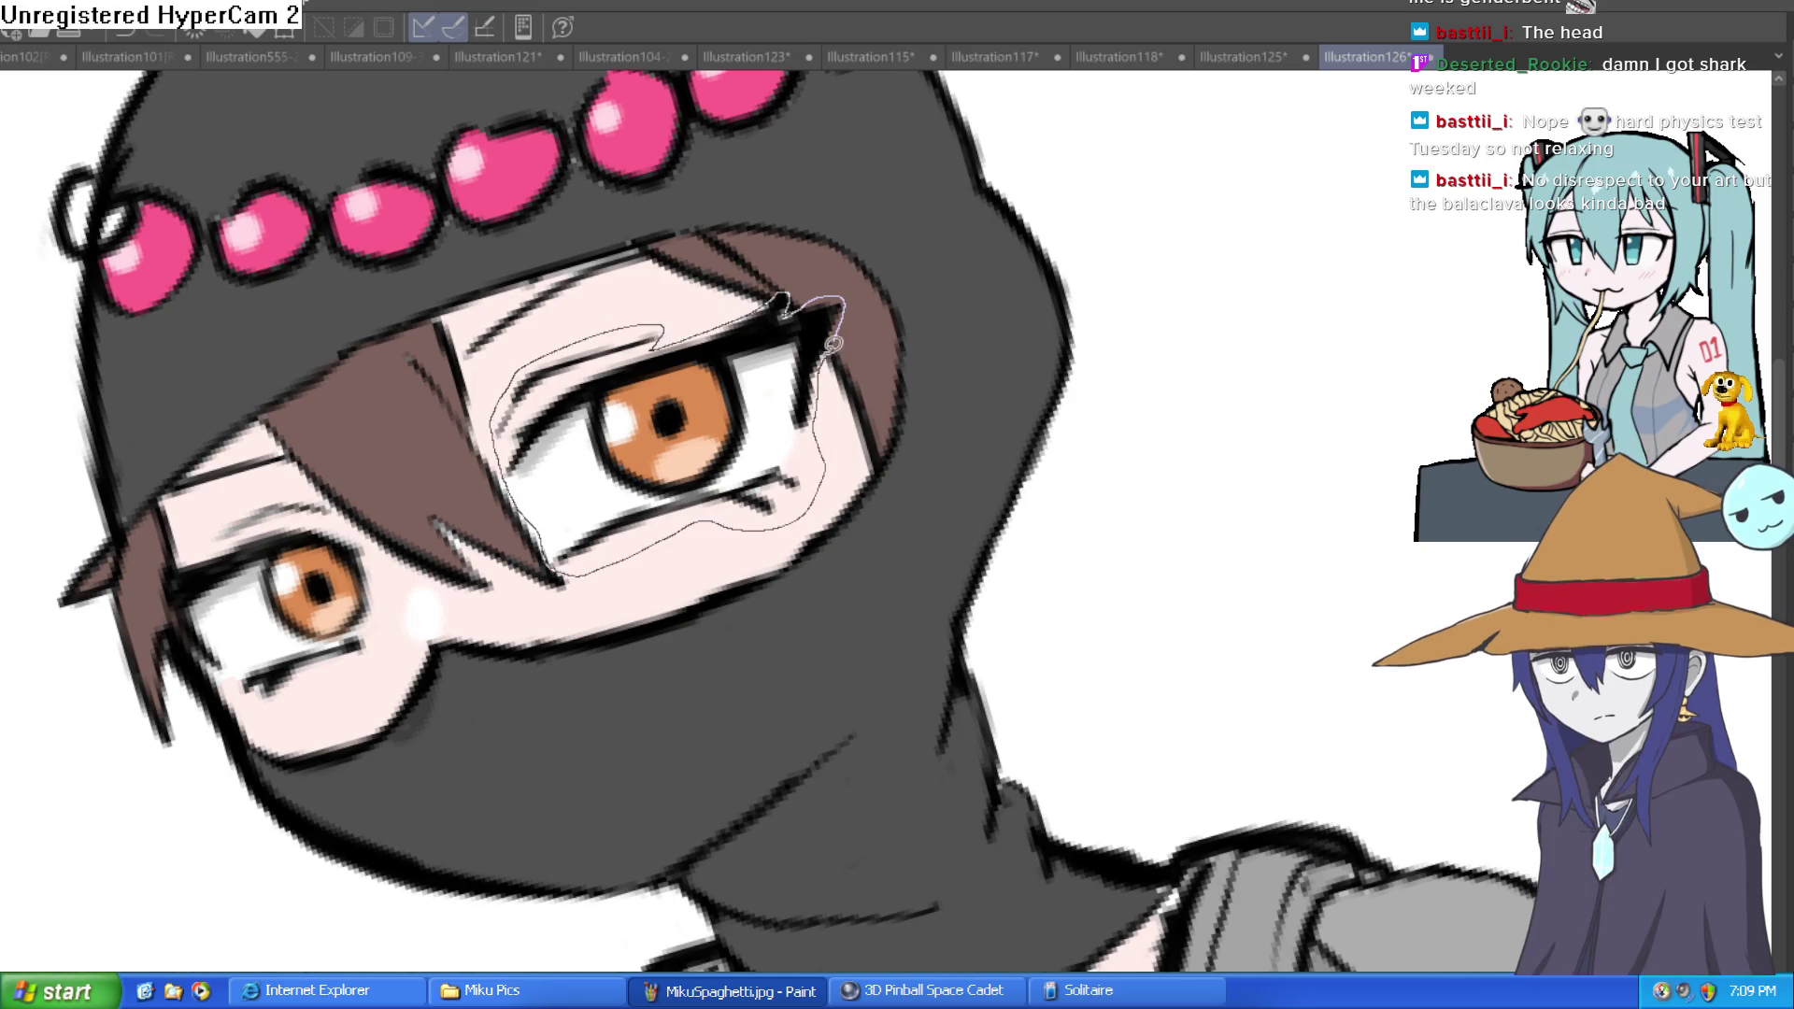
left_click_drag(832, 347, 835, 341)
key("ctrl+t")
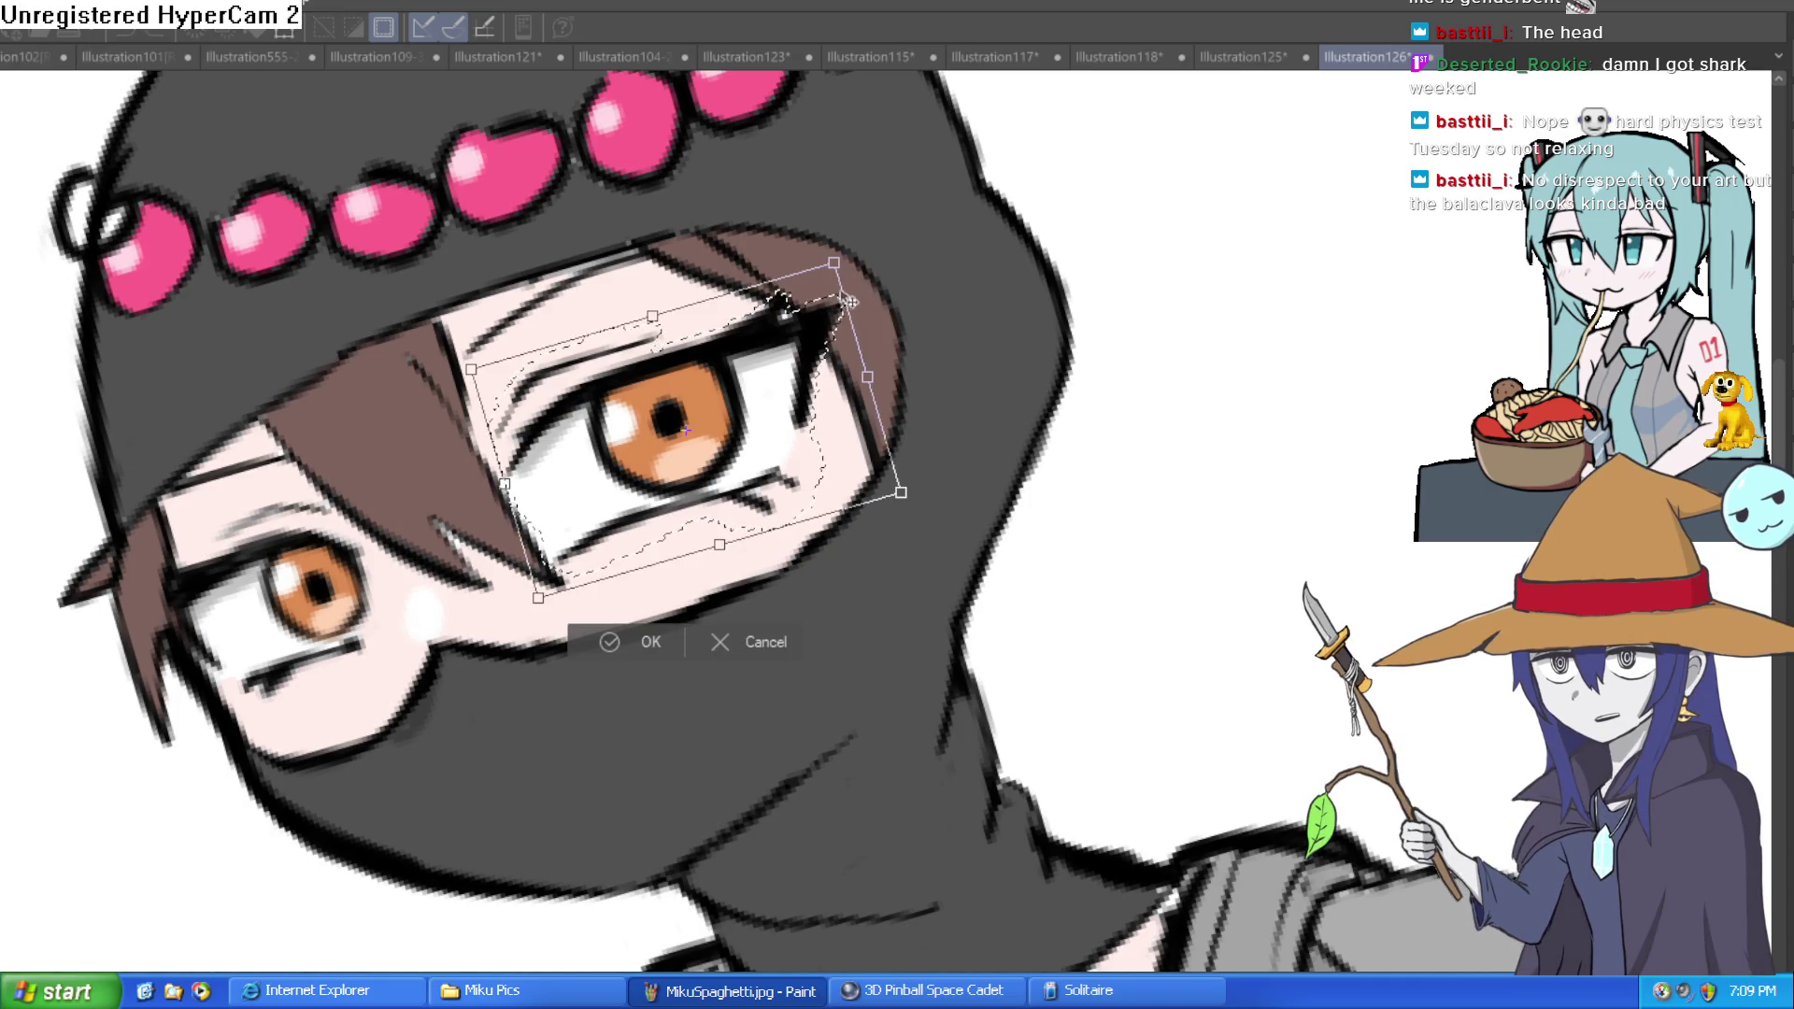
left_click_drag(835, 263, 793, 304)
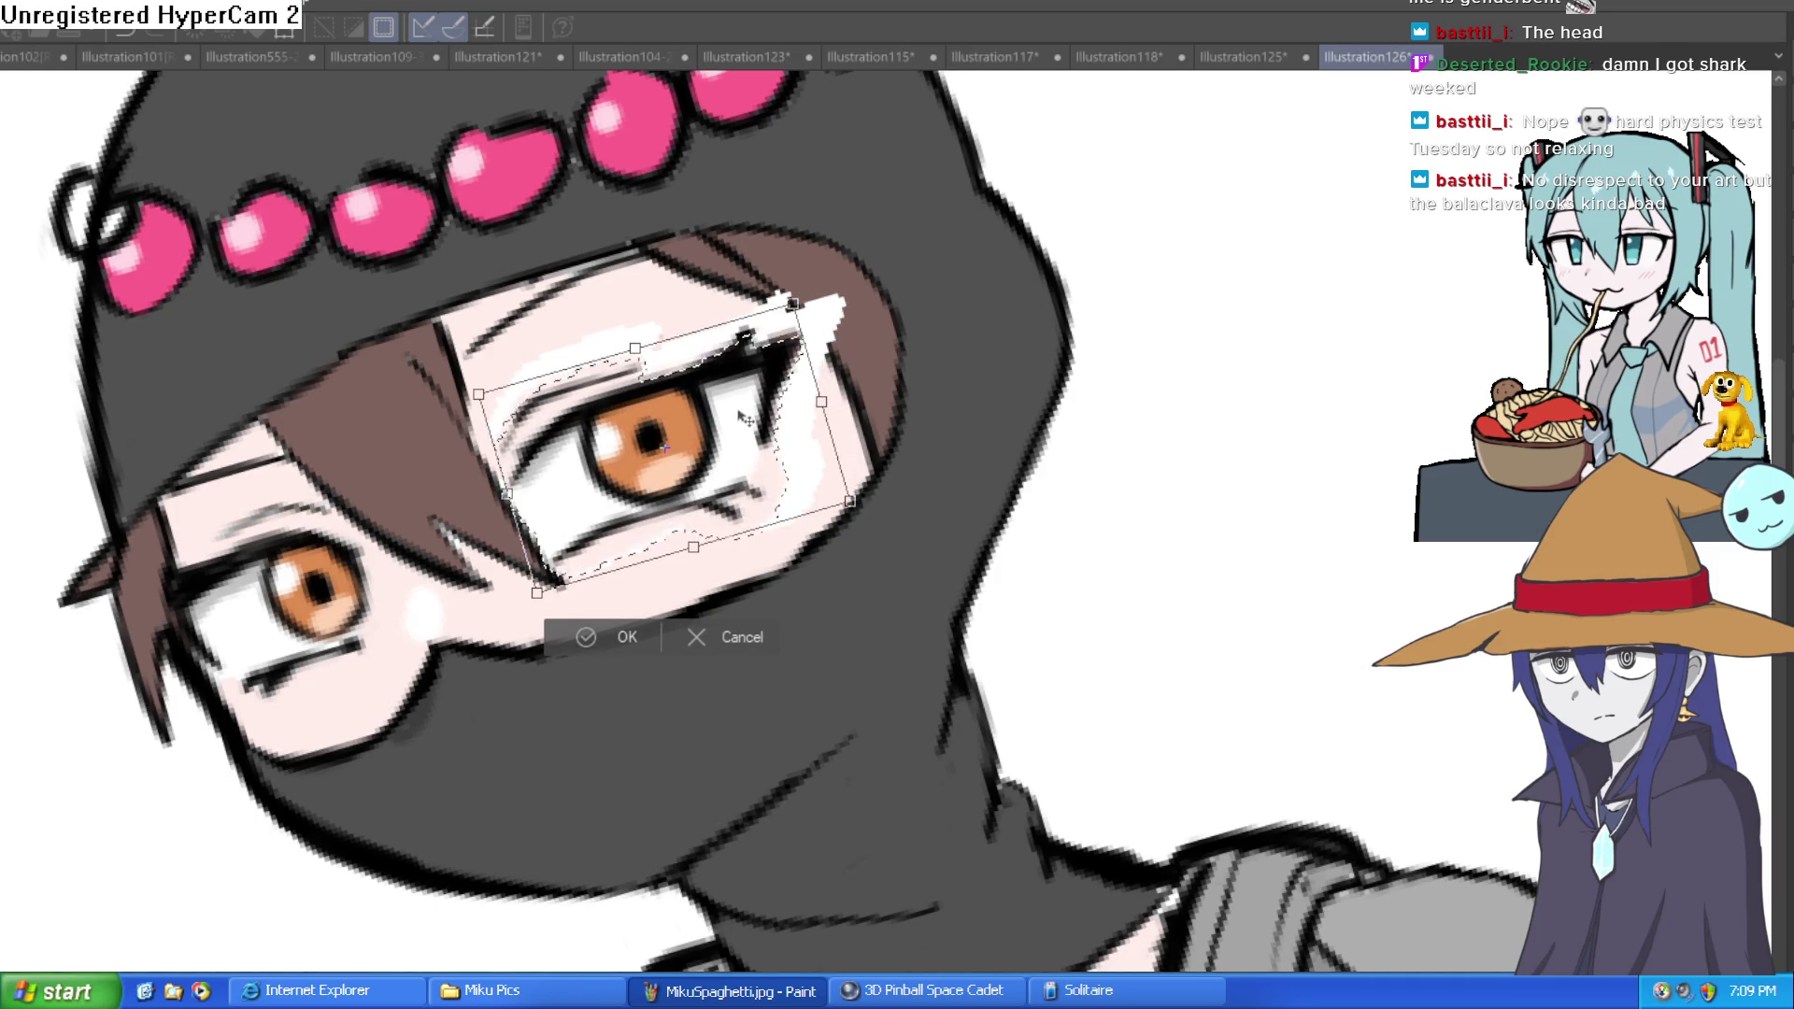
left_click(587, 639)
key("ctrl+d")
scroll(587, 639, "down", 5)
mouse_move(905, 464)
left_mouse_down()
mouse_move(985, 545)
mouse_move(1002, 478)
mouse_move(949, 426)
left_mouse_up()
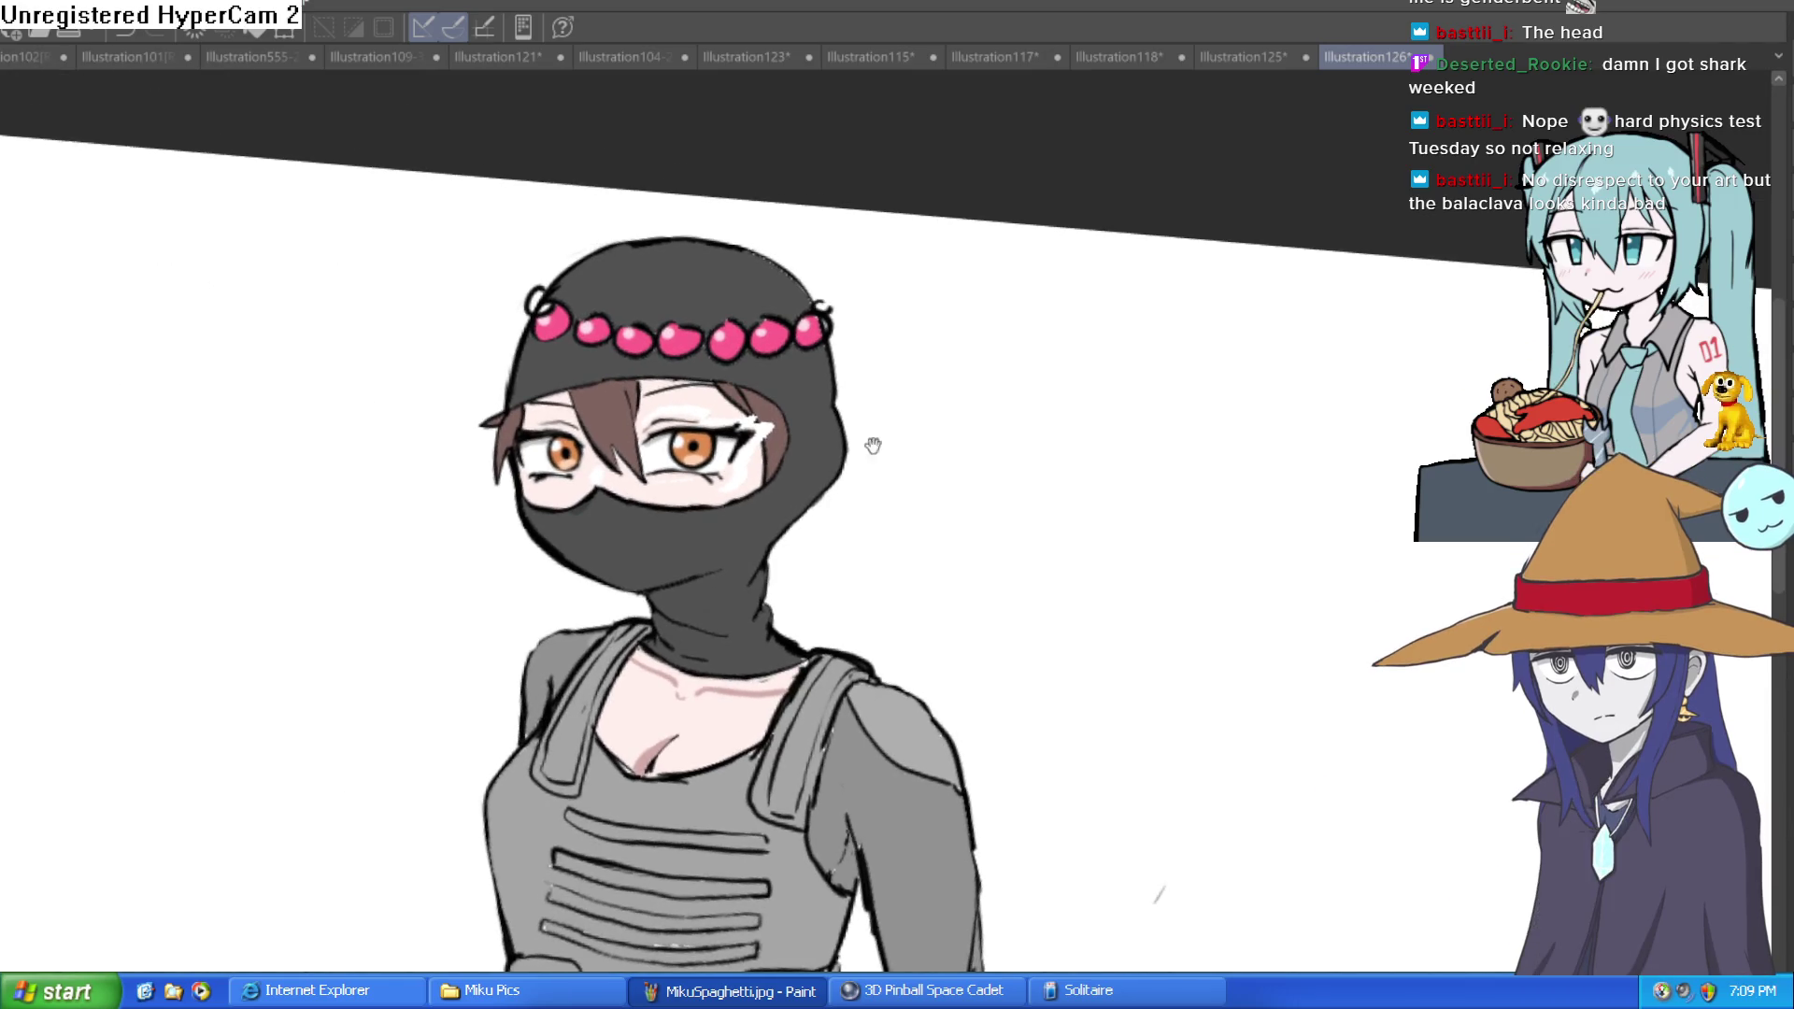
Step: Paint brown beside the right eye and pink over white marks above, at the corner, and below
scroll(730, 441, "up", 5)
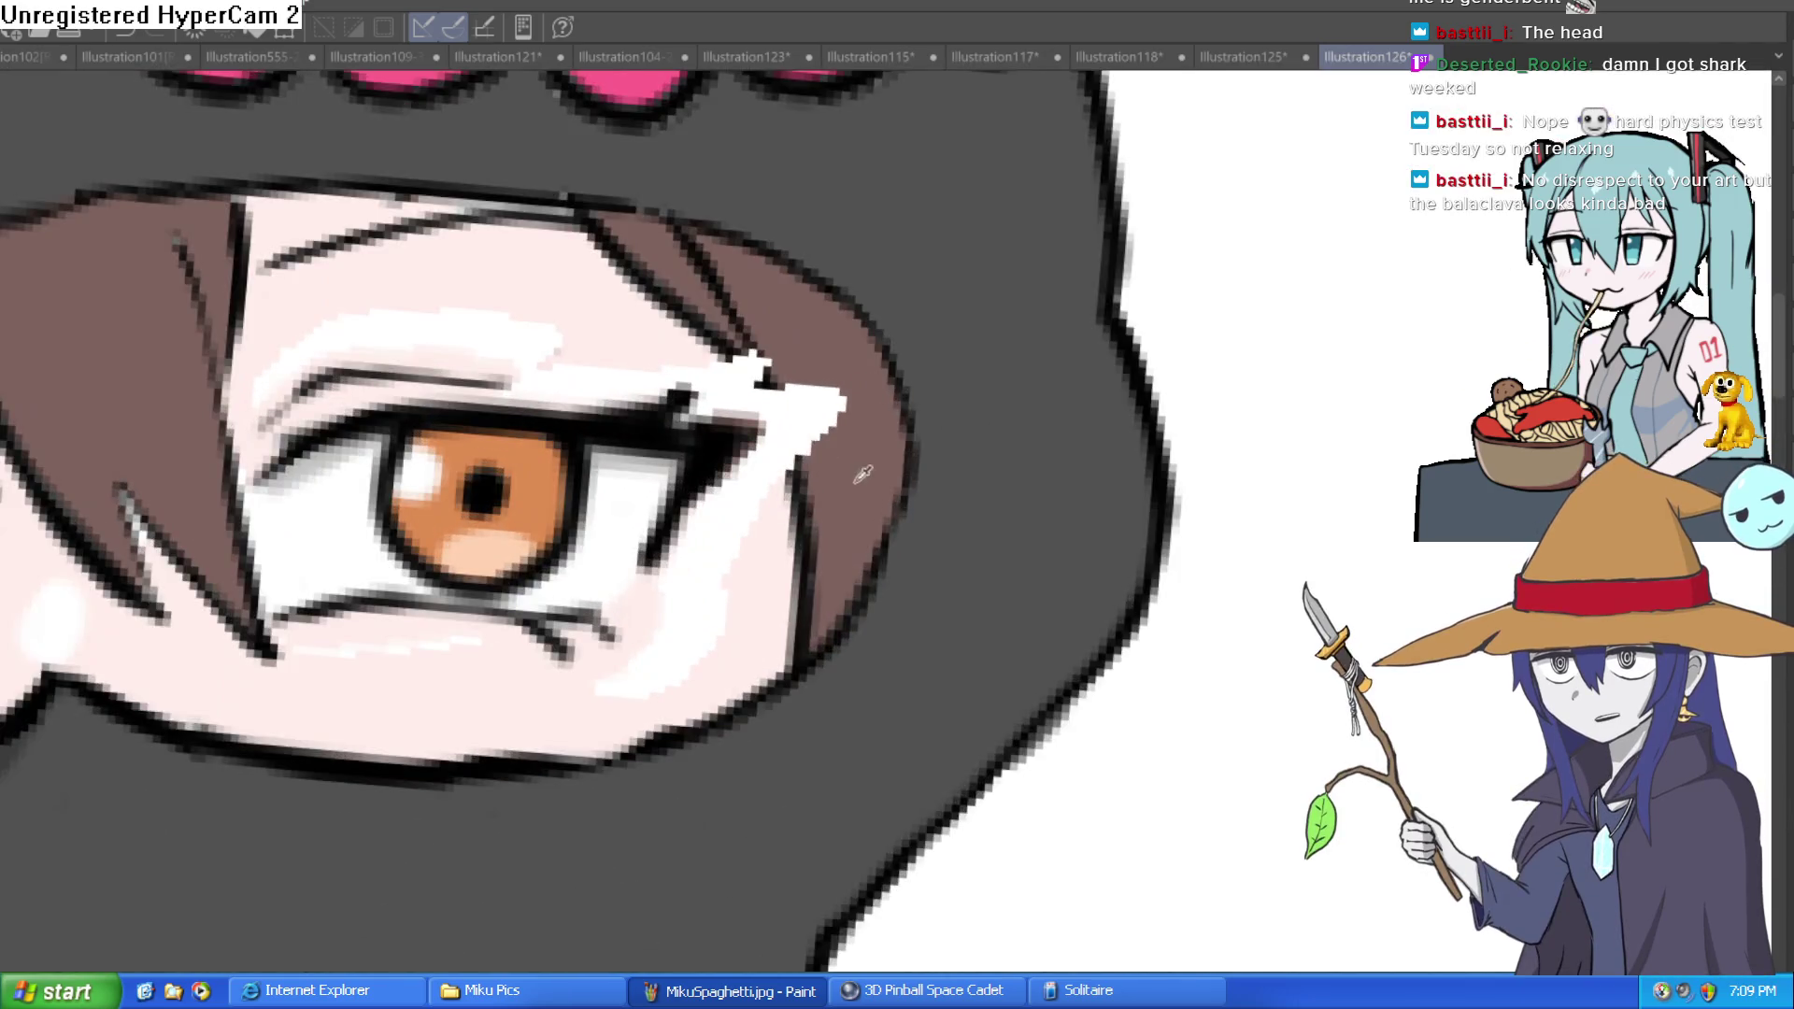
key("minus")
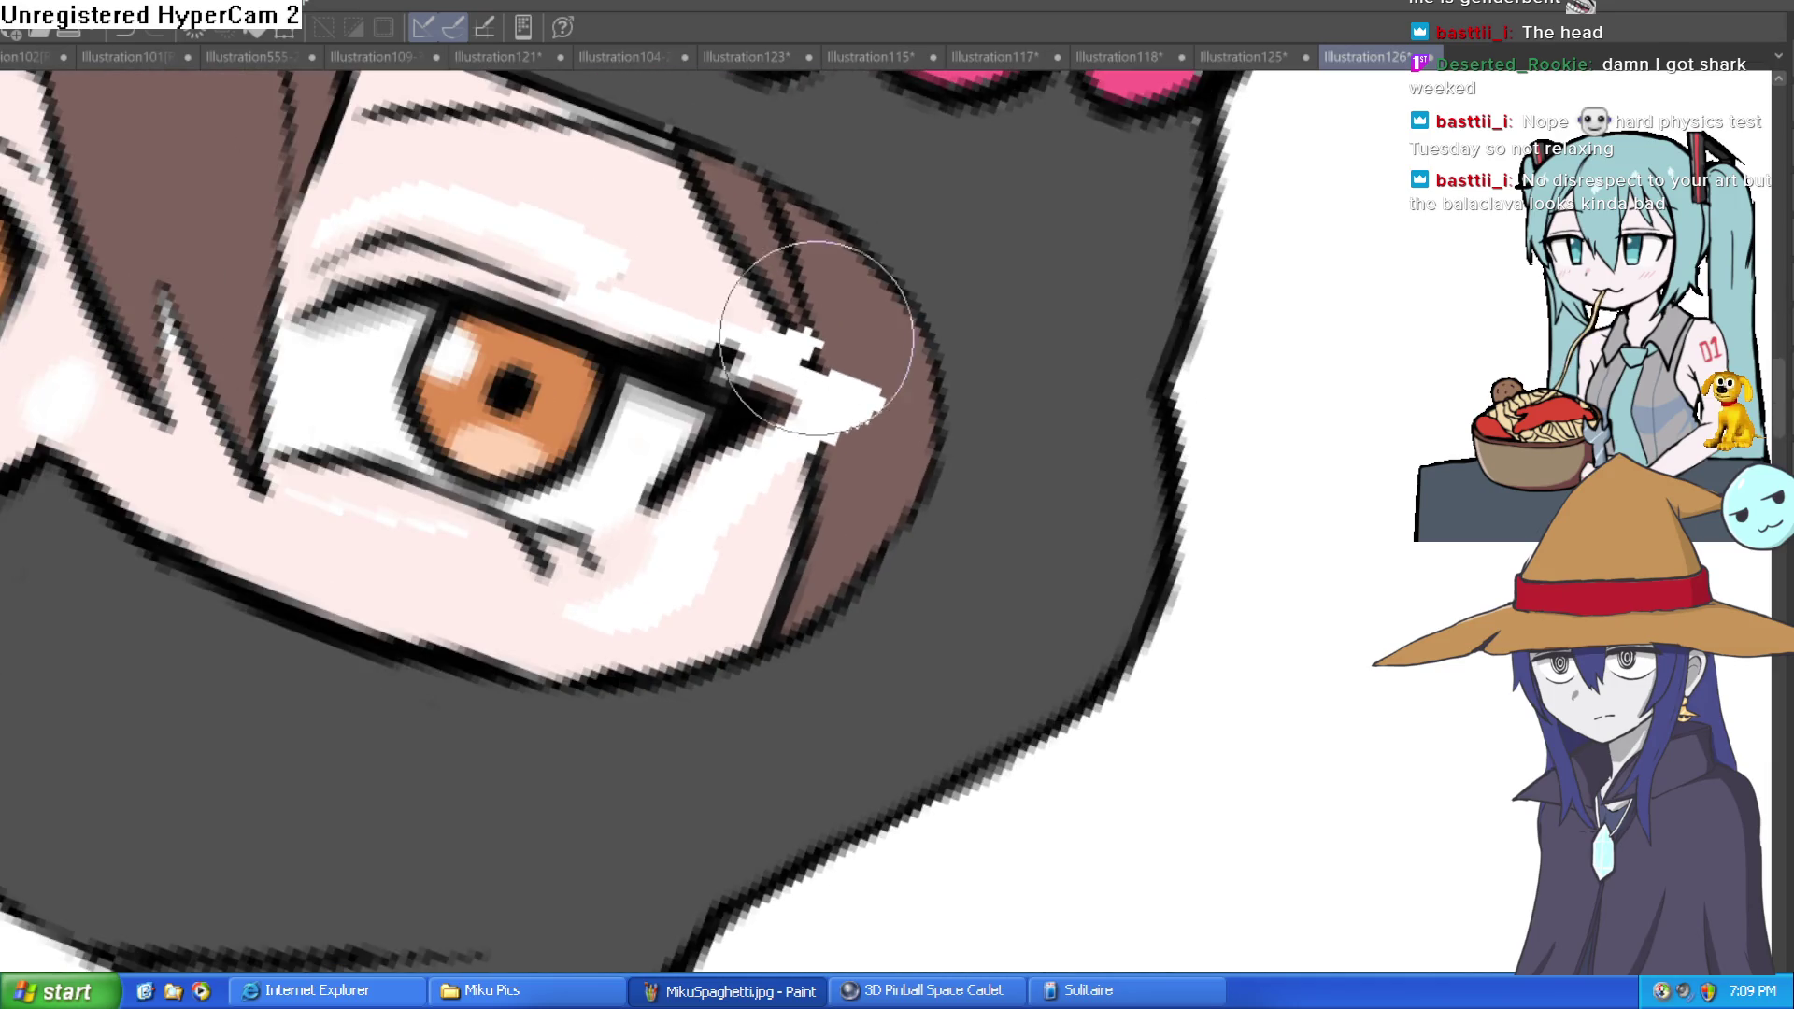
mouse_move(841, 378)
left_mouse_down()
mouse_move(856, 364)
mouse_move(878, 395)
left_mouse_up()
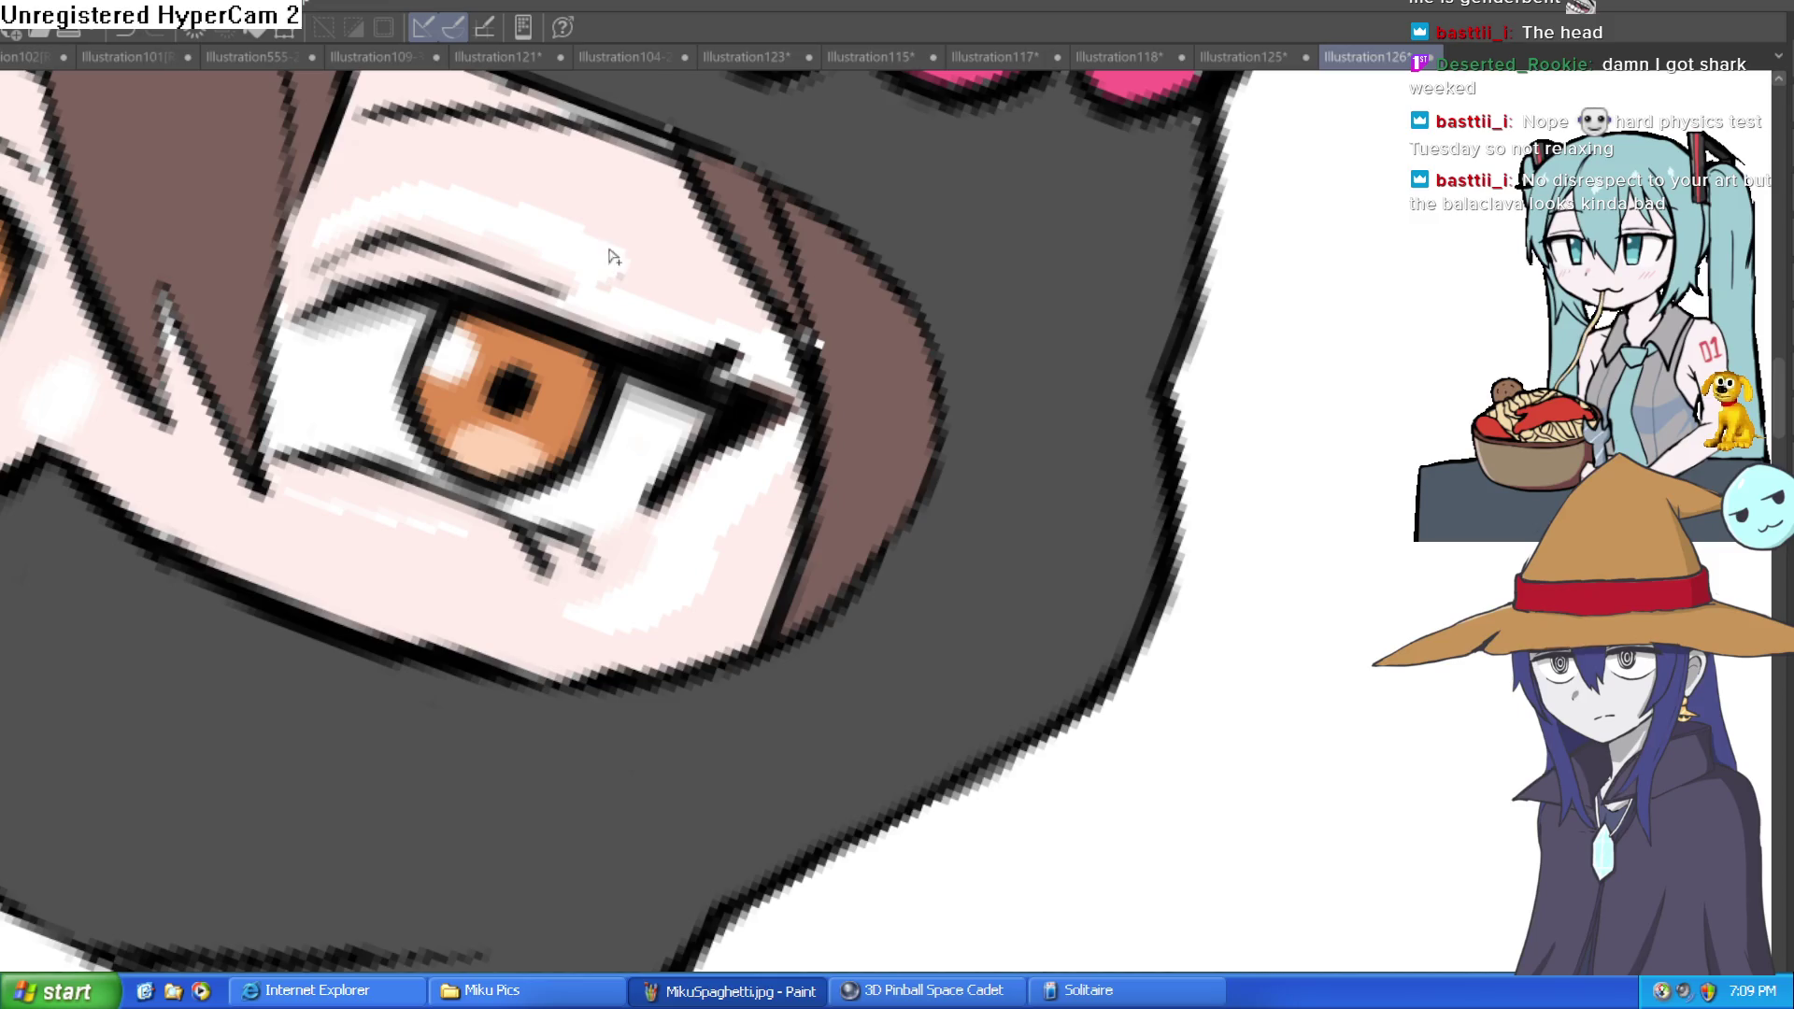
mouse_move(657, 258)
left_mouse_down()
mouse_move(629, 228)
mouse_move(597, 236)
mouse_move(541, 200)
mouse_move(395, 206)
left_mouse_up()
left_click_drag(635, 303, 622, 320)
mouse_move(761, 501)
left_mouse_down()
mouse_move(642, 601)
mouse_move(722, 490)
mouse_move(788, 440)
mouse_move(733, 533)
mouse_move(533, 580)
mouse_move(295, 498)
left_mouse_up()
scroll(294, 498, "down", 5)
mouse_move(460, 620)
left_mouse_down()
mouse_move(785, 416)
mouse_move(776, 491)
mouse_move(873, 412)
mouse_move(953, 449)
mouse_move(1213, 414)
left_mouse_up()
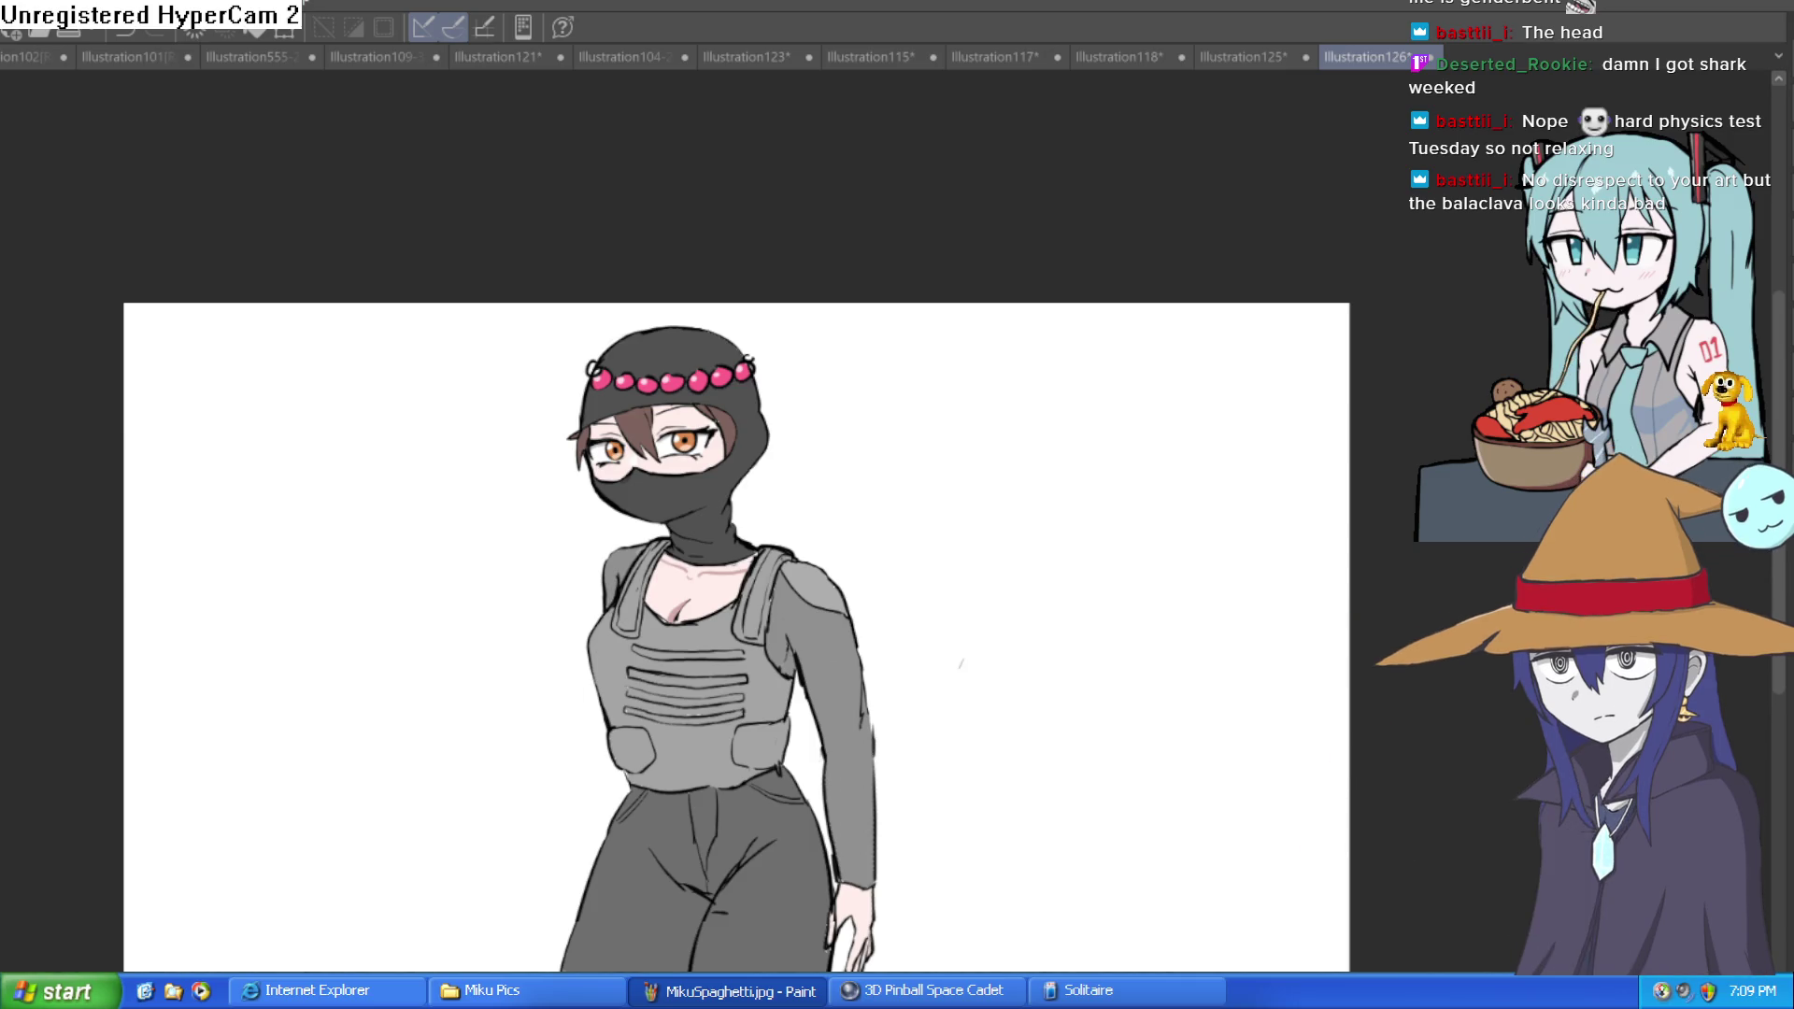
left_click(818, 457)
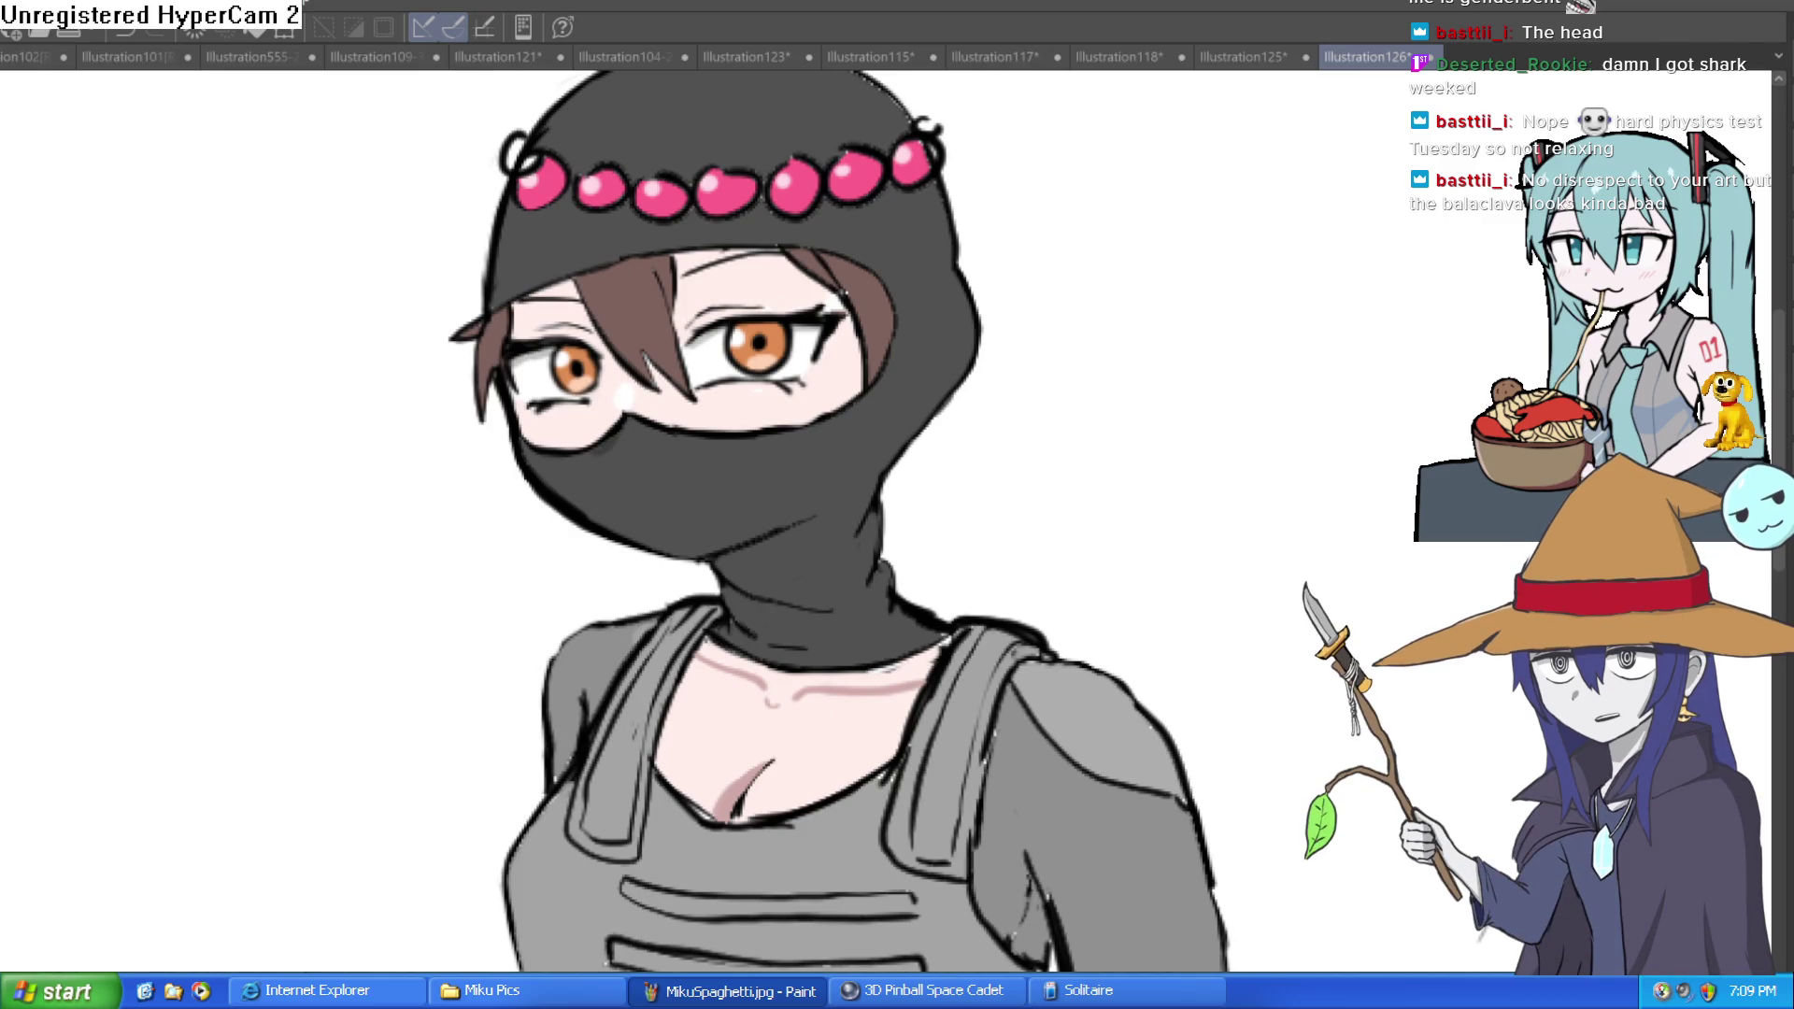
scroll(654, 491, "up", 3)
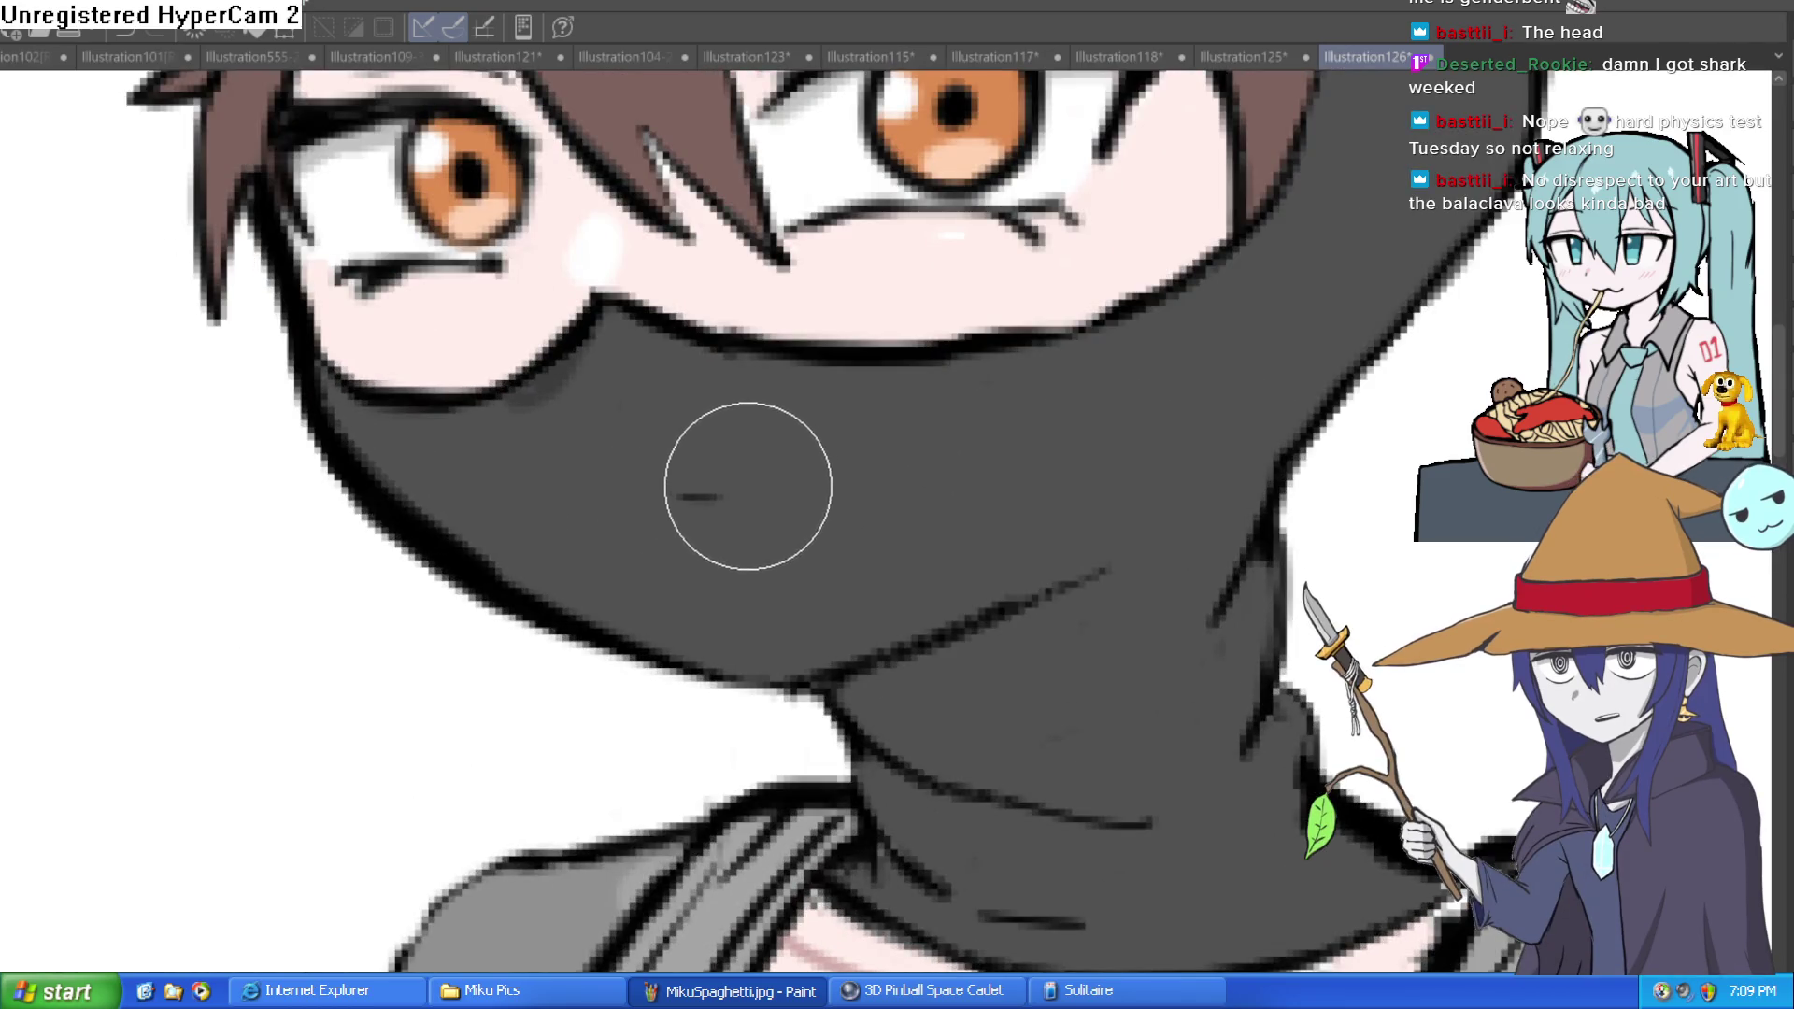
mouse_move(659, 505)
left_mouse_down()
mouse_move(853, 504)
mouse_move(928, 472)
left_mouse_up()
scroll(1180, 425, "down", 4)
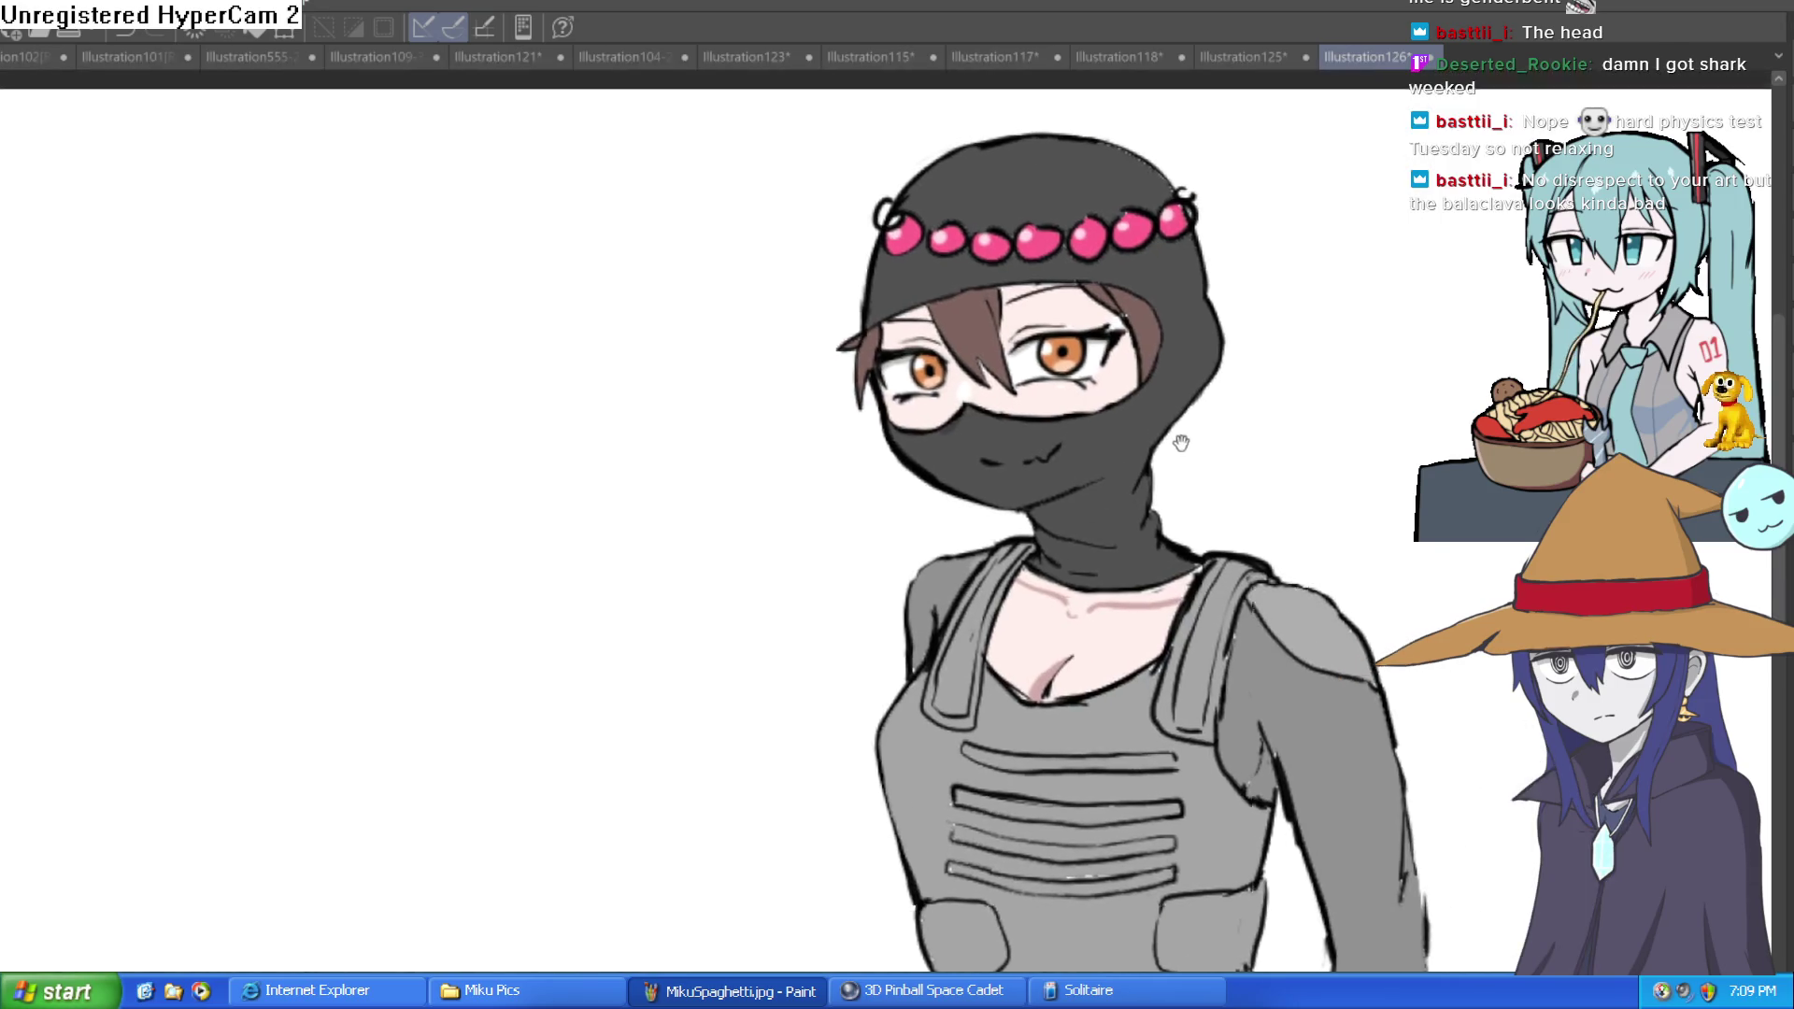
left_click_drag(1189, 446, 1101, 497)
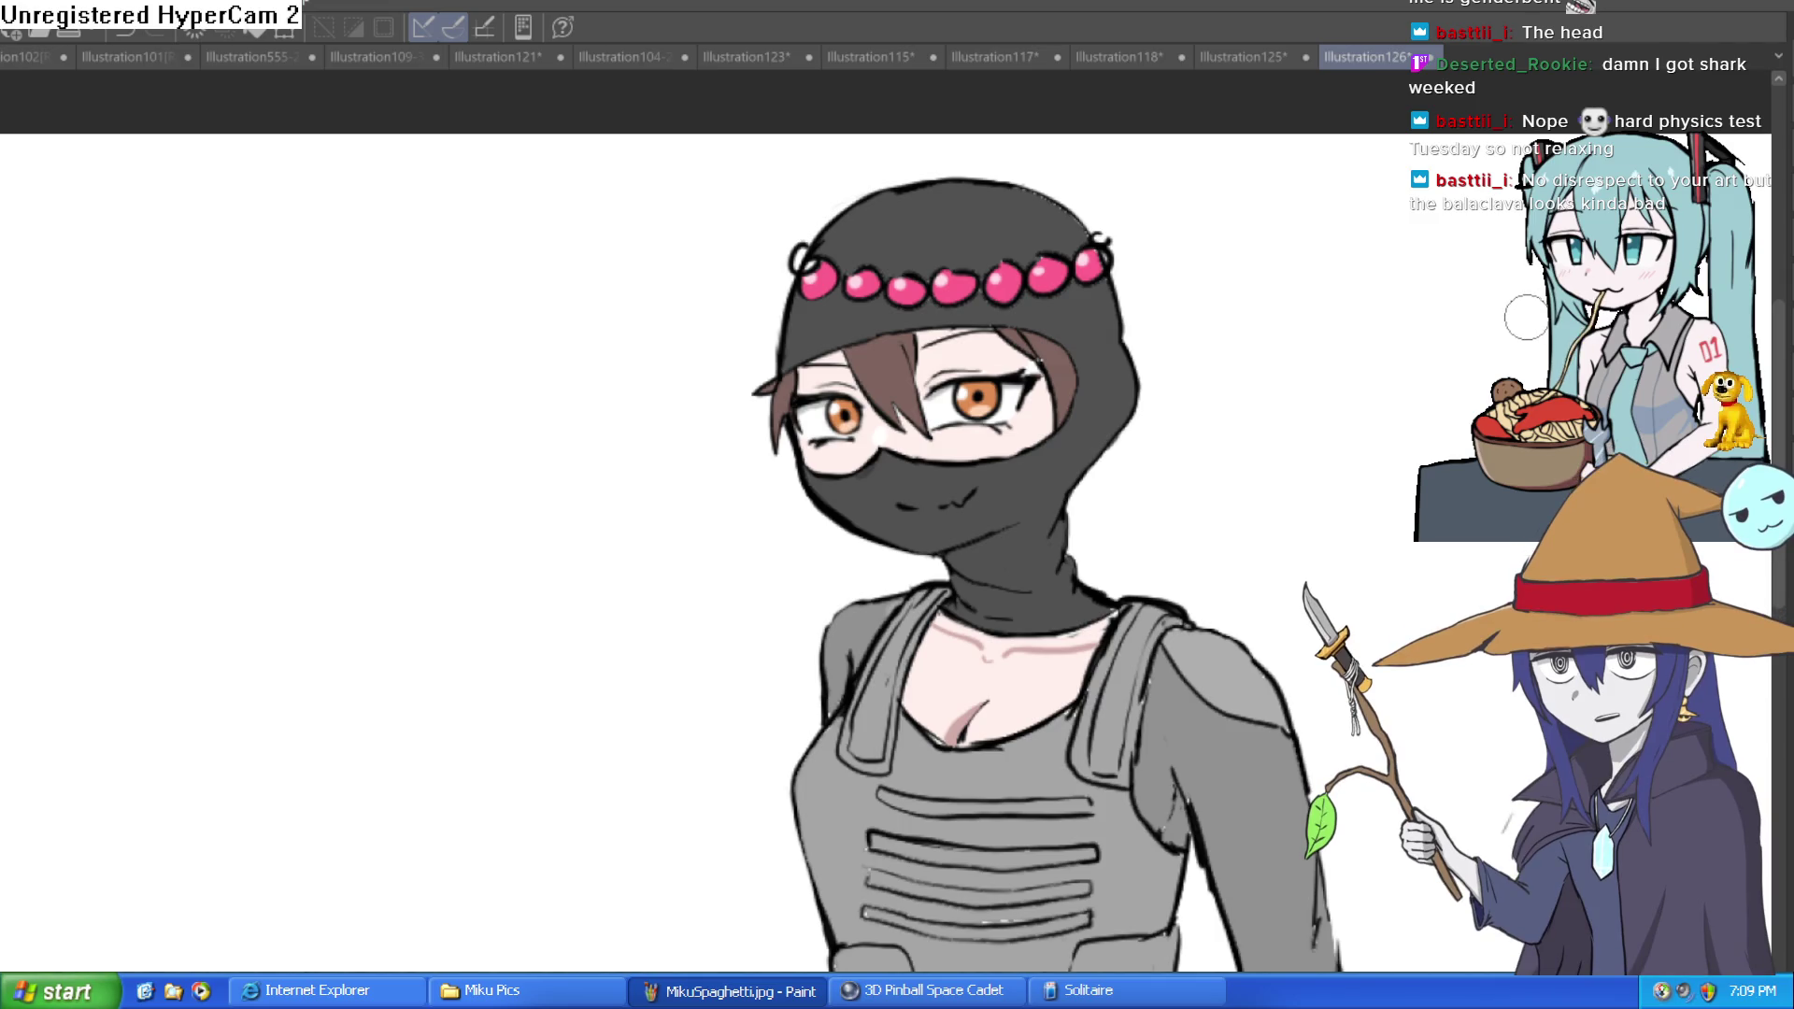
scroll(1339, 401, "down", 3)
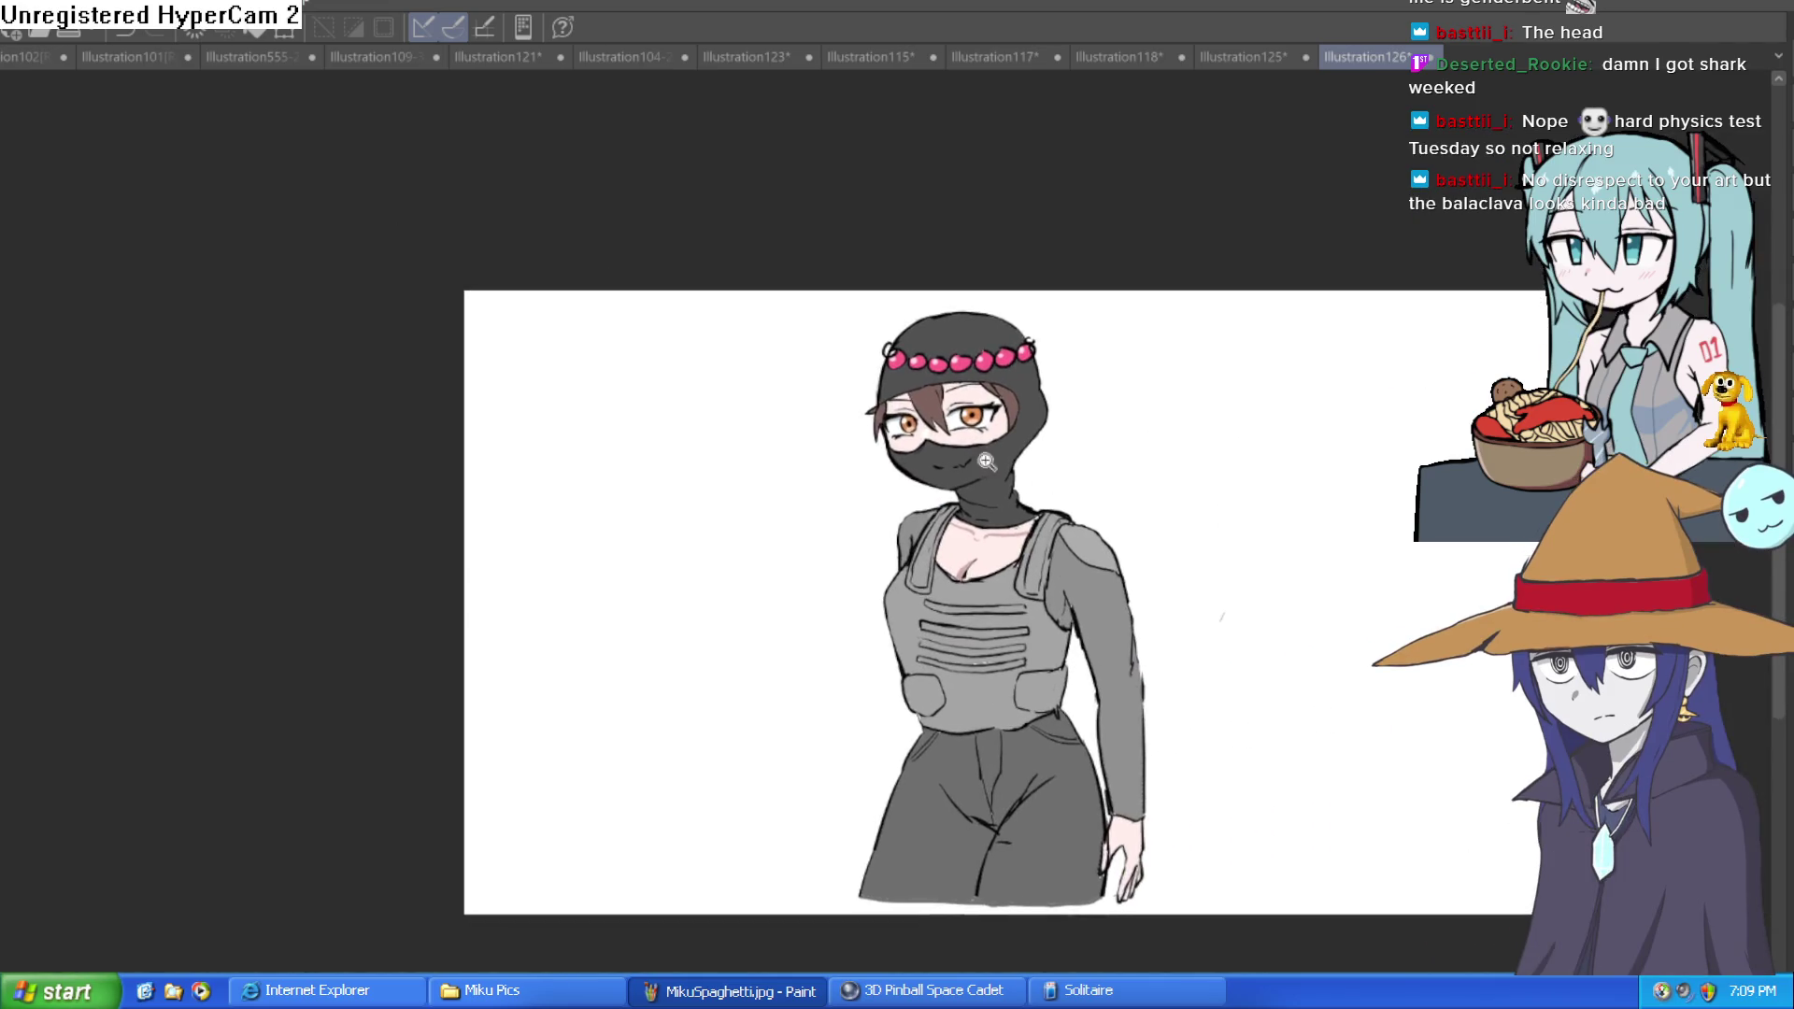
scroll(1256, 449, "up", 8)
left_click_drag(1022, 510, 1126, 438)
key("ctrl+z")
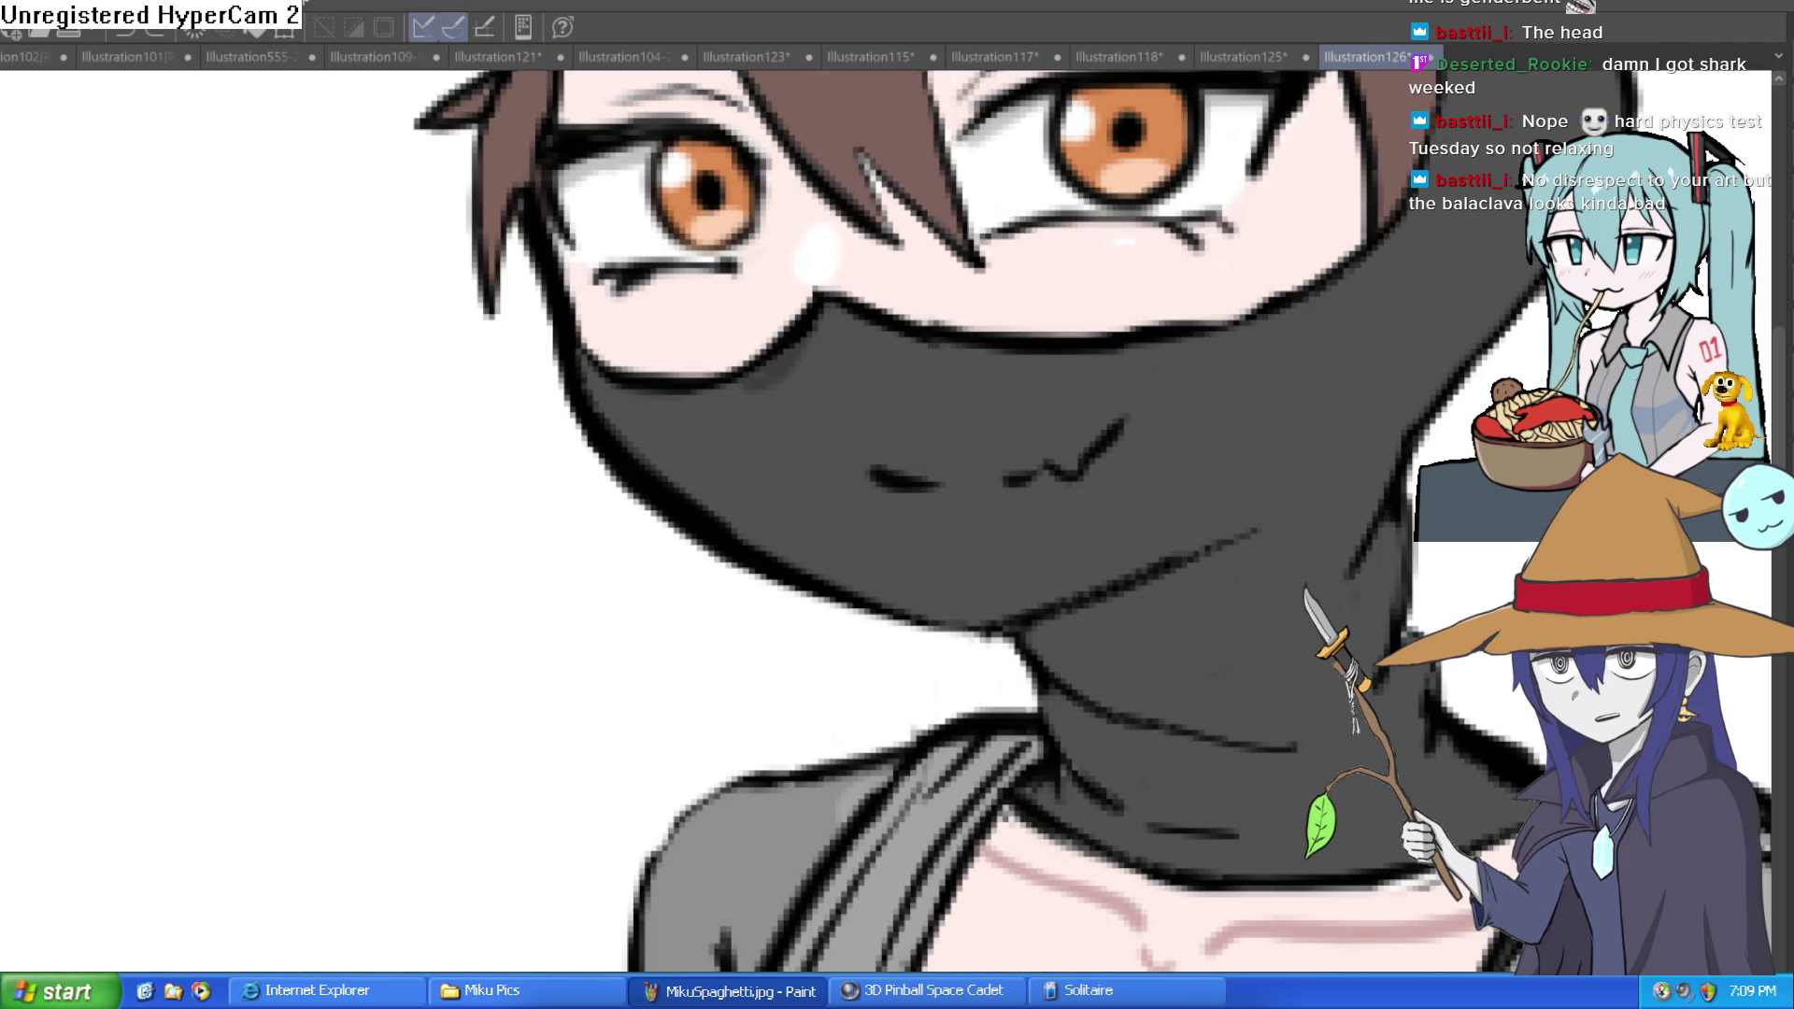
mouse_move(1061, 440)
left_mouse_down()
mouse_move(1032, 492)
mouse_move(889, 481)
left_mouse_up()
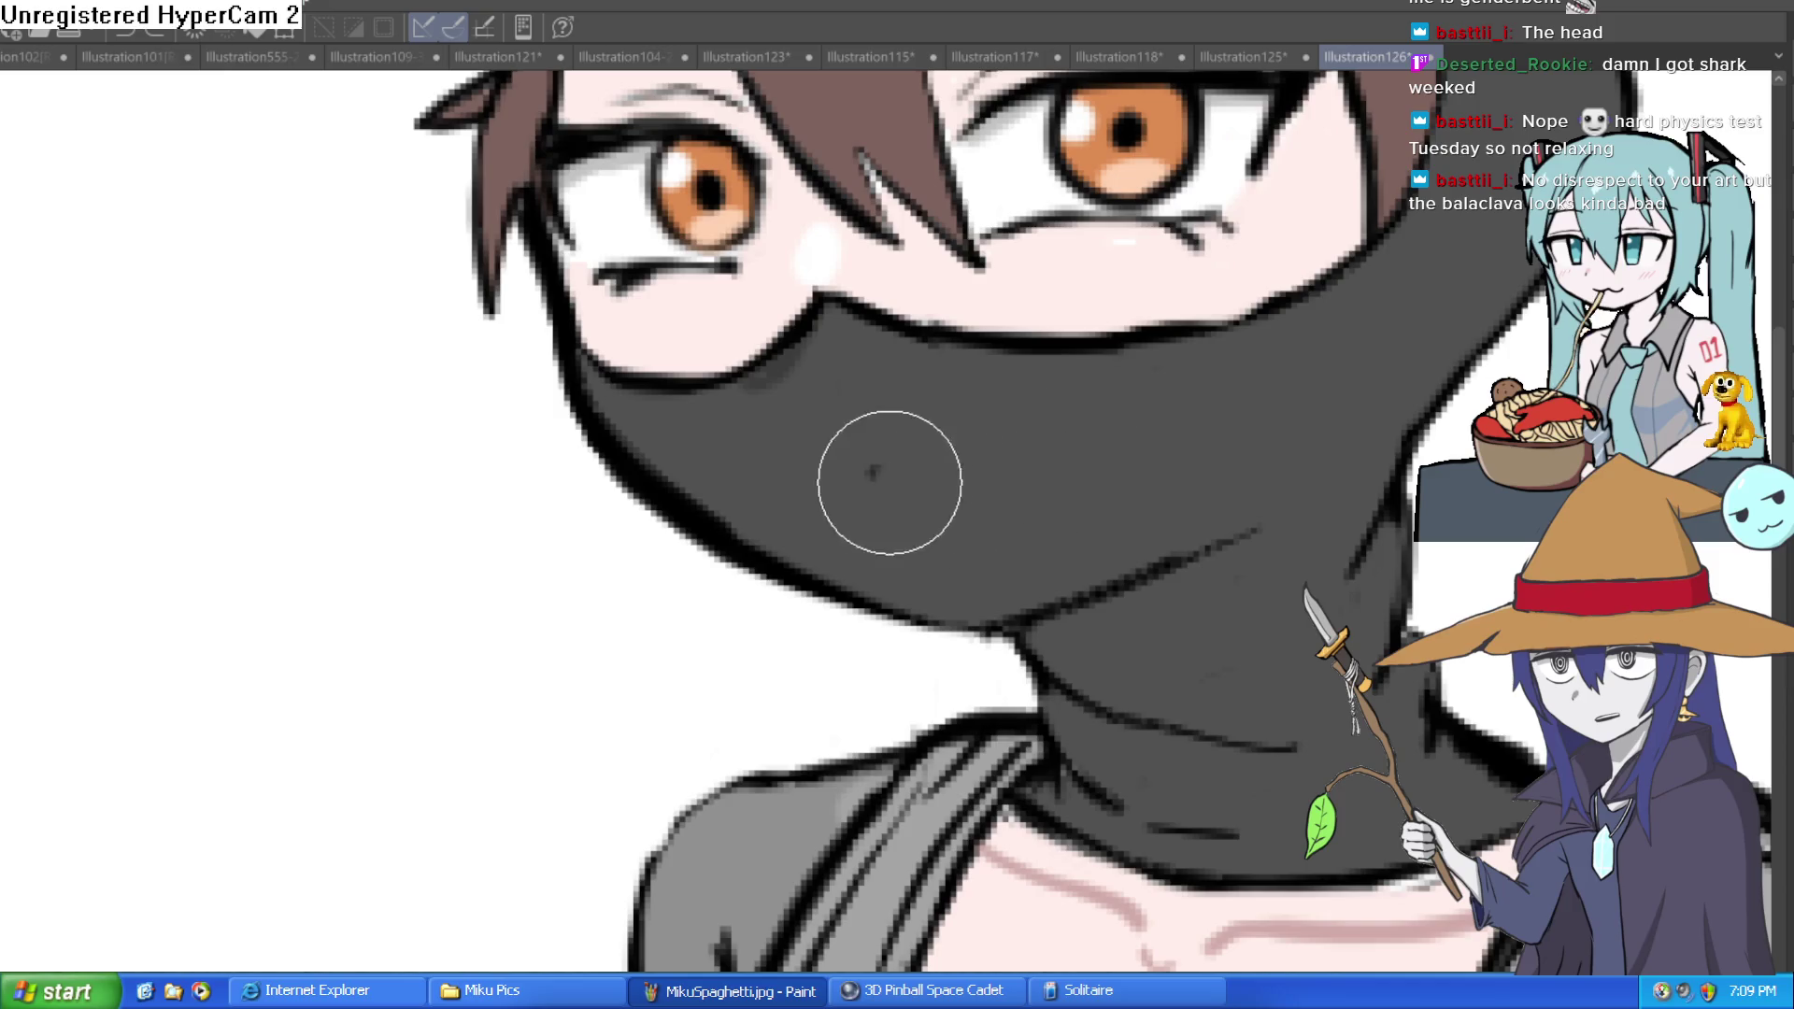
scroll(1106, 425, "down", 5)
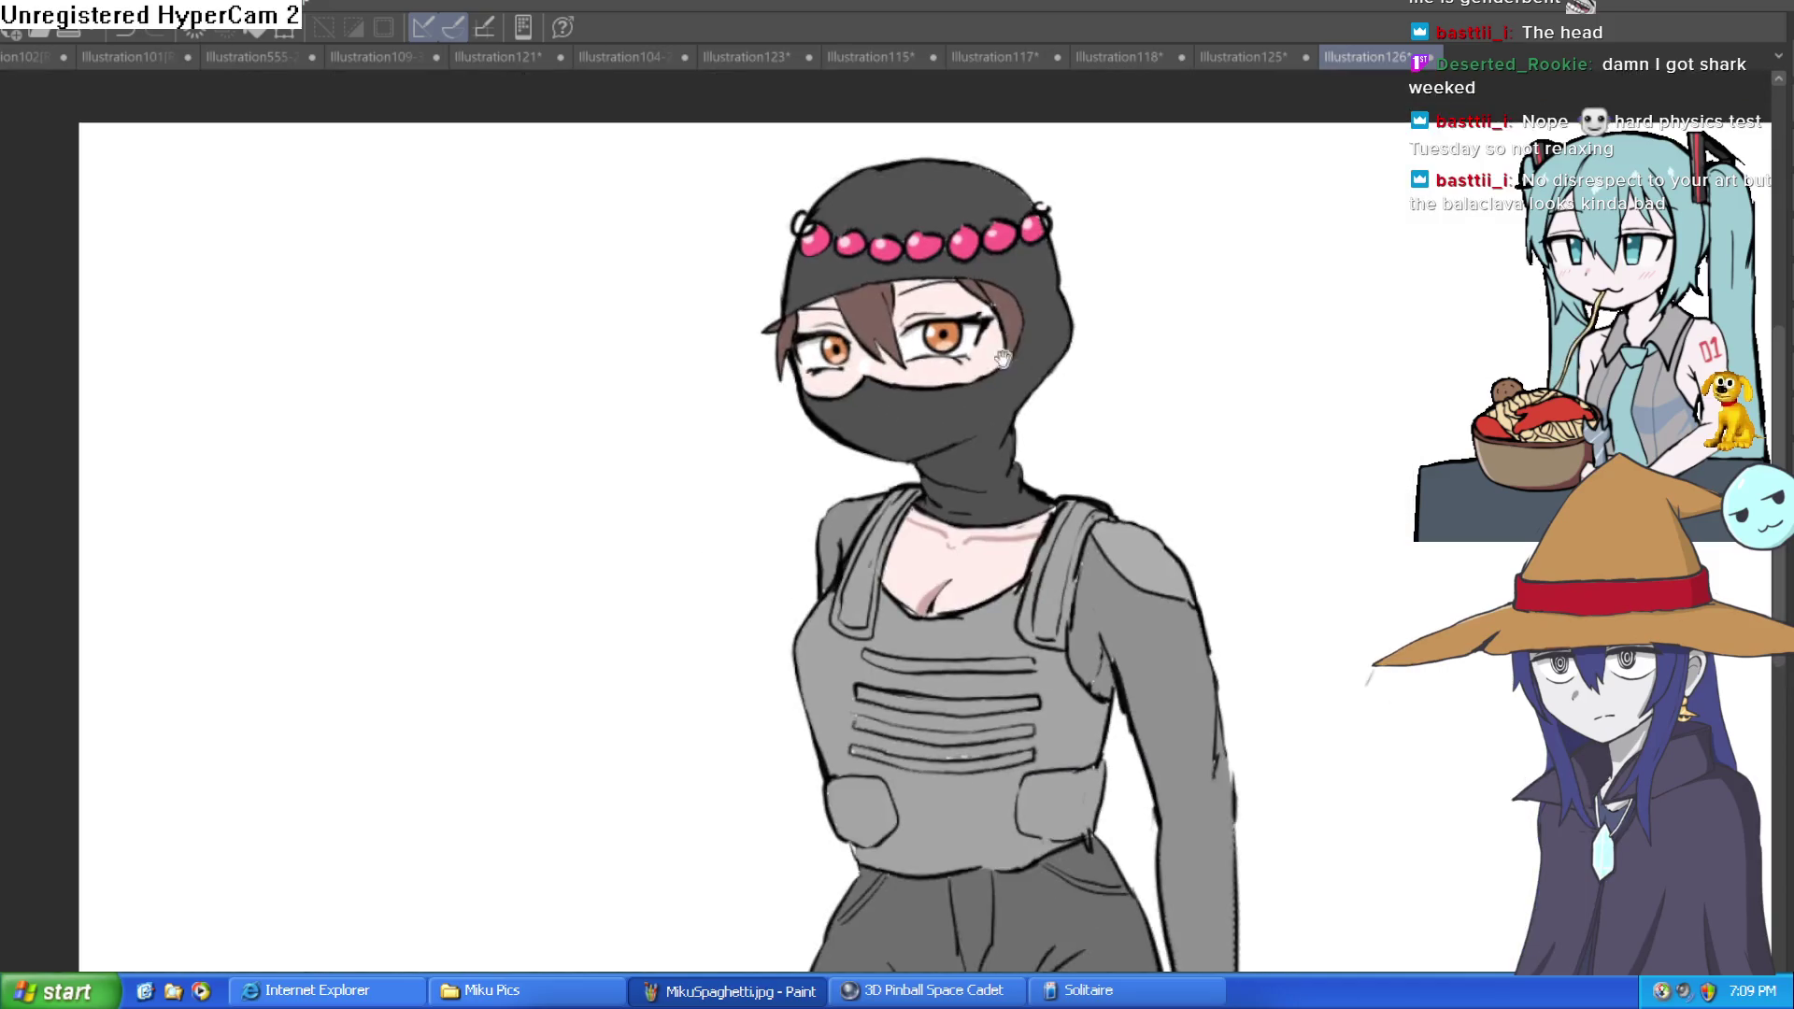
mouse_move(1103, 412)
left_mouse_down()
mouse_move(1090, 385)
mouse_move(1077, 409)
mouse_move(1028, 392)
left_mouse_up()
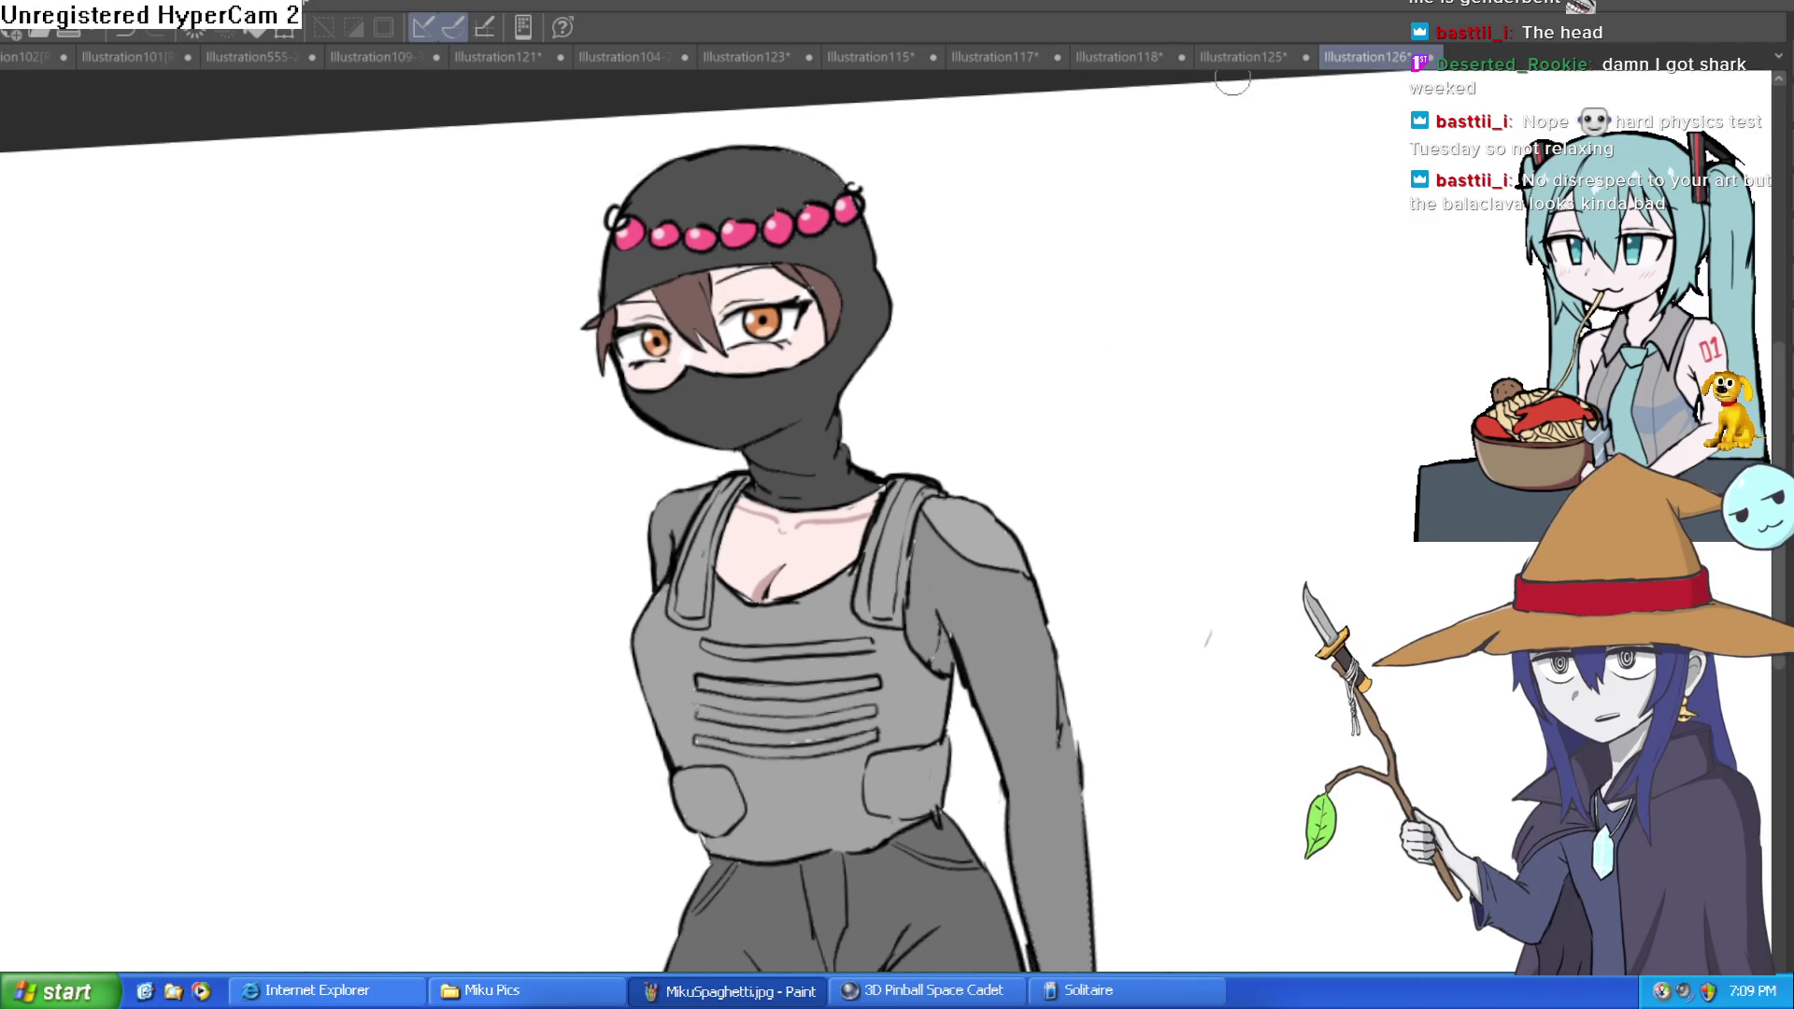
left_click(1238, 58)
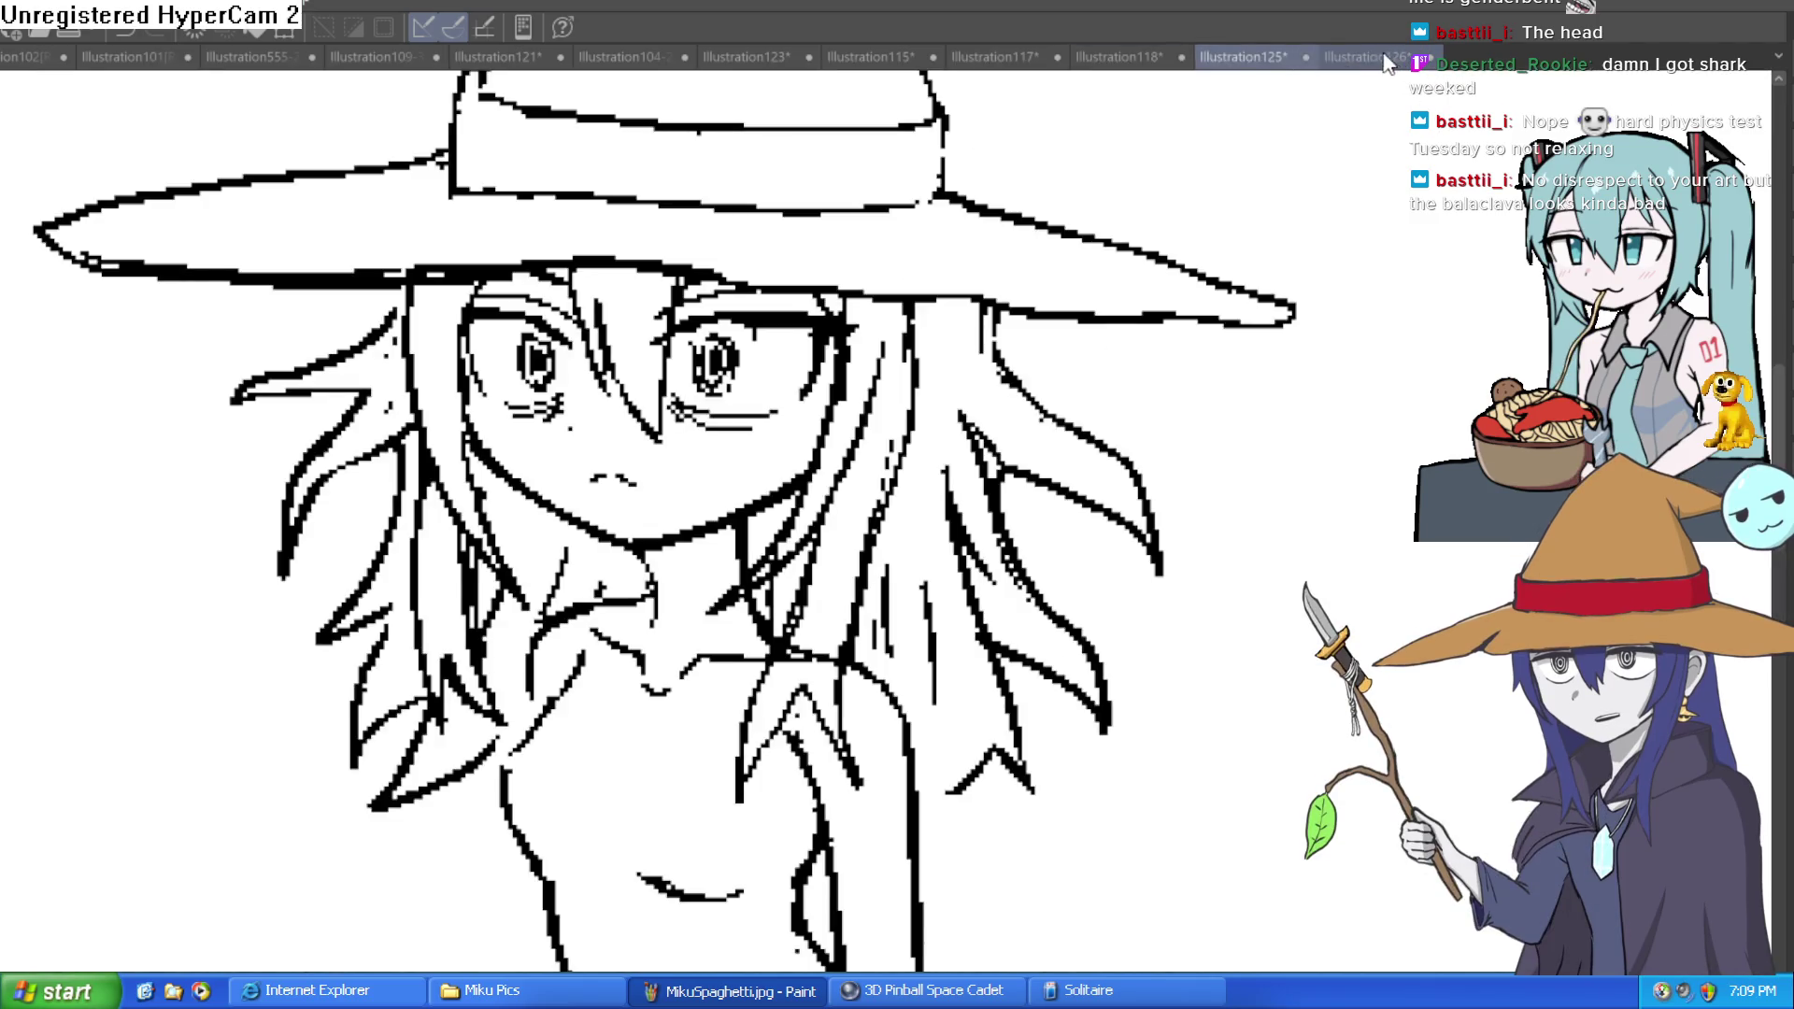
left_click(1388, 59)
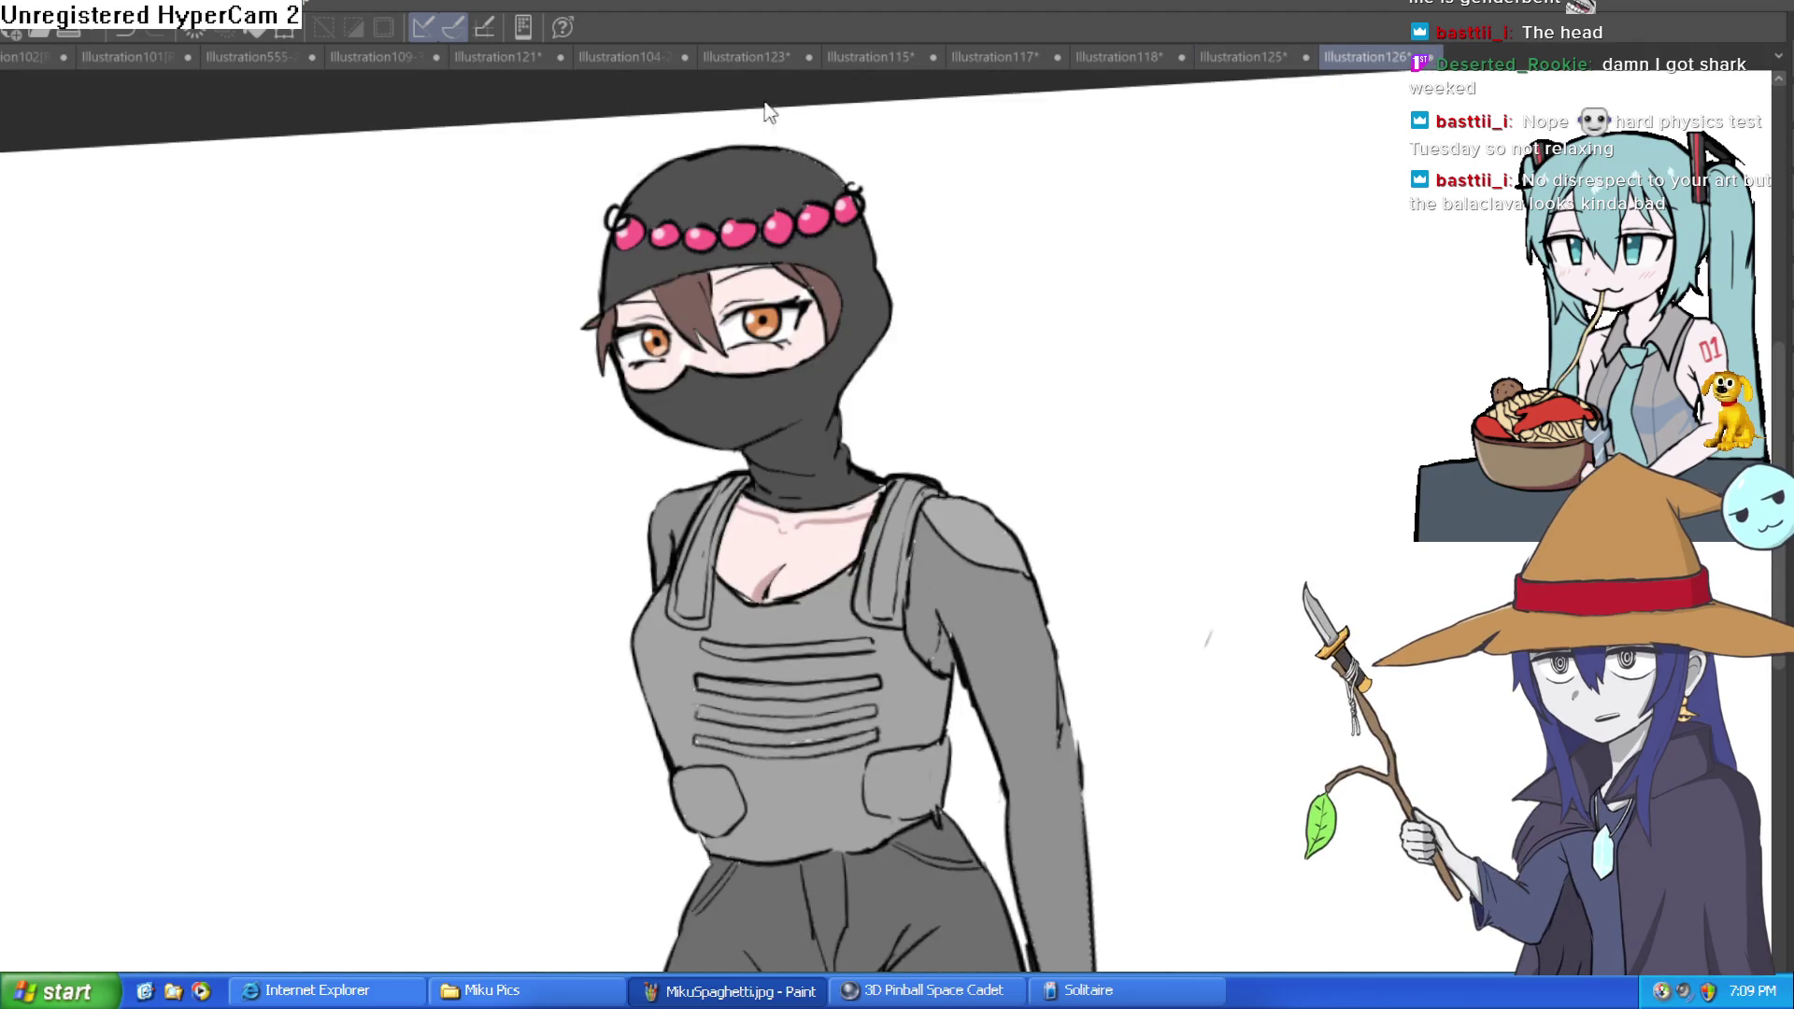
key("ctrl+n")
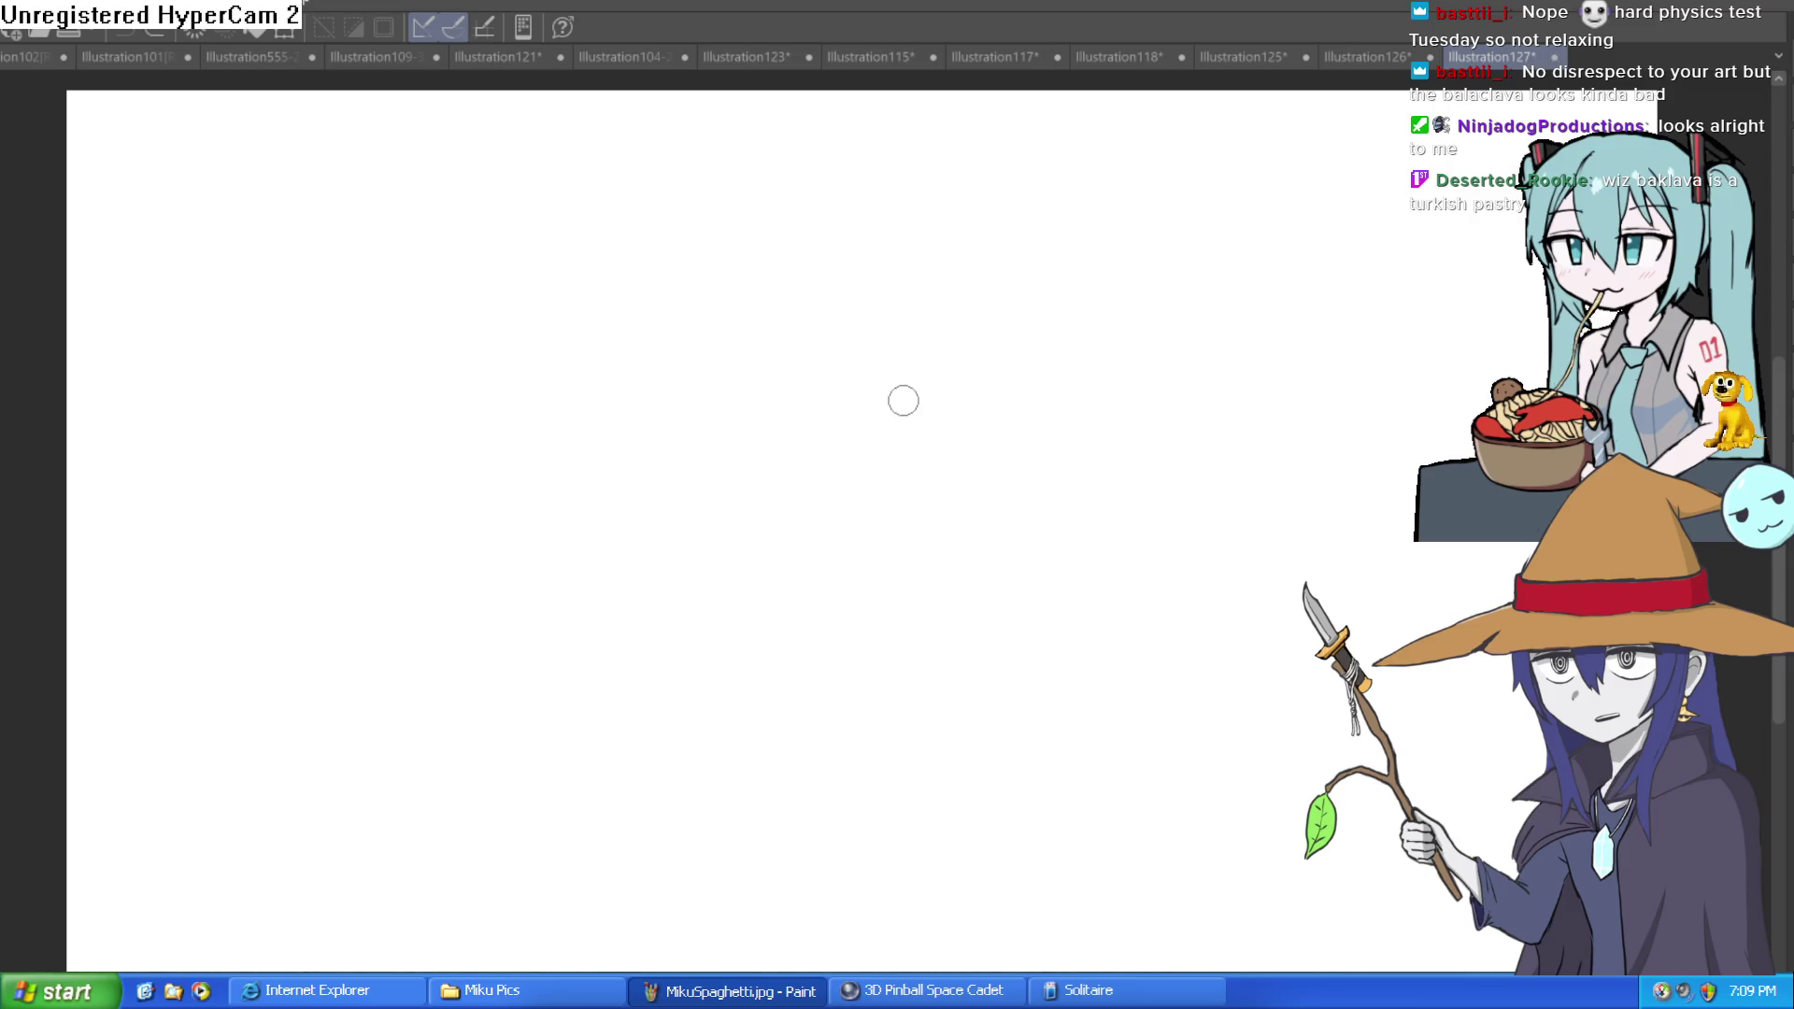
Step: Draw zigzag test strokes on the blank Illustration127 canvas, undoing the first
left_click_drag(687, 403, 832, 548)
key("ctrl+z")
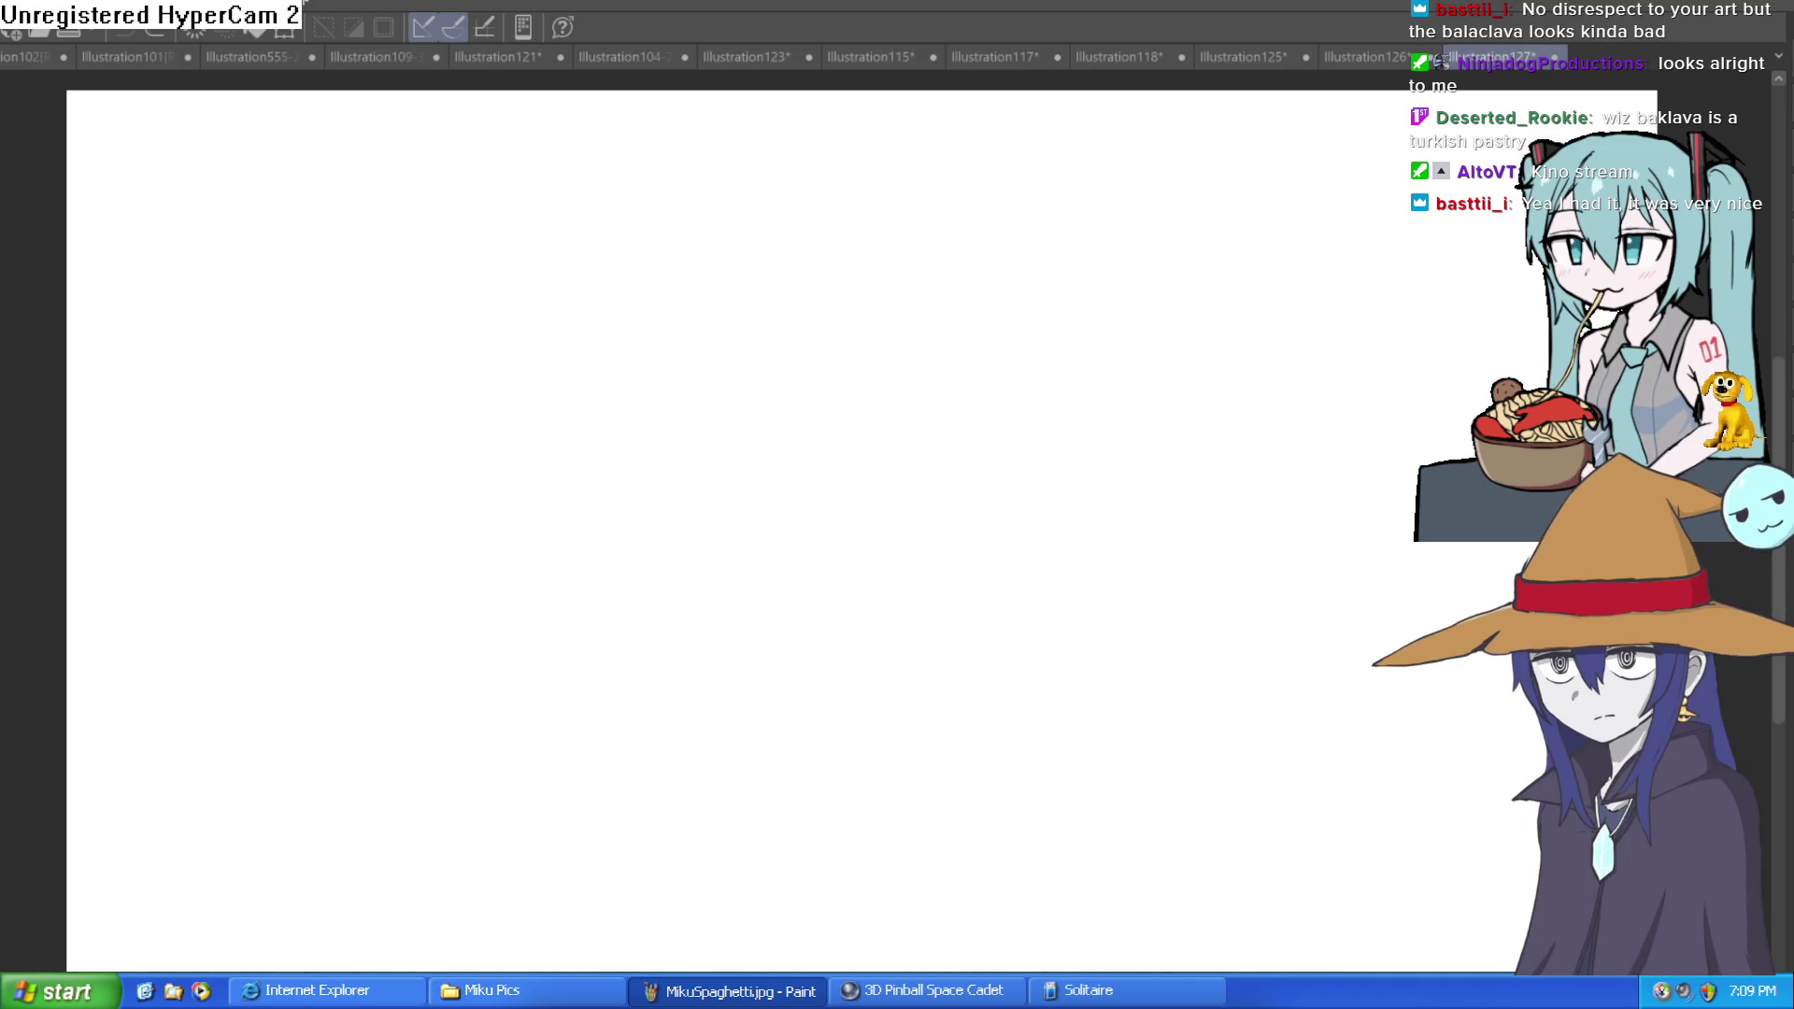
left_click_drag(809, 447, 986, 301)
Step: Undo several trial strokes, then draw the arc that starts the head
key("ctrl+z")
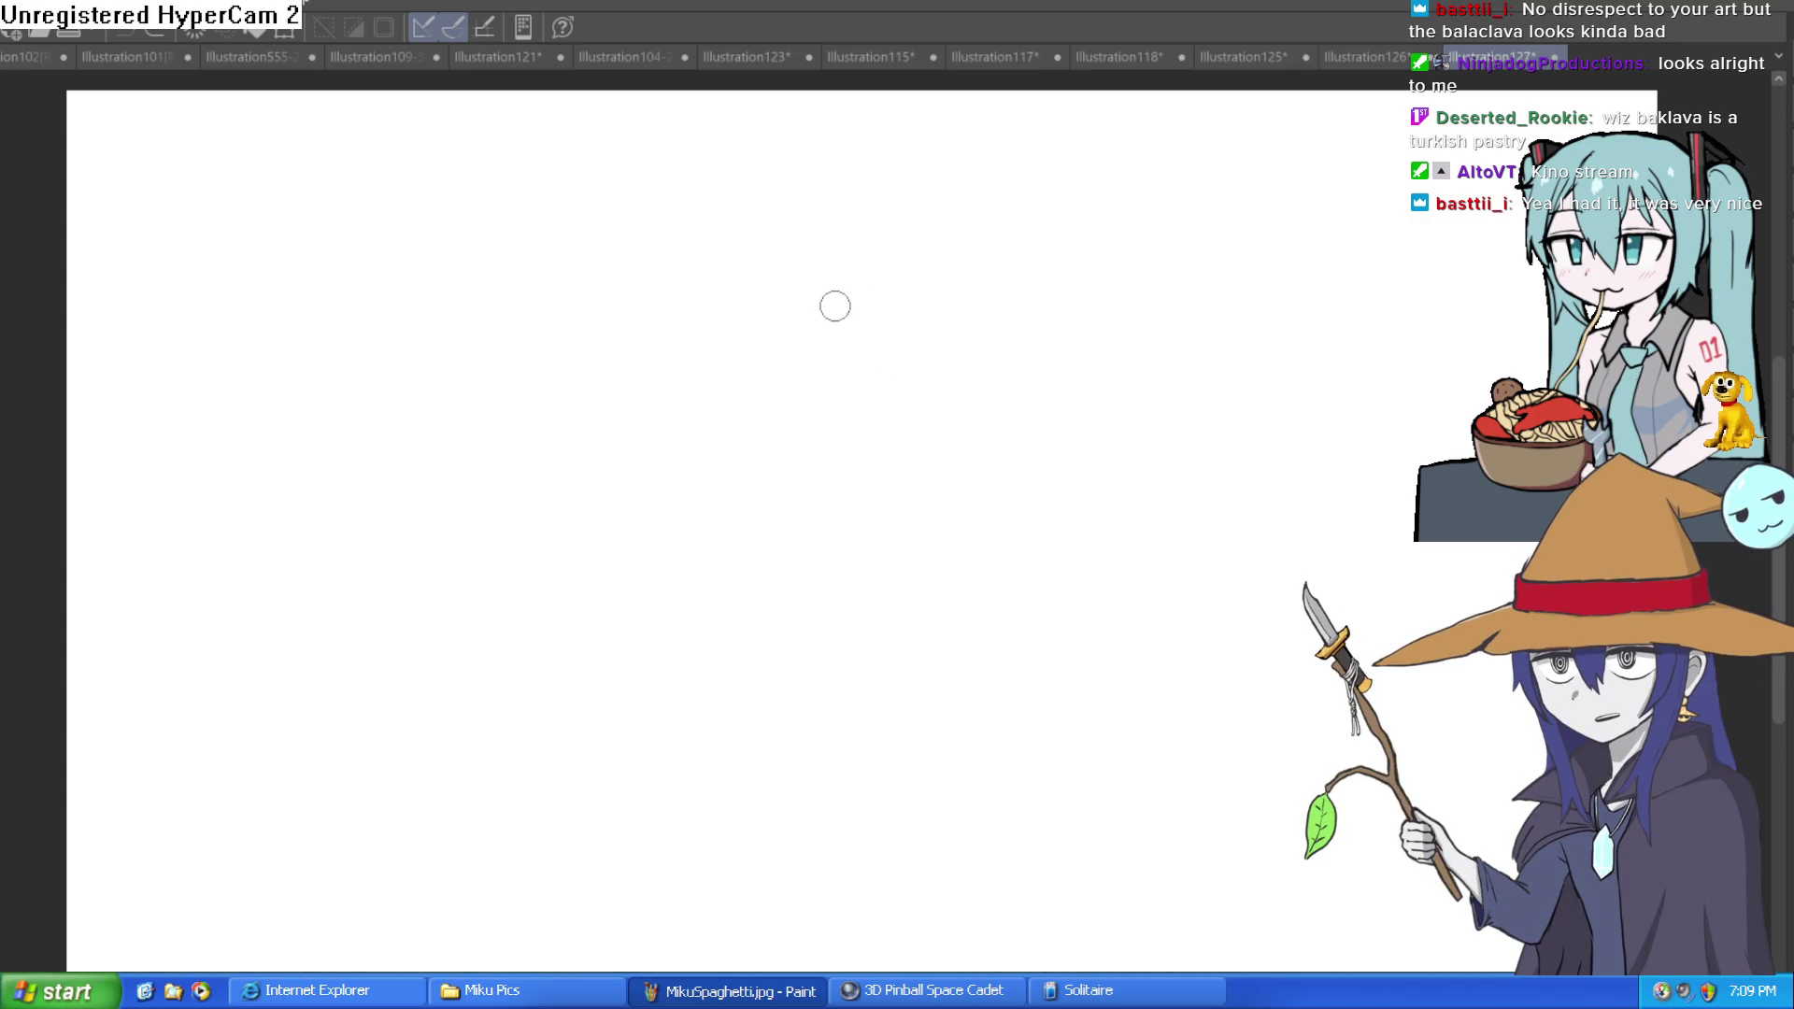
mouse_move(857, 294)
left_mouse_down()
mouse_move(753, 413)
mouse_move(809, 513)
left_mouse_up()
key("ctrl+z")
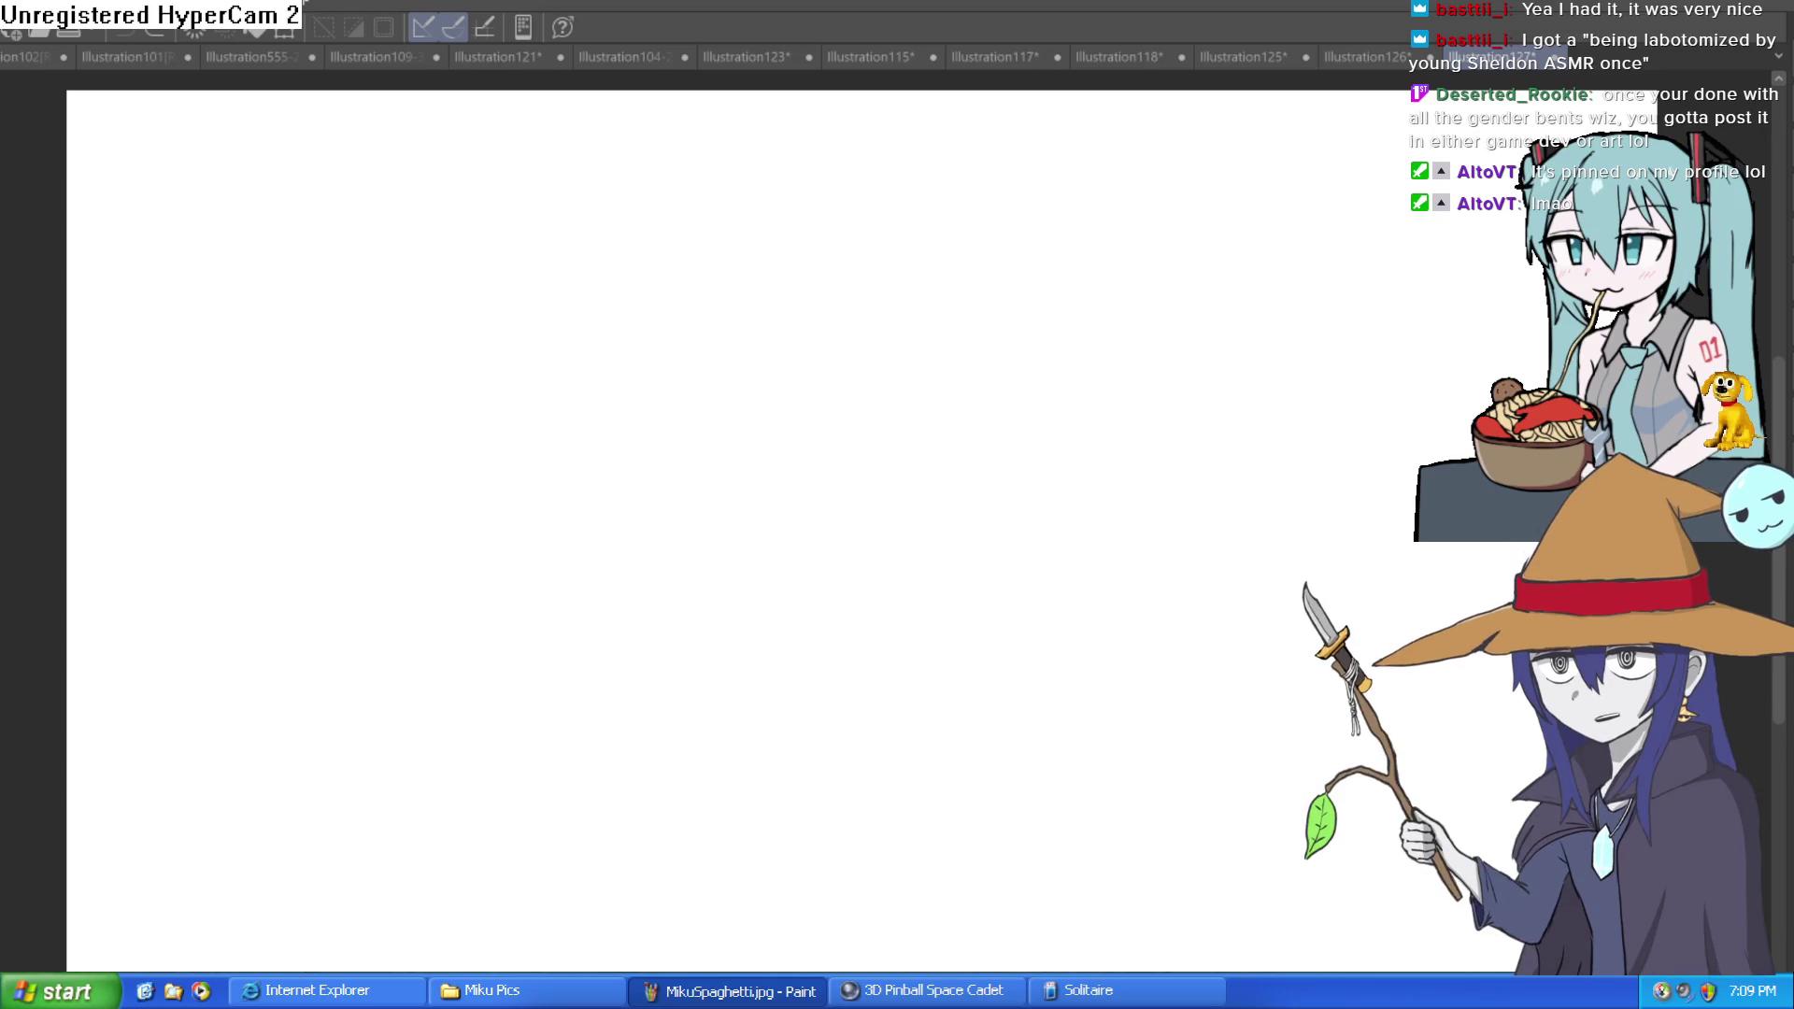
mouse_move(802, 598)
left_mouse_down()
mouse_move(860, 589)
mouse_move(977, 402)
left_mouse_up()
key("ctrl+z")
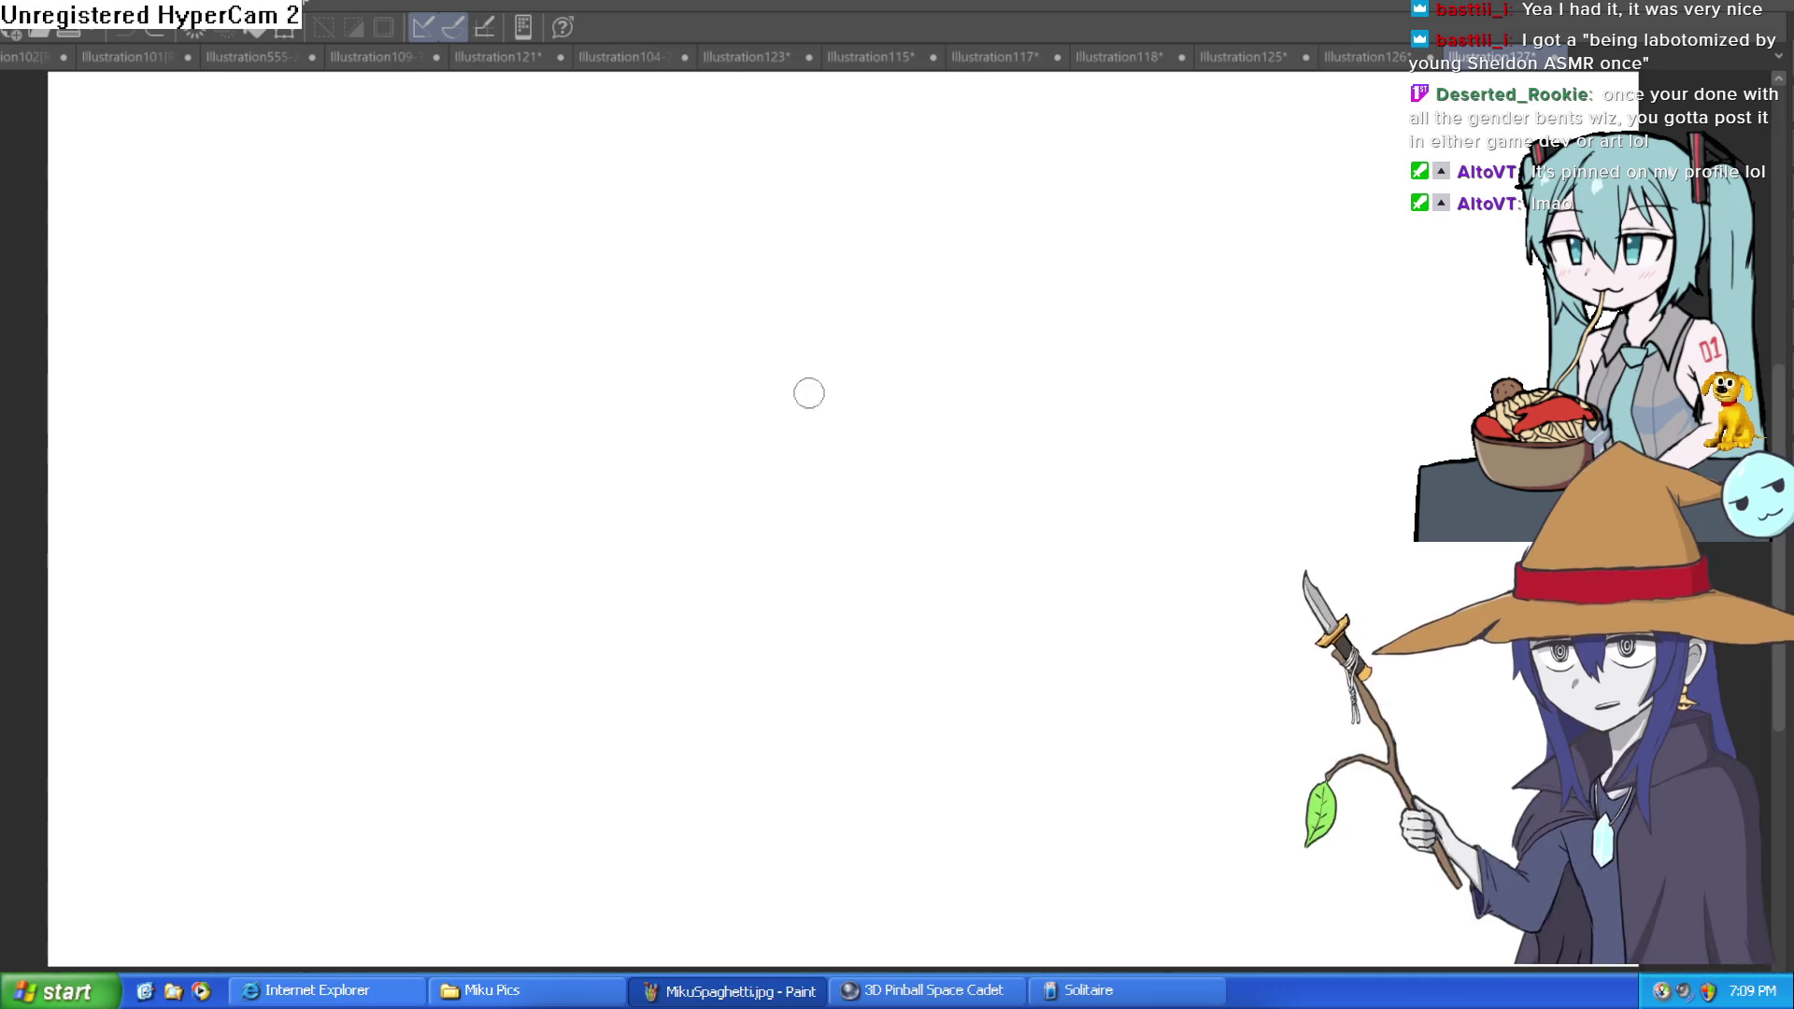
left_click_drag(1037, 332, 1008, 351)
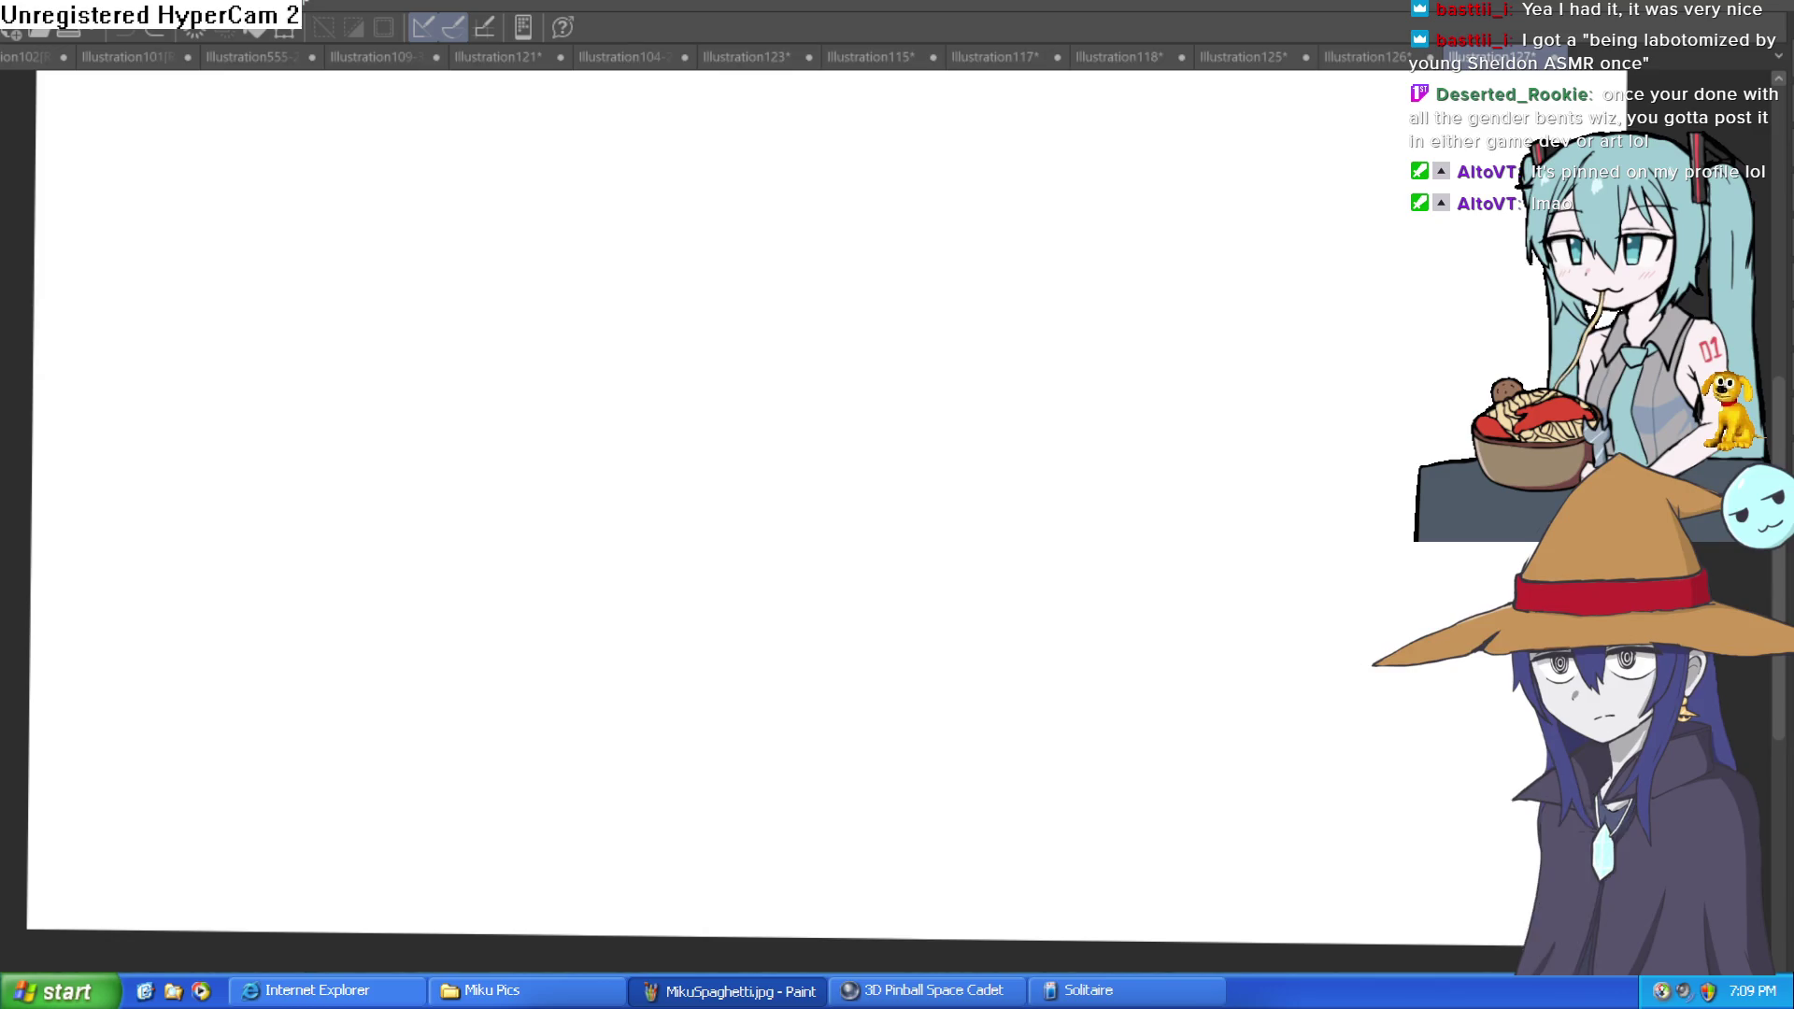
mouse_move(560, 402)
left_mouse_down()
mouse_move(660, 381)
mouse_move(686, 410)
left_mouse_up()
key("ctrl+z")
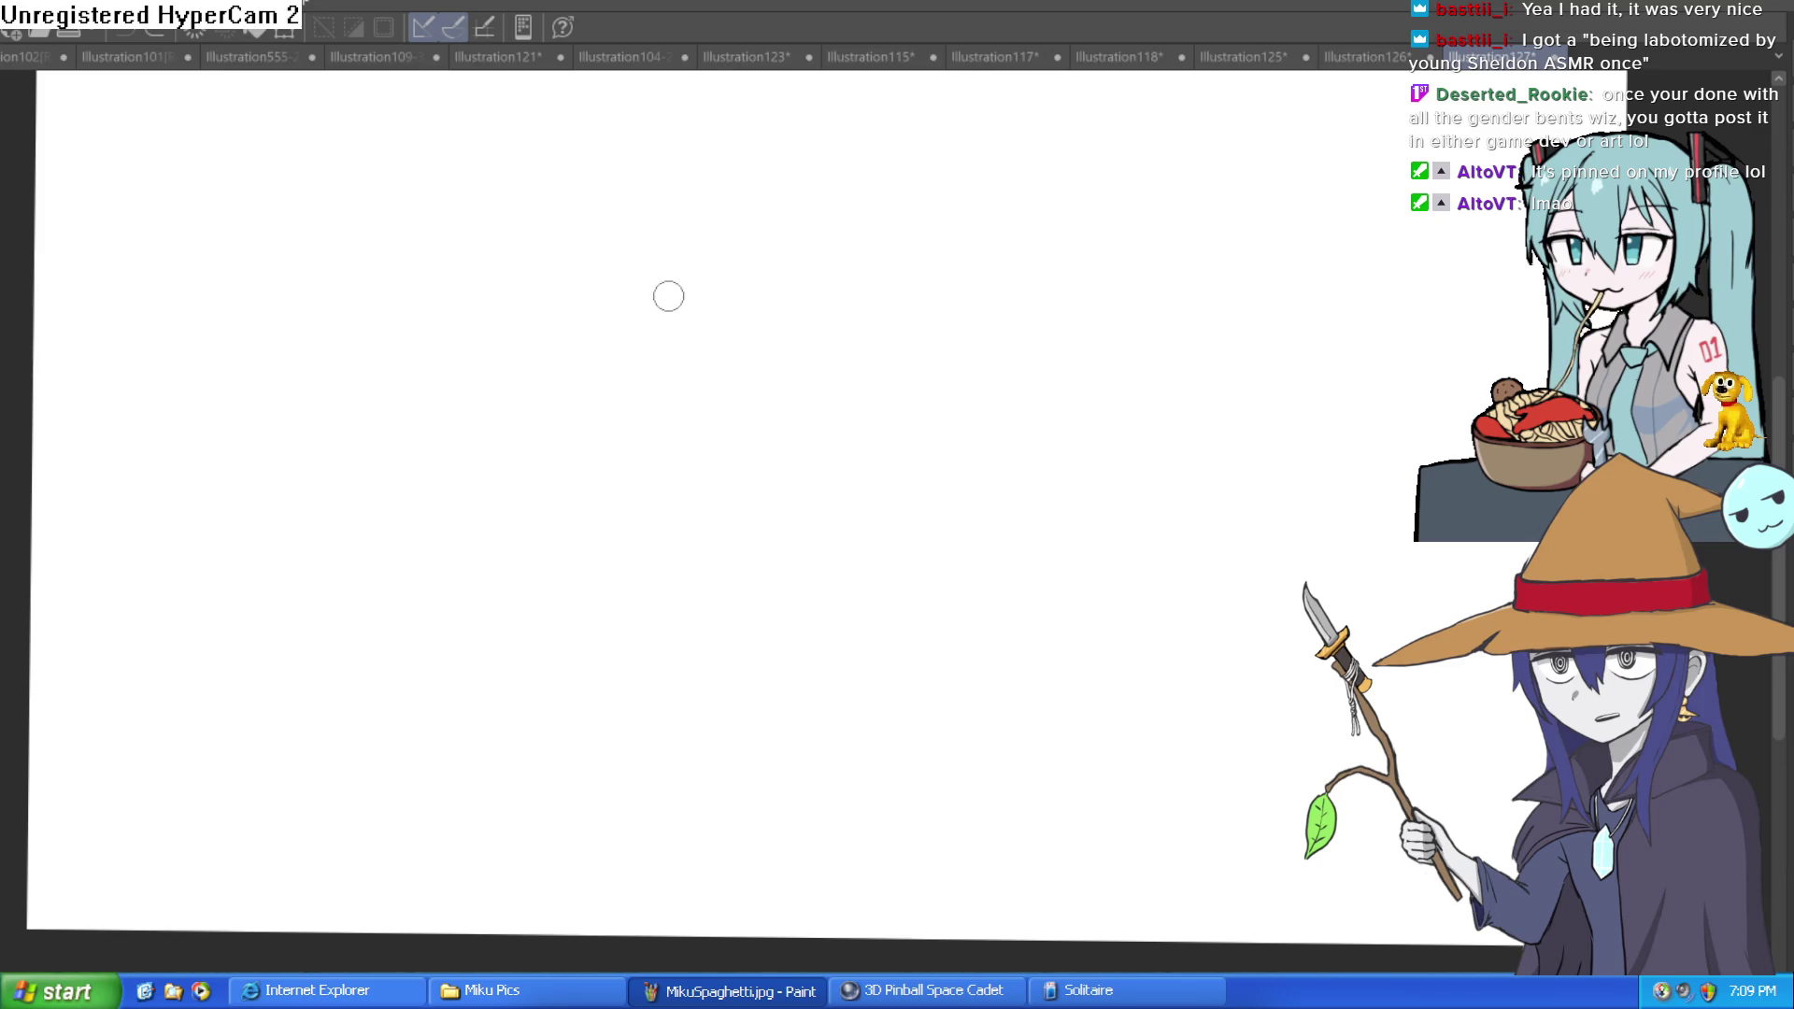
mouse_move(675, 271)
left_mouse_down()
mouse_move(664, 388)
mouse_move(766, 398)
left_mouse_up()
key("ctrl+z")
mouse_move(743, 237)
left_mouse_down()
mouse_move(636, 316)
mouse_move(797, 393)
mouse_move(758, 244)
left_mouse_up()
Step: Close the head circle and add horizontal and vertical centre guidelines
left_click_drag(836, 290, 780, 418)
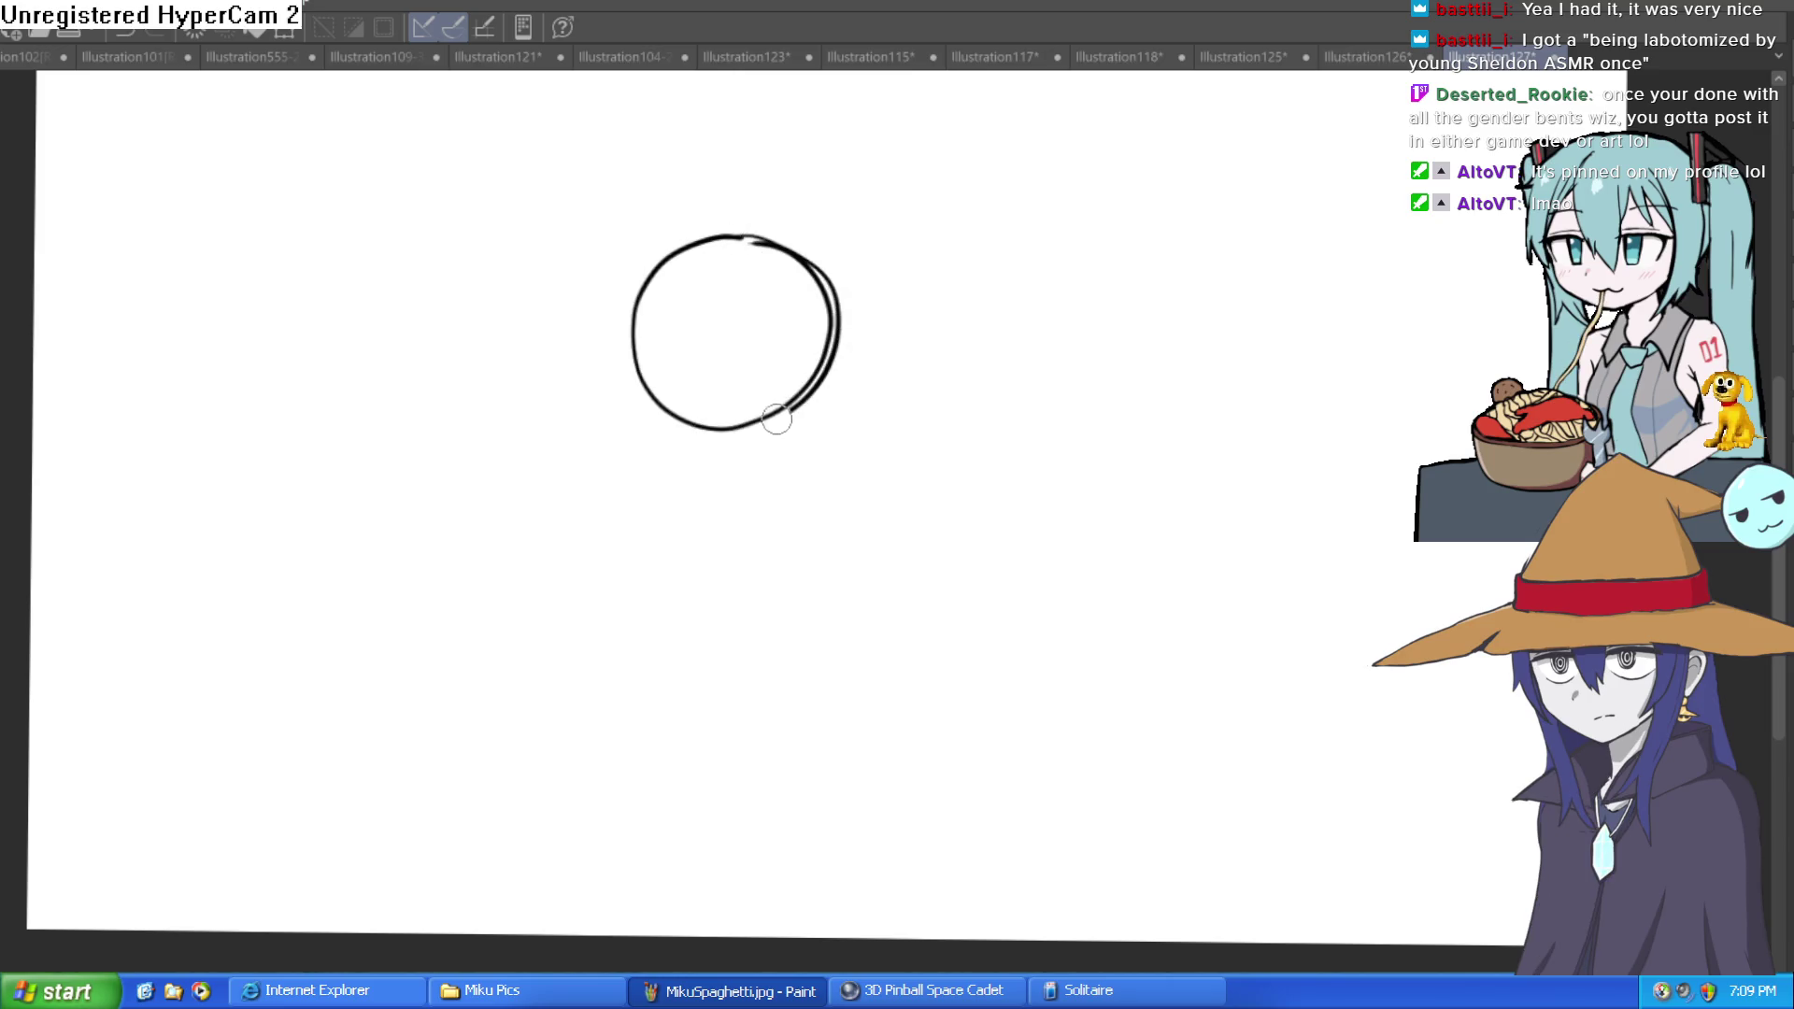
left_click_drag(889, 328, 866, 330)
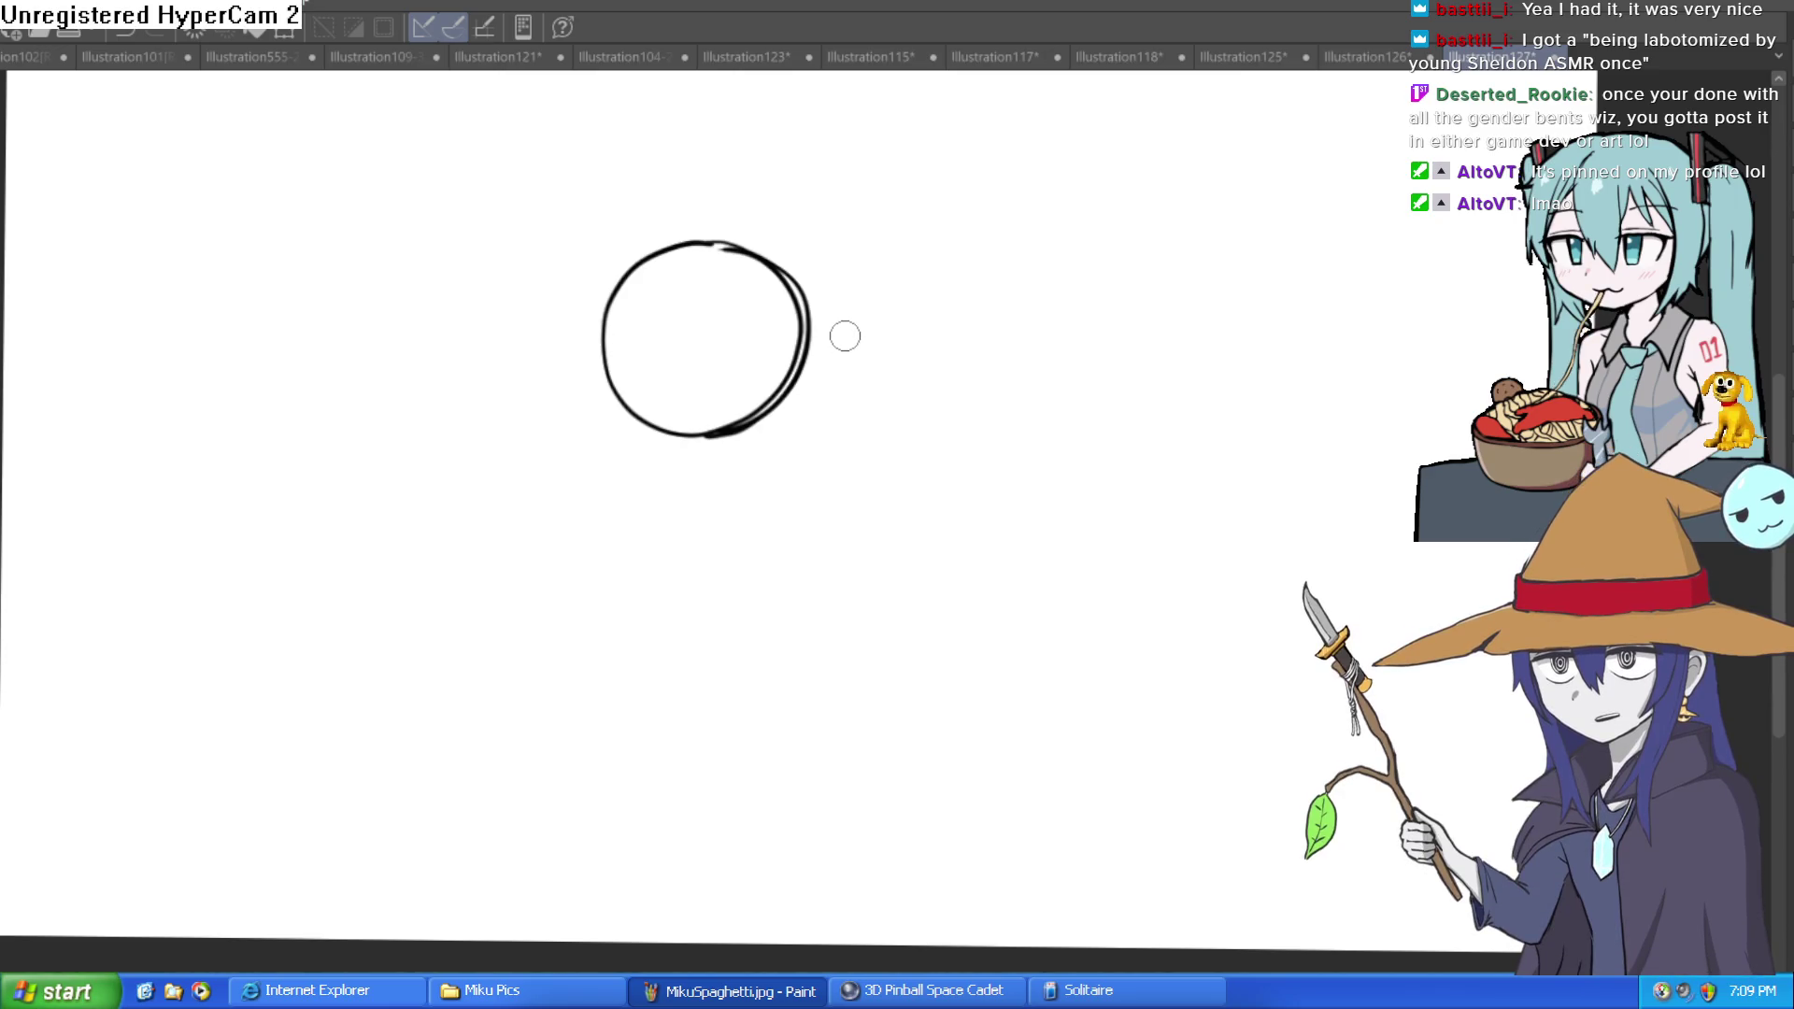
left_click_drag(601, 352, 761, 368)
key("ctrl+z")
left_click_drag(632, 345, 804, 343)
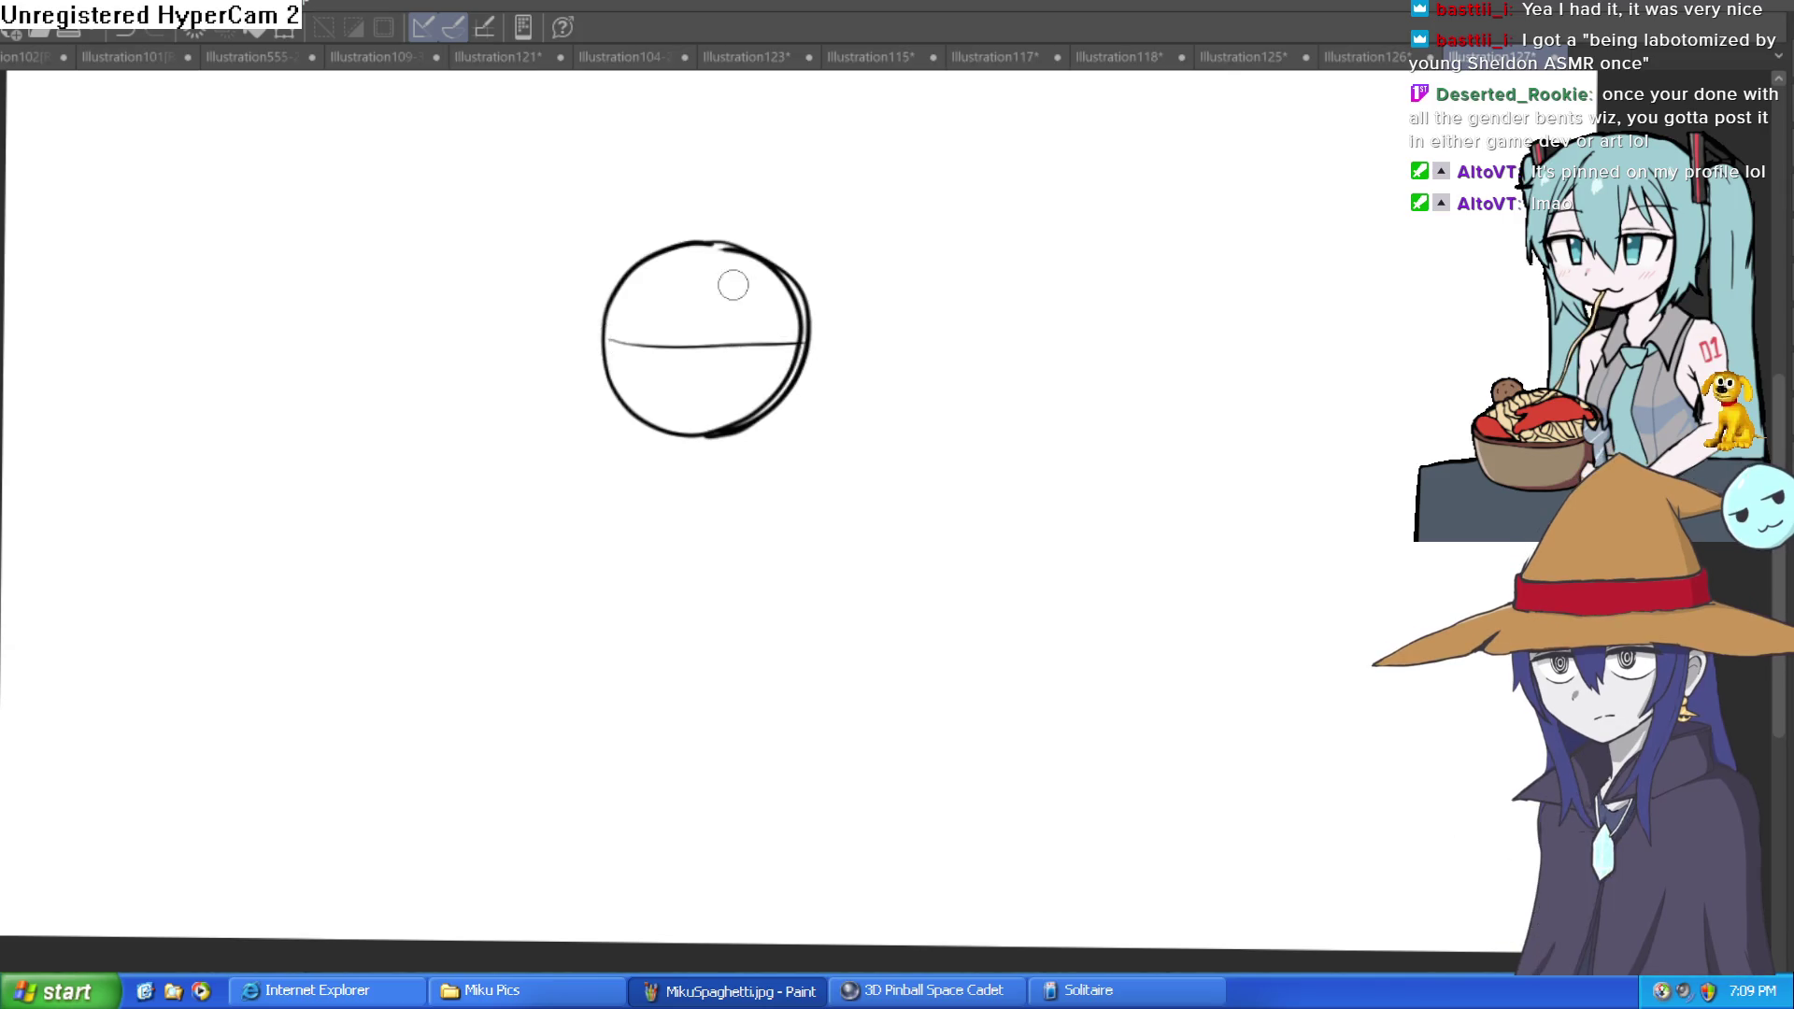
left_click_drag(686, 310, 683, 475)
key("ctrl+z")
left_click_drag(712, 244, 683, 486)
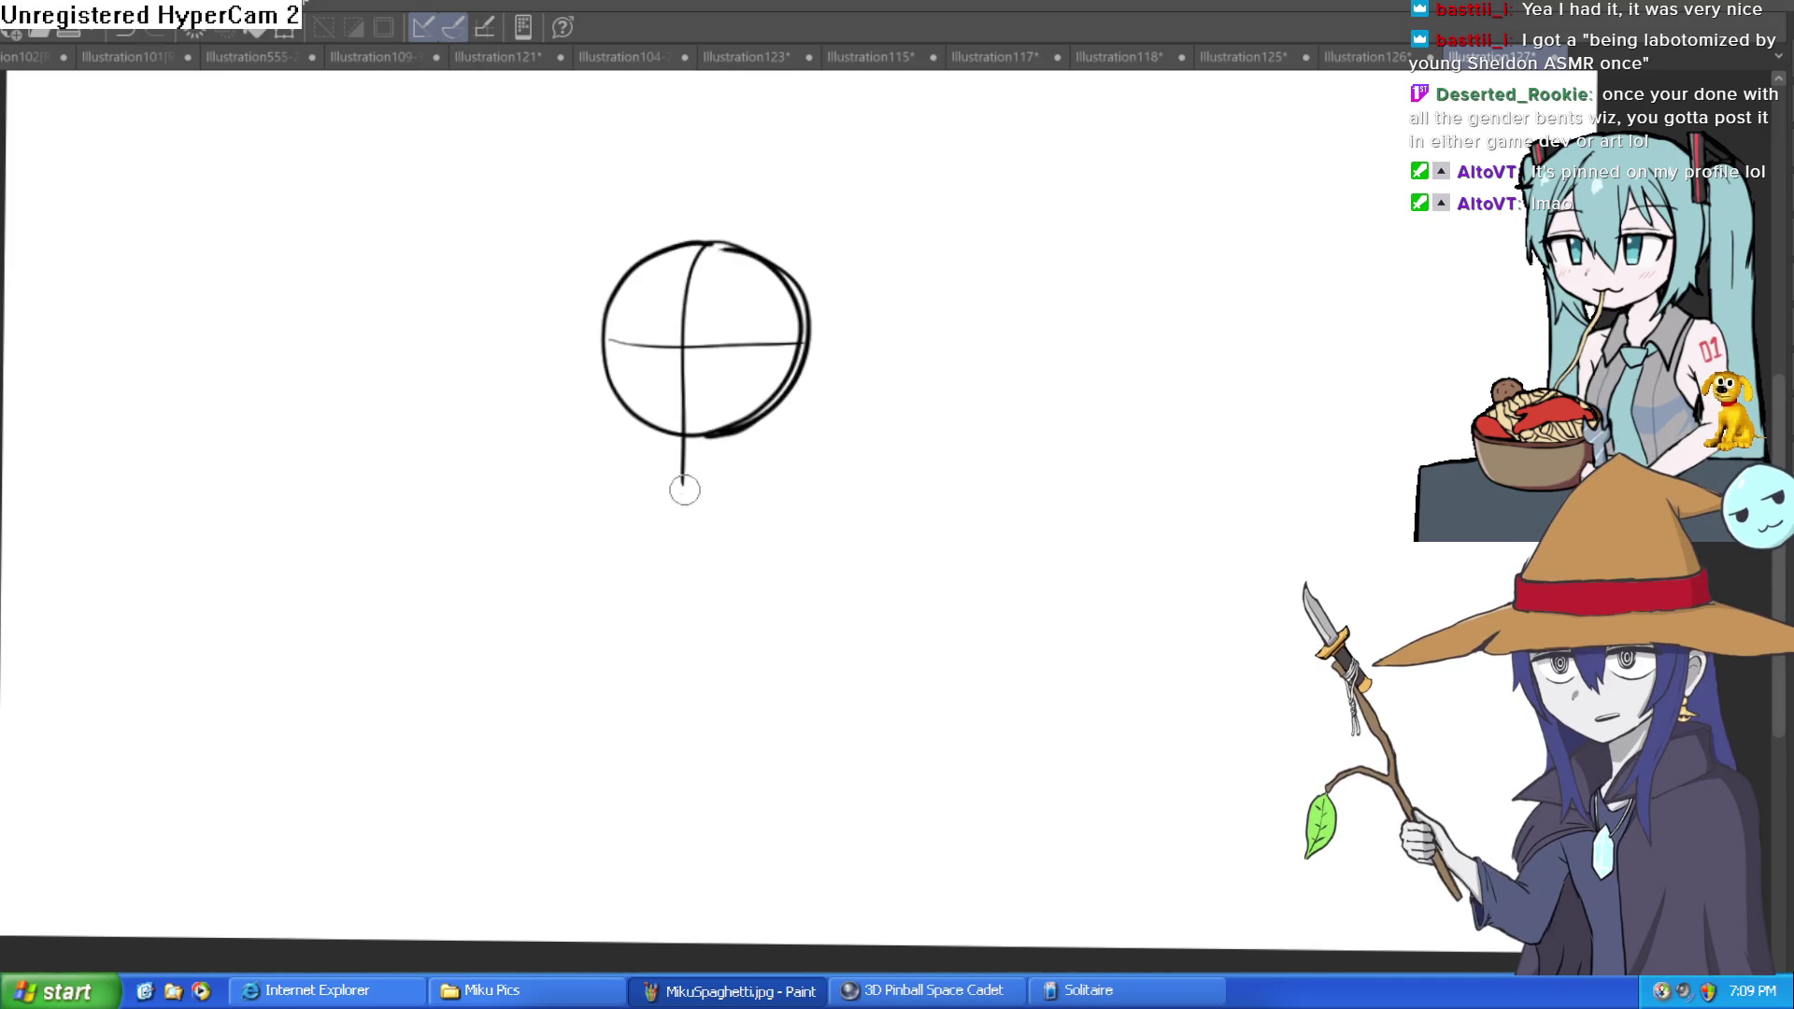
Step: Draw the jaw line down to the chin
scroll(654, 337, "up", 2)
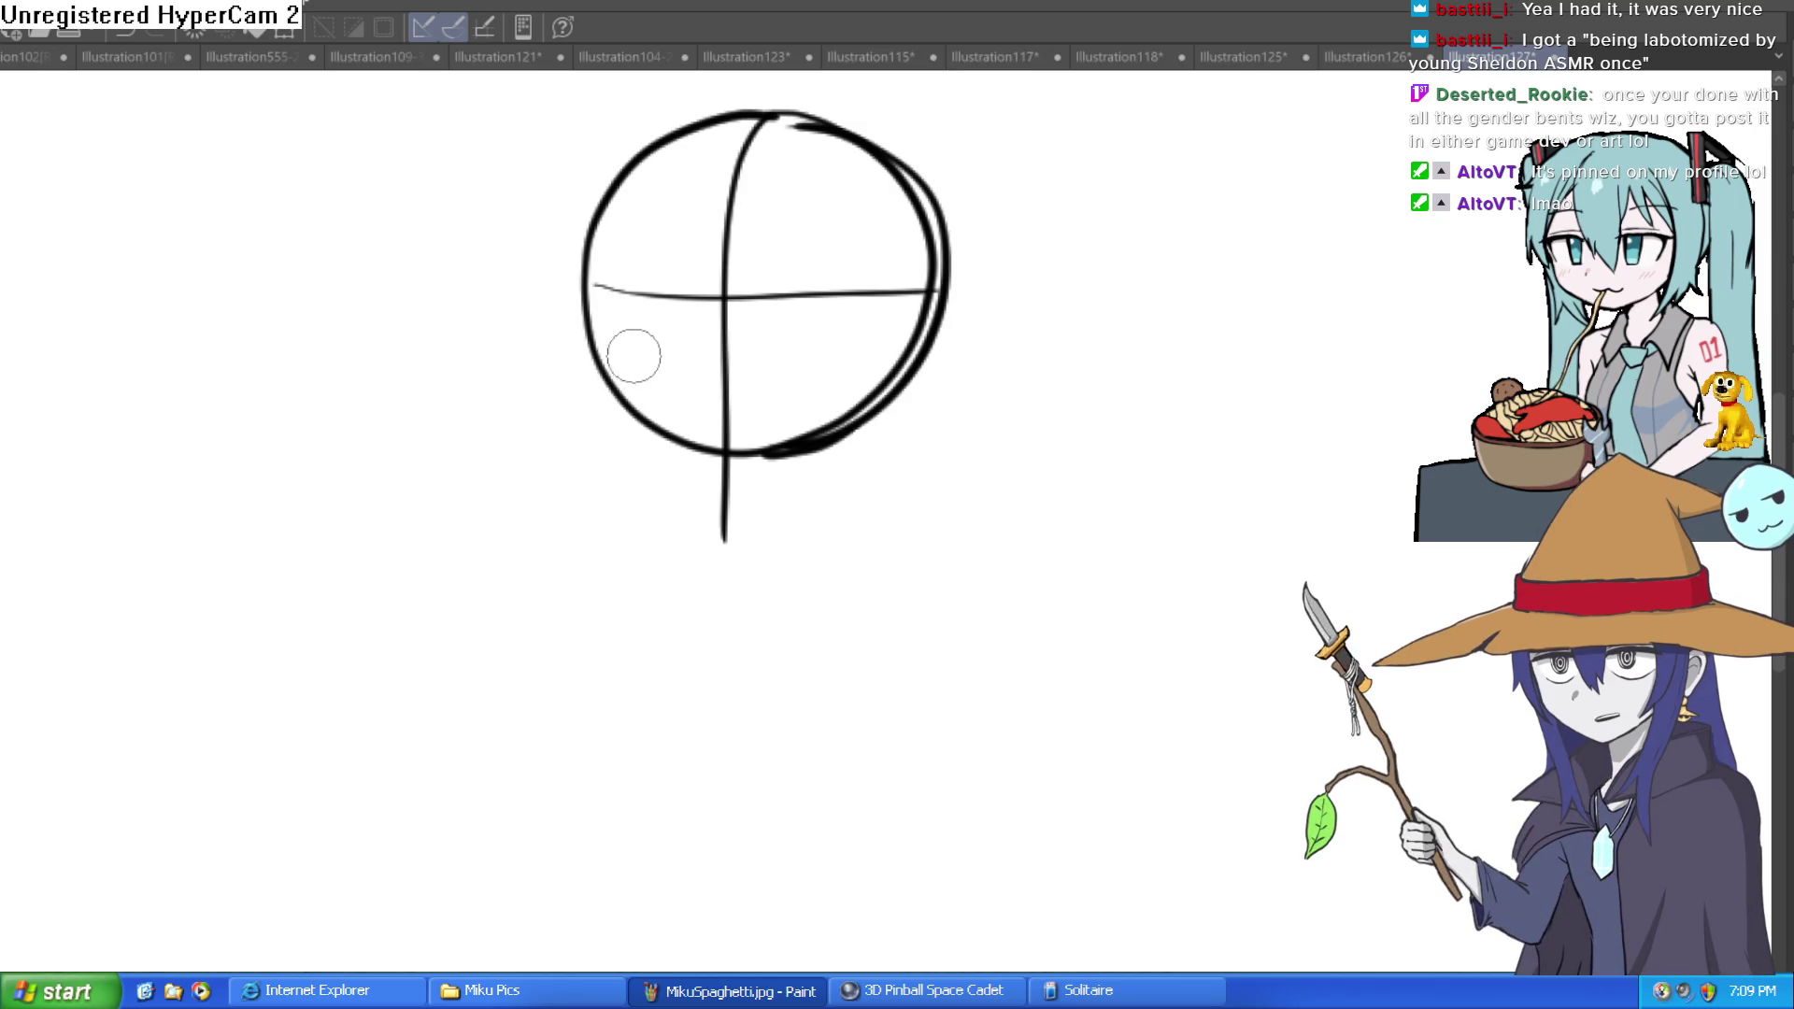
left_click_drag(766, 386, 648, 375)
mouse_move(535, 245)
left_mouse_down()
mouse_move(535, 398)
mouse_move(662, 505)
left_mouse_up()
mouse_move(529, 239)
left_mouse_down()
mouse_move(533, 389)
mouse_move(664, 503)
mouse_move(773, 457)
mouse_move(878, 348)
left_mouse_up()
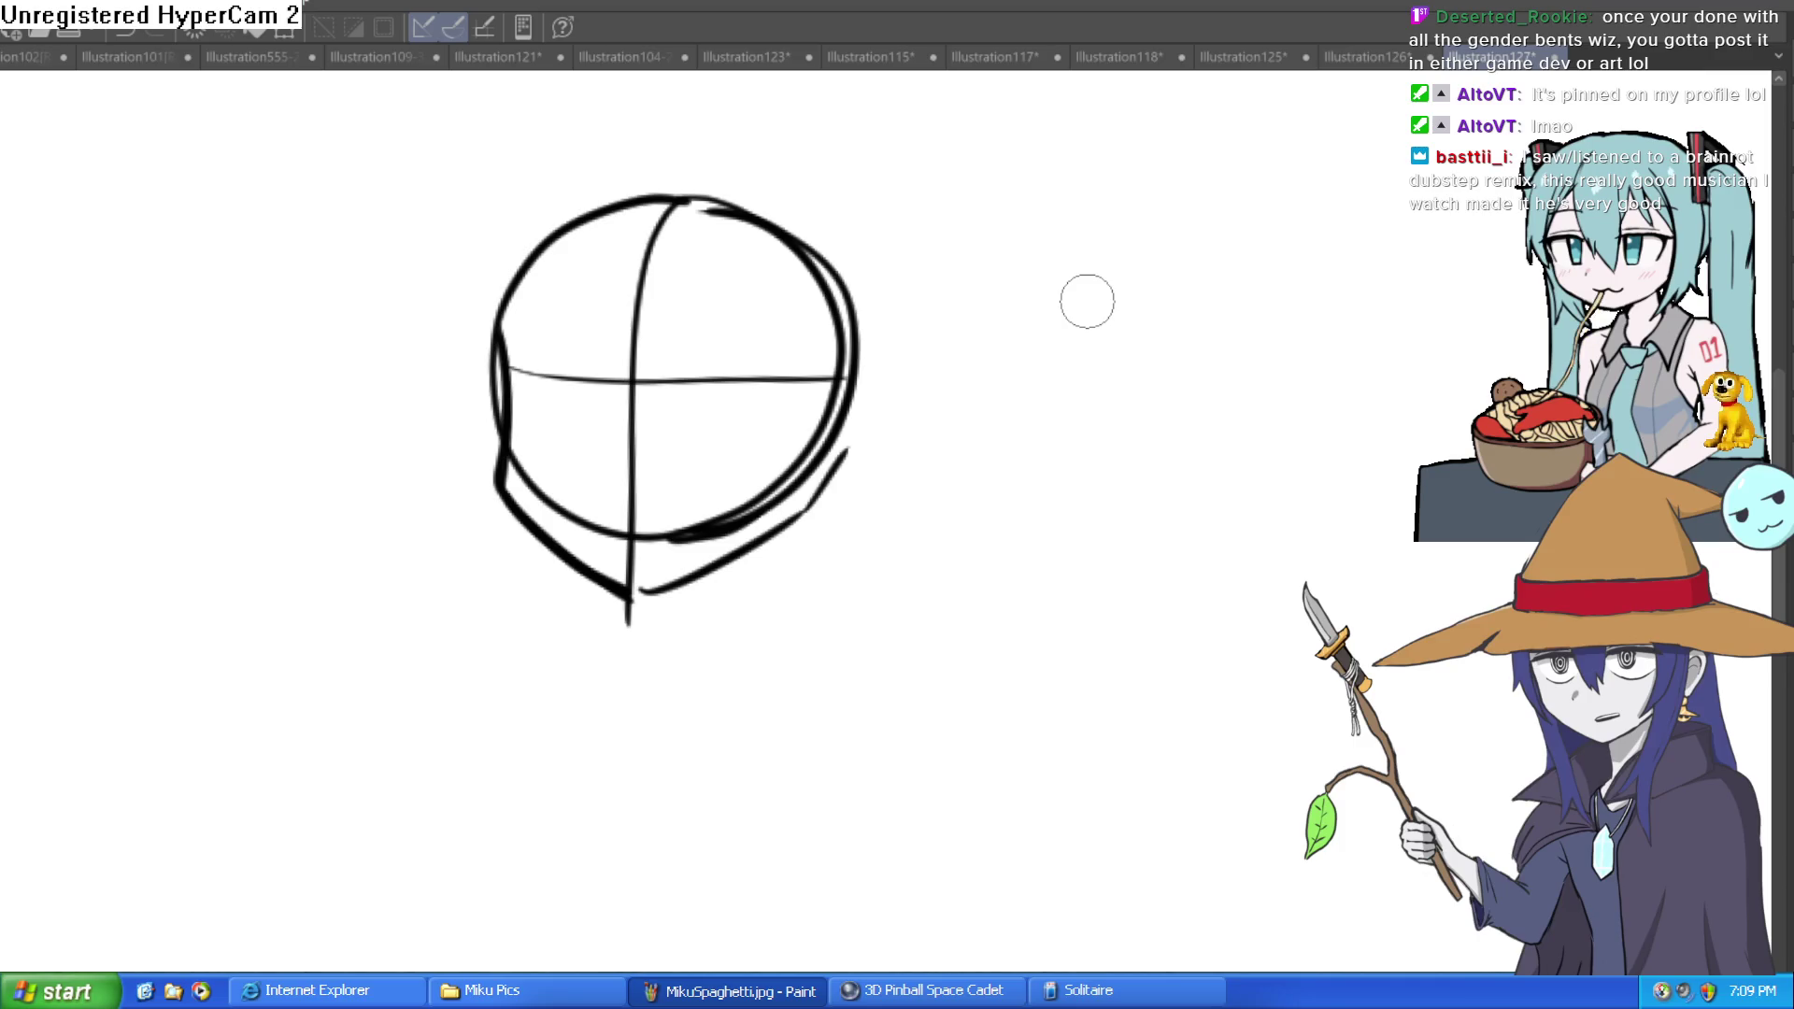
left_click_drag(929, 401, 1009, 350)
key("ctrl+z")
left_click_drag(892, 339, 847, 268)
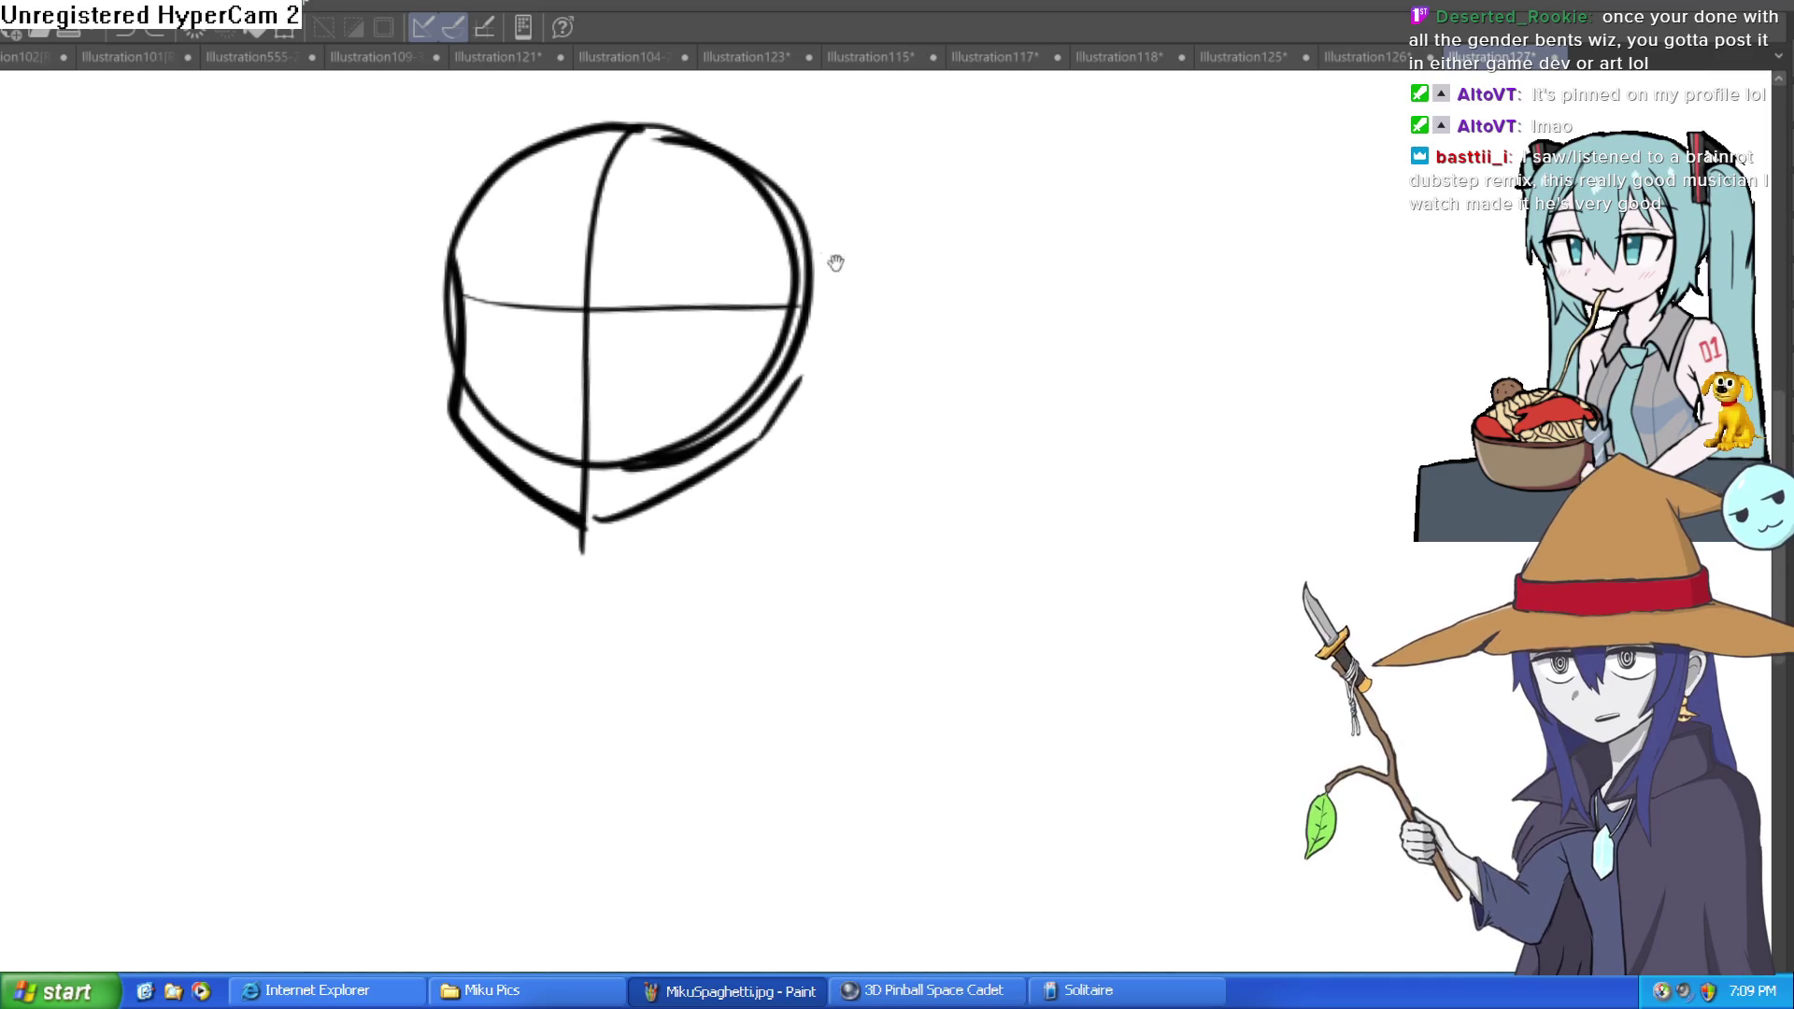
Step: Zoom in and retrace both jaw lines bolder, adding a short mark below the chin
left_click(477, 278)
mouse_move(498, 176)
left_mouse_down()
mouse_move(473, 369)
mouse_move(473, 281)
mouse_move(658, 207)
left_mouse_up()
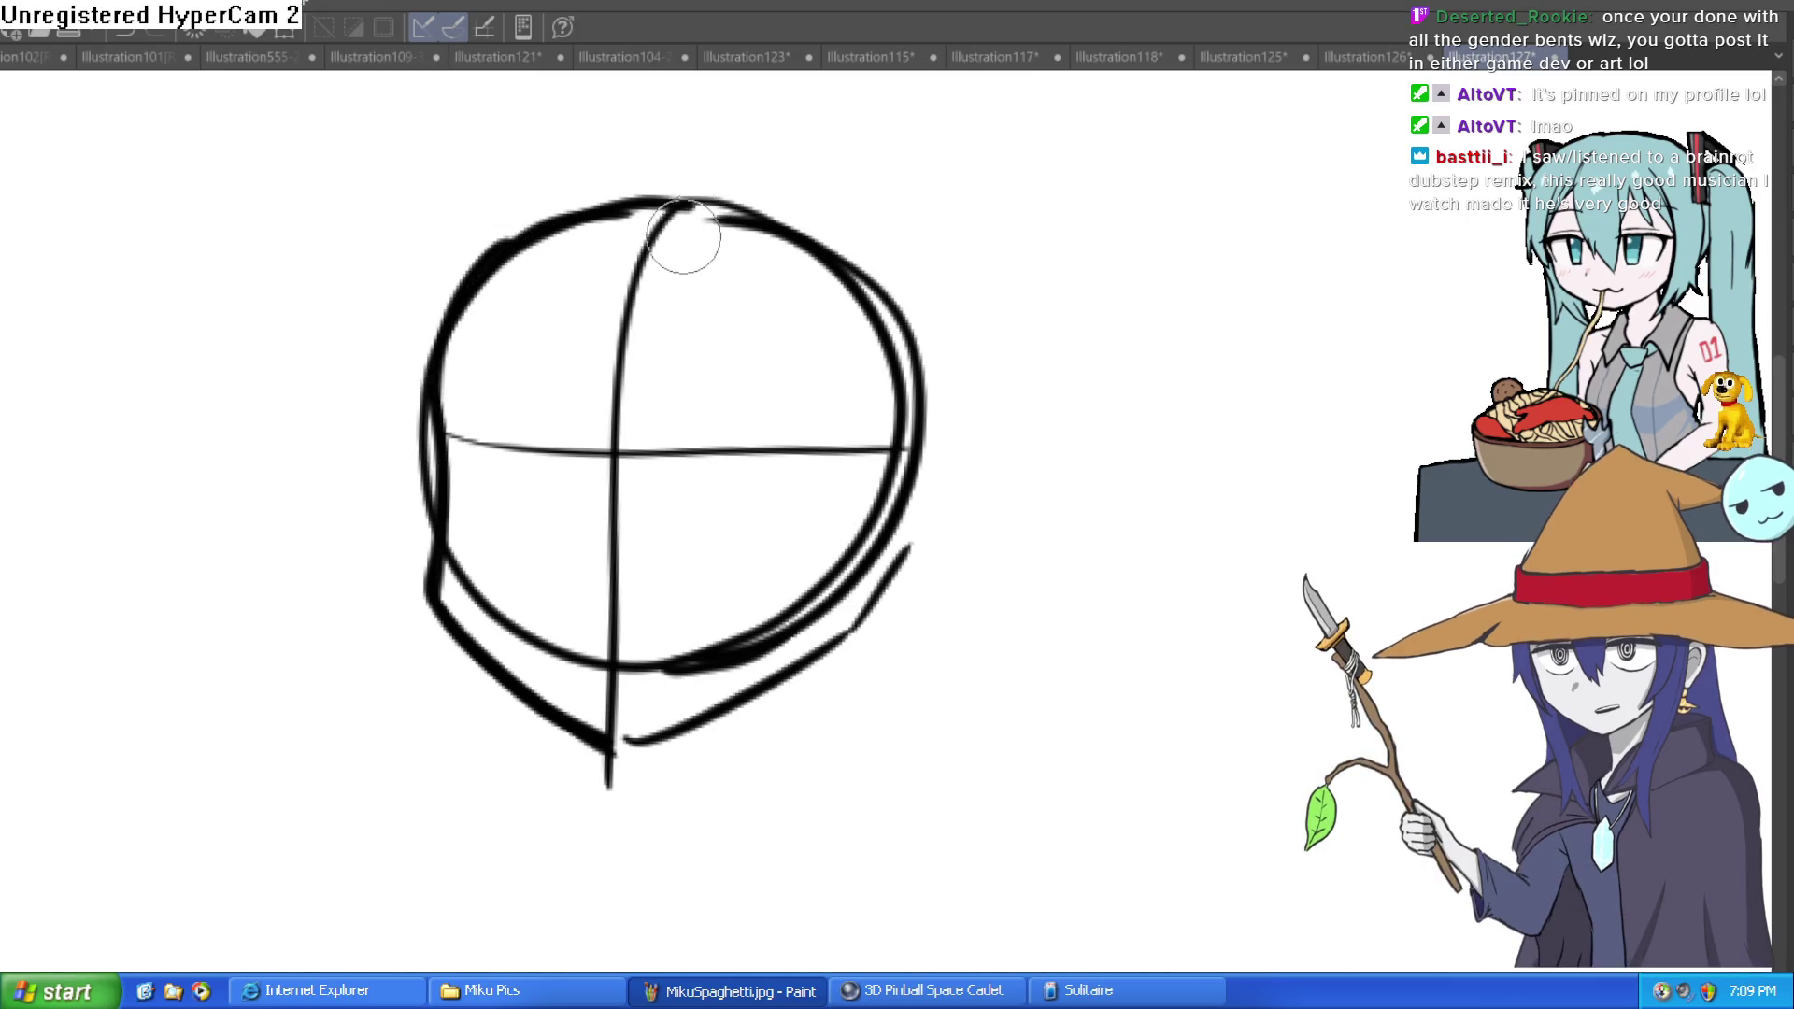
left_click_drag(812, 383, 782, 308)
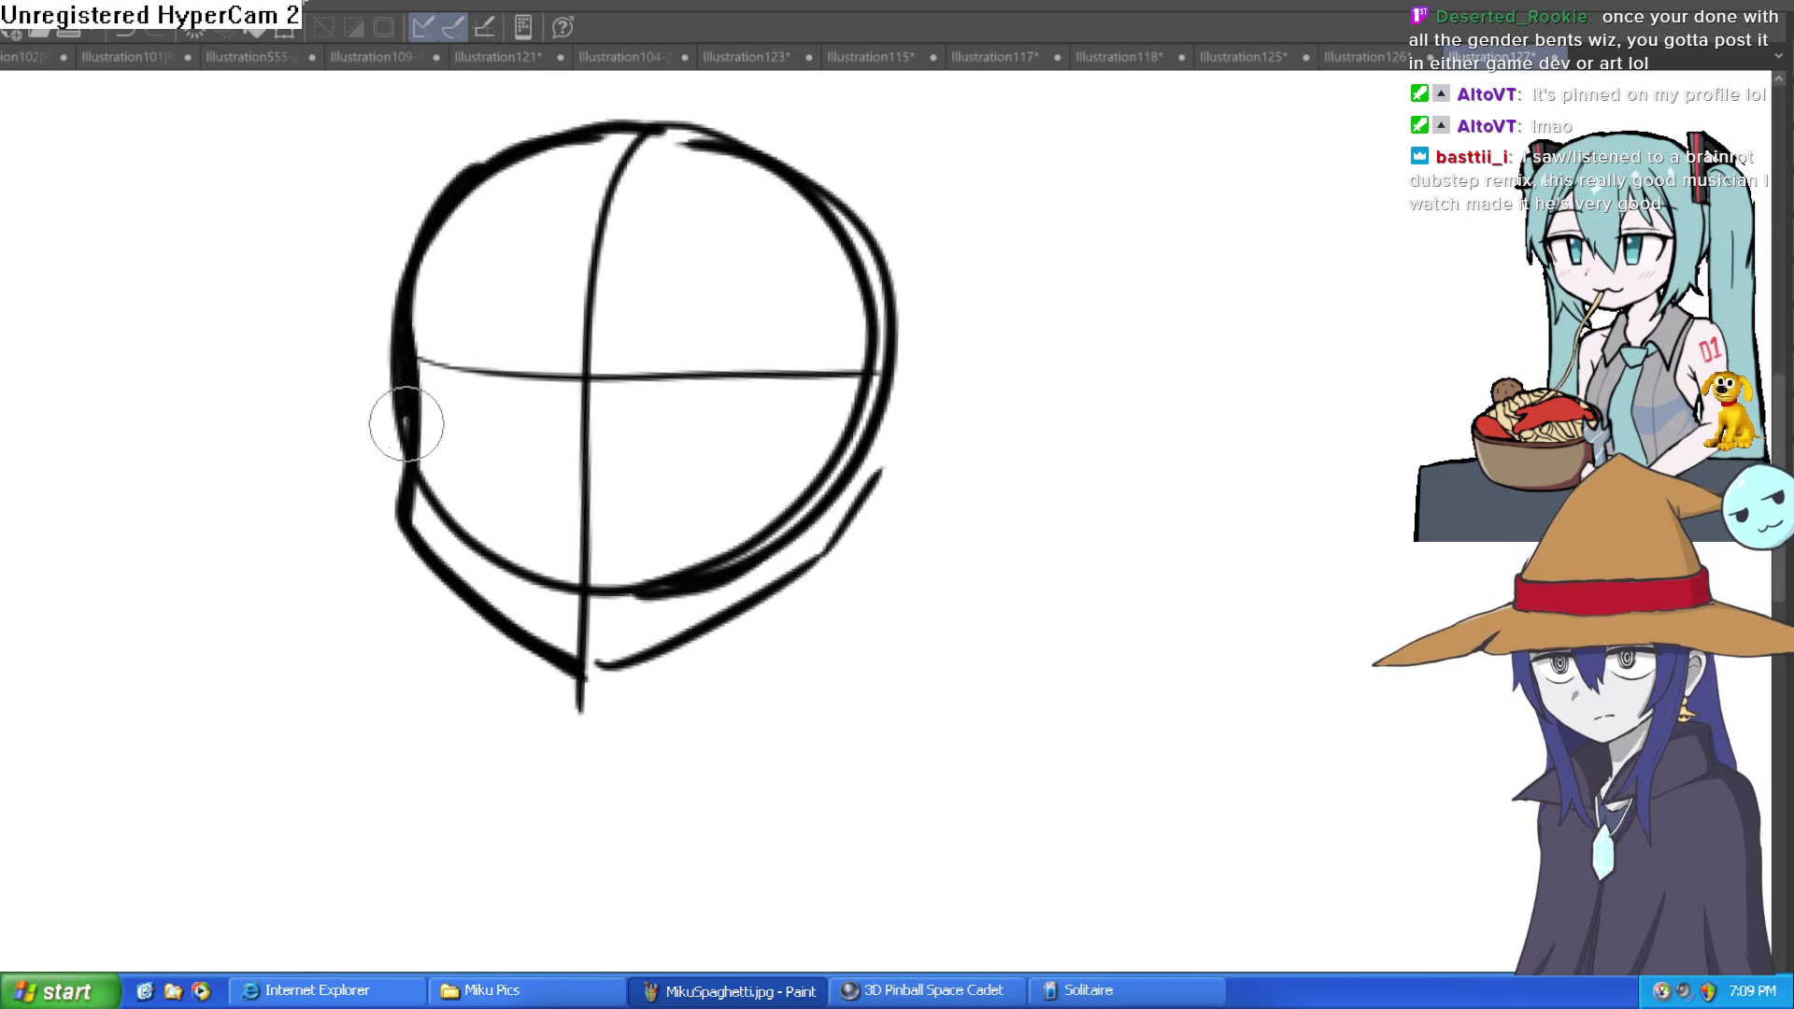
mouse_move(402, 502)
left_mouse_down()
mouse_move(561, 673)
mouse_move(661, 649)
mouse_move(889, 493)
left_mouse_up()
key("ctrl+z")
mouse_move(601, 665)
left_mouse_down()
mouse_move(889, 509)
mouse_move(888, 472)
mouse_move(936, 455)
mouse_move(922, 478)
left_mouse_up()
scroll(926, 454, "down", 1)
scroll(915, 456, "up", 1)
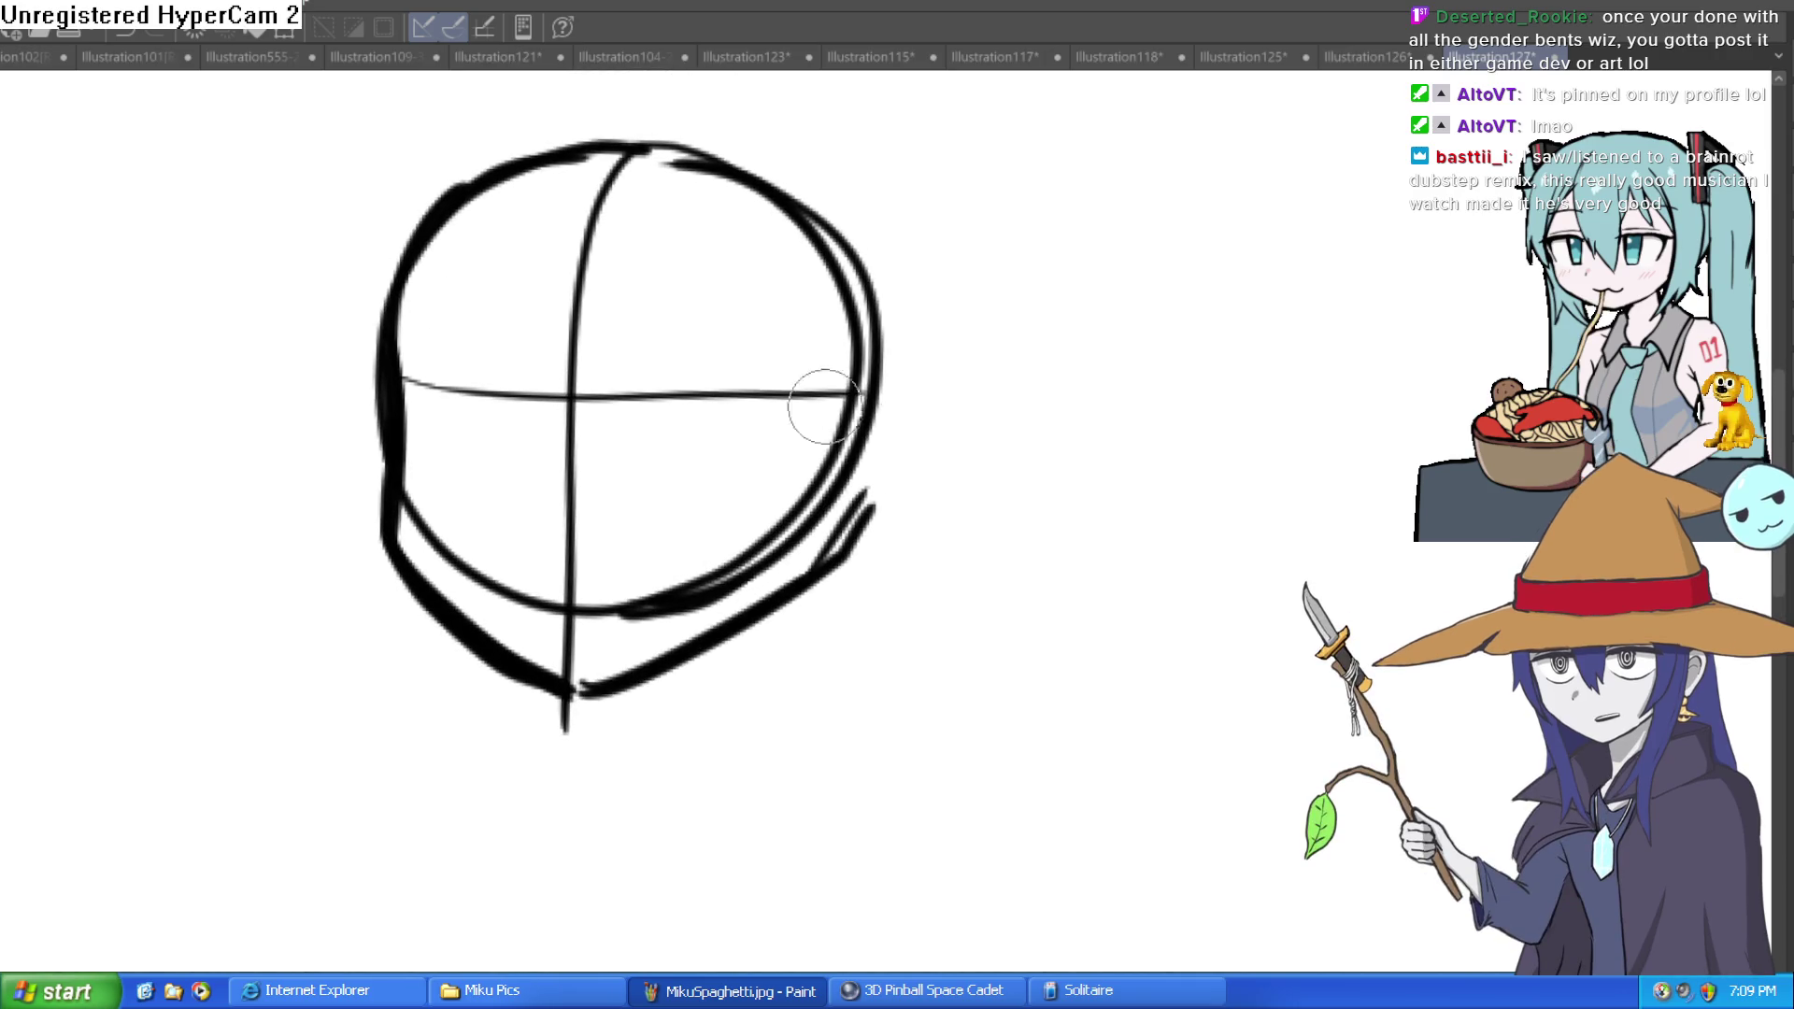
left_click_drag(612, 710, 613, 398)
left_click_drag(599, 621, 628, 624)
scroll(738, 626, "down", 3)
scroll(716, 609, "up", 4)
left_click_drag(762, 531, 757, 532)
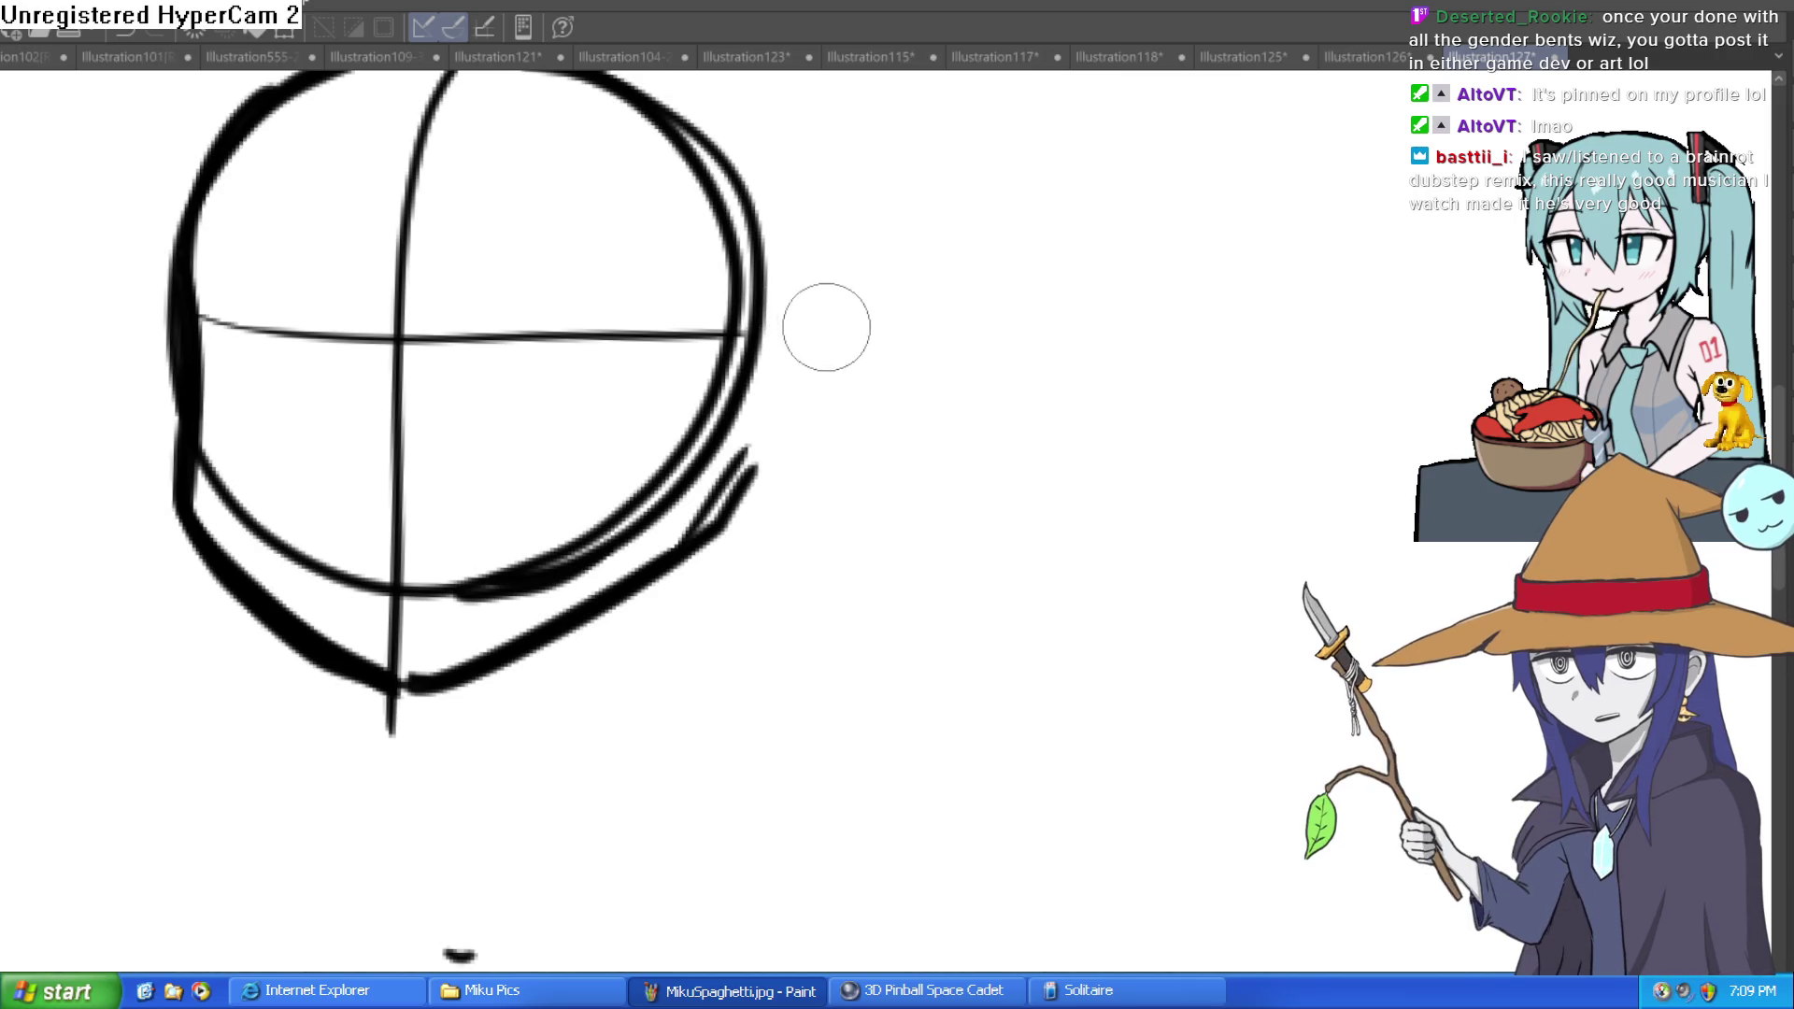
mouse_move(849, 353)
left_mouse_down()
mouse_move(789, 384)
mouse_move(805, 369)
left_mouse_up()
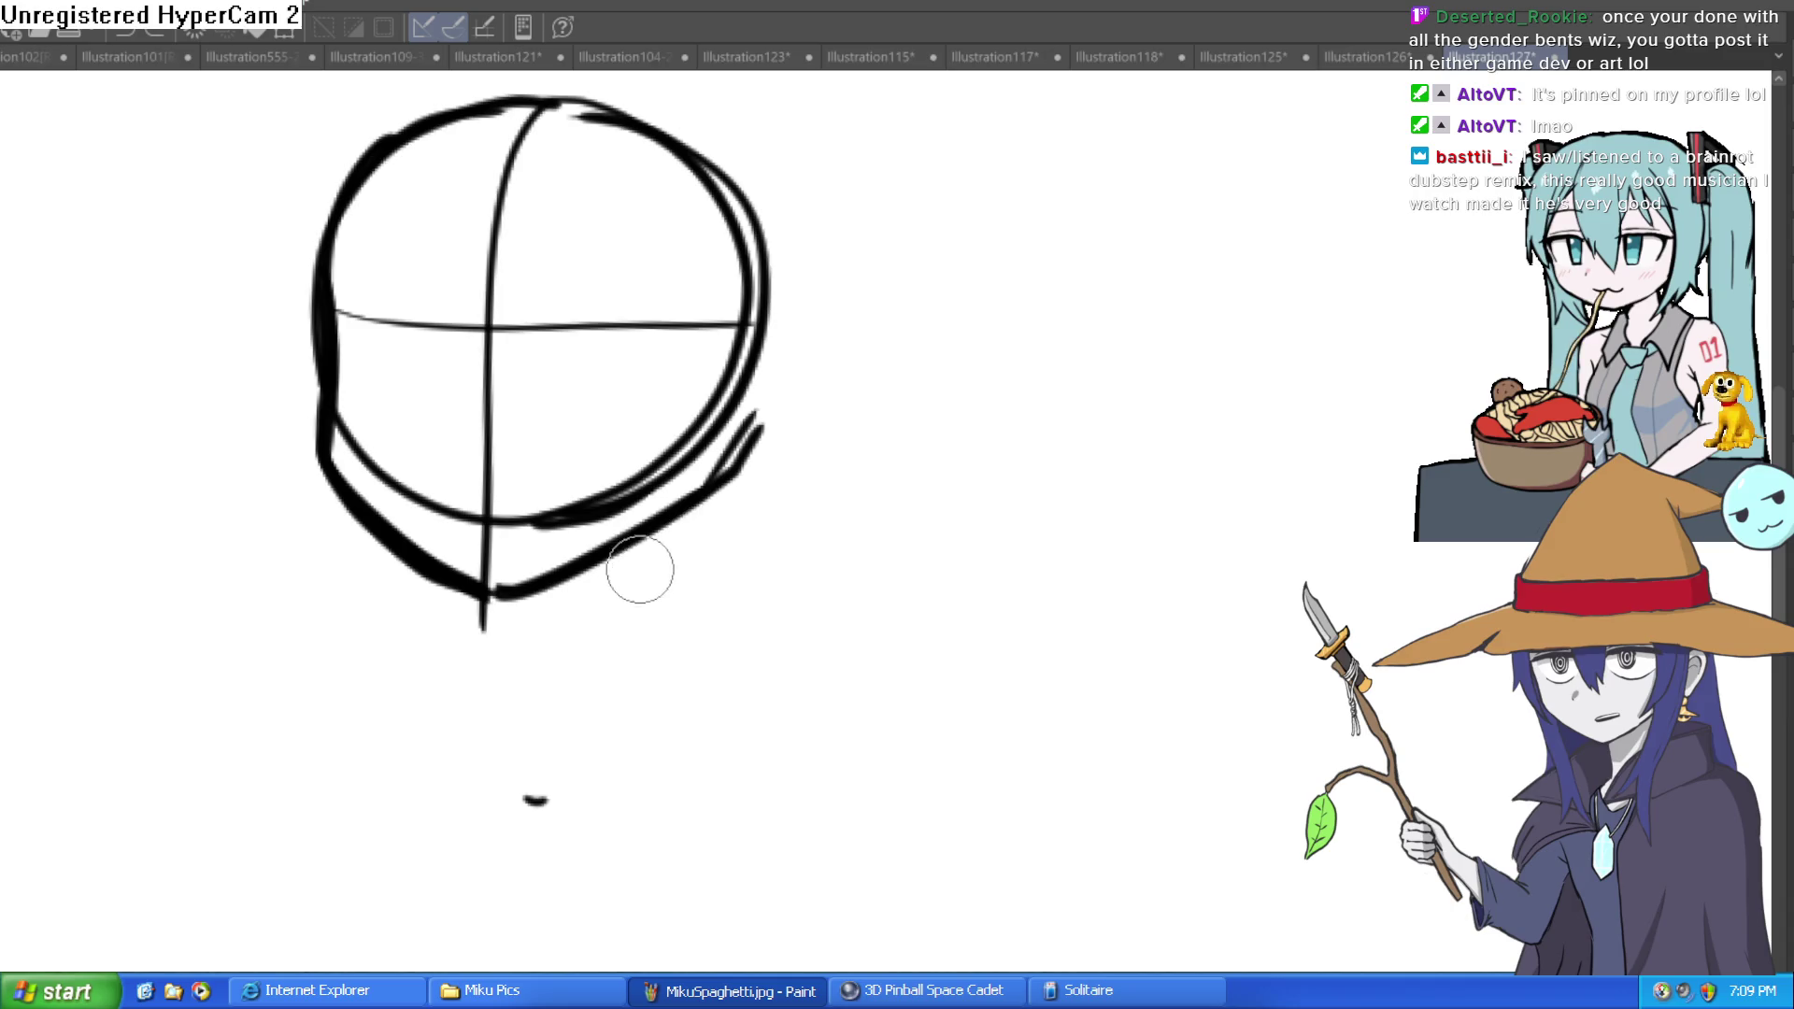
Step: Draw two neck lines under the jaw and shoulder strokes sweeping out from them
left_click_drag(702, 500, 668, 701)
mouse_move(570, 581)
left_mouse_down()
mouse_move(553, 697)
mouse_move(571, 582)
left_mouse_up()
left_click_drag(678, 535, 633, 658)
key("ctrl+z")
key("ctrl+z")
key("ctrl+z")
left_click_drag(617, 556, 607, 659)
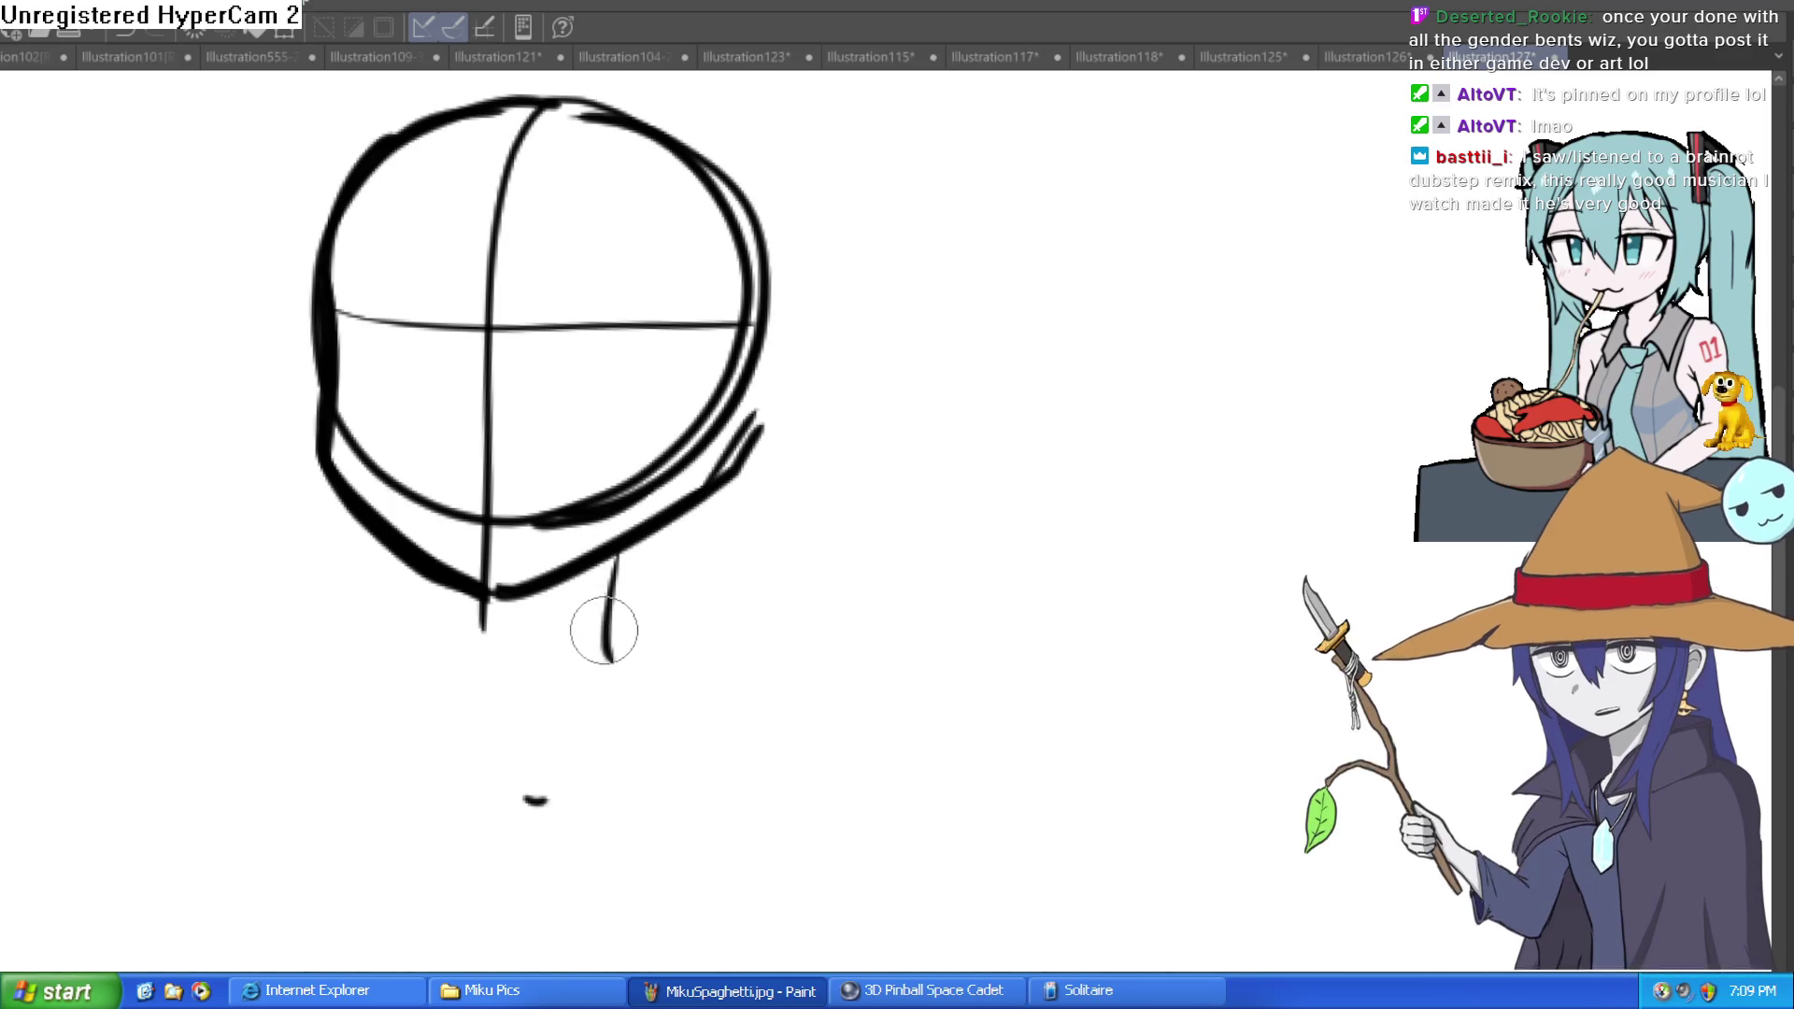
mouse_move(503, 594)
left_mouse_down()
mouse_move(493, 648)
mouse_move(451, 690)
left_mouse_up()
left_click_drag(451, 690, 500, 592)
mouse_move(617, 558)
left_mouse_down()
mouse_move(635, 673)
mouse_move(592, 569)
mouse_move(570, 581)
mouse_move(663, 599)
left_mouse_up()
mouse_move(402, 533)
left_mouse_down()
mouse_move(253, 589)
mouse_move(173, 692)
left_mouse_up()
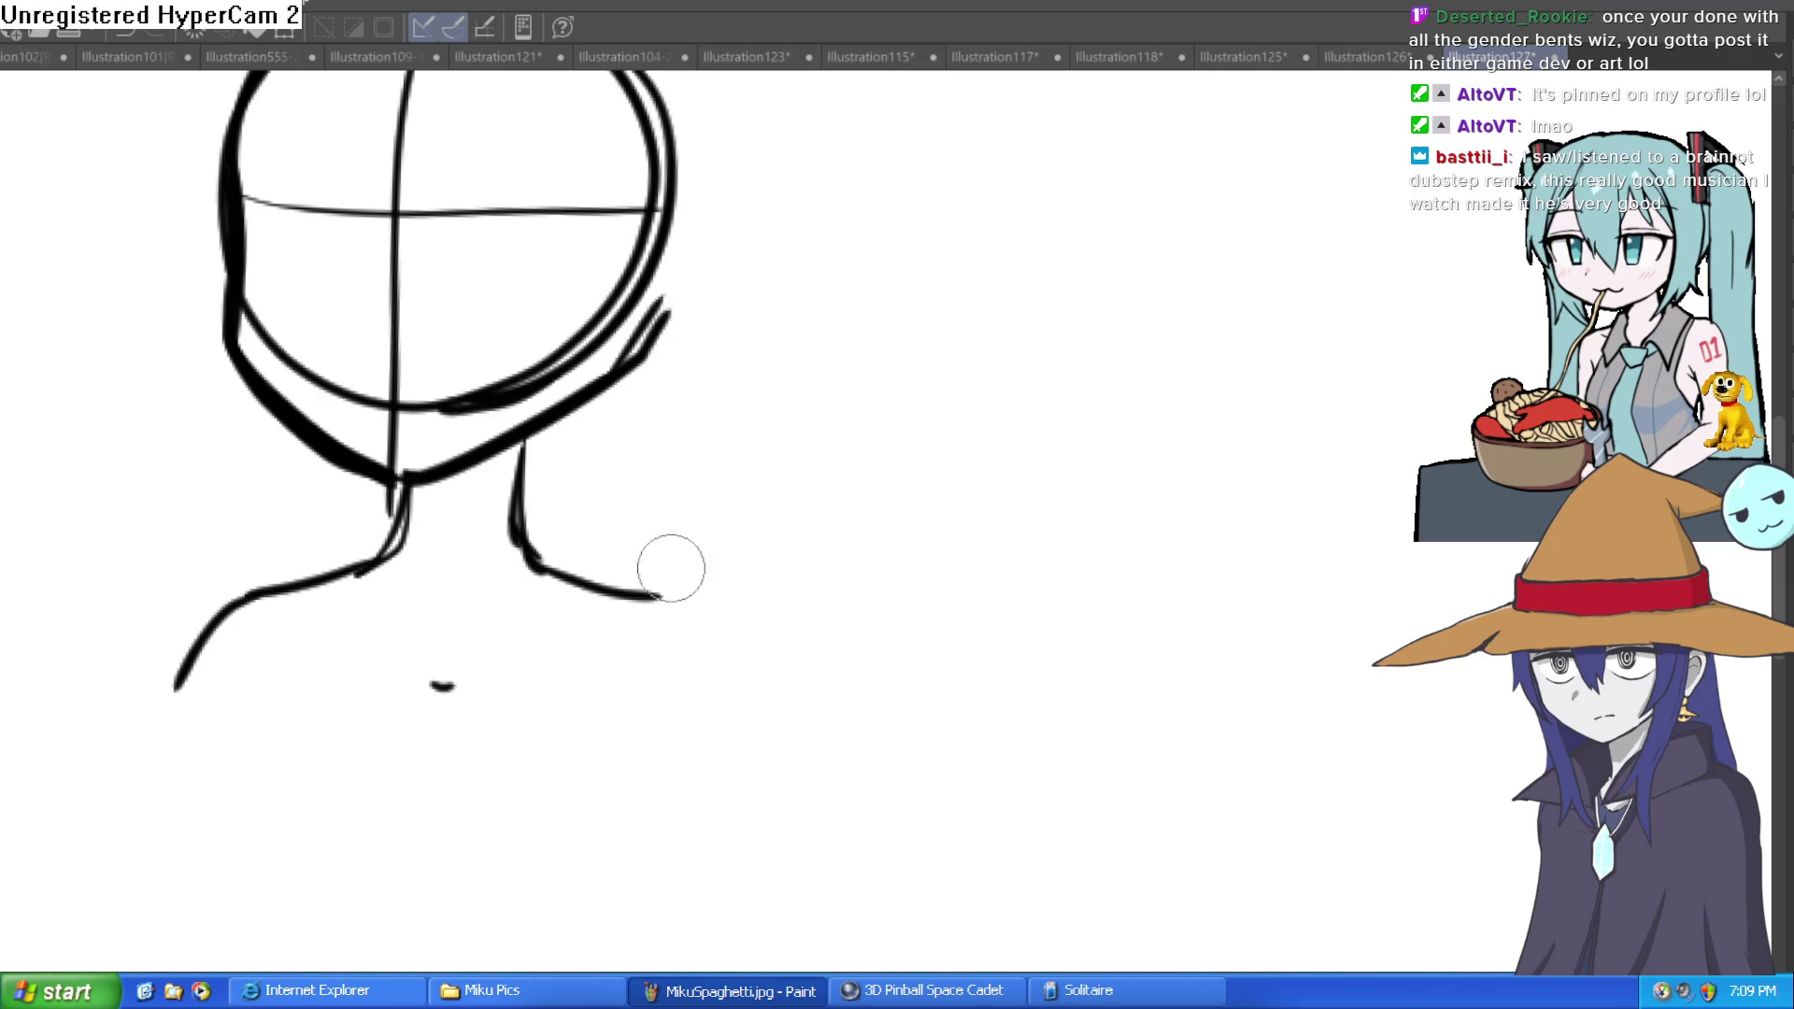
scroll(981, 608, "down", 5)
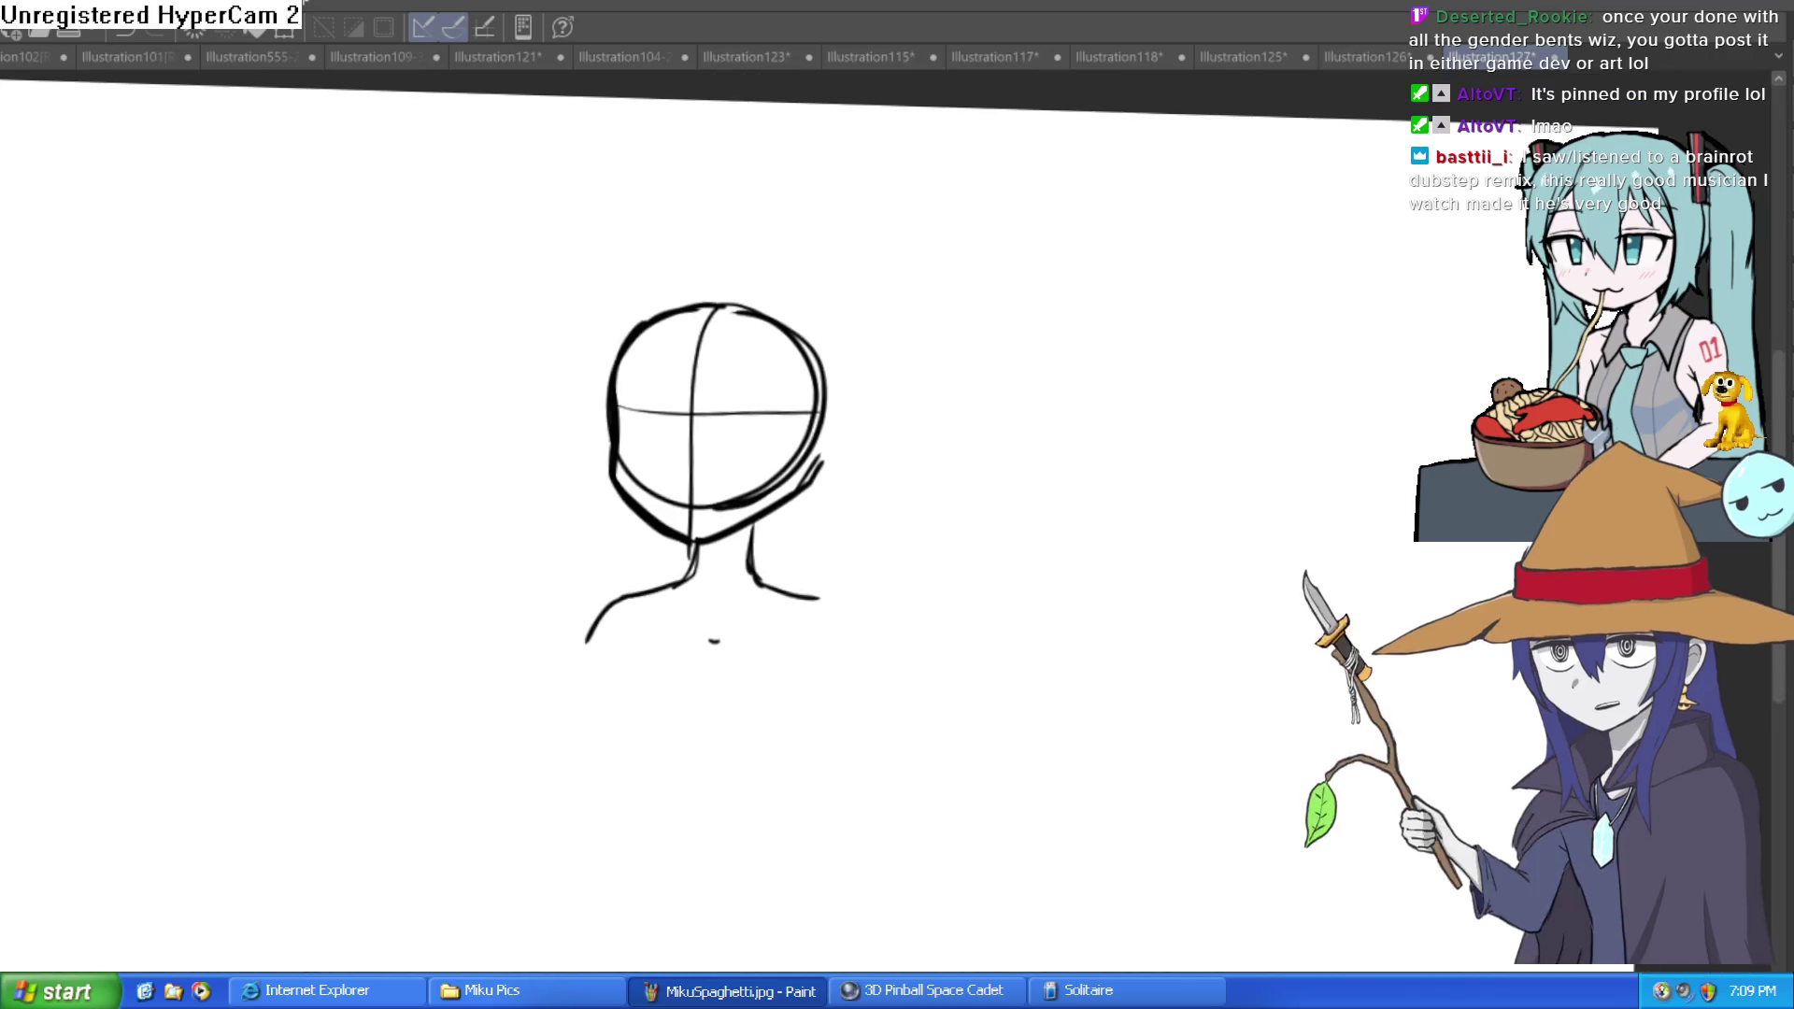
Step: Place a Body type 3D mannequin left of the bust sketch and show the Entire body pose materials
key("Tab")
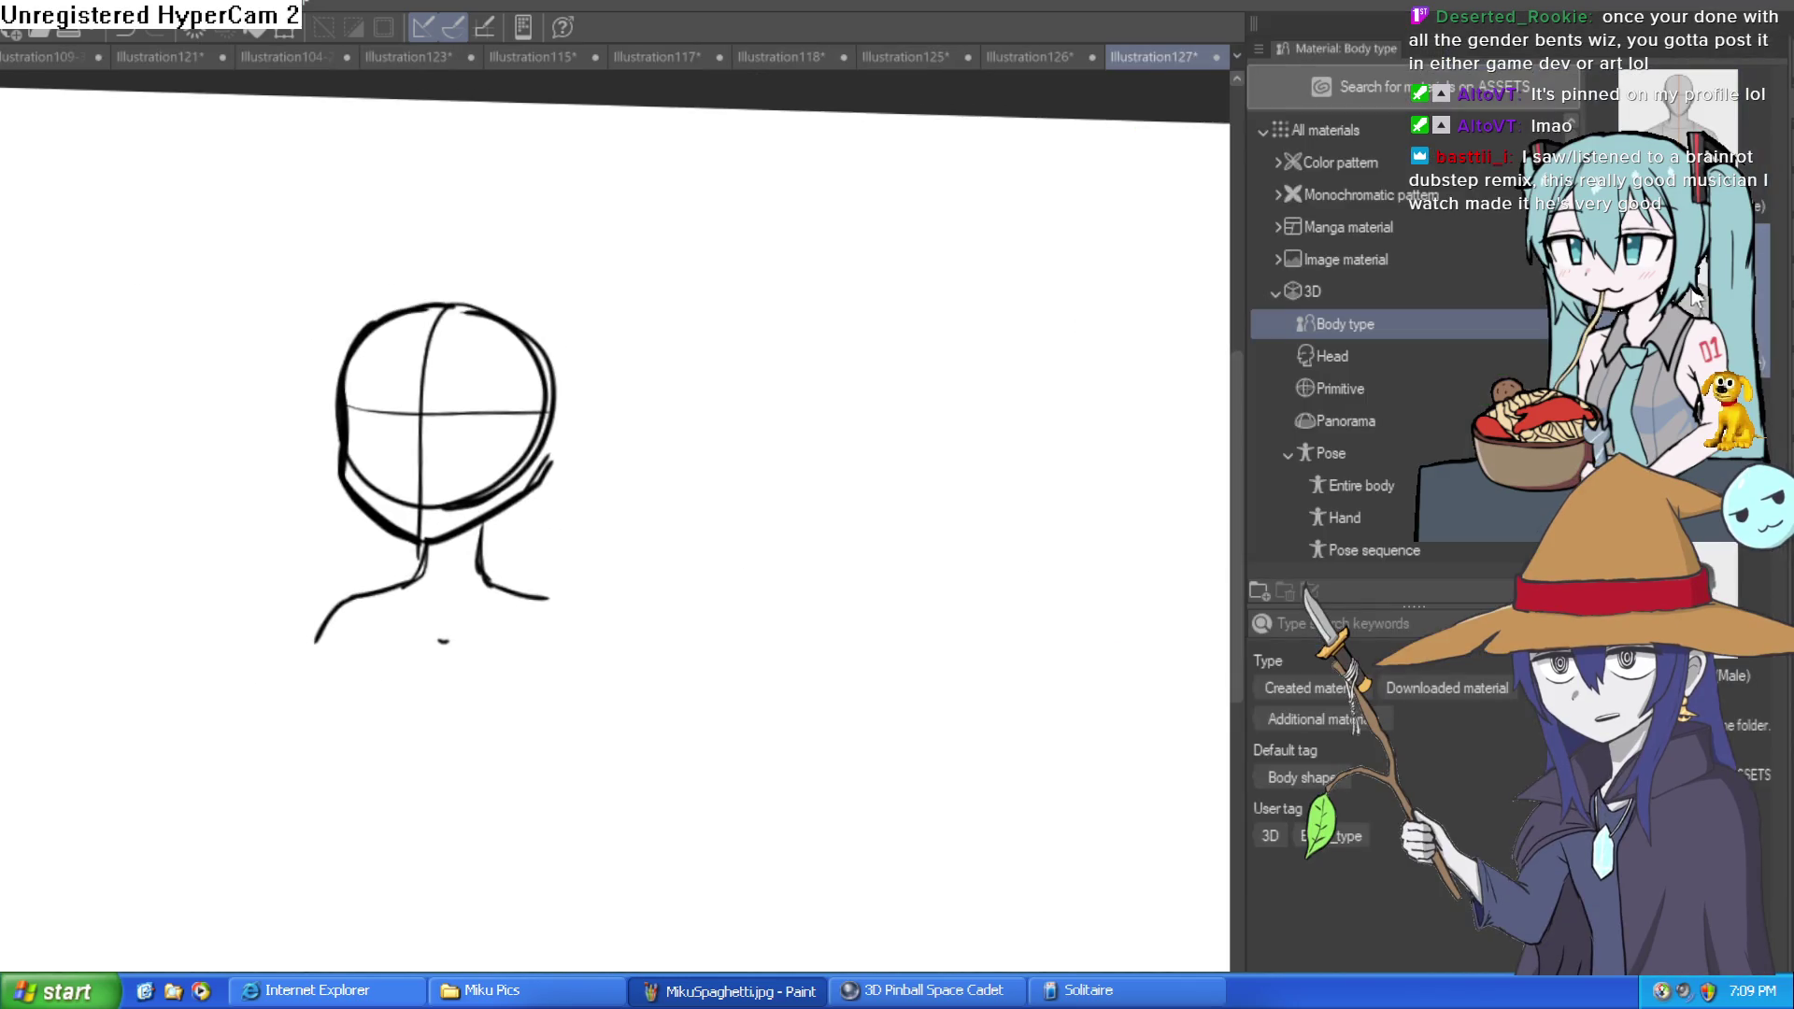
left_click_drag(545, 558, 552, 563)
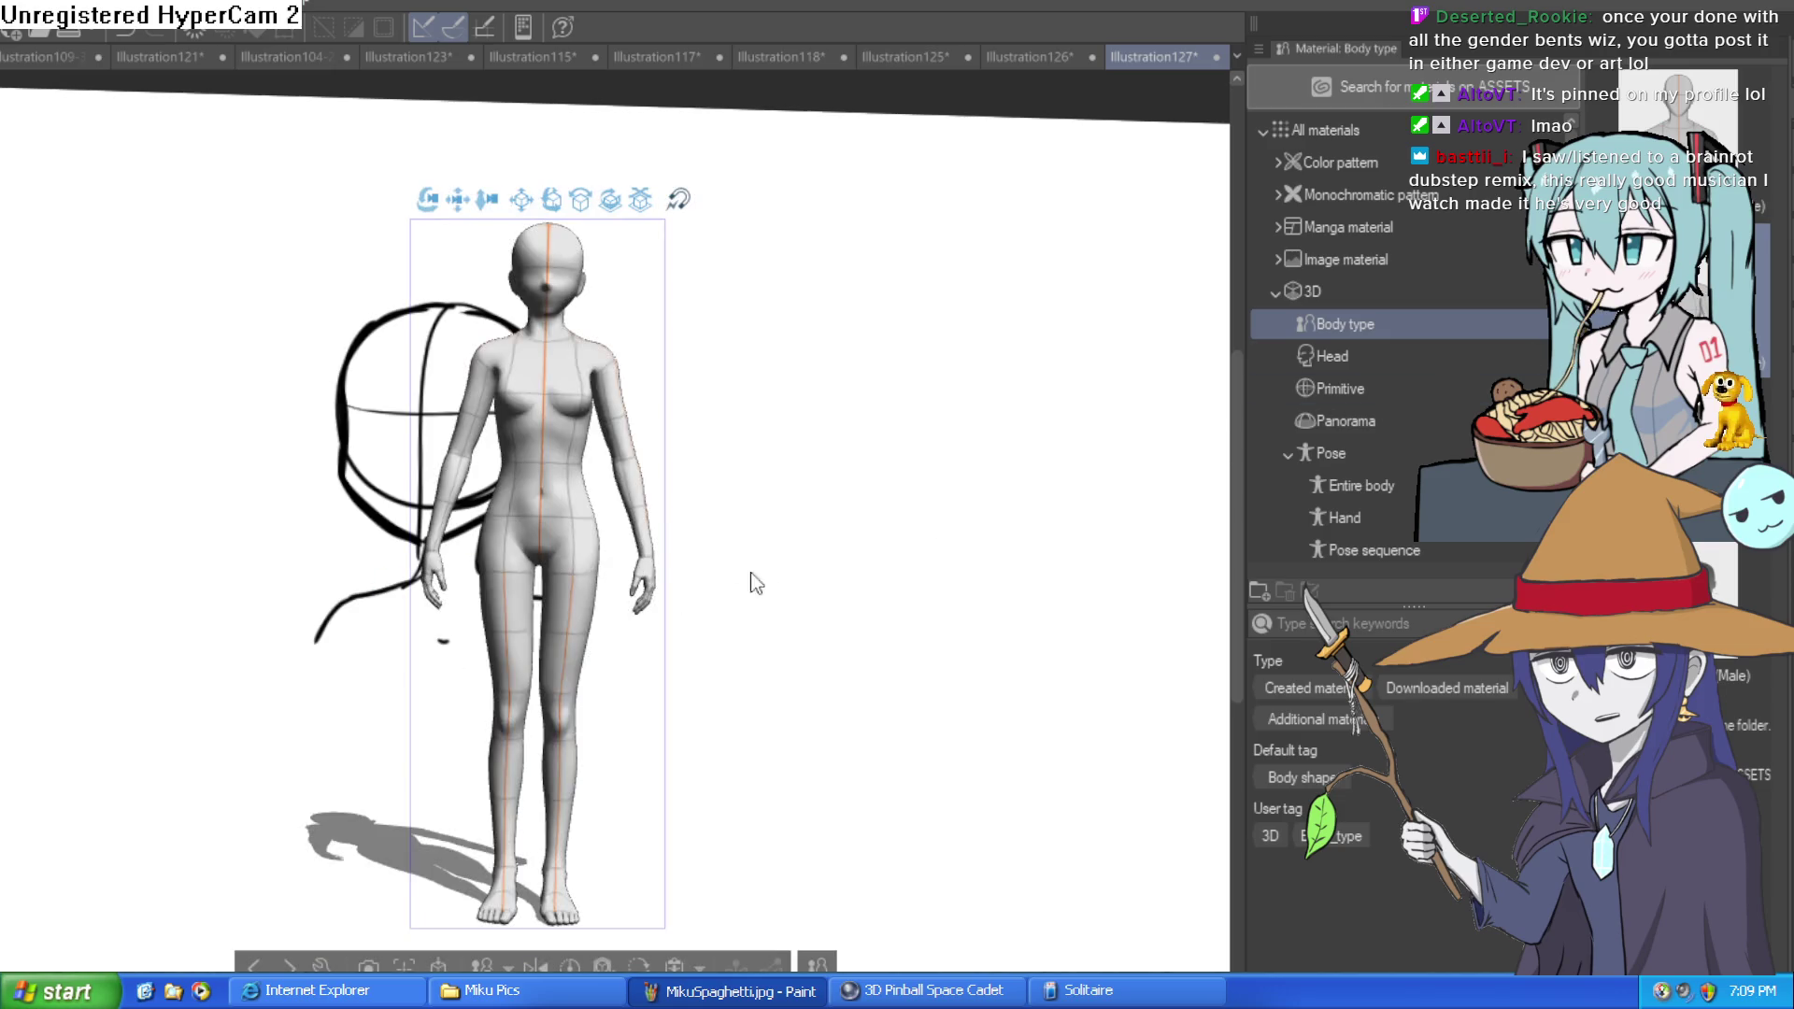
mouse_move(468, 206)
left_mouse_down()
mouse_move(232, 243)
mouse_move(215, 226)
left_mouse_up()
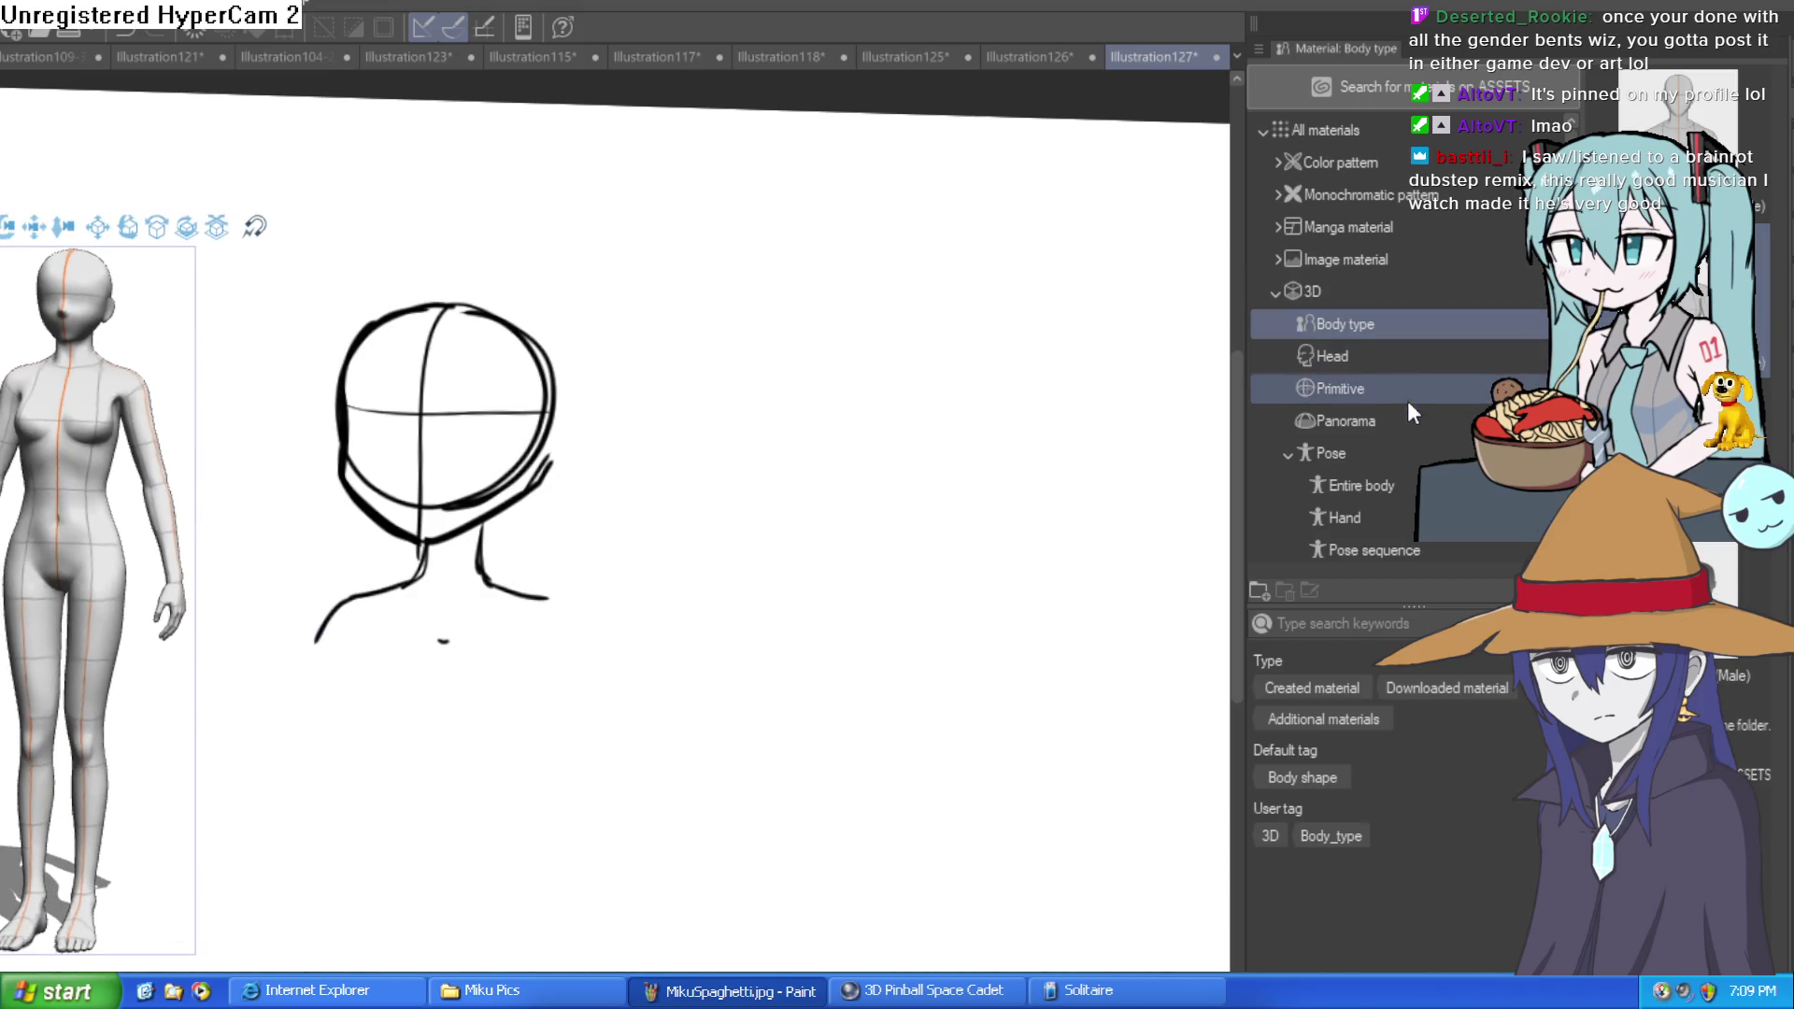
left_click(1392, 516)
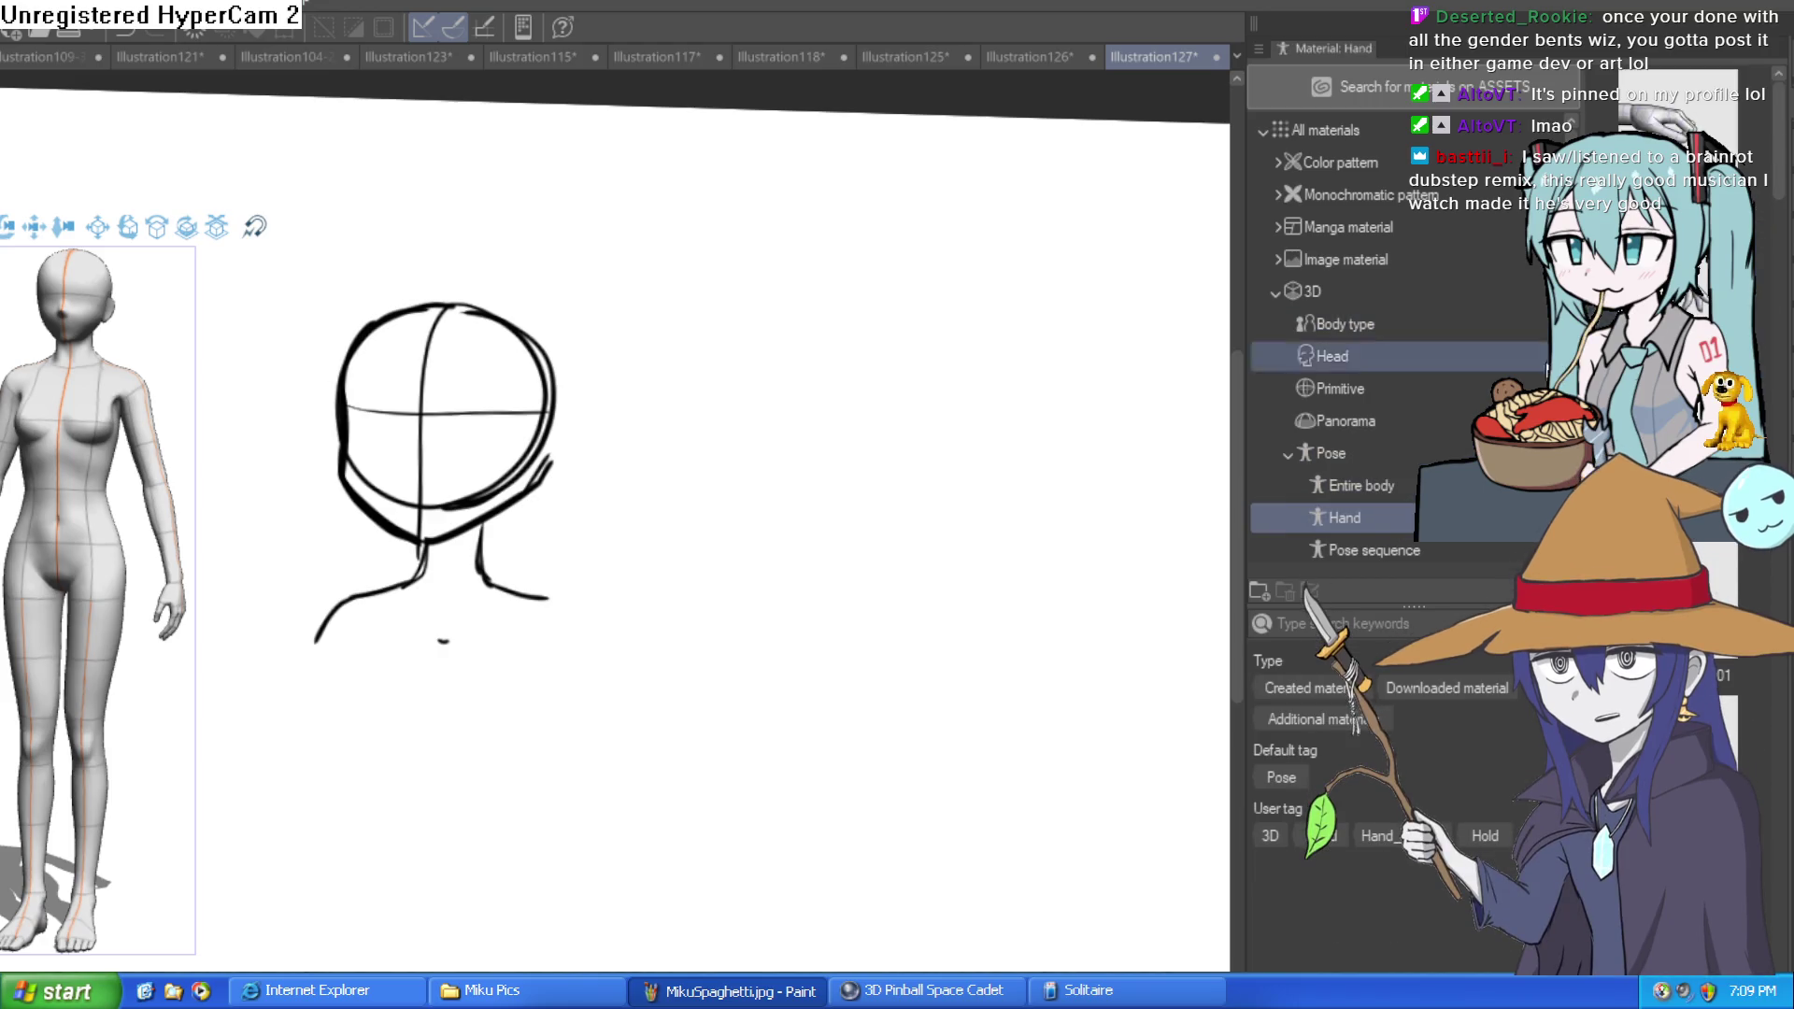
left_click(1393, 491)
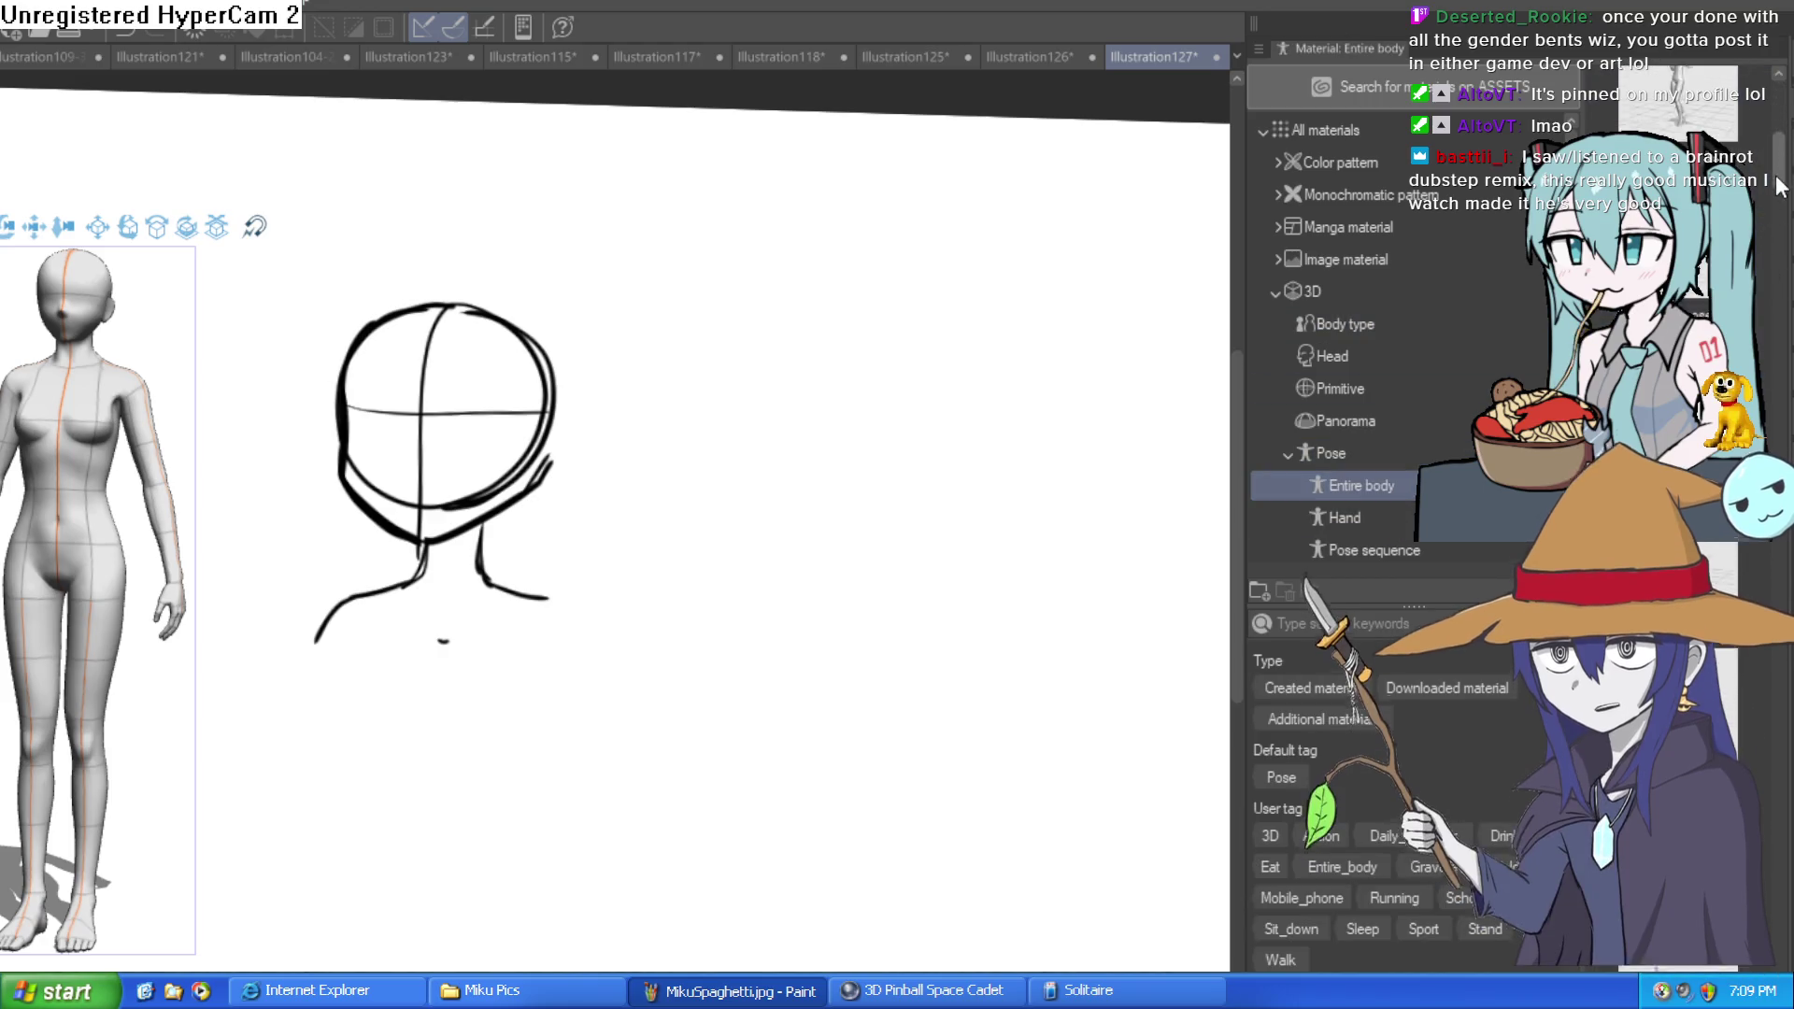